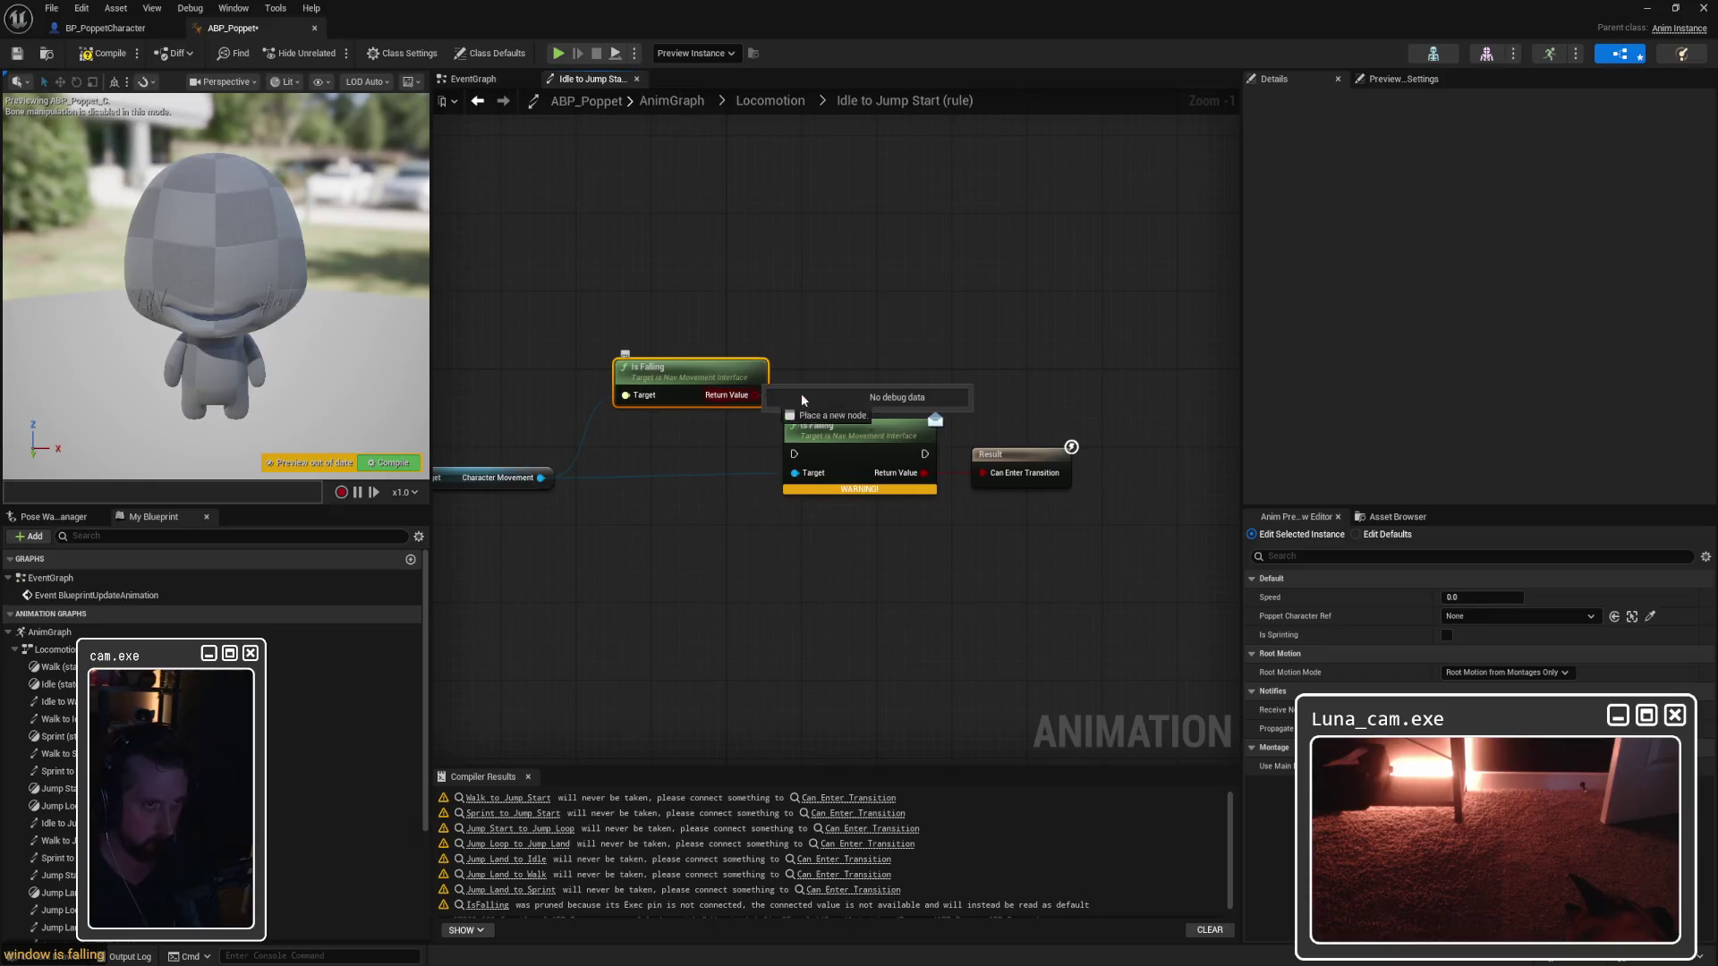
Step: Wire Is Falling into Can Enter Transition, delete the duplicate Is Falling node, and line up the rule nodes
drag(862, 428, 834, 516)
key(Delete)
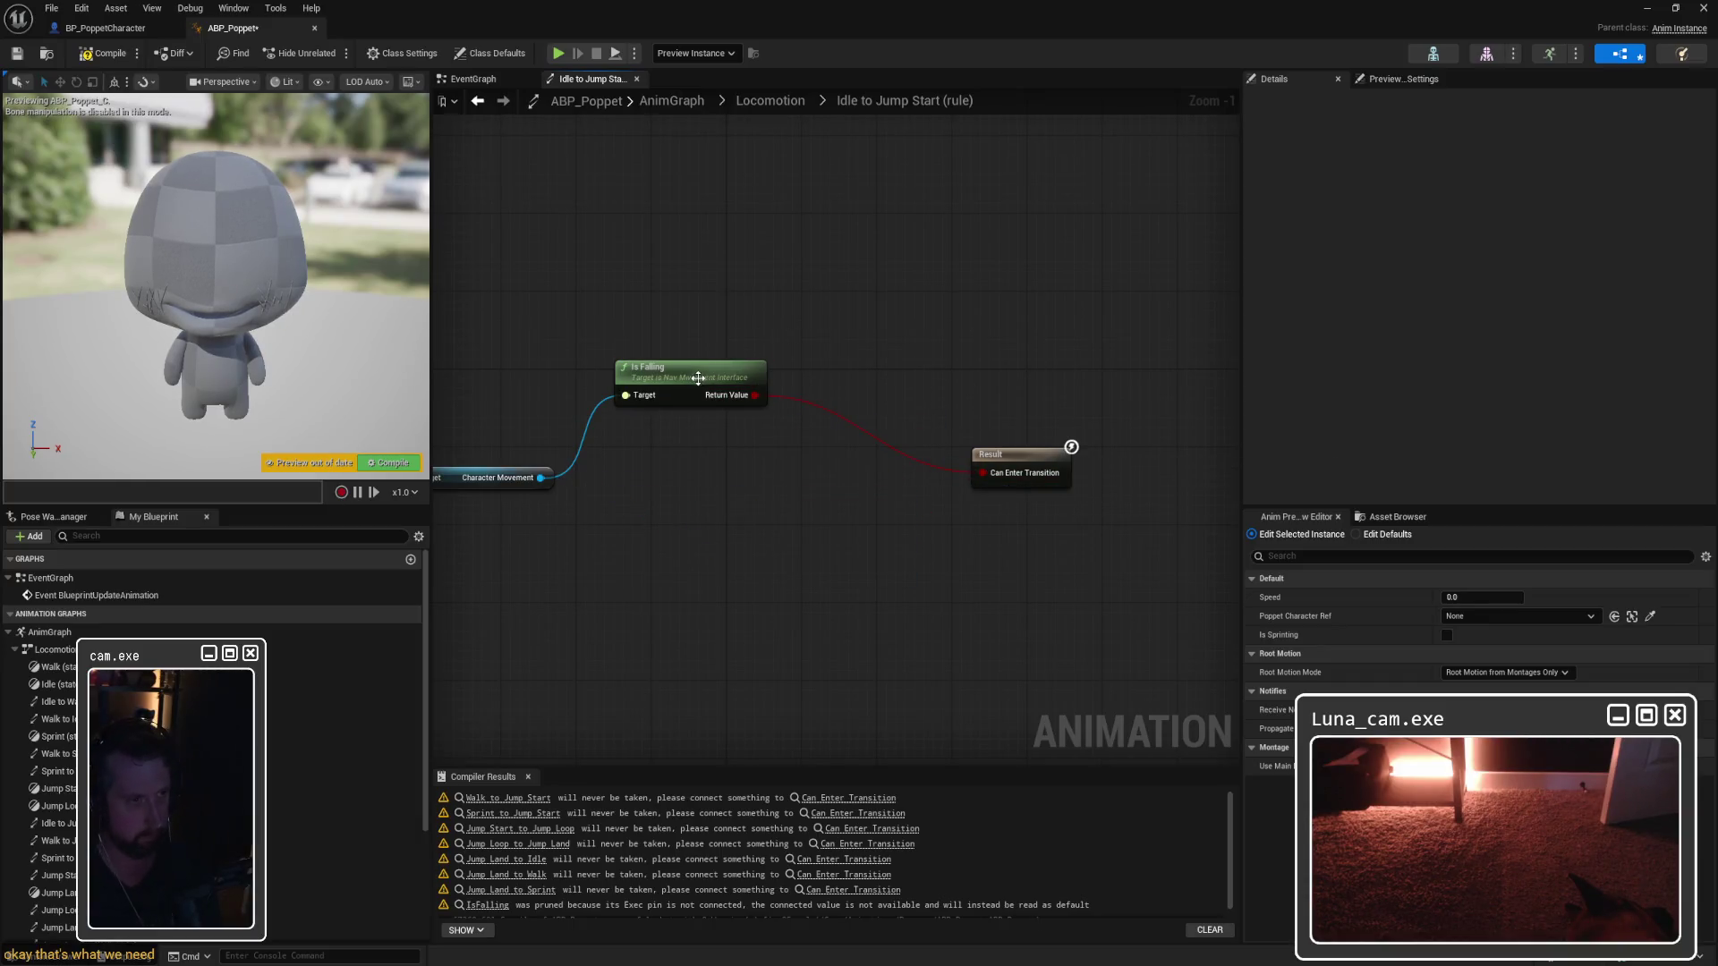
drag(689, 367, 877, 443)
mouse_move(448, 452)
mouse_down()
mouse_move(743, 487)
mouse_move(979, 487)
mouse_up()
click(889, 426)
drag(726, 472, 788, 473)
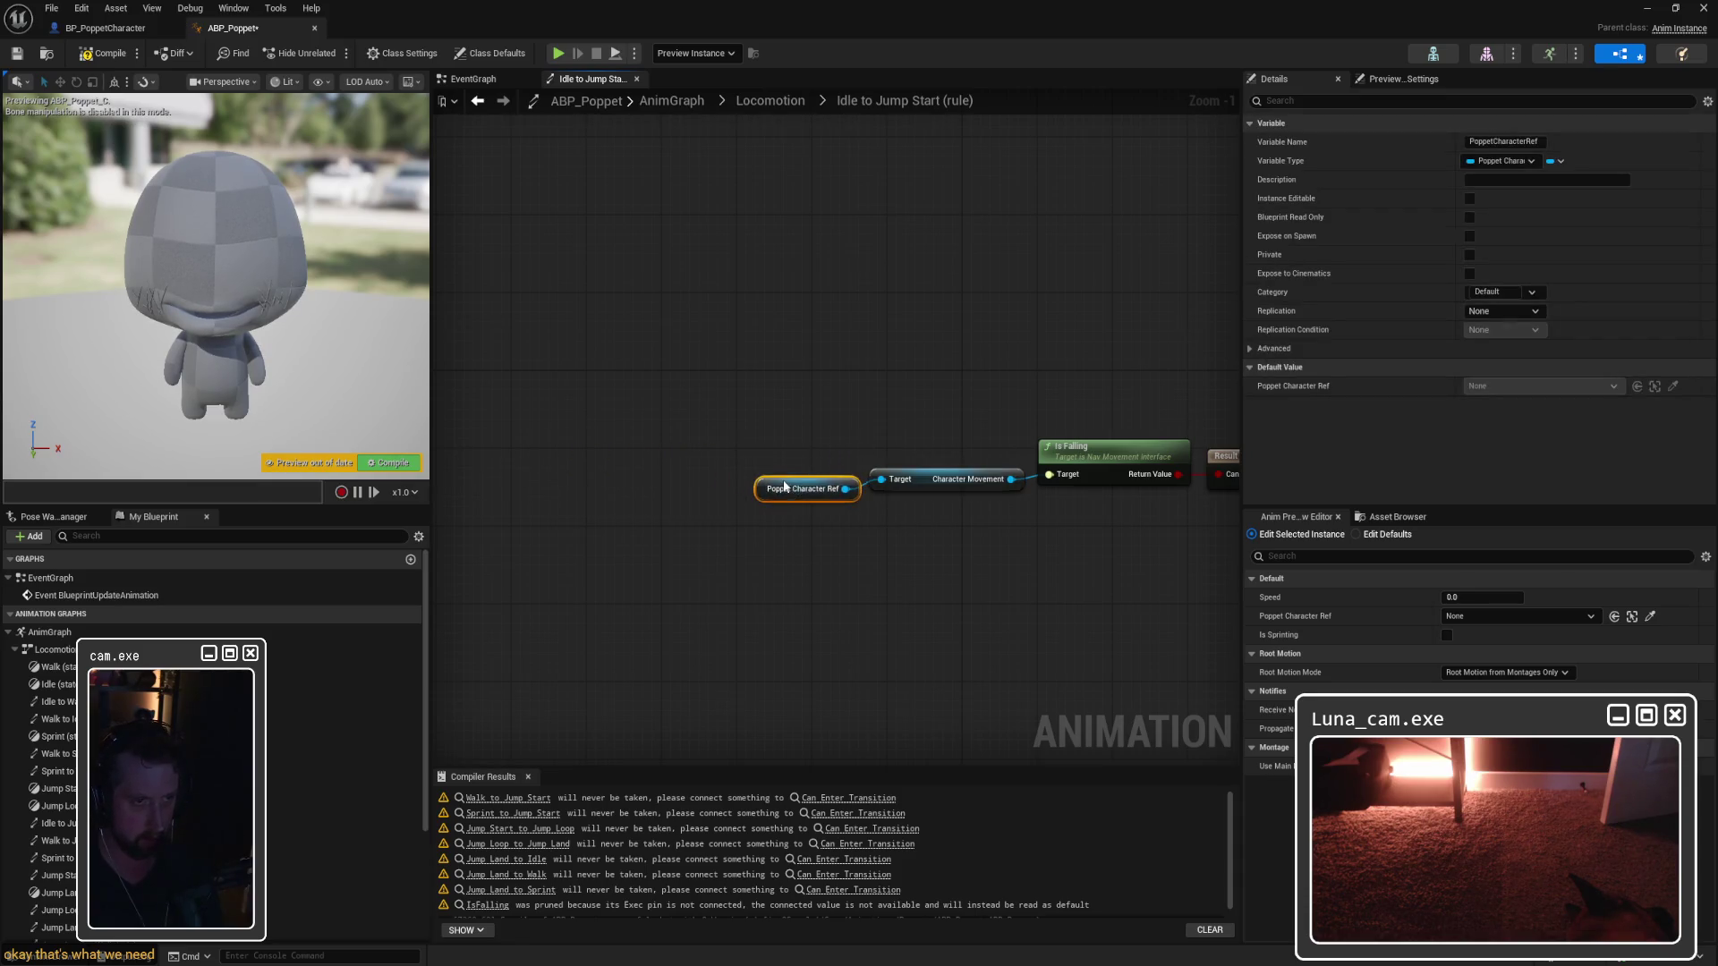
drag(648, 470, 621, 471)
click(657, 431)
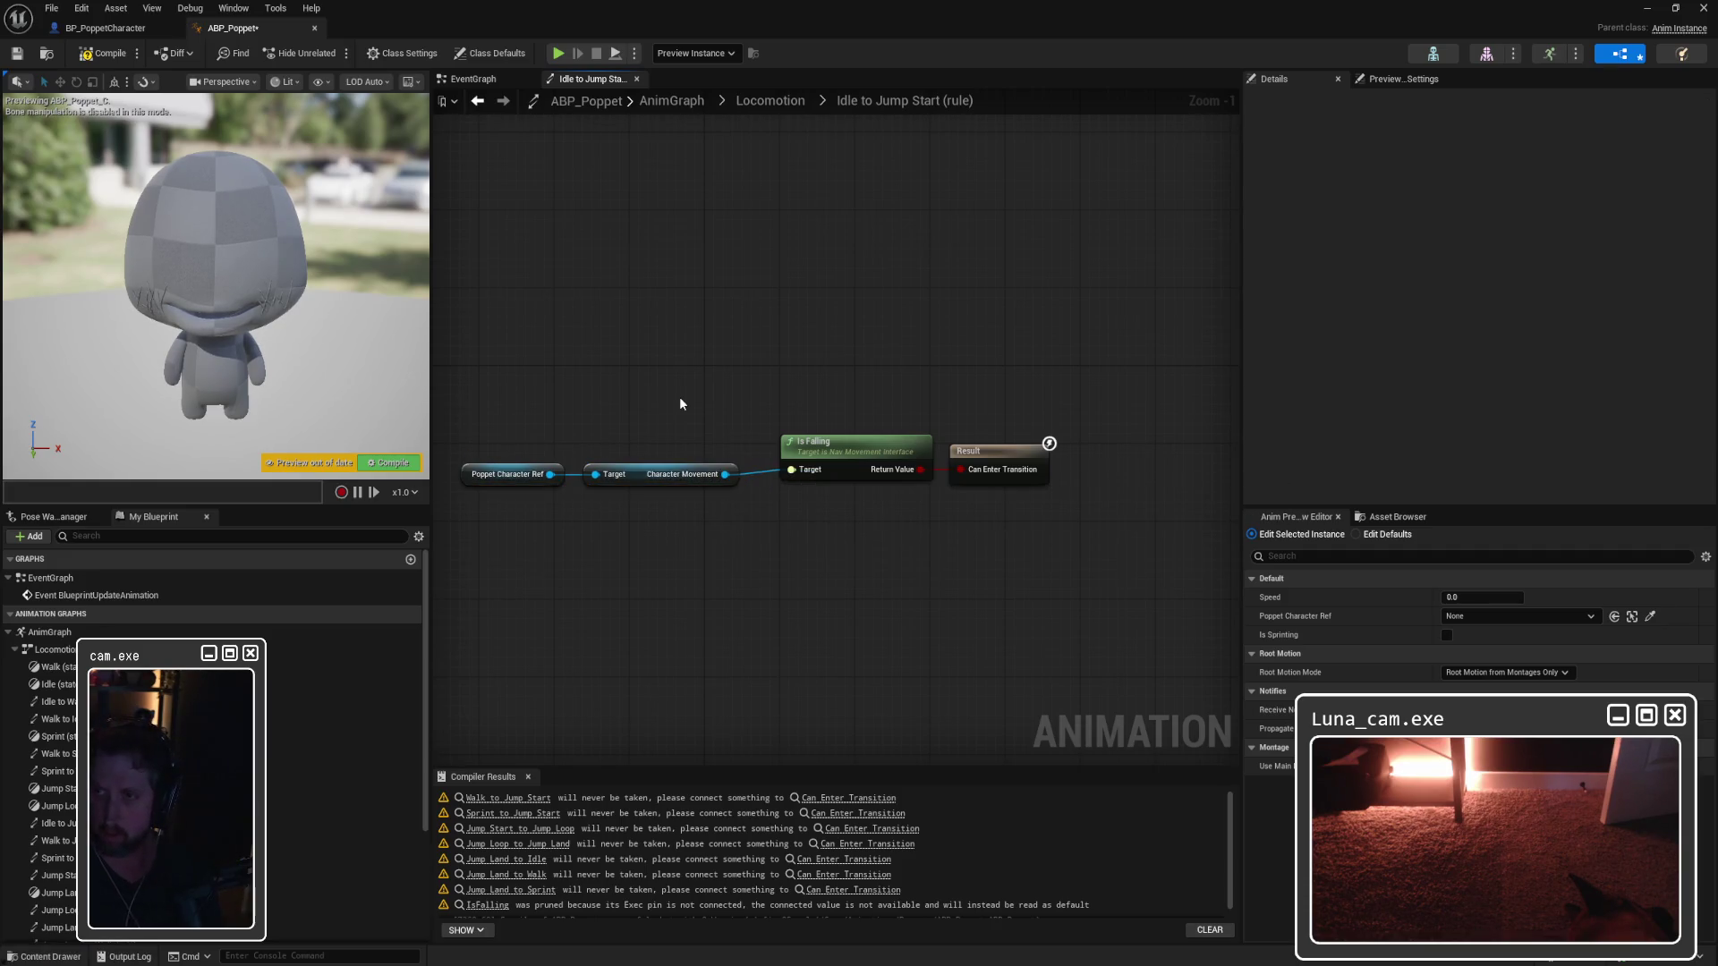
drag(480, 357, 805, 526)
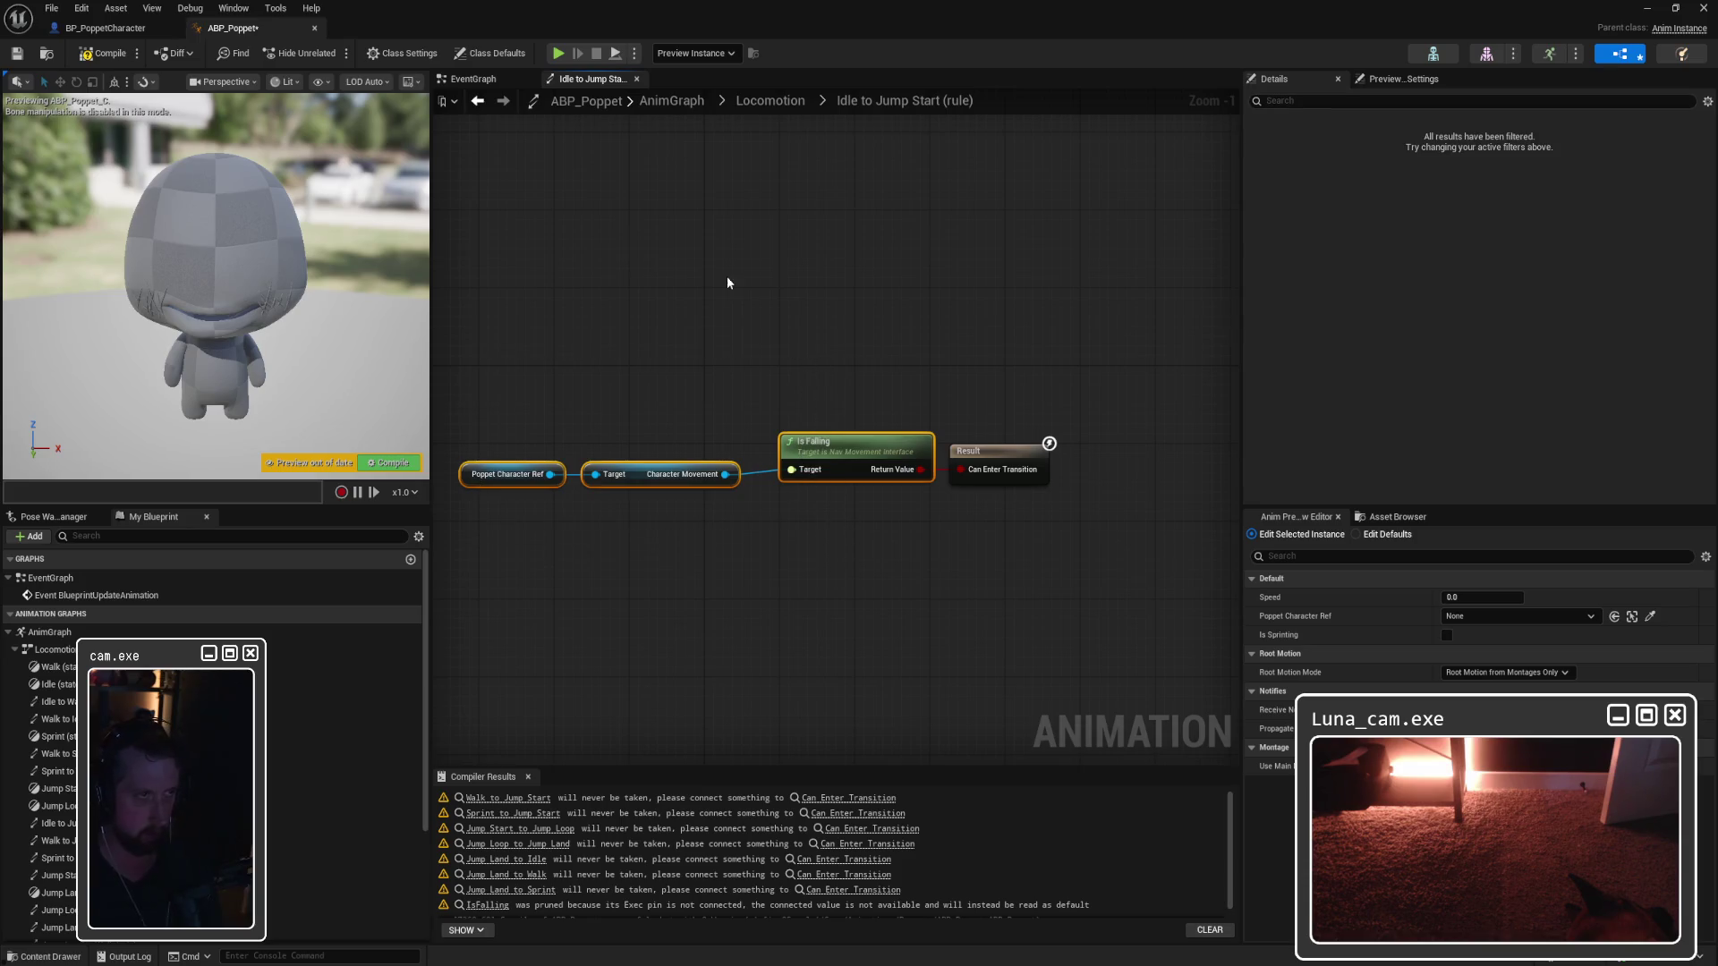
Step: Compile the animation blueprint, then search Windows for the Snipping Tool
click(104, 53)
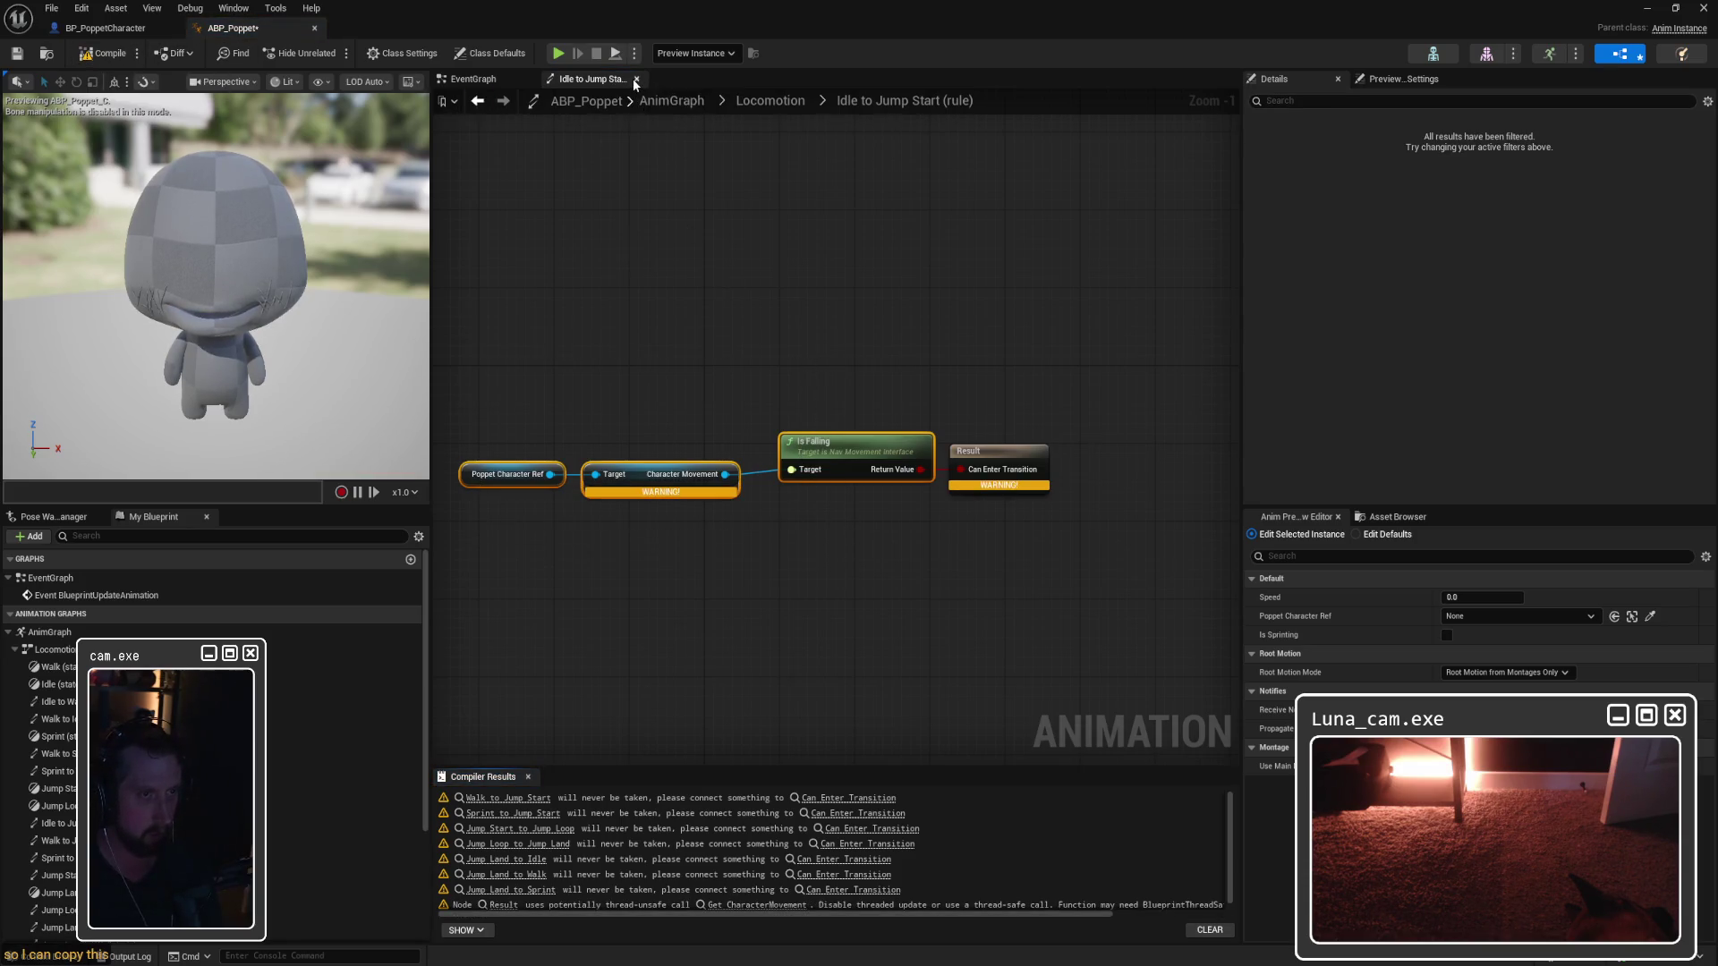
click(791, 345)
mouse_move(664, 487)
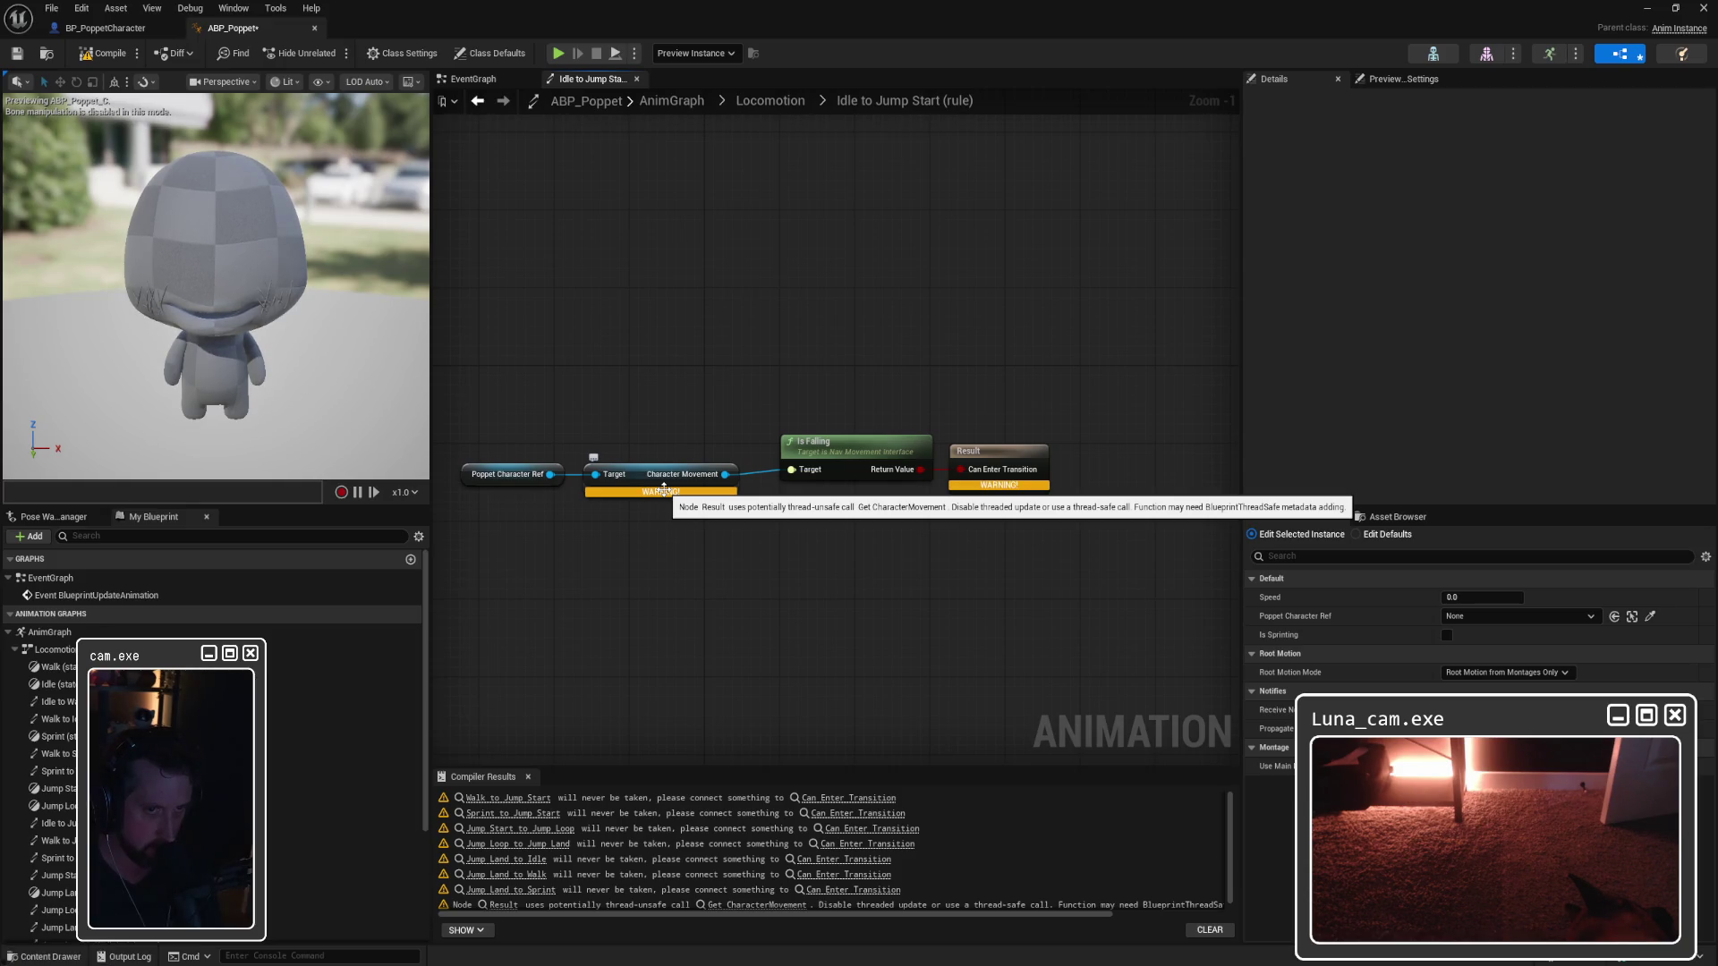
mouse_move(1007, 486)
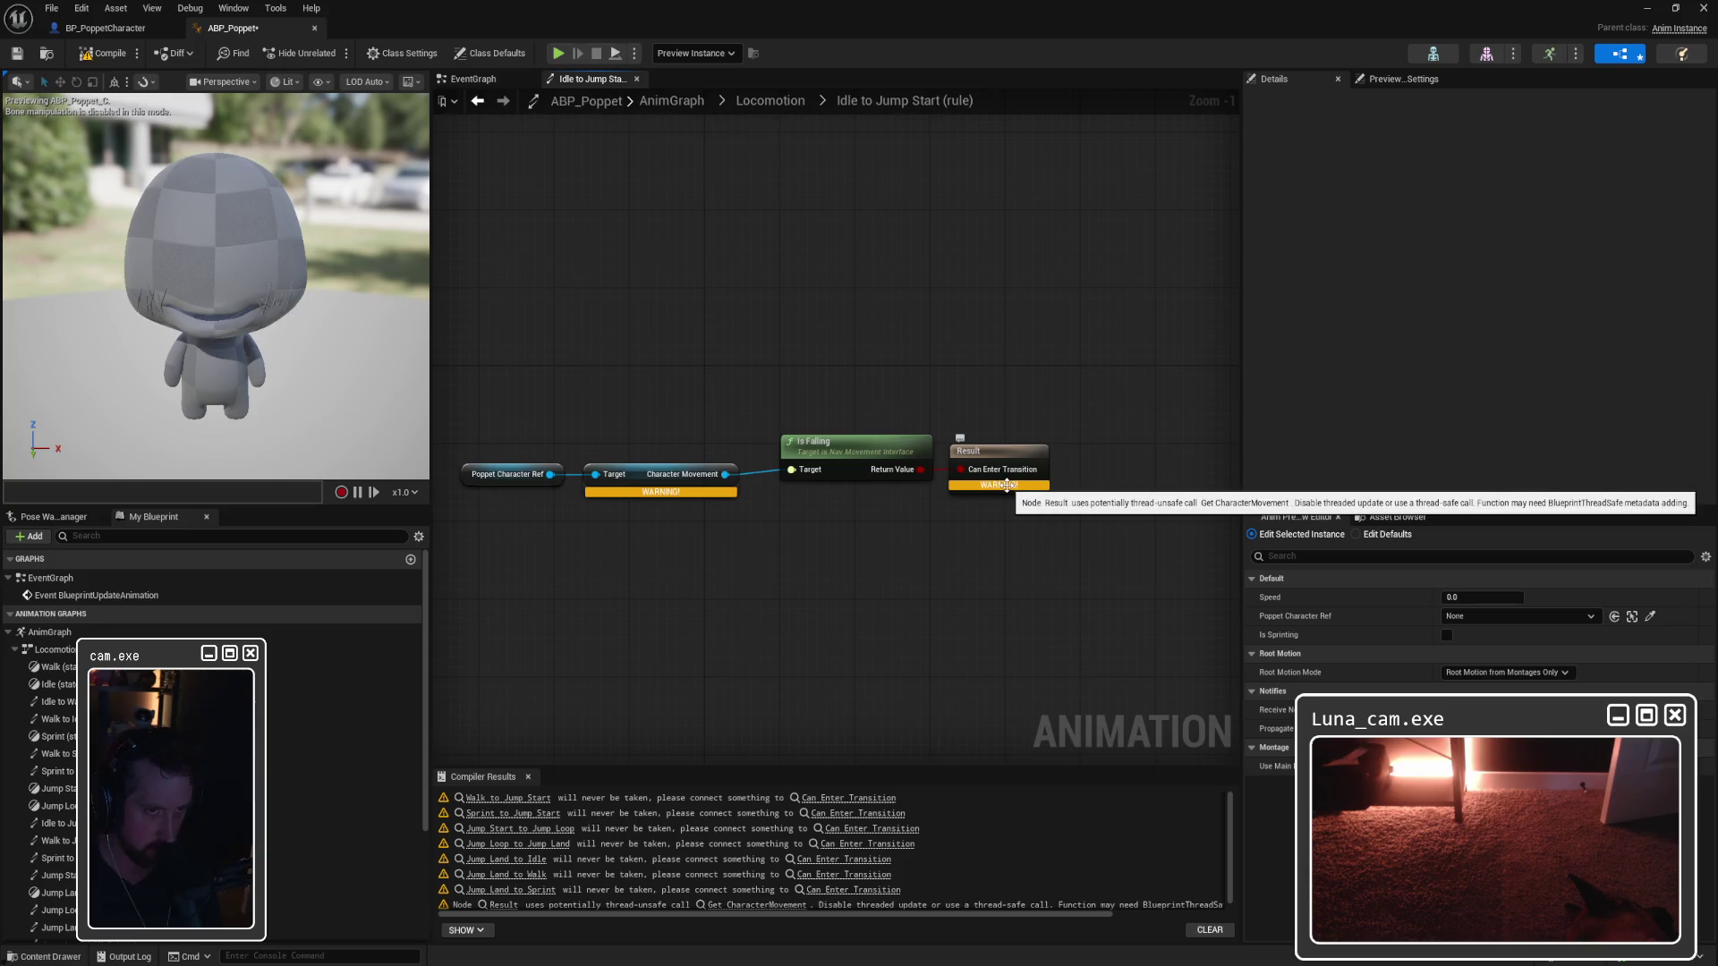
key(super)
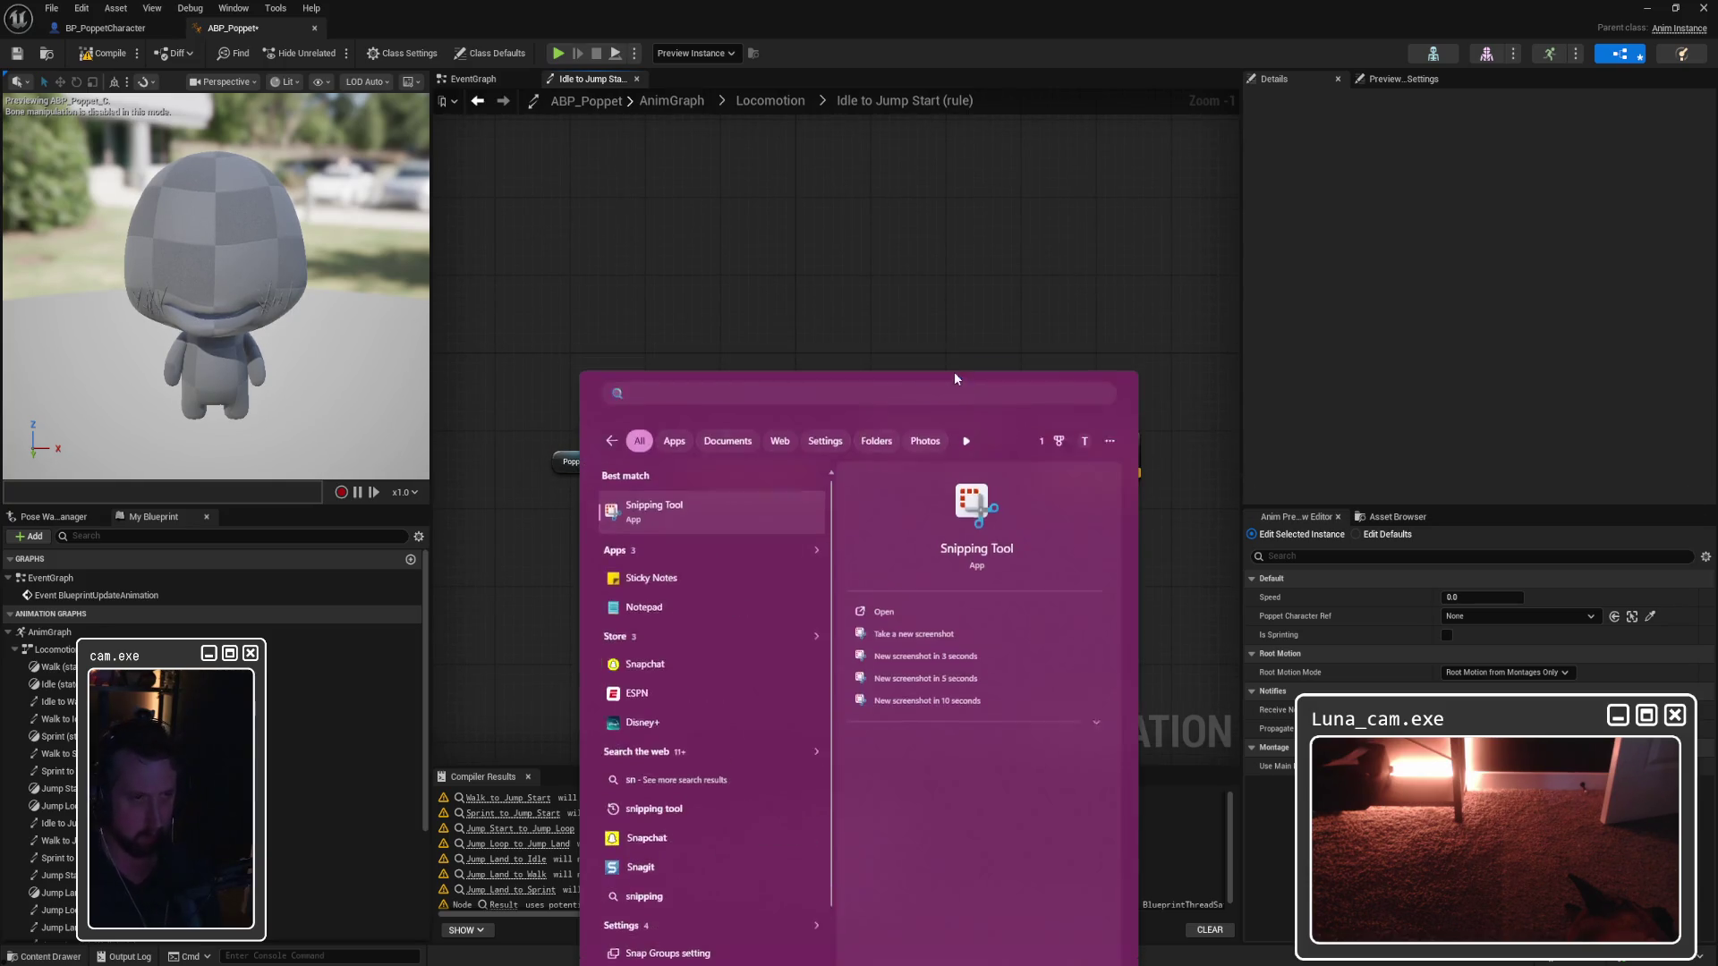
key(Escape)
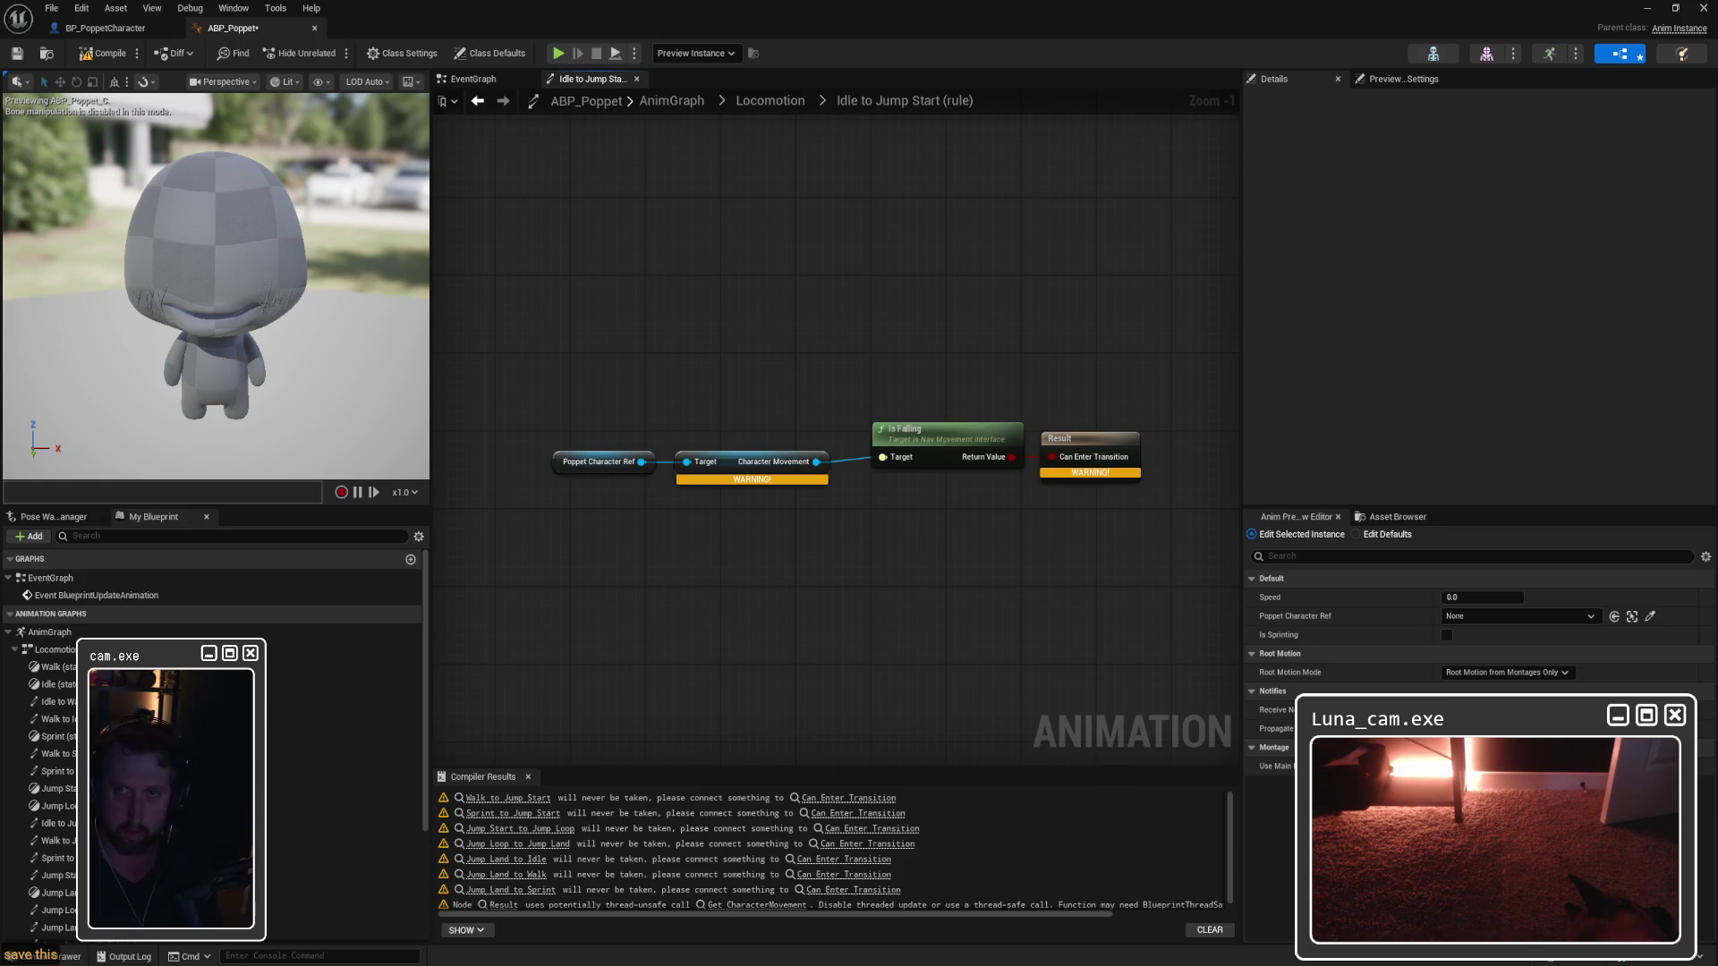
key(super+shift+s)
drag(514, 324, 1197, 569)
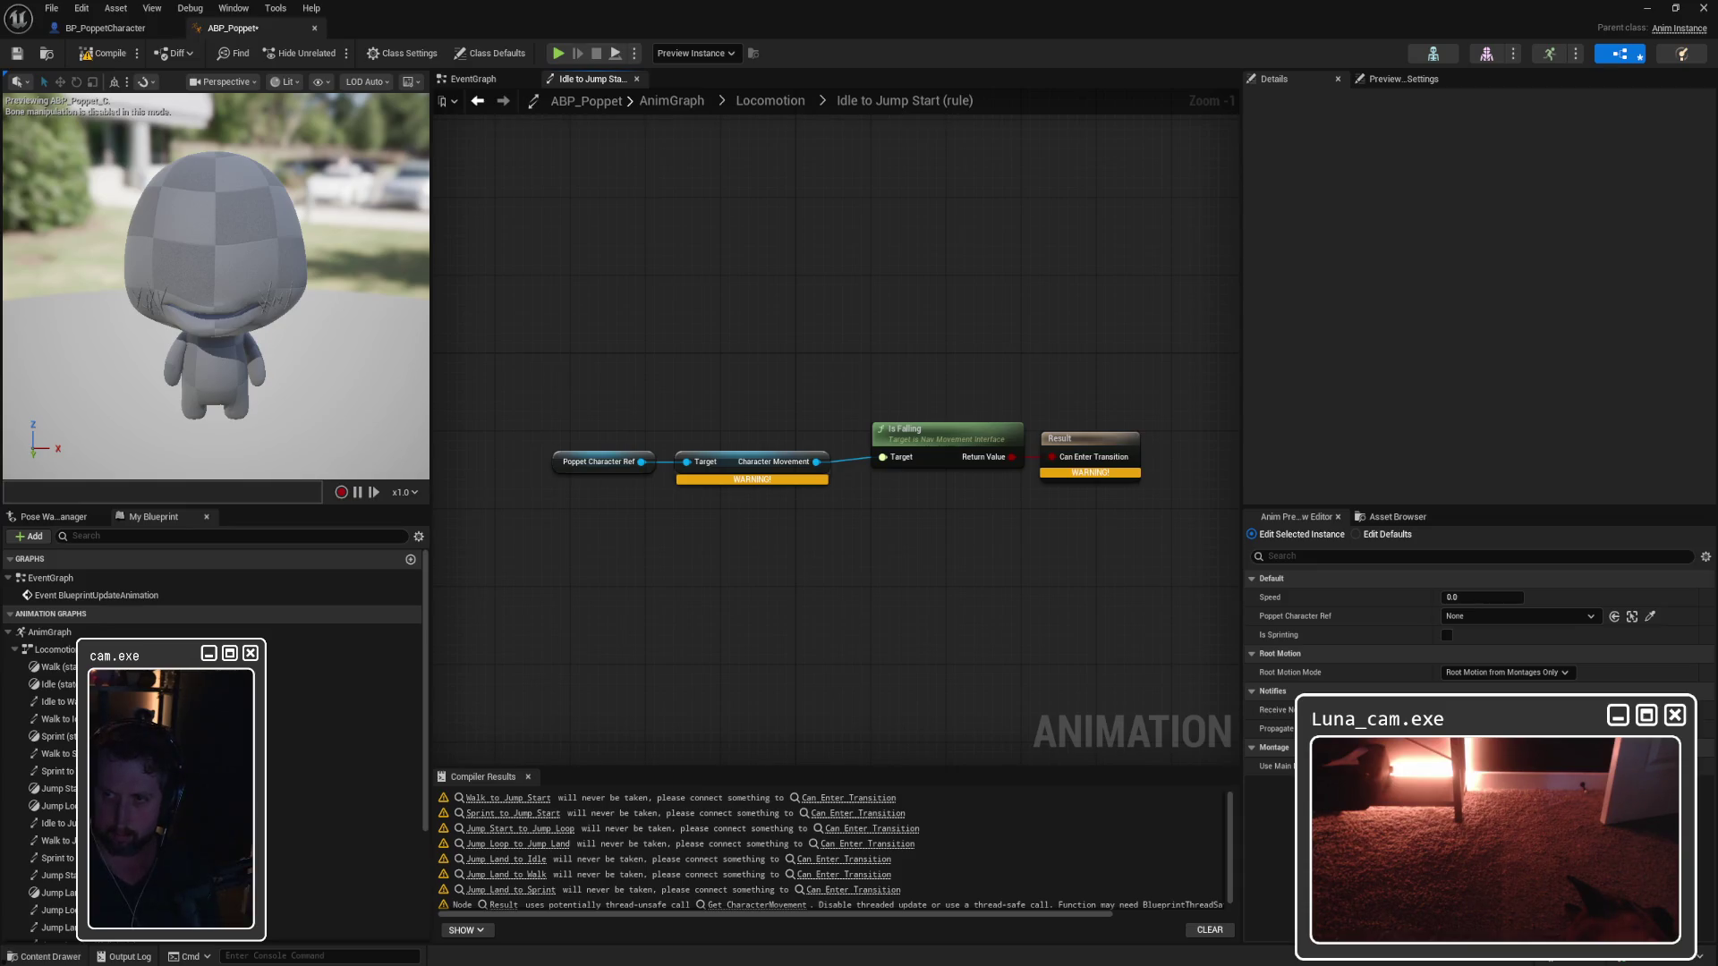
click(774, 478)
Step: Delete the Character Movement node and search 'get character movement' from a Poppet Character Ref wire
key(Delete)
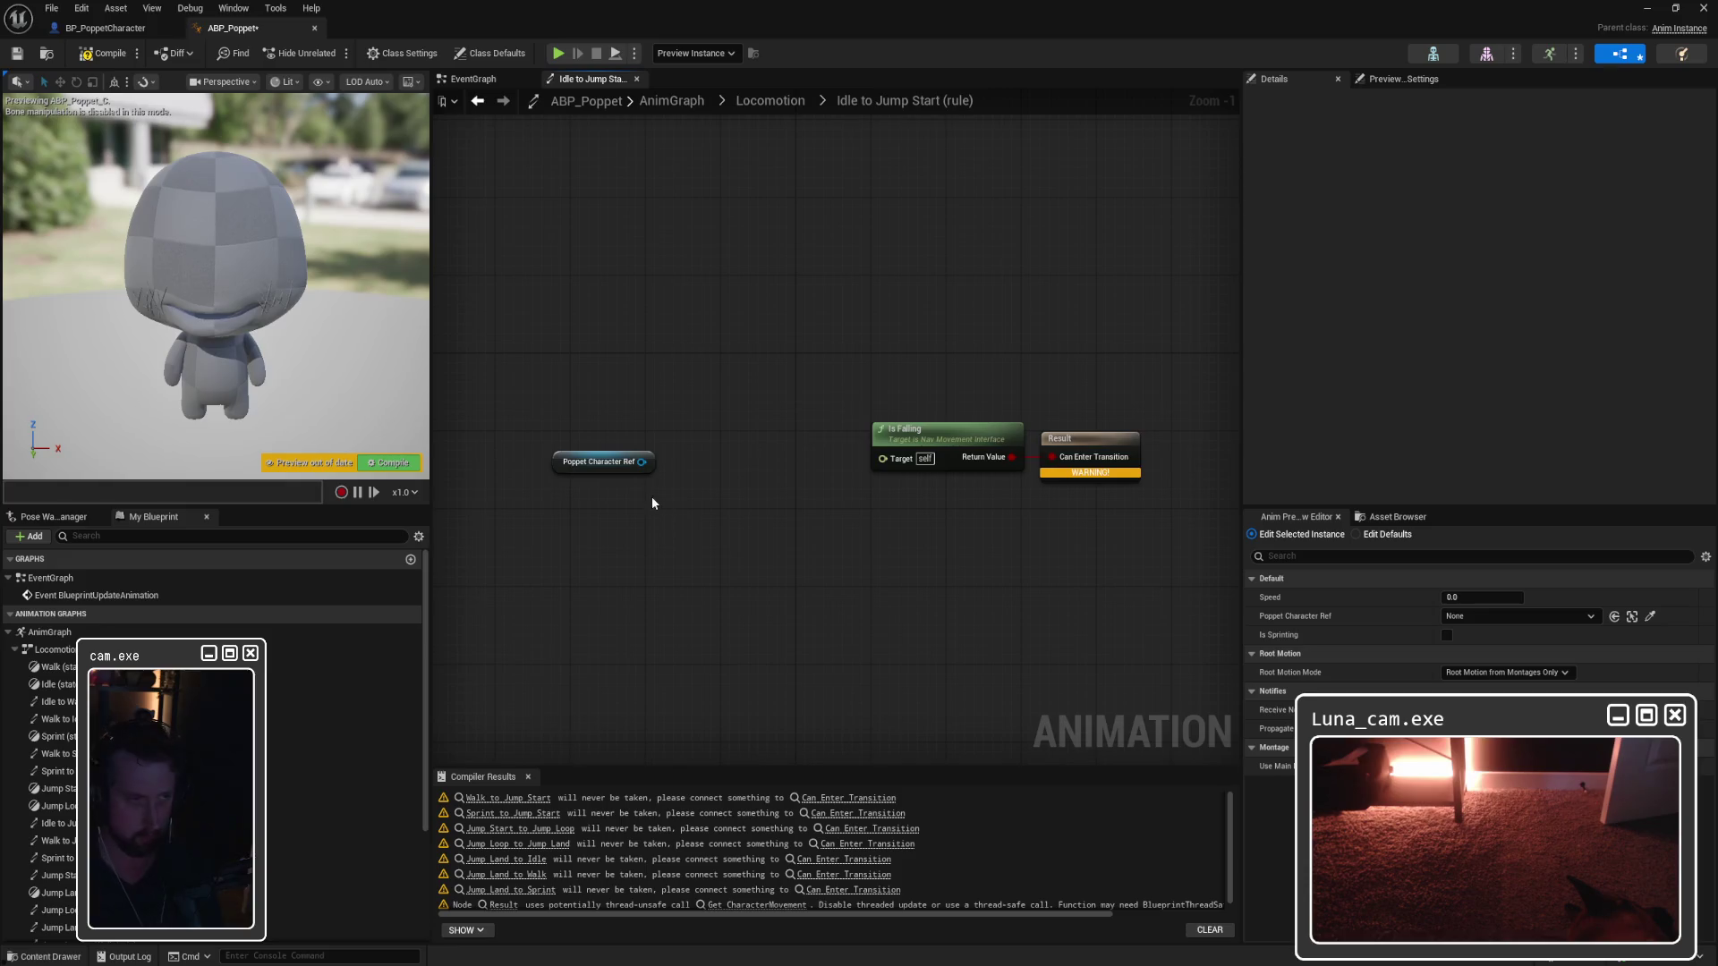
drag(642, 462, 721, 410)
text(get chract)
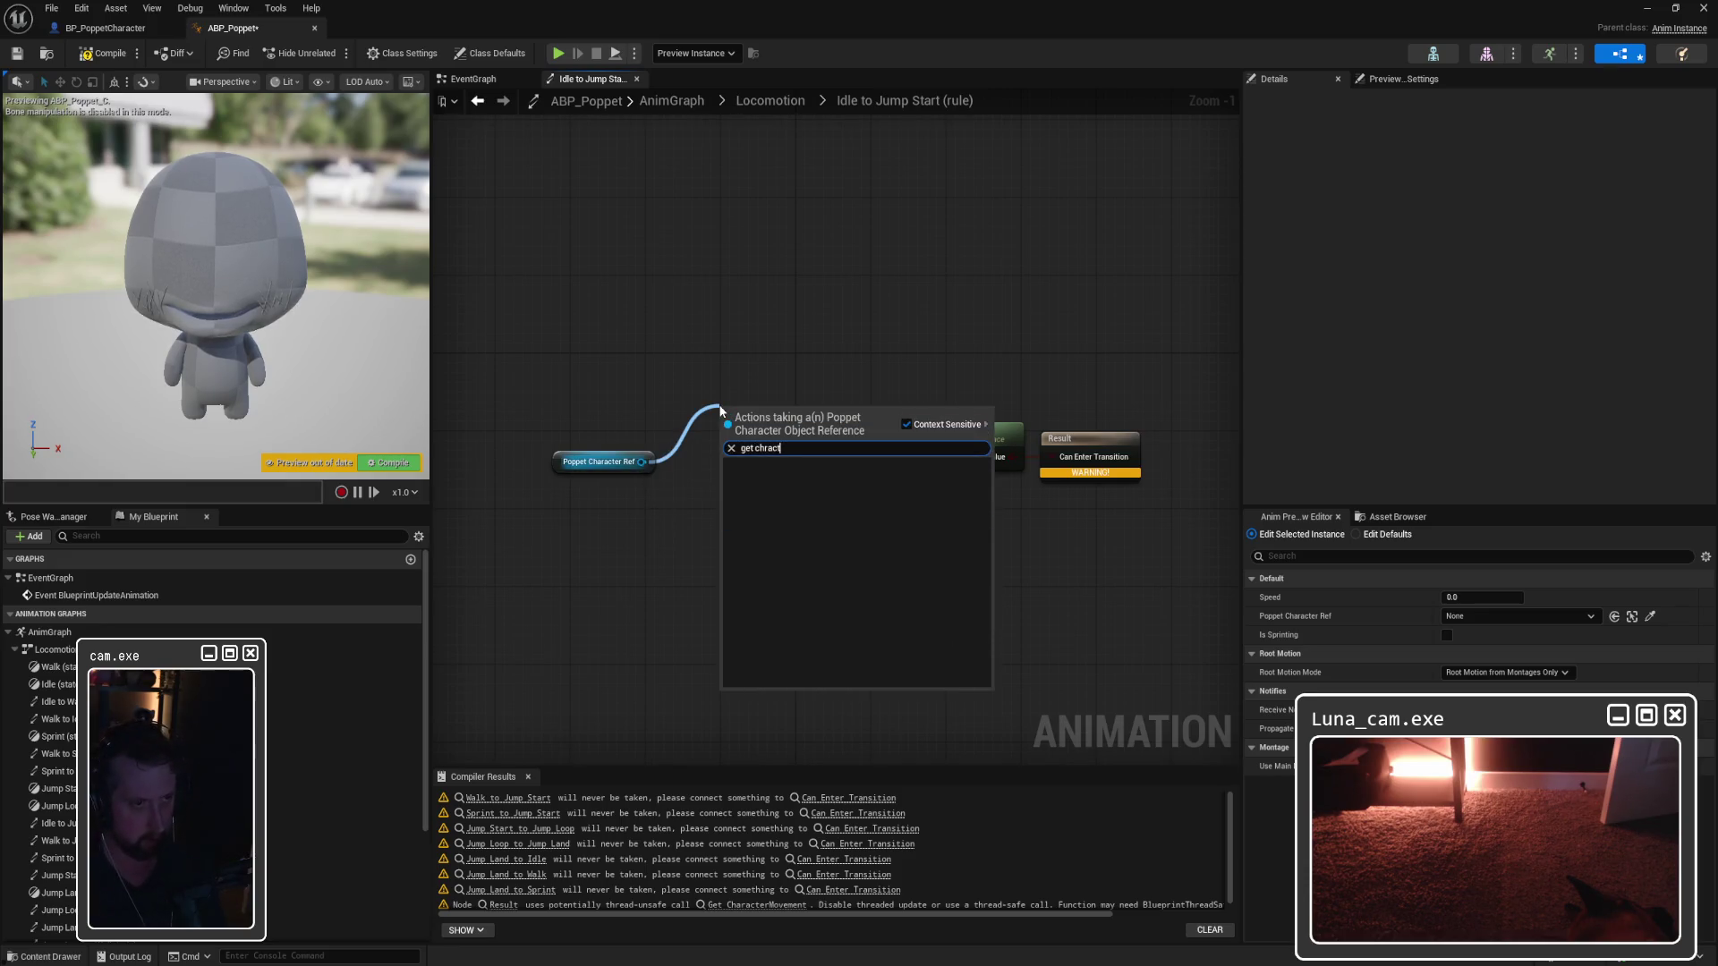
key(BackSpace)
key(BackSpace)
key(BackSpace)
key(BackSpace)
key(BackSpace)
text(a)
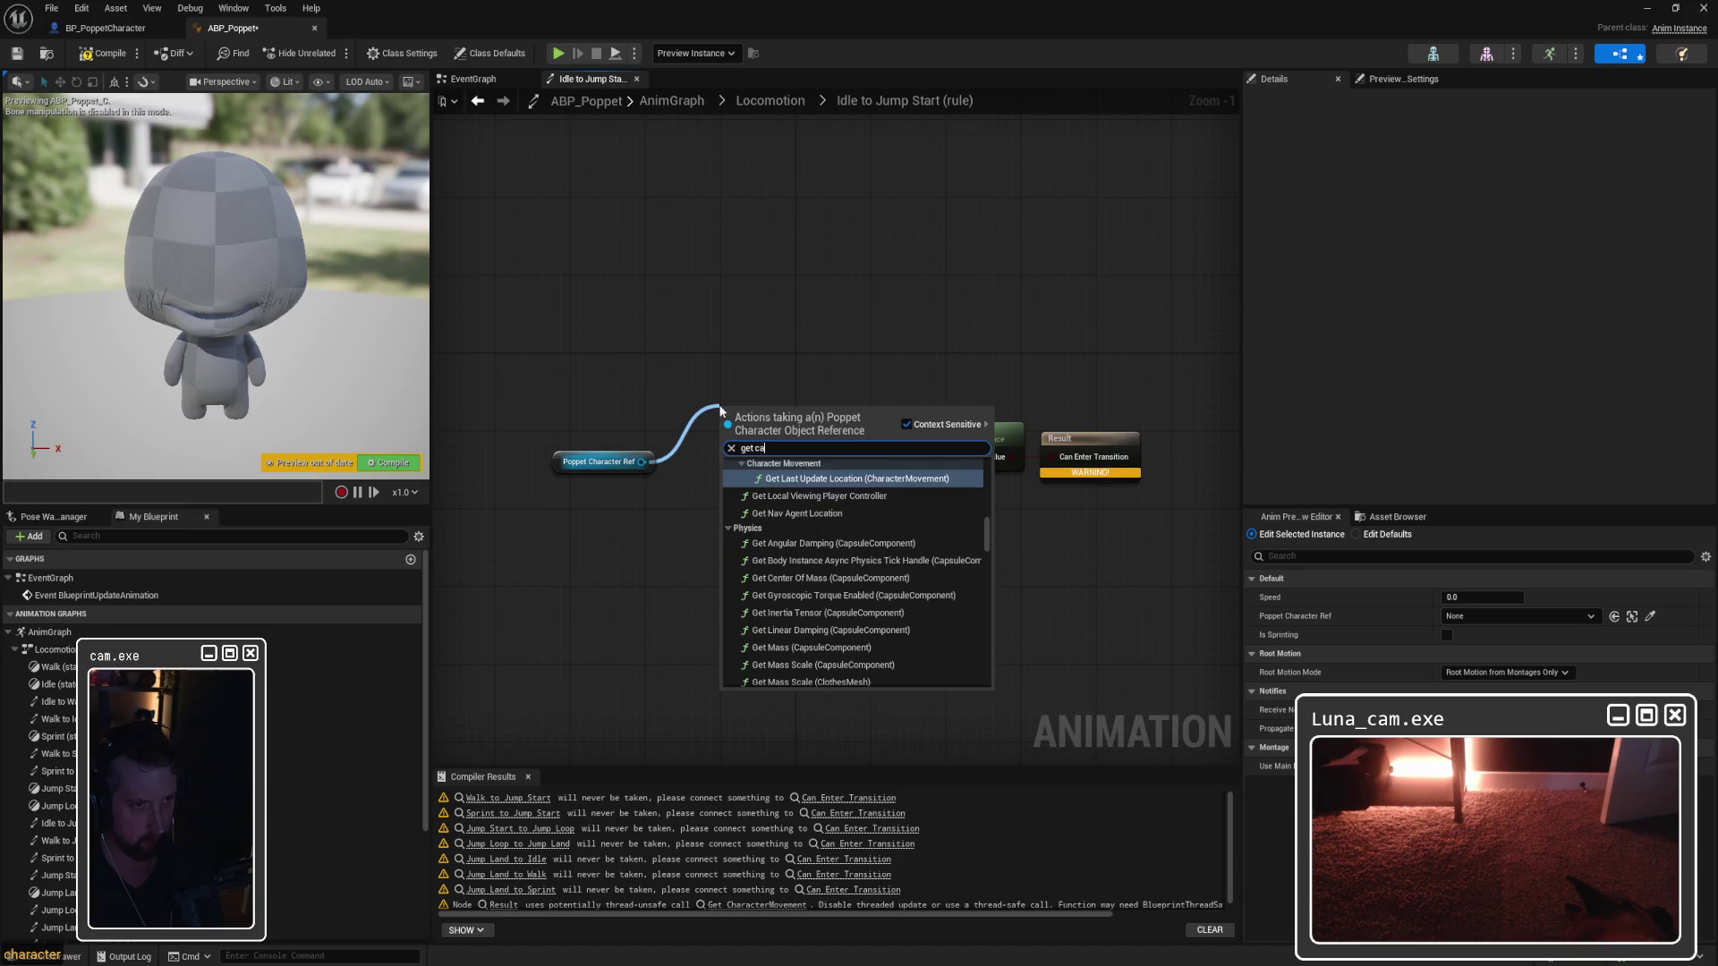
text(haracter movem)
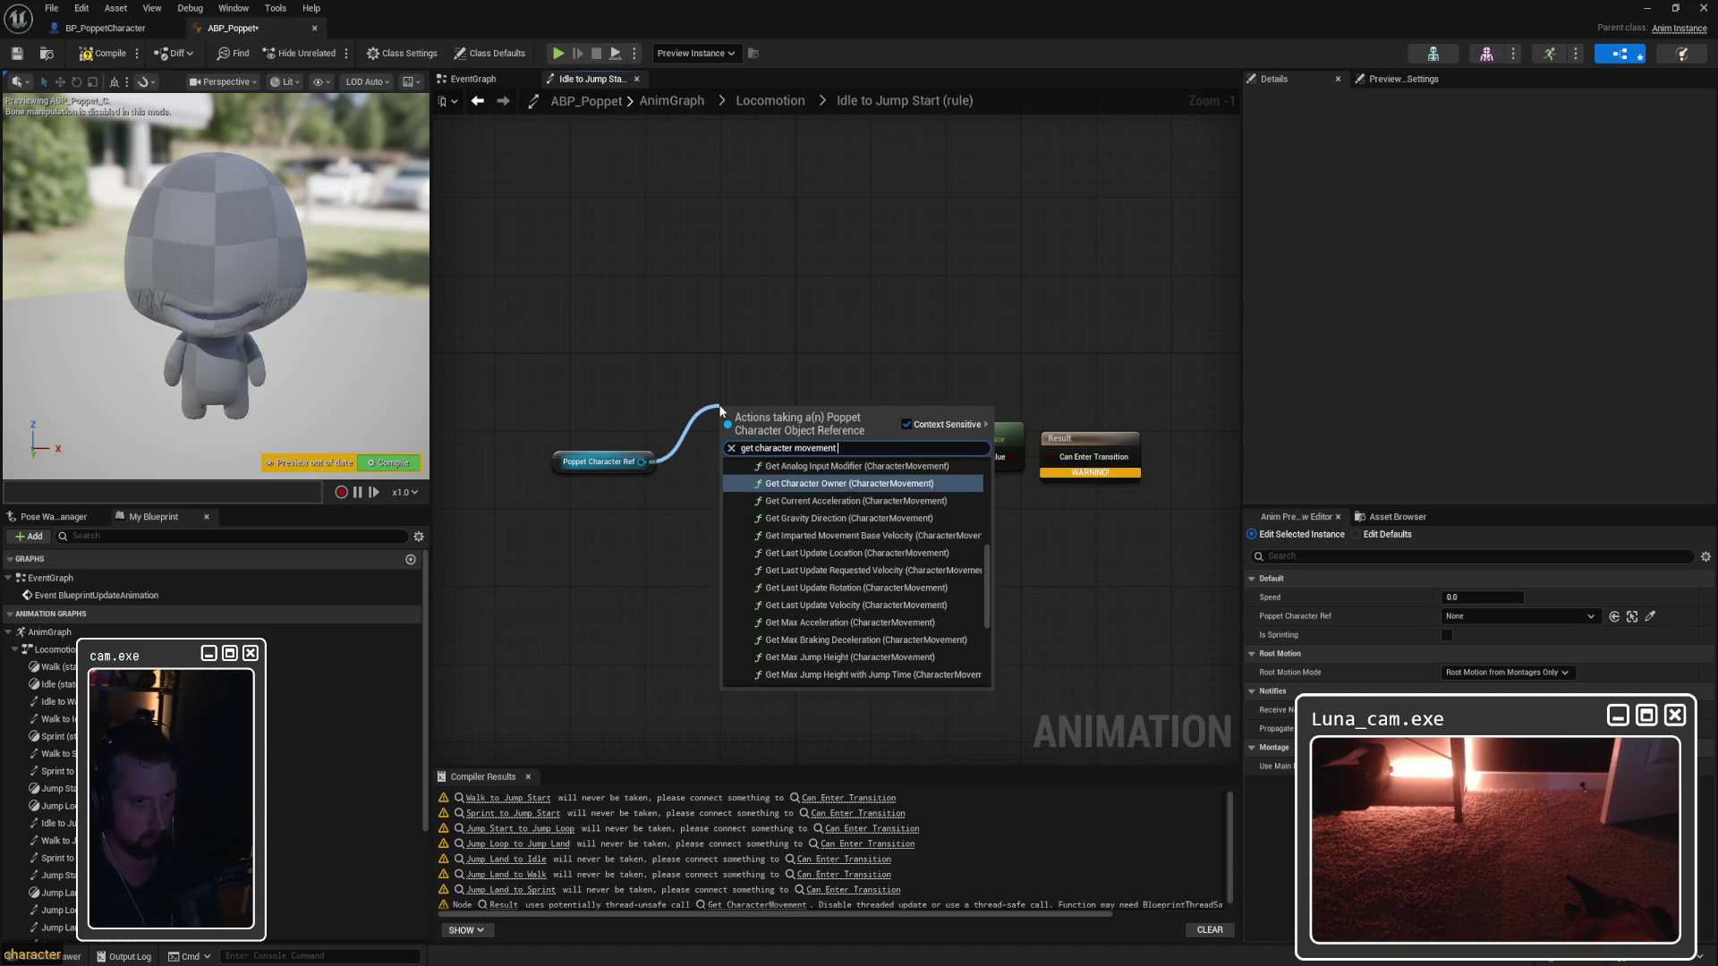
text(ent)
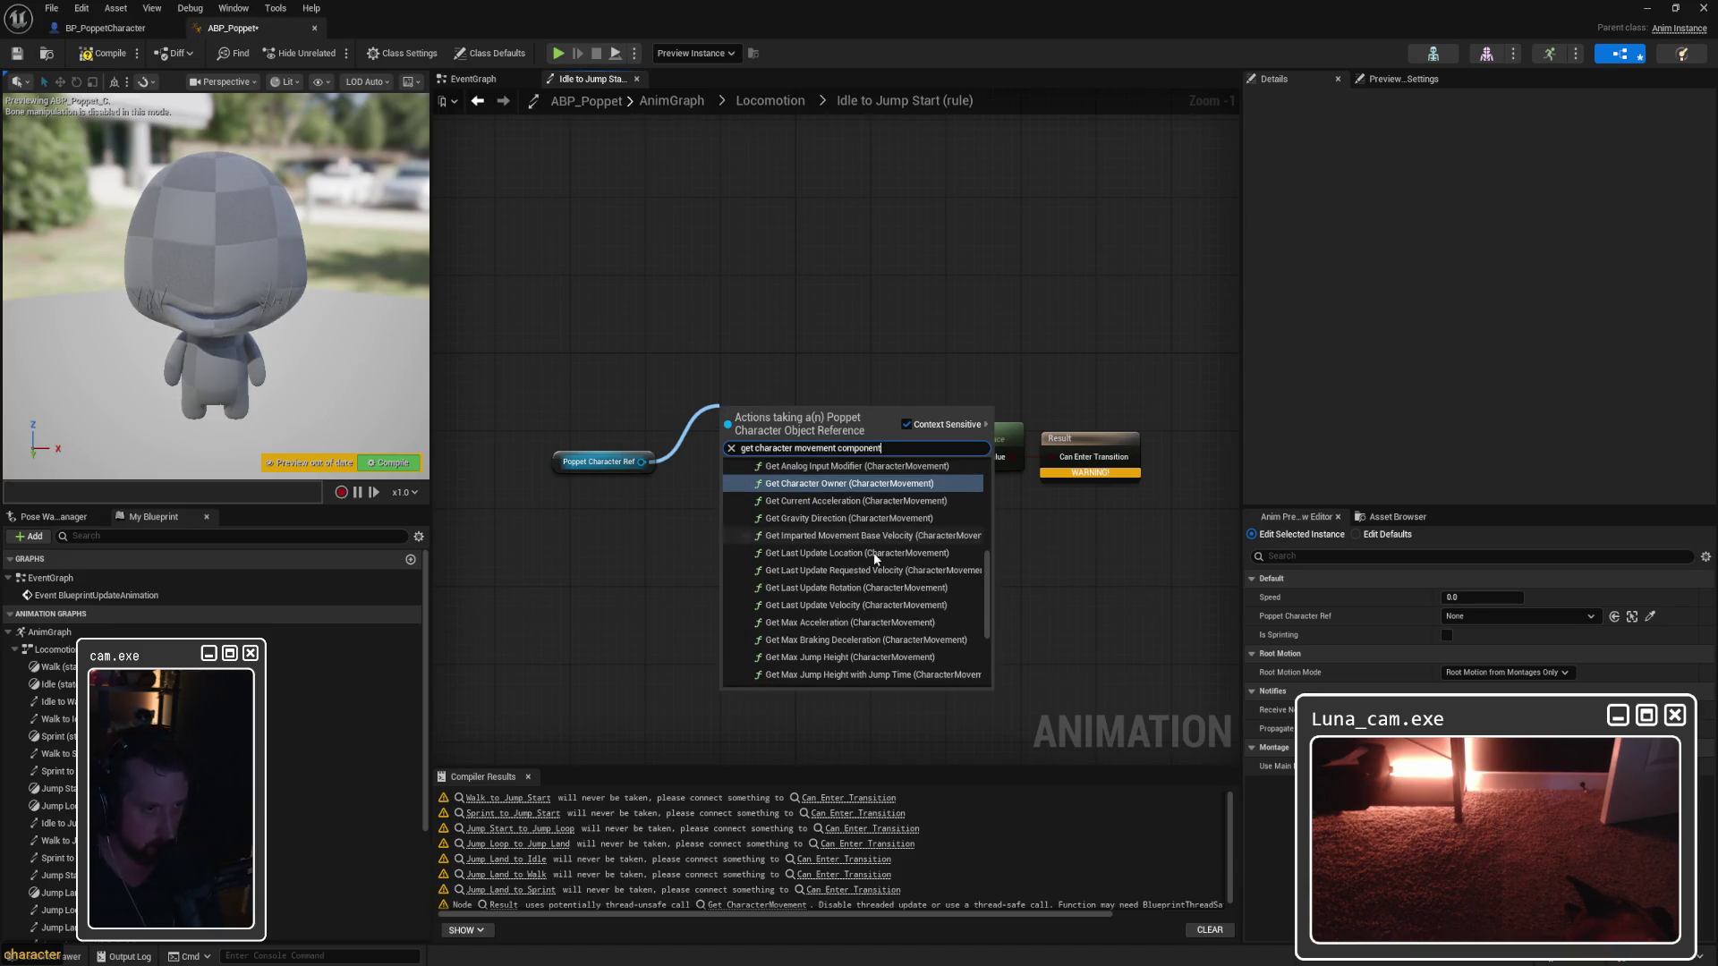
scroll(914, 590, down, 5)
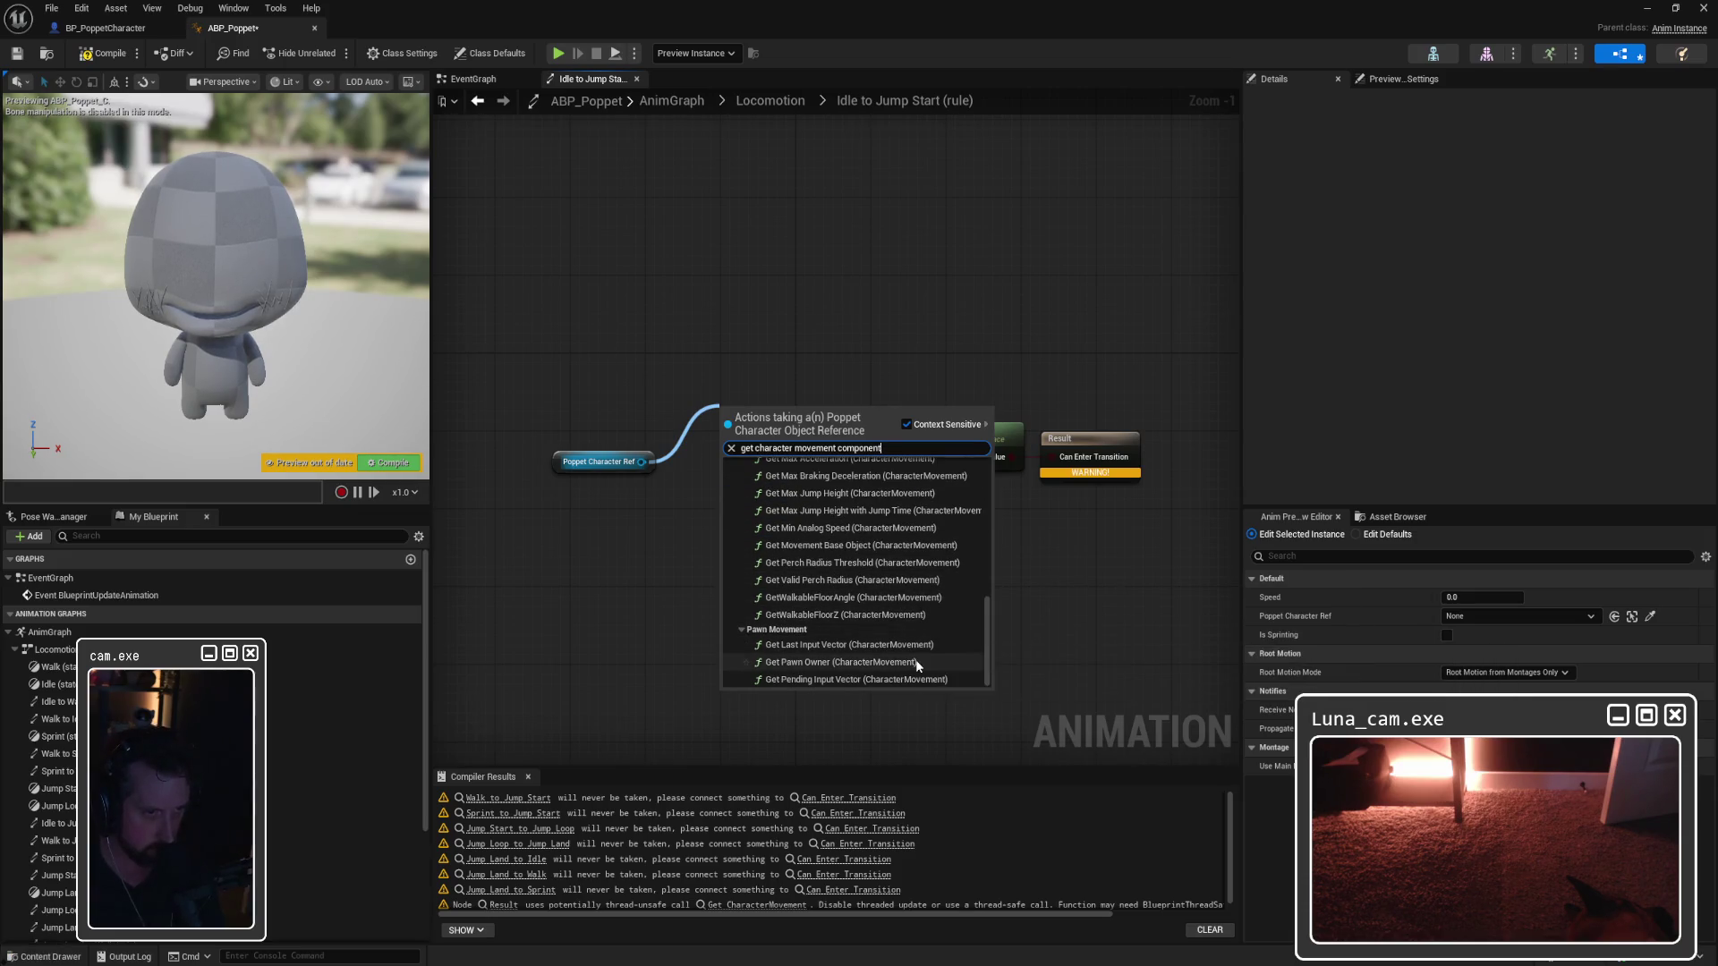
scroll(935, 637, up, 5)
scroll(935, 633, down, 2)
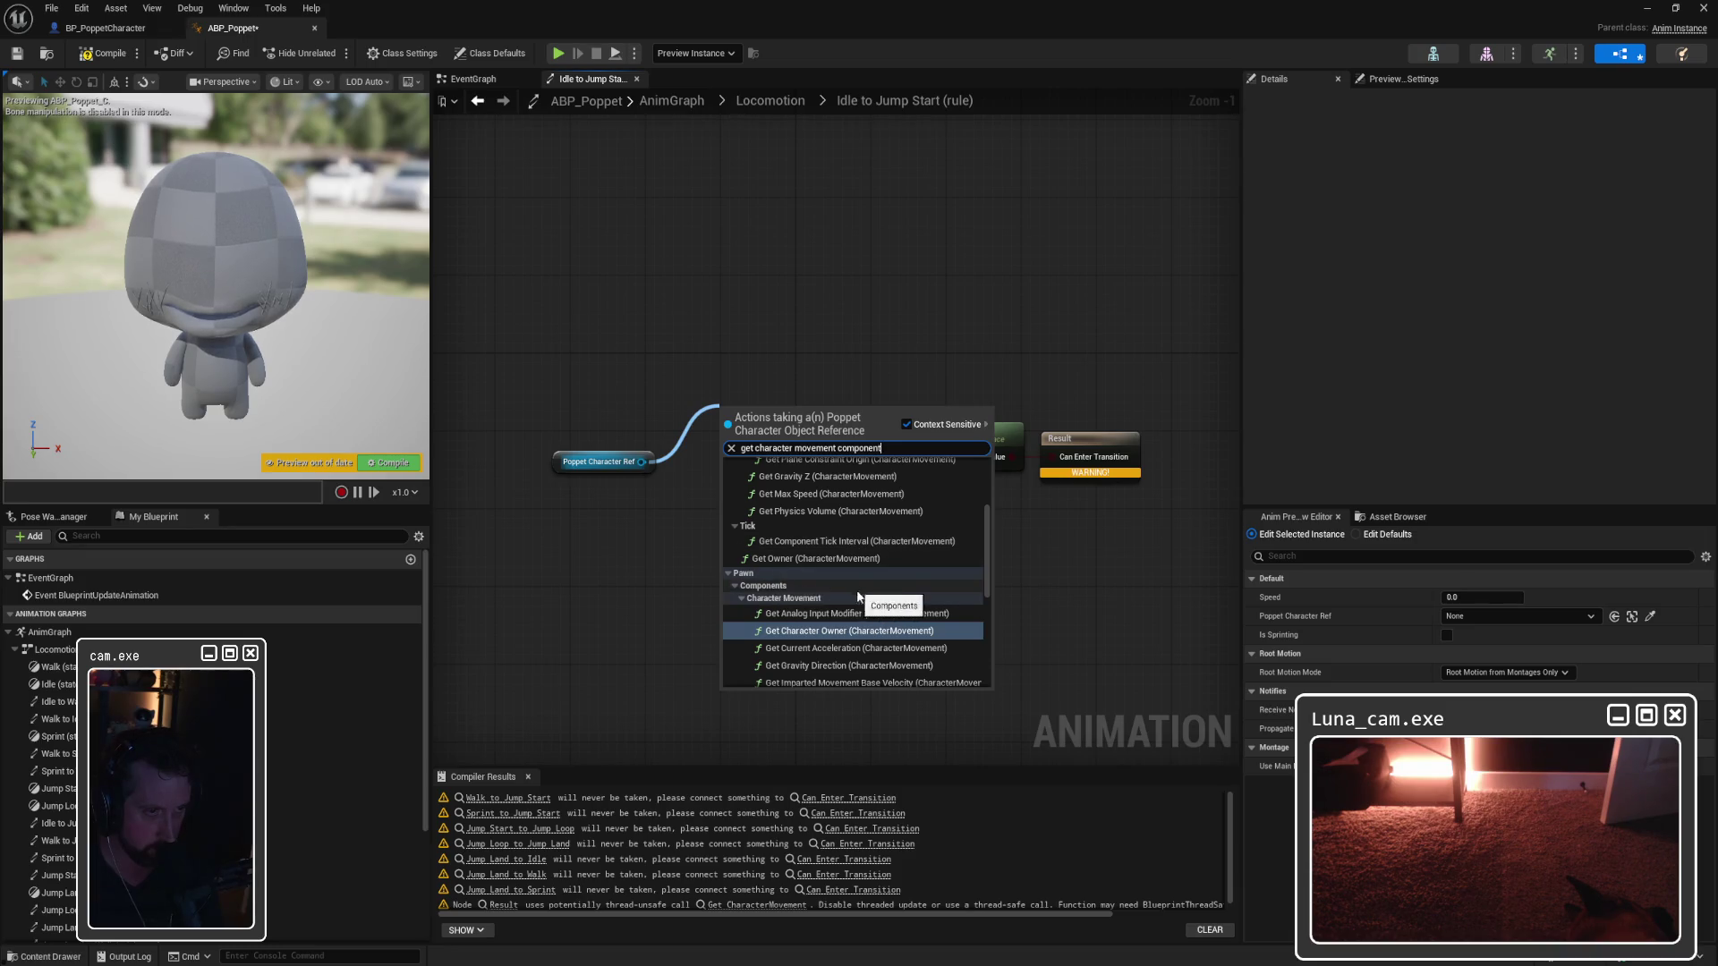
scroll(935, 635, down, 1)
scroll(933, 634, down, 5)
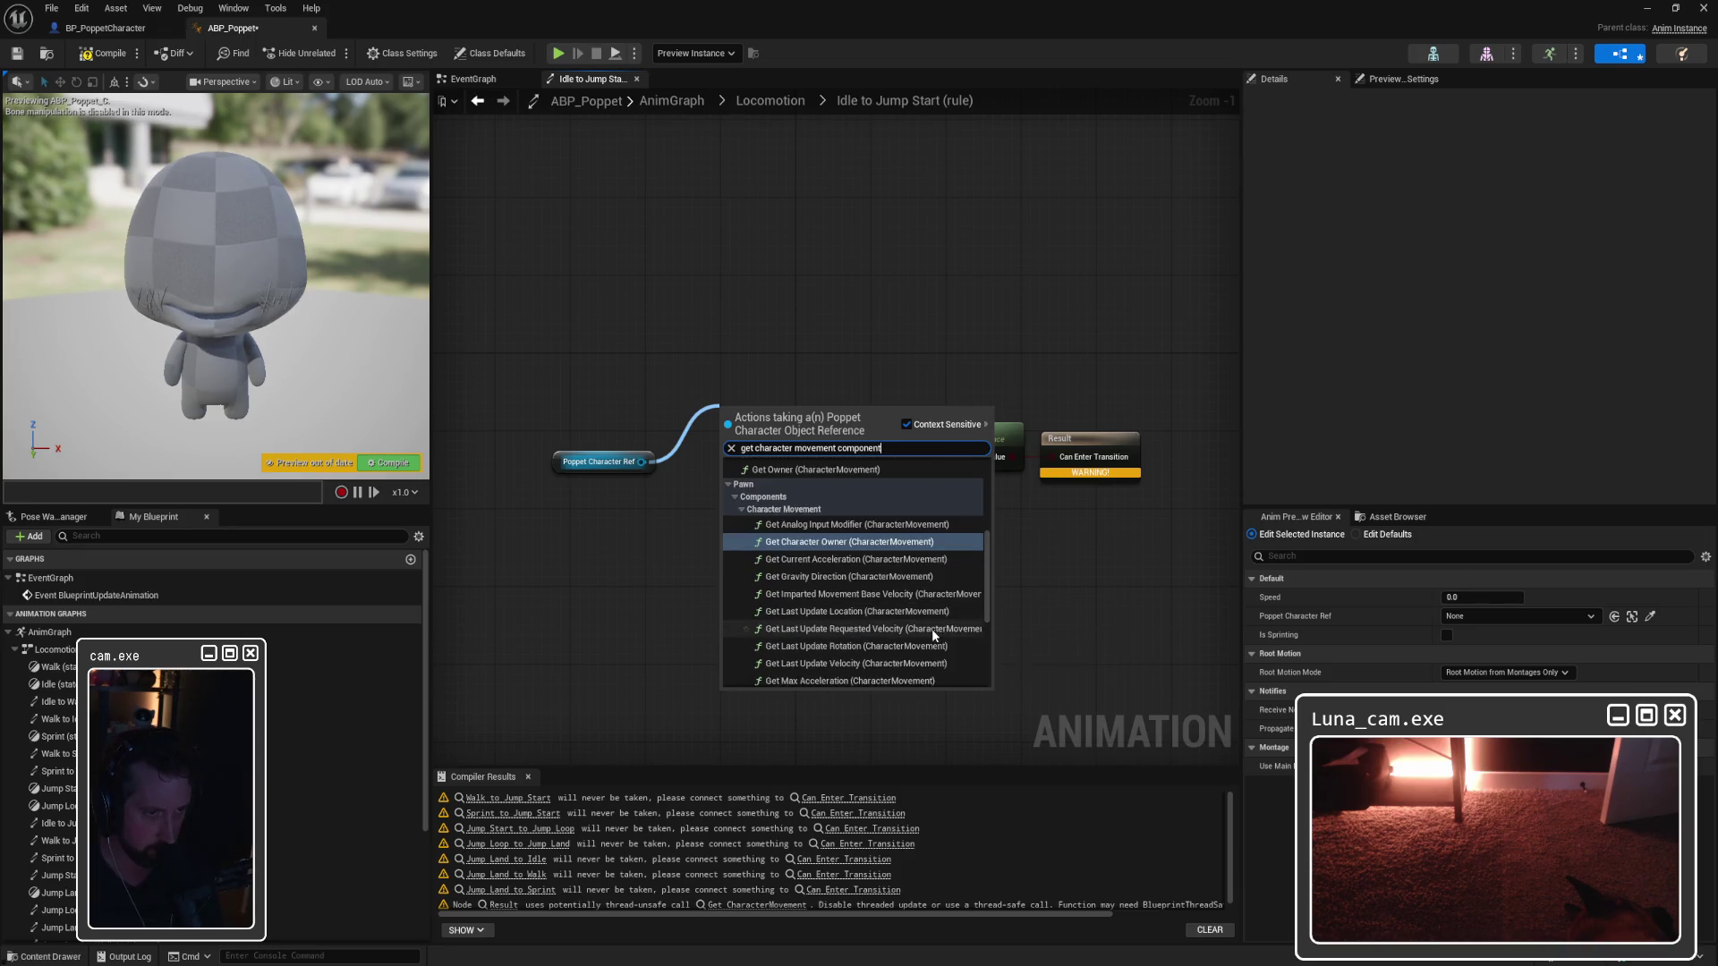
scroll(934, 634, down, 4)
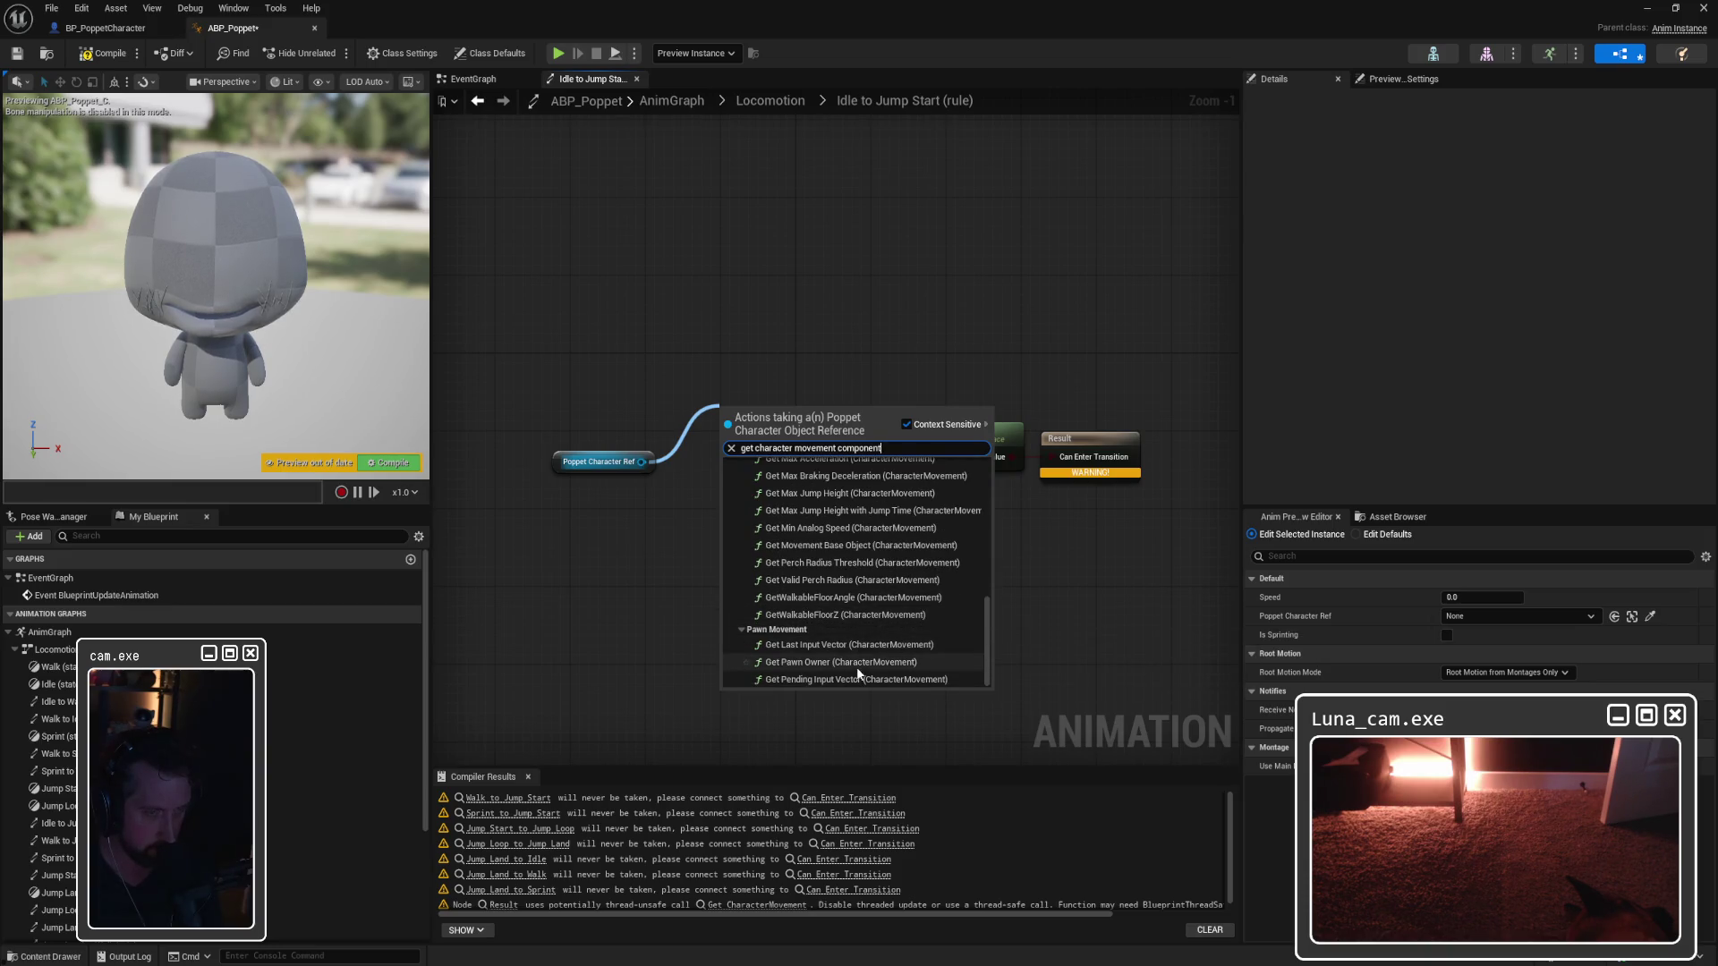
scroll(942, 642, up, 6)
scroll(942, 640, up, 5)
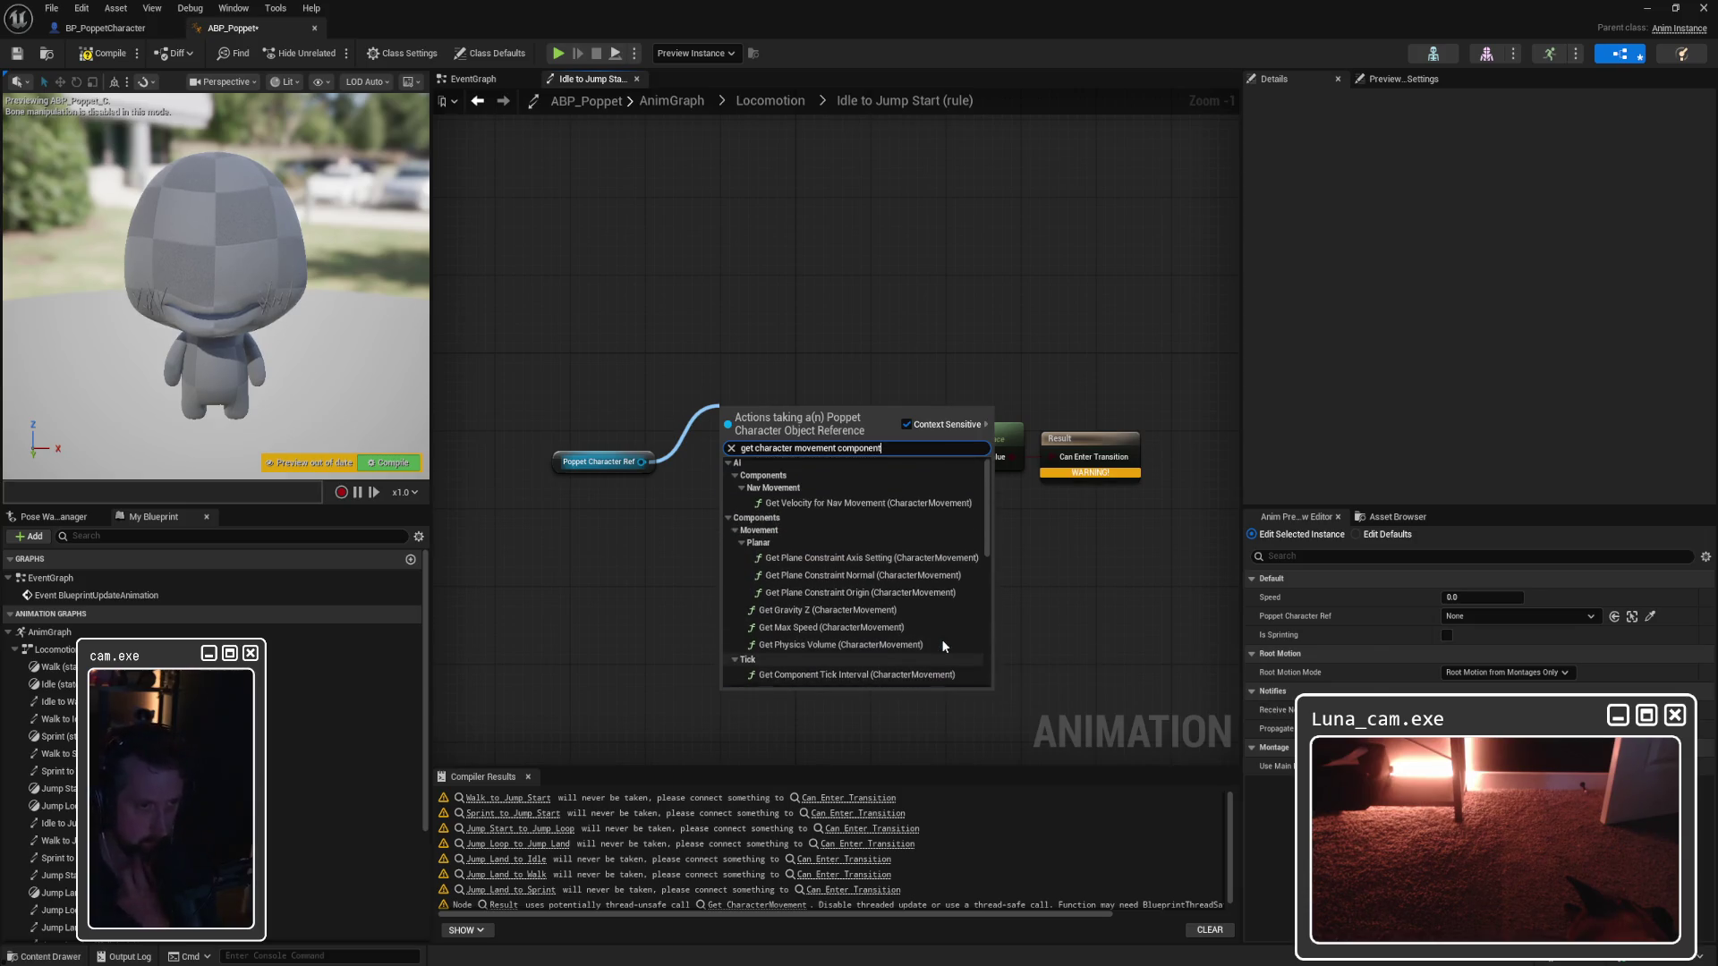
scroll(942, 639, down, 2)
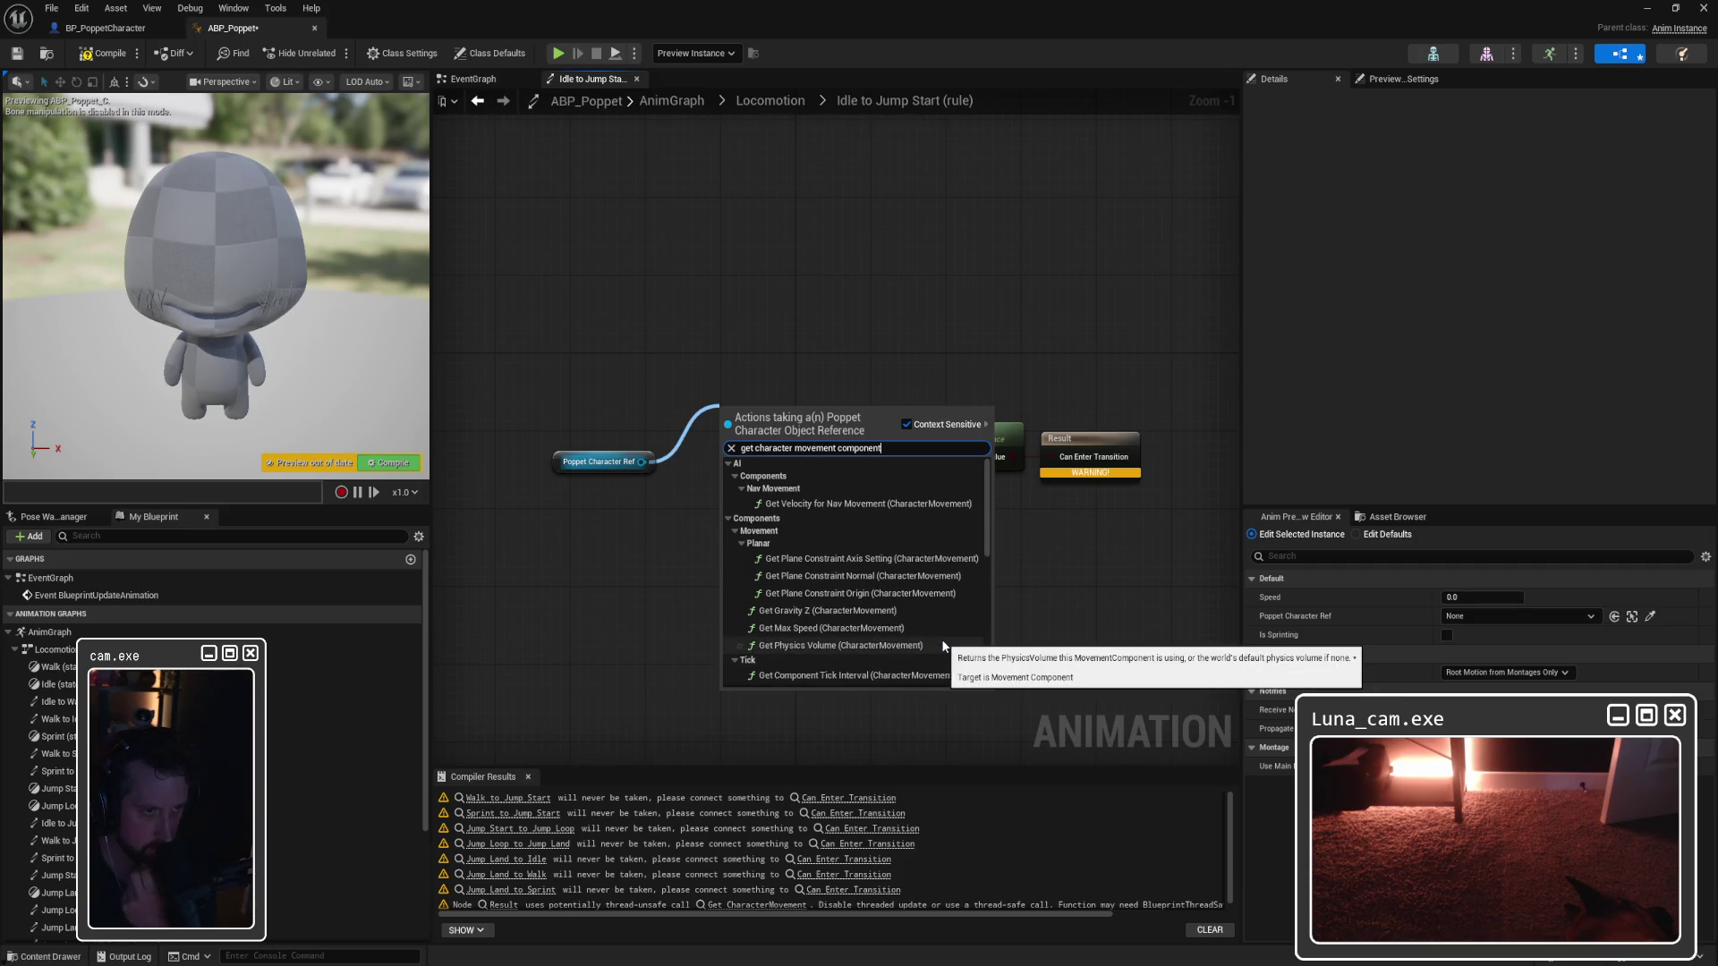
Step: Turn off Context Sensitive, browse all actions, and dismiss the search without adding anything
click(907, 424)
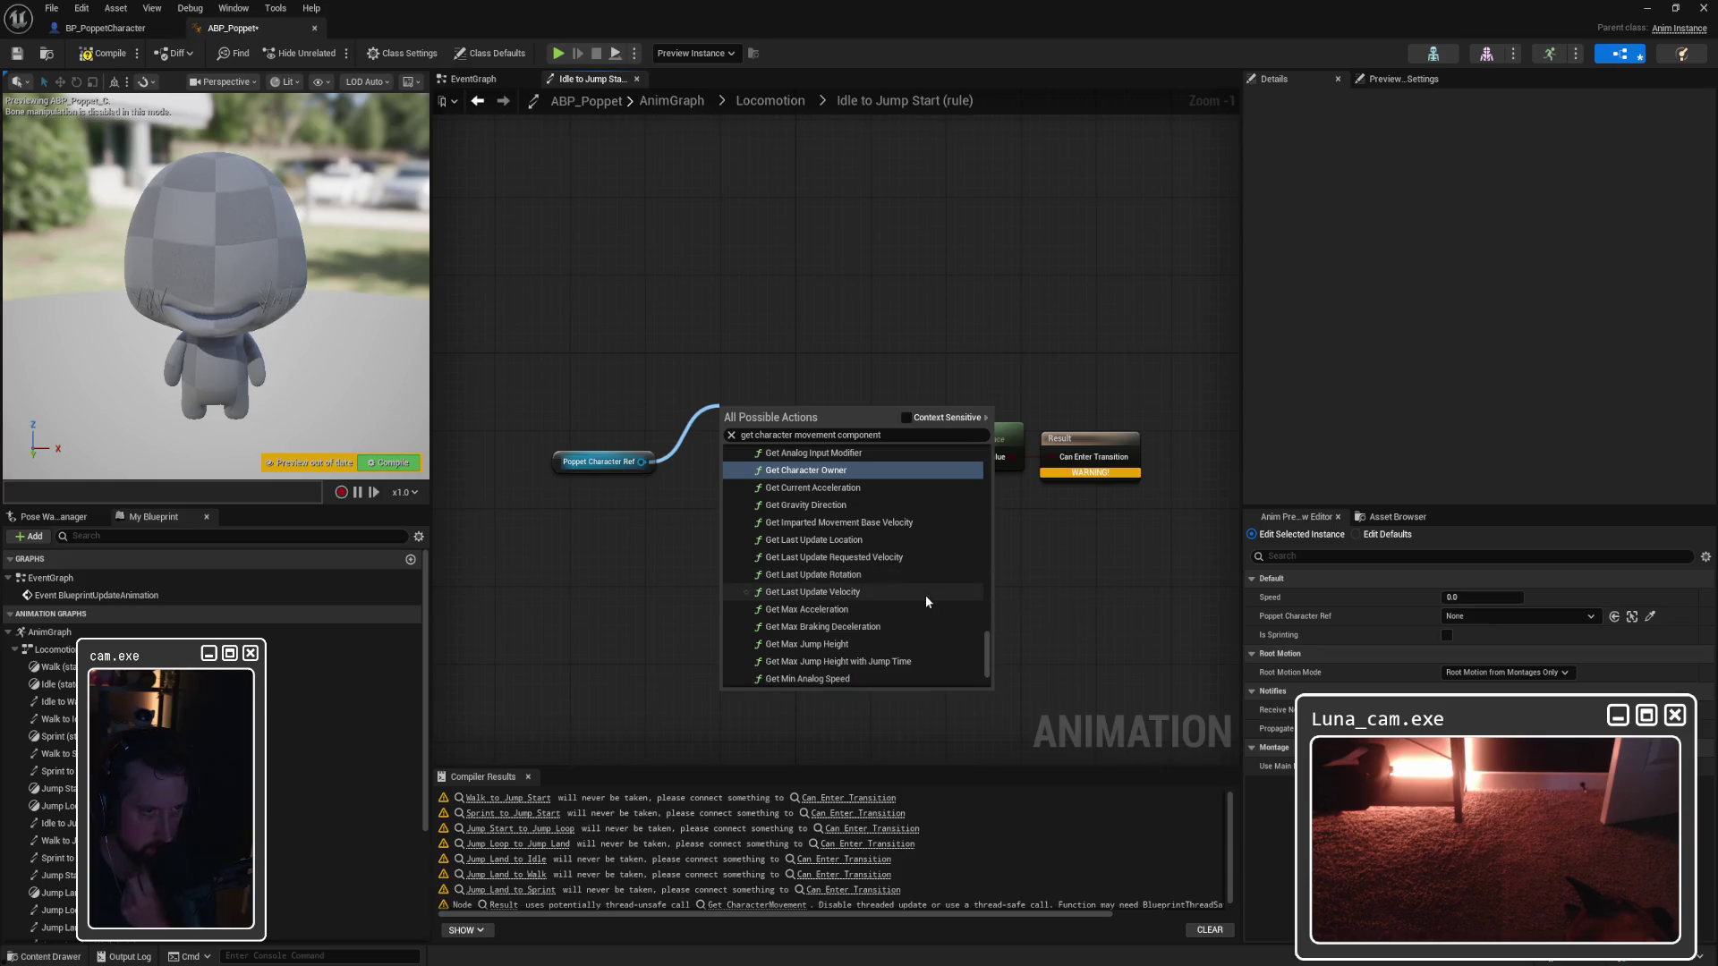
scroll(927, 602, up, 3)
scroll(927, 598, up, 10)
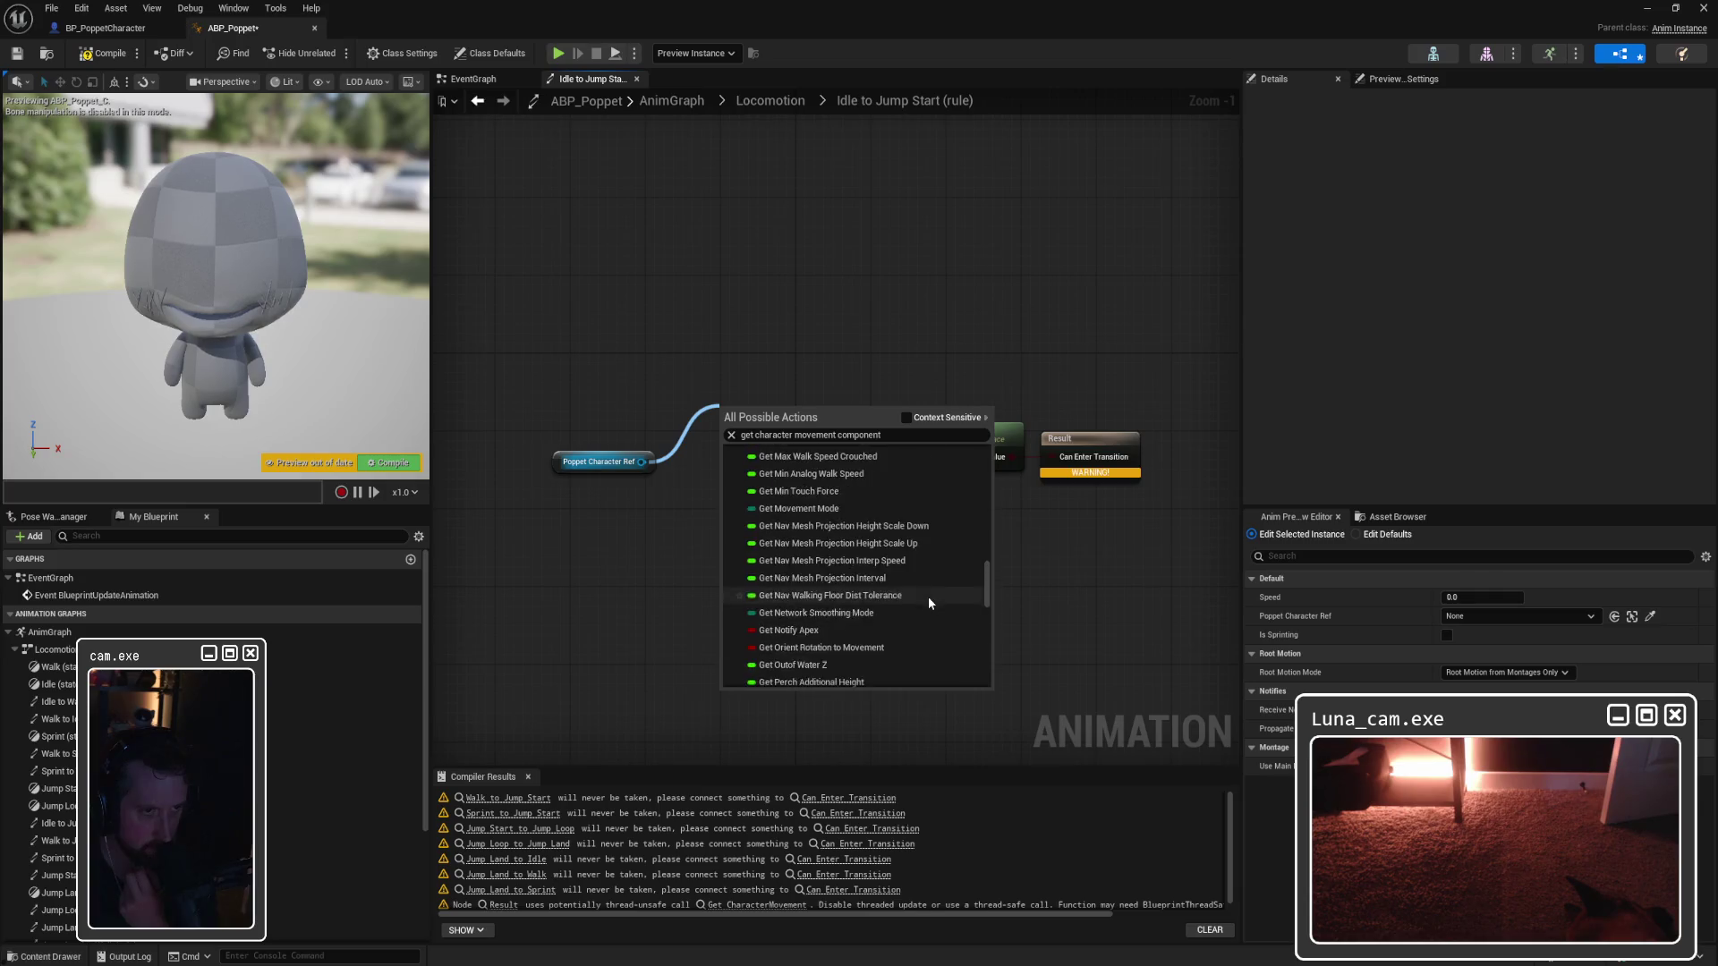
scroll(938, 604, up, 10)
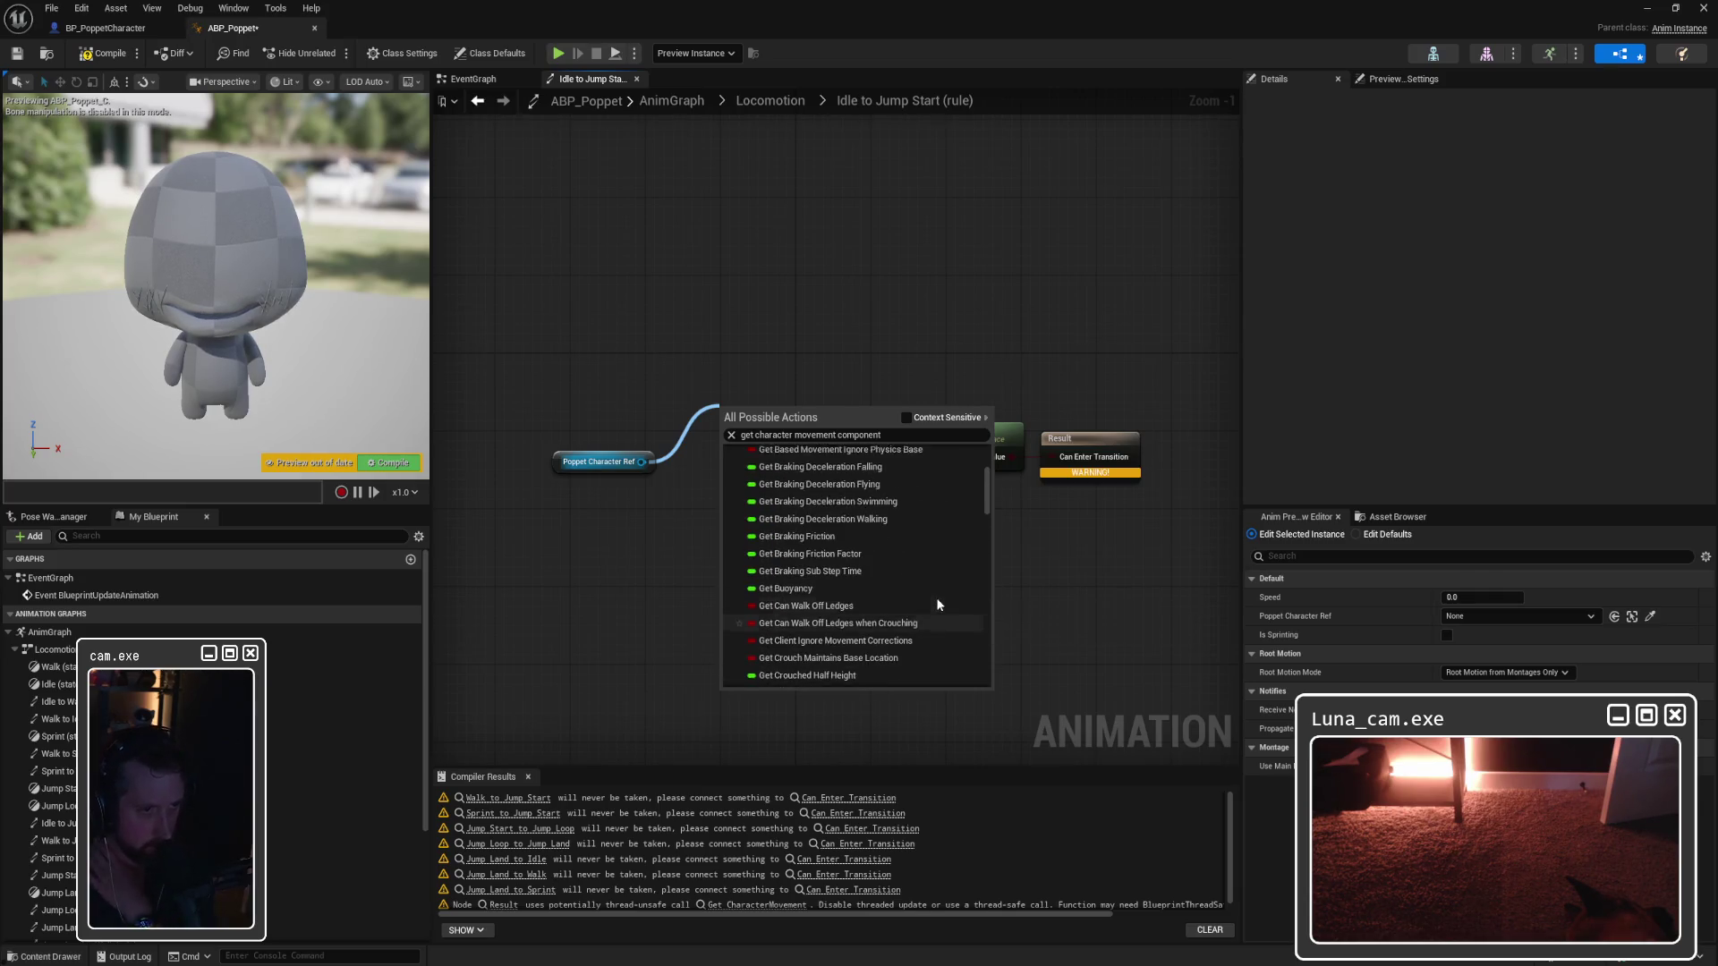
scroll(938, 604, down, 3)
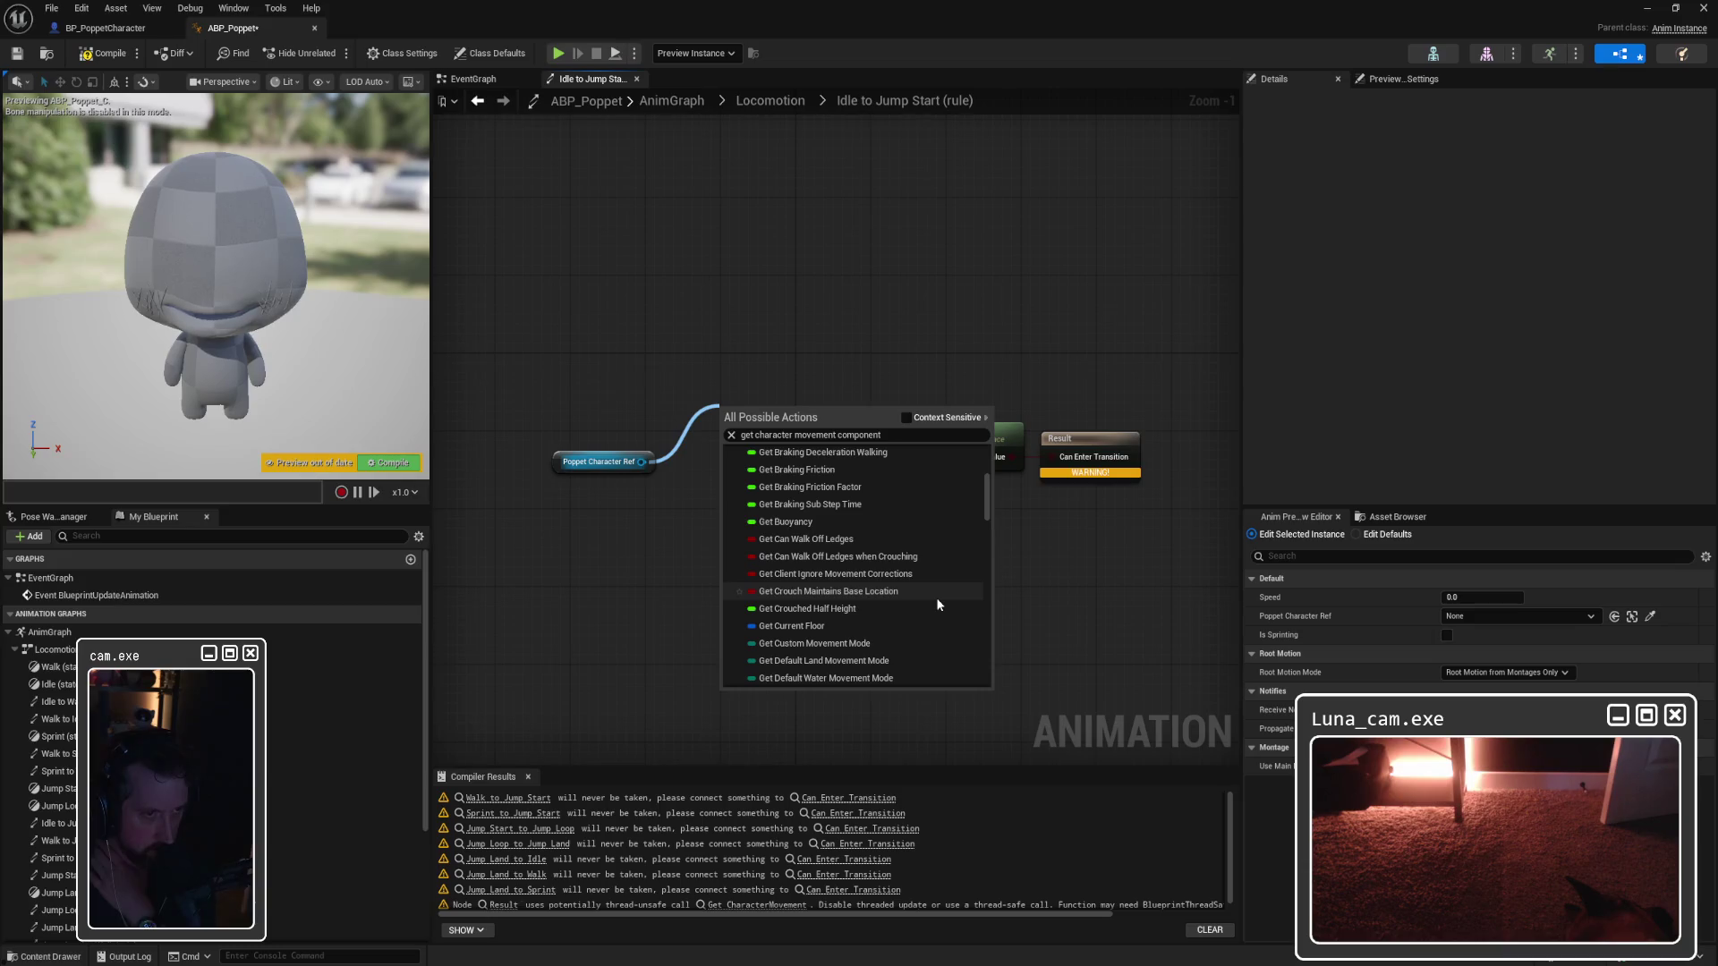
scroll(938, 605, down, 1)
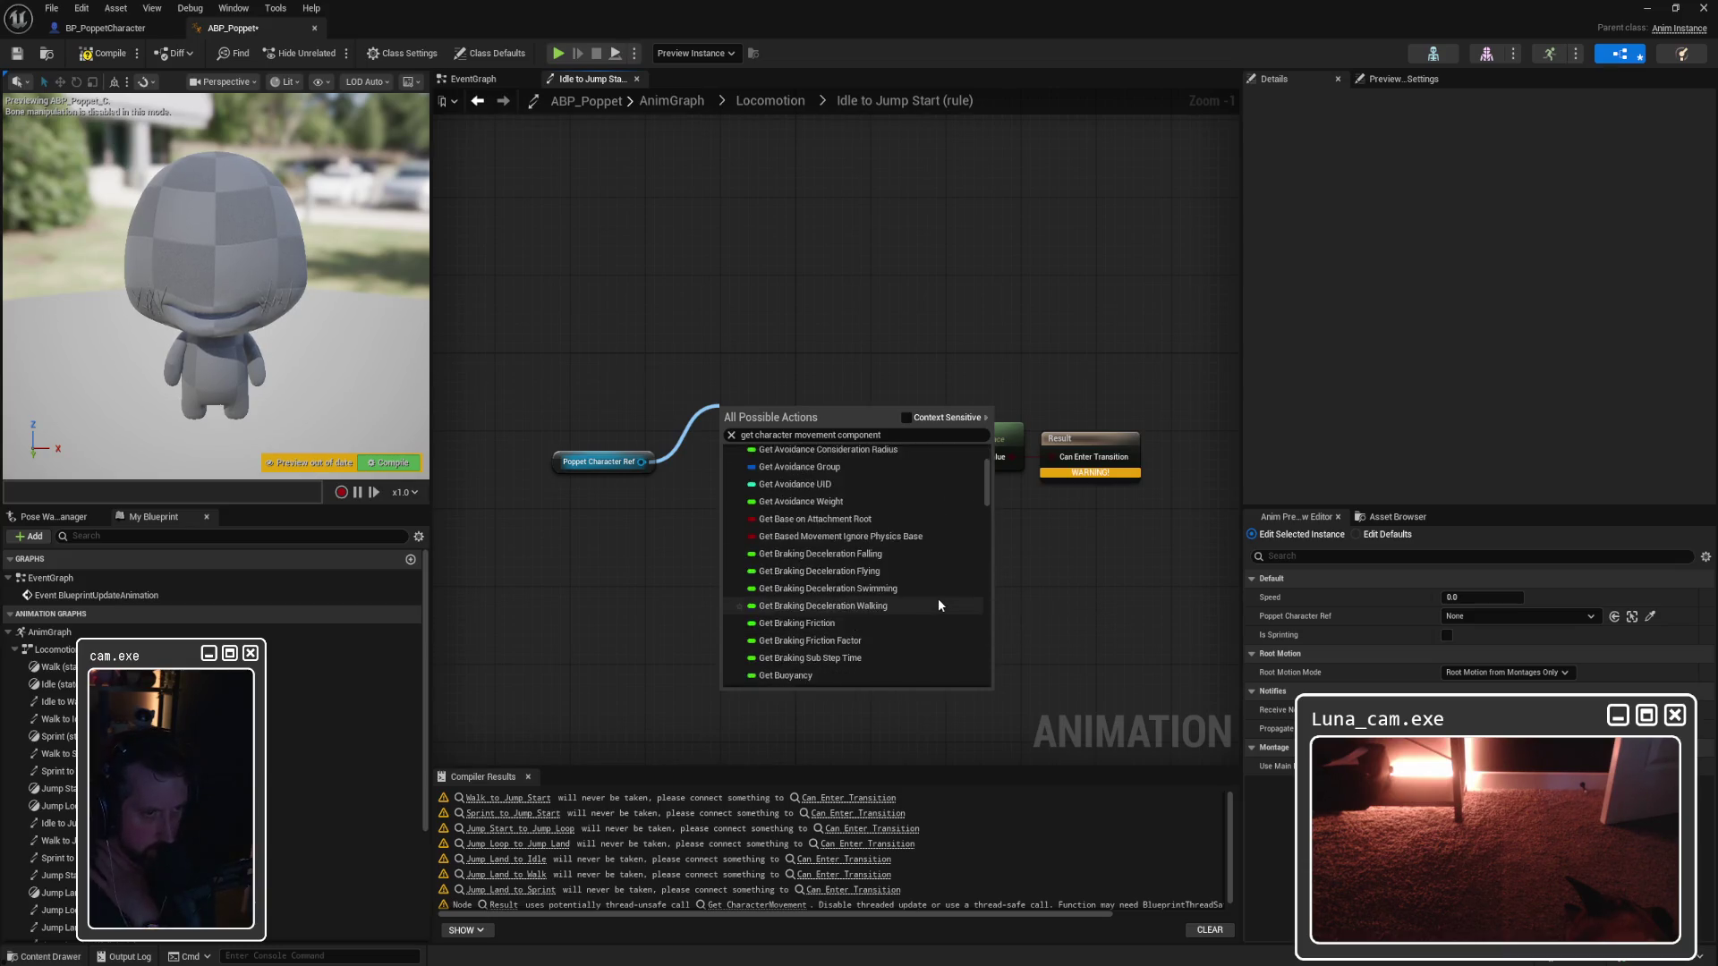
scroll(938, 605, down, 3)
scroll(938, 605, down, 3)
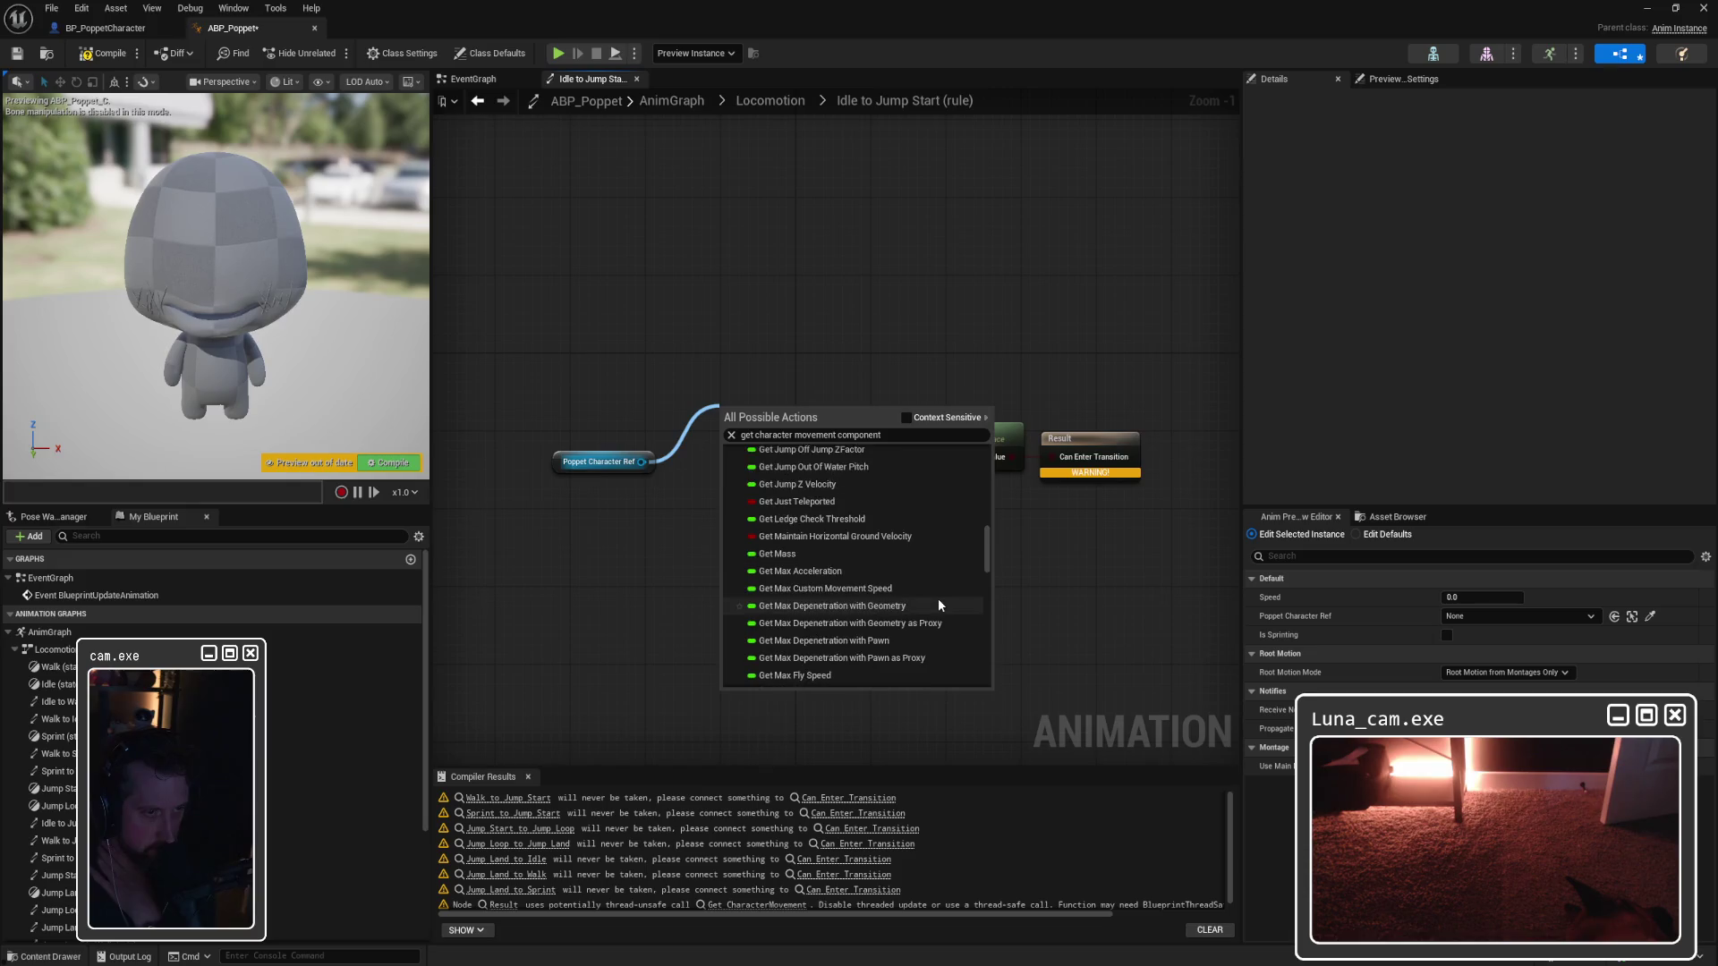
scroll(938, 604, down, 10)
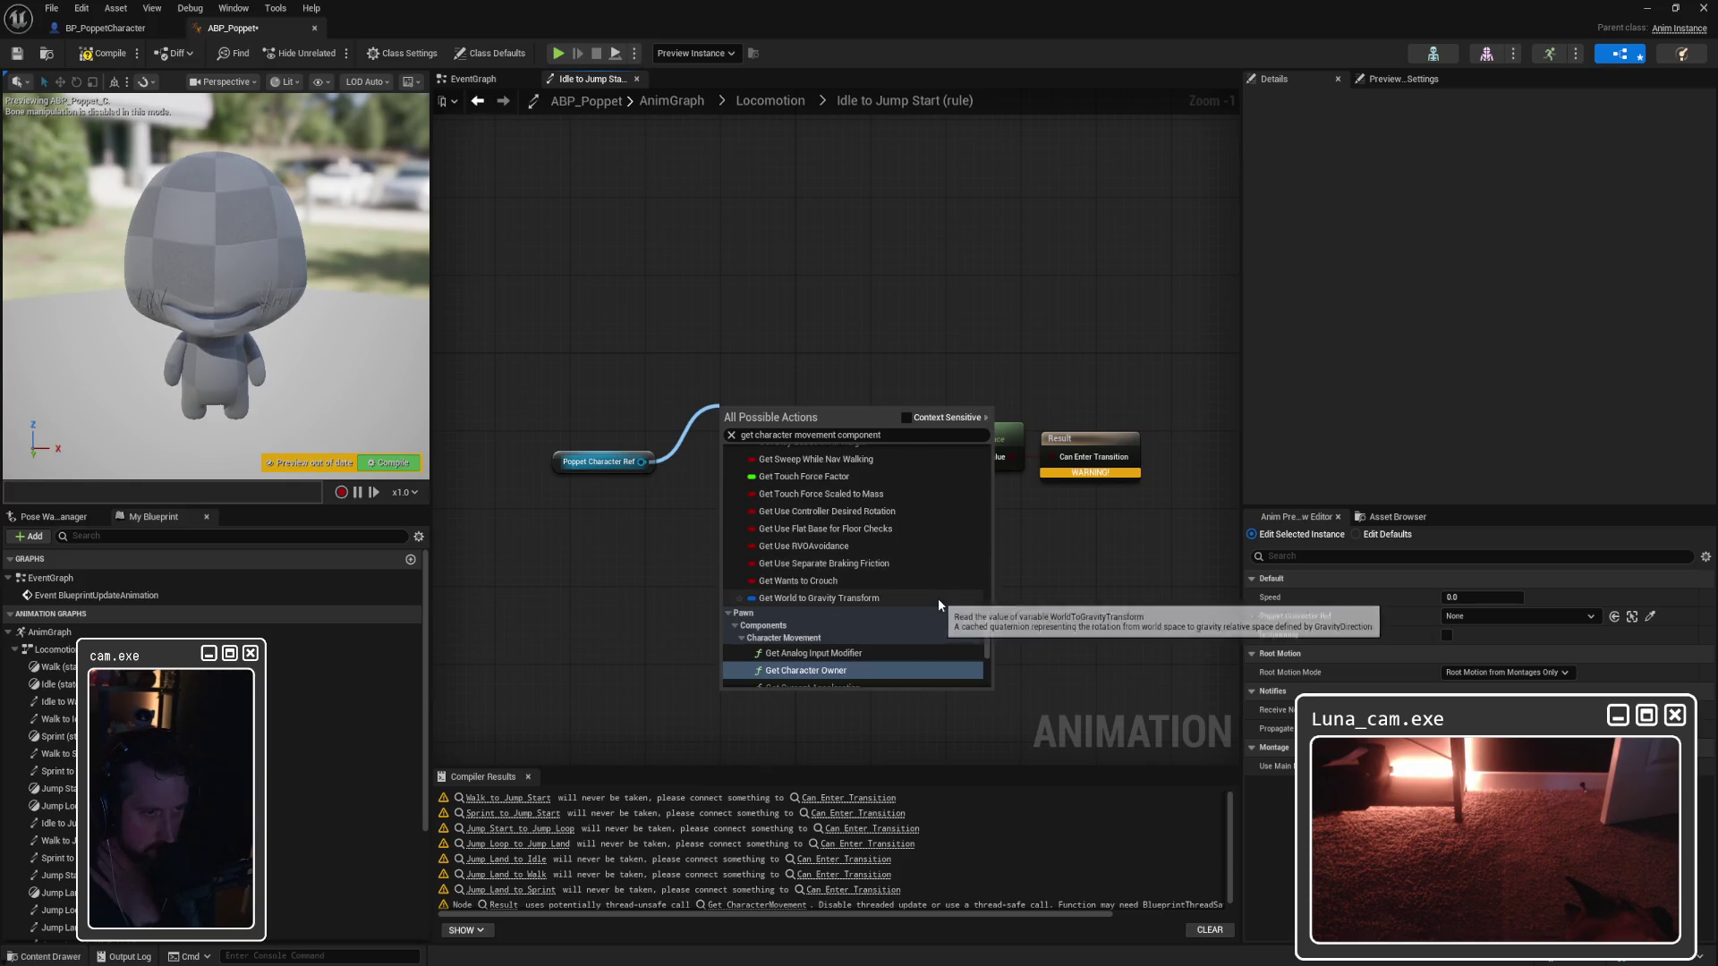
scroll(938, 605, down, 4)
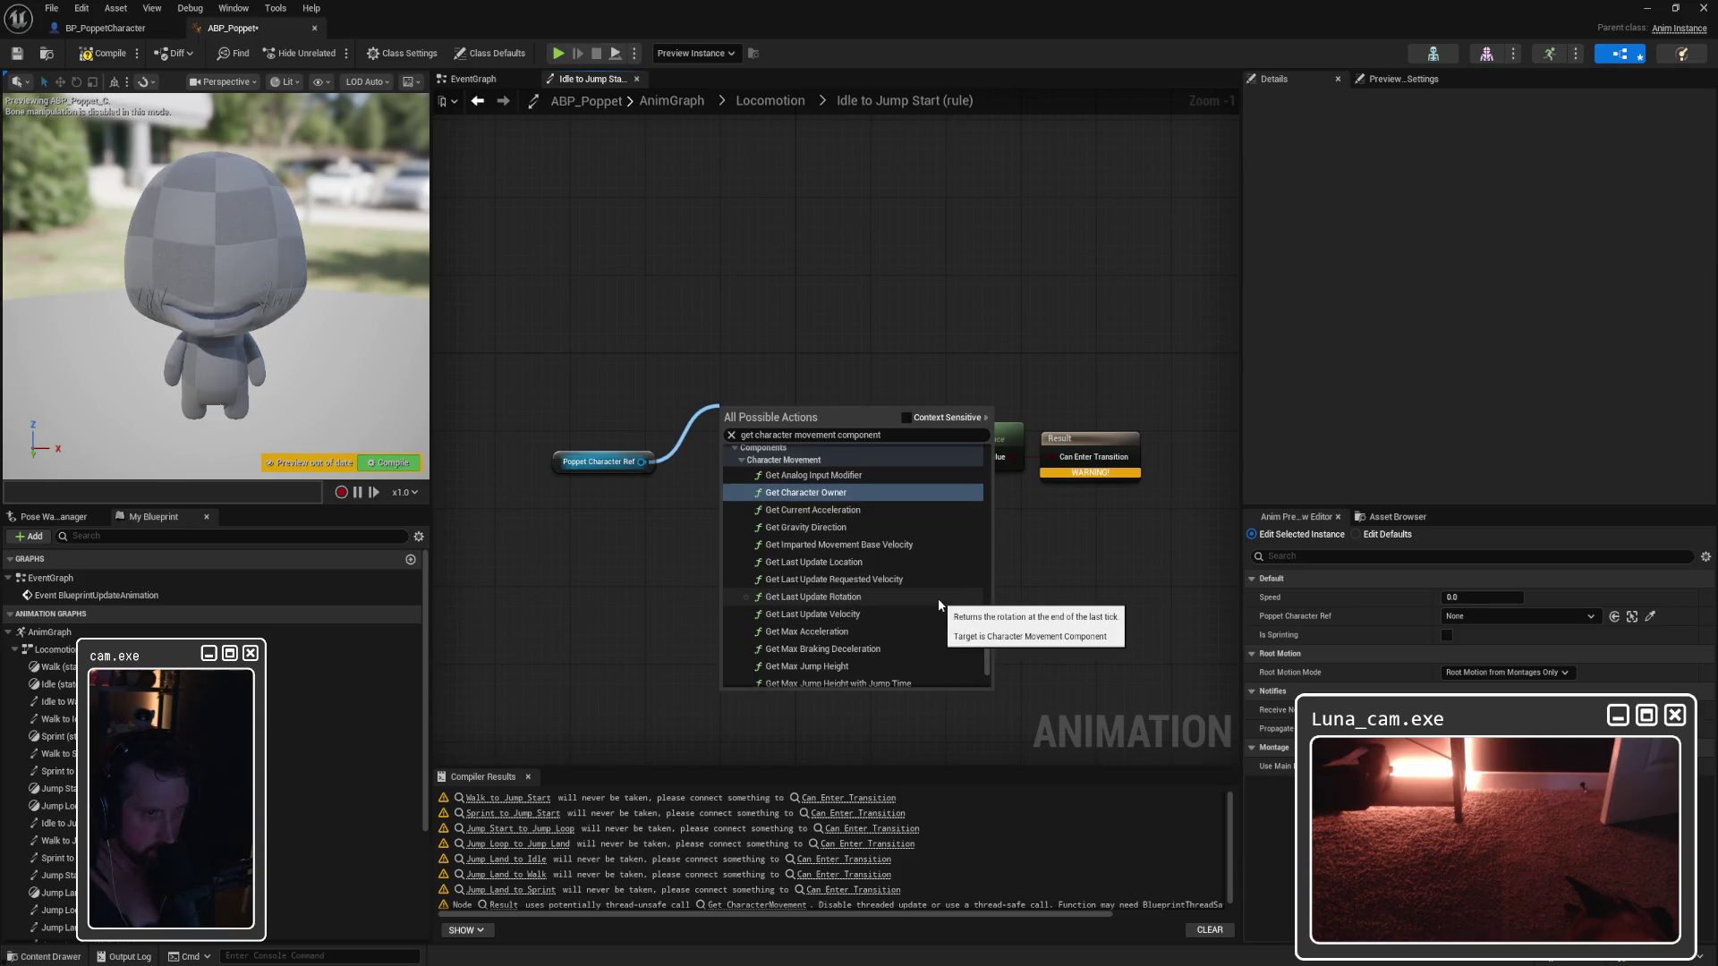
scroll(938, 605, down, 3)
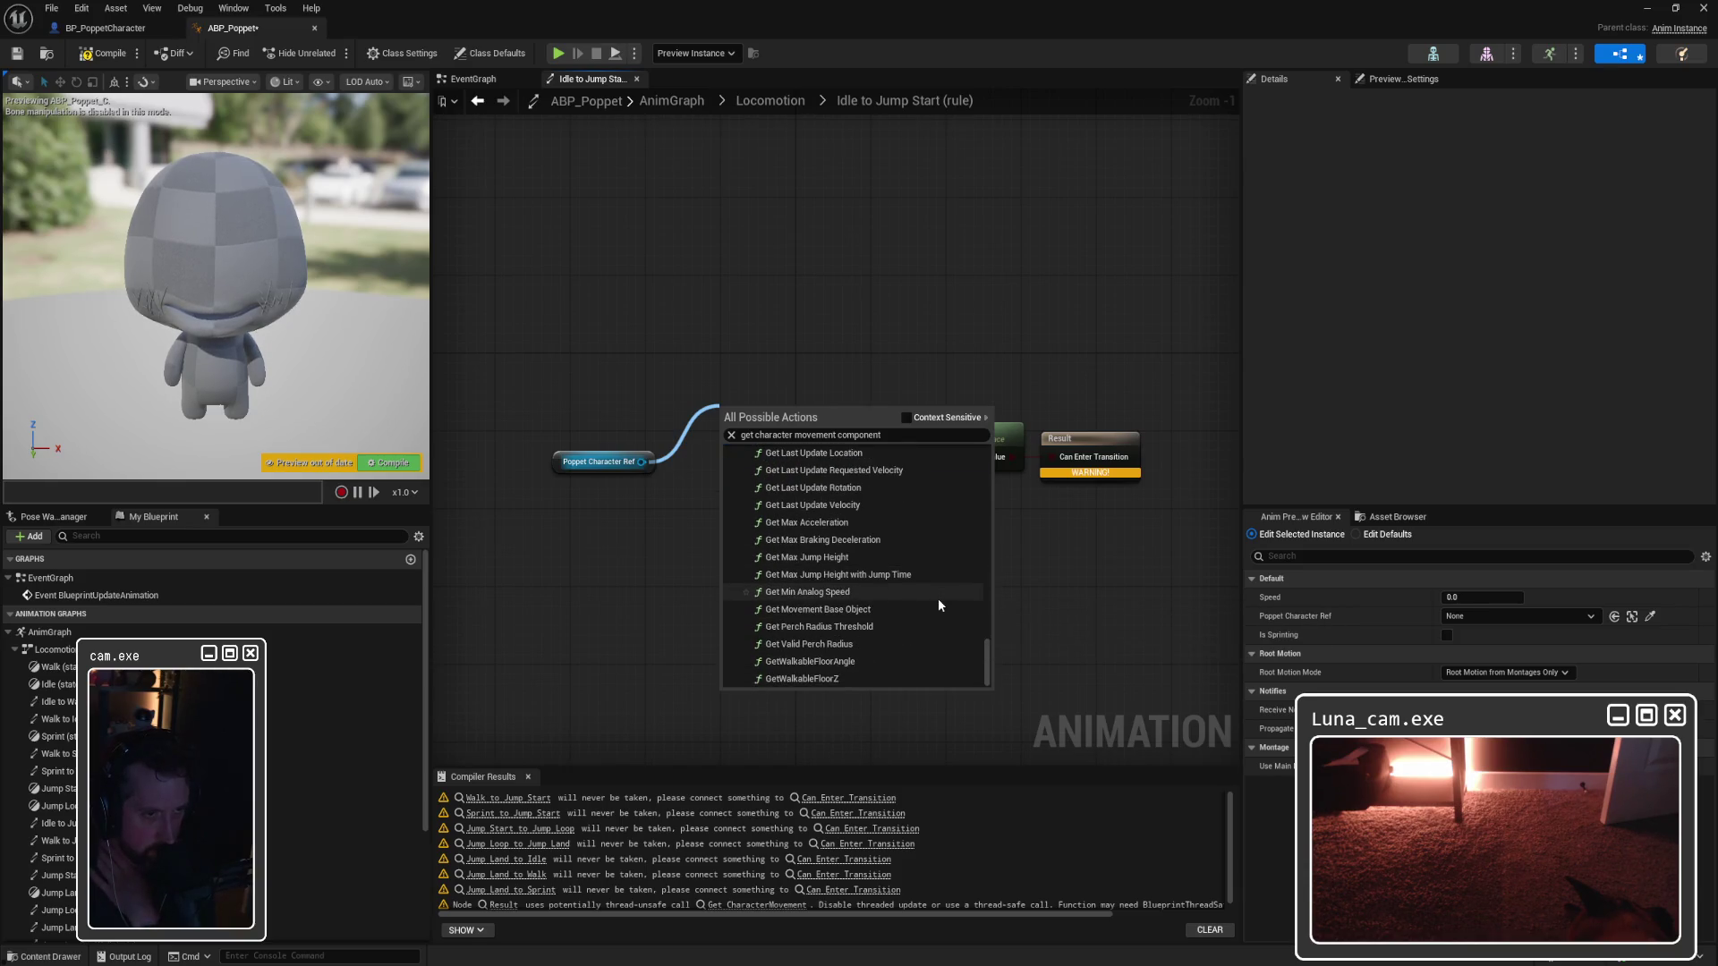
key(Escape)
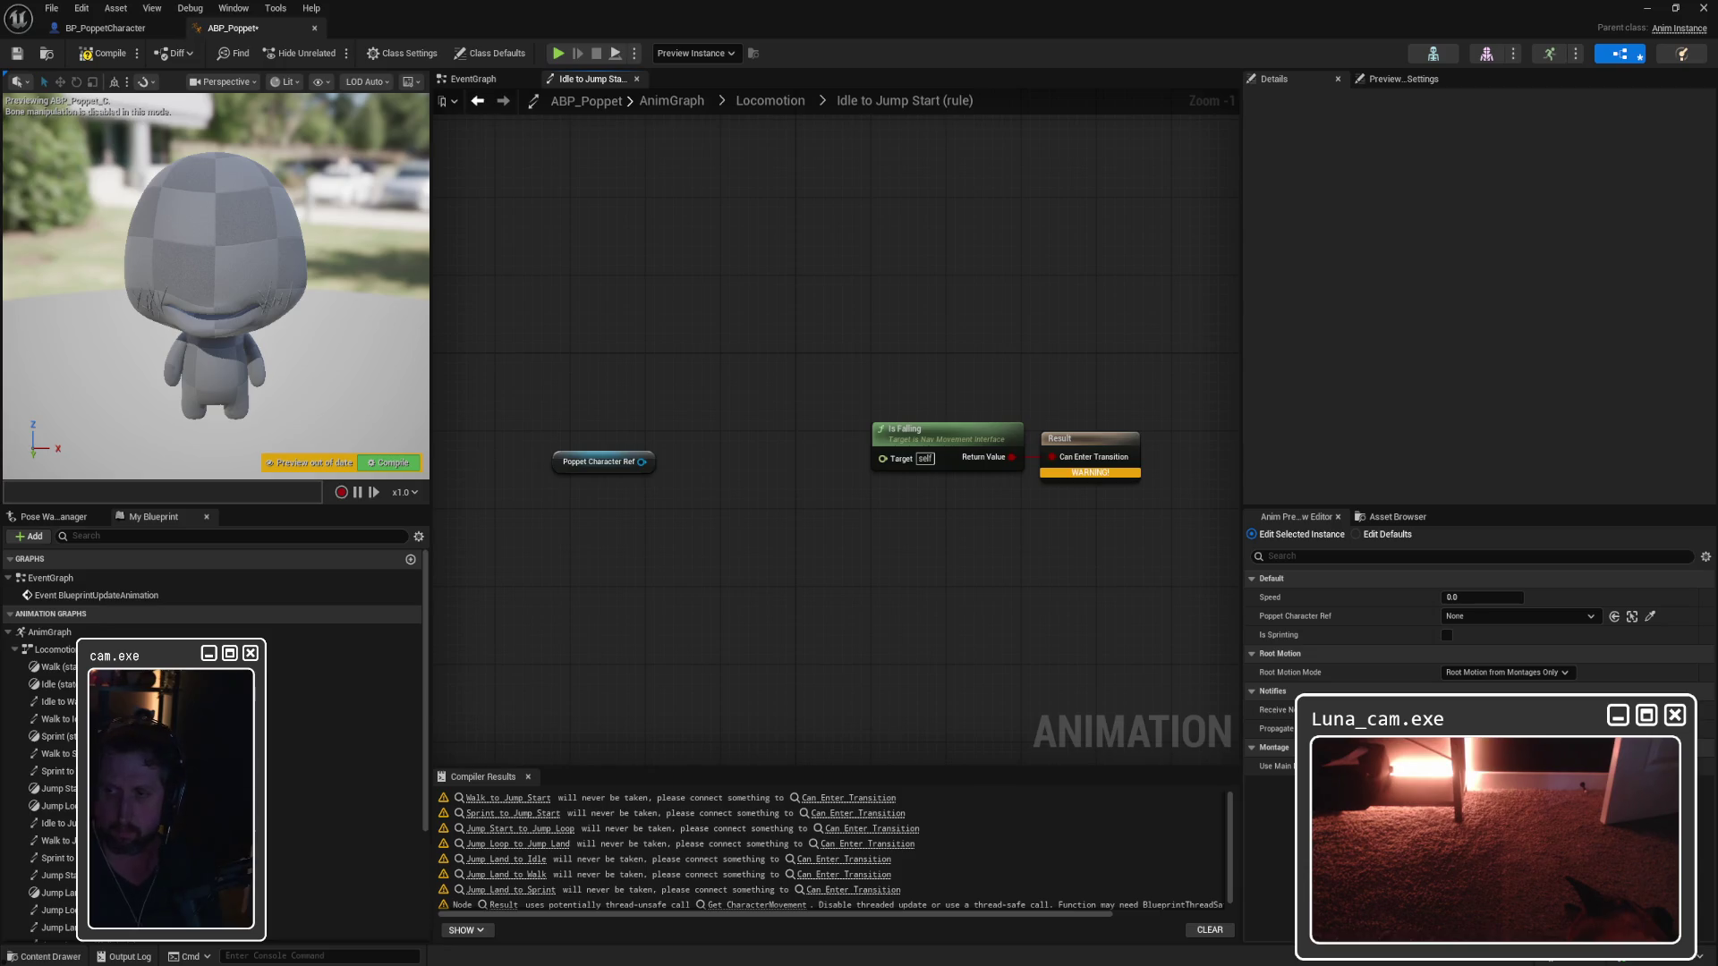
Step: Delete the existing Is Falling node from the rule graph
right_click(883, 215)
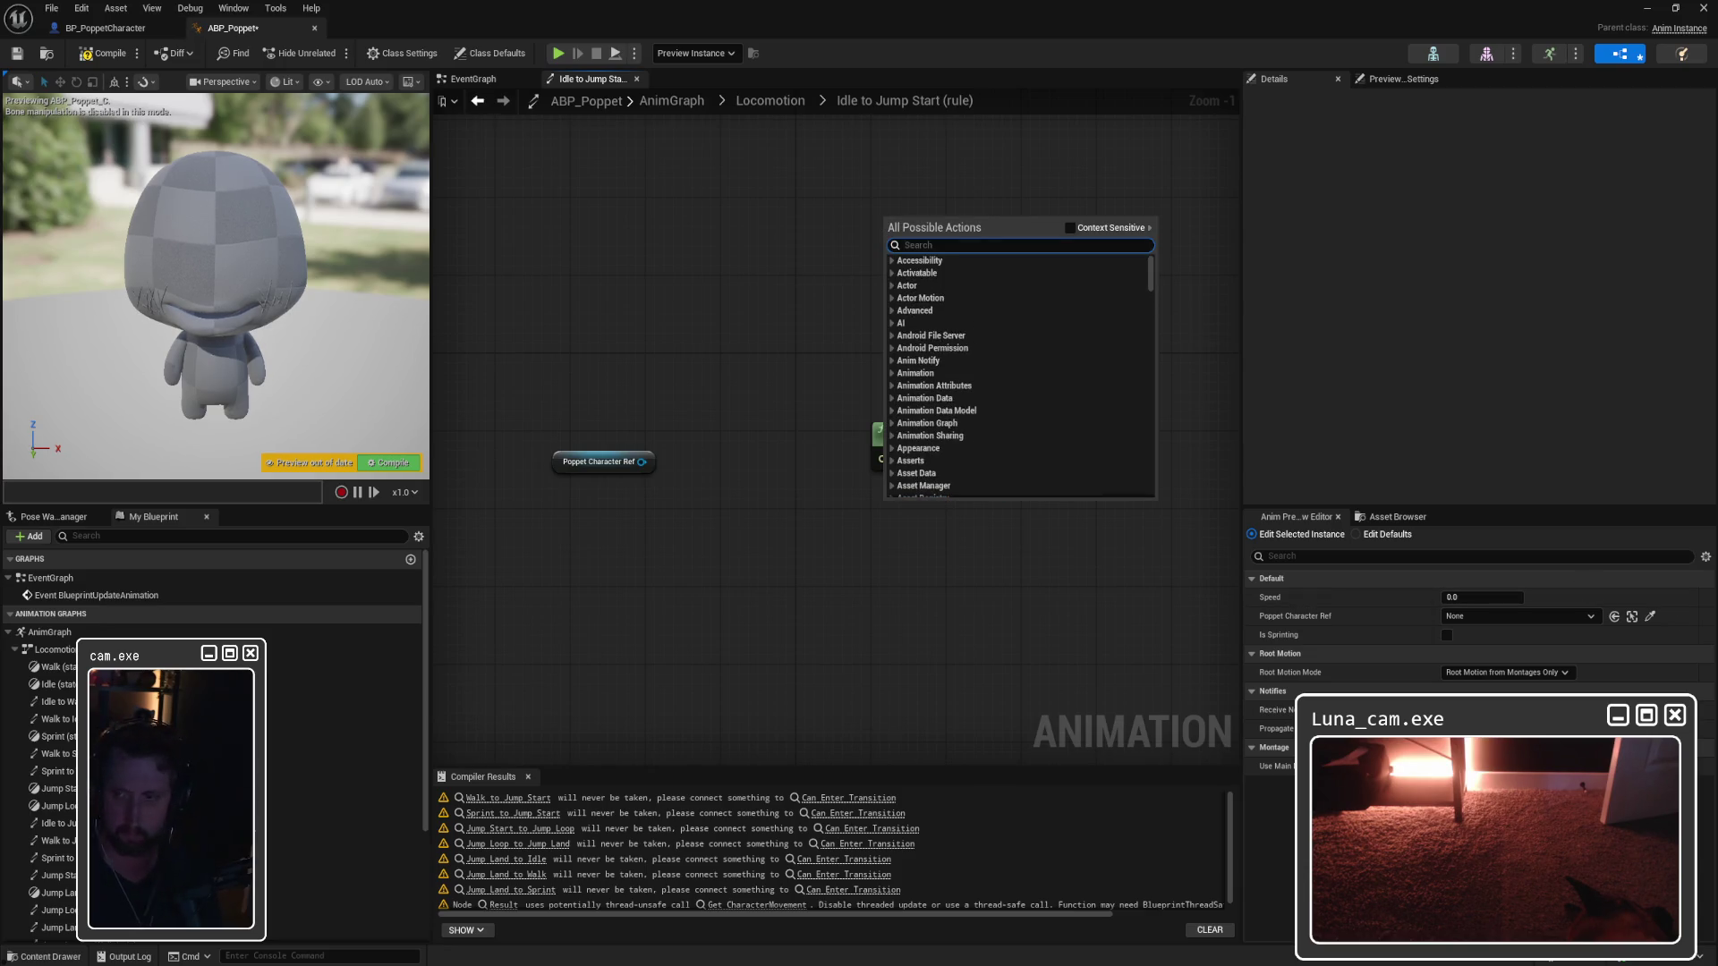
key(Escape)
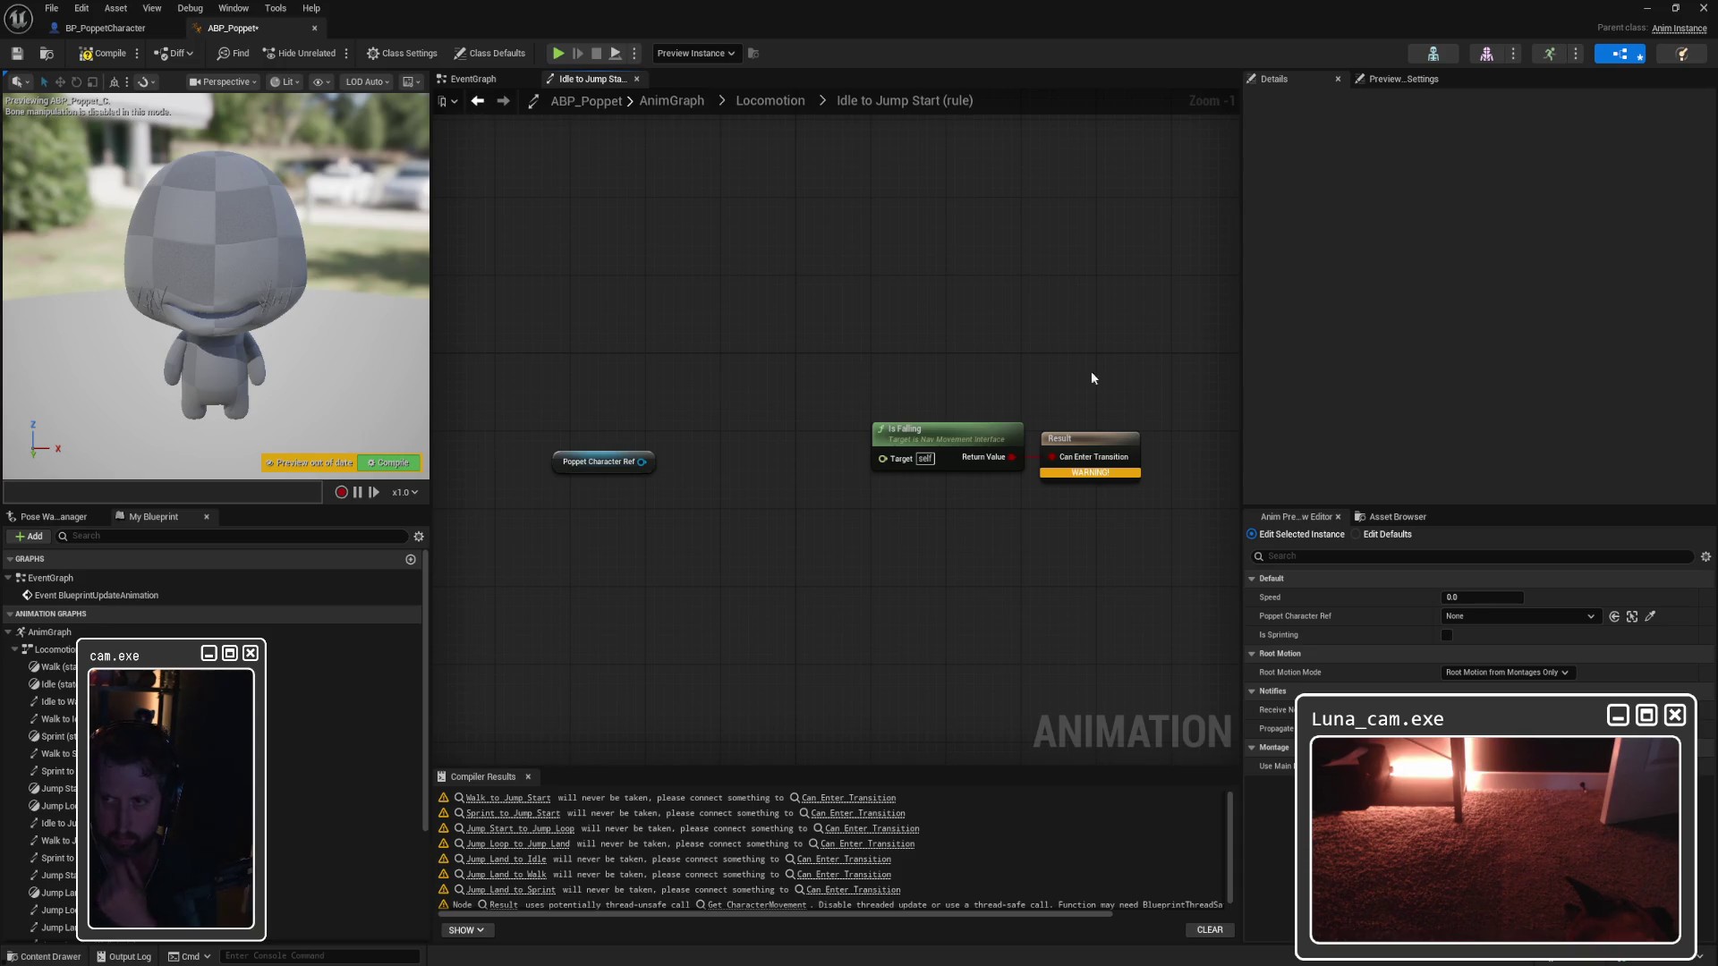
drag(1075, 376, 1185, 373)
click(1000, 436)
key(Delete)
Step: Add an Is Falling node from a Poppet Character Ref wire and place it near the Result node
drag(759, 462, 851, 444)
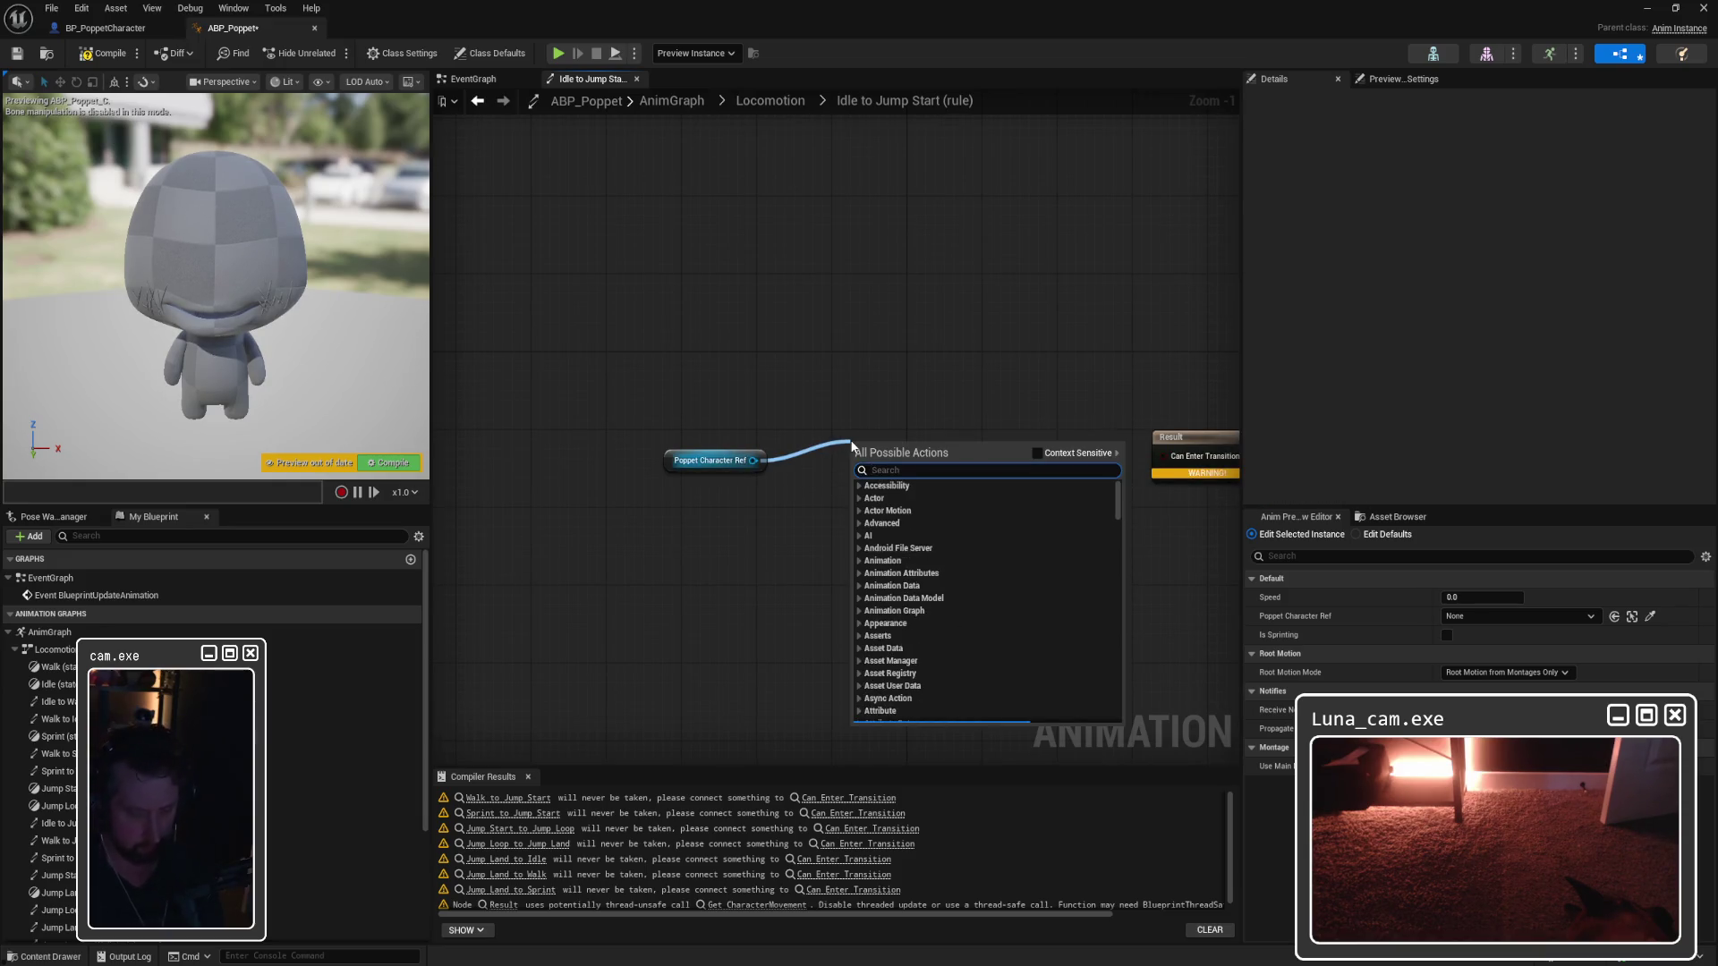
text(isfalling)
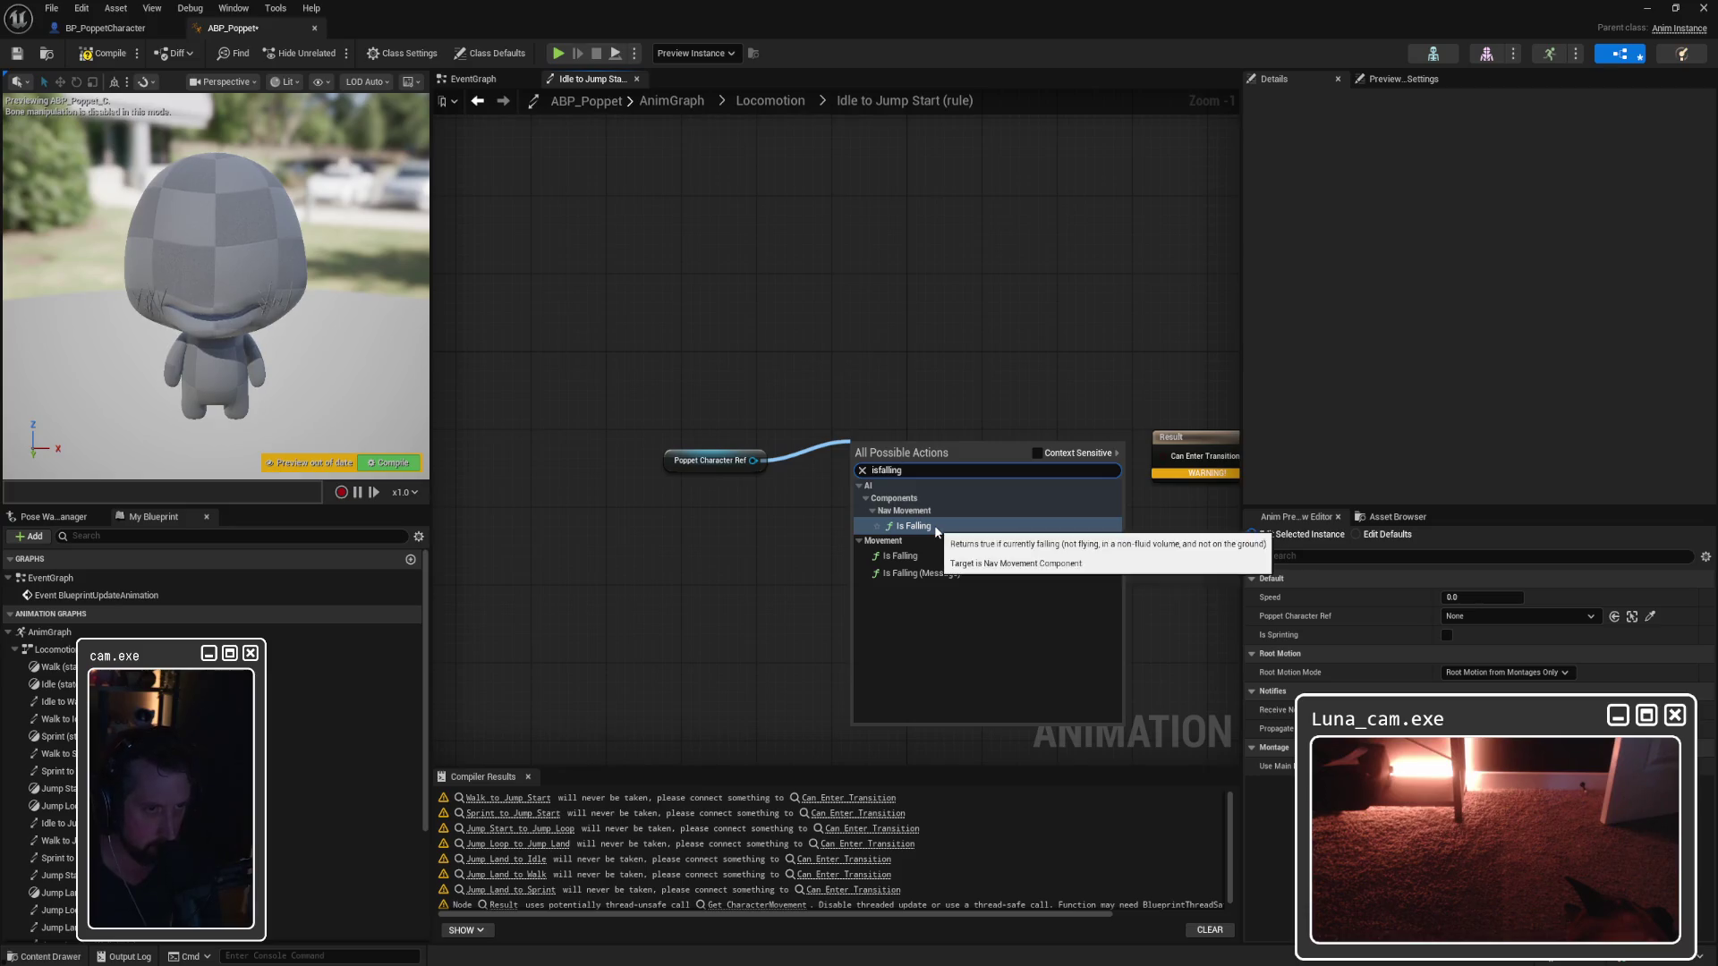
click(936, 527)
drag(914, 461, 956, 454)
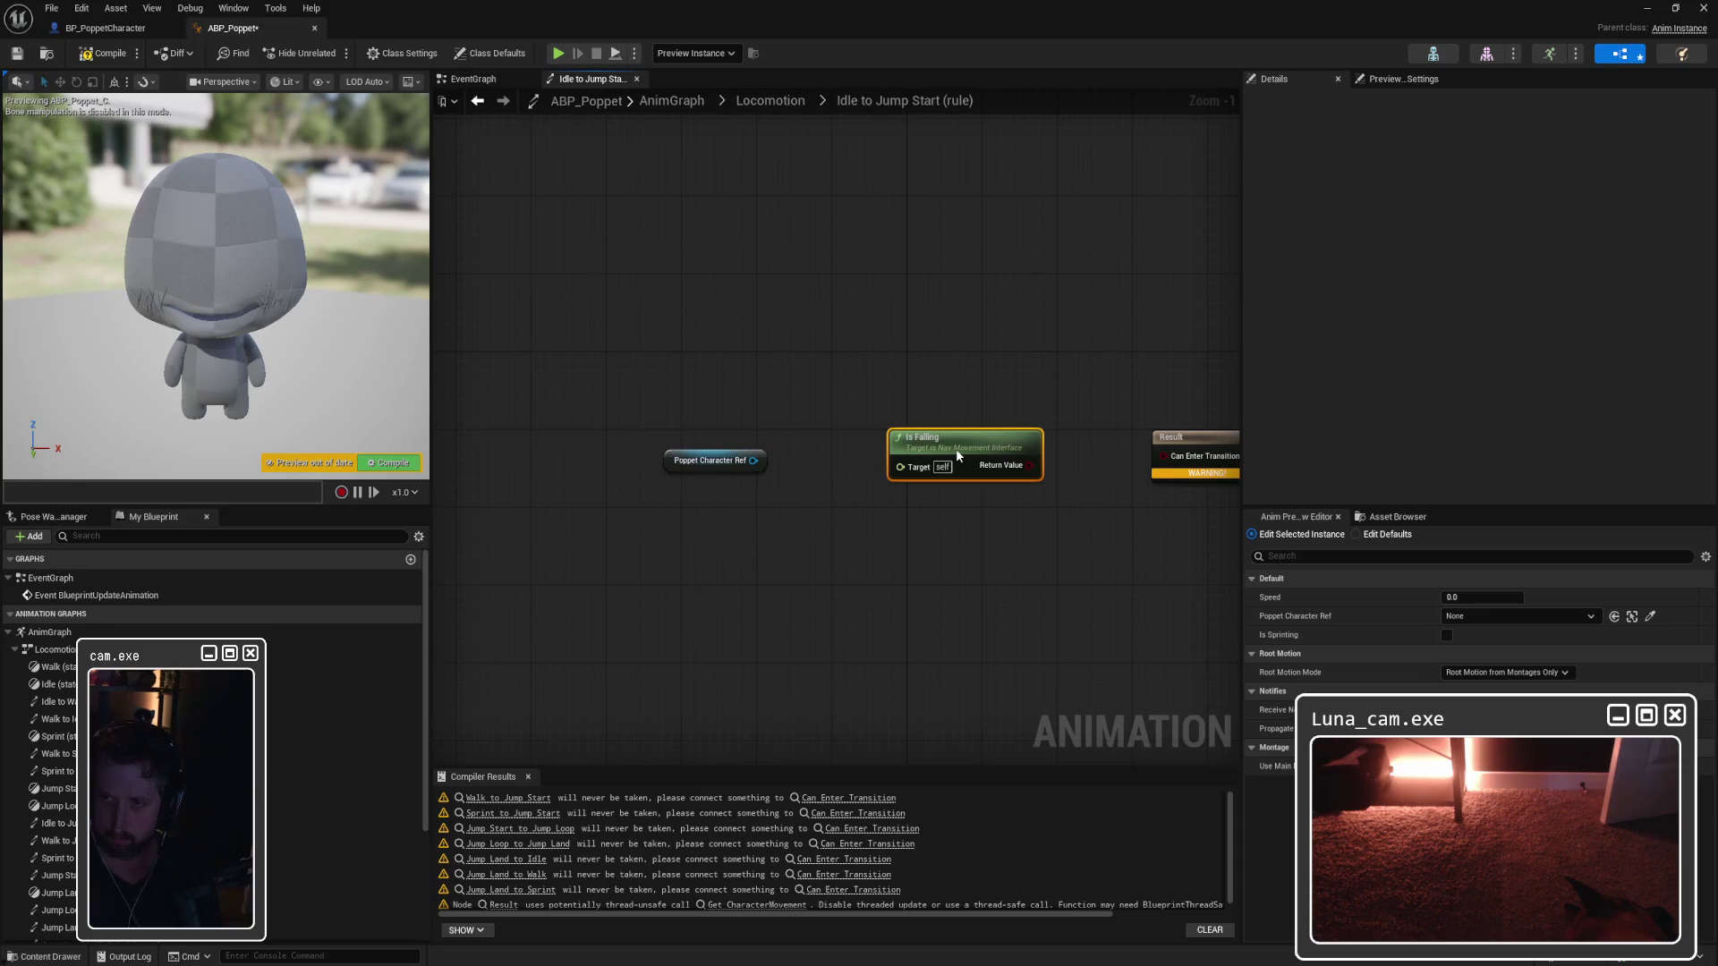
Step: From Poppet Character Ref, add Is Falling through its Character Movement component with Context Sensitive off
mouse_move(754, 460)
mouse_down()
mouse_move(781, 459)
mouse_move(812, 370)
mouse_up()
text(isfall)
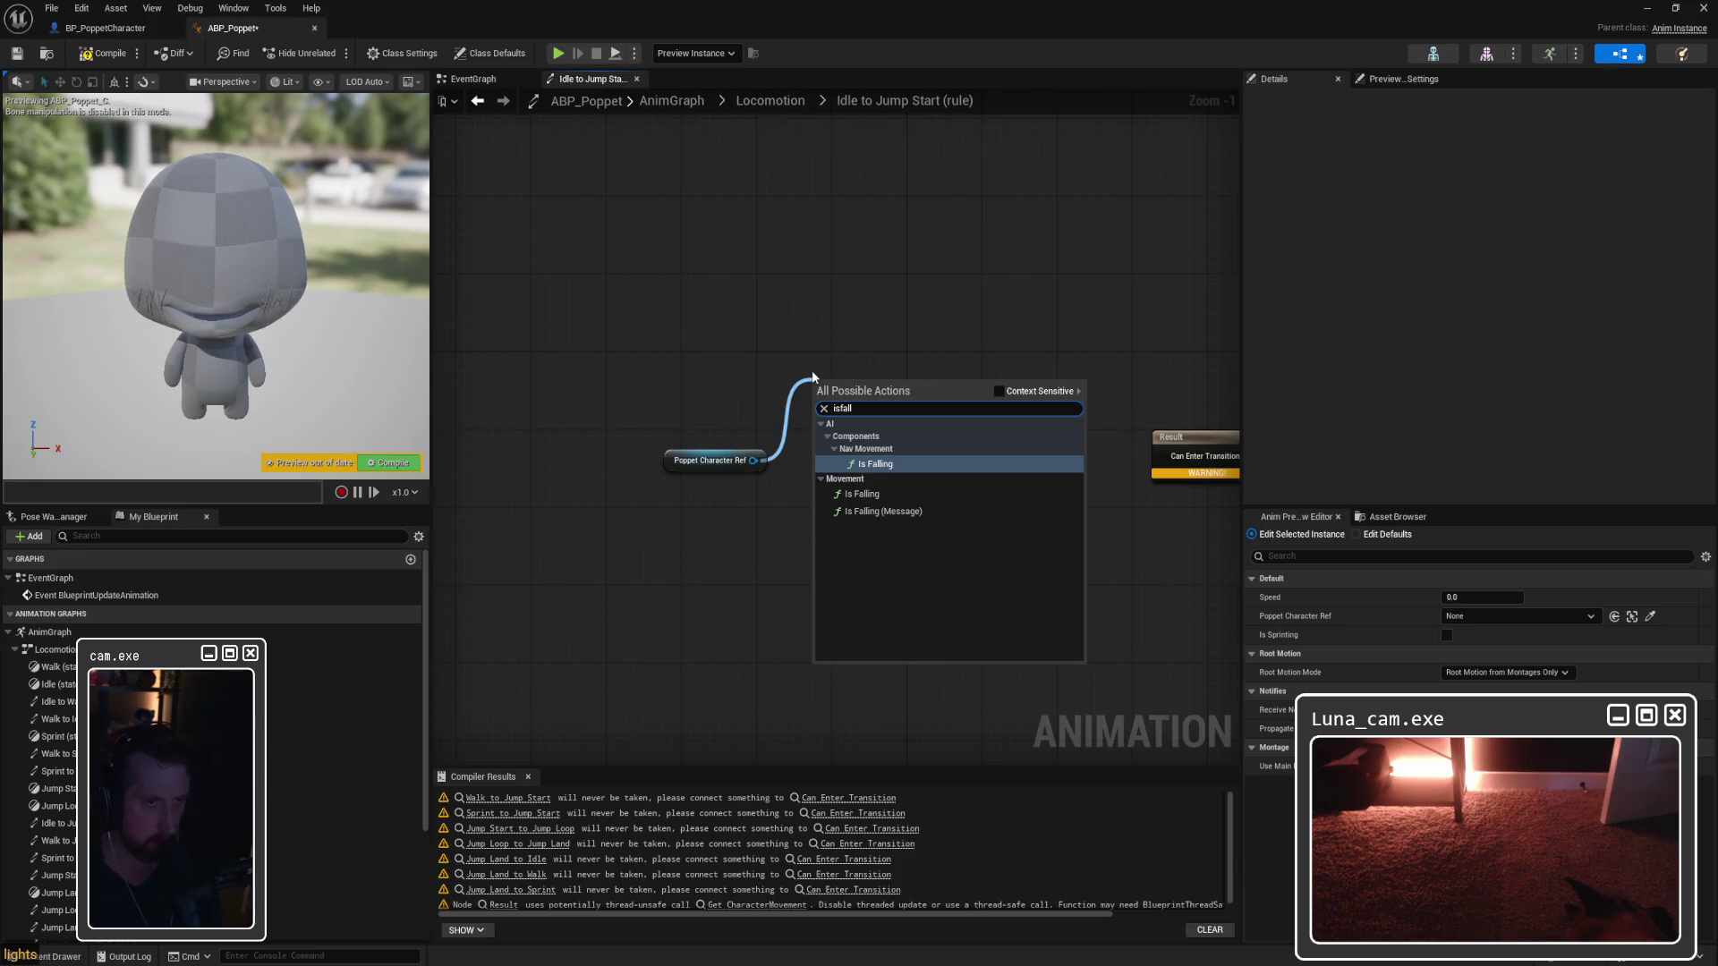
click(999, 396)
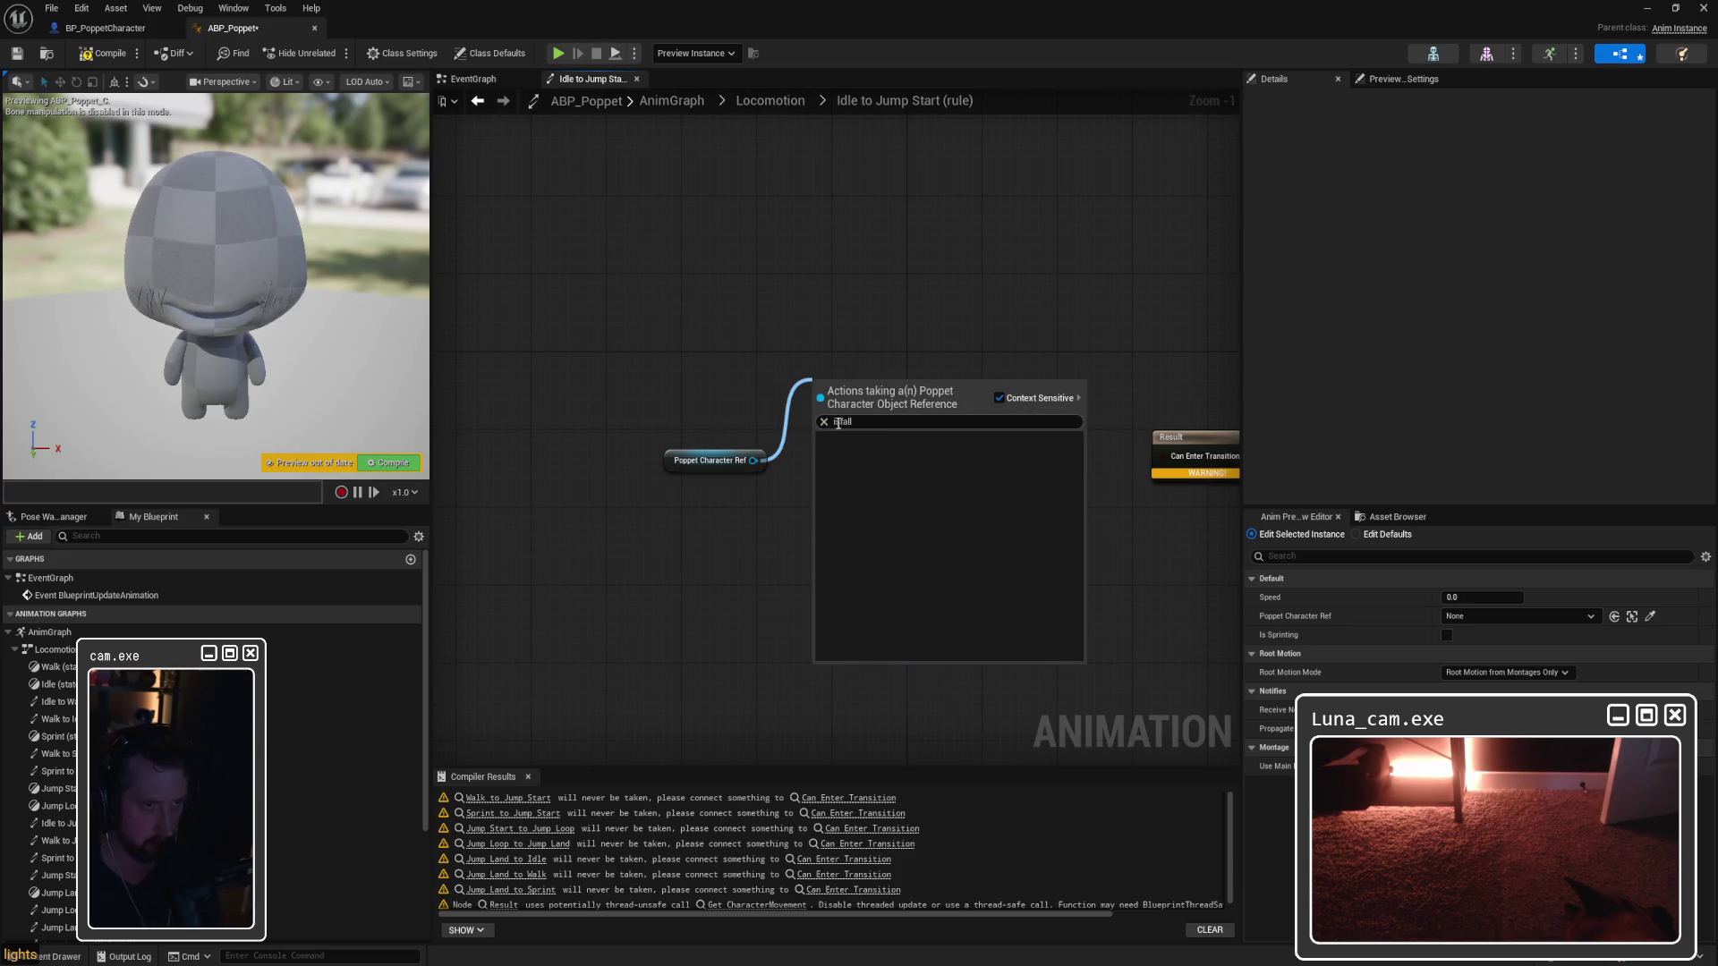
double_click(886, 422)
key(BackSpace)
text(si falling)
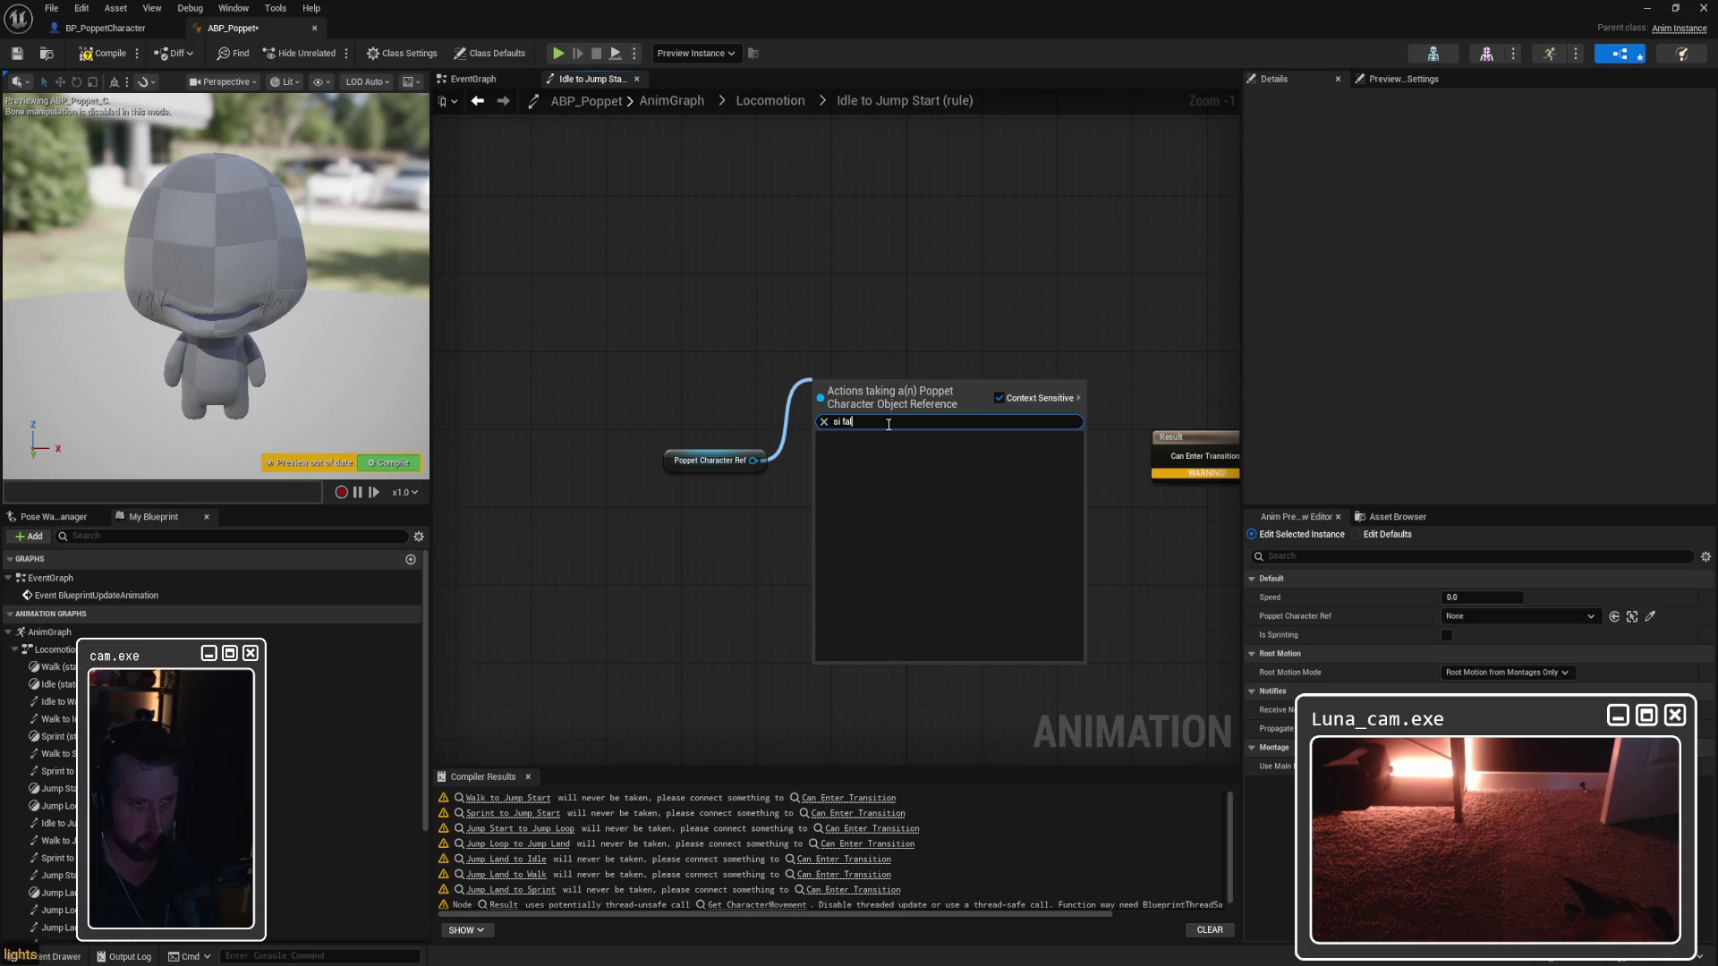
key(BackSpace)
key(BackSpace)
key(BackSpace)
text(is falling)
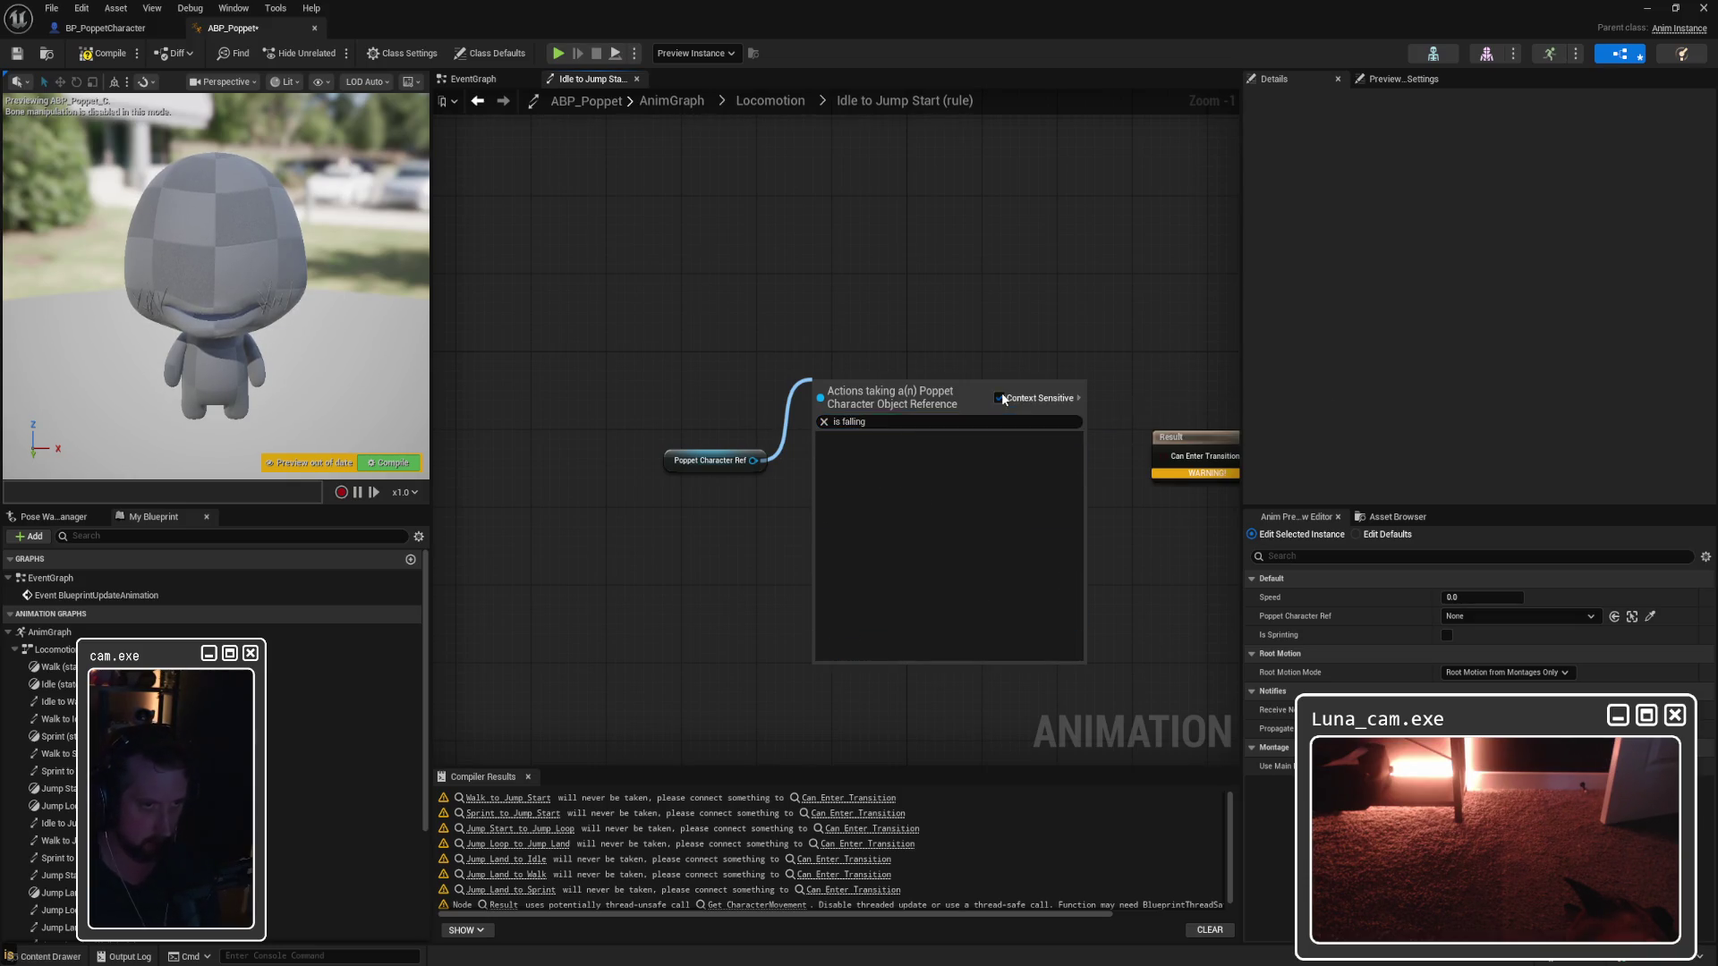
click(1001, 395)
click(866, 464)
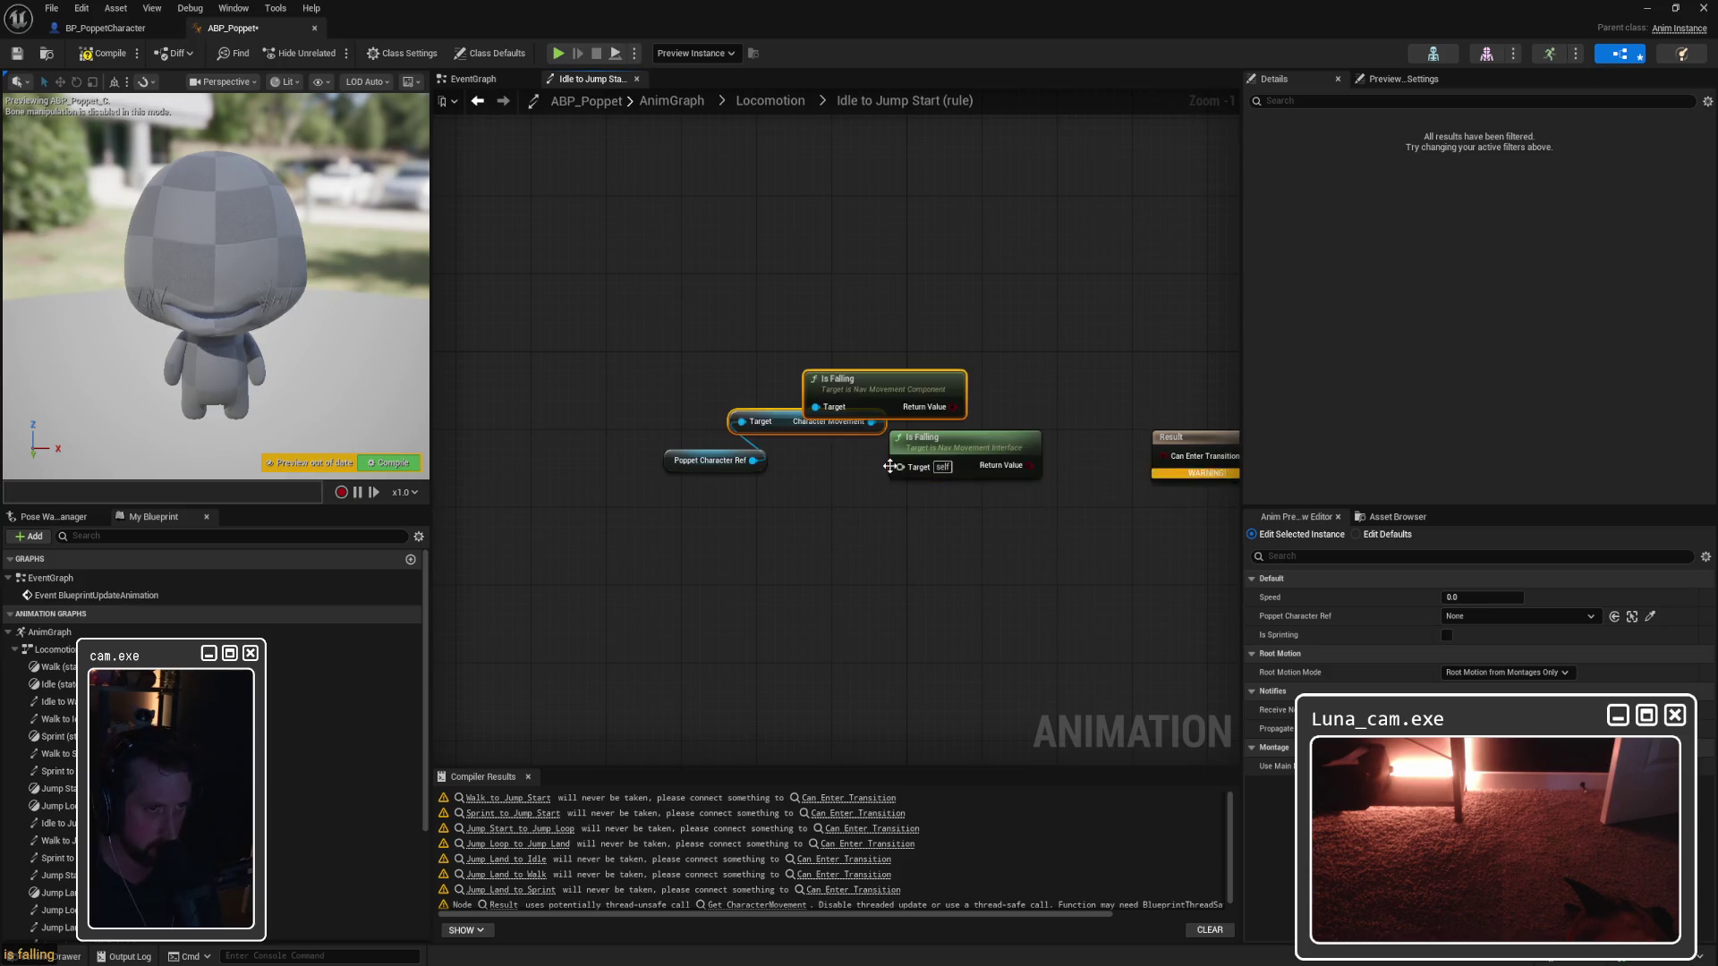
Step: Arrange the chain, wire Is Falling's Return Value into Can Enter Transition, and compile
drag(874, 395, 989, 355)
click(866, 349)
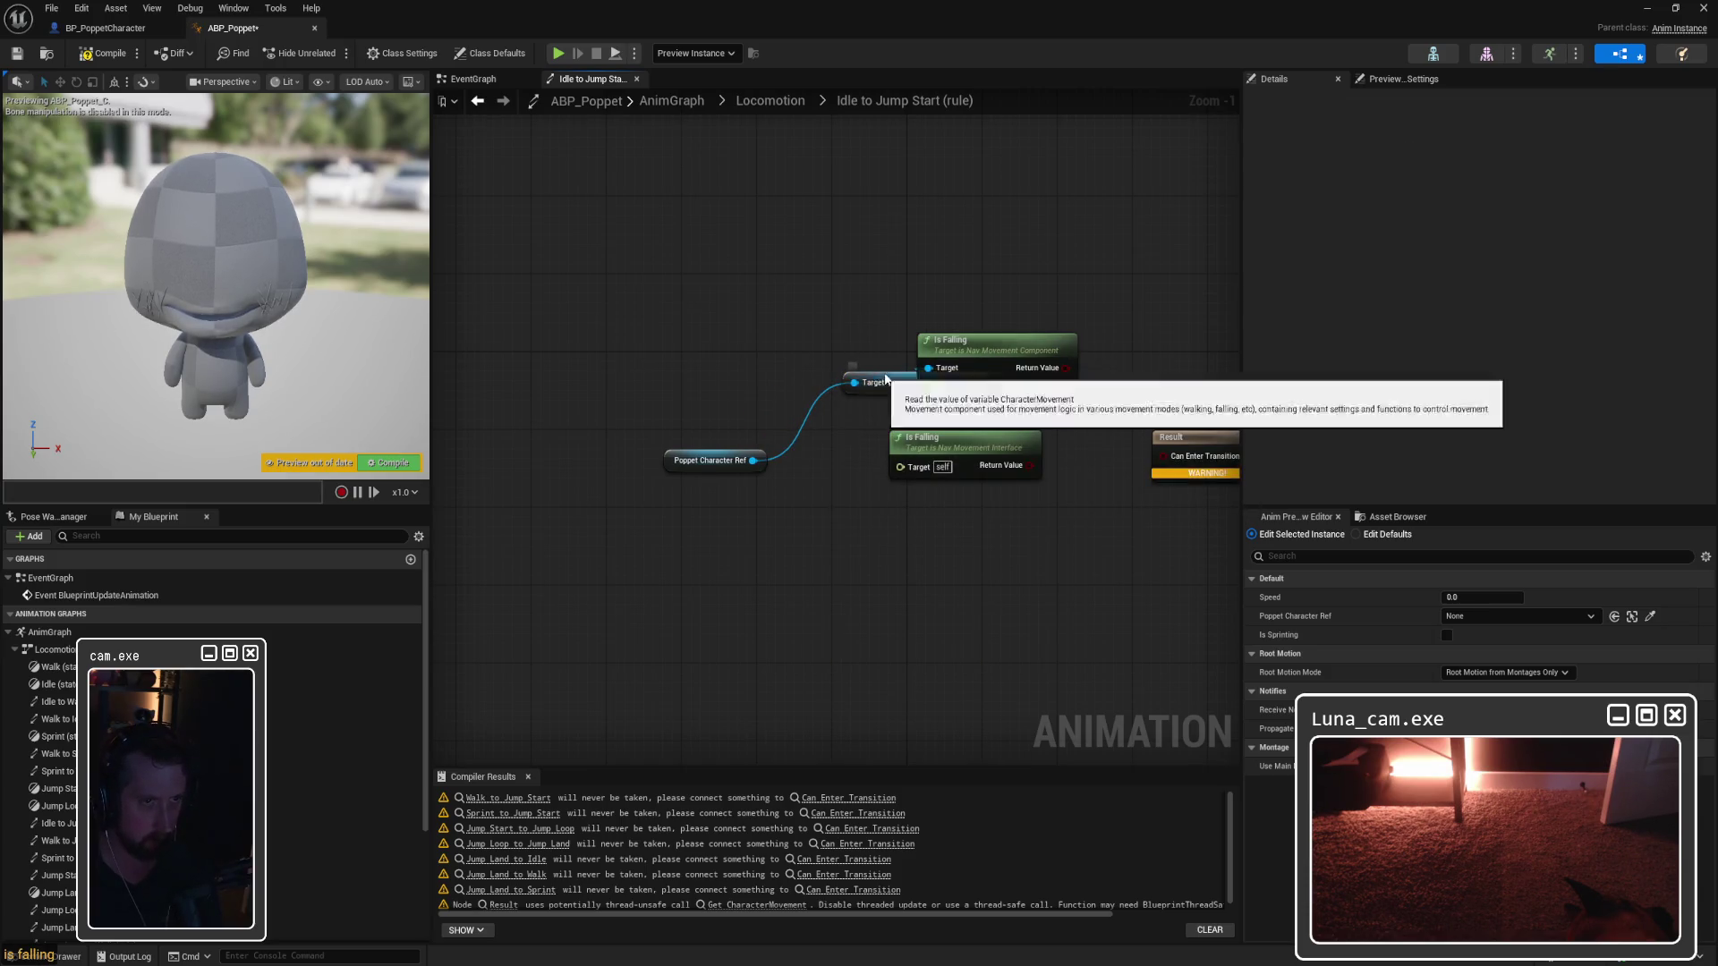
drag(884, 373, 788, 385)
drag(722, 460, 675, 382)
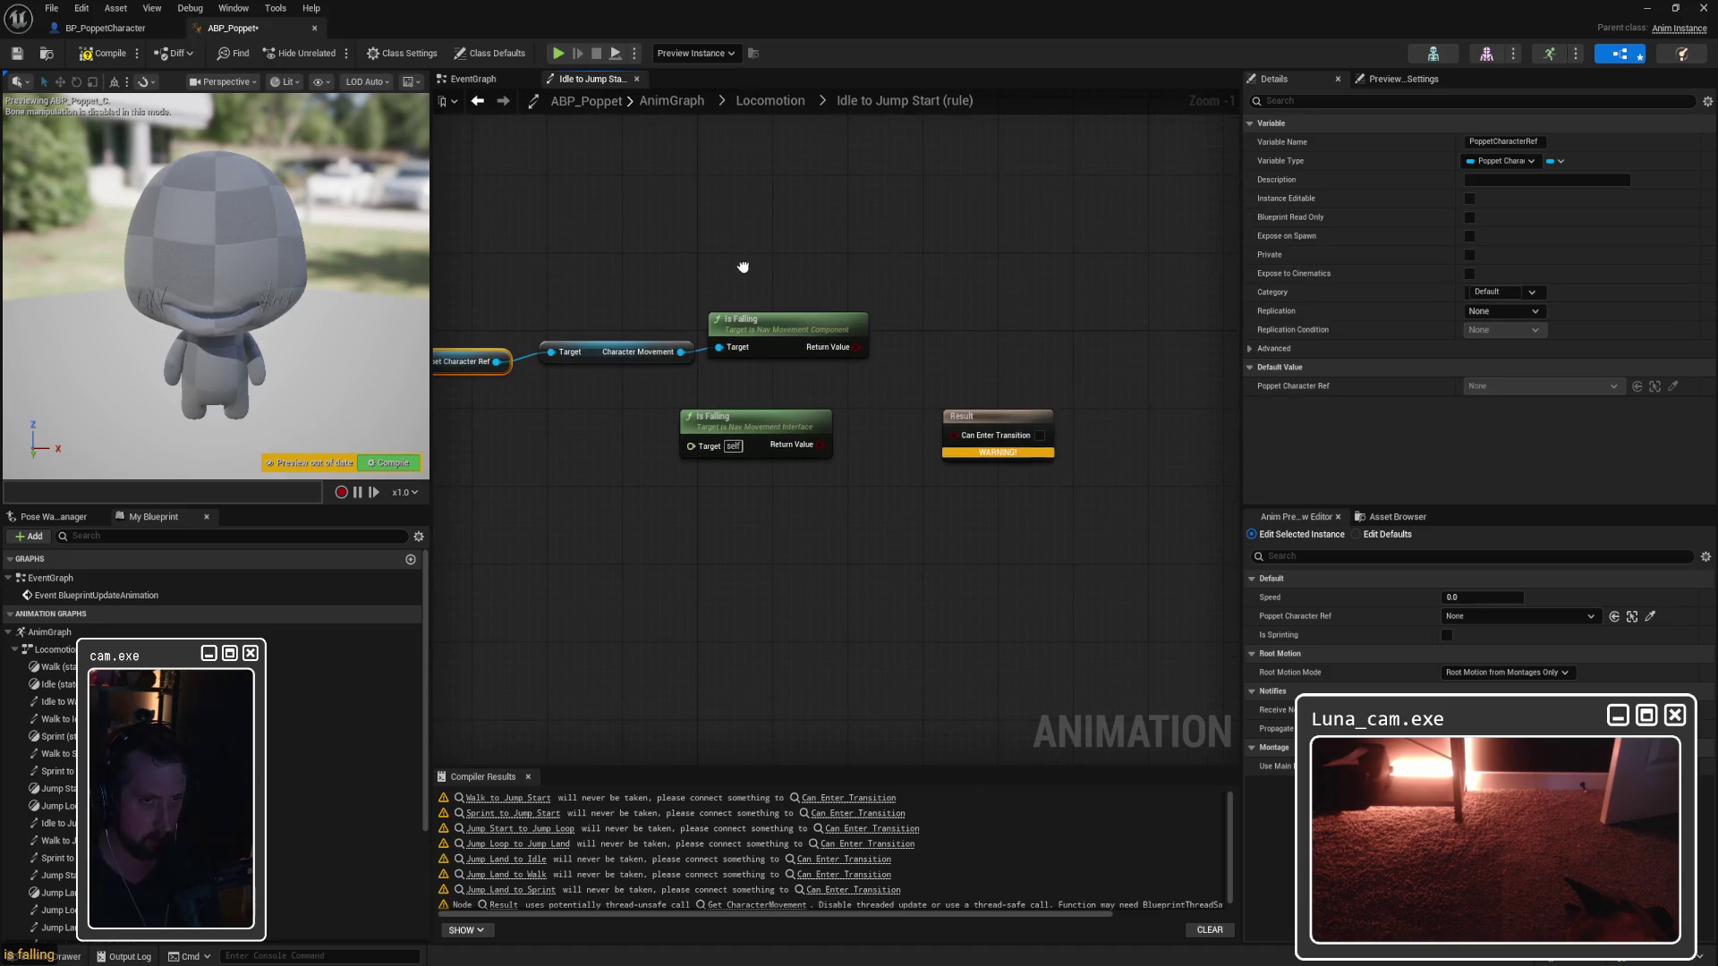
drag(857, 348, 952, 435)
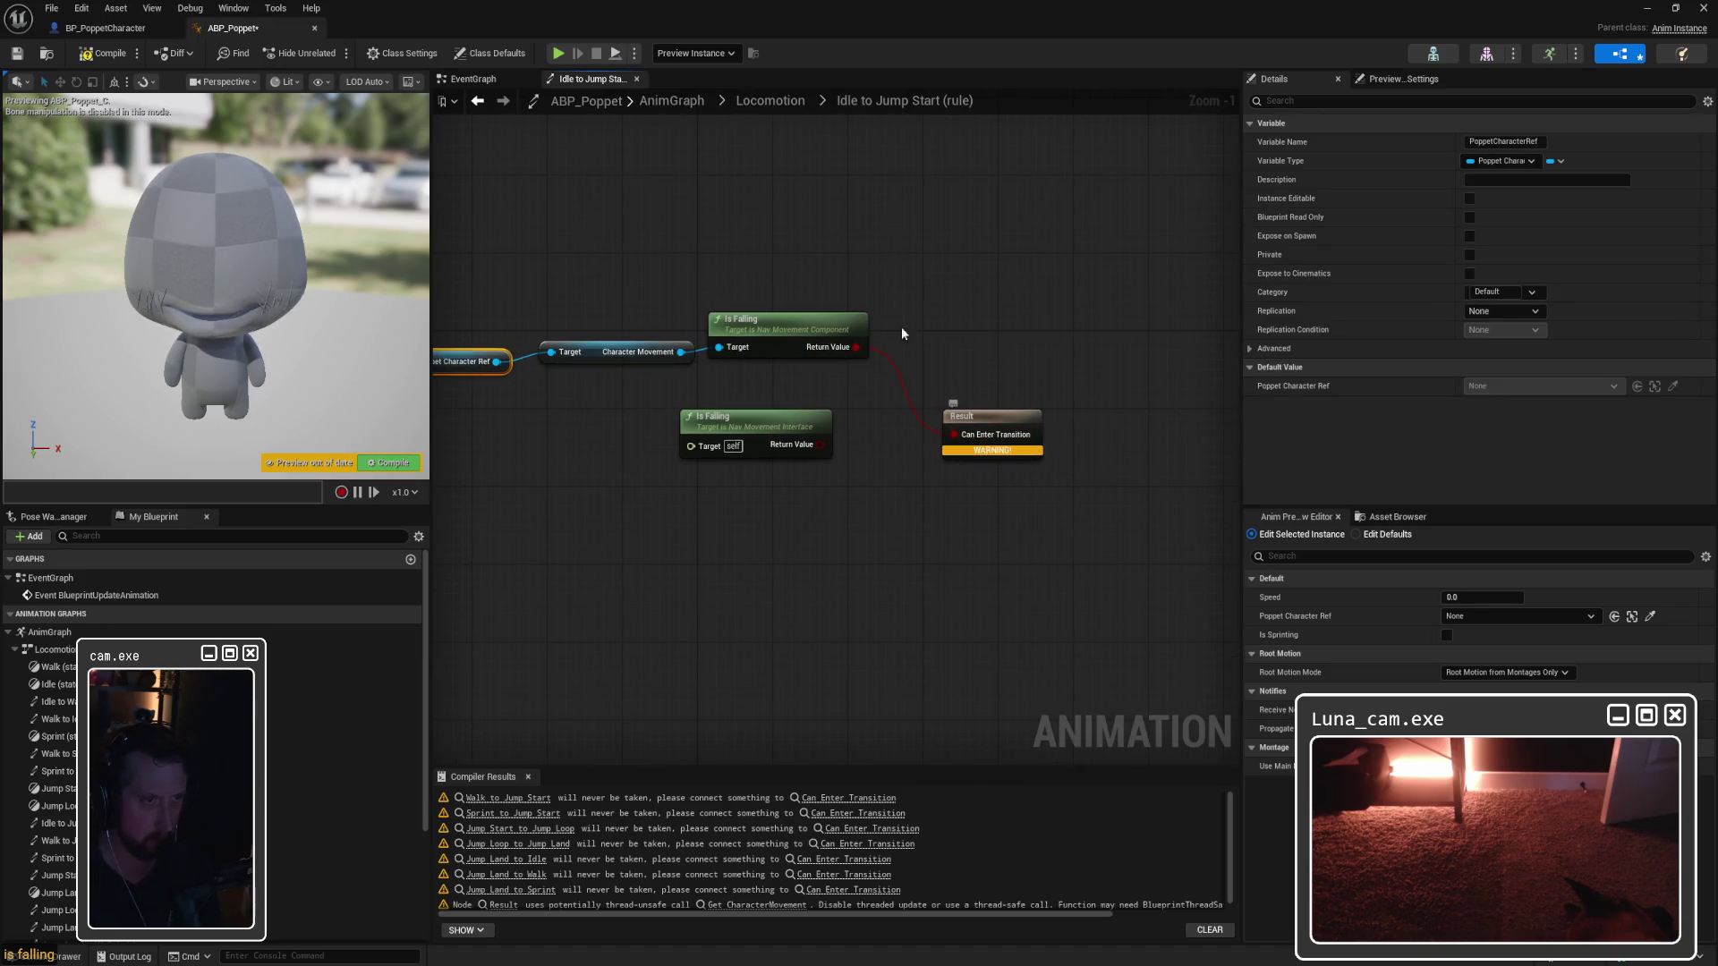
click(103, 53)
drag(670, 288, 756, 377)
click(647, 276)
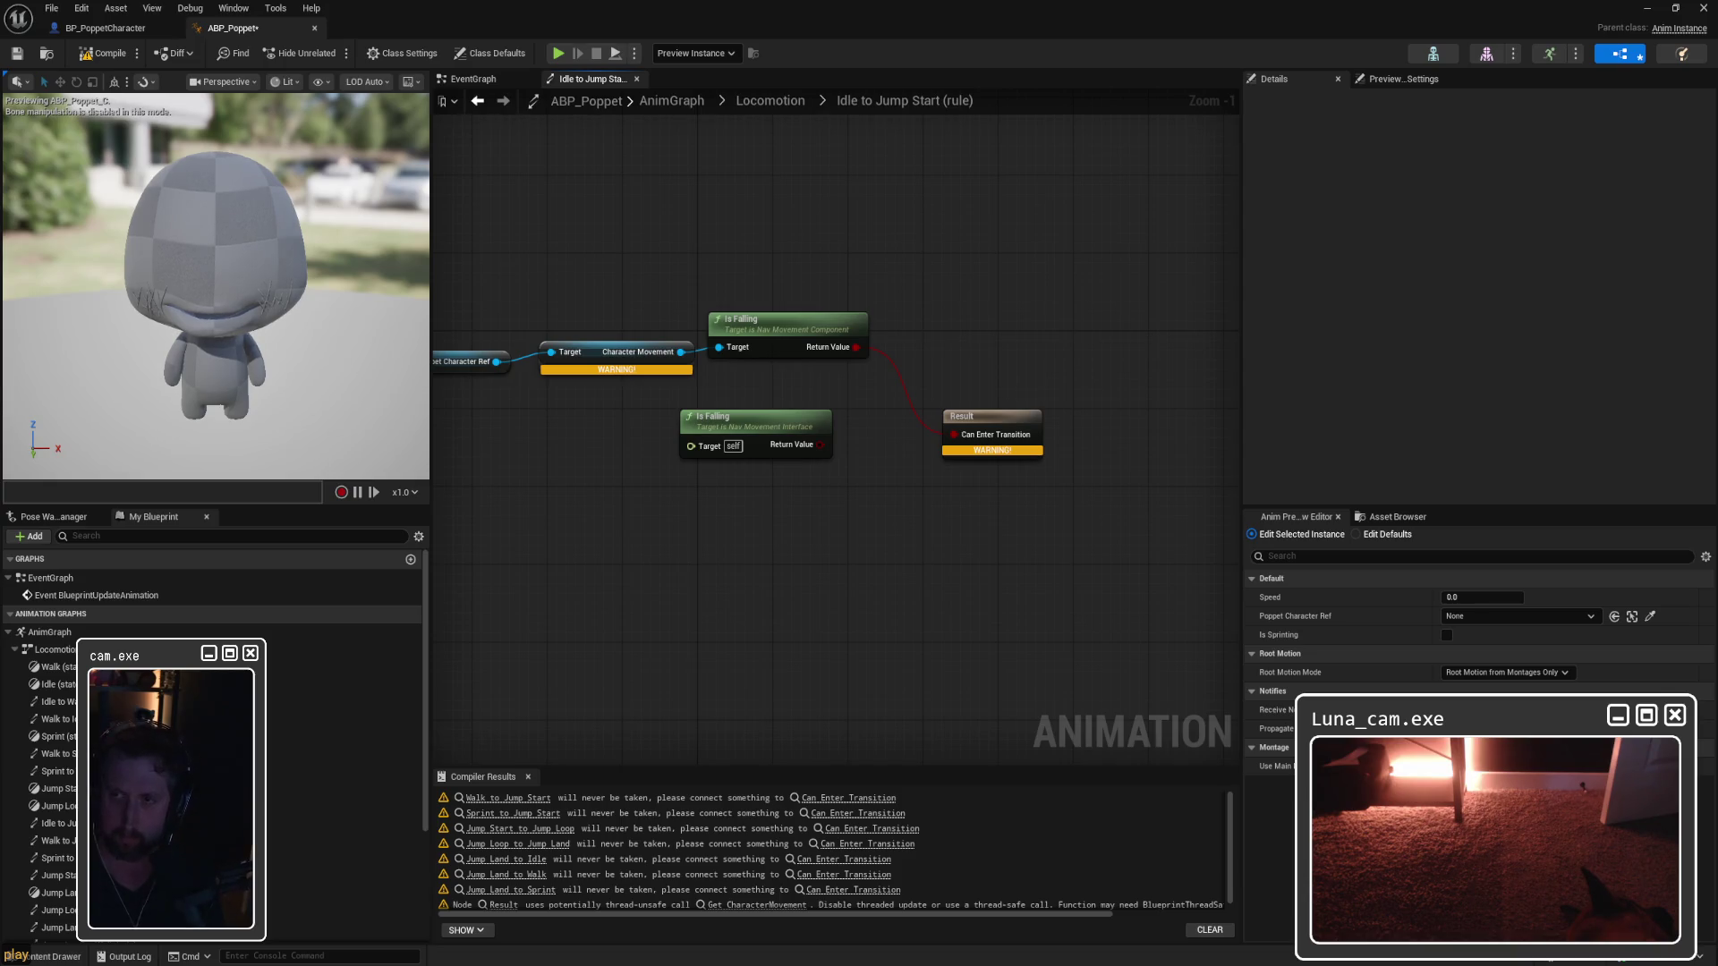
mouse_move(755, 471)
mouse_down()
mouse_move(806, 448)
mouse_move(760, 480)
mouse_up()
right_click(766, 510)
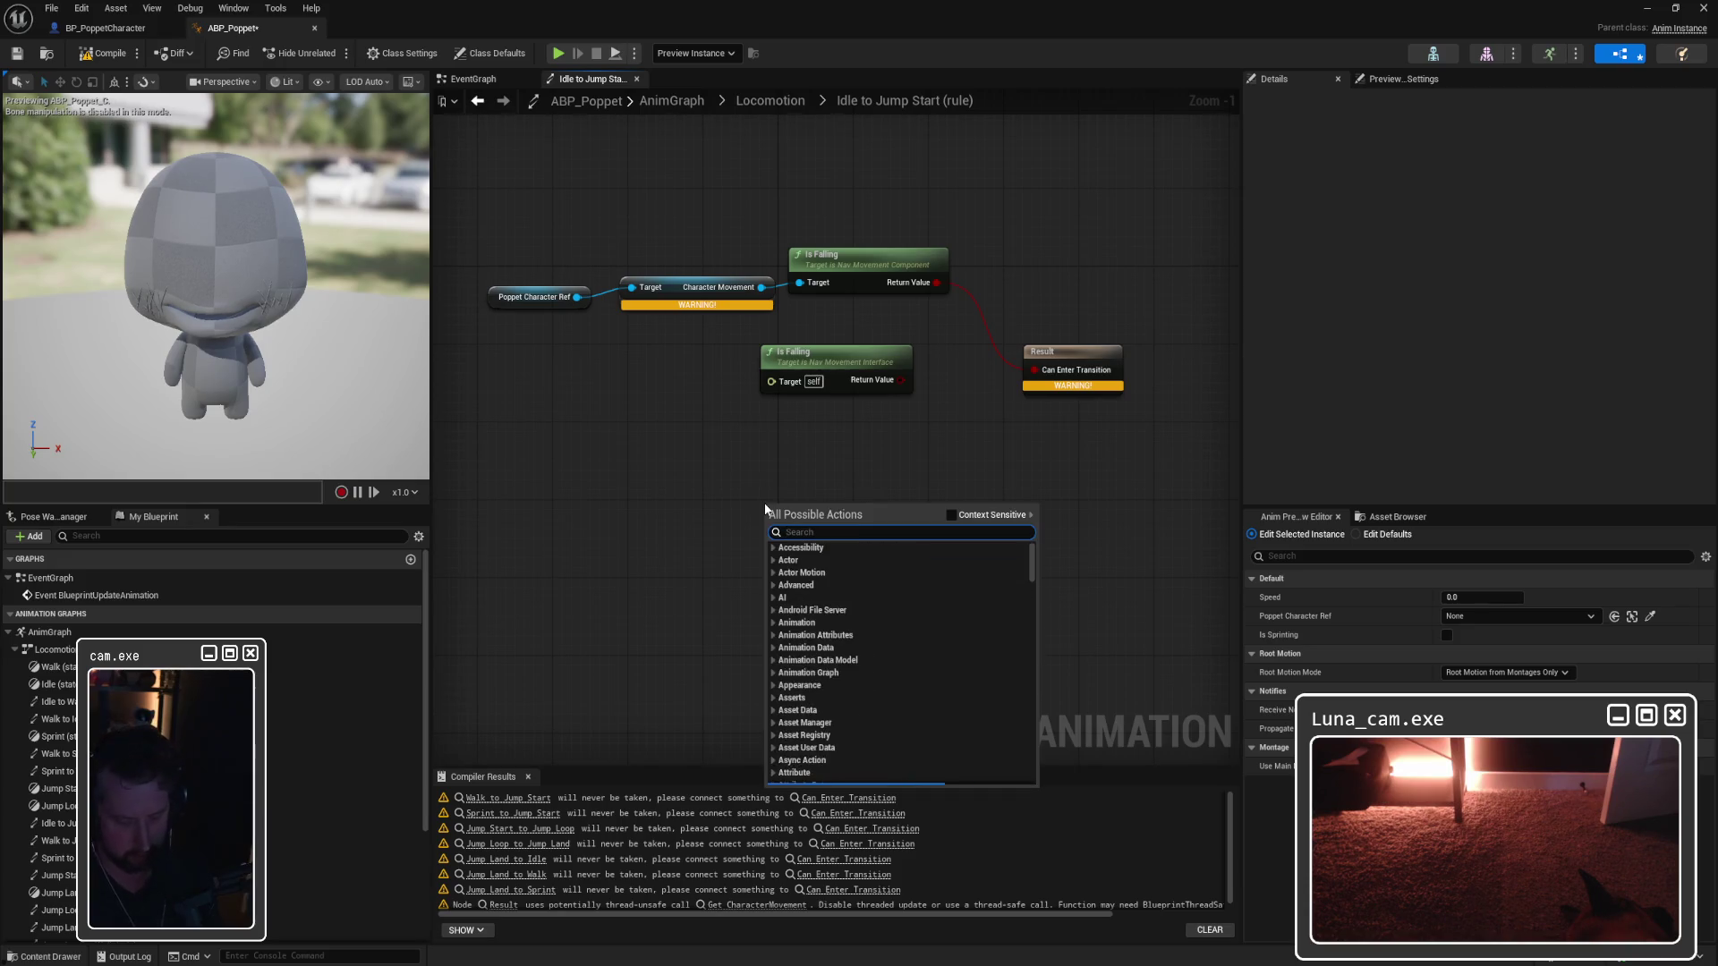
text(is falling)
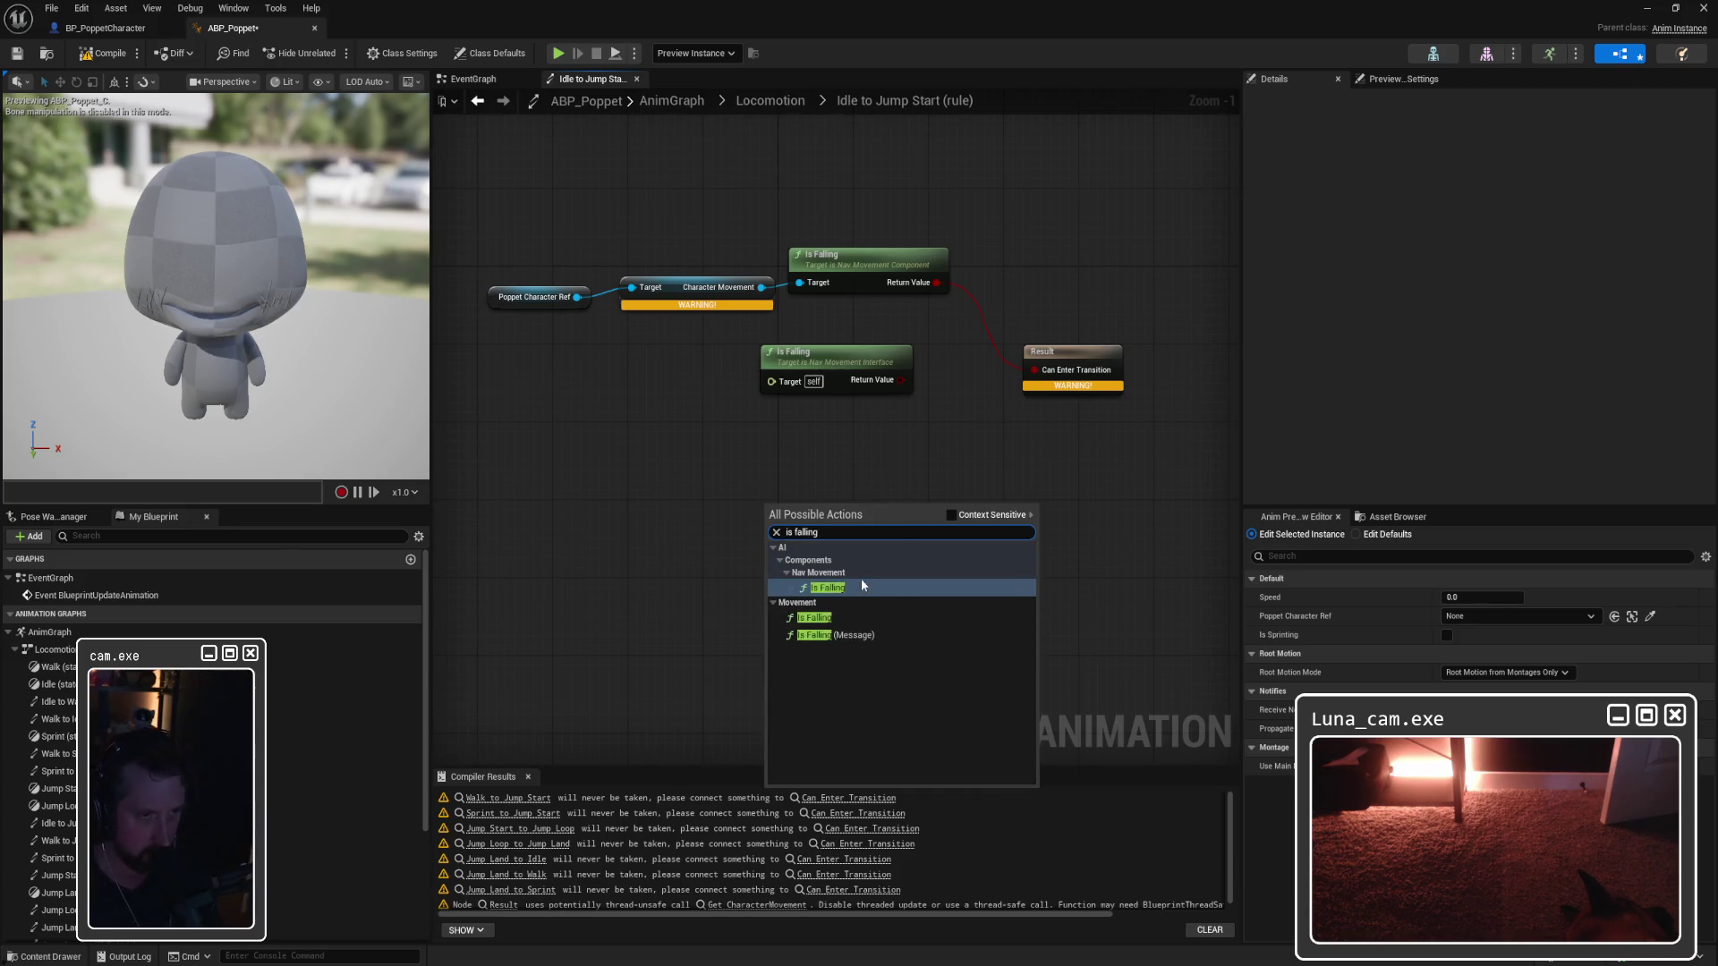
key(super)
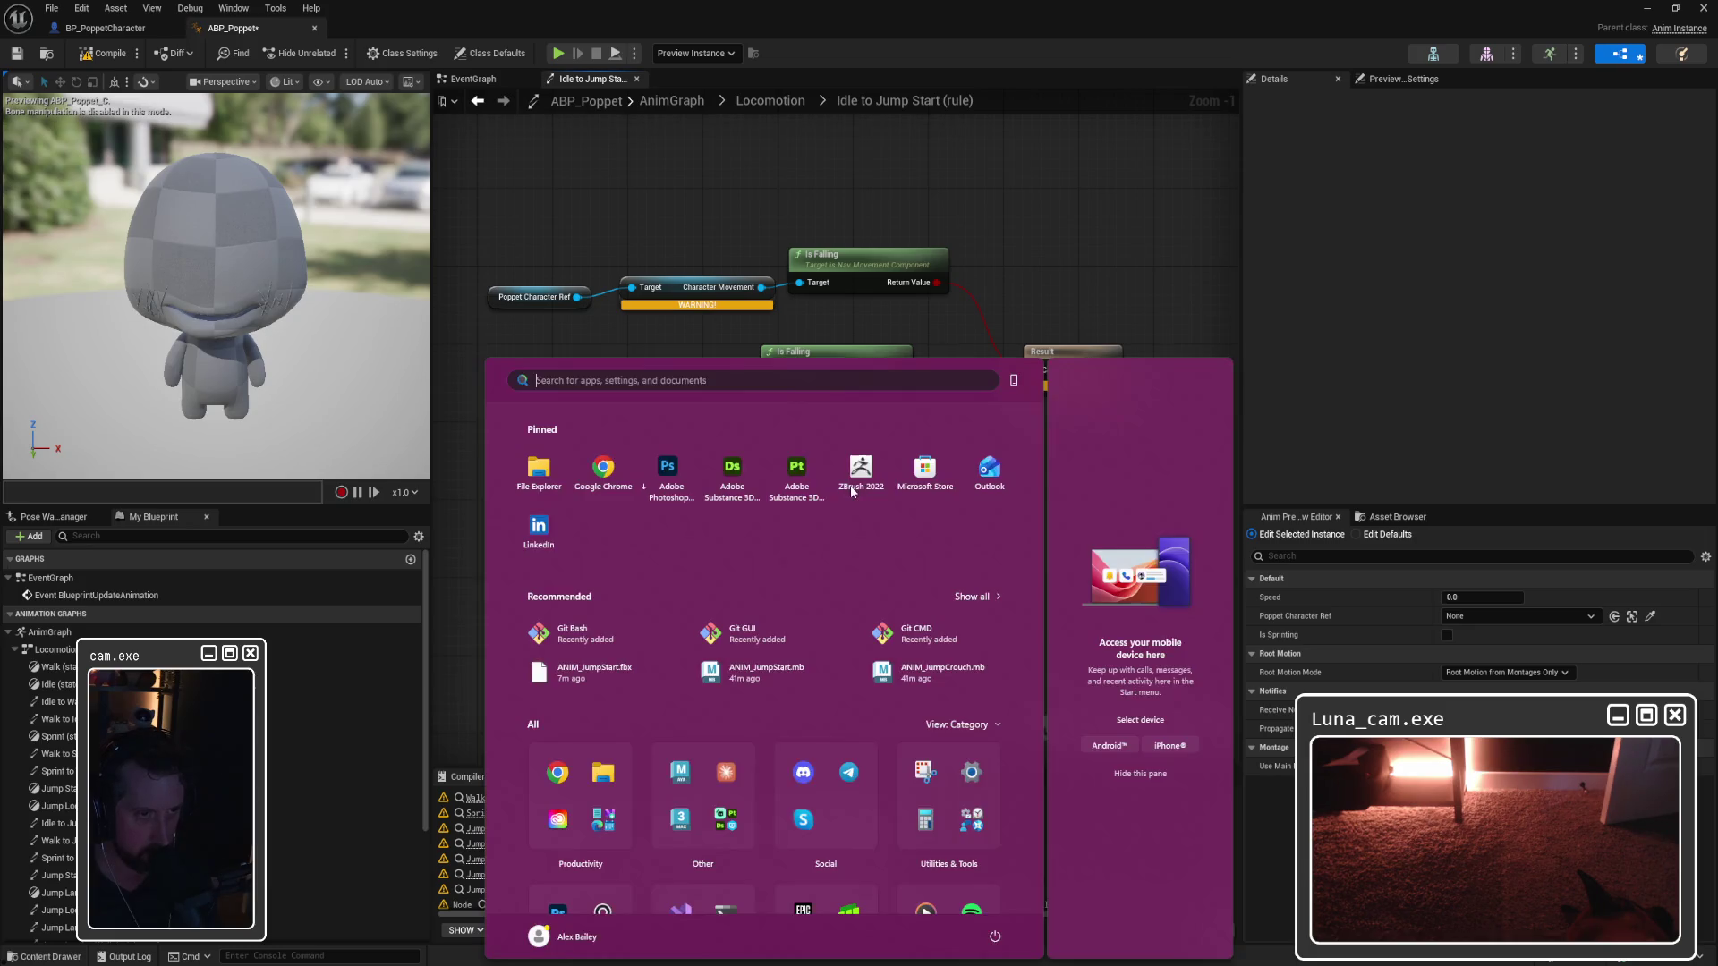
key(super)
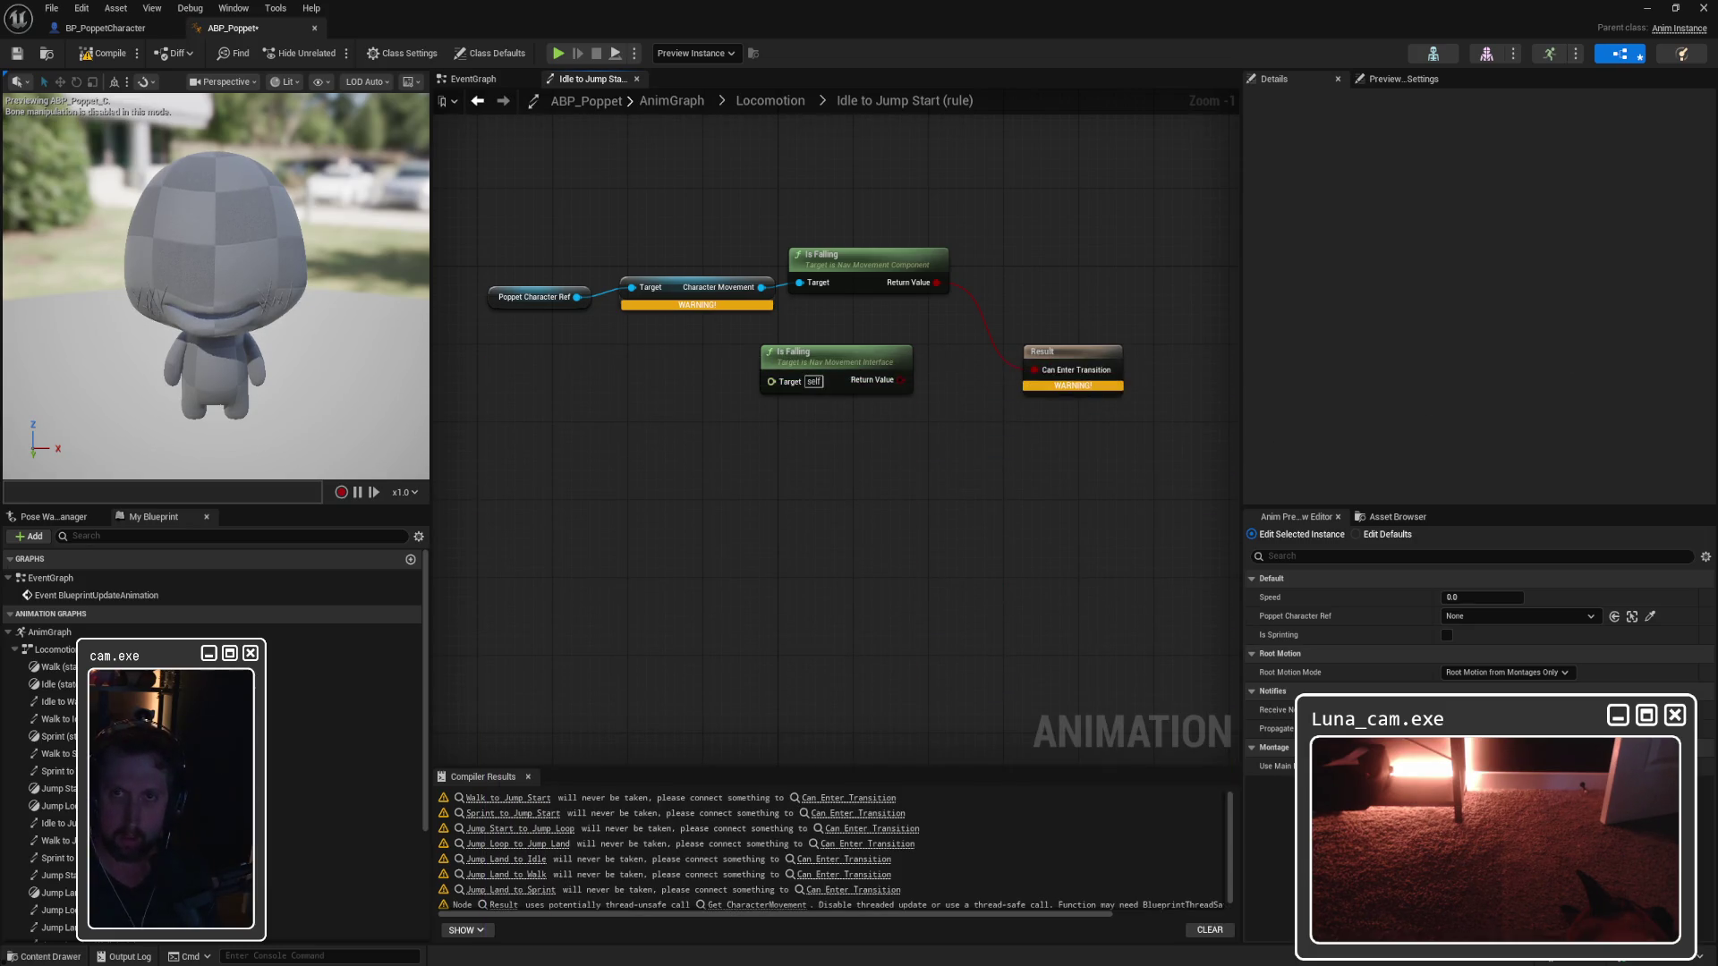
right_click(854, 511)
text(isf fall)
key(BackSpace)
key(BackSpace)
key(BackSpace)
text(falling)
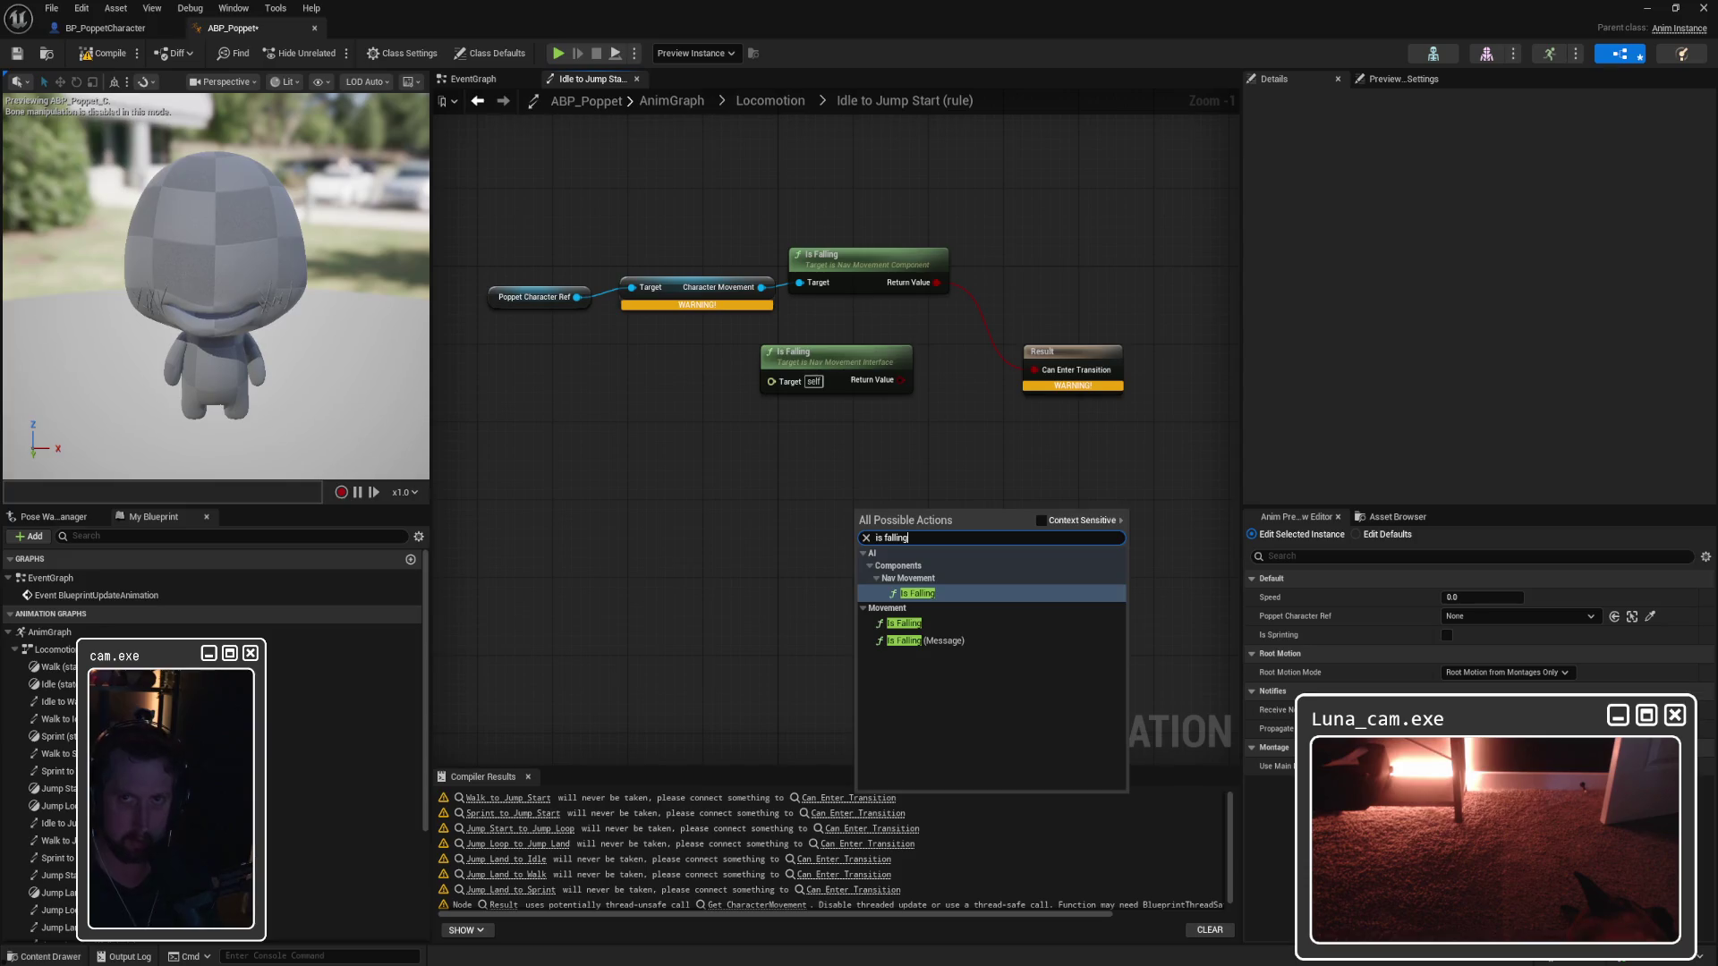
key(Escape)
right_click(776, 510)
text(is falling)
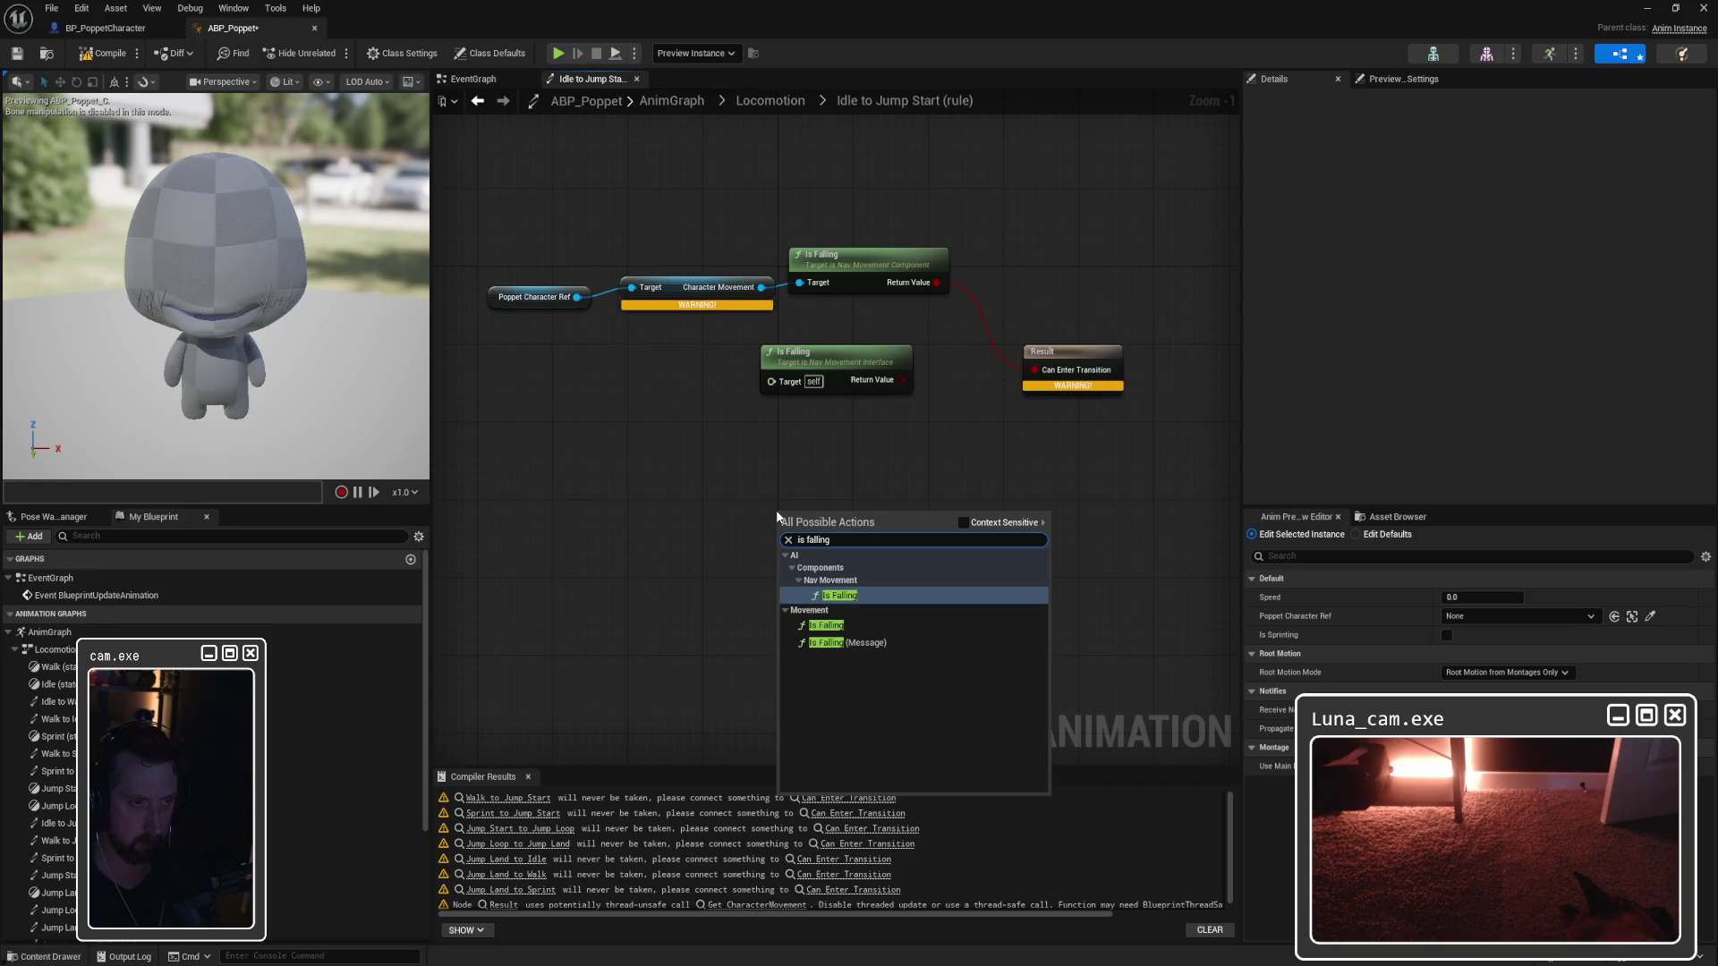
key(super+shift+s)
mouse_move(776, 510)
mouse_down()
mouse_move(879, 600)
mouse_move(1035, 690)
mouse_move(1050, 722)
mouse_up()
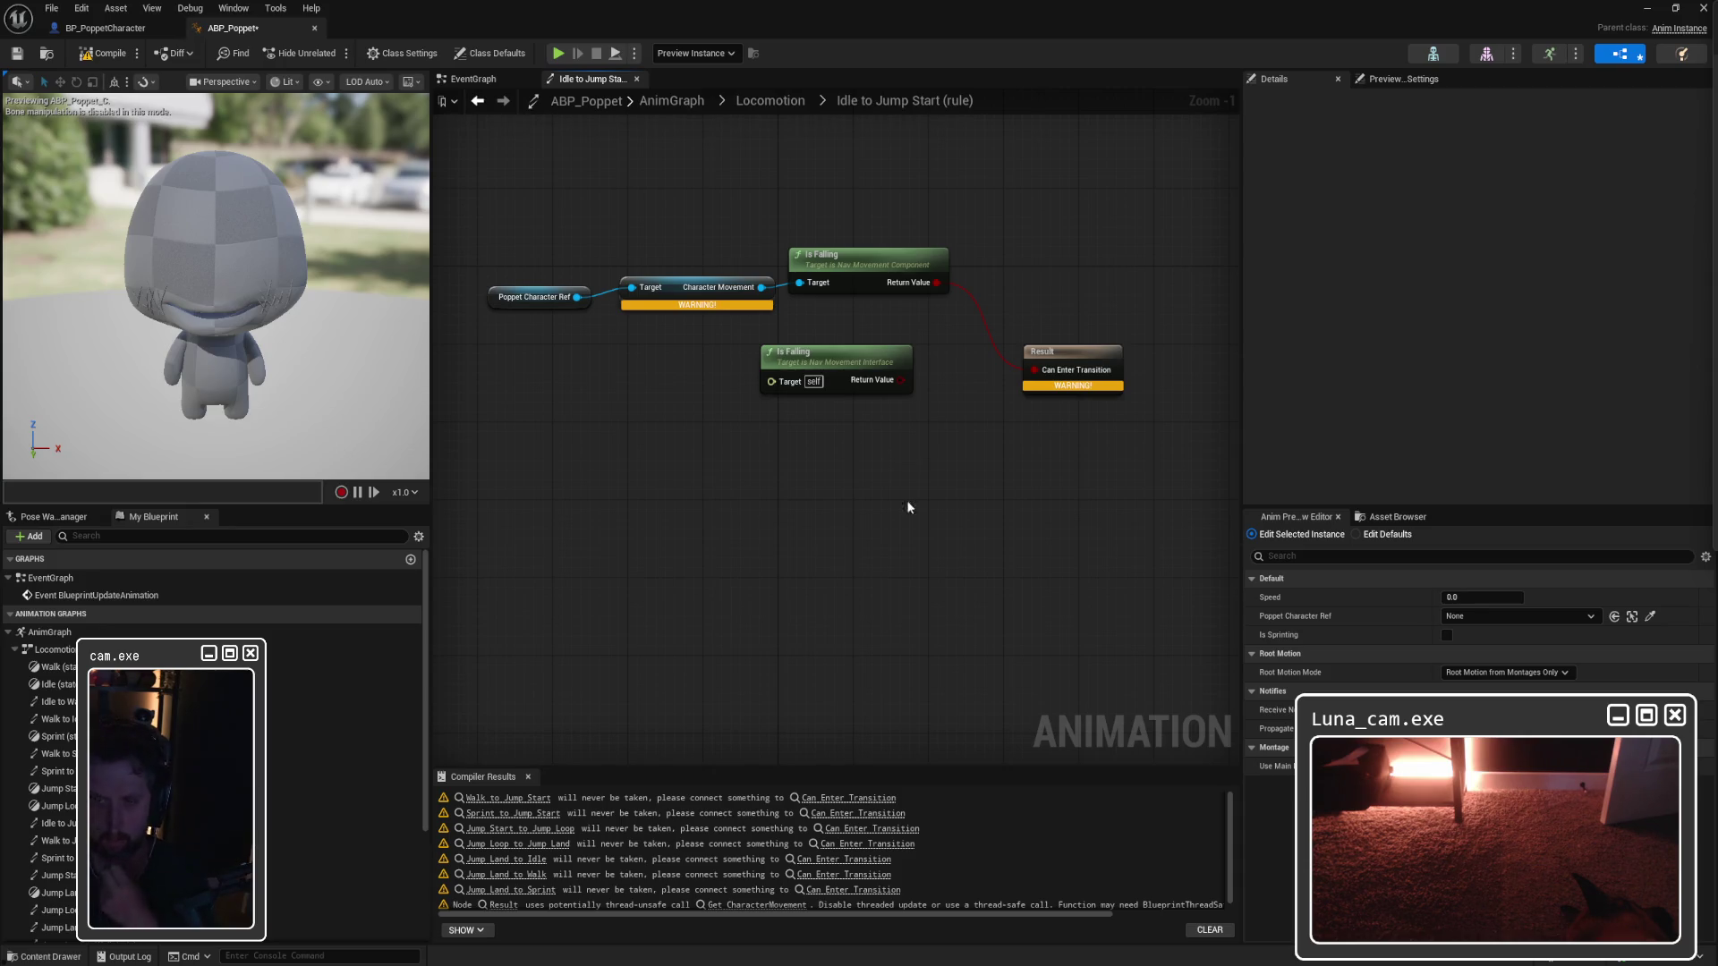
right_click(722, 519)
Step: Add a Movement Is Falling node, delete the Character Movement chain, and try wiring Poppet Character Ref to Target
text(is falling)
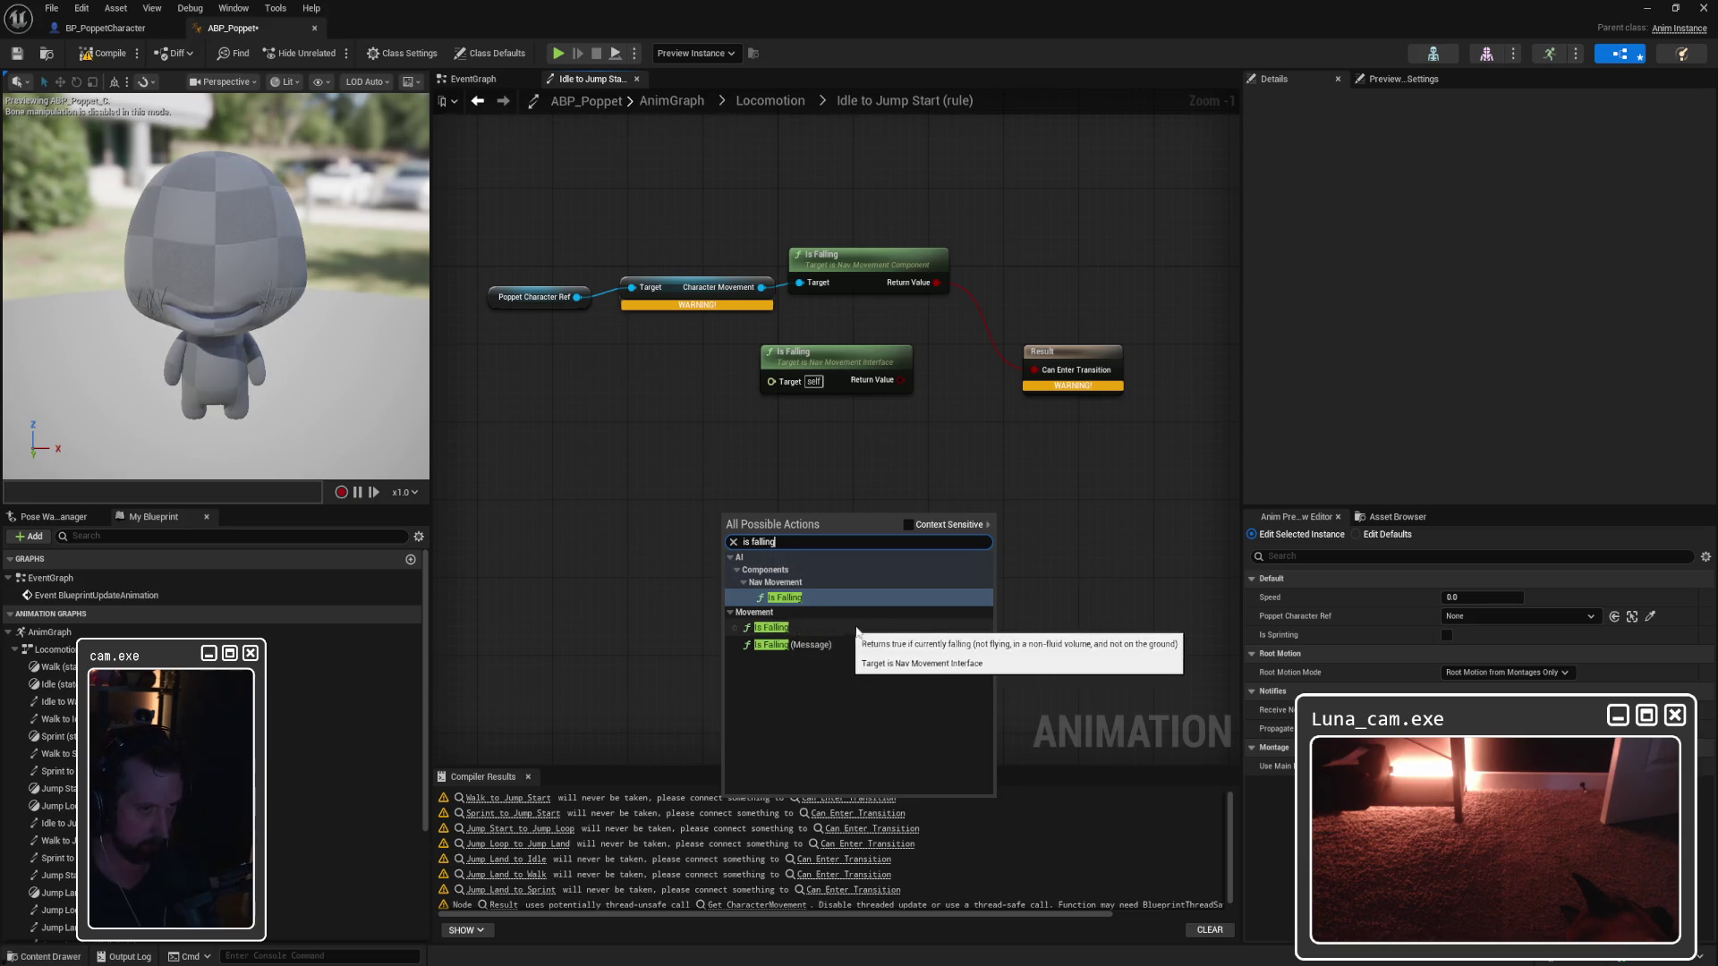
click(827, 628)
drag(646, 195, 886, 419)
key(Delete)
mouse_move(577, 297)
mouse_down()
mouse_move(685, 412)
mouse_move(733, 546)
mouse_up()
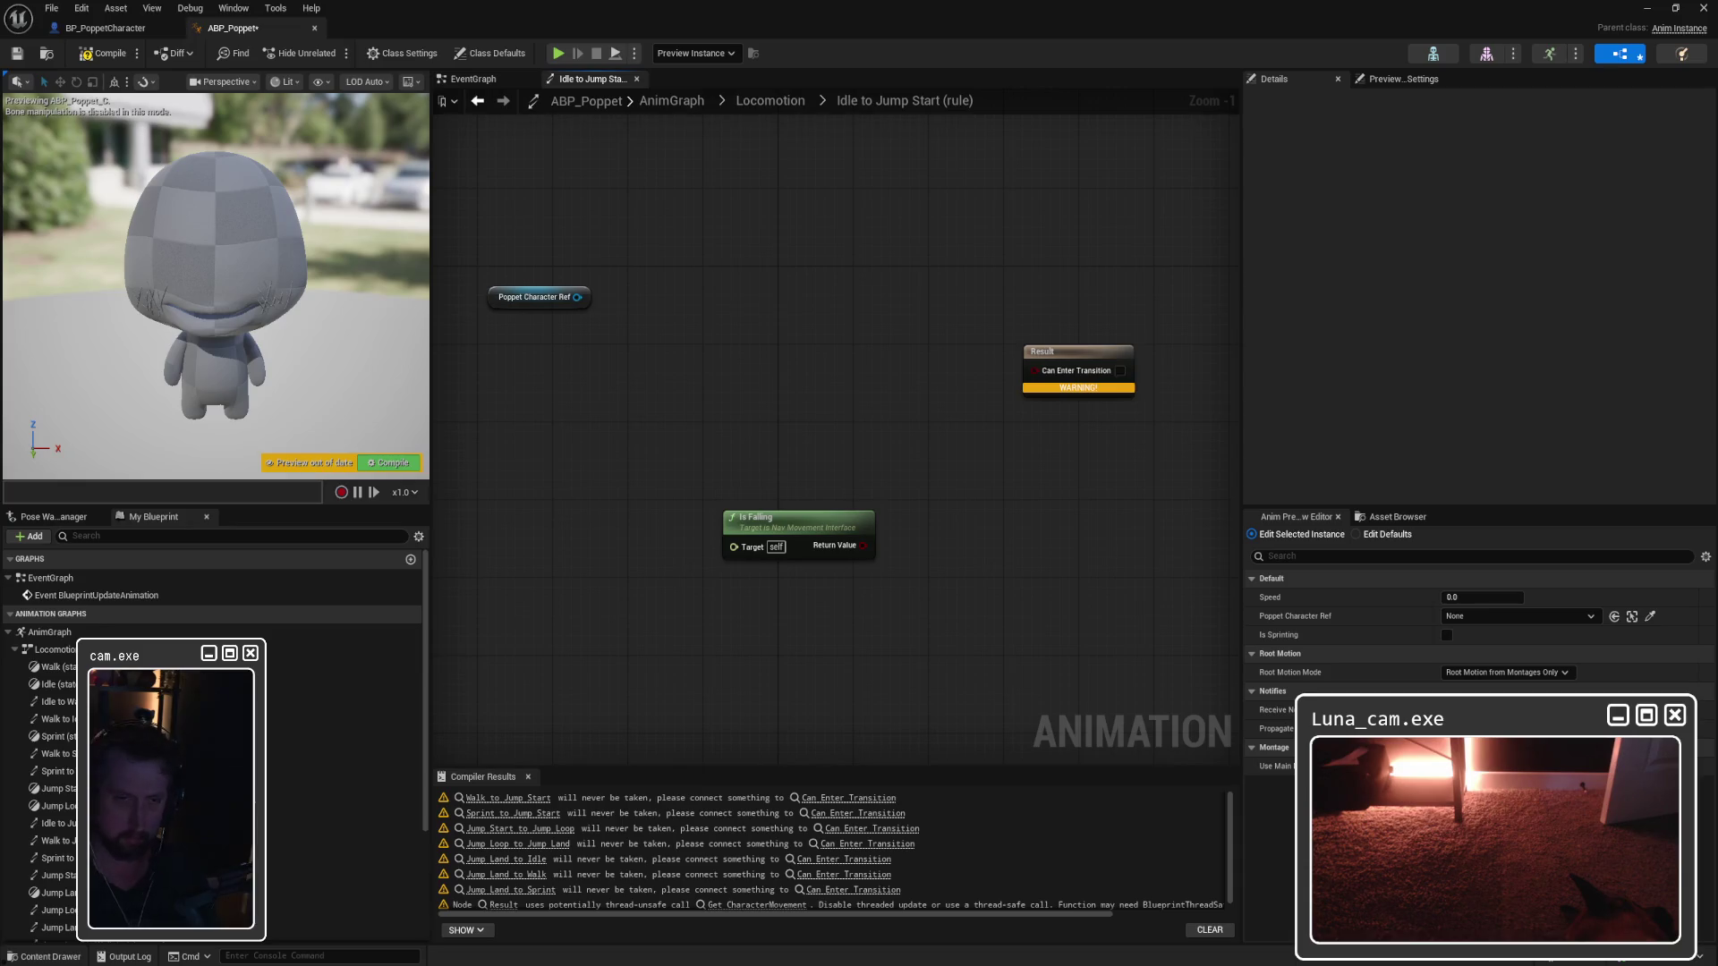
Step: Move Poppet Character Ref beside Is Falling and try connecting it to Target, which is refused
mouse_move(541, 302)
mouse_down()
mouse_move(624, 527)
mouse_move(734, 548)
mouse_up()
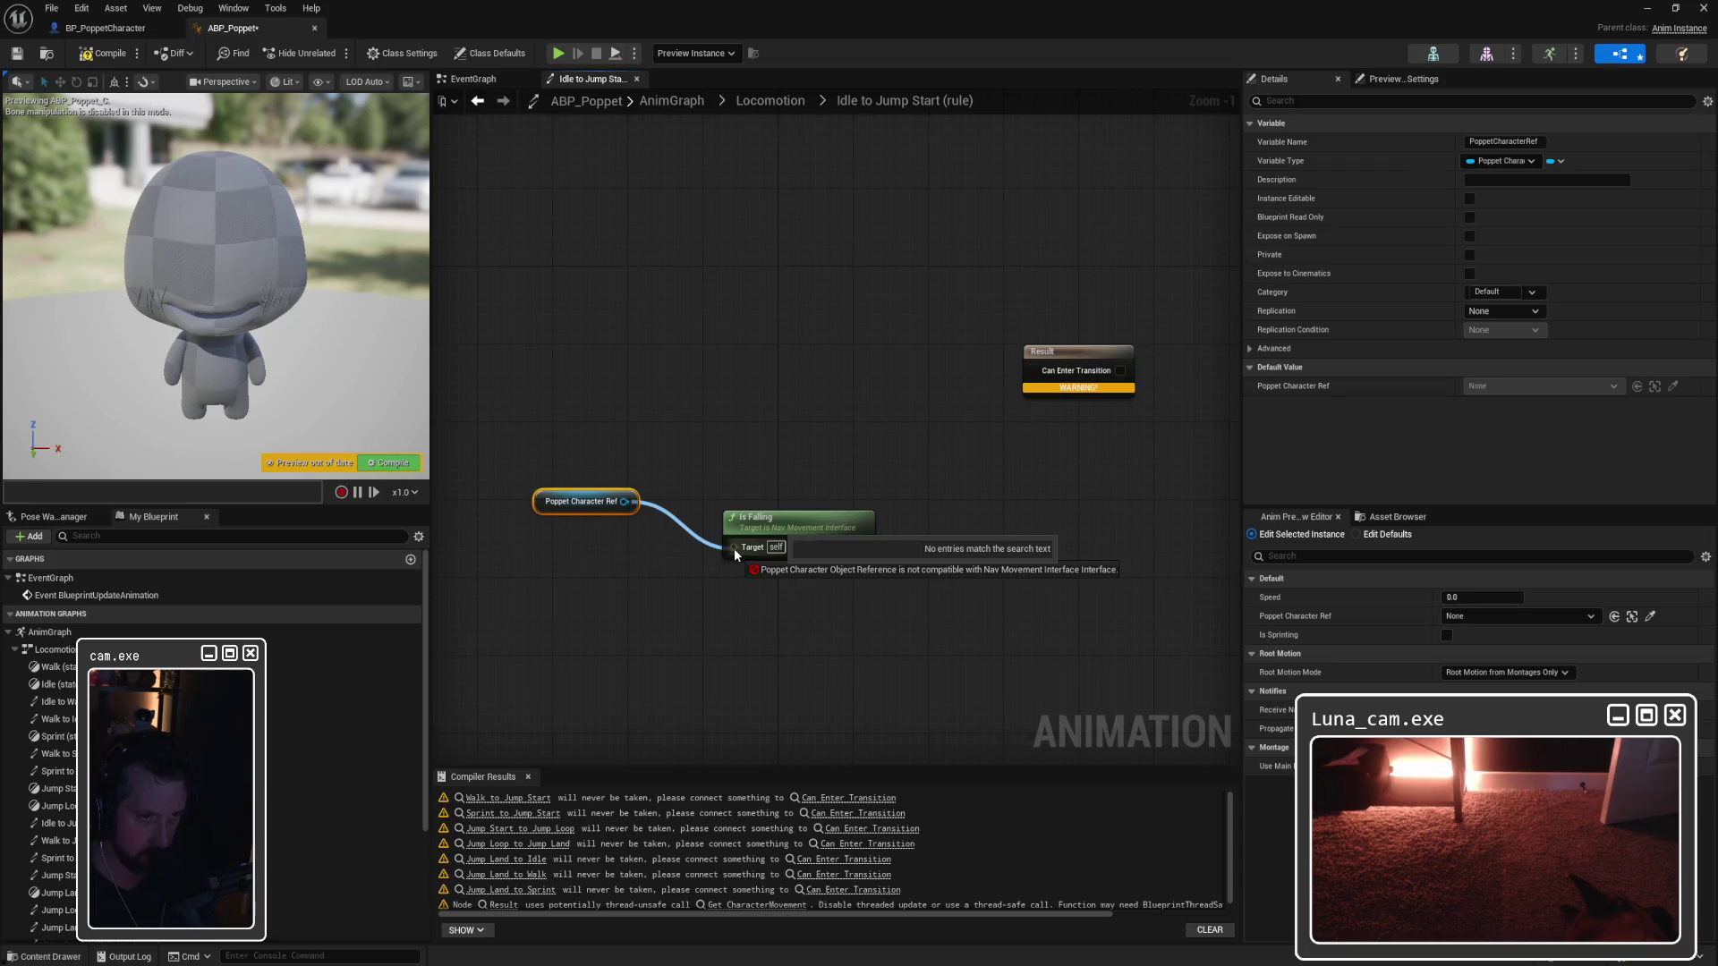
drag(734, 549, 734, 549)
click(634, 596)
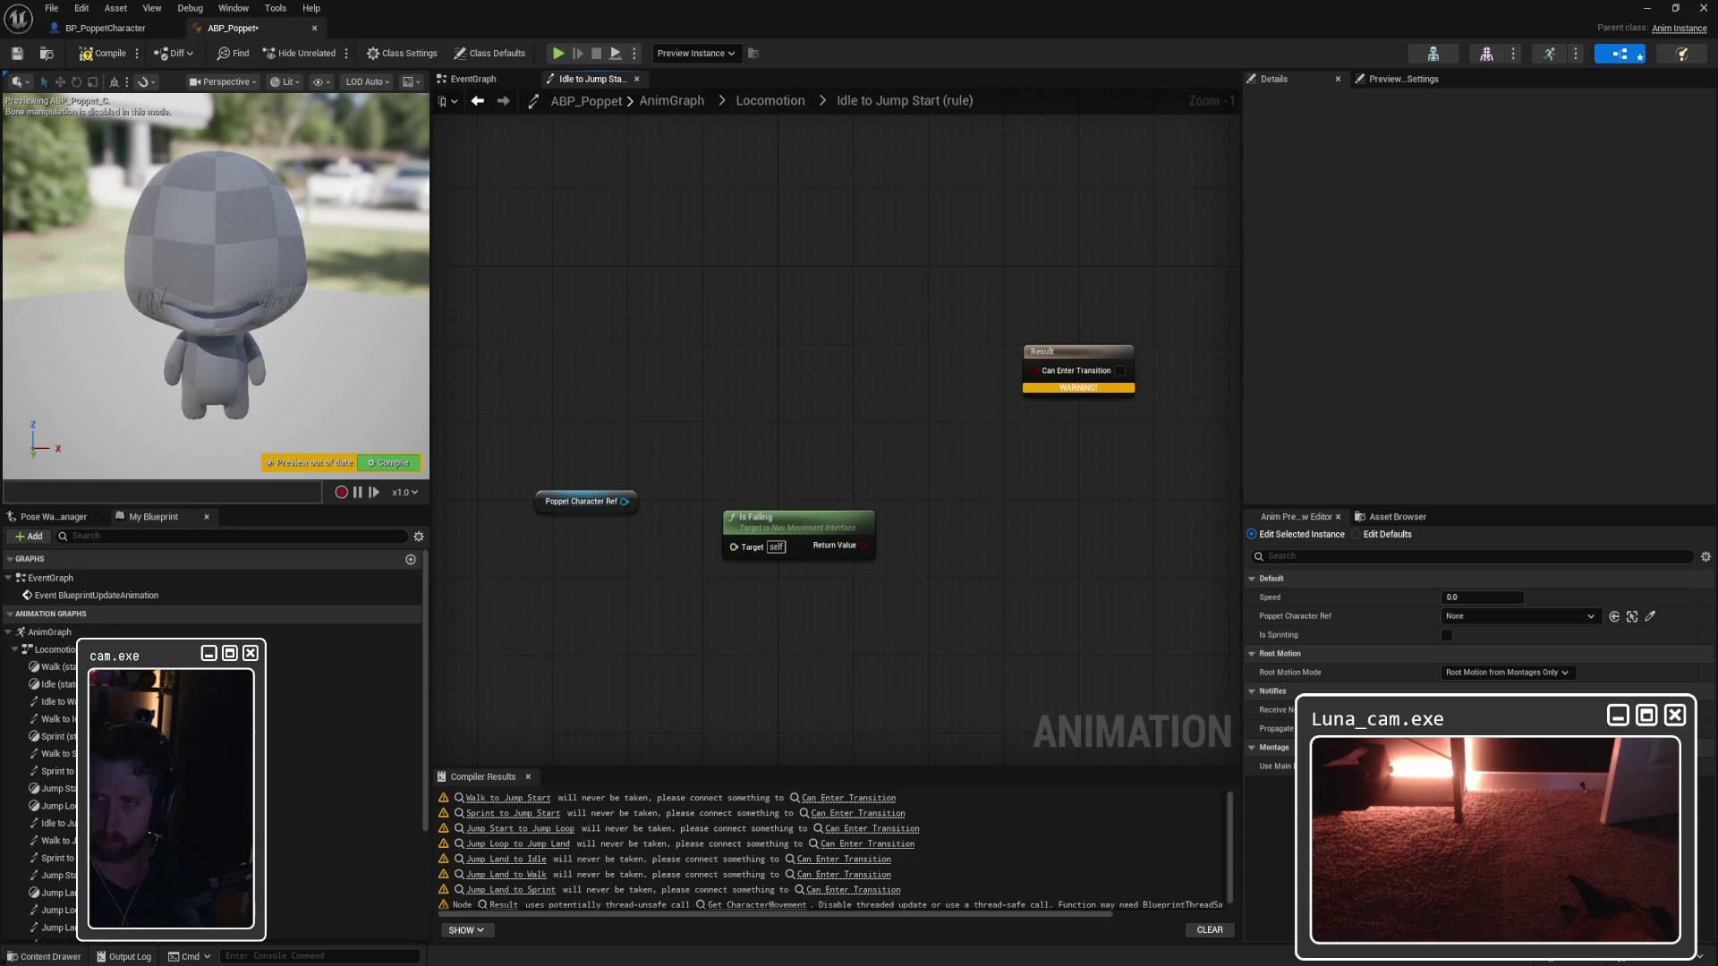
Step: Add another Is Falling node to the rule graph
right_click(740, 436)
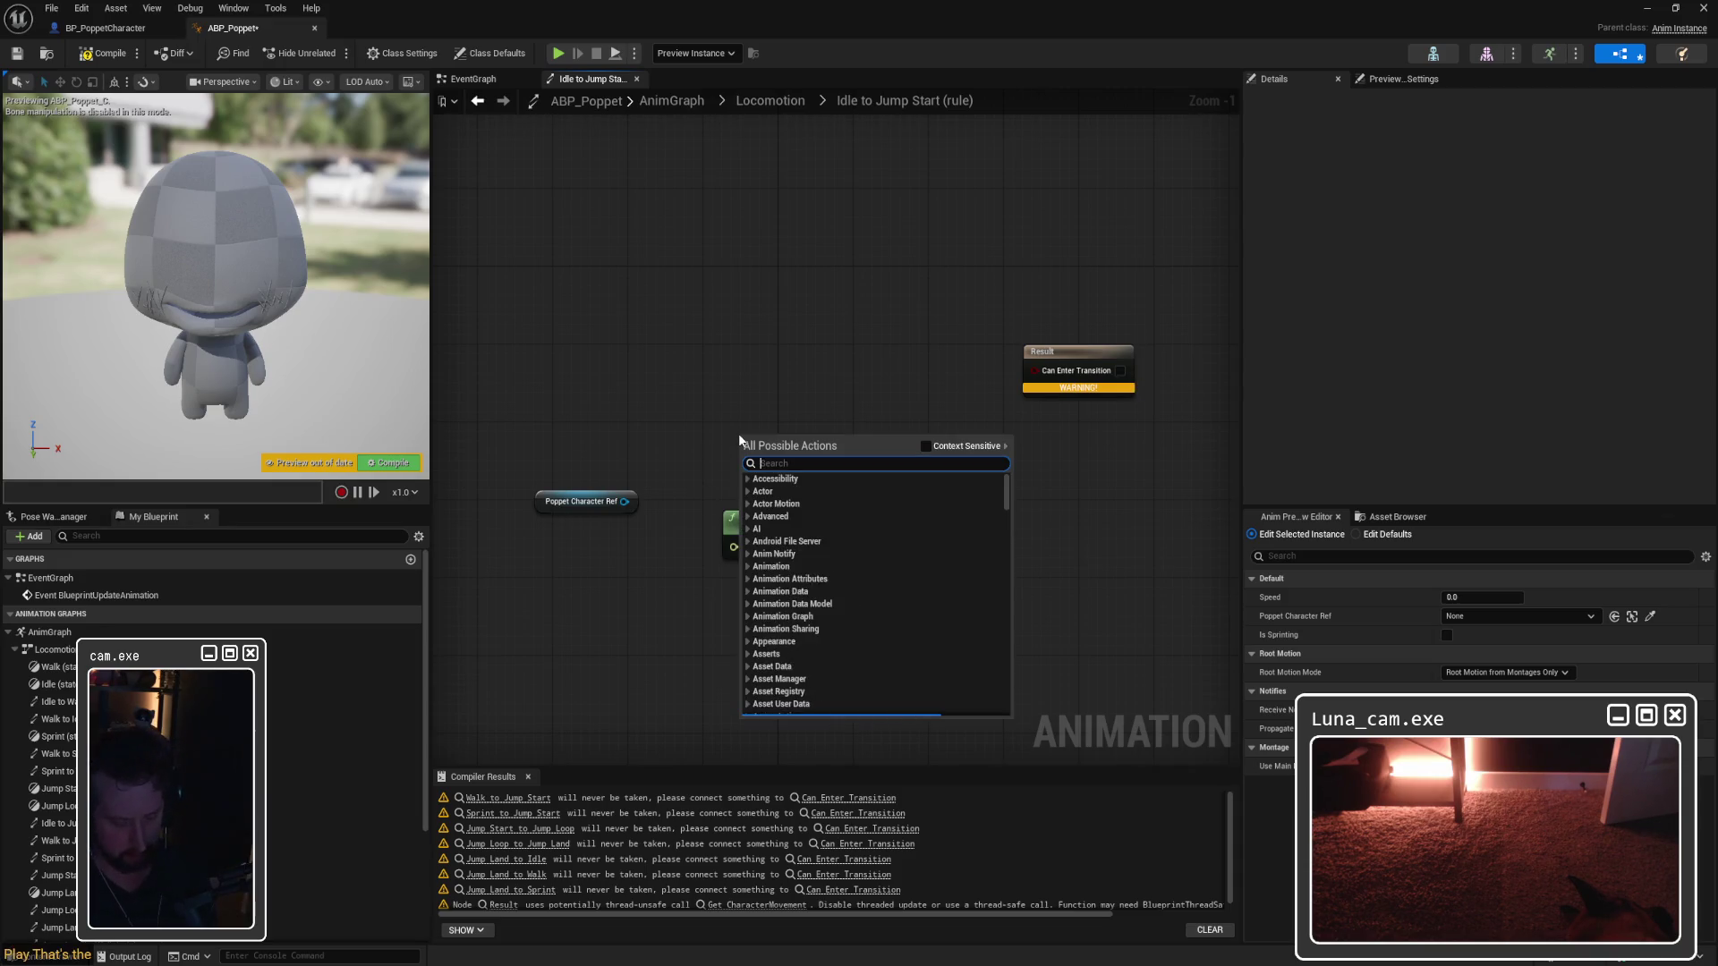
text(is falling)
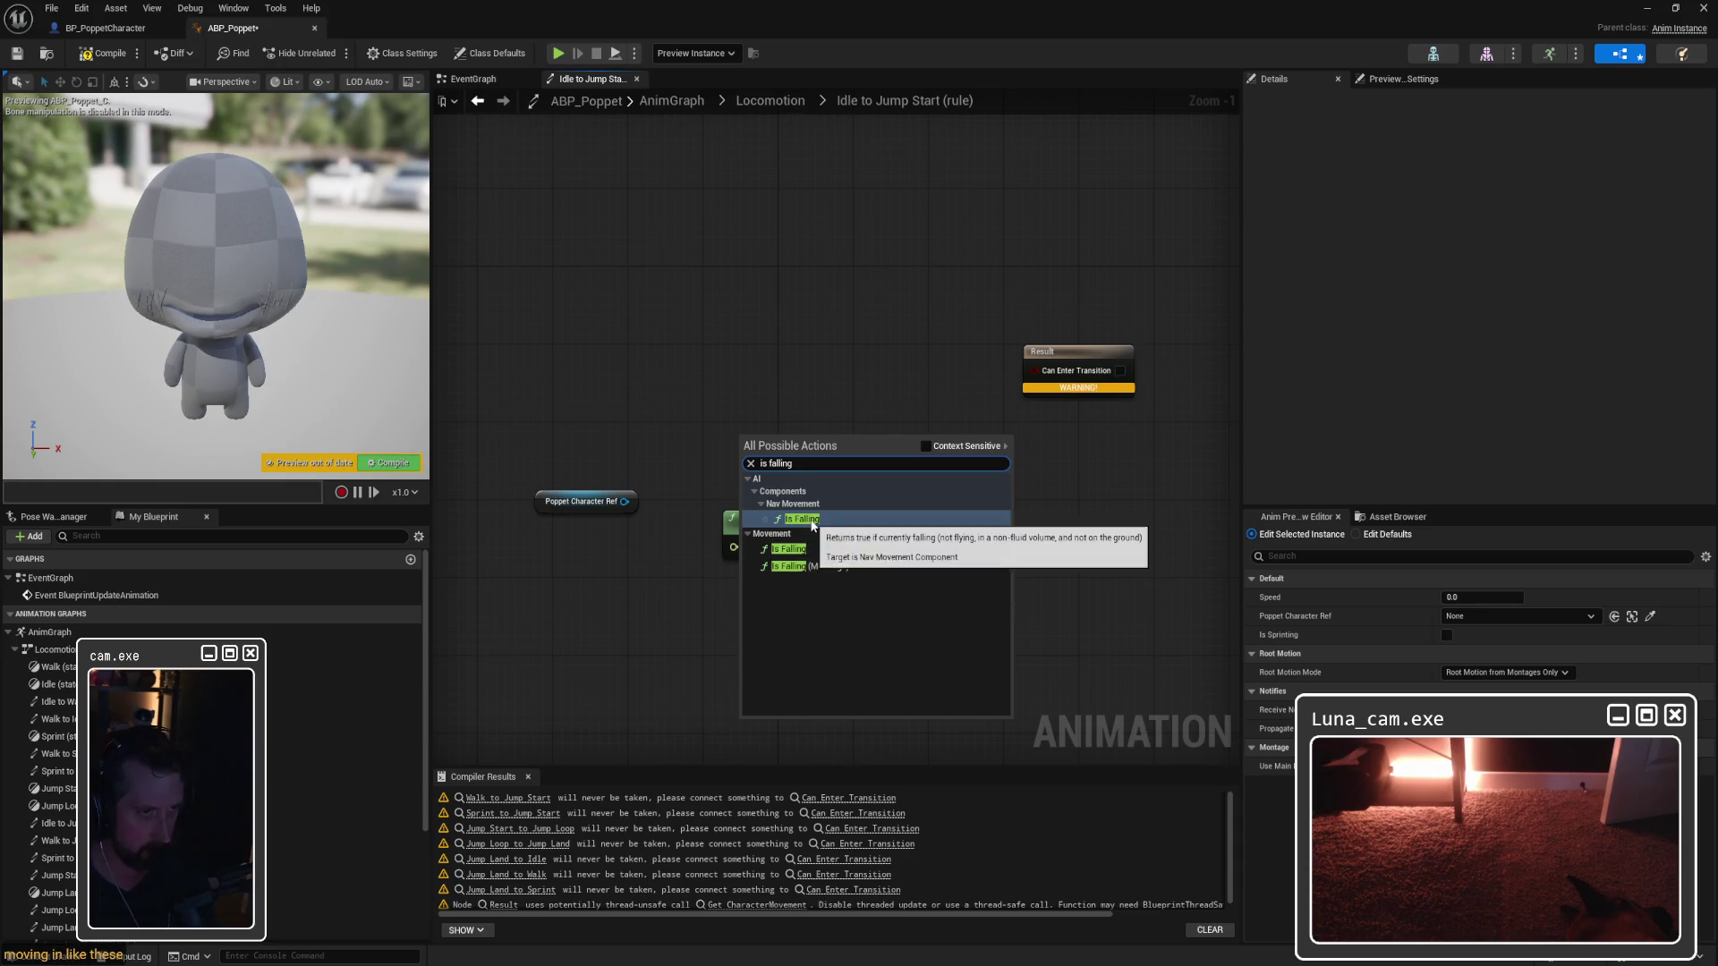
click(802, 519)
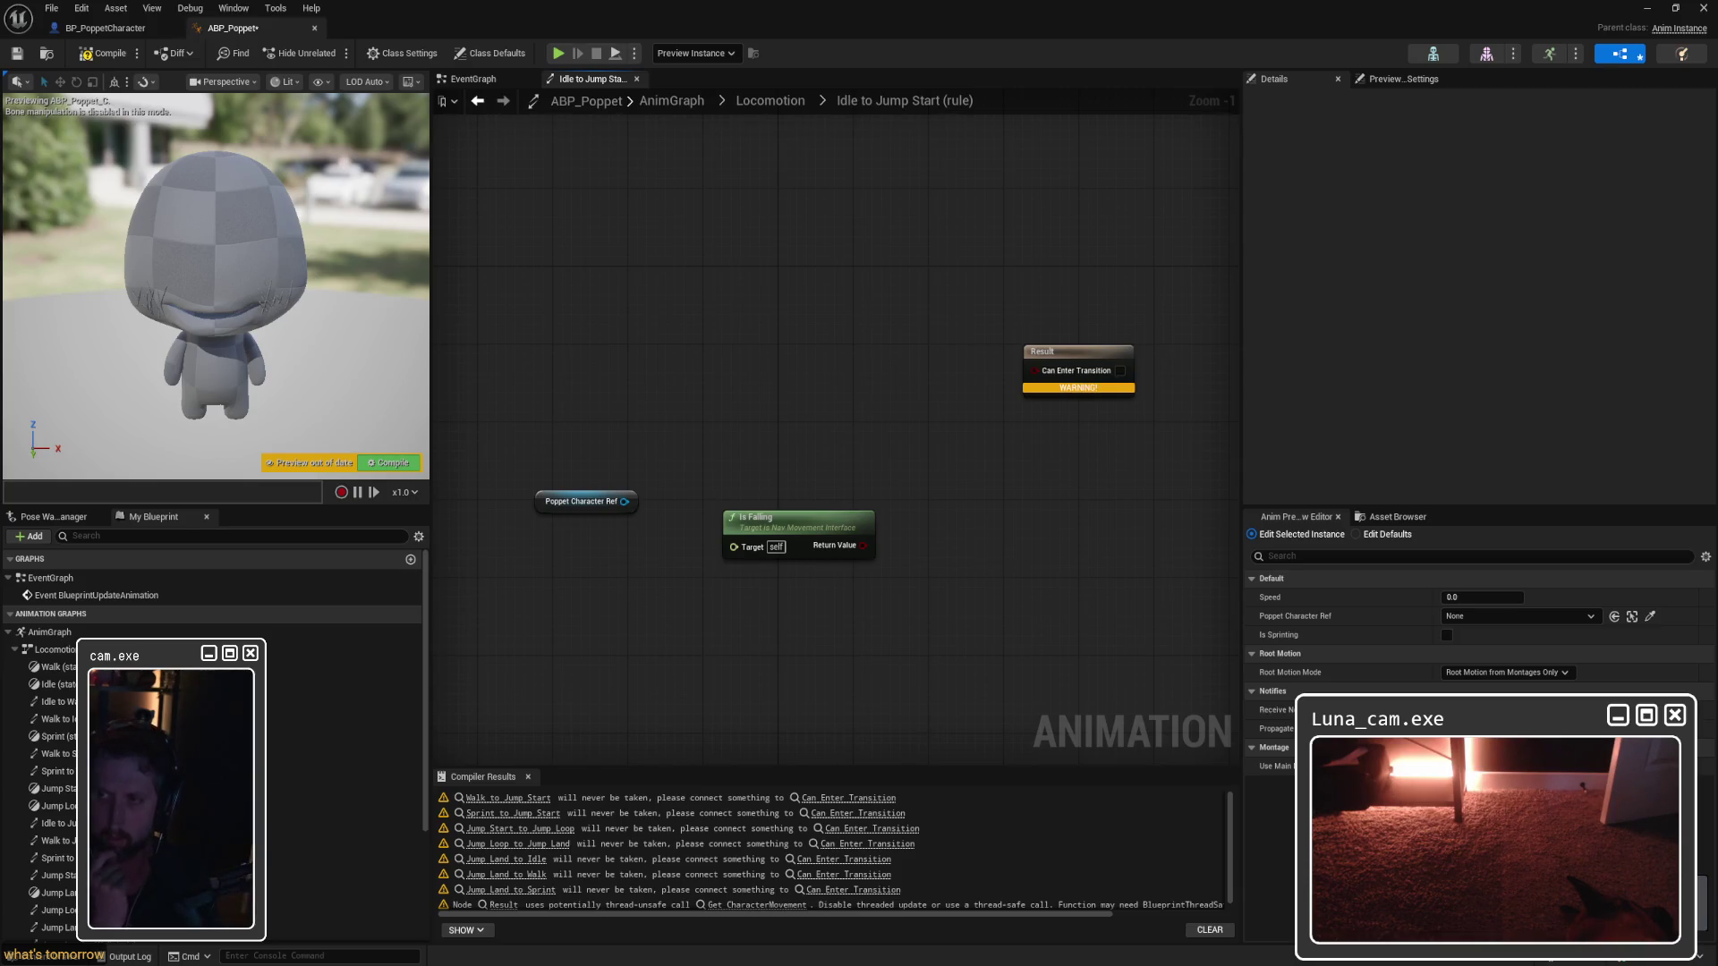
Step: In BP_PoppetCharacter, create a function named GetIsFalling and add an output parameter
click(106, 27)
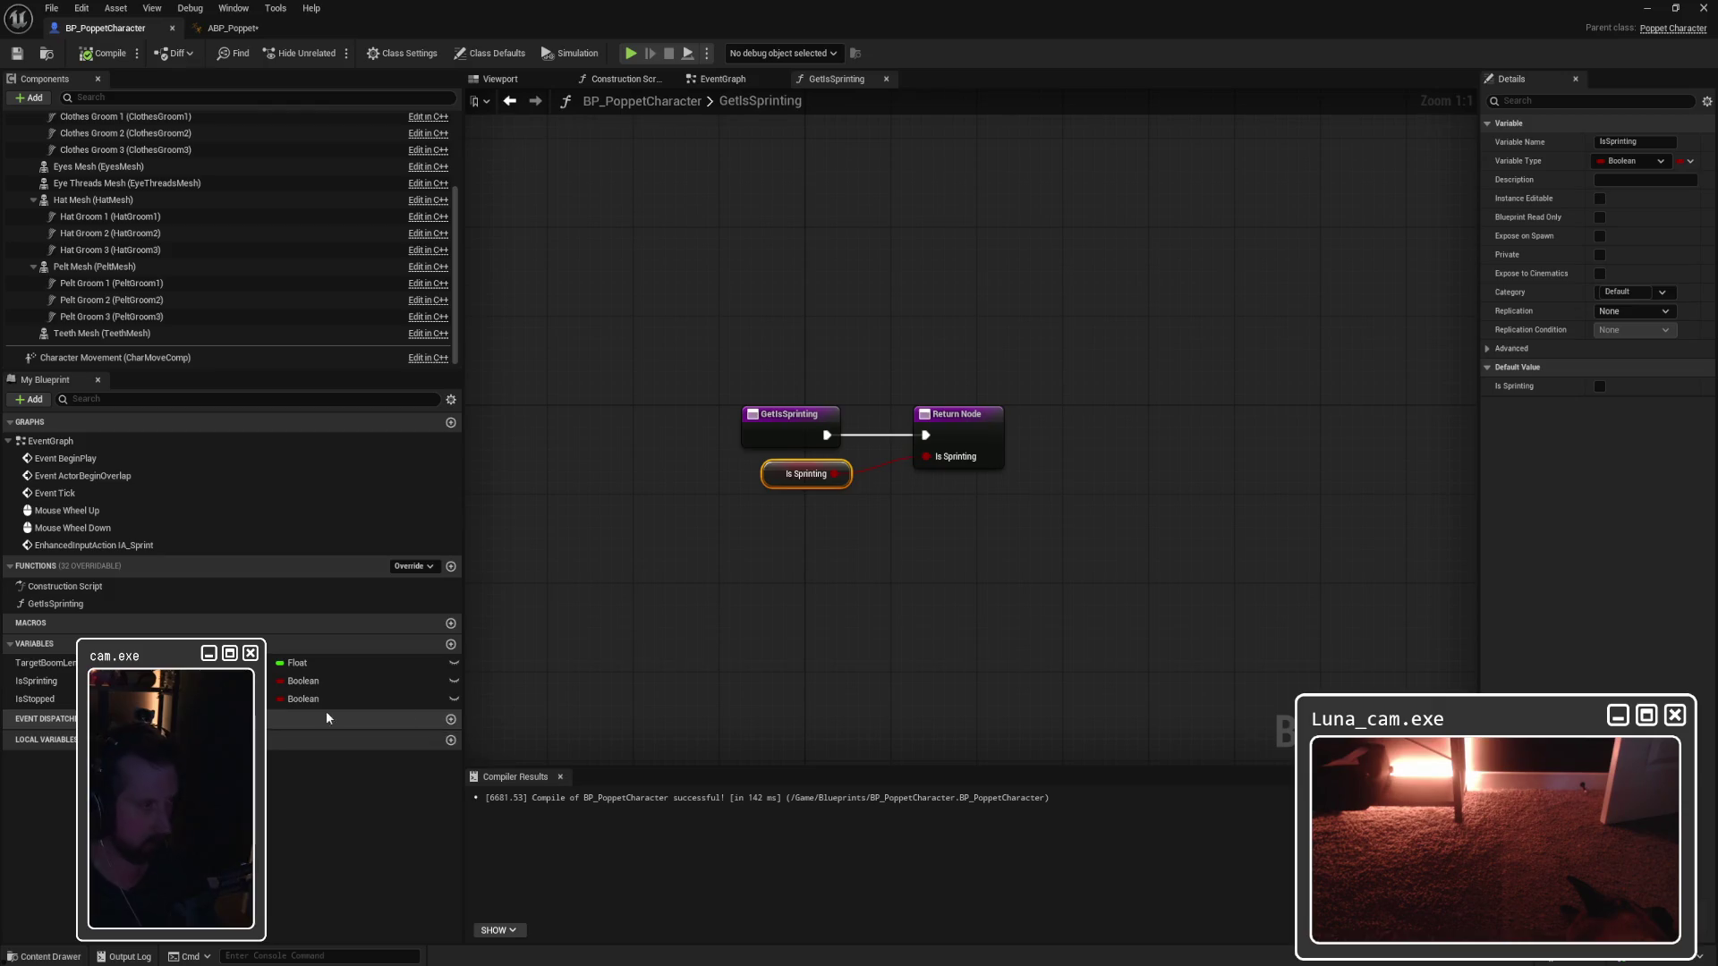
click(451, 567)
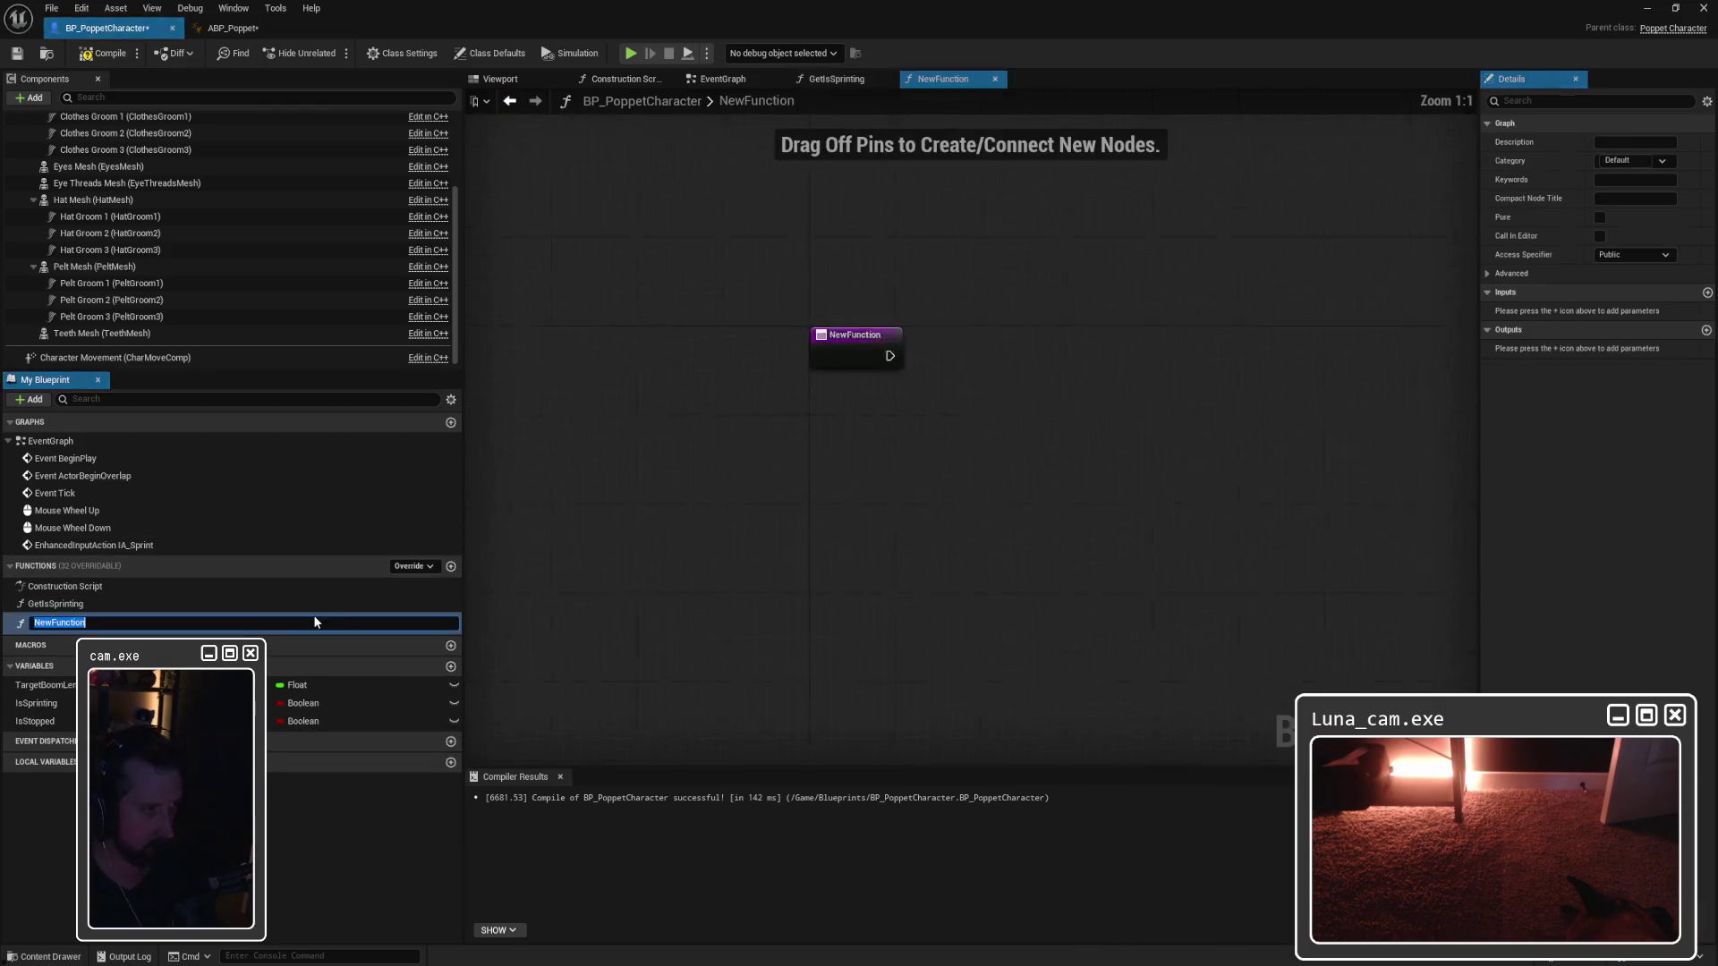
text(GetIsFalling)
key(Return)
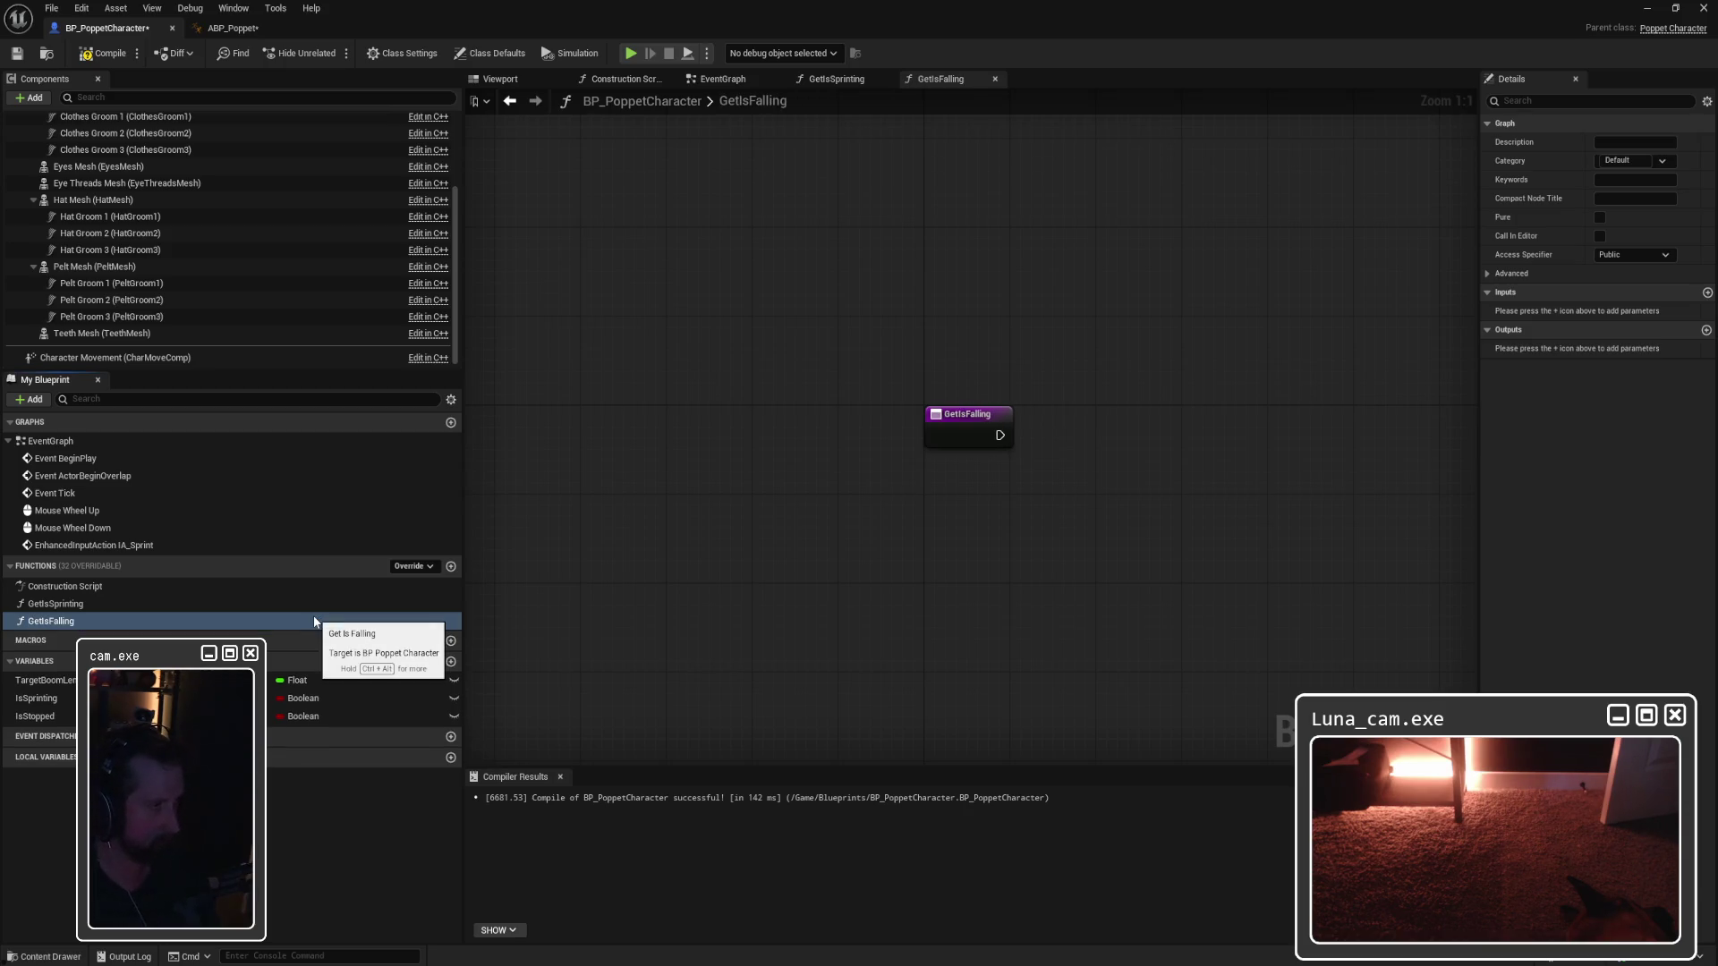
drag(1155, 513, 1094, 524)
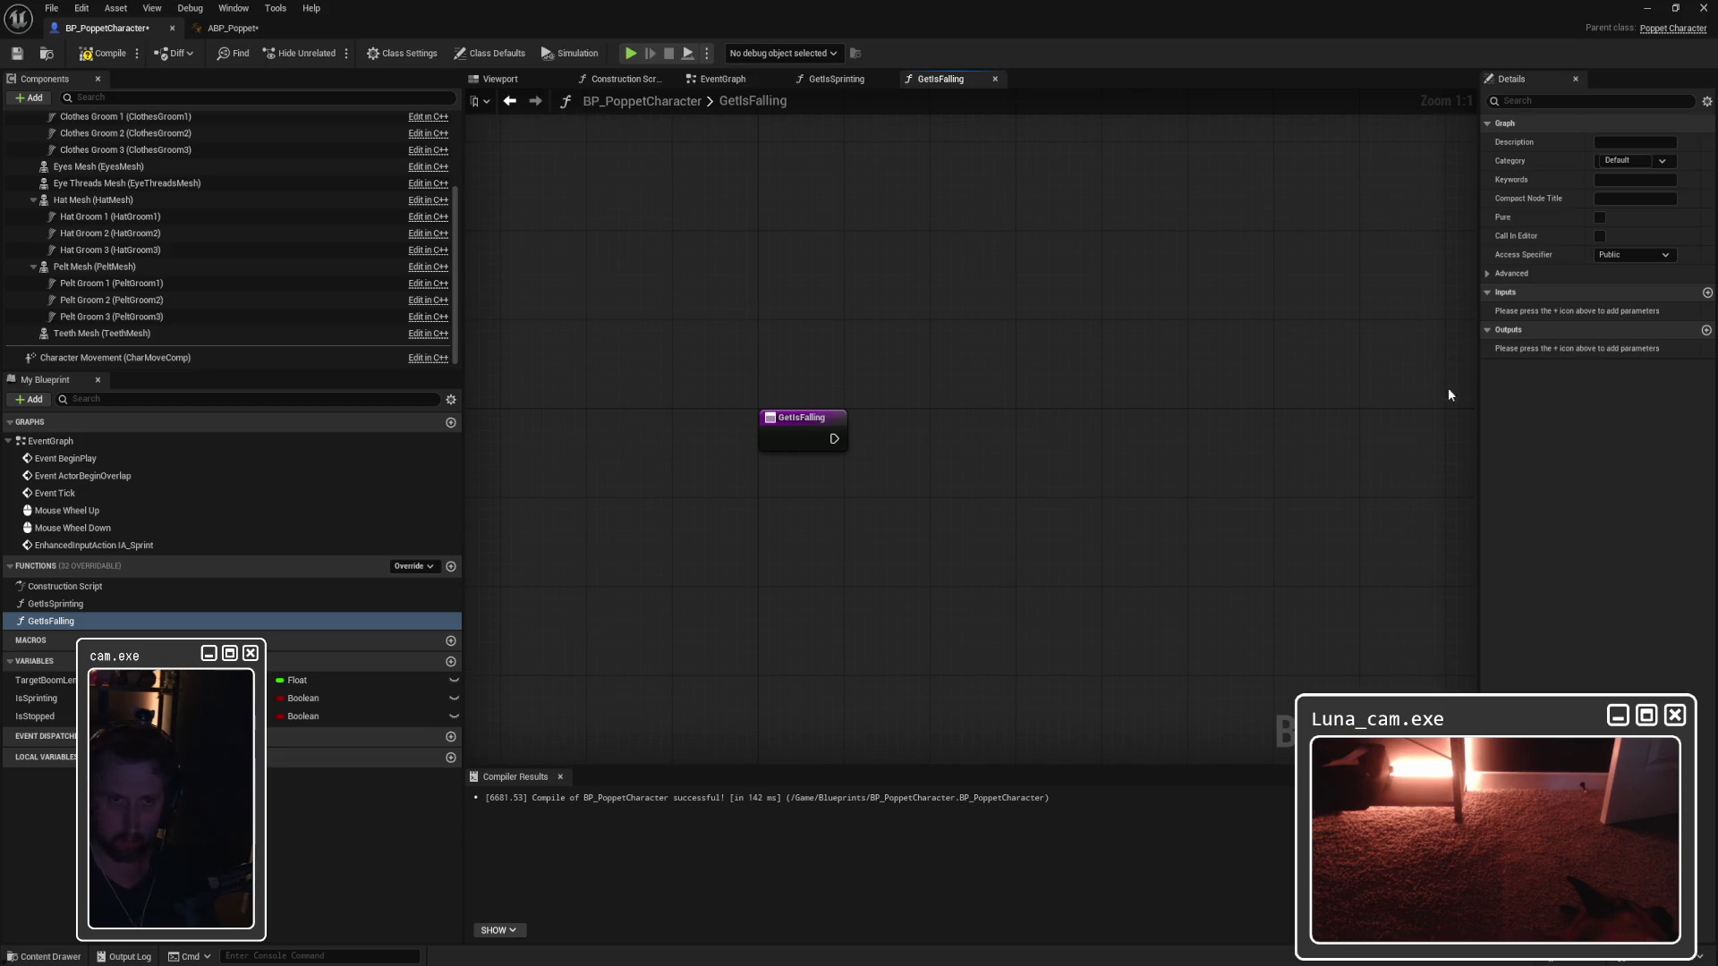
click(1706, 330)
Step: Rename the new output parameter to IsFalling
click(1521, 348)
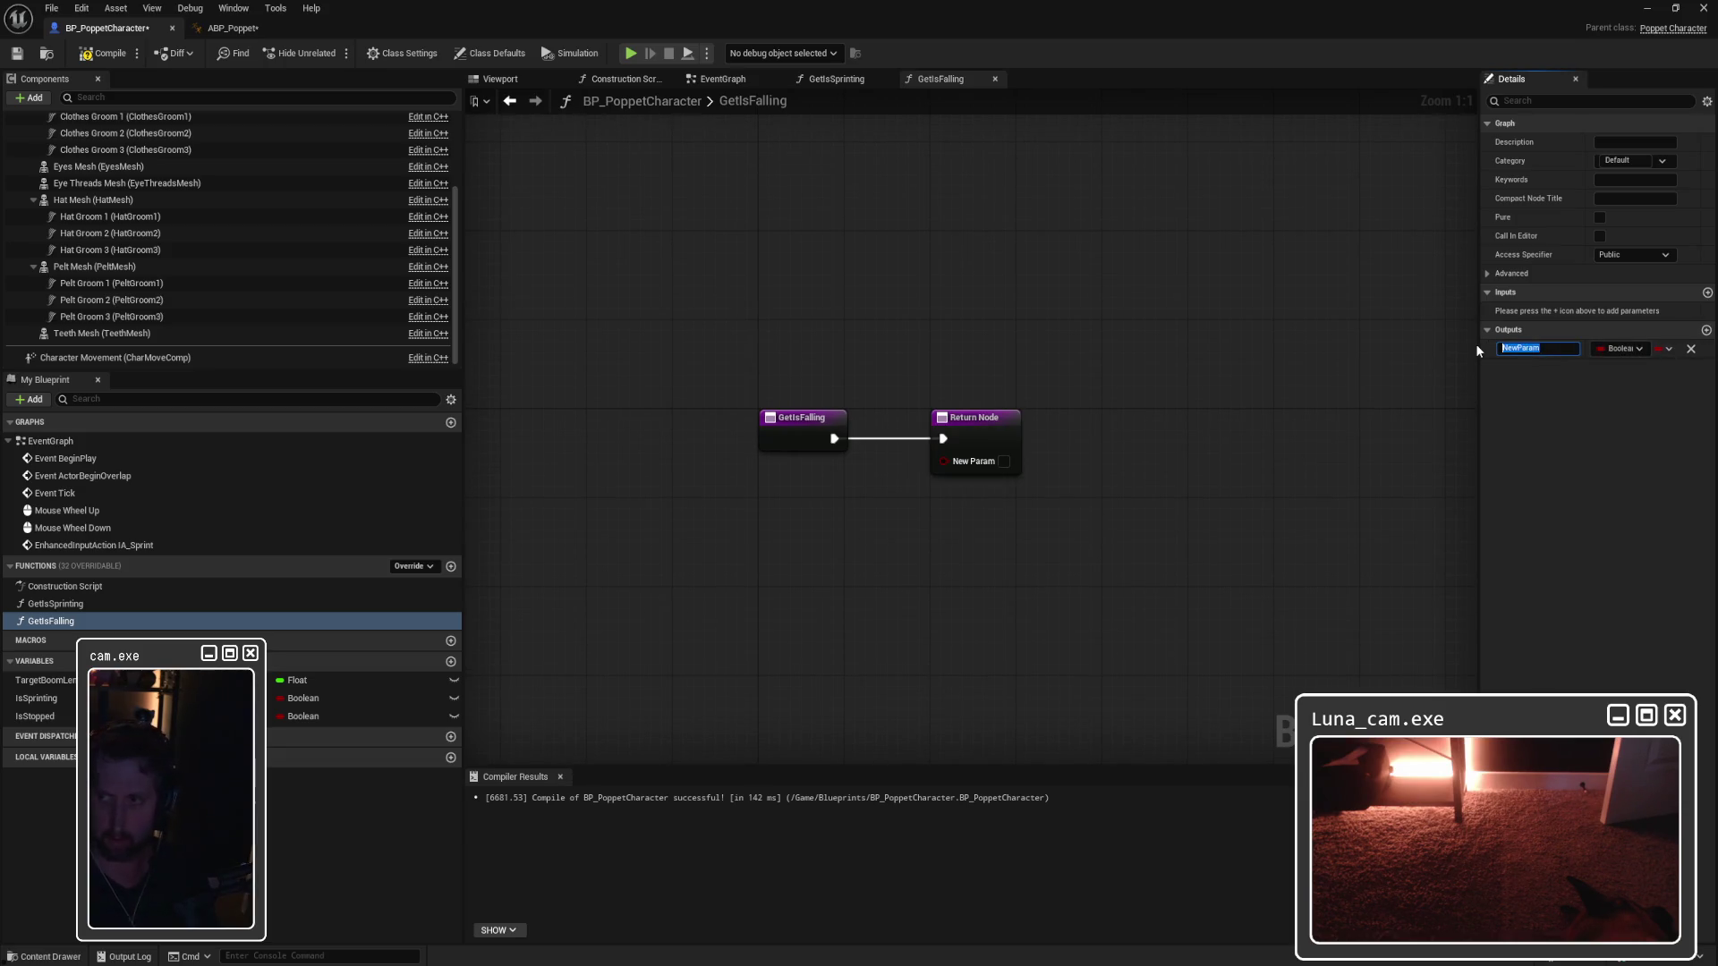
text(IsFall)
key(Return)
Step: Search all actions for 'get character' from the GetIsFalling entry node
mouse_move(910, 422)
mouse_down()
mouse_move(746, 426)
mouse_move(890, 399)
mouse_move(901, 351)
mouse_up()
click(877, 448)
text(get charac)
key(BackSpace)
key(BackSpace)
key(BackSpace)
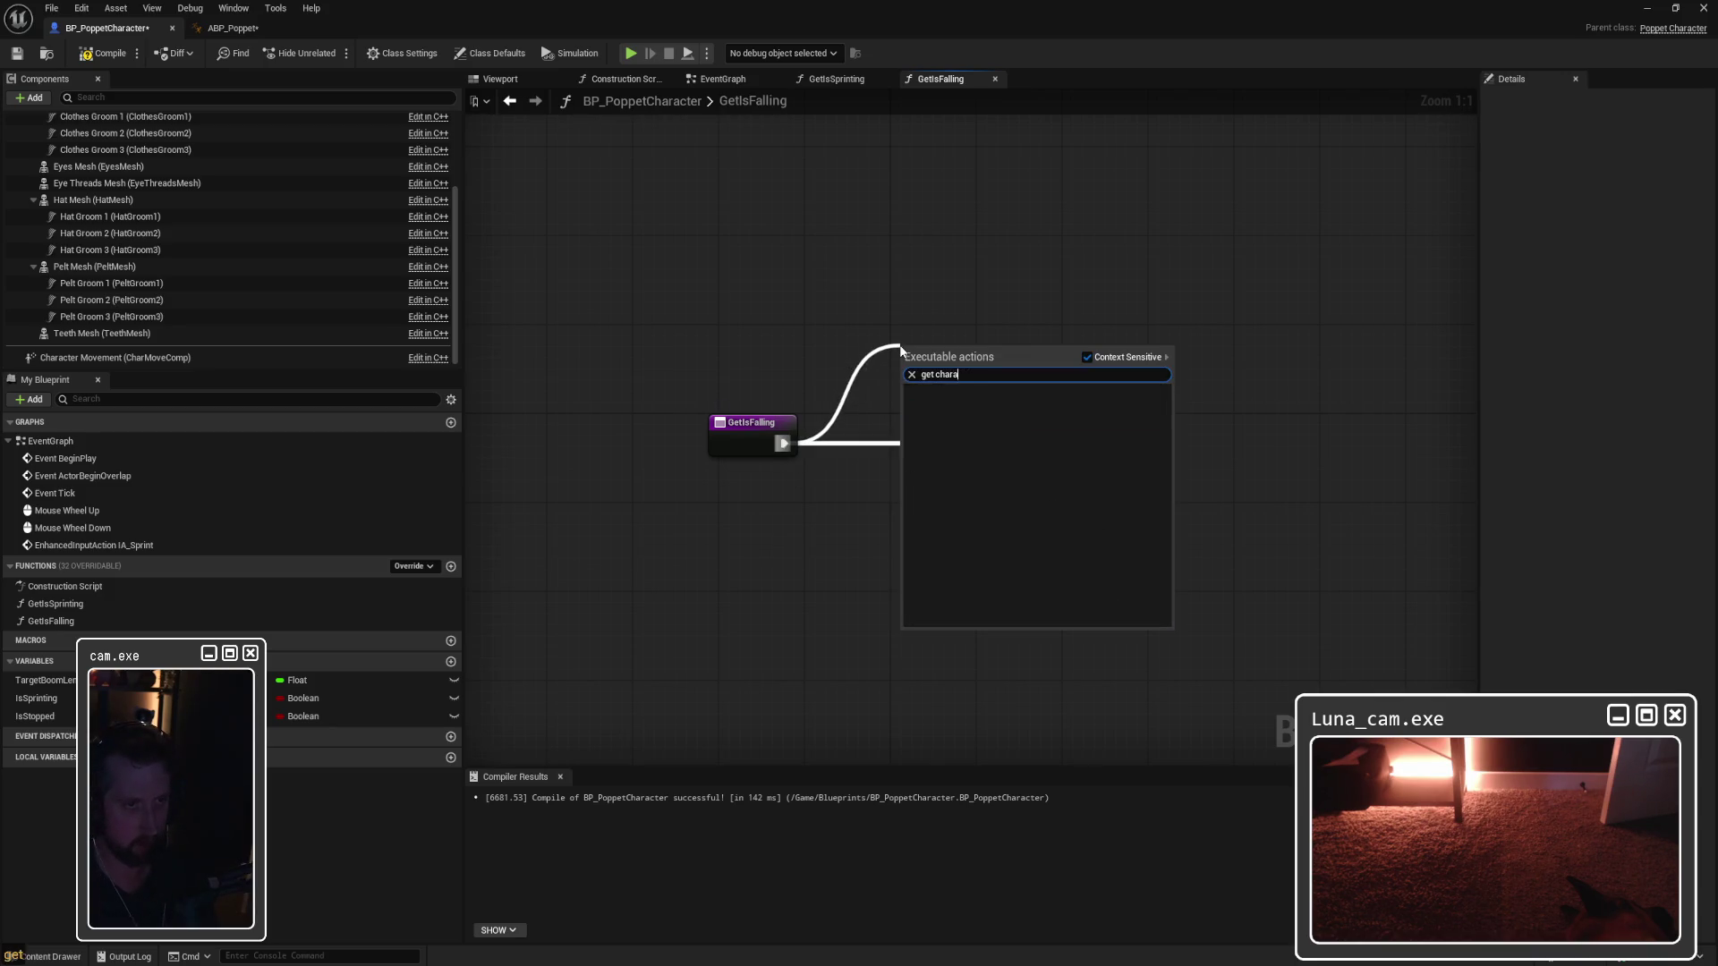
text(cter)
click(1088, 357)
Step: Search 'movement' and place a Character Movement getter below the entry node
key(ctrl+a)
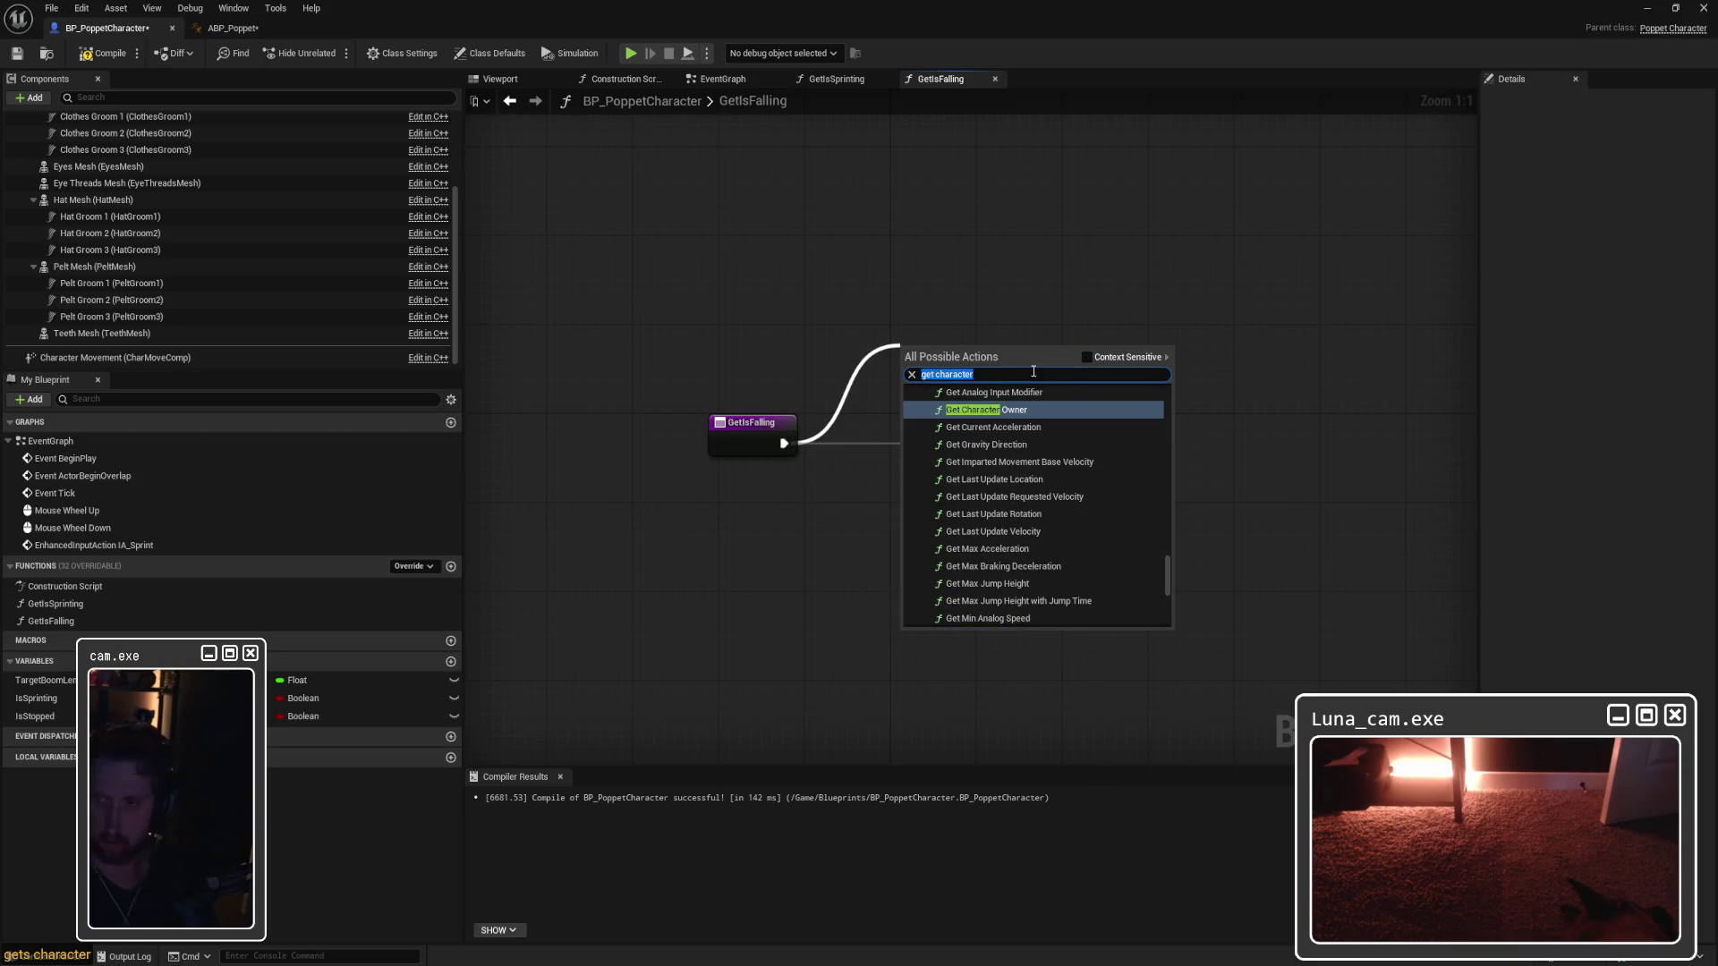
key(BackSpace)
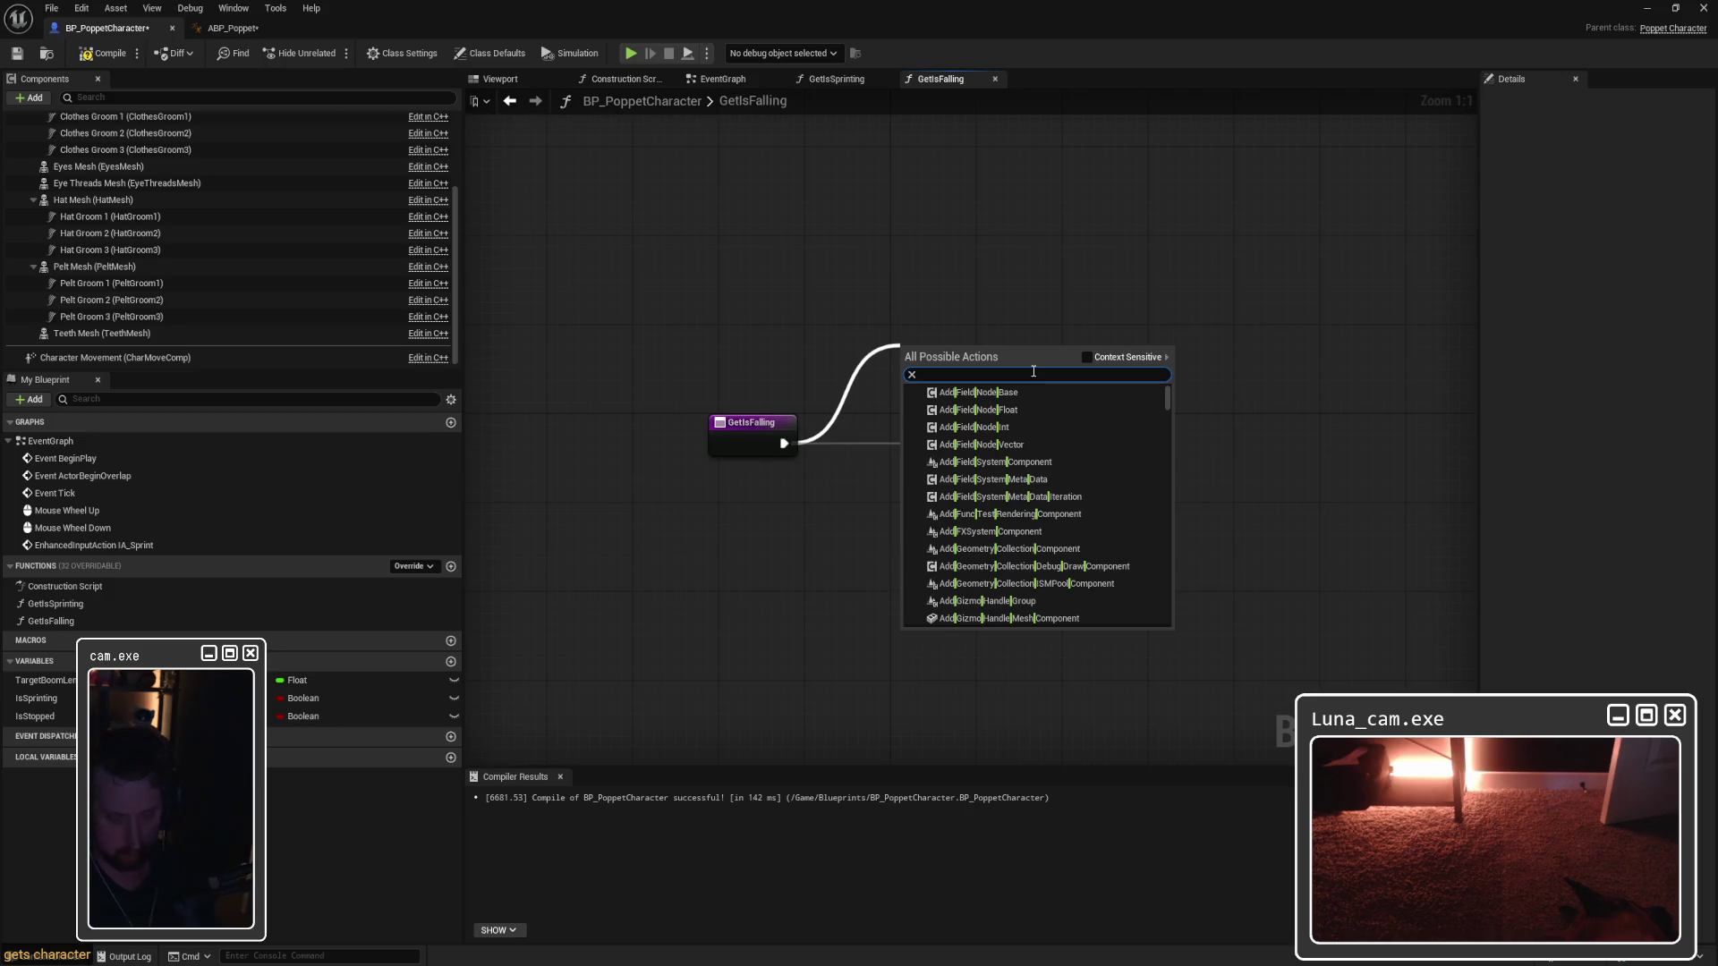
text(movement)
scroll(1063, 528, down, 5)
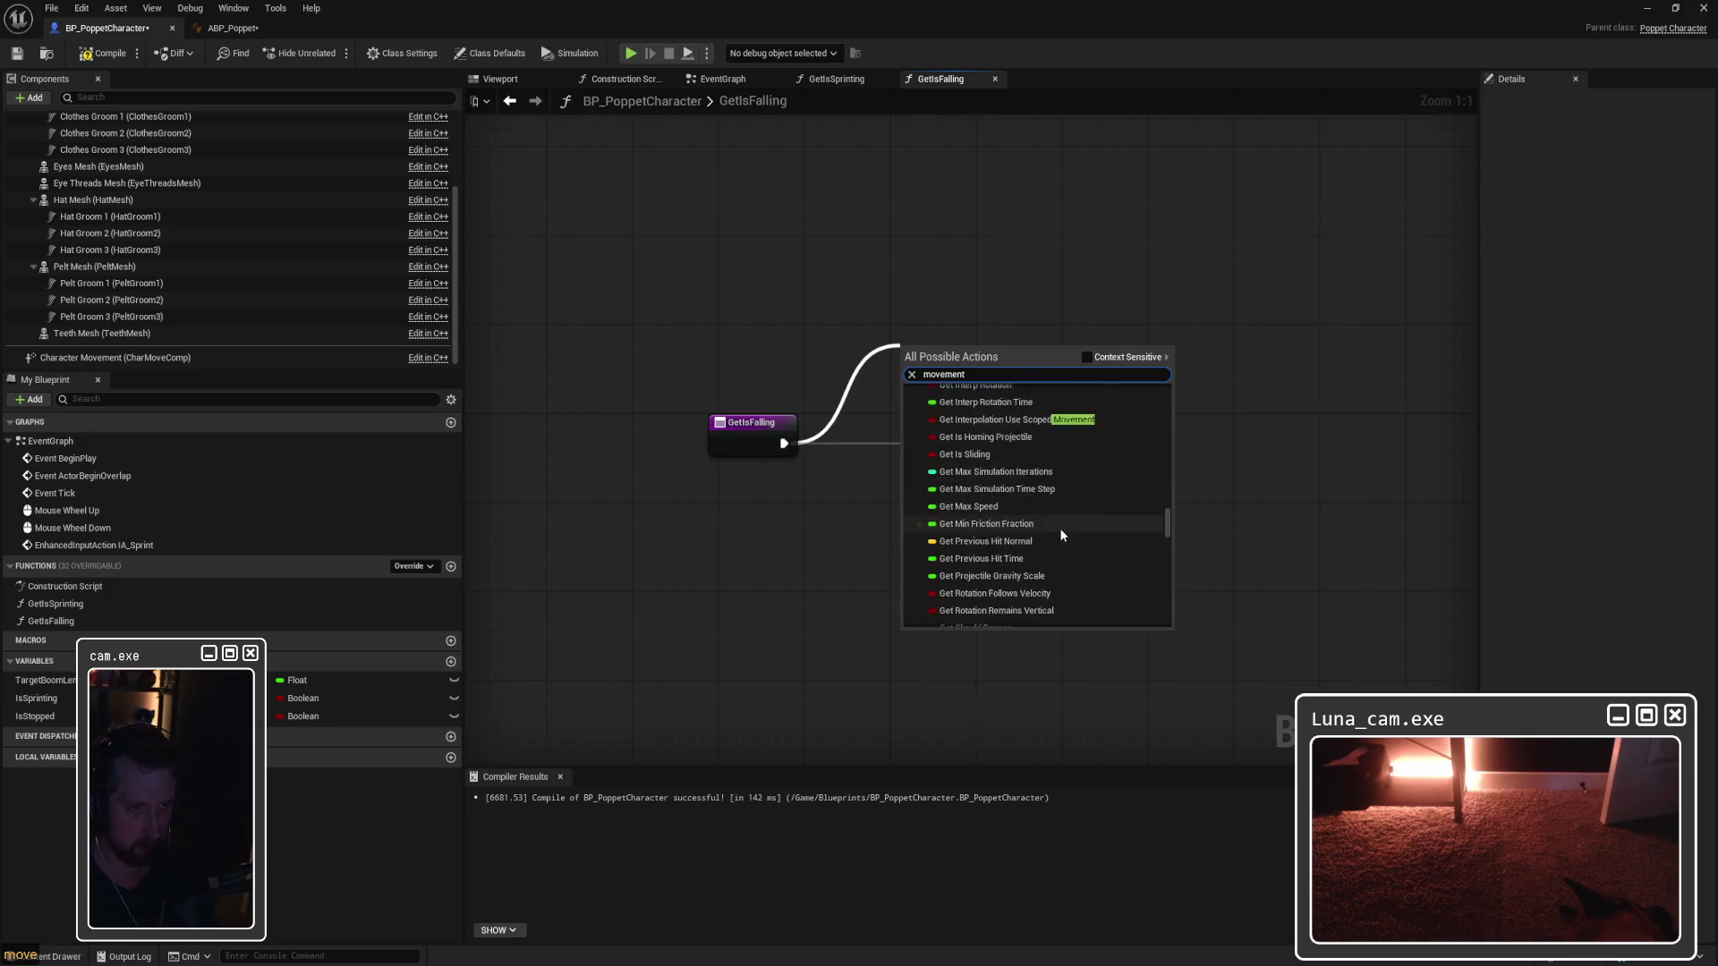
scroll(1170, 590, down, 1)
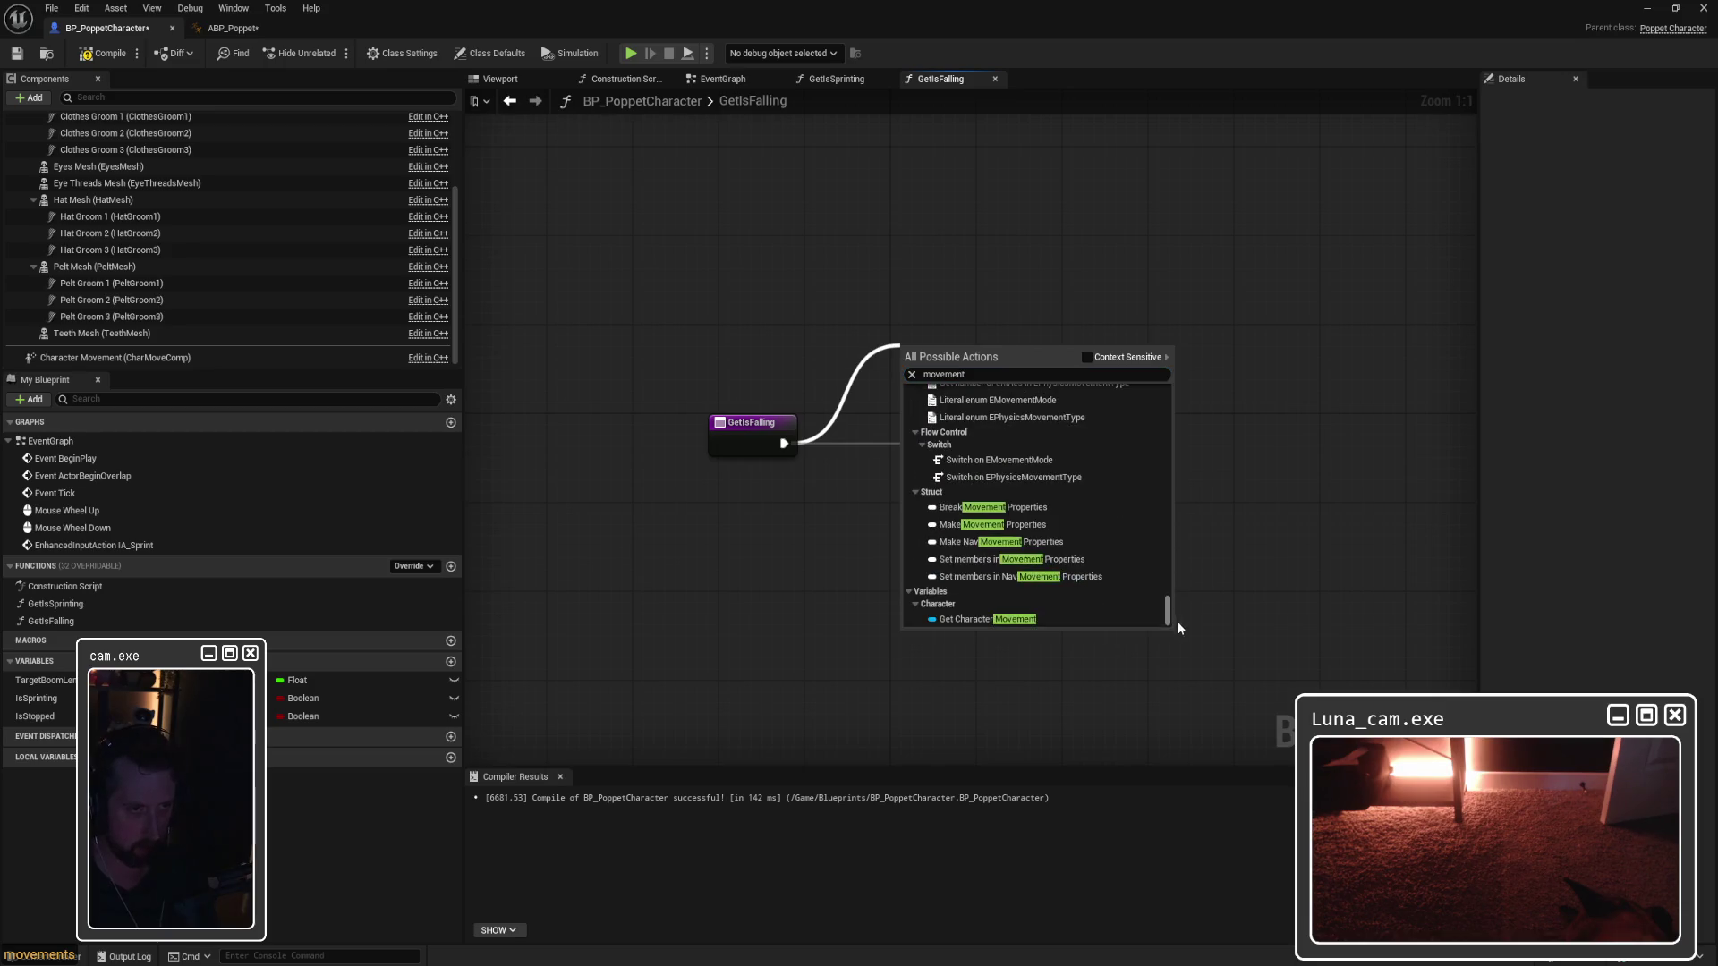
click(1004, 621)
mouse_move(939, 348)
mouse_down()
mouse_move(832, 593)
mouse_move(927, 573)
mouse_up()
text(is falling)
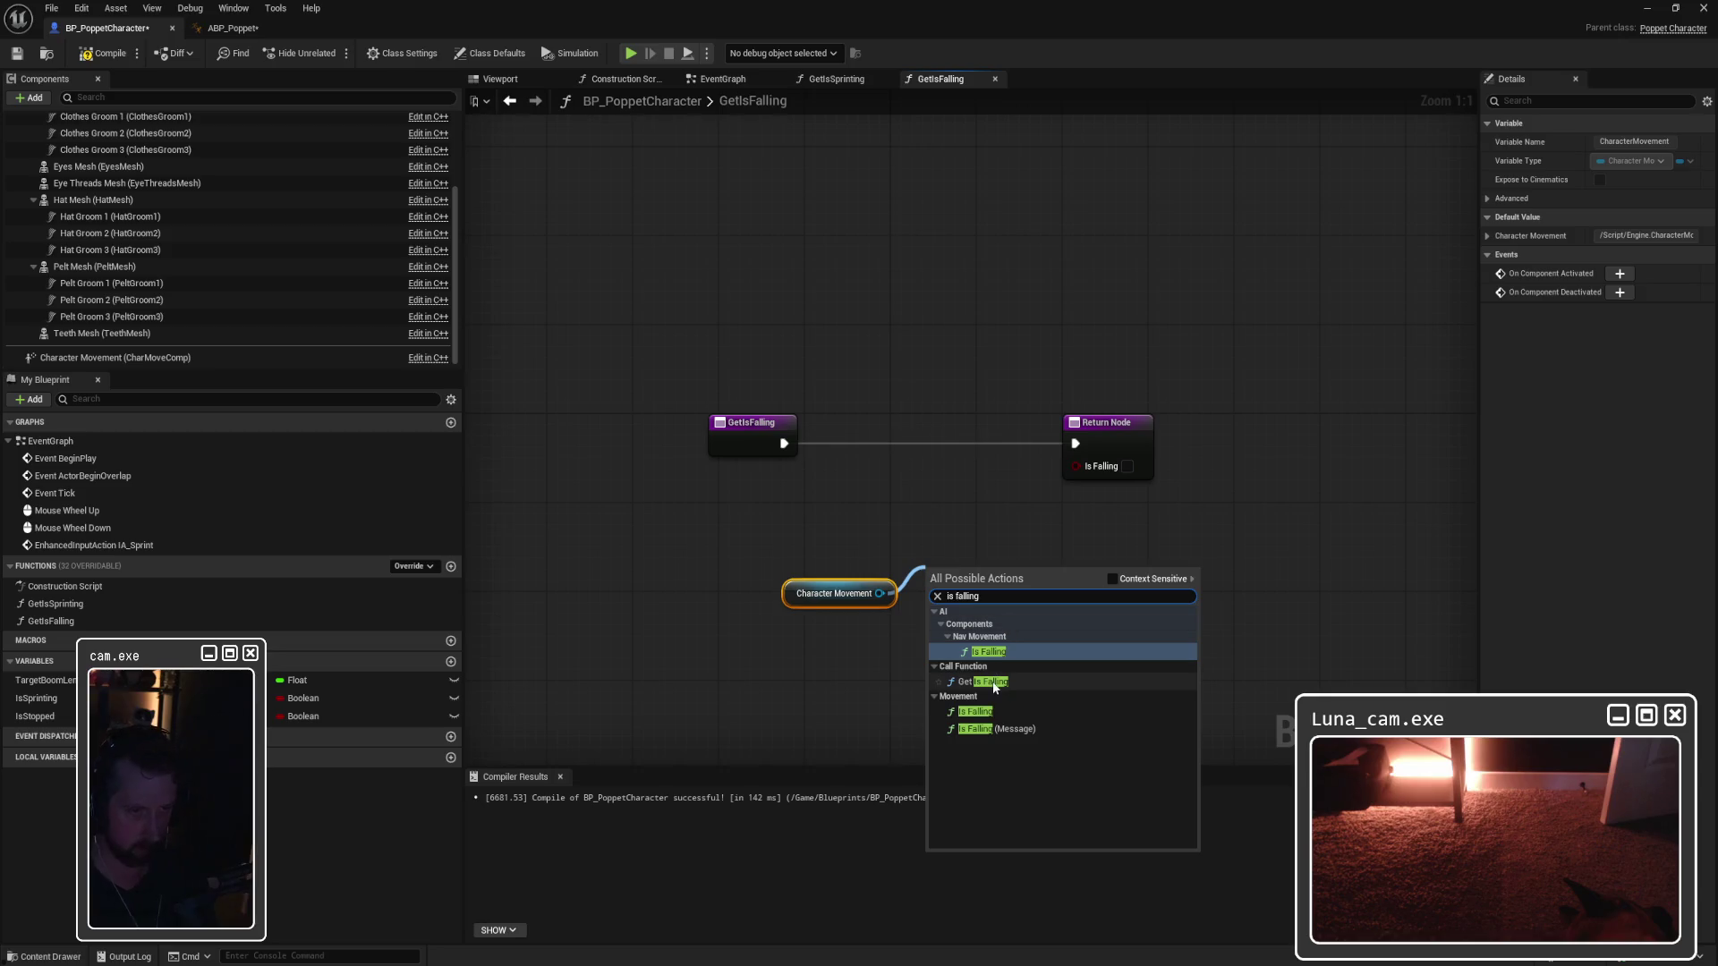
Step: Place a Get Is Falling node and try connecting Character Movement to its Target
click(984, 682)
drag(1003, 569, 927, 425)
drag(784, 444, 850, 458)
click(790, 523)
mouse_move(881, 594)
mouse_down()
mouse_move(878, 479)
mouse_move(849, 483)
mouse_up()
drag(788, 593, 714, 583)
Step: Take Get Is Falling out of the exec flow and move the Return Node further right
click(933, 451)
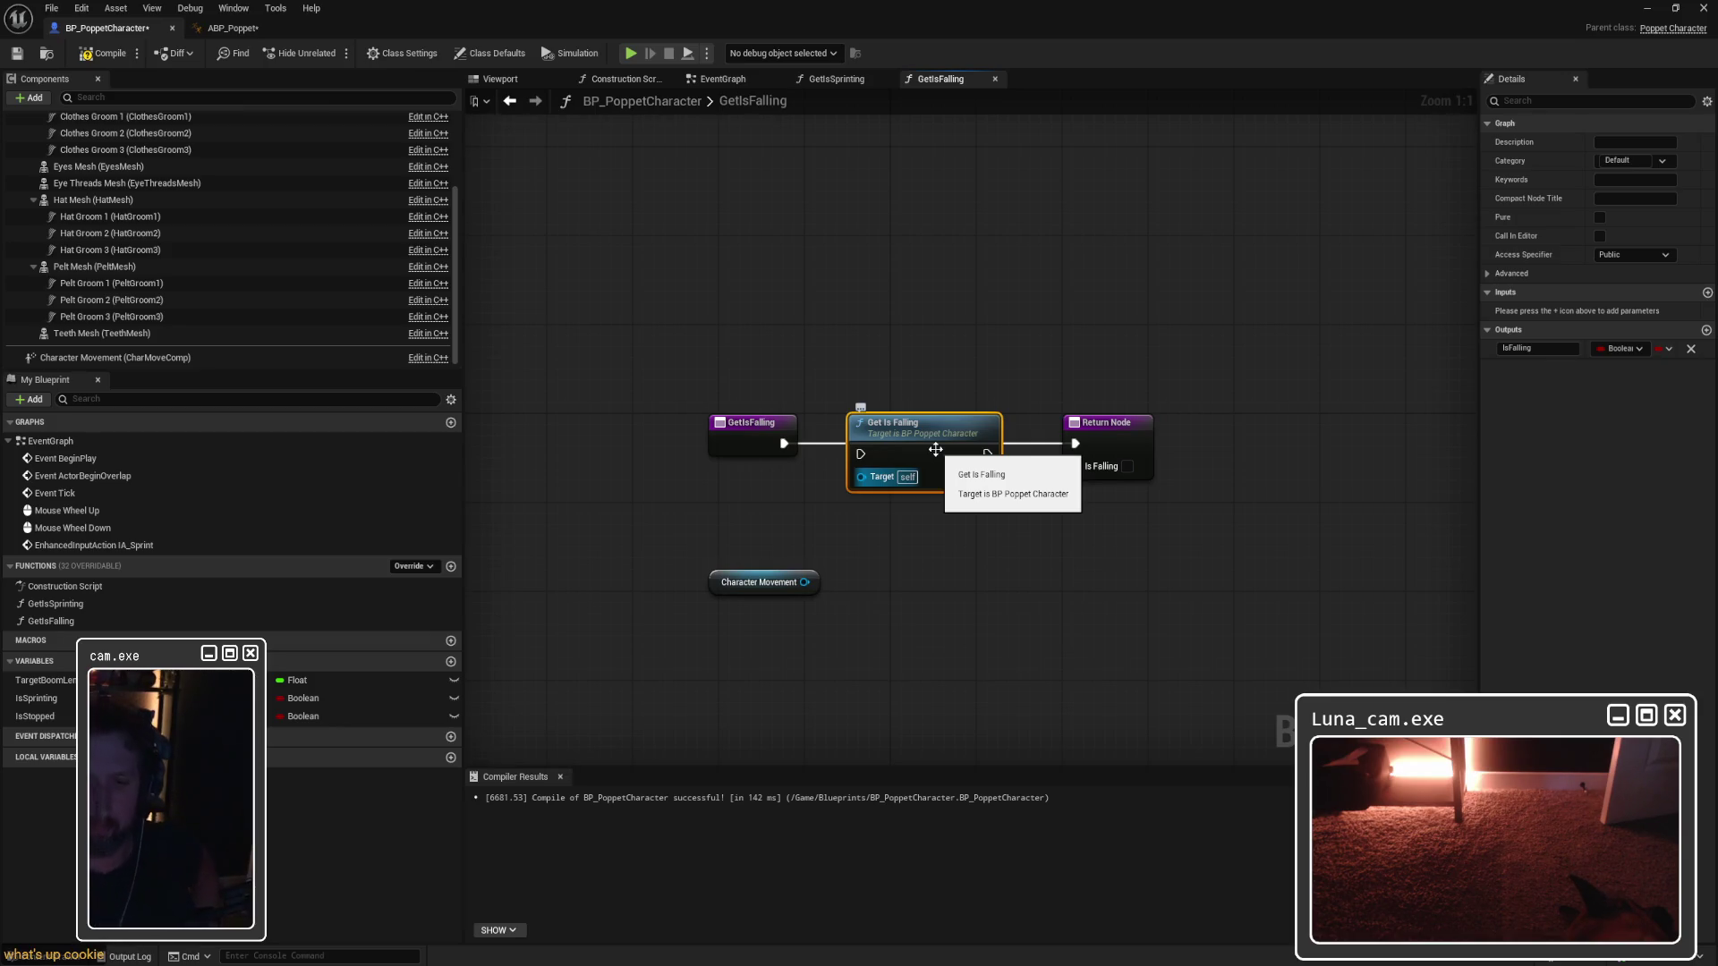
drag(935, 450, 955, 475)
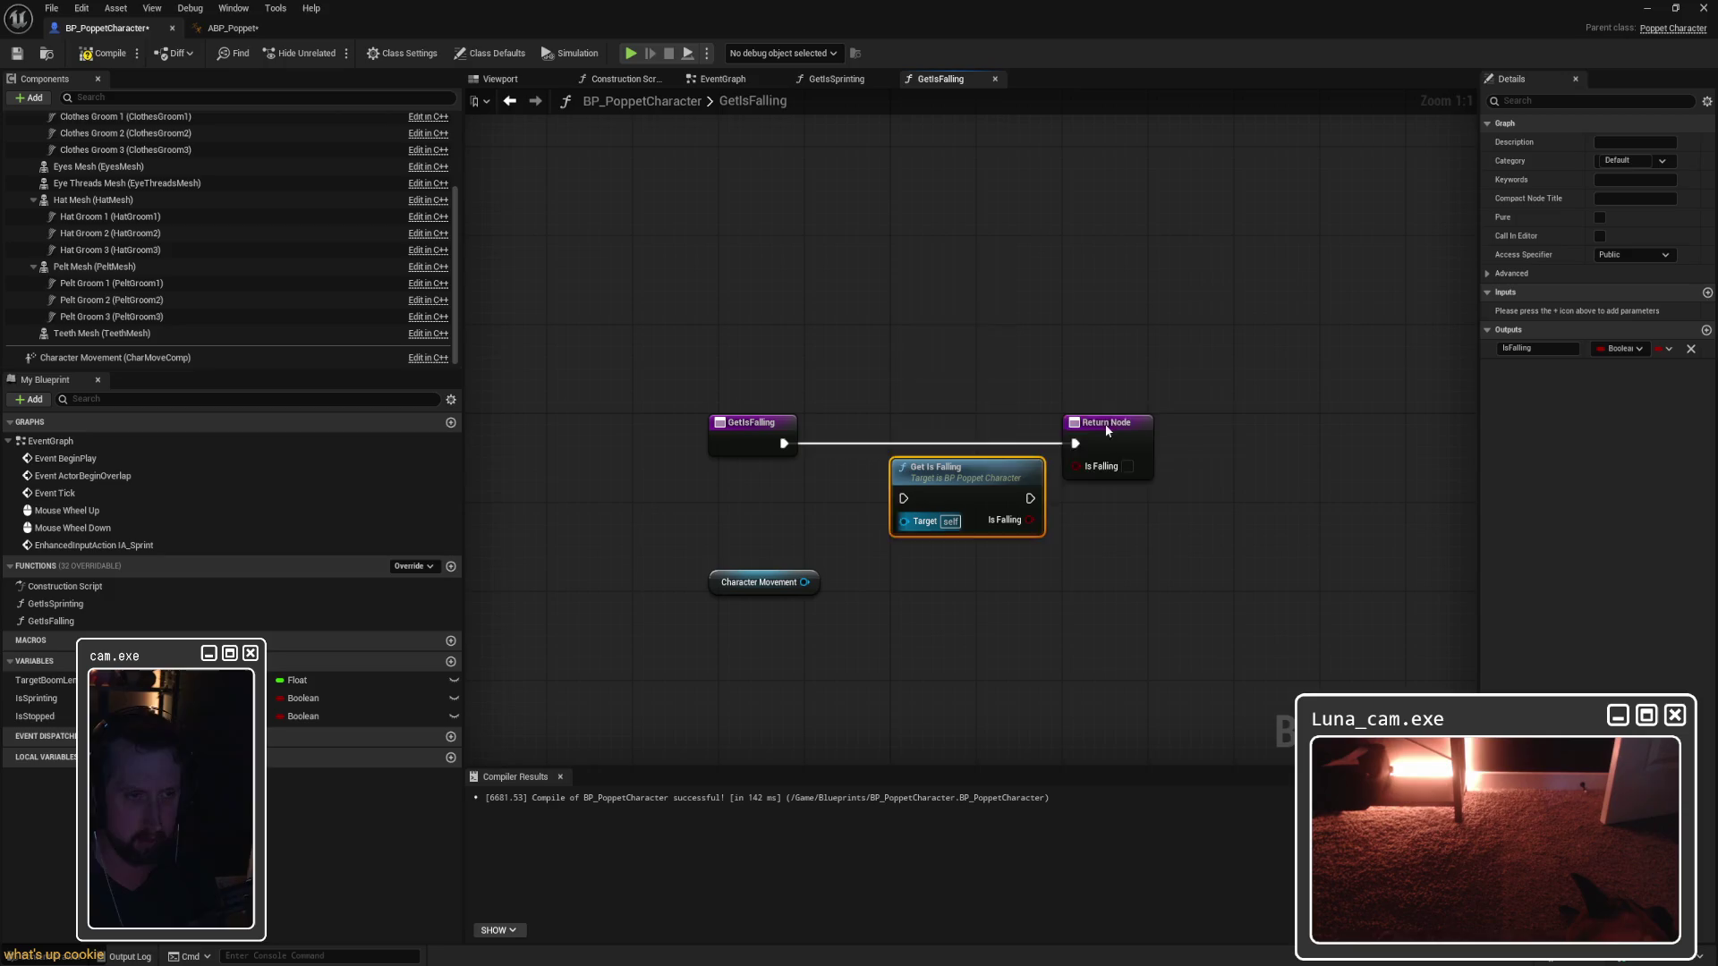
drag(1106, 432, 1266, 431)
drag(931, 467, 974, 490)
click(919, 387)
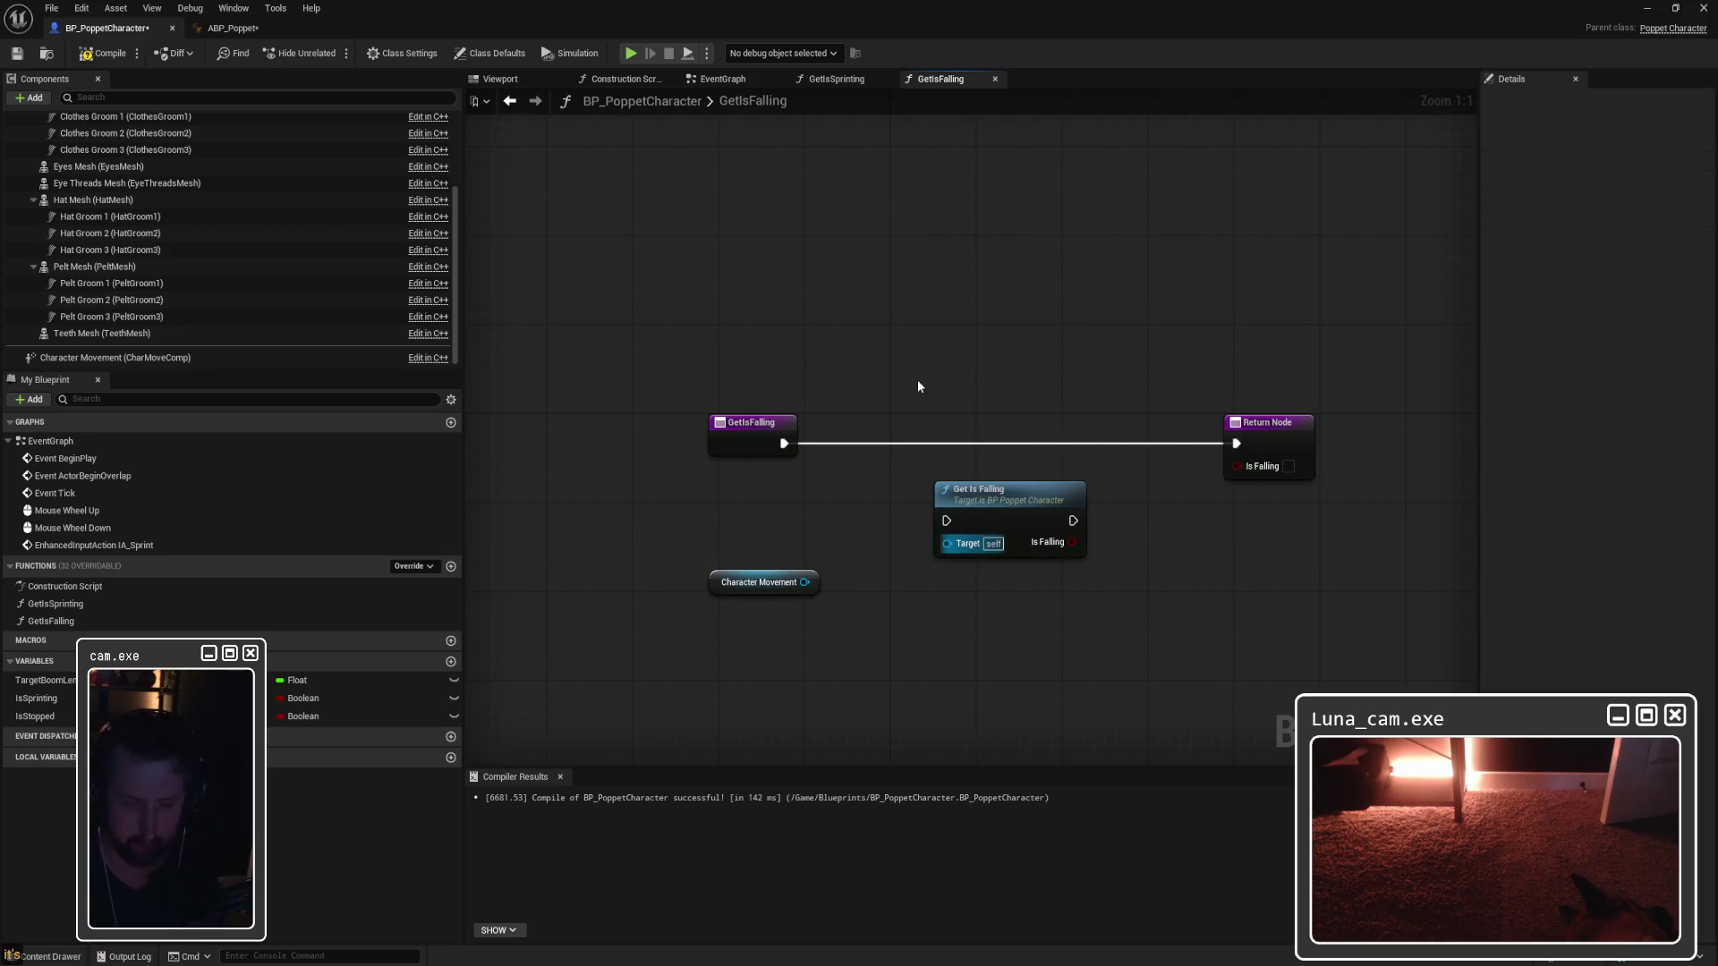
drag(714, 582, 768, 560)
click(842, 471)
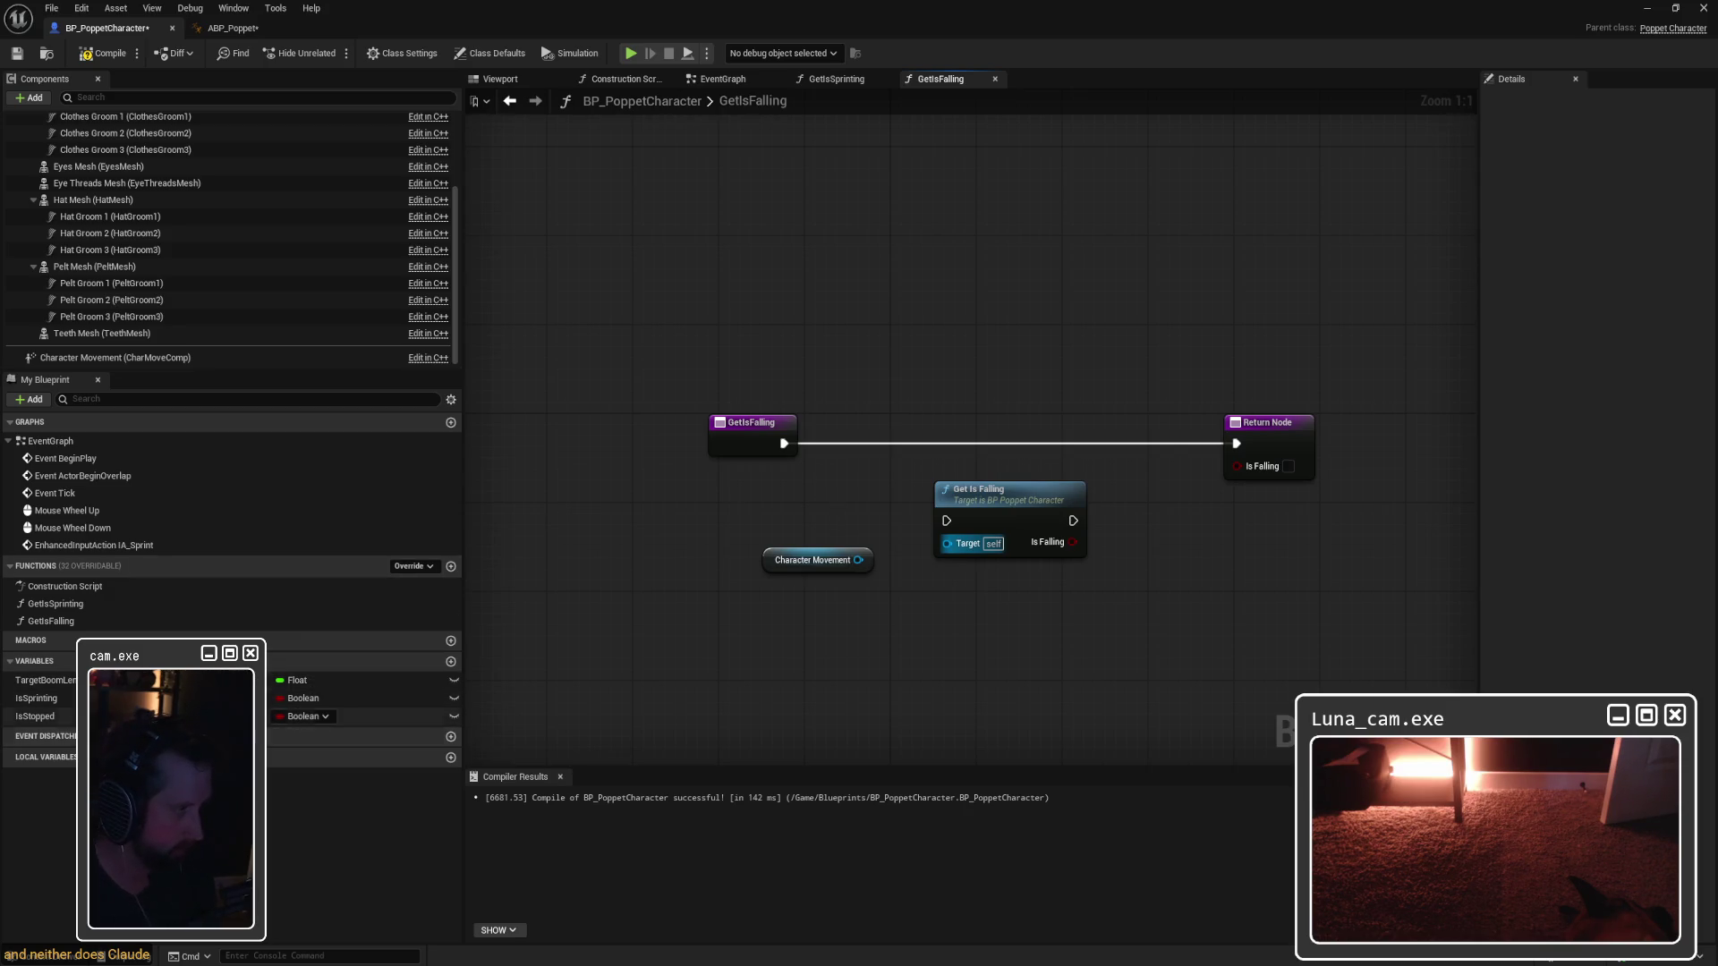
right_click(890, 306)
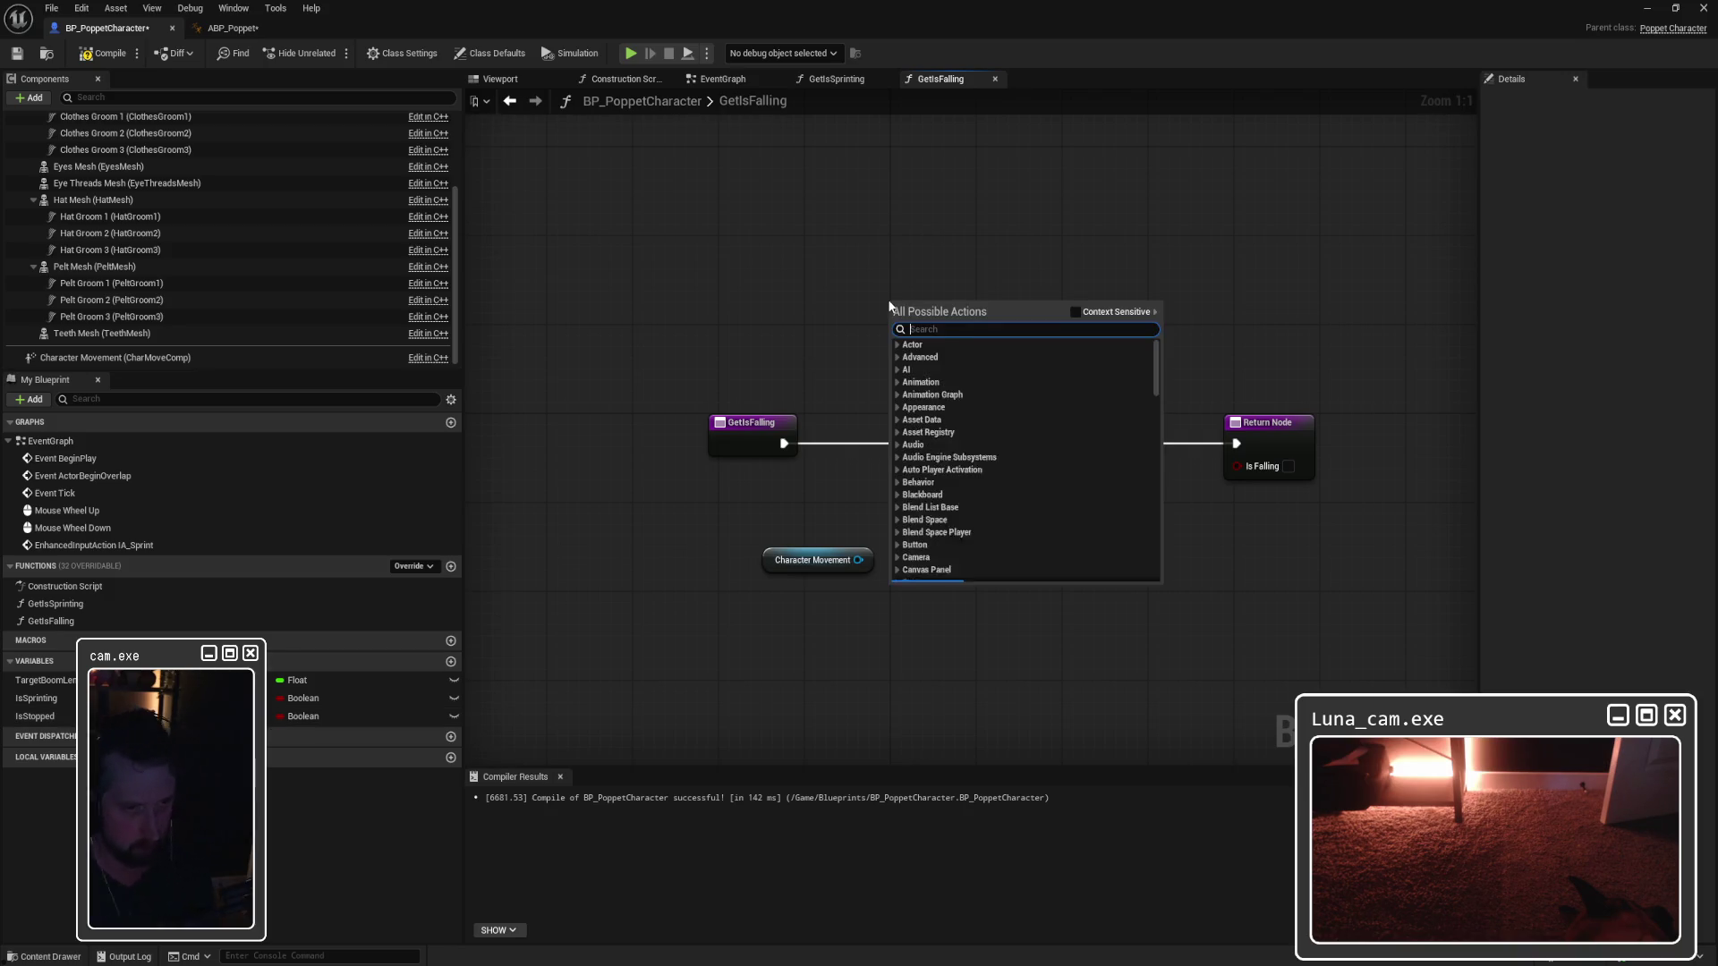
Step: Search 'character movement' in this Blueprint's actions and add a Get Is Falling node
text(character movement)
click(1075, 311)
scroll(939, 434, up, 5)
scroll(988, 542, down, 15)
scroll(1011, 540, down, 5)
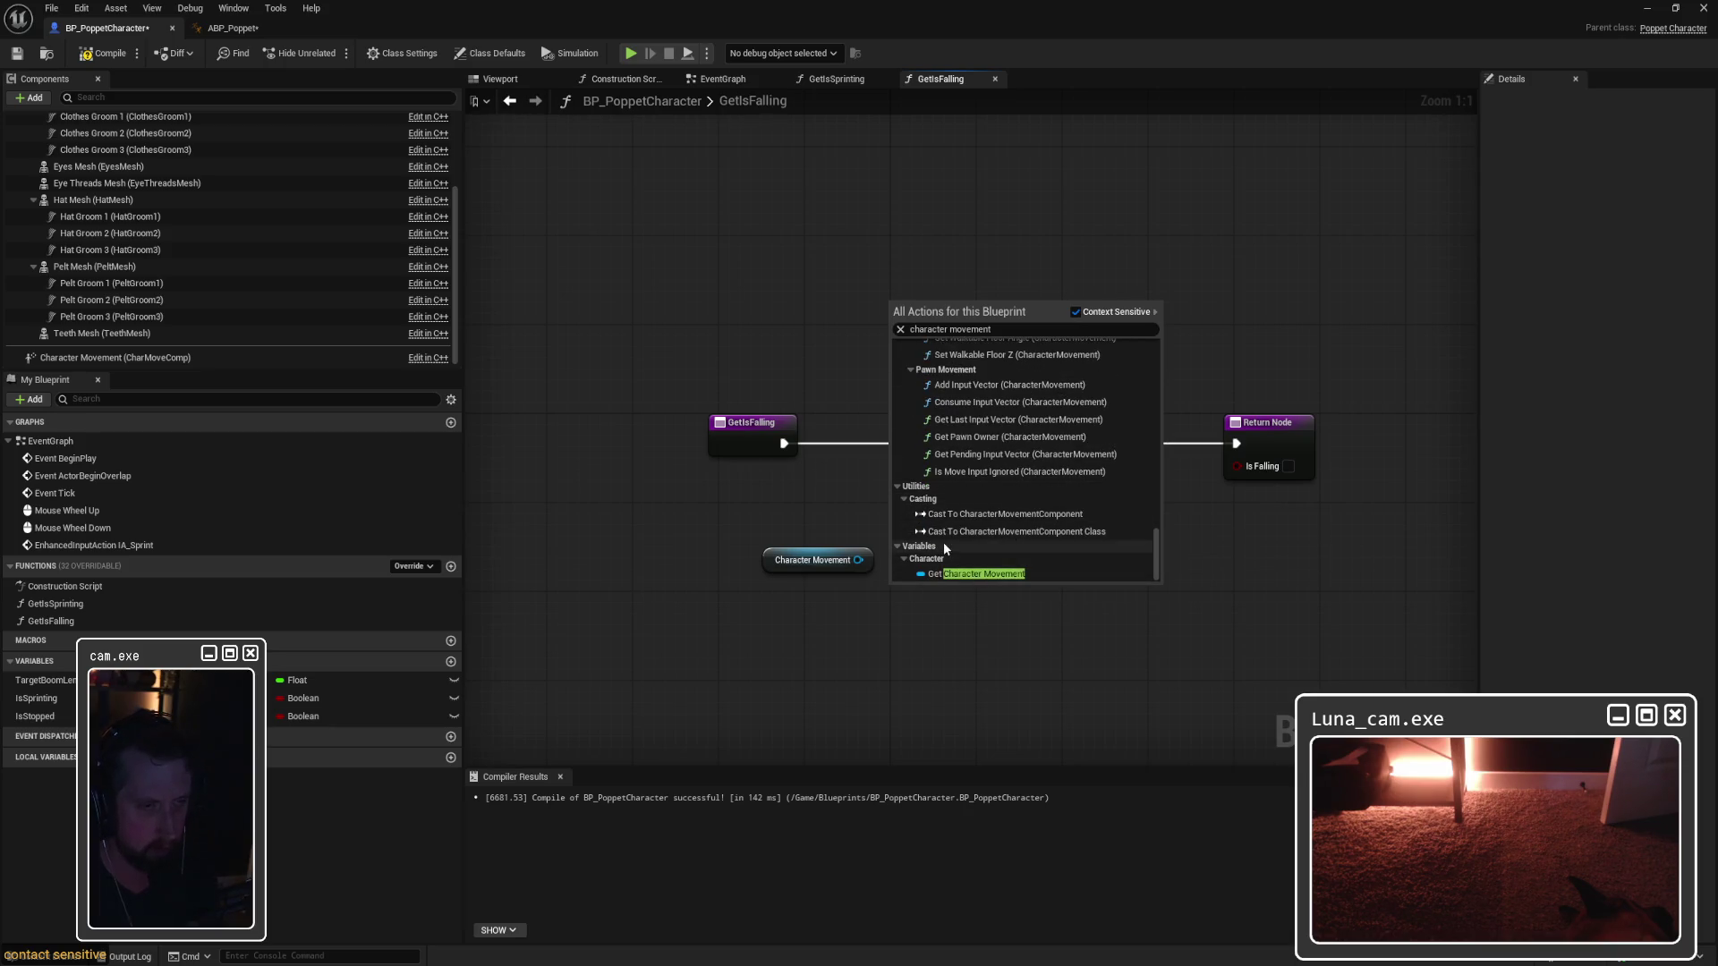
click(956, 580)
Step: Delete the extra Get Is Falling and Character Movement nodes, then move Character Movement down
key(ctrl+v)
drag(743, 596, 1026, 467)
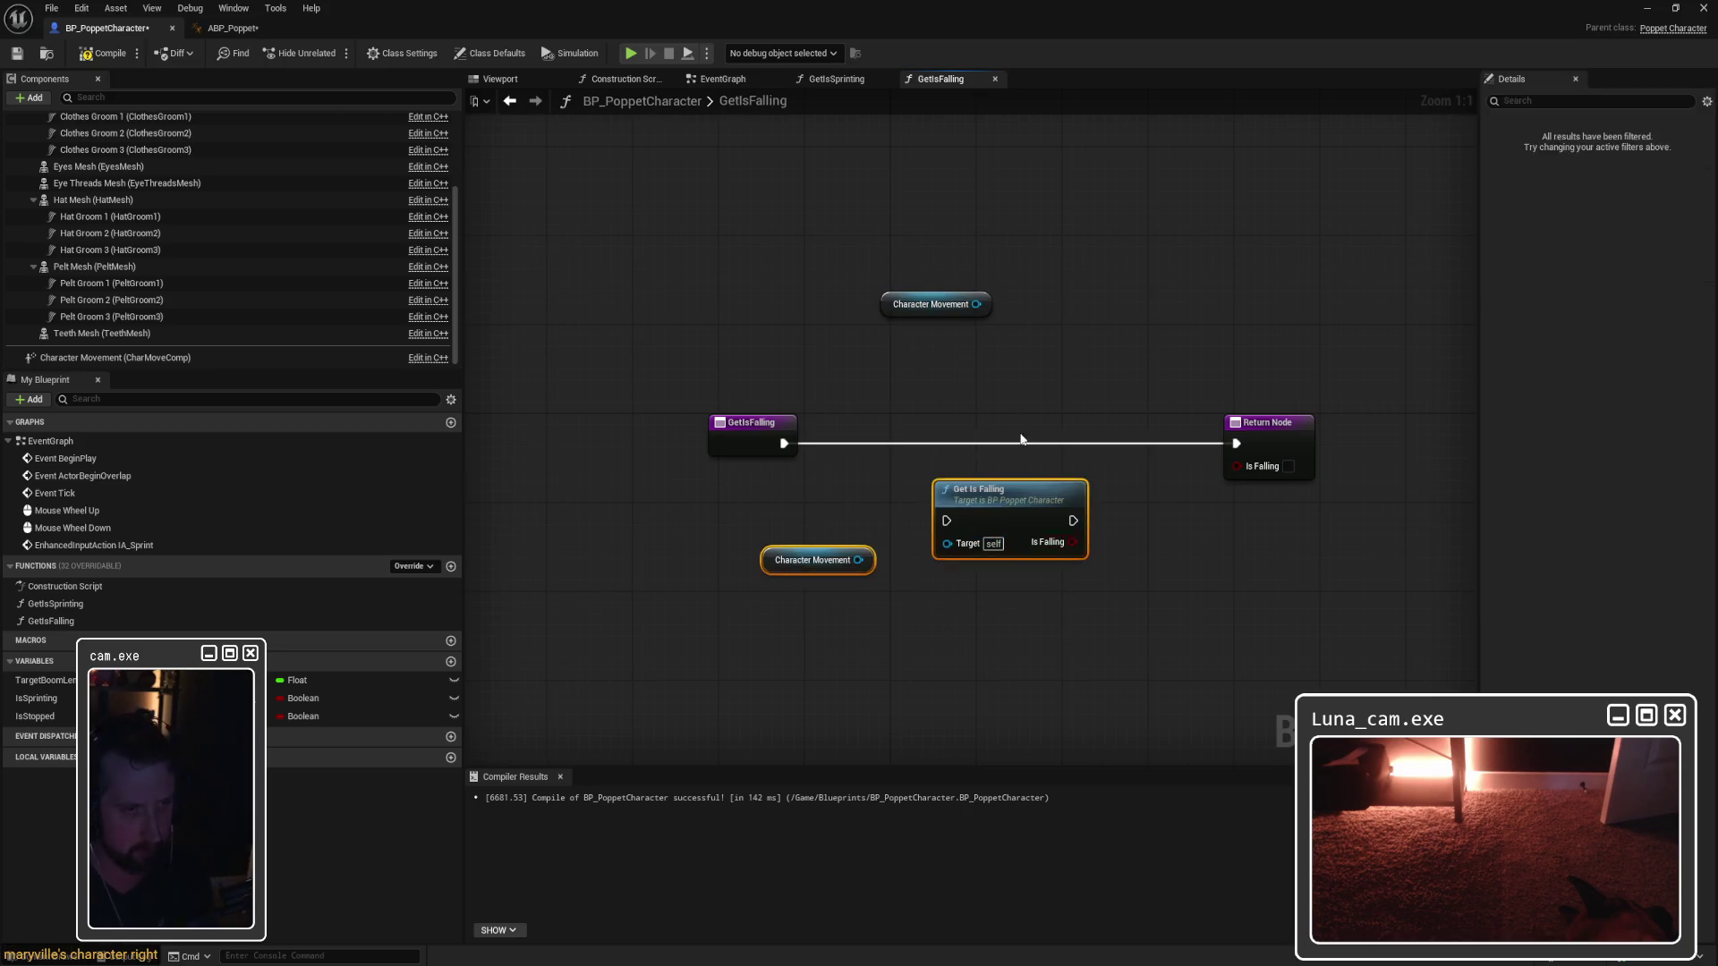
key(Delete)
click(931, 304)
mouse_move(967, 309)
mouse_down()
mouse_move(1038, 413)
mouse_move(859, 566)
mouse_up()
click(991, 360)
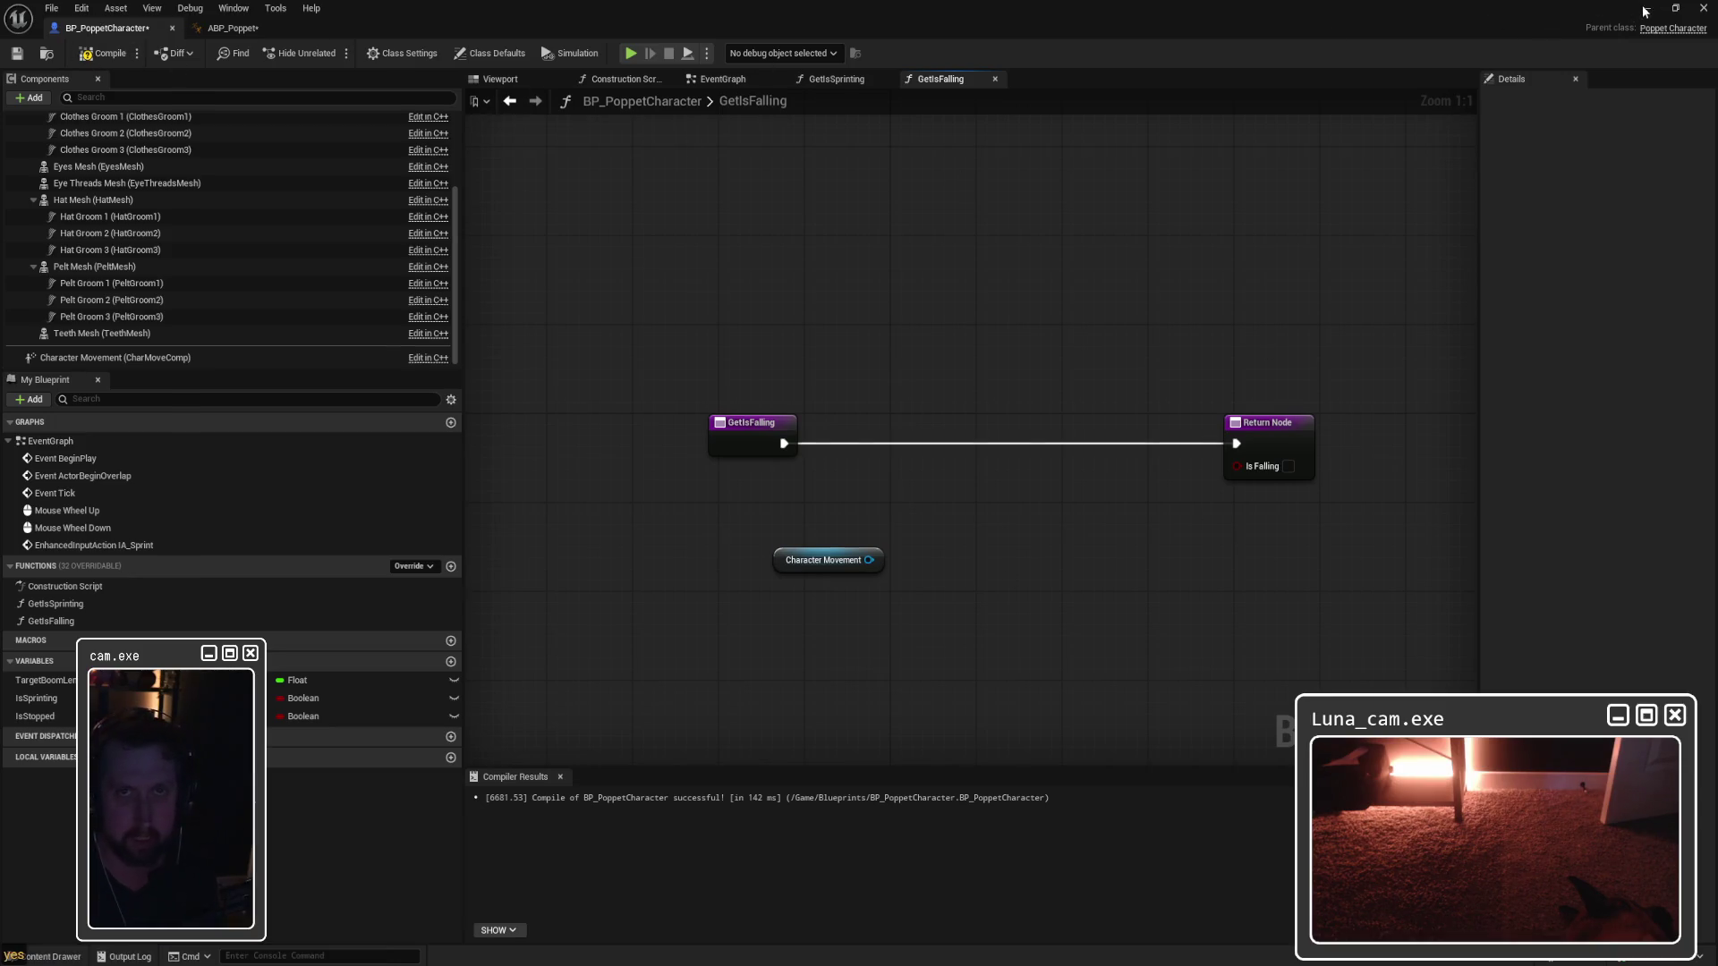
Step: Start Play In Editor in Lvl_ThirdPerson and walk the Poppet off the platform toward the green pillar
key(alt+Tab)
key(alt+p)
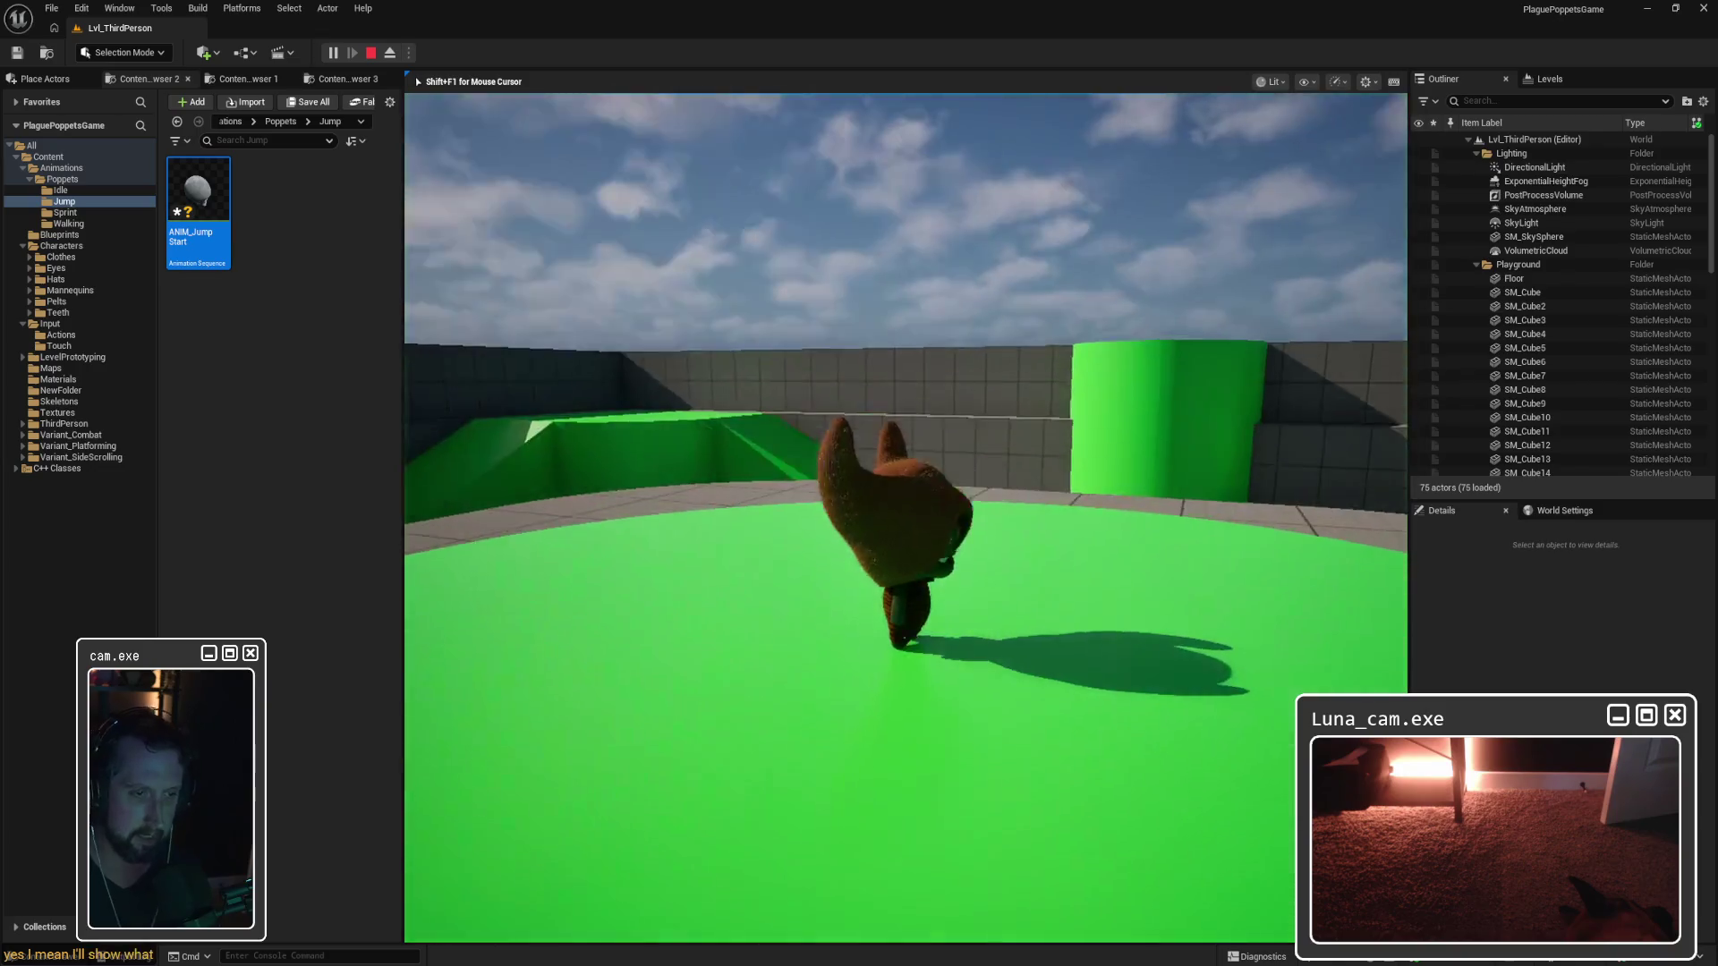
key(w)
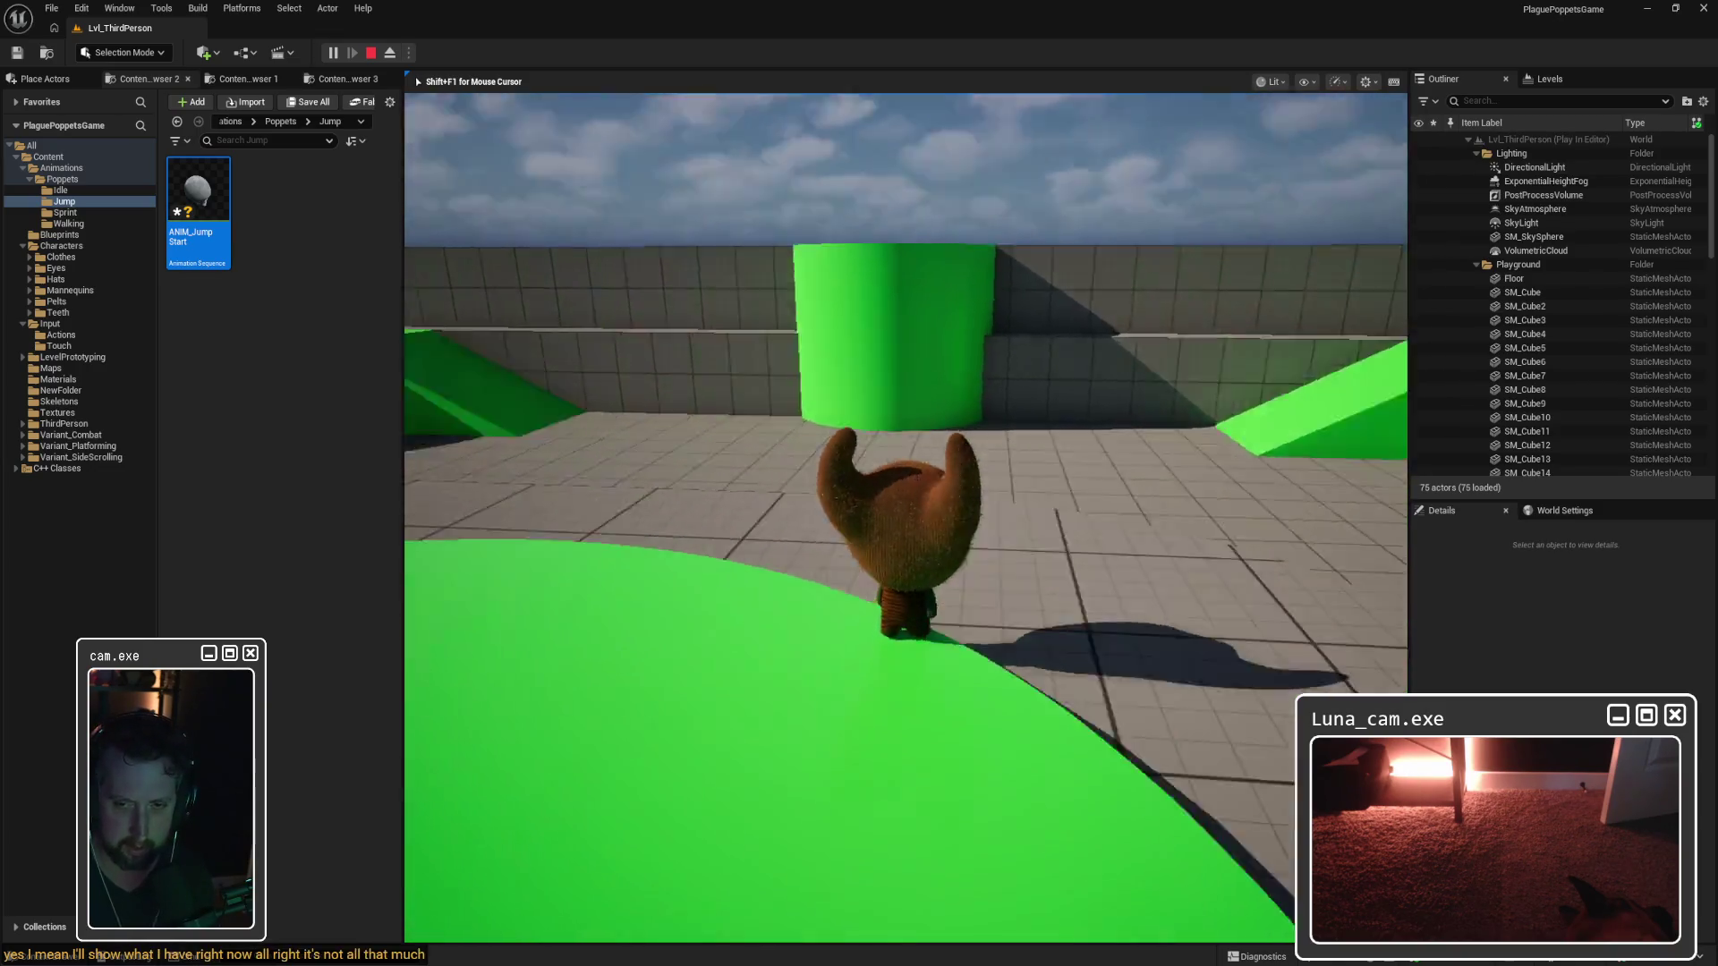
key(w)
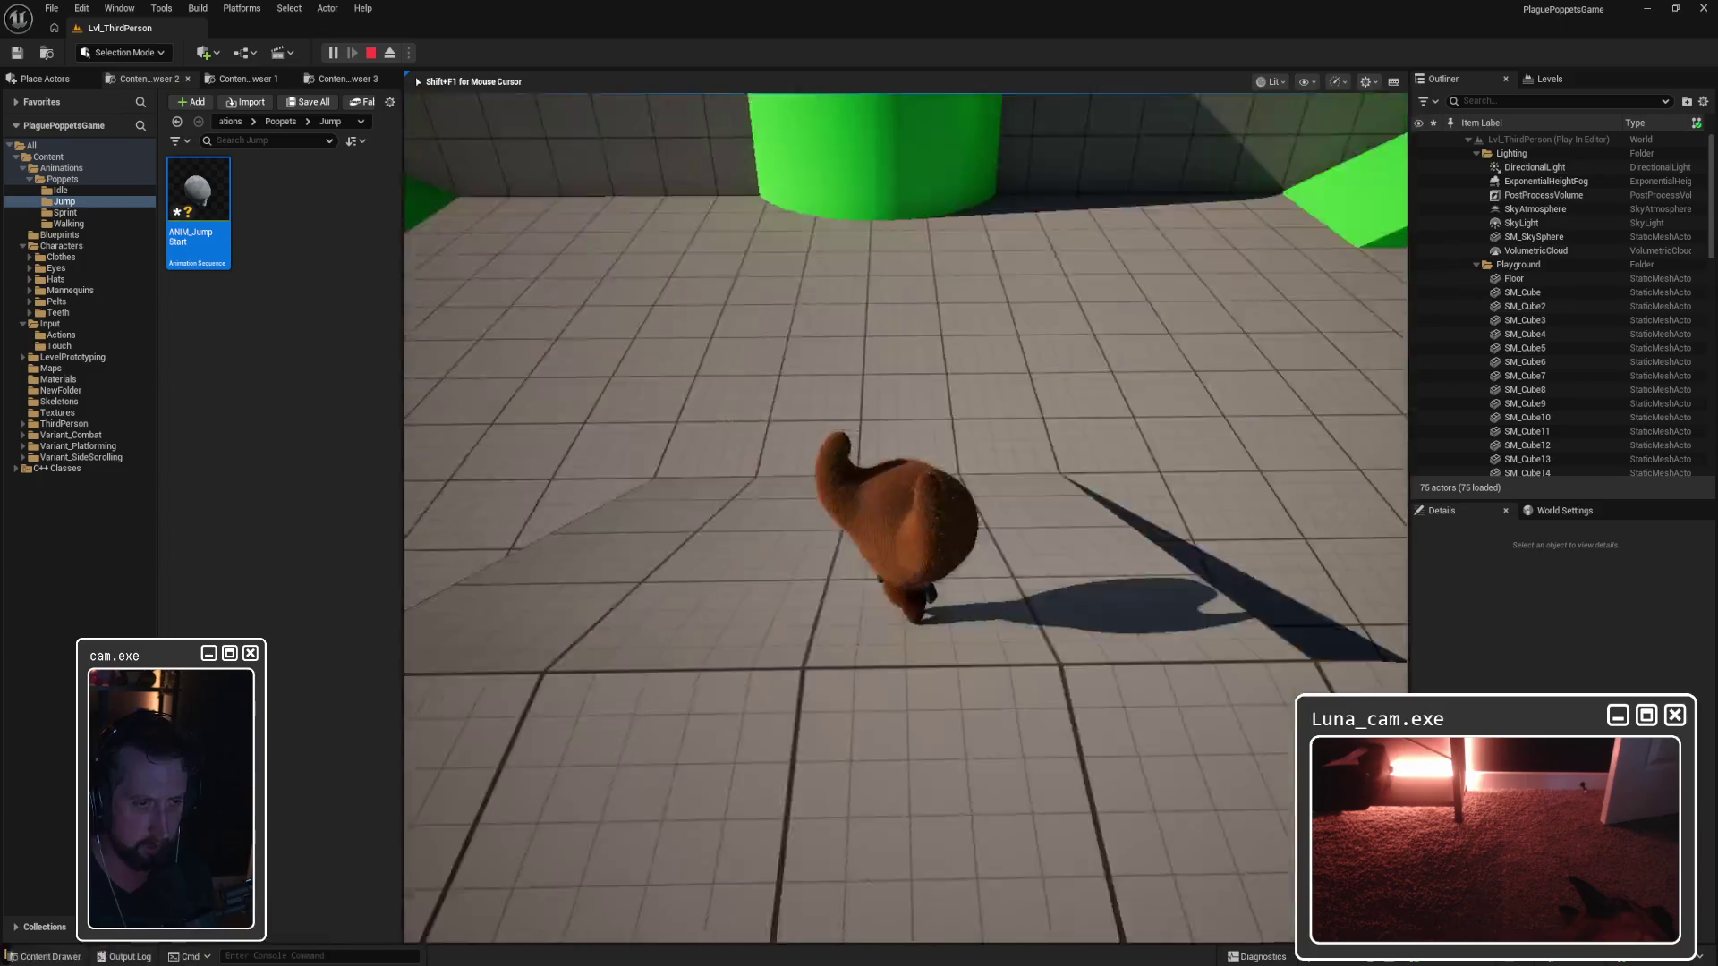
key(w)
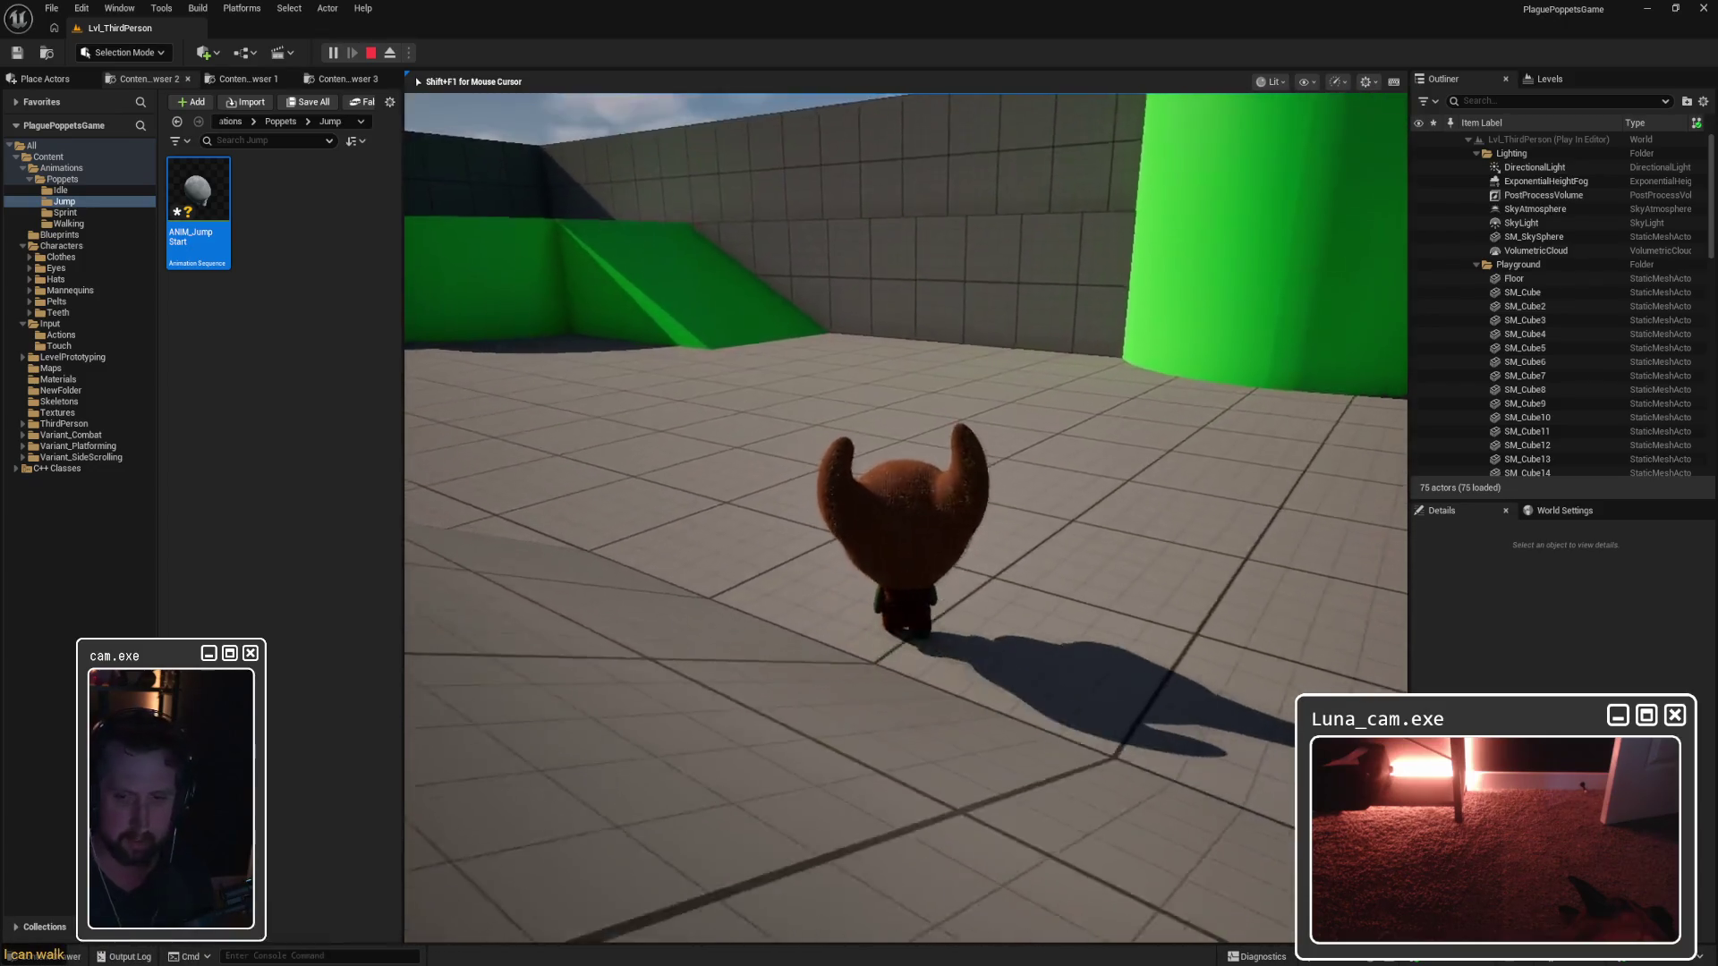
key(w)
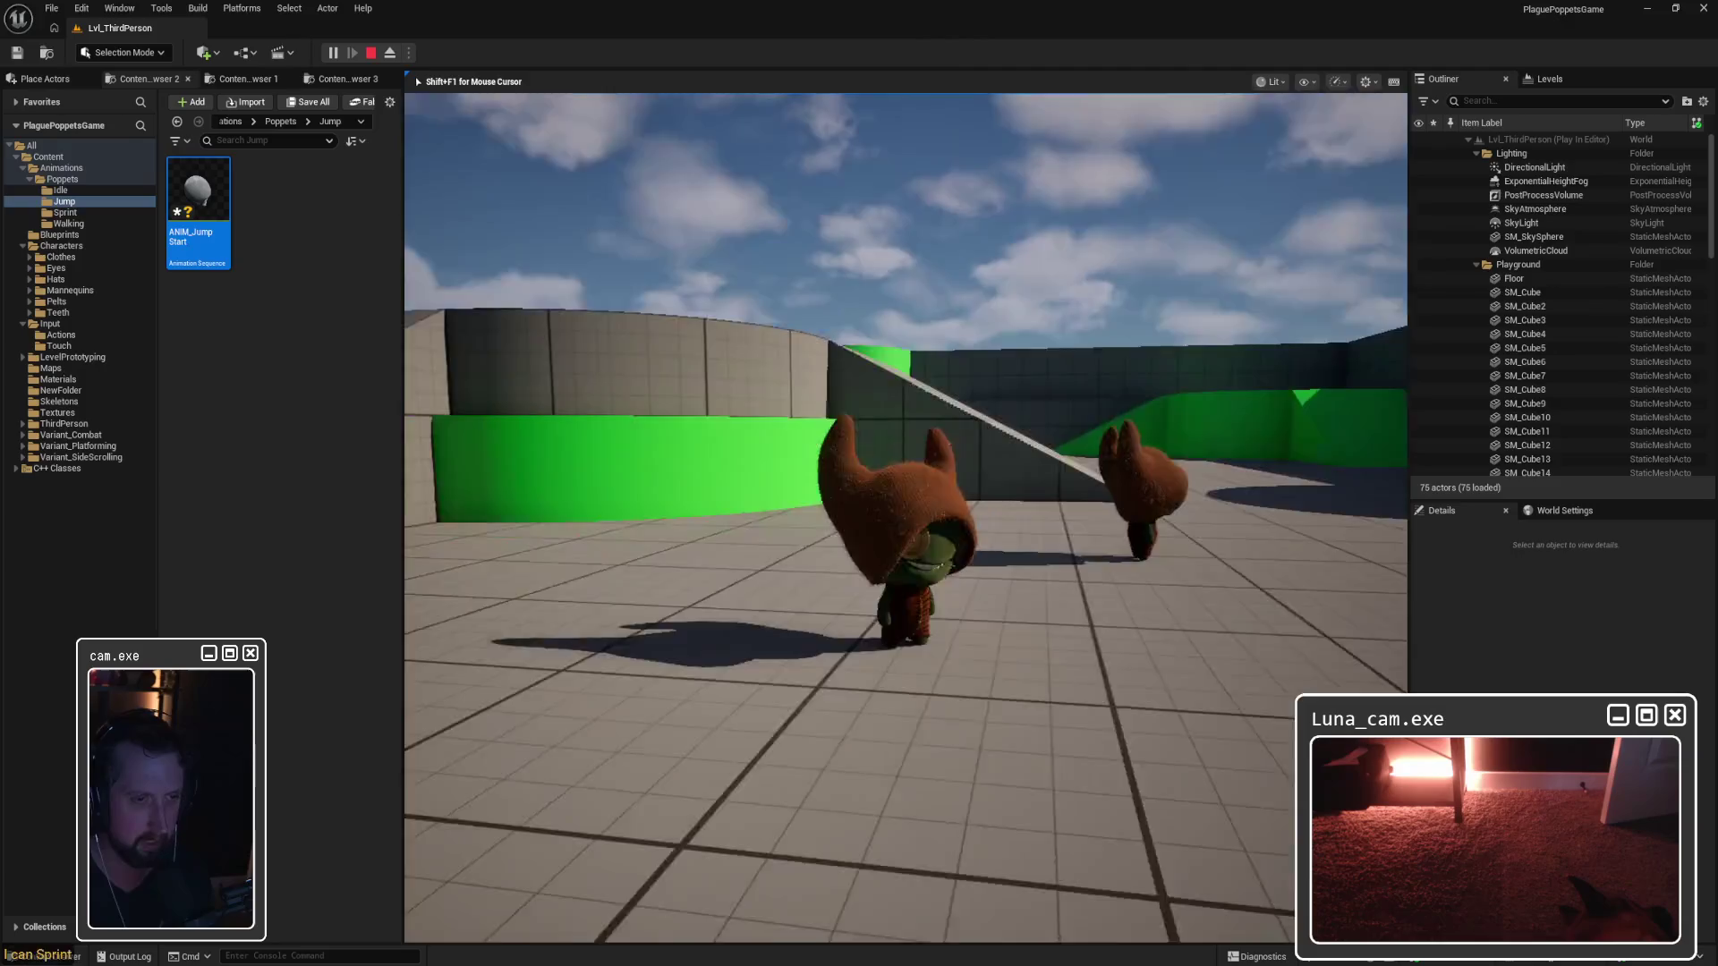
key(w)
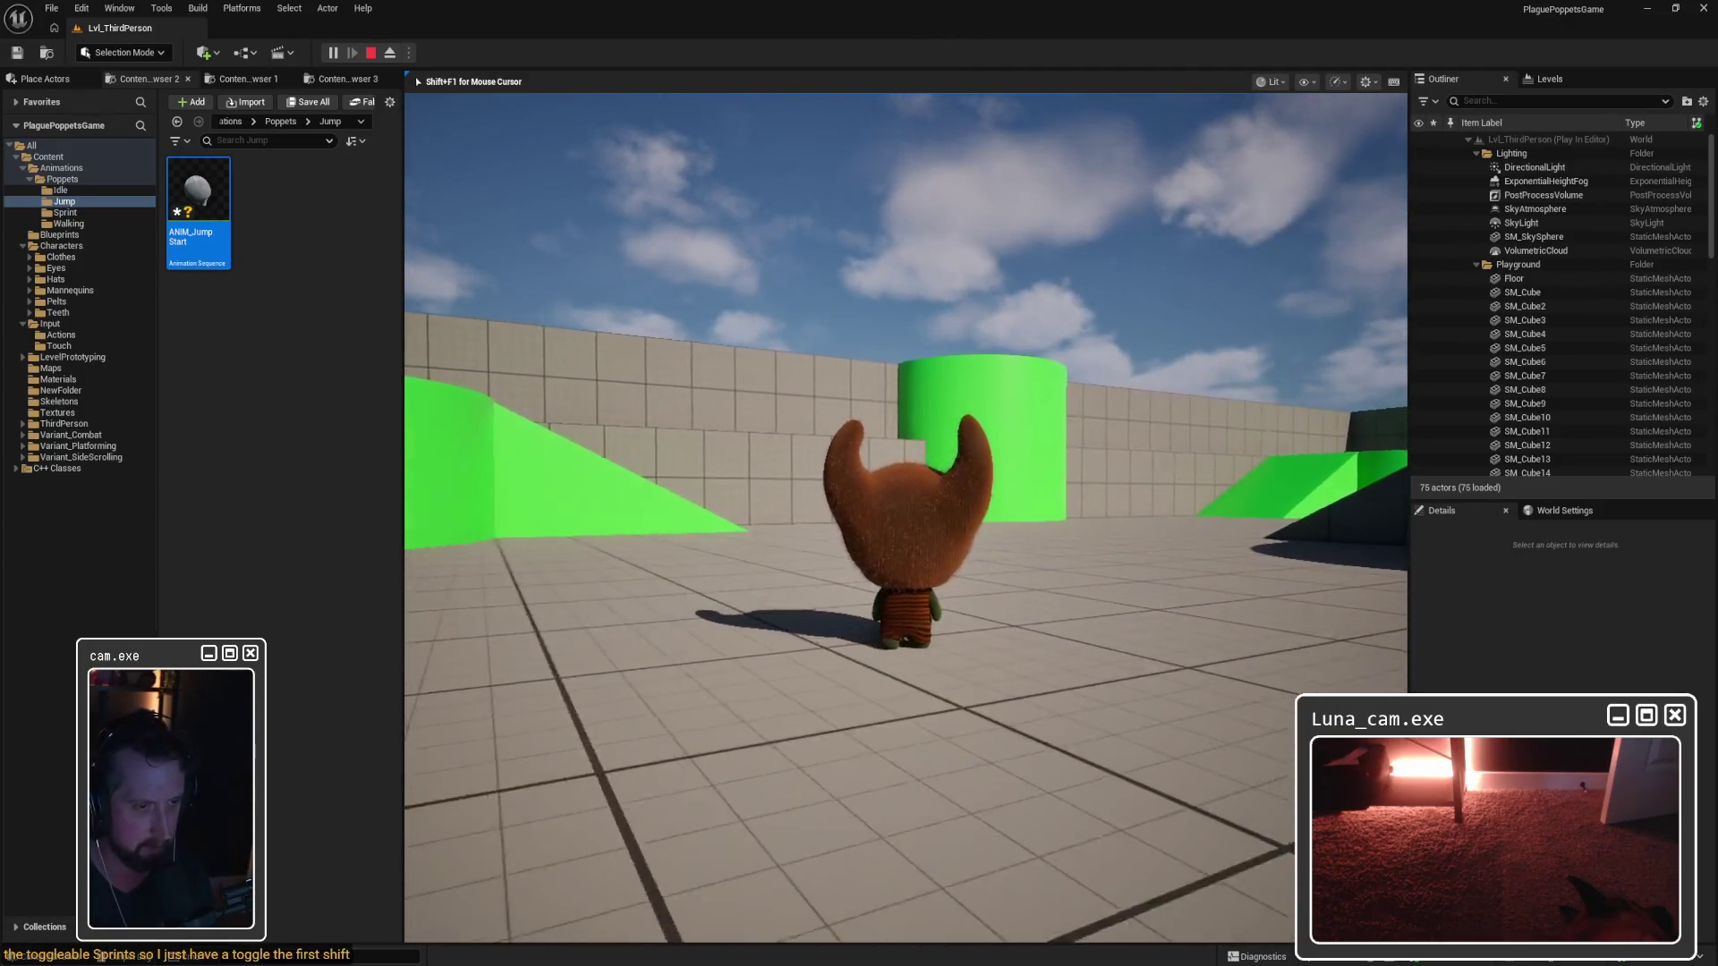
Step: Sprint, turn and strafe the Poppet around the floor, then stop the play session
key(s)
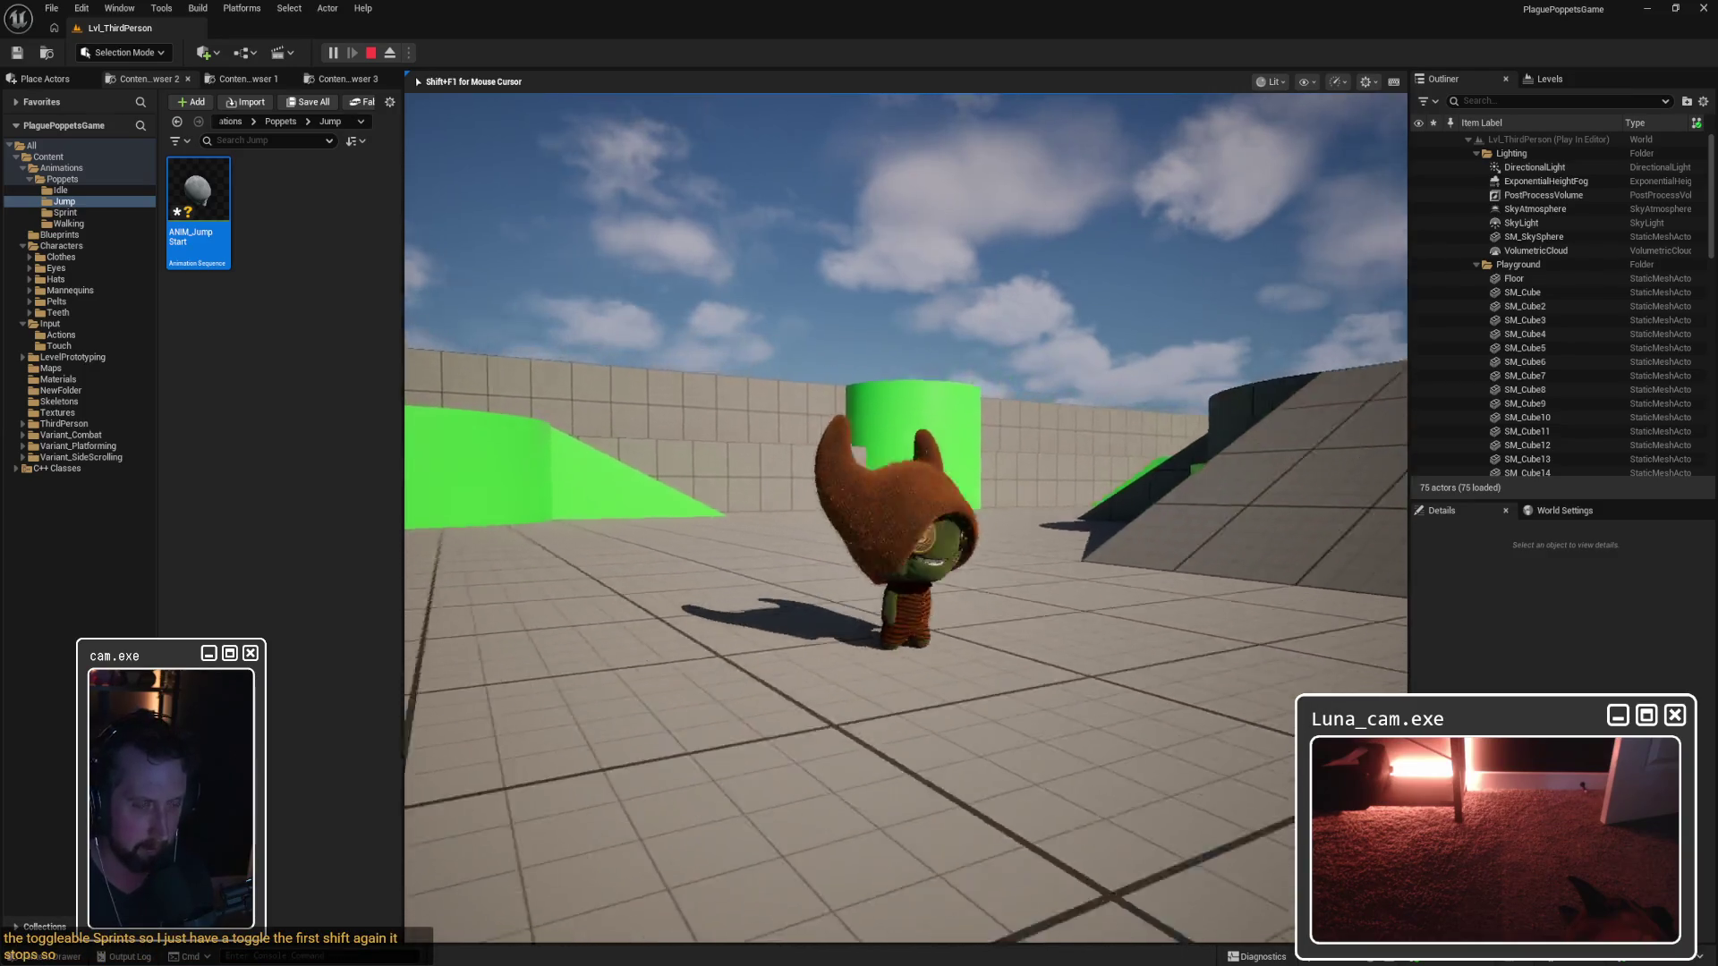
key(w)
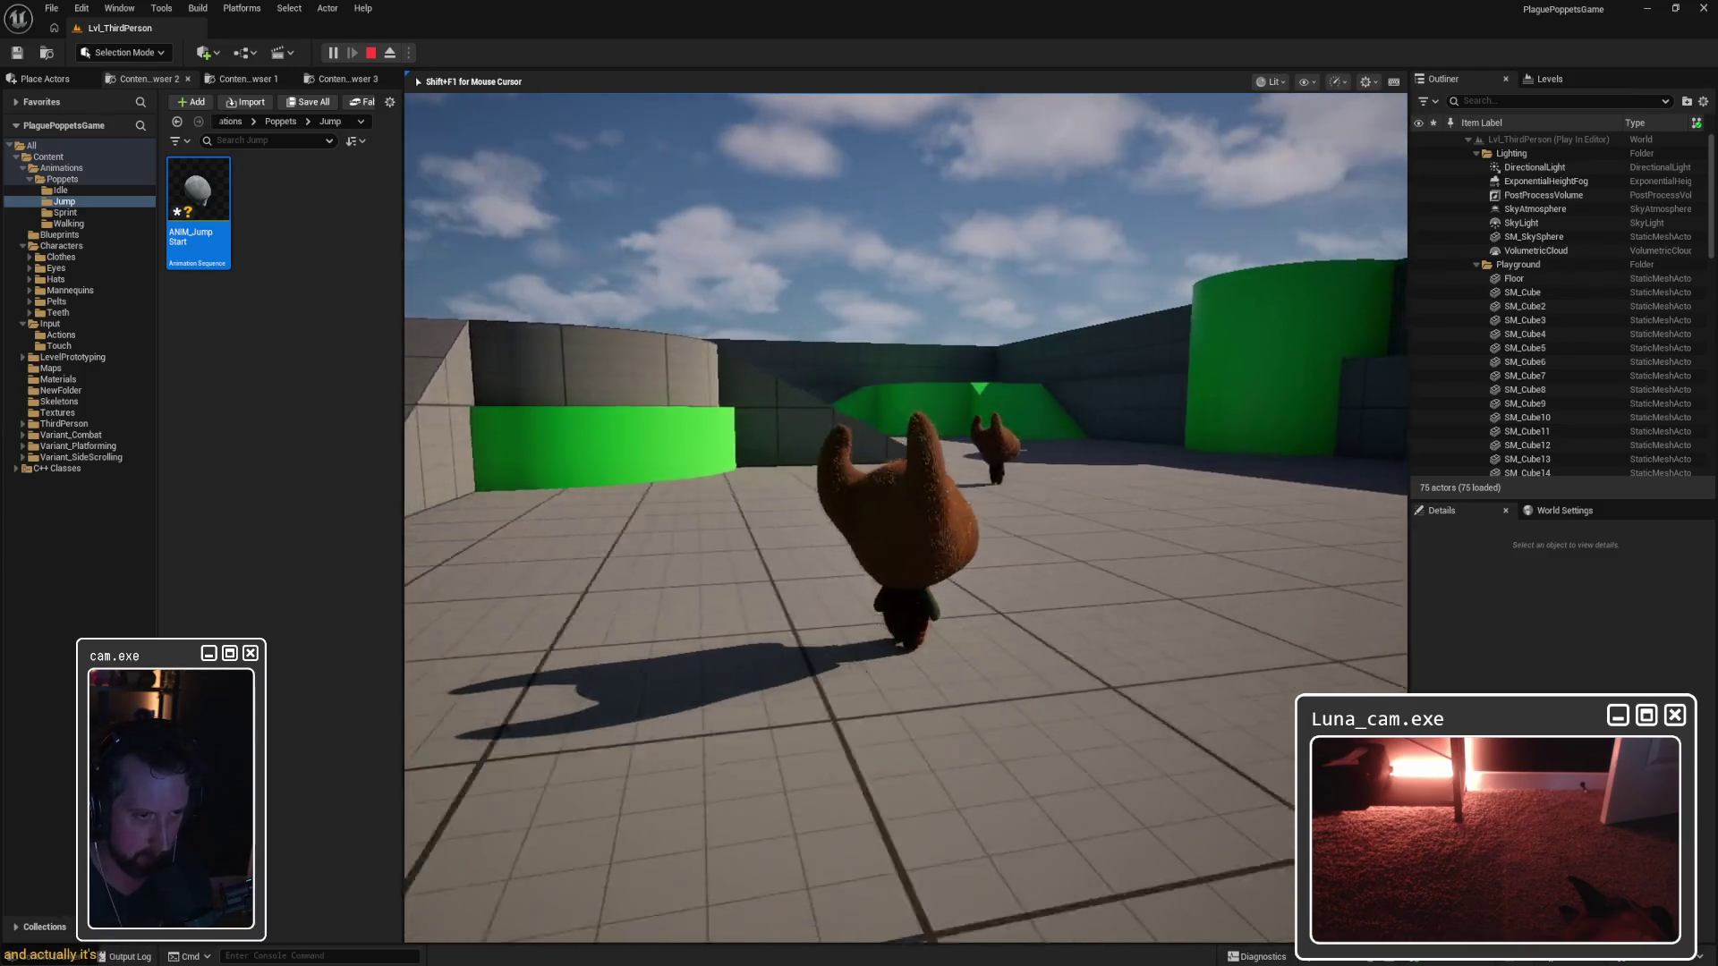
key(s)
key(w)
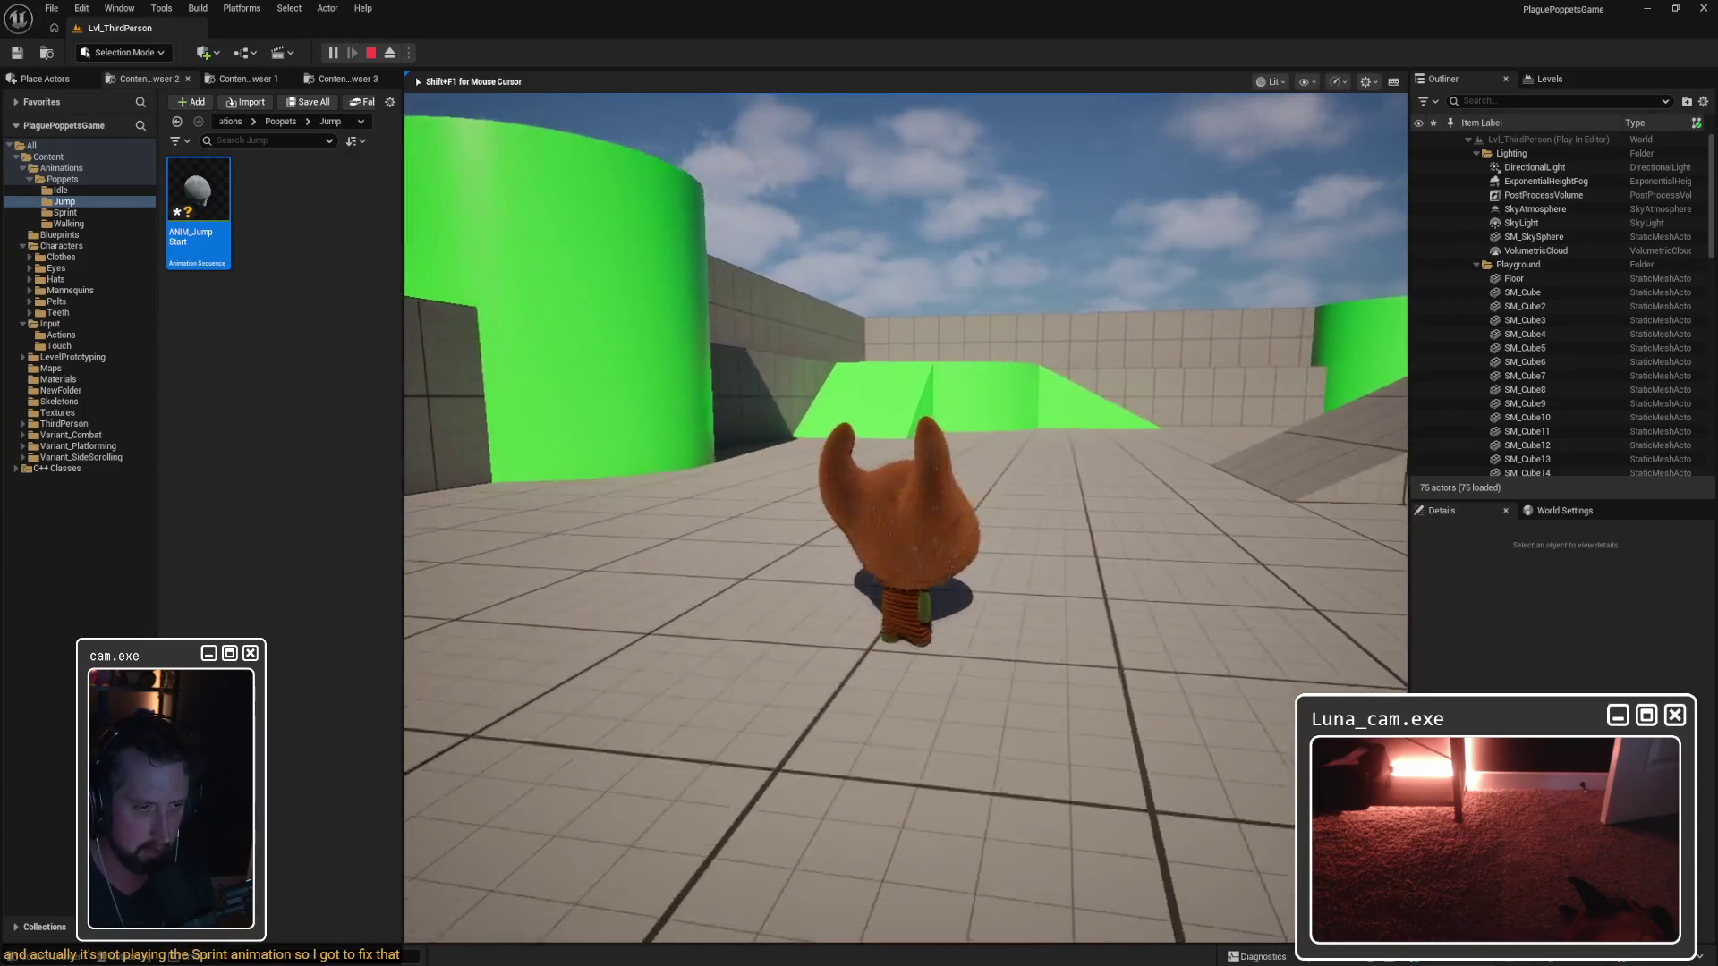
key(d)
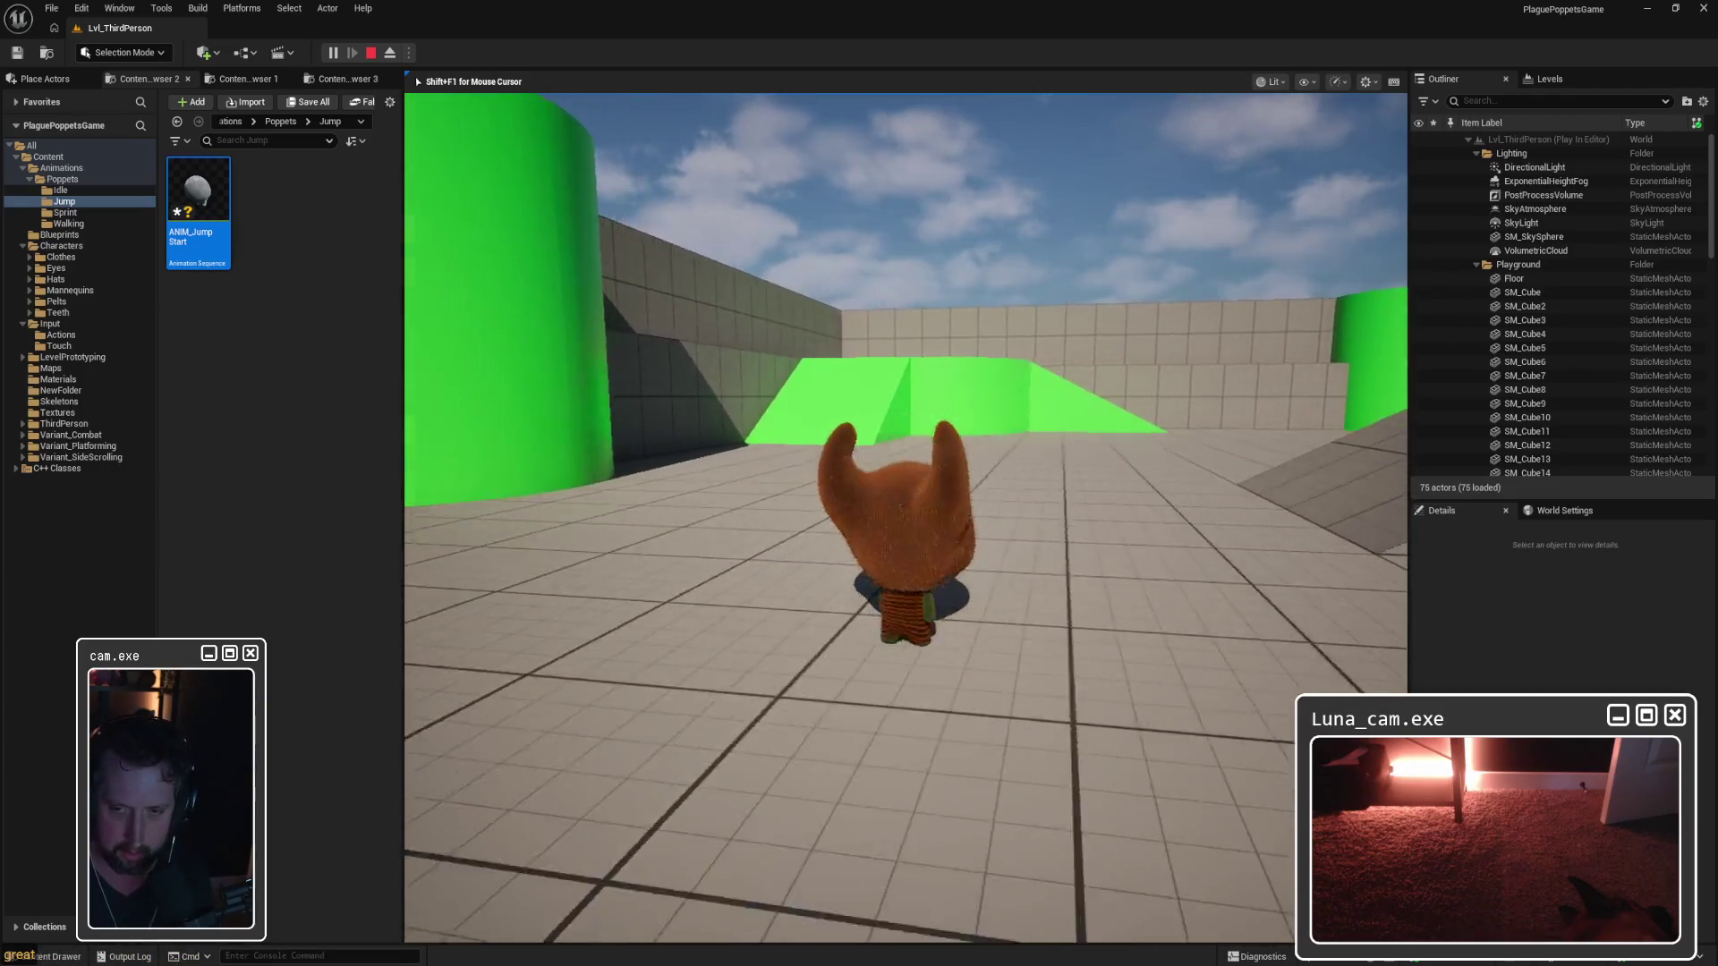
key(d)
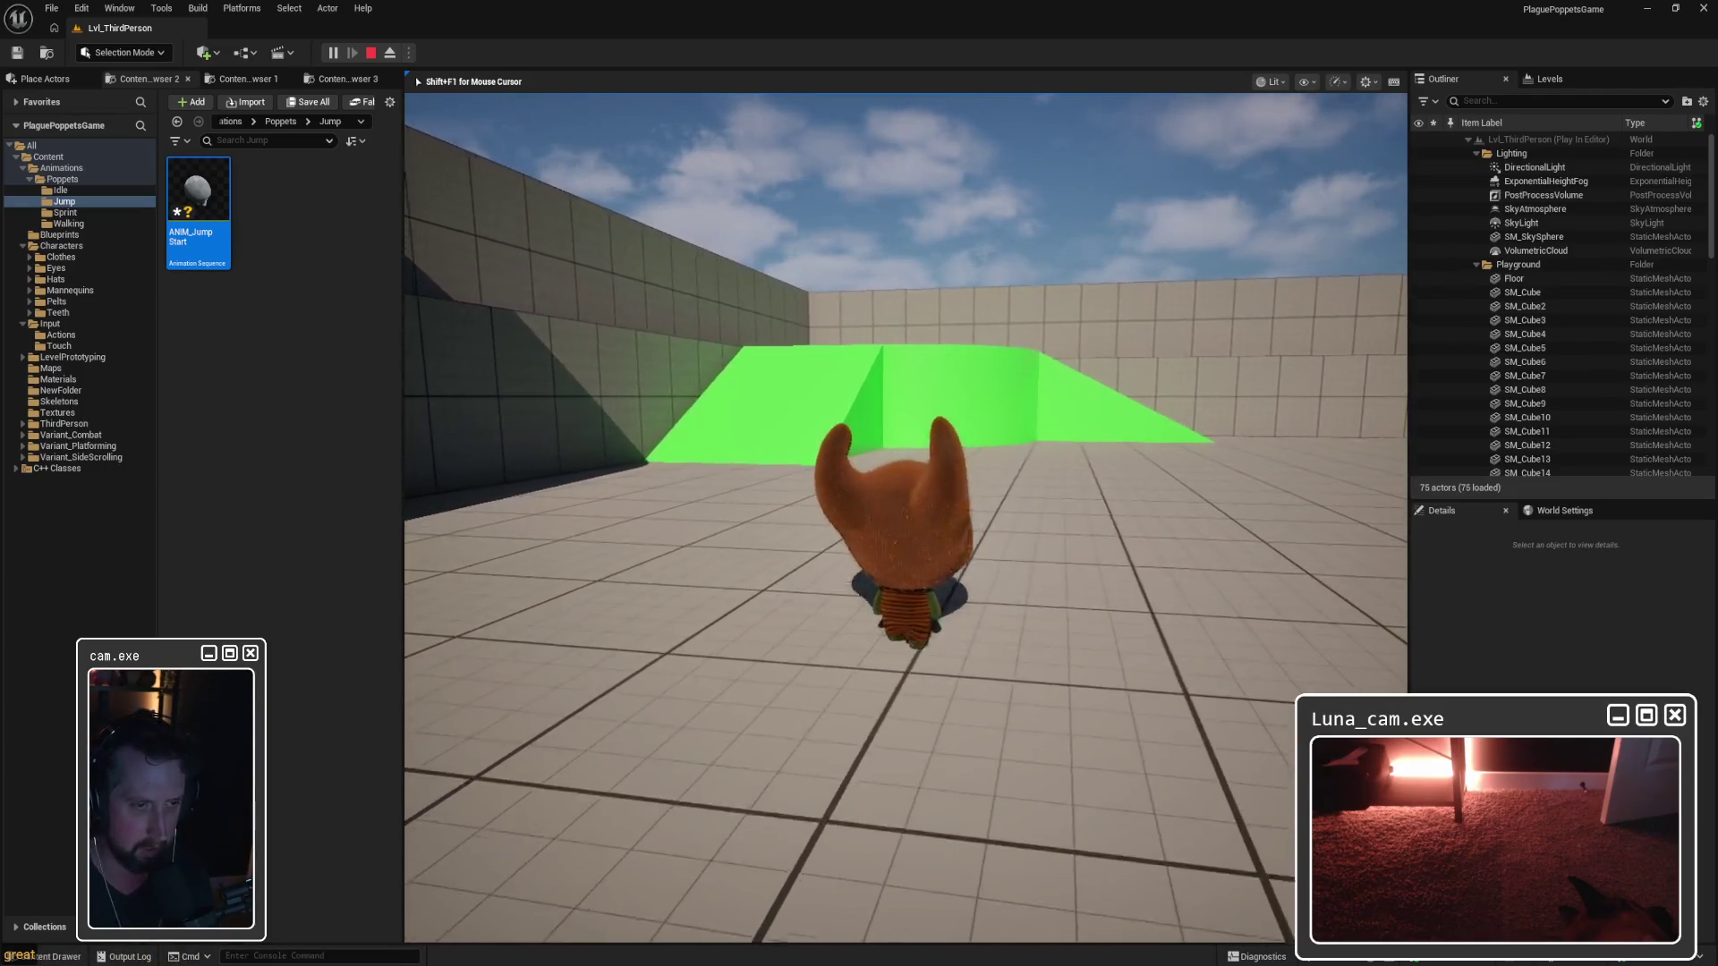
key(s)
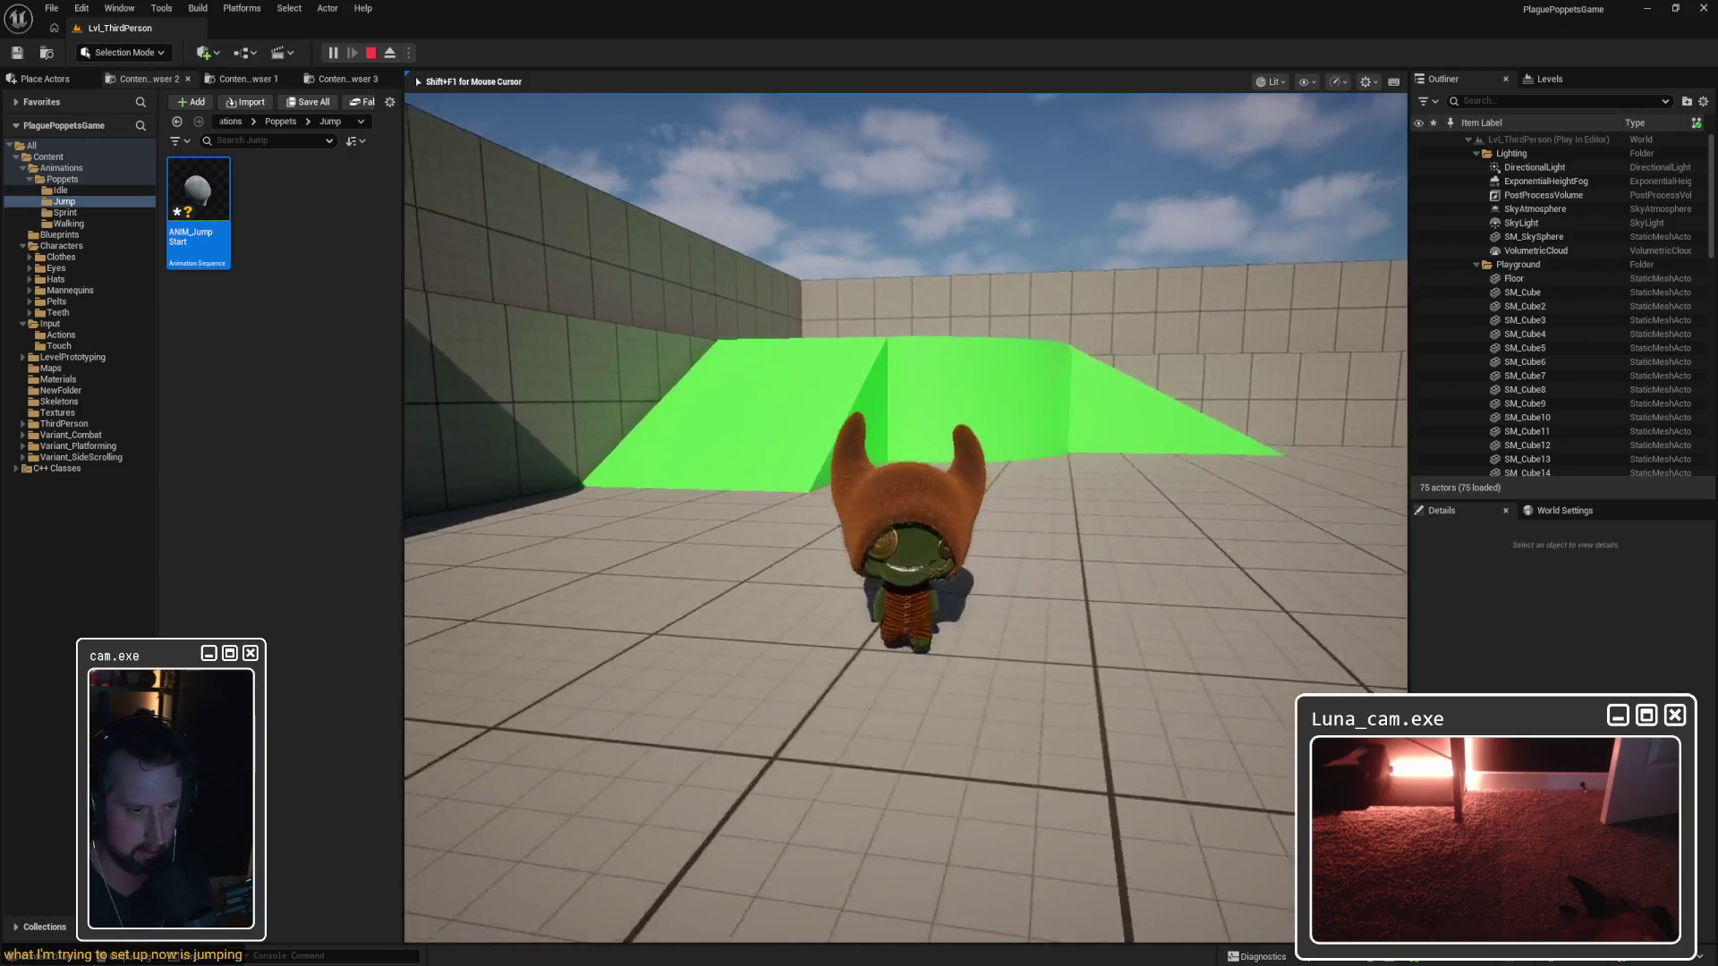
key(Escape)
click(985, 719)
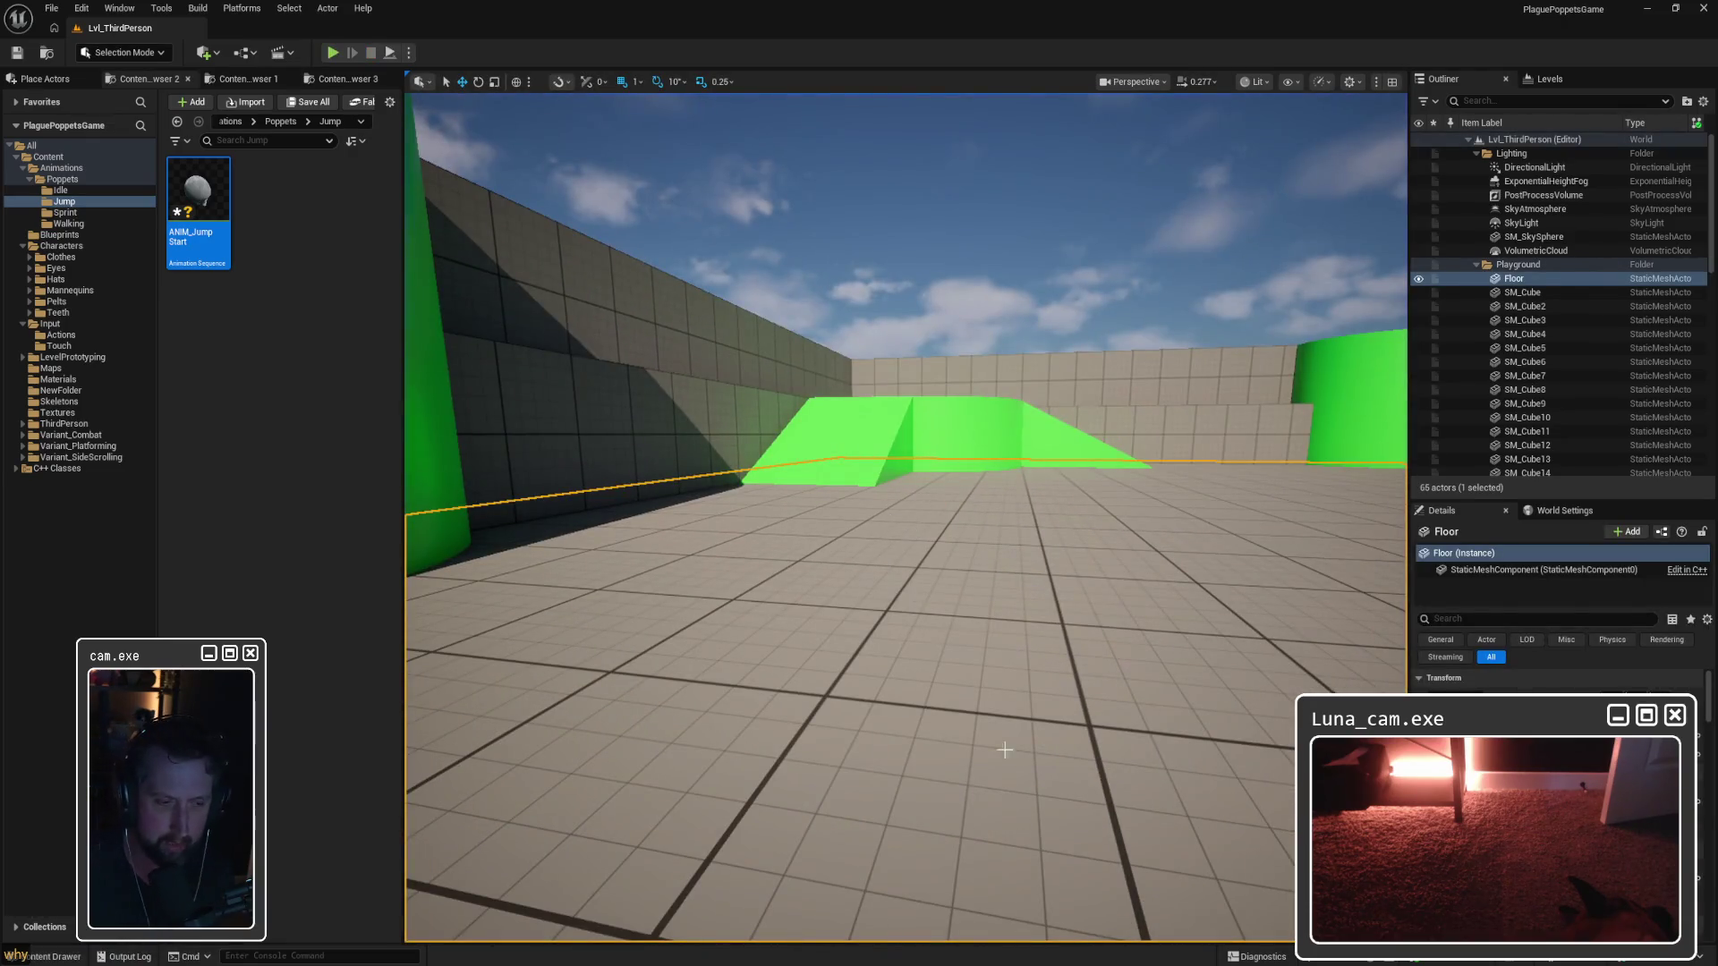
Step: Bring BP_PoppetCharacter forward and move from GetIsSprinting and EventGraph to the GetIsFalling graph
mouse_move(1052, 962)
click(1097, 920)
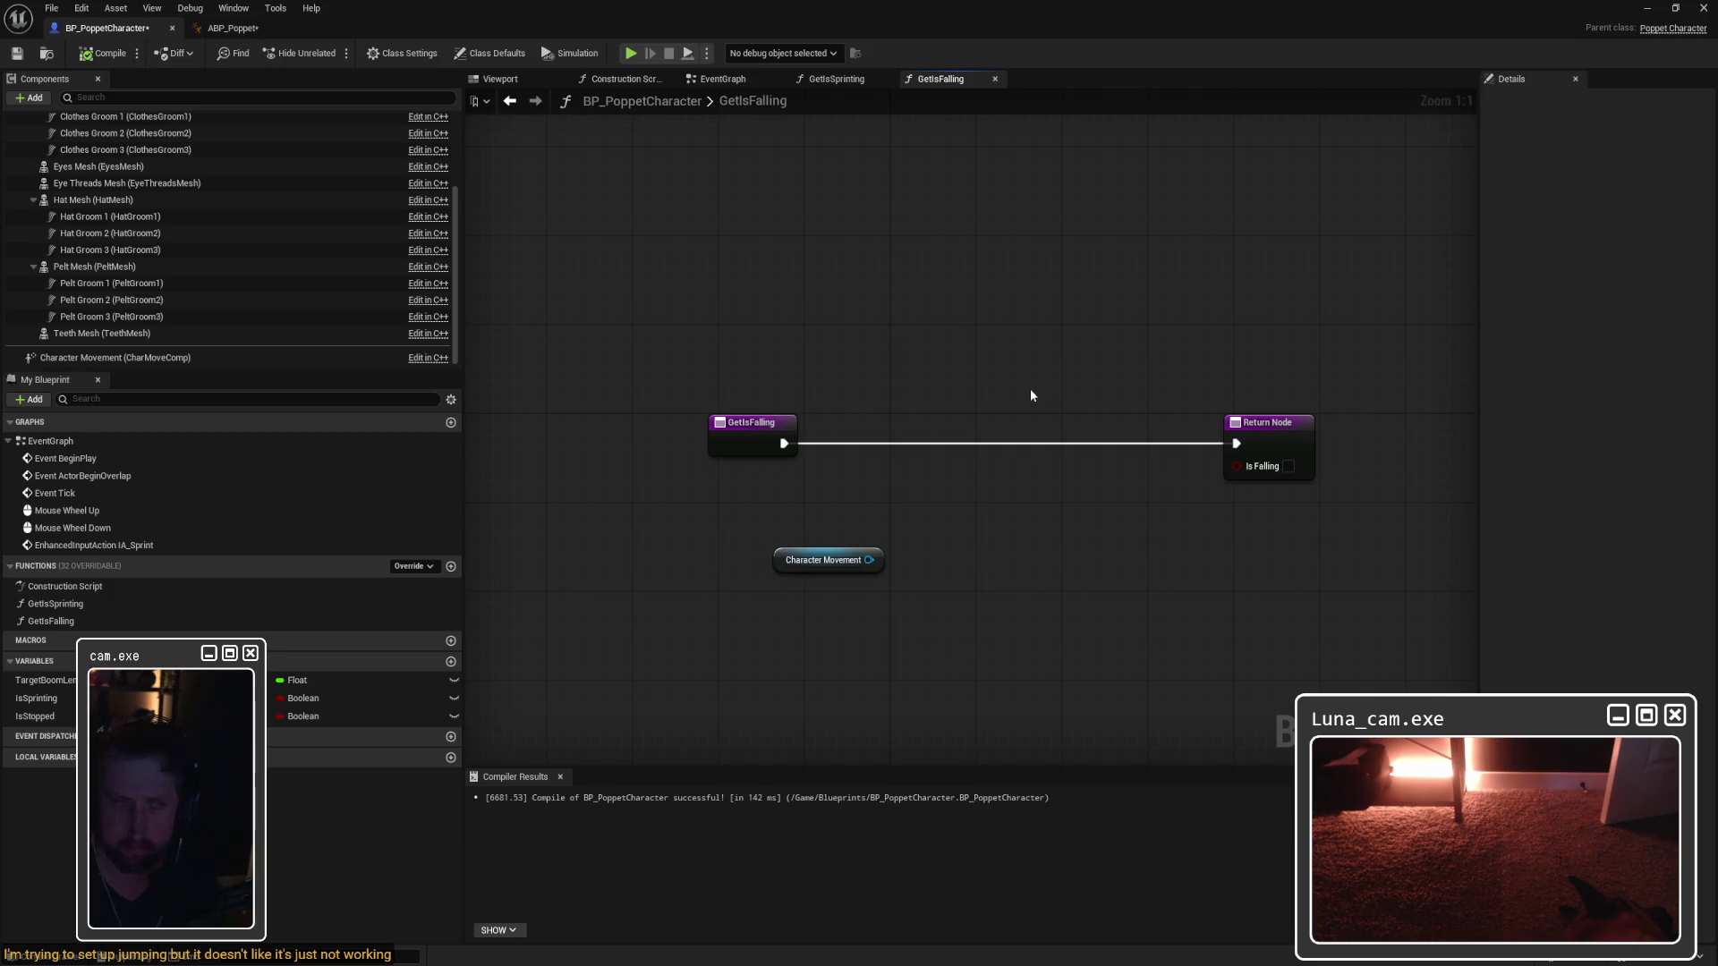
double_click(55, 604)
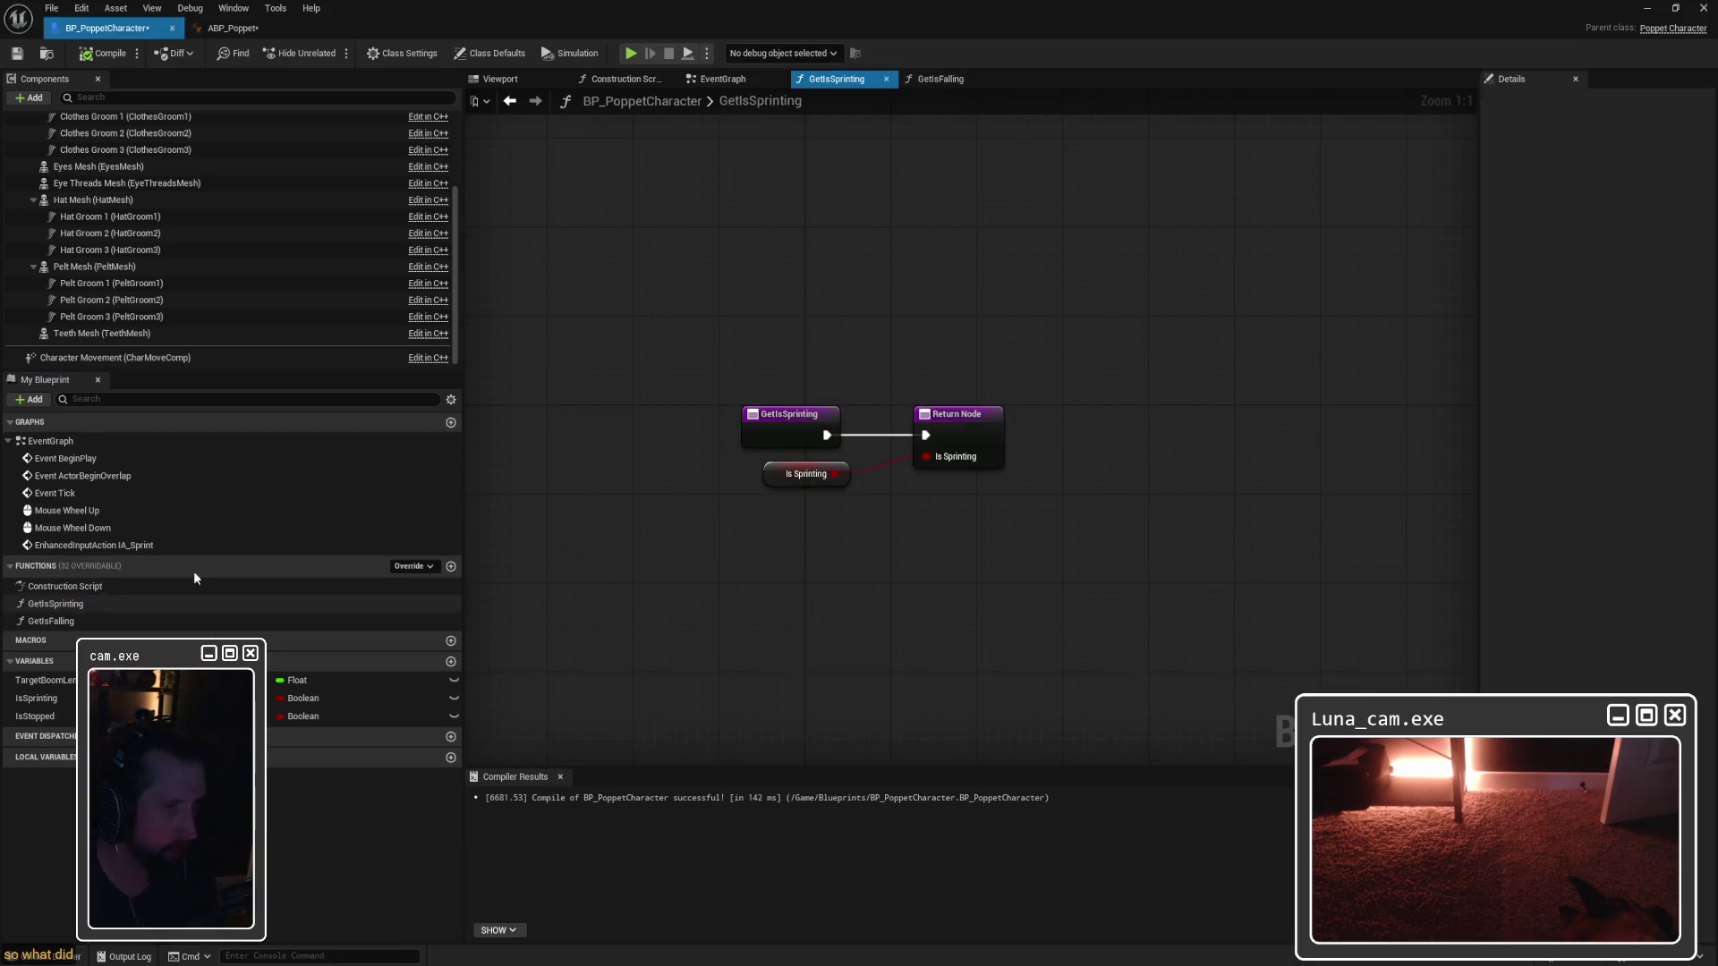
click(724, 78)
click(909, 80)
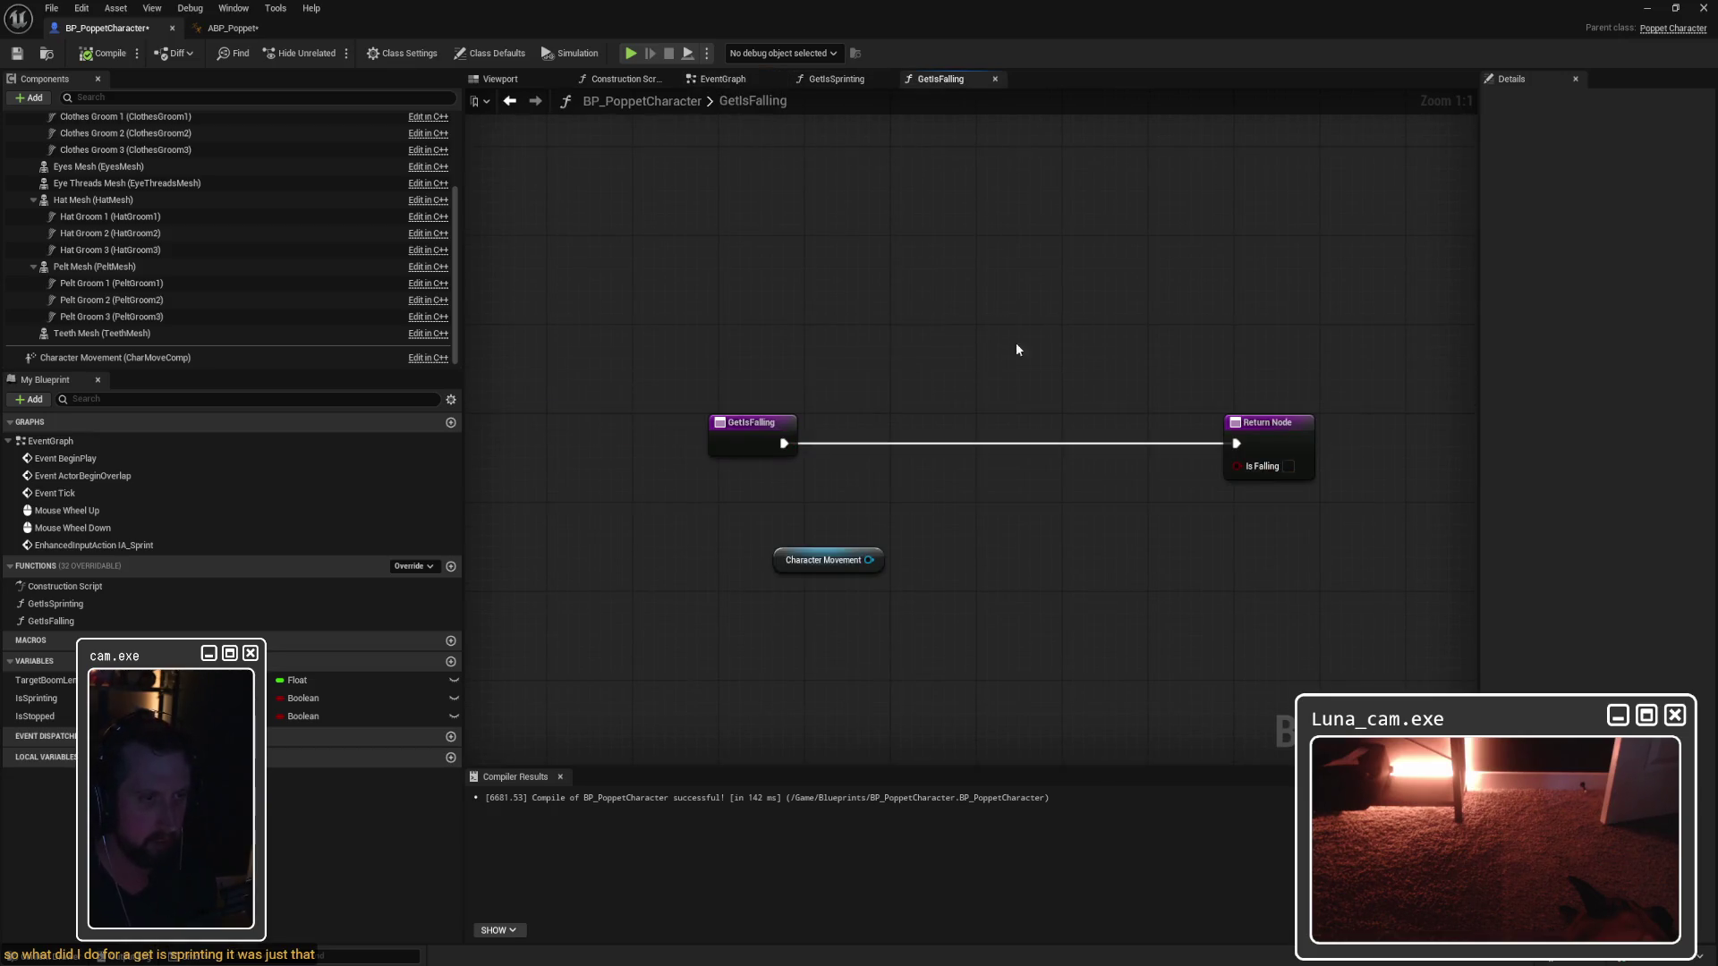
Step: Dismiss the graph action list and switch to Maya's ANIM_JumpCrouch.mb jump-start playback
right_click(975, 520)
click(900, 508)
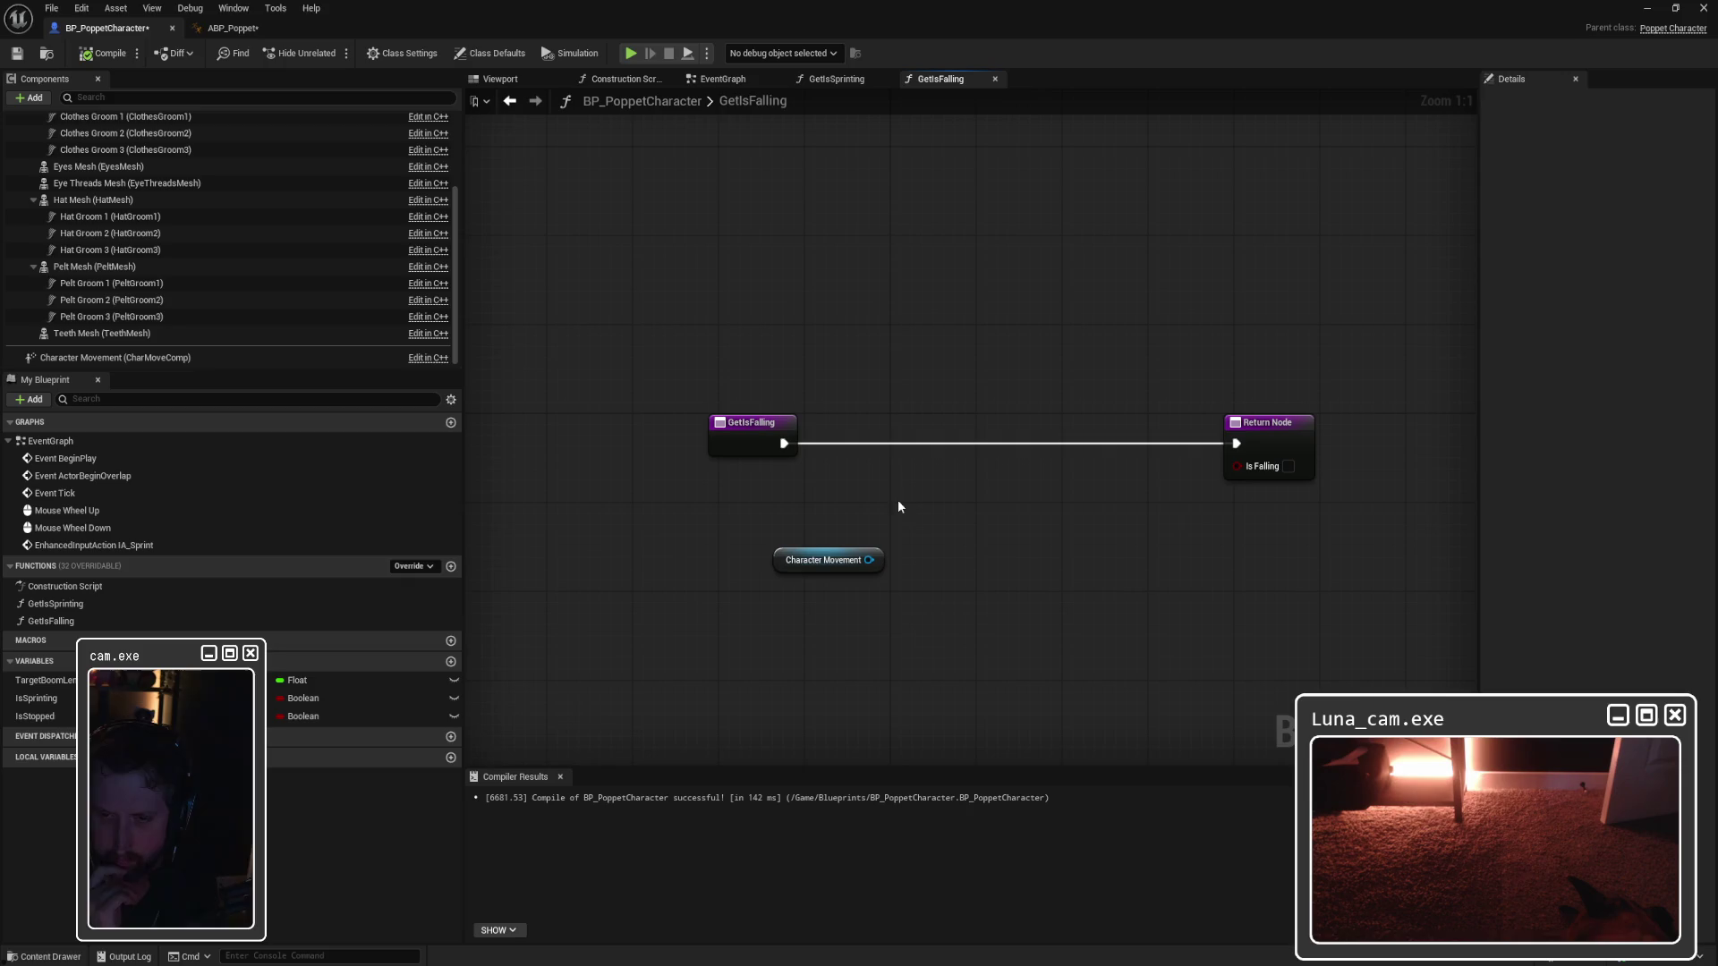
key(alt+Tab)
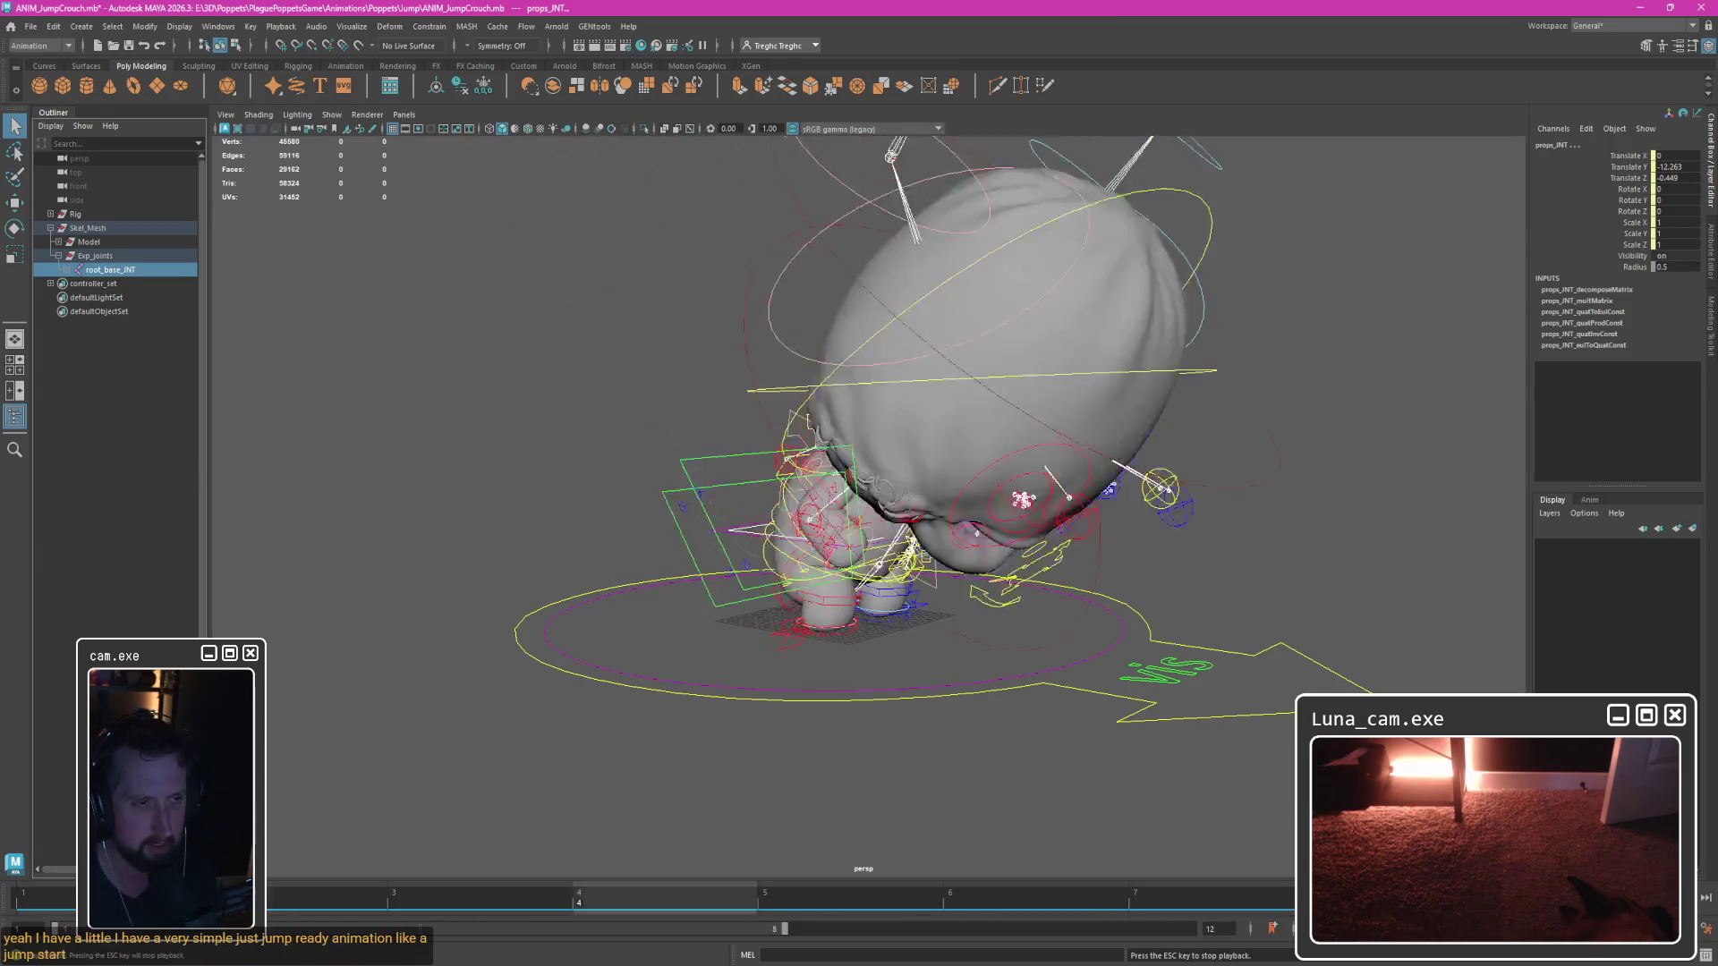
Step: Stop playback, scrub the crouch between frames 4 and 7 while orbiting, then return to Unreal
key(Escape)
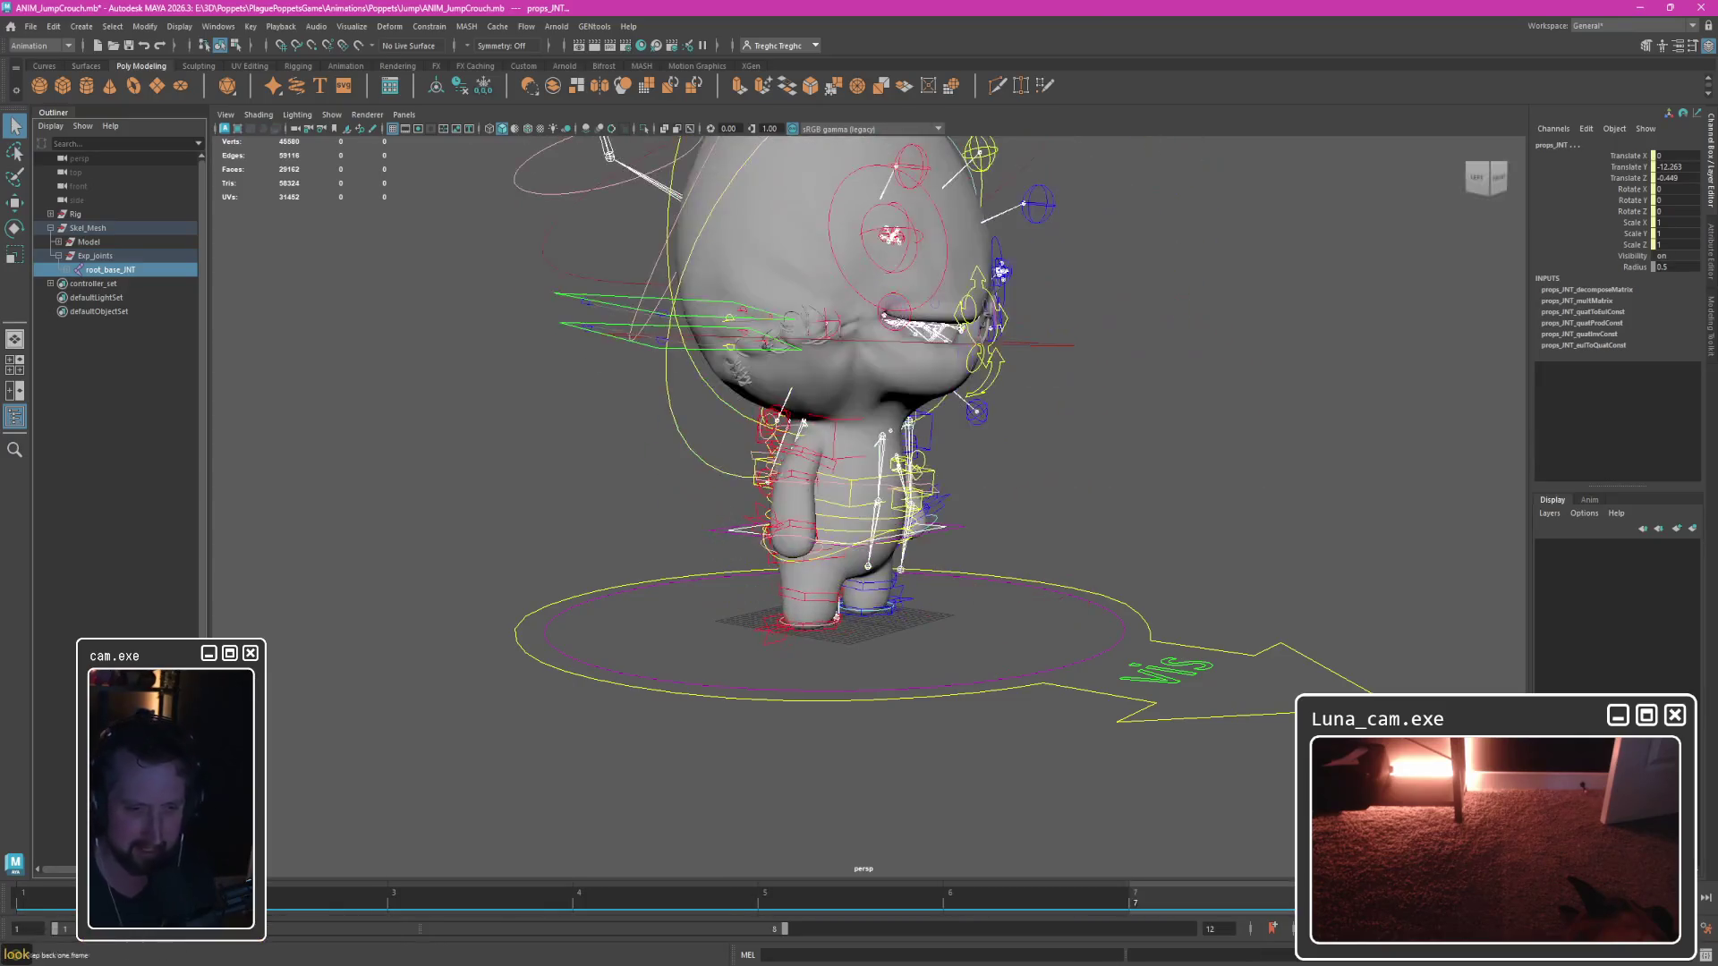
drag(808, 896, 579, 896)
mouse_move(716, 582)
mouse_down()
mouse_move(1097, 568)
mouse_move(624, 569)
mouse_move(673, 566)
mouse_up()
drag(823, 896, 1325, 896)
mouse_move(1074, 519)
mouse_down()
mouse_move(1092, 627)
mouse_move(1119, 606)
mouse_move(1082, 660)
mouse_move(851, 653)
mouse_move(1100, 657)
mouse_move(1074, 671)
mouse_up()
key(alt+Tab)
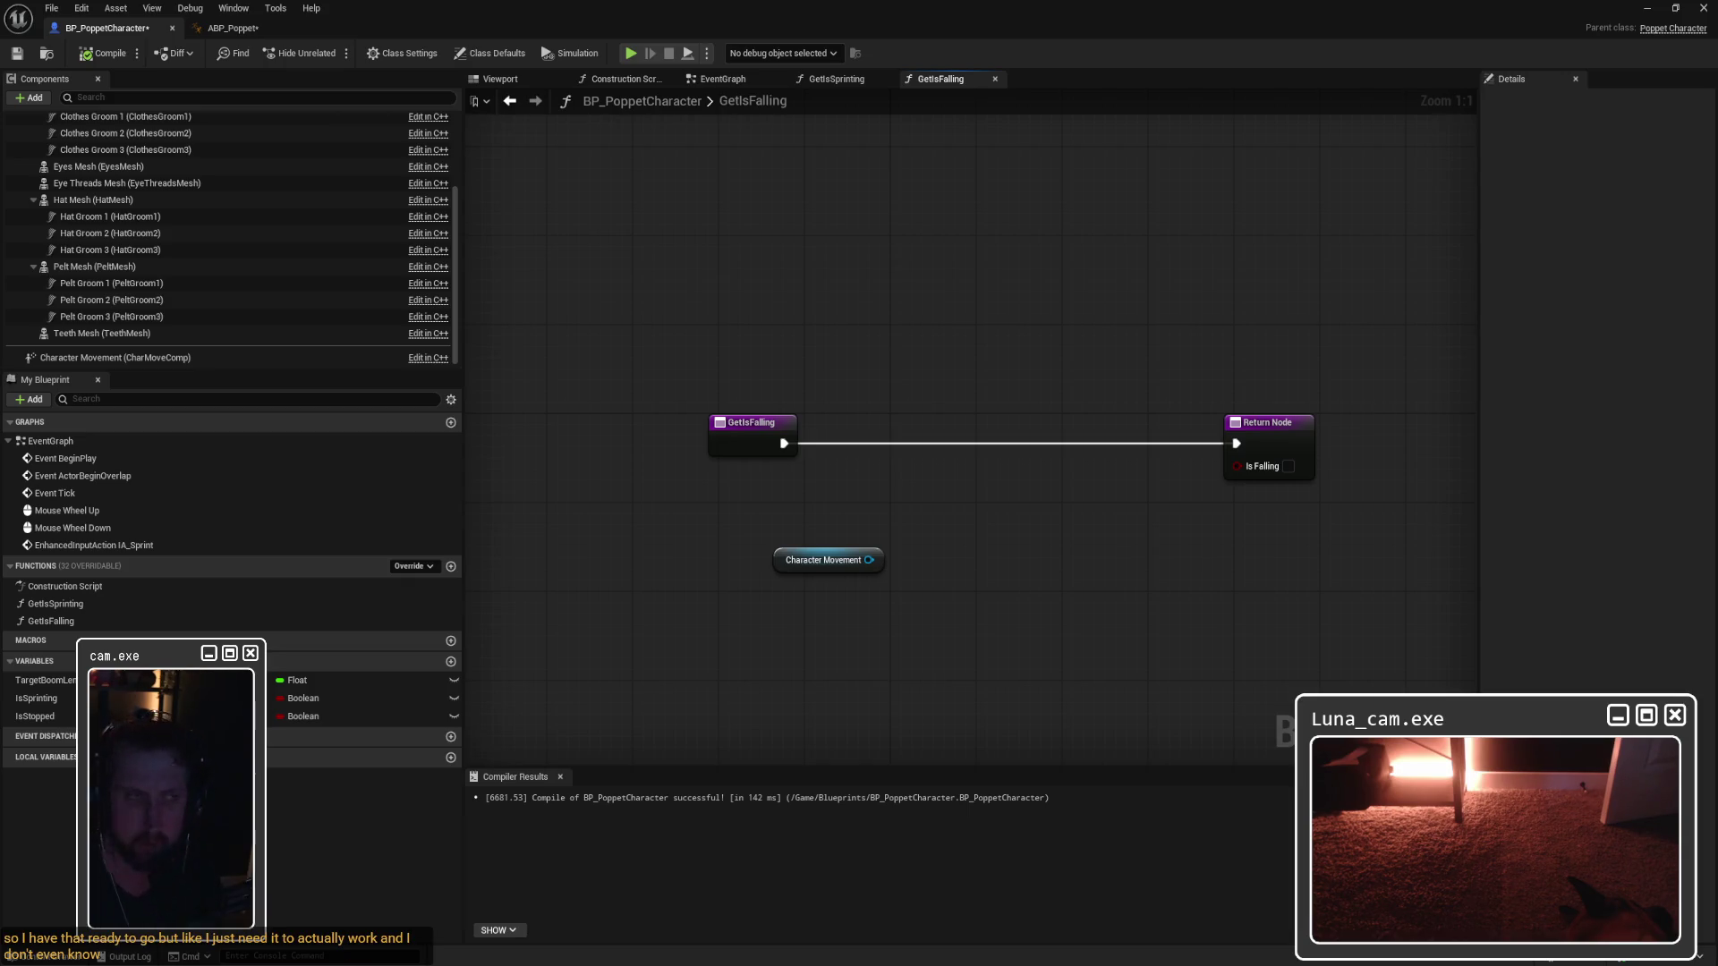
click(233, 28)
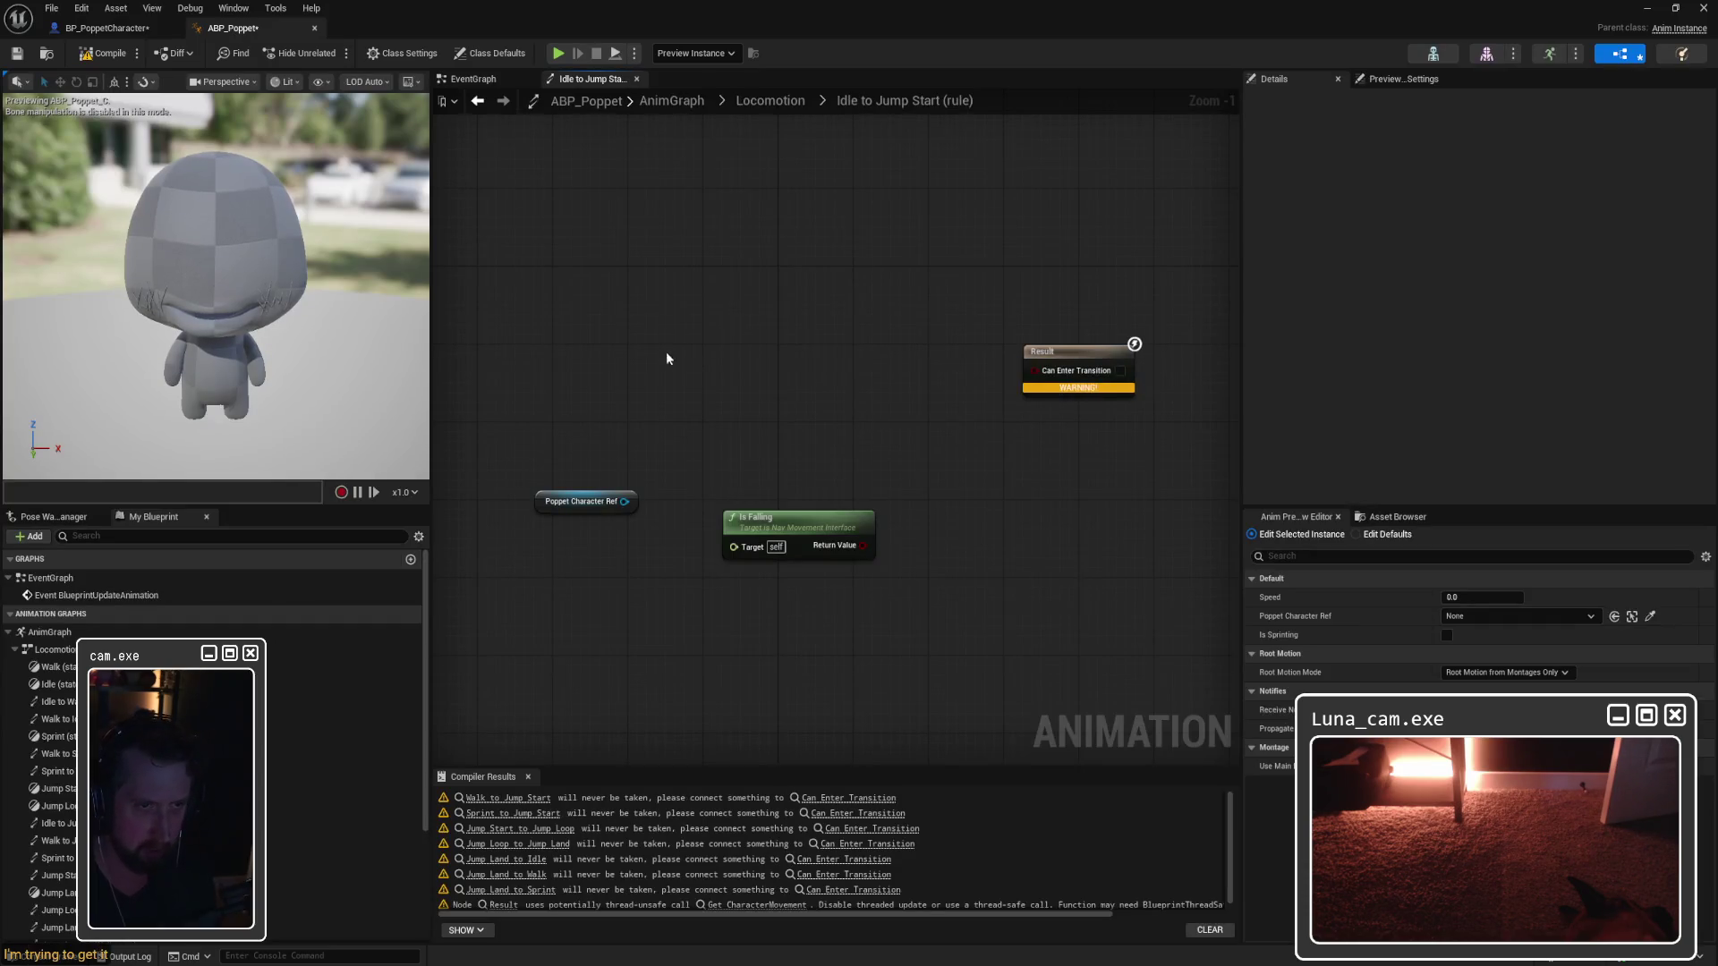
mouse_move(594, 360)
mouse_down()
mouse_move(702, 338)
mouse_move(614, 331)
mouse_up()
mouse_move(576, 326)
mouse_down()
mouse_move(806, 553)
mouse_move(725, 374)
mouse_up()
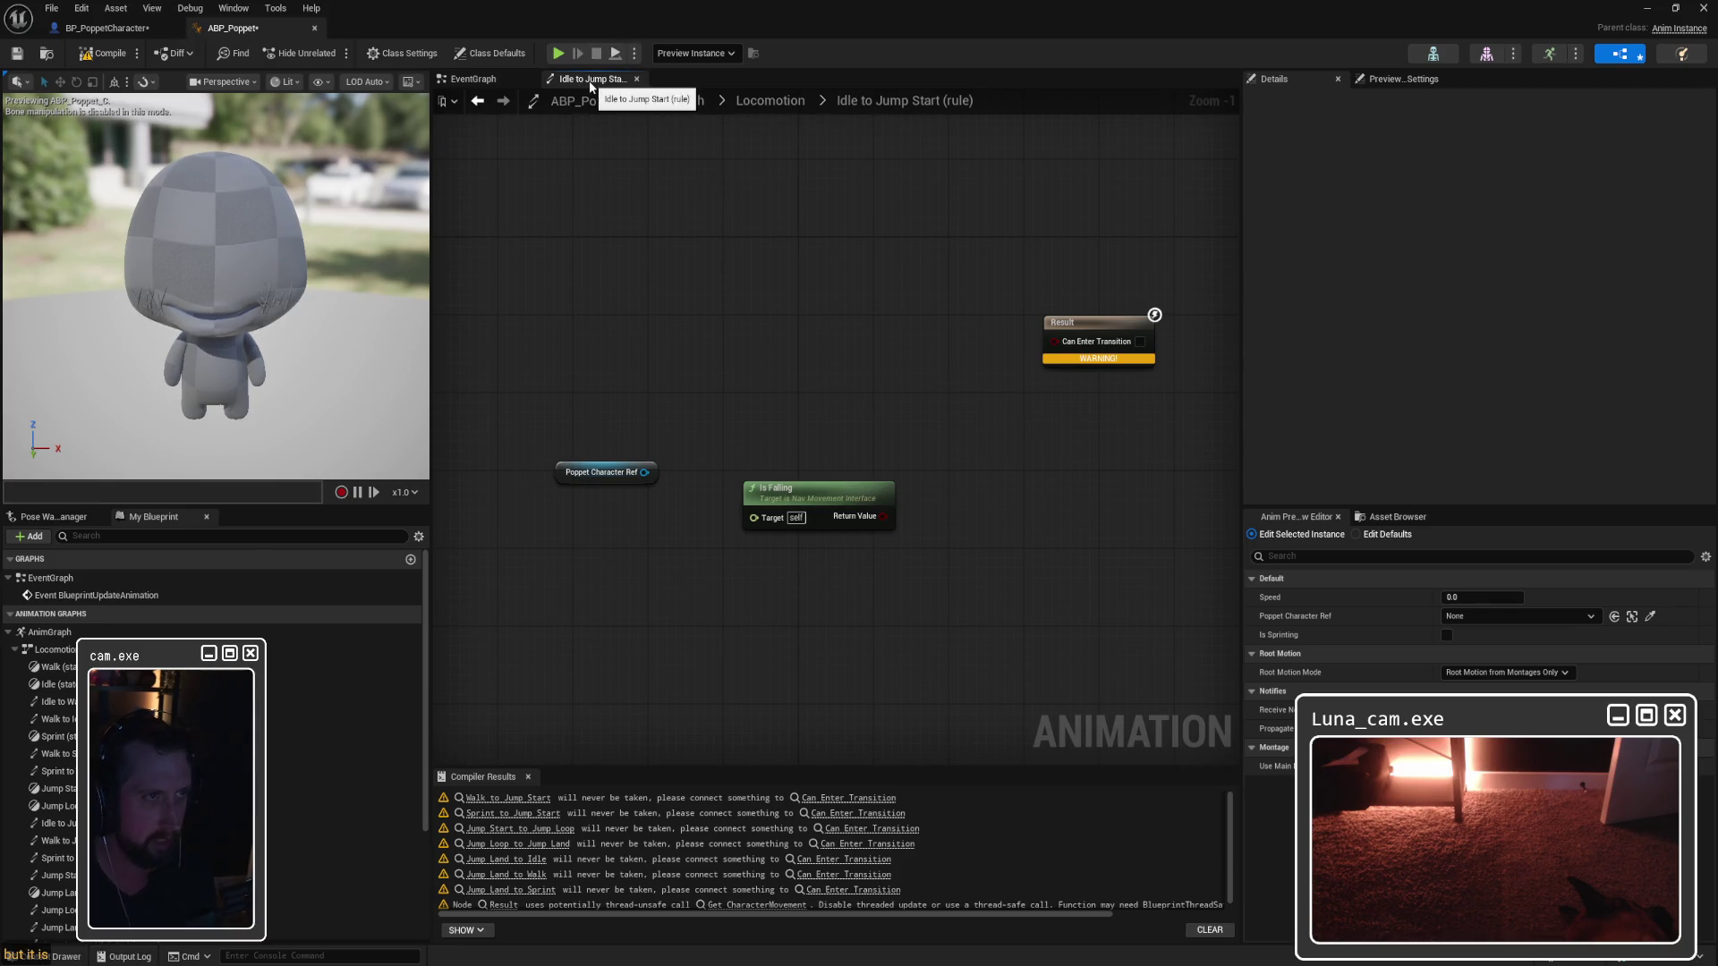
click(107, 28)
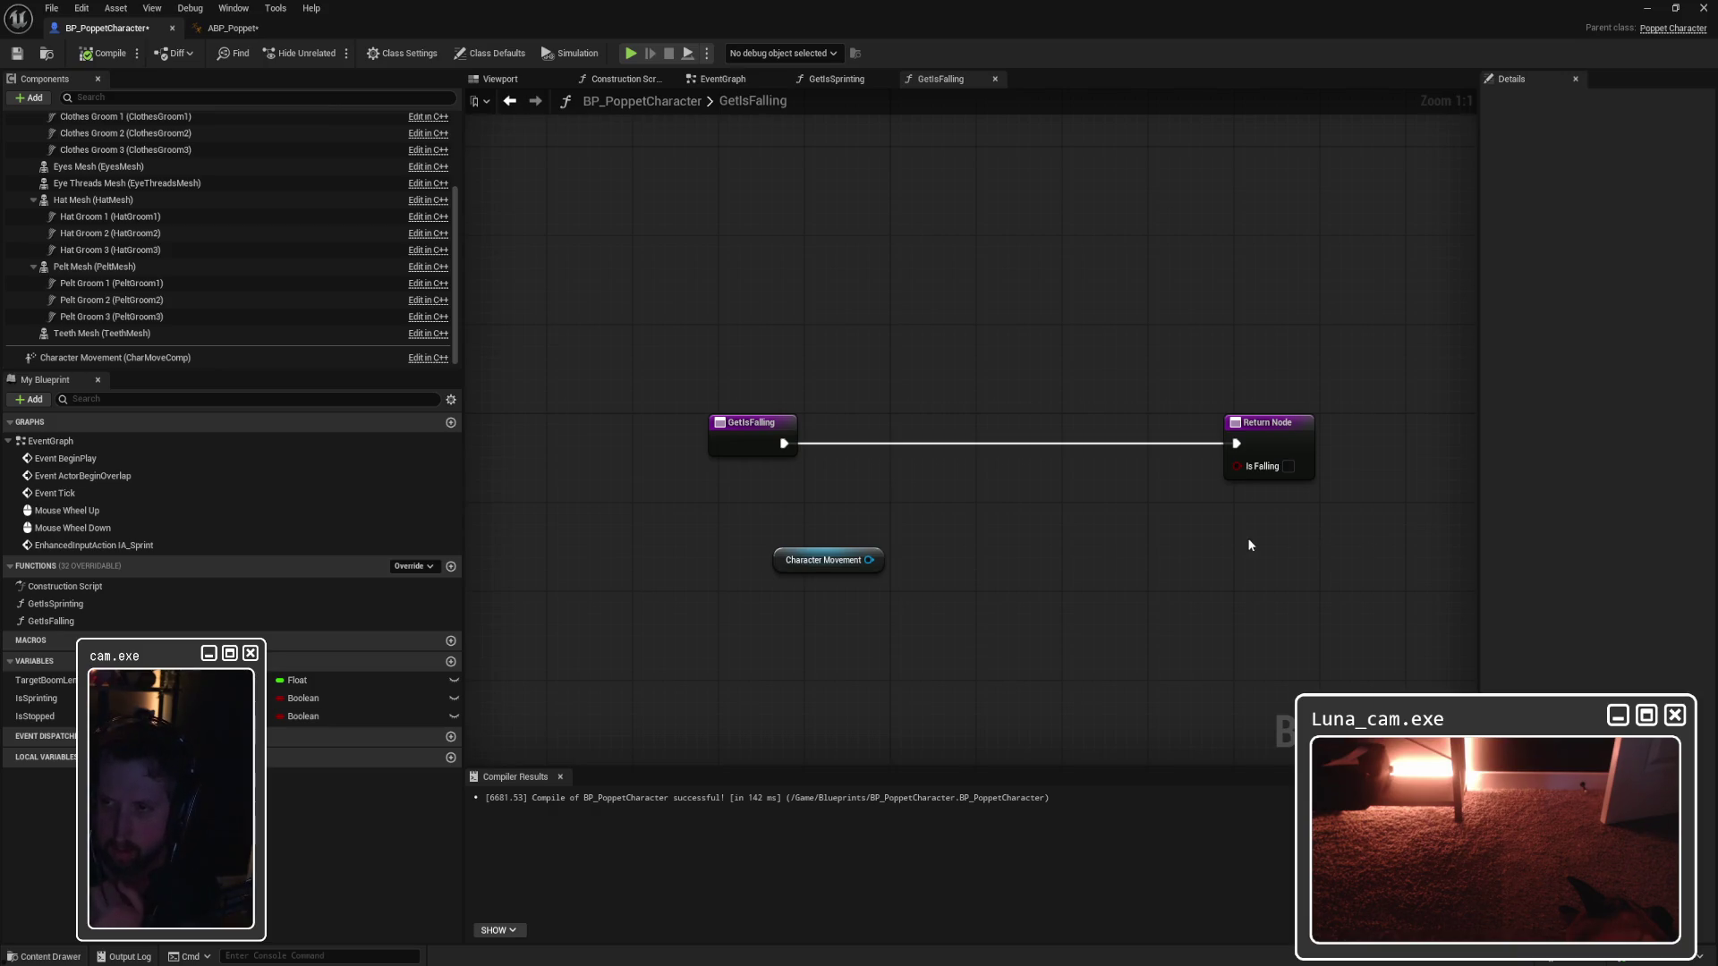
drag(759, 500, 903, 560)
click(848, 533)
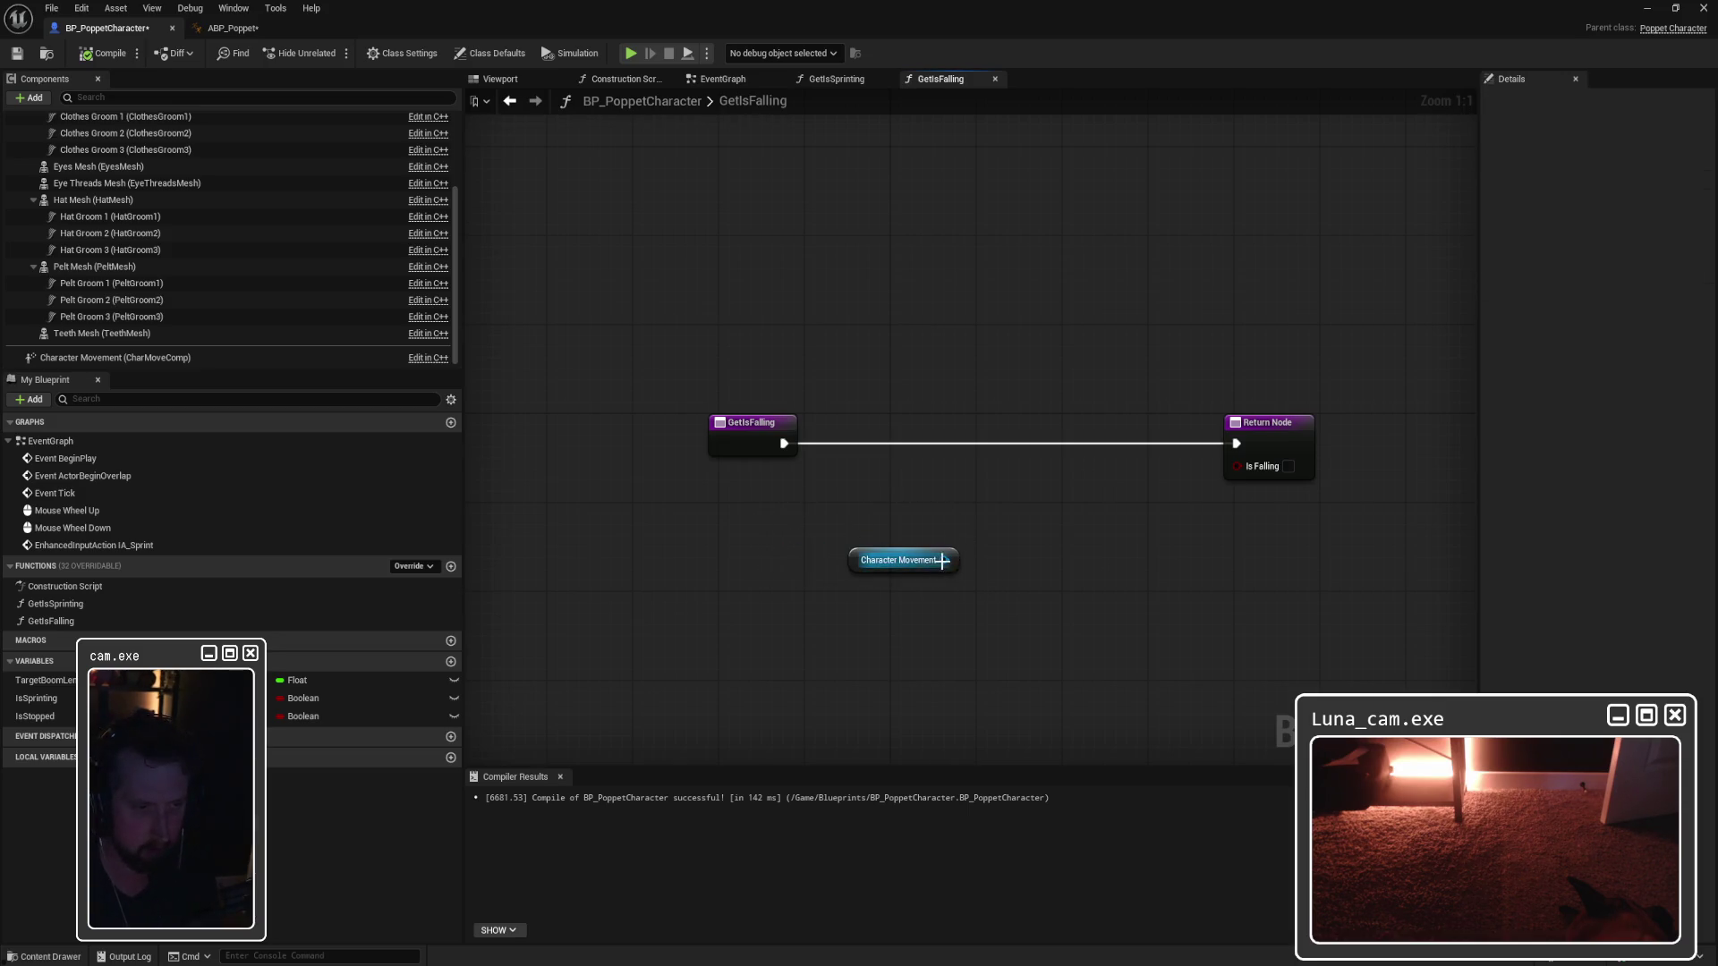
Step: Add Character Movement's Is Falling node and wire it into GetIsFalling's Return Node
drag(944, 560, 1047, 565)
text(is falling)
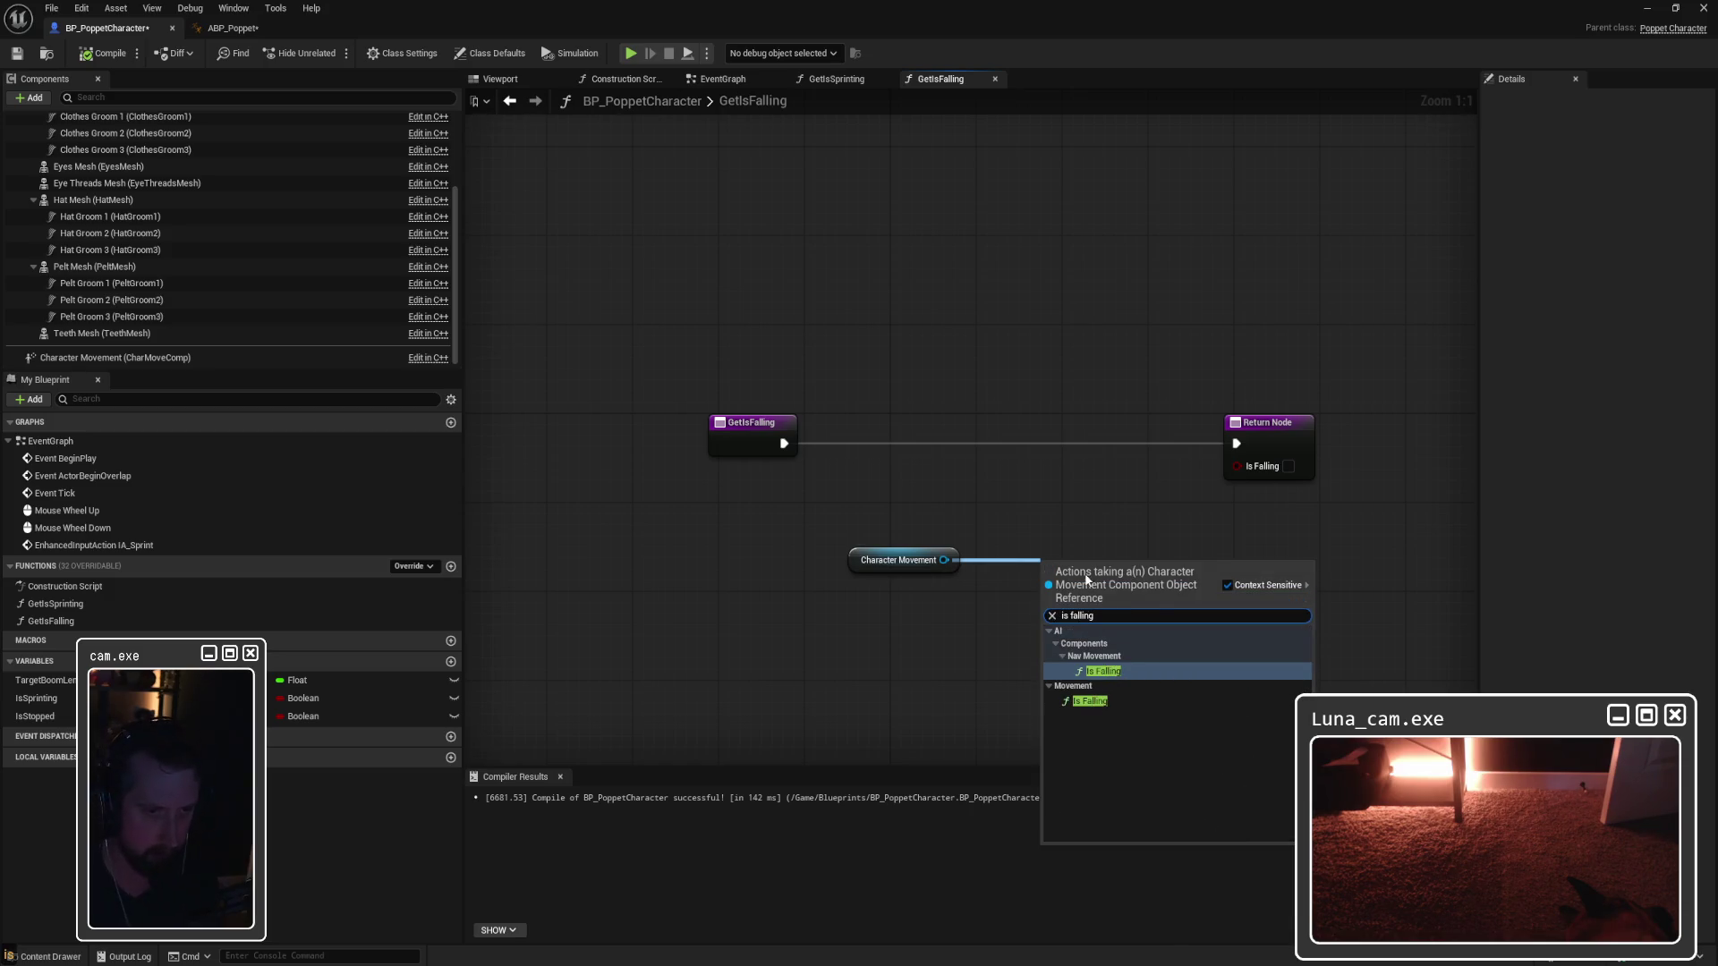
click(1087, 671)
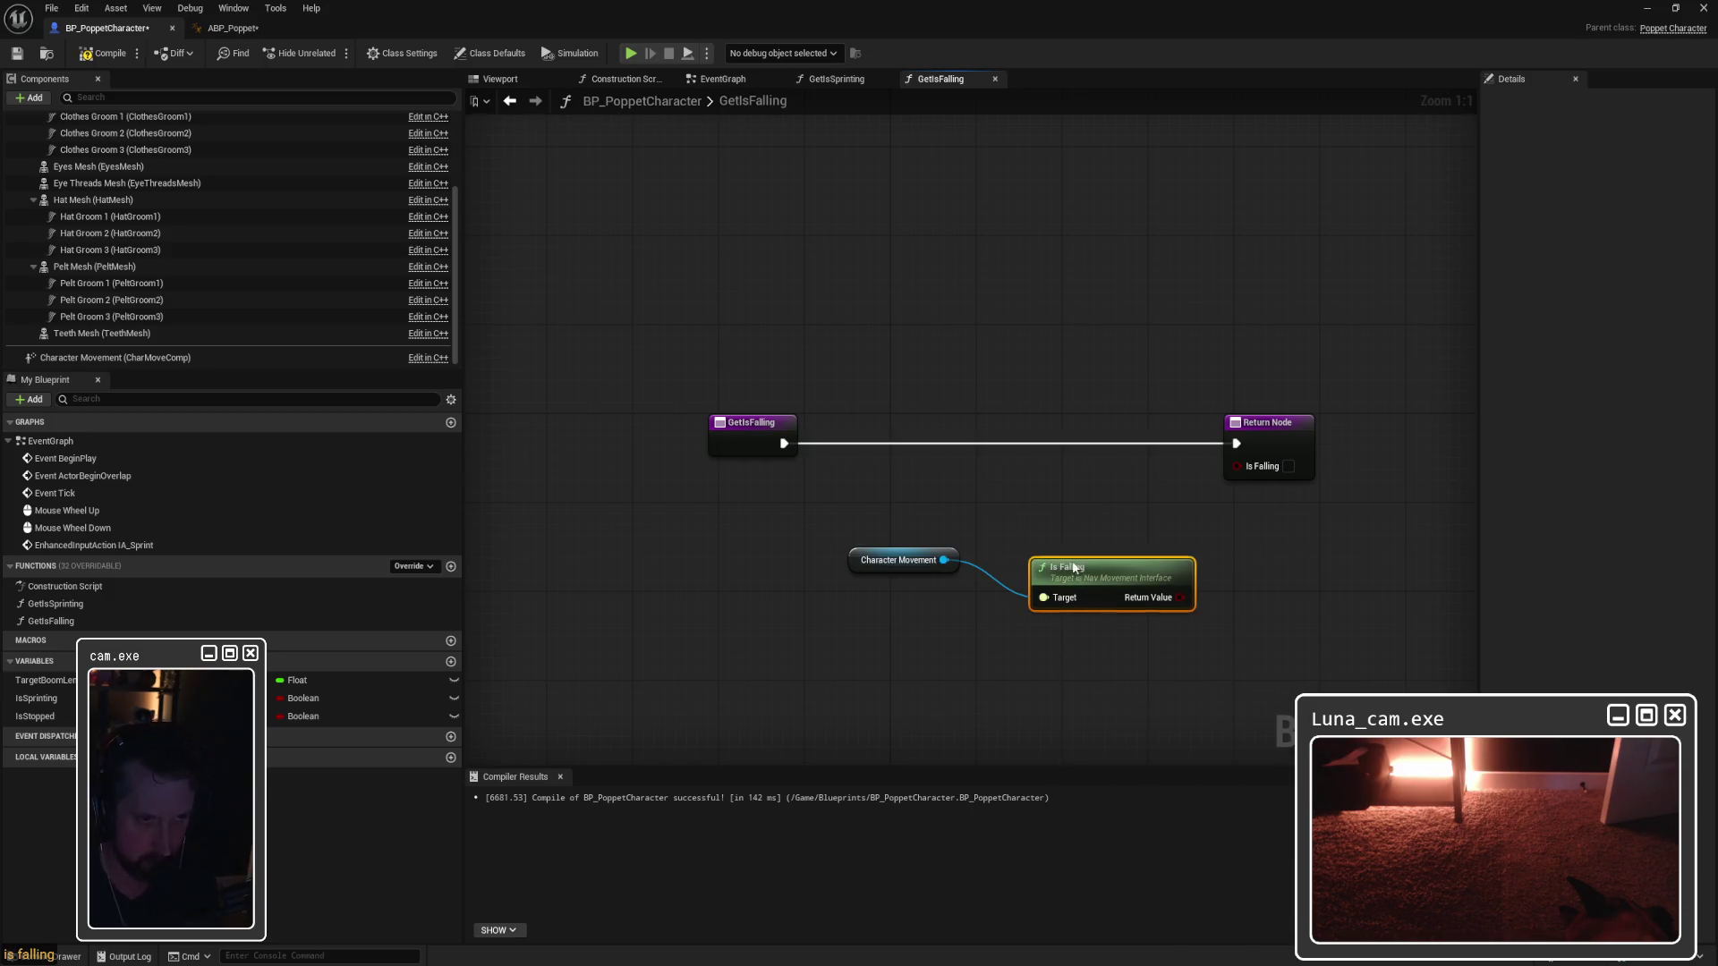
drag(1082, 576, 1050, 543)
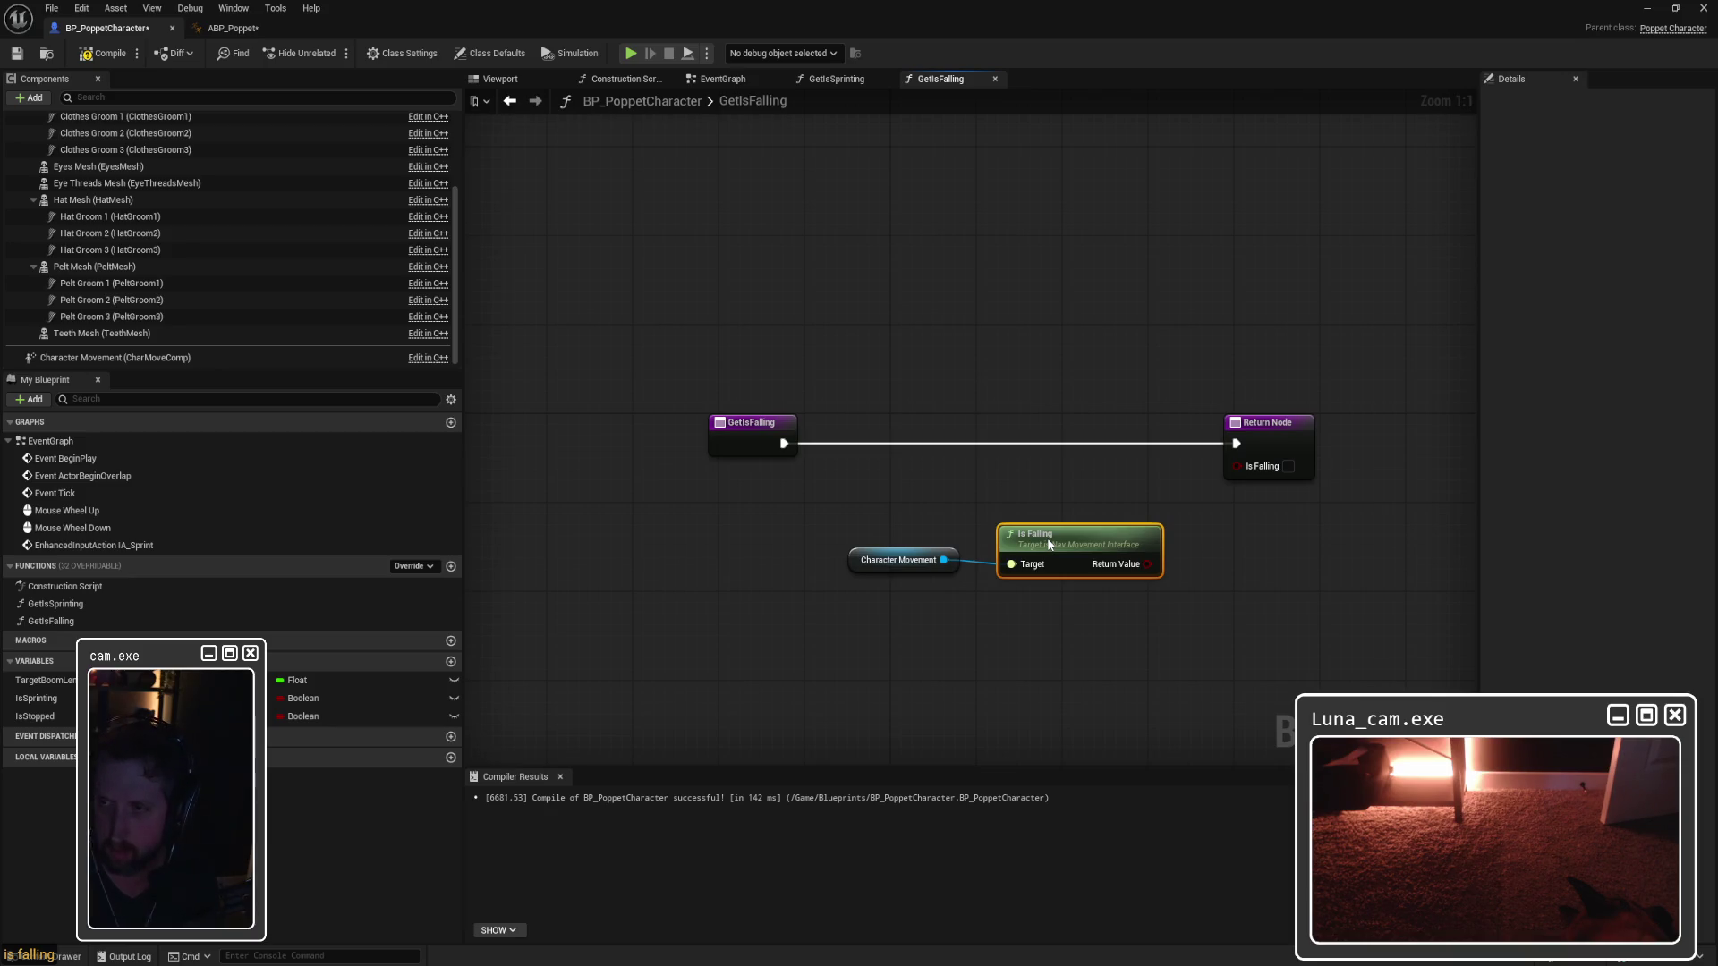
drag(1161, 561, 1237, 465)
drag(1052, 531, 1040, 520)
Step: Compile and save BP_PoppetCharacter, then go to ABP_Poppet's Idle to Jump Start rule
click(103, 53)
click(17, 55)
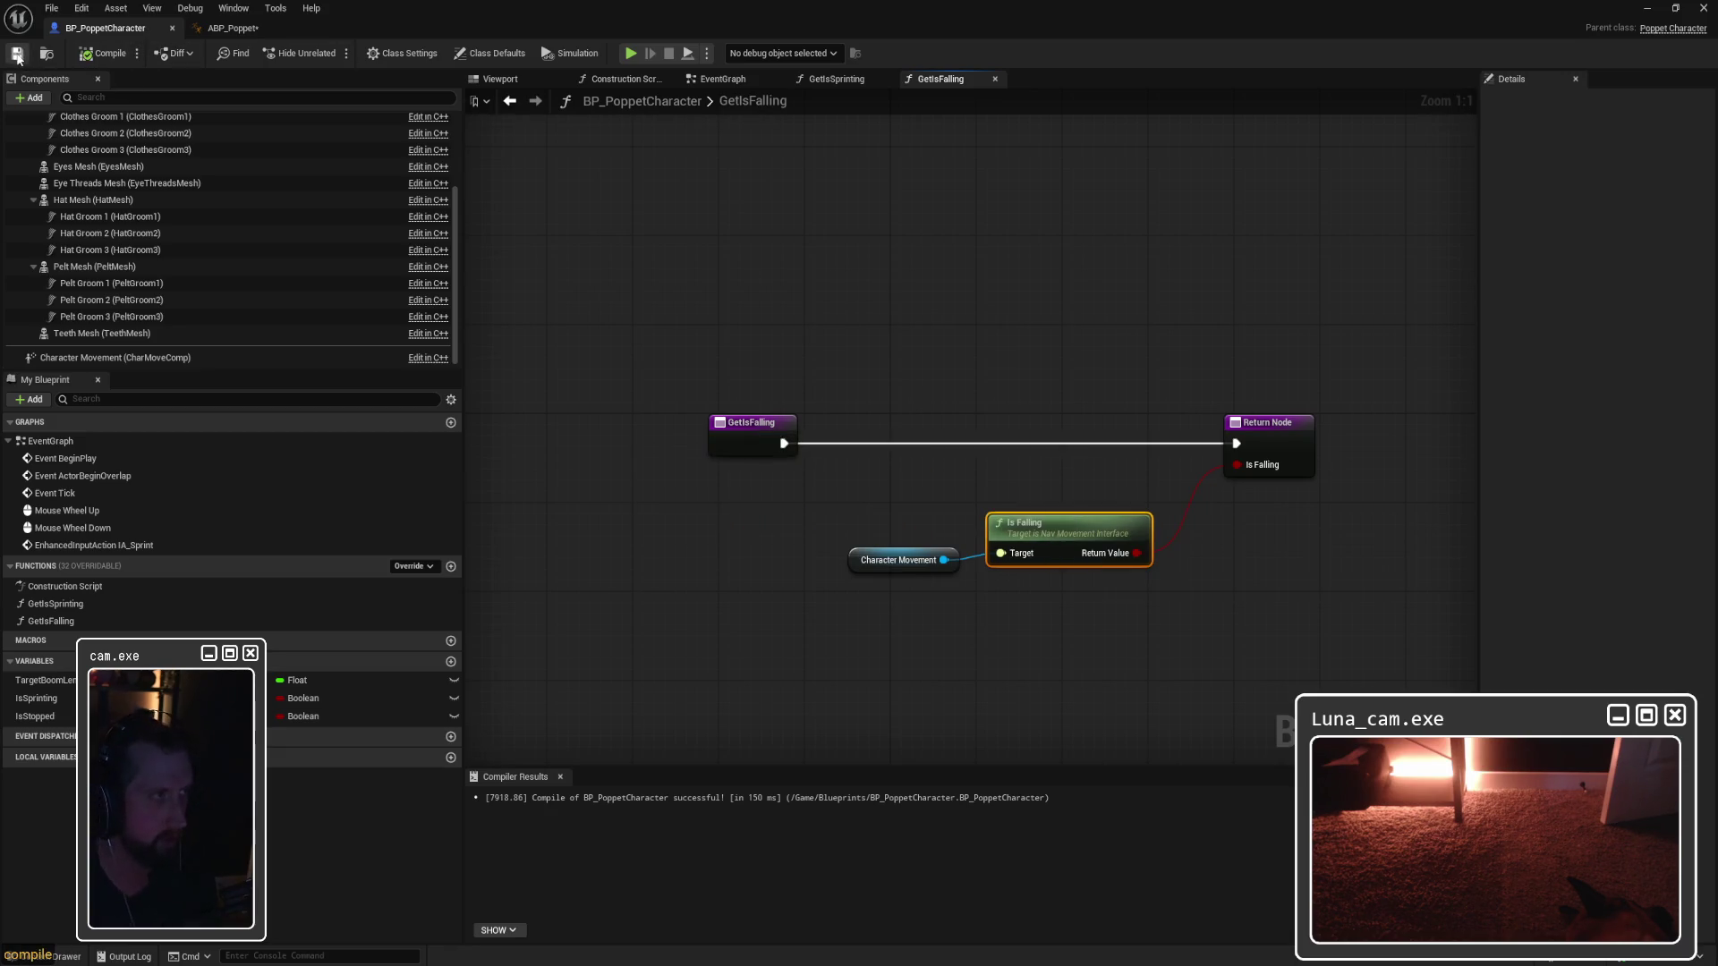
click(248, 29)
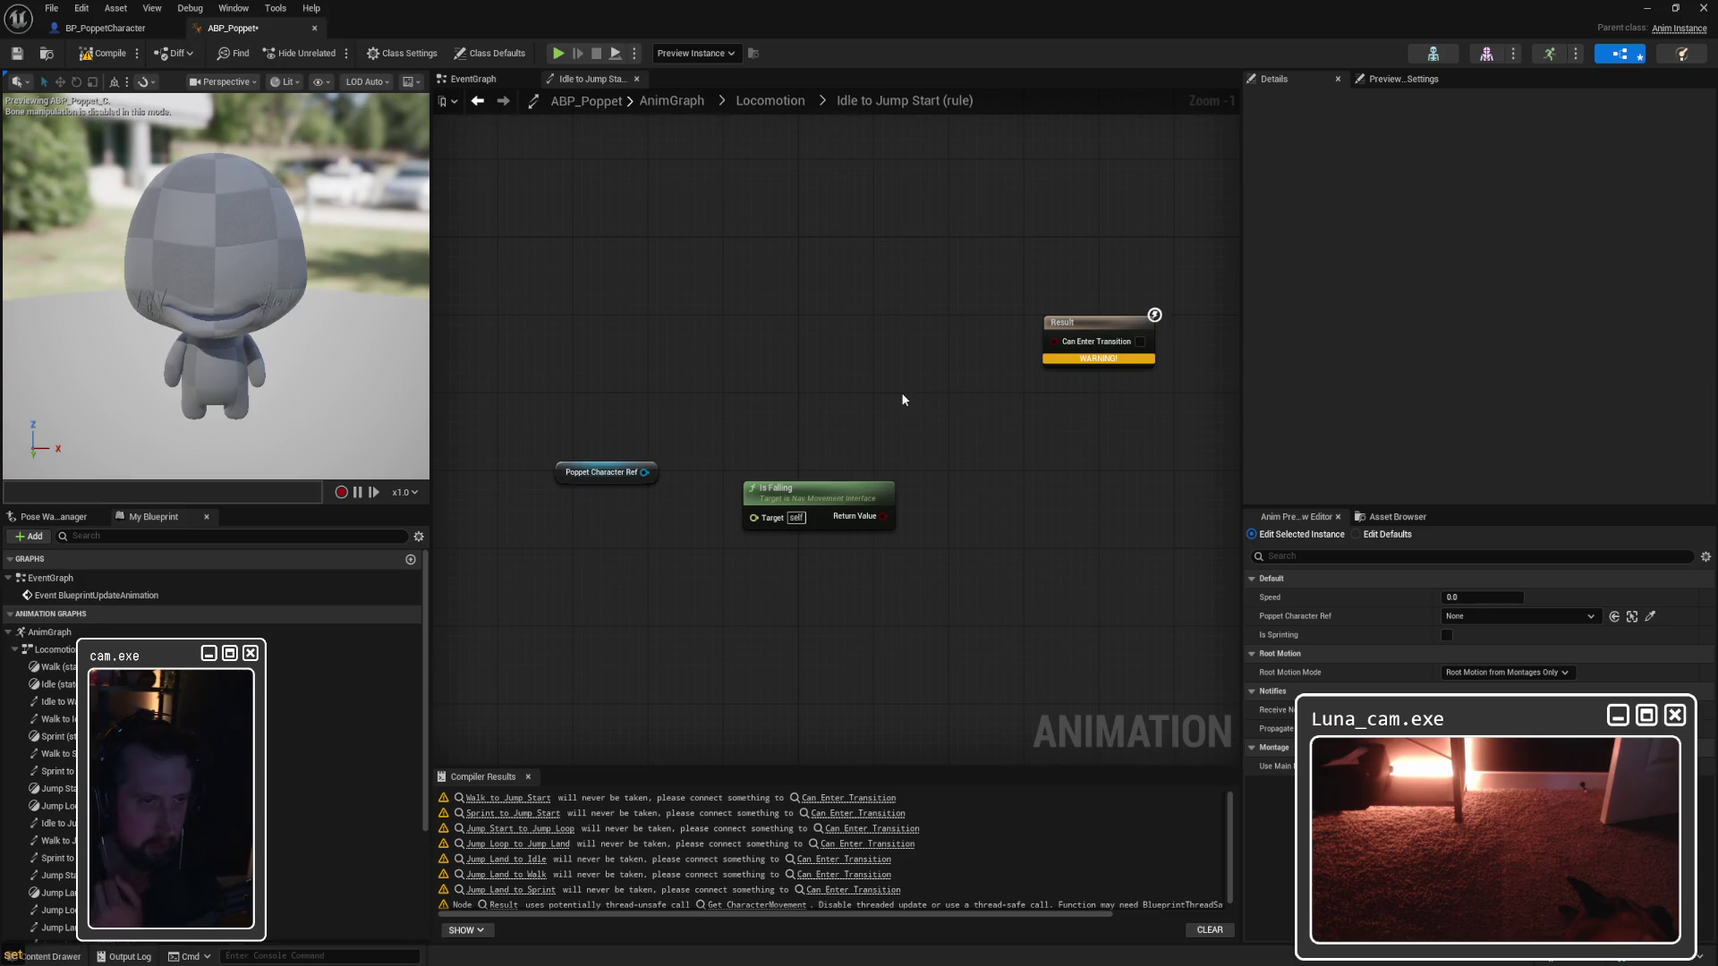
Step: Replace the old Is Falling node with Poppet Character Ref's Get Is Falling driving Can Enter Transition
drag(733, 463, 905, 547)
key(Delete)
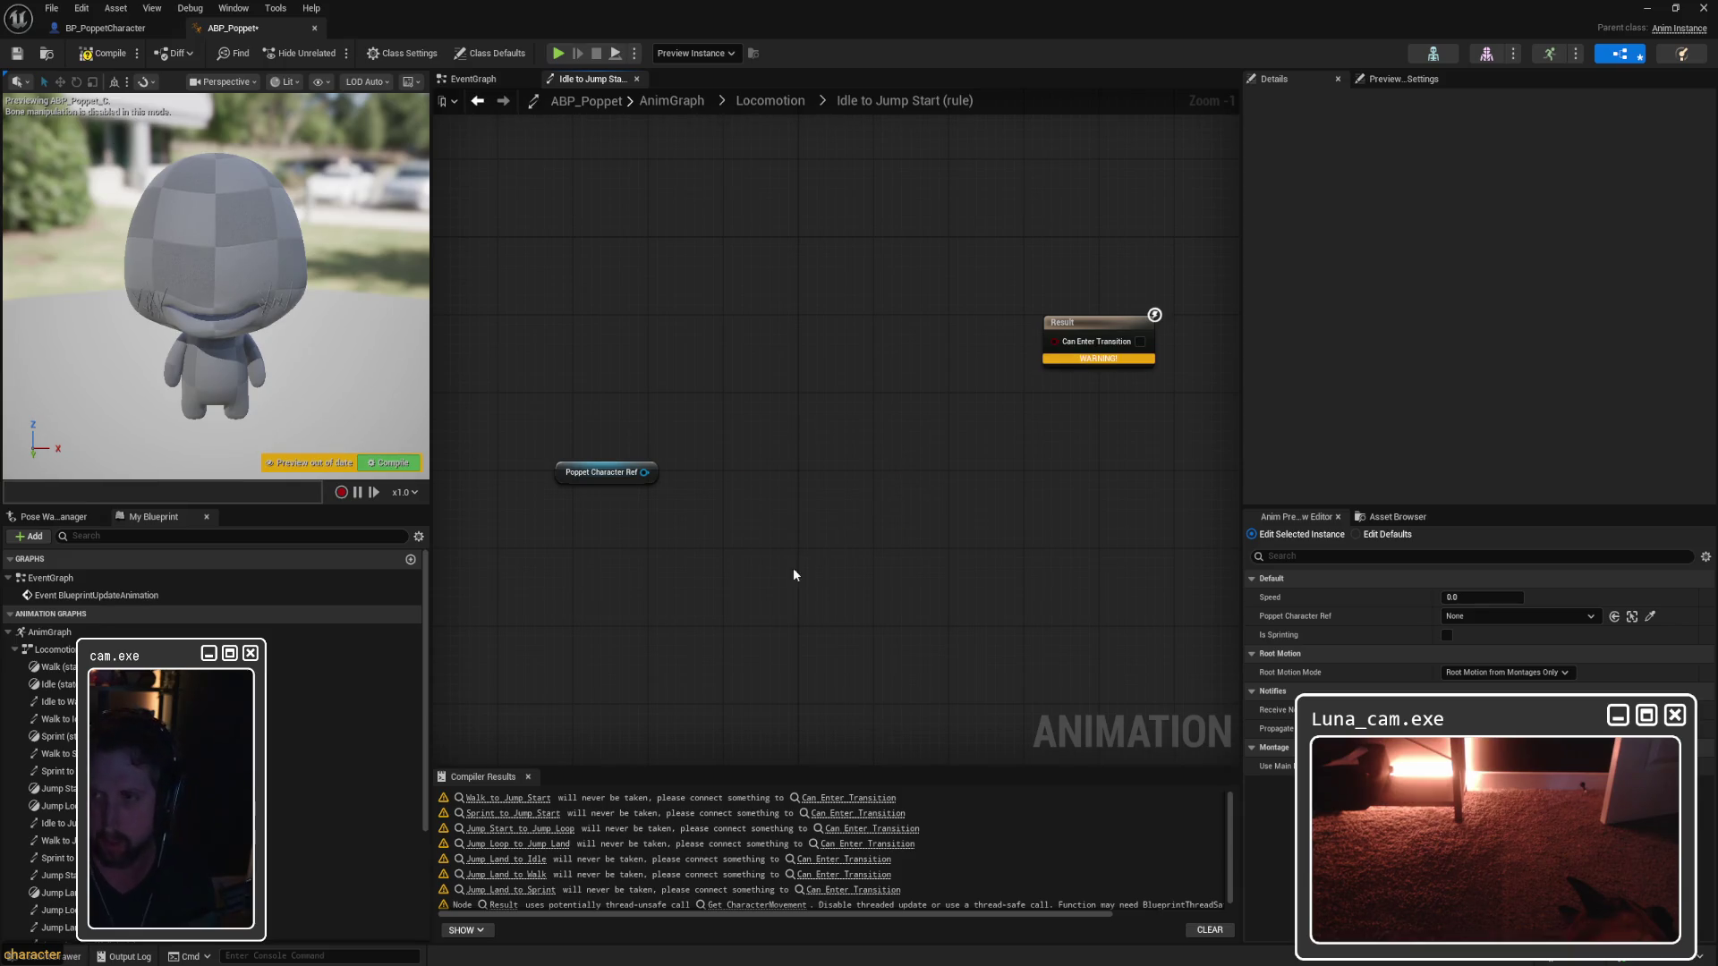
drag(651, 473, 793, 424)
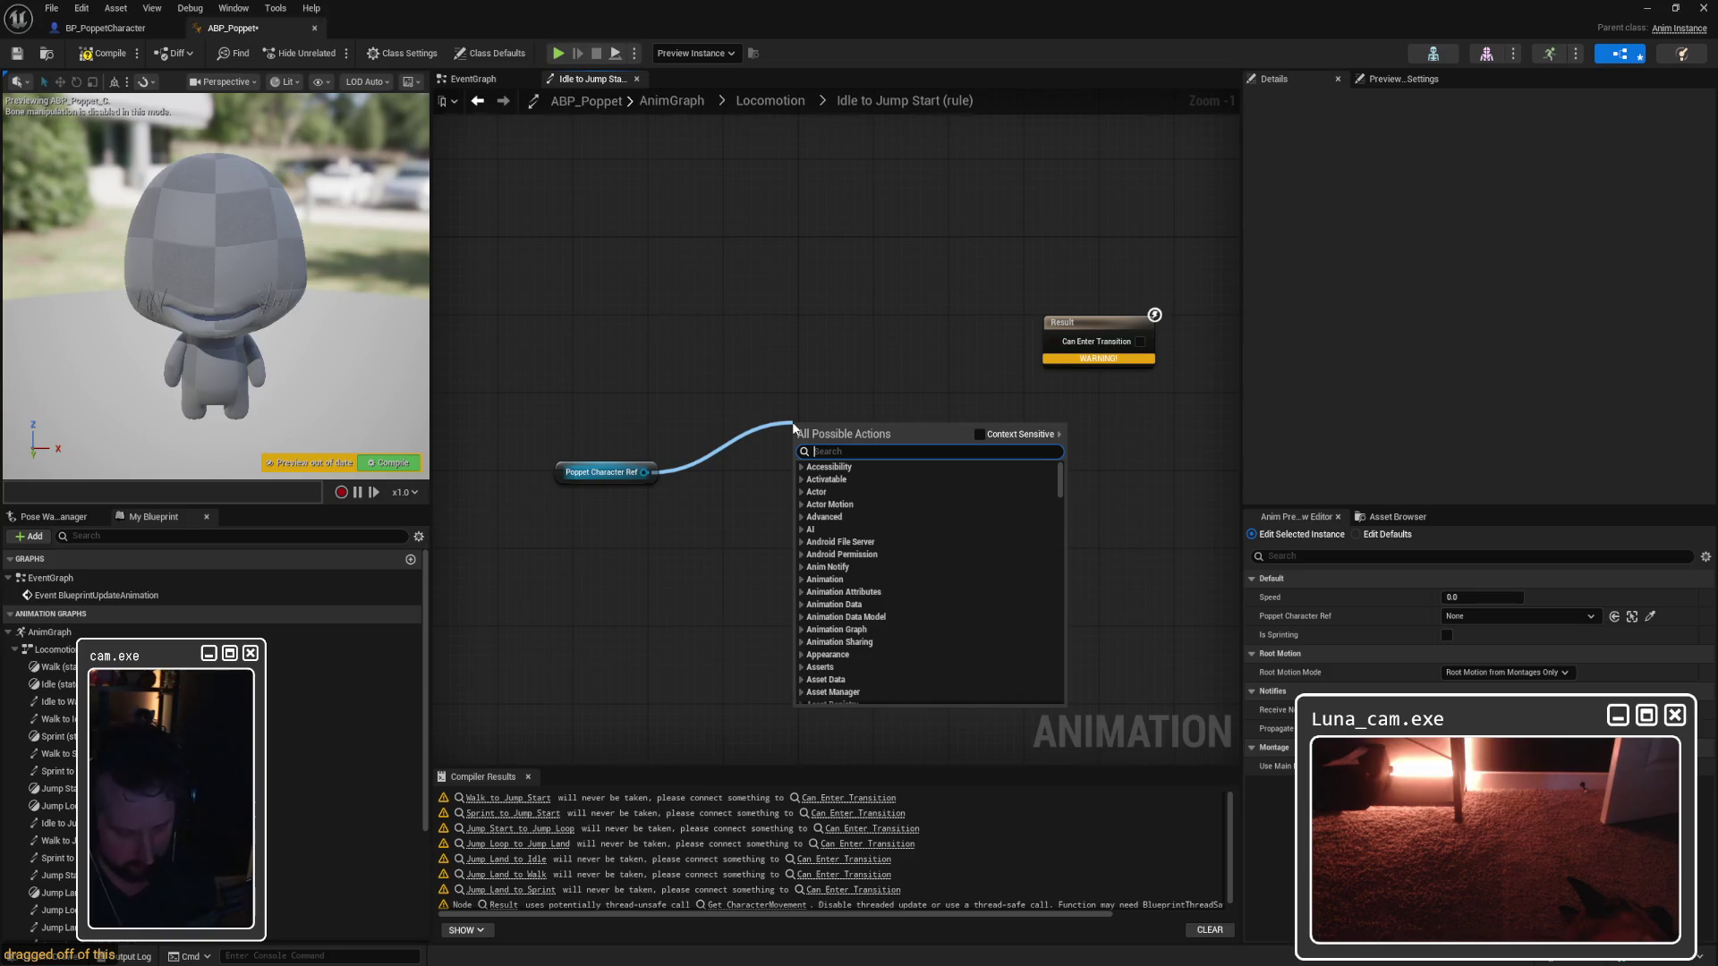
text(getisfalling)
click(856, 495)
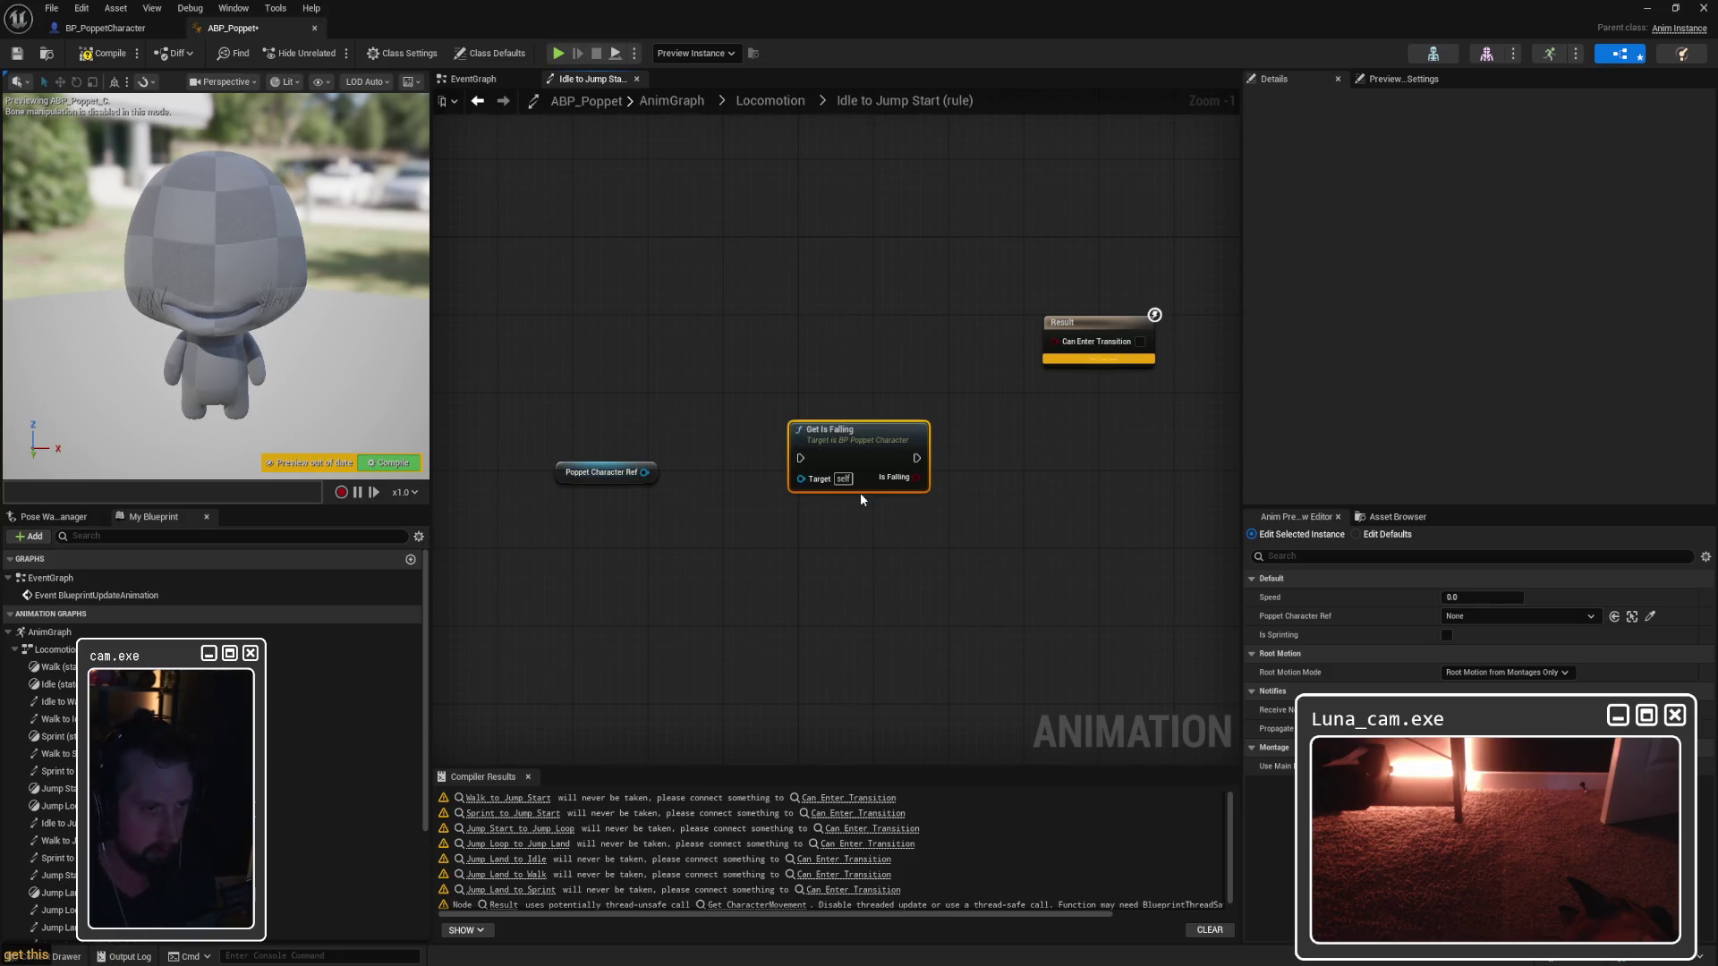
drag(844, 442, 812, 395)
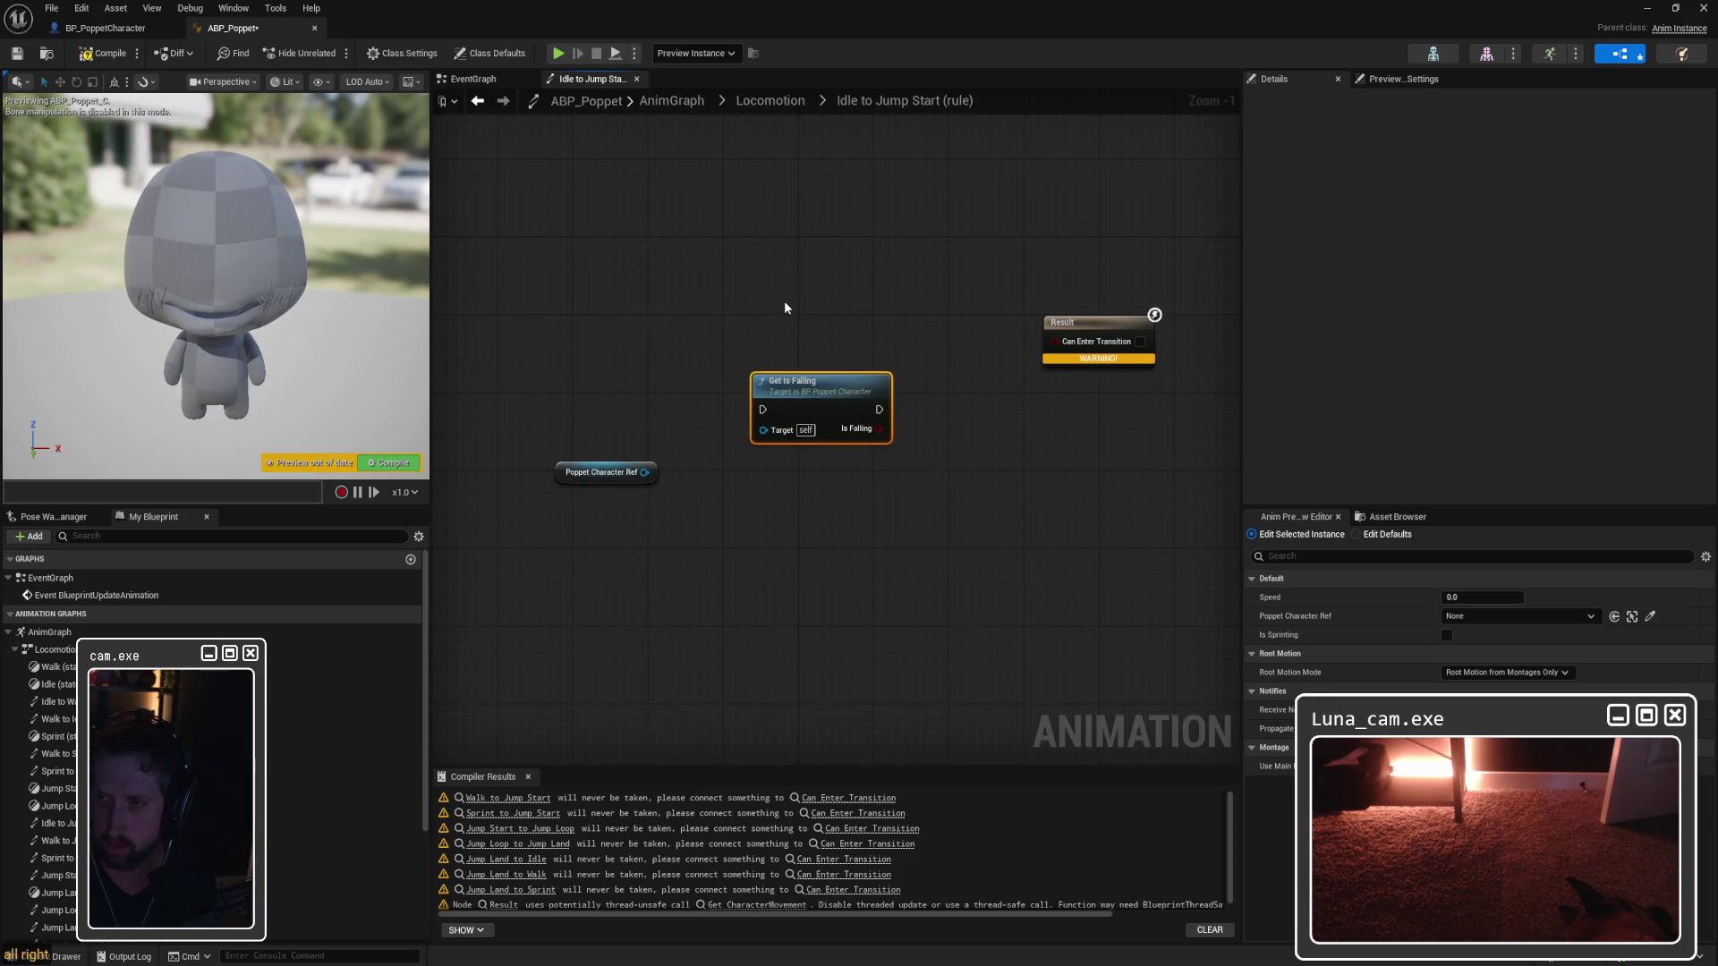
drag(891, 434, 1057, 341)
drag(645, 473, 766, 437)
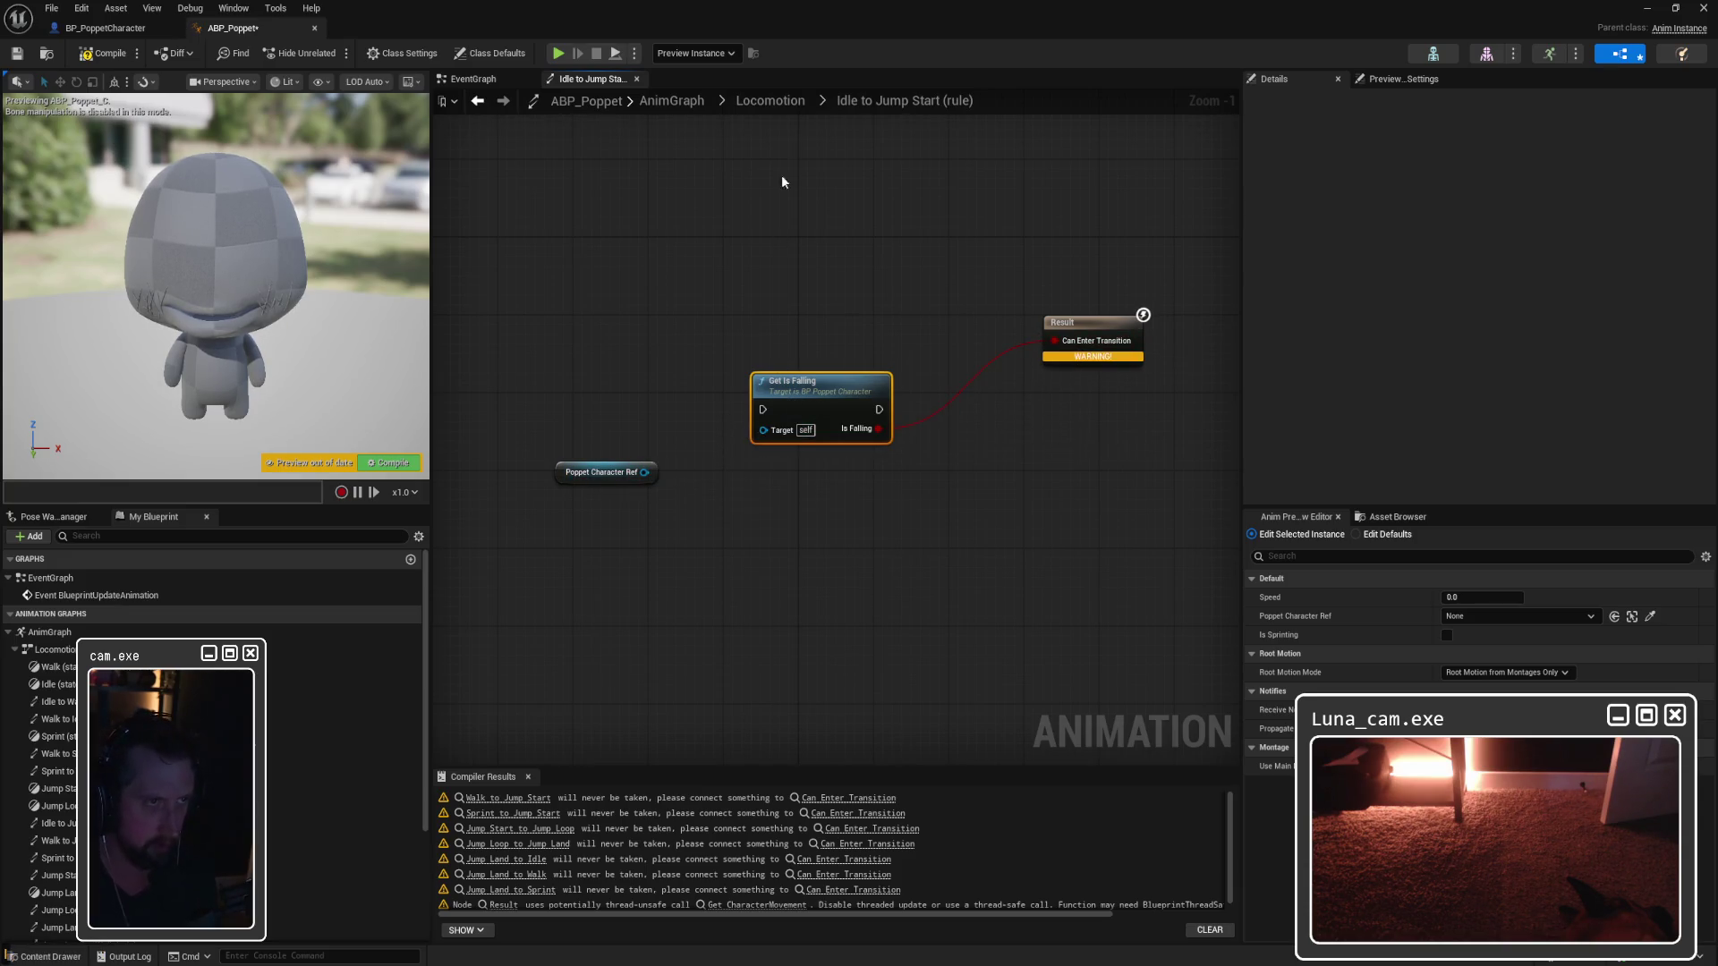
click(775, 103)
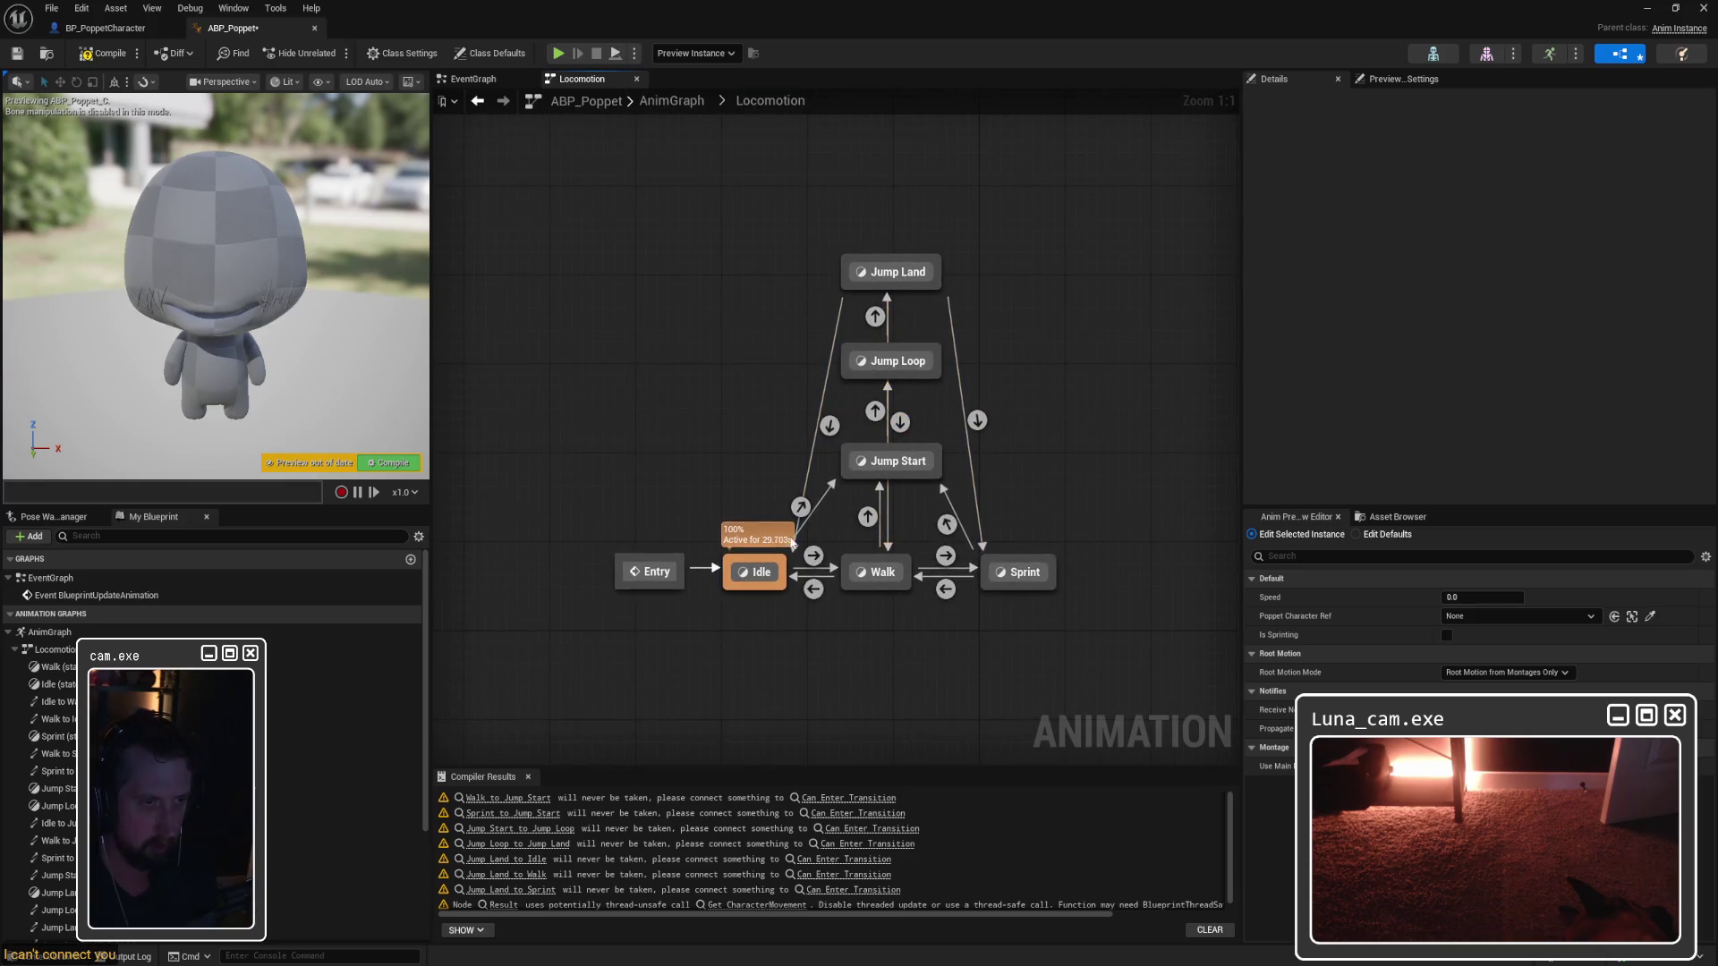
Step: In the Idle to Jump Start rule, add a Get Poppet Character Ref node
double_click(802, 508)
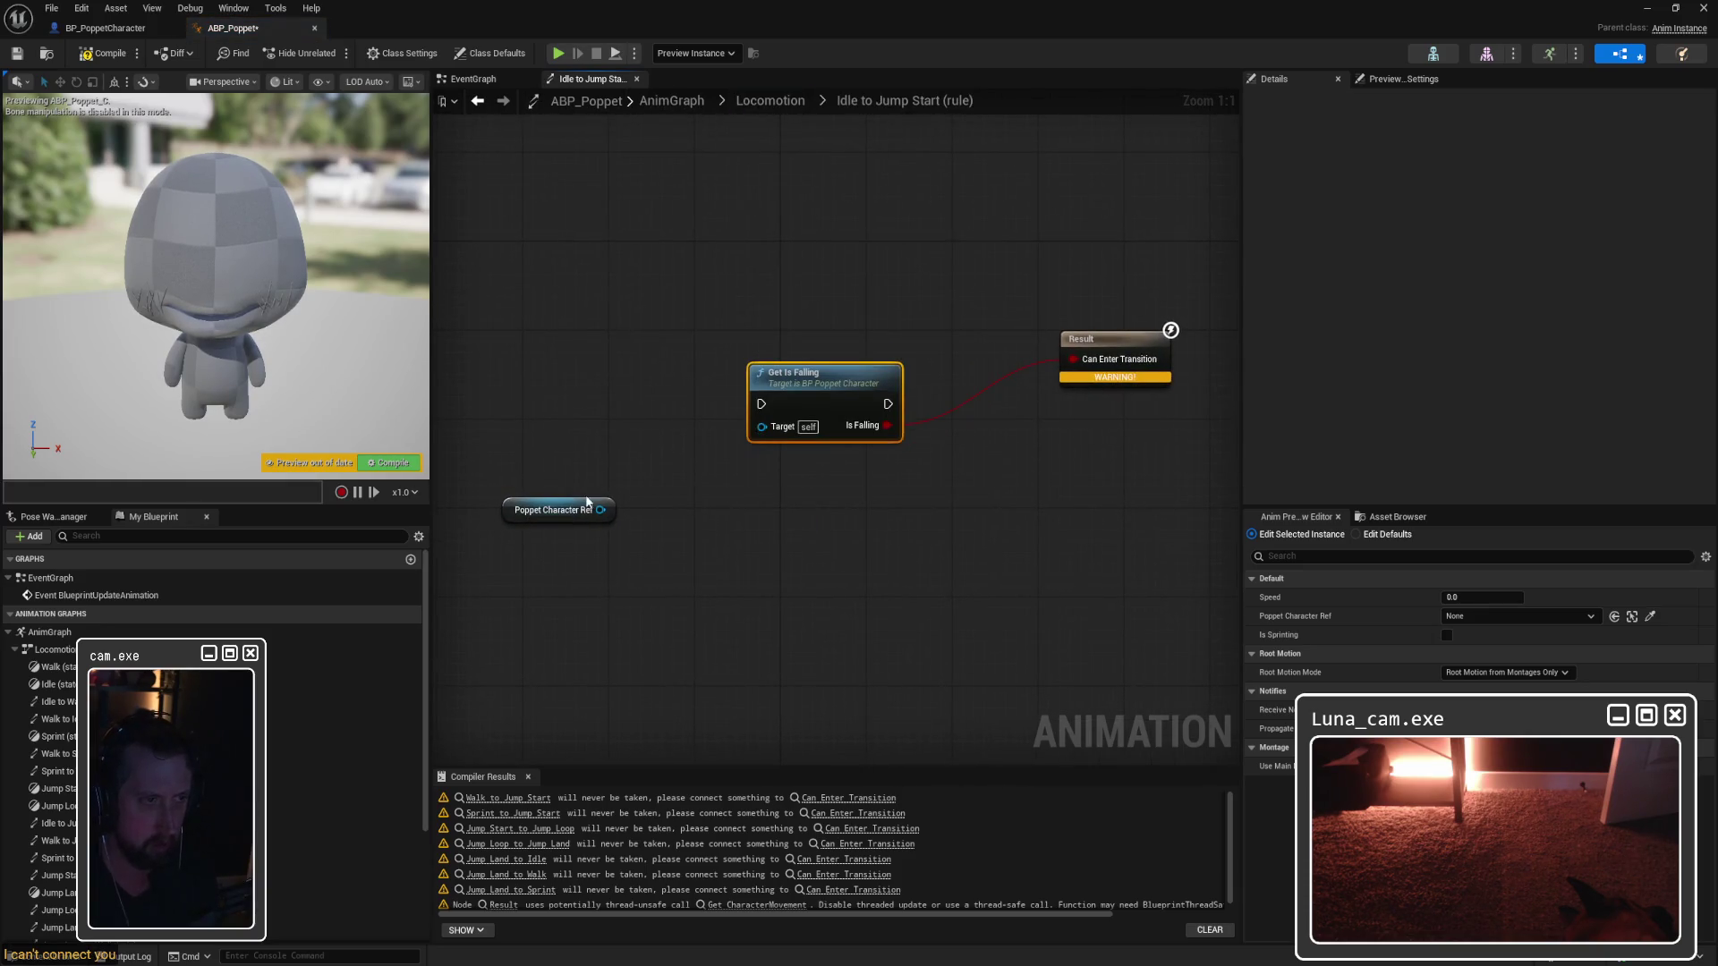
click(581, 459)
mouse_move(581, 458)
mouse_down()
mouse_move(756, 448)
mouse_move(763, 428)
mouse_move(629, 395)
mouse_up()
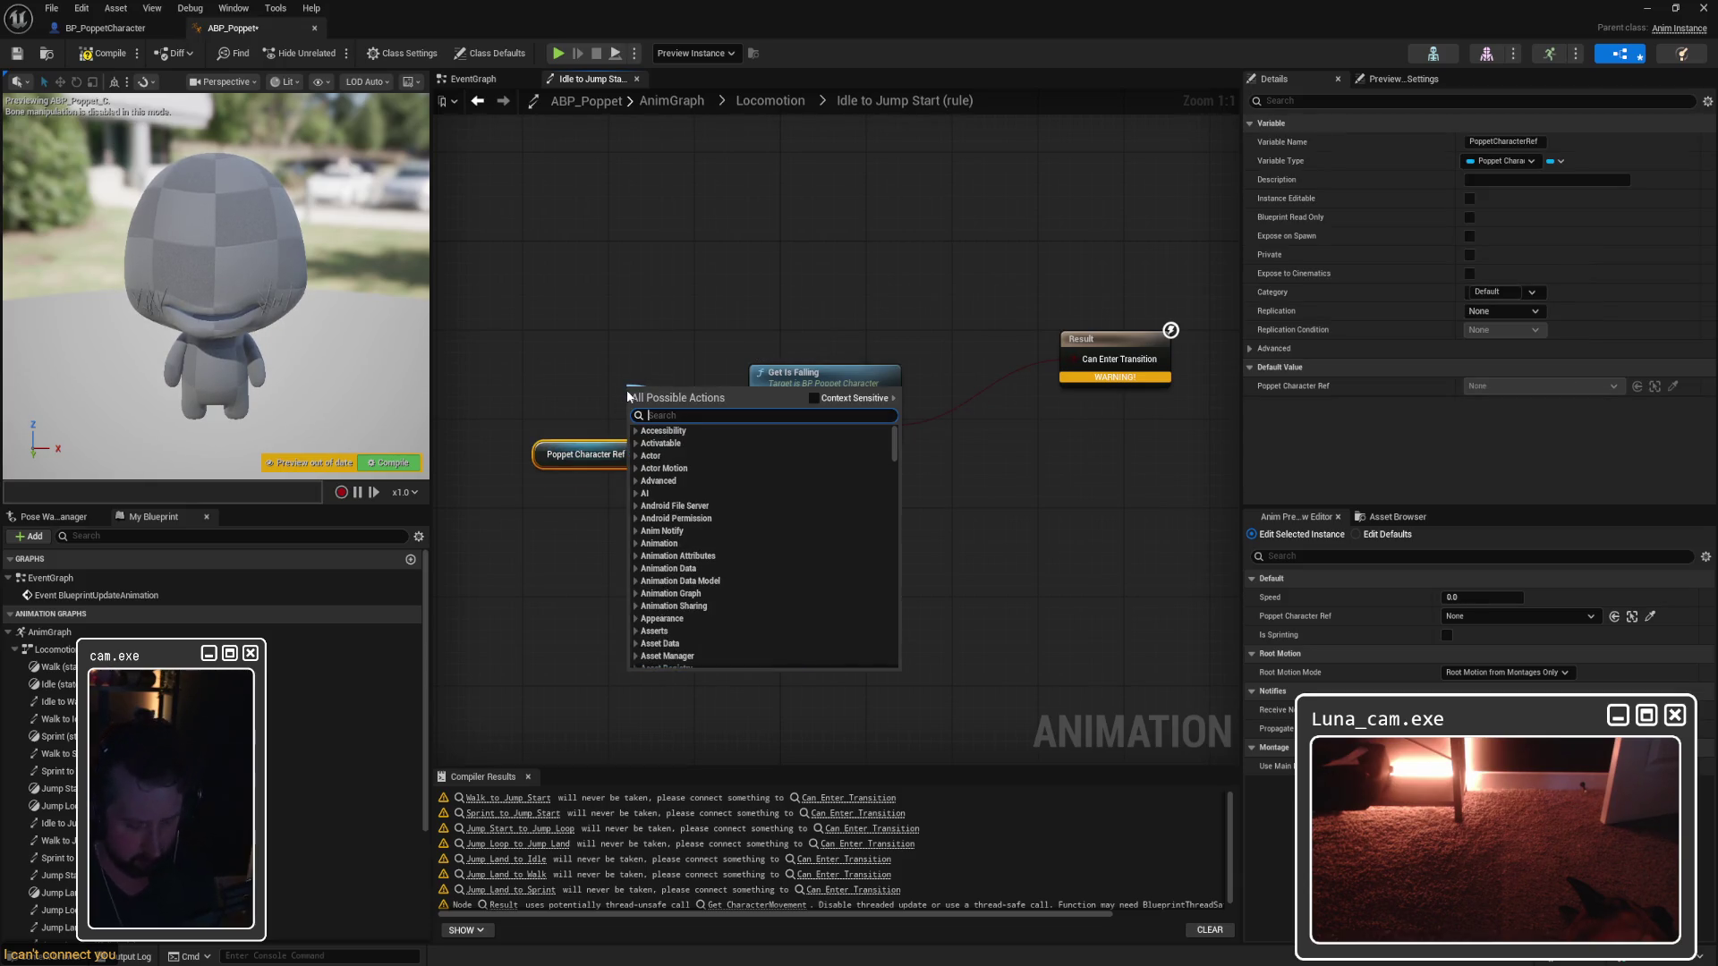
text(poppet)
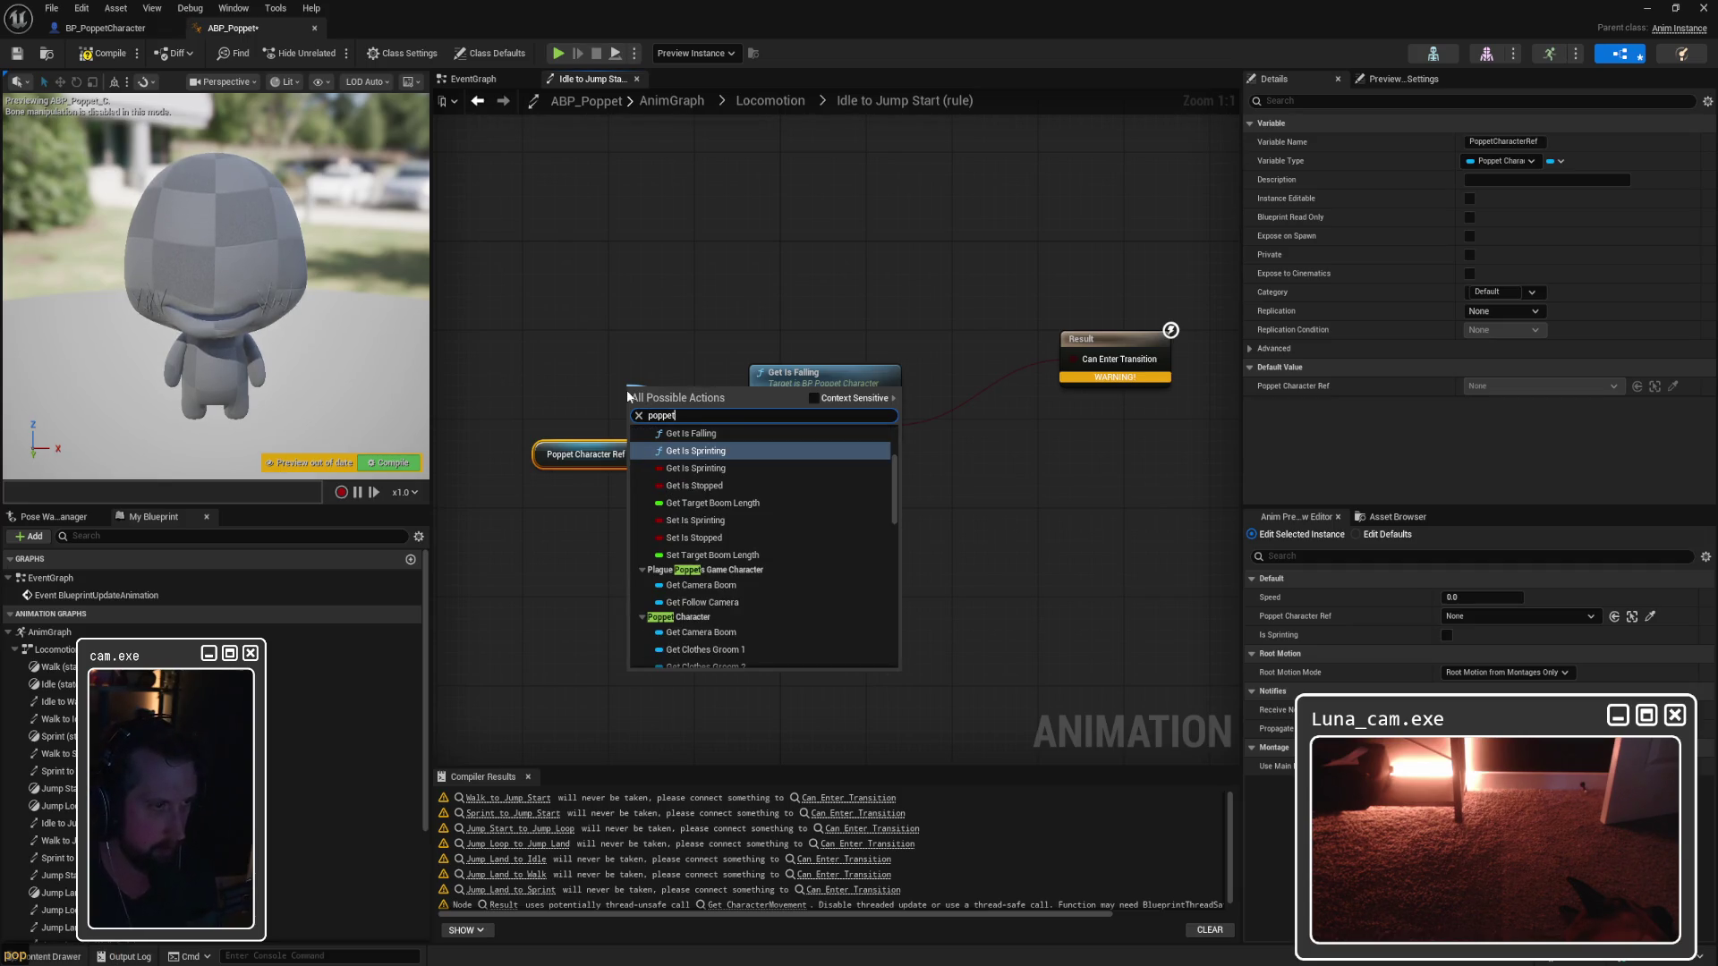
text(cah)
key(BackSpace)
key(BackSpace)
text(ha)
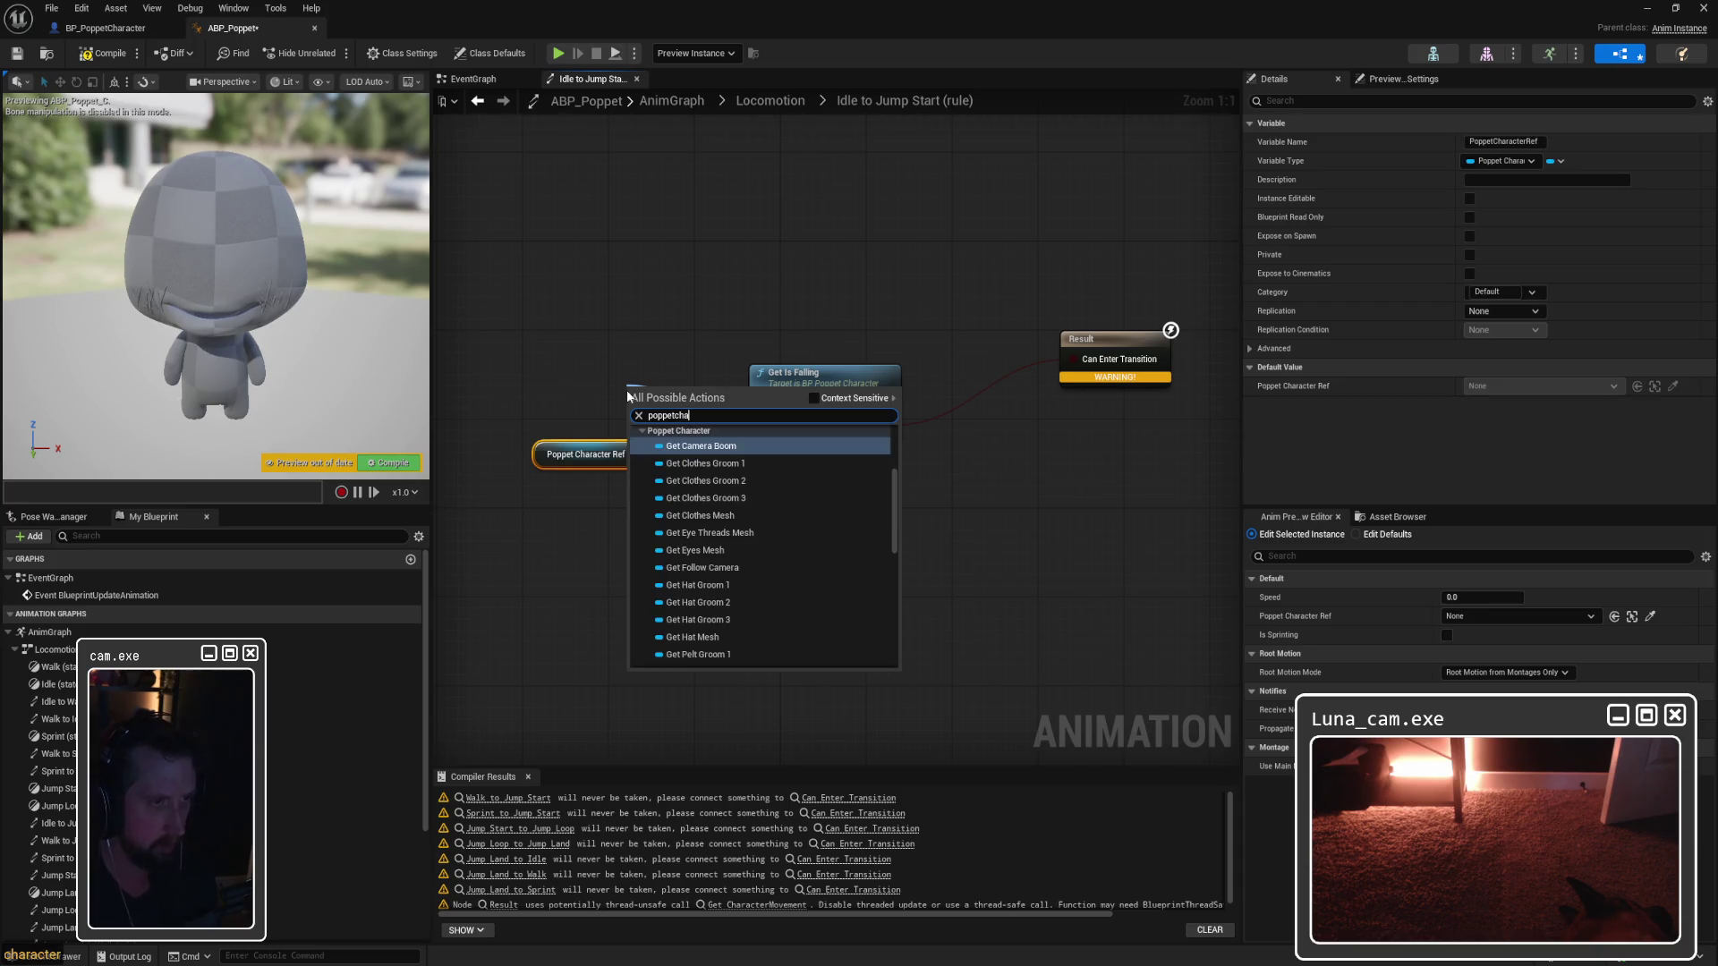
text(racterref)
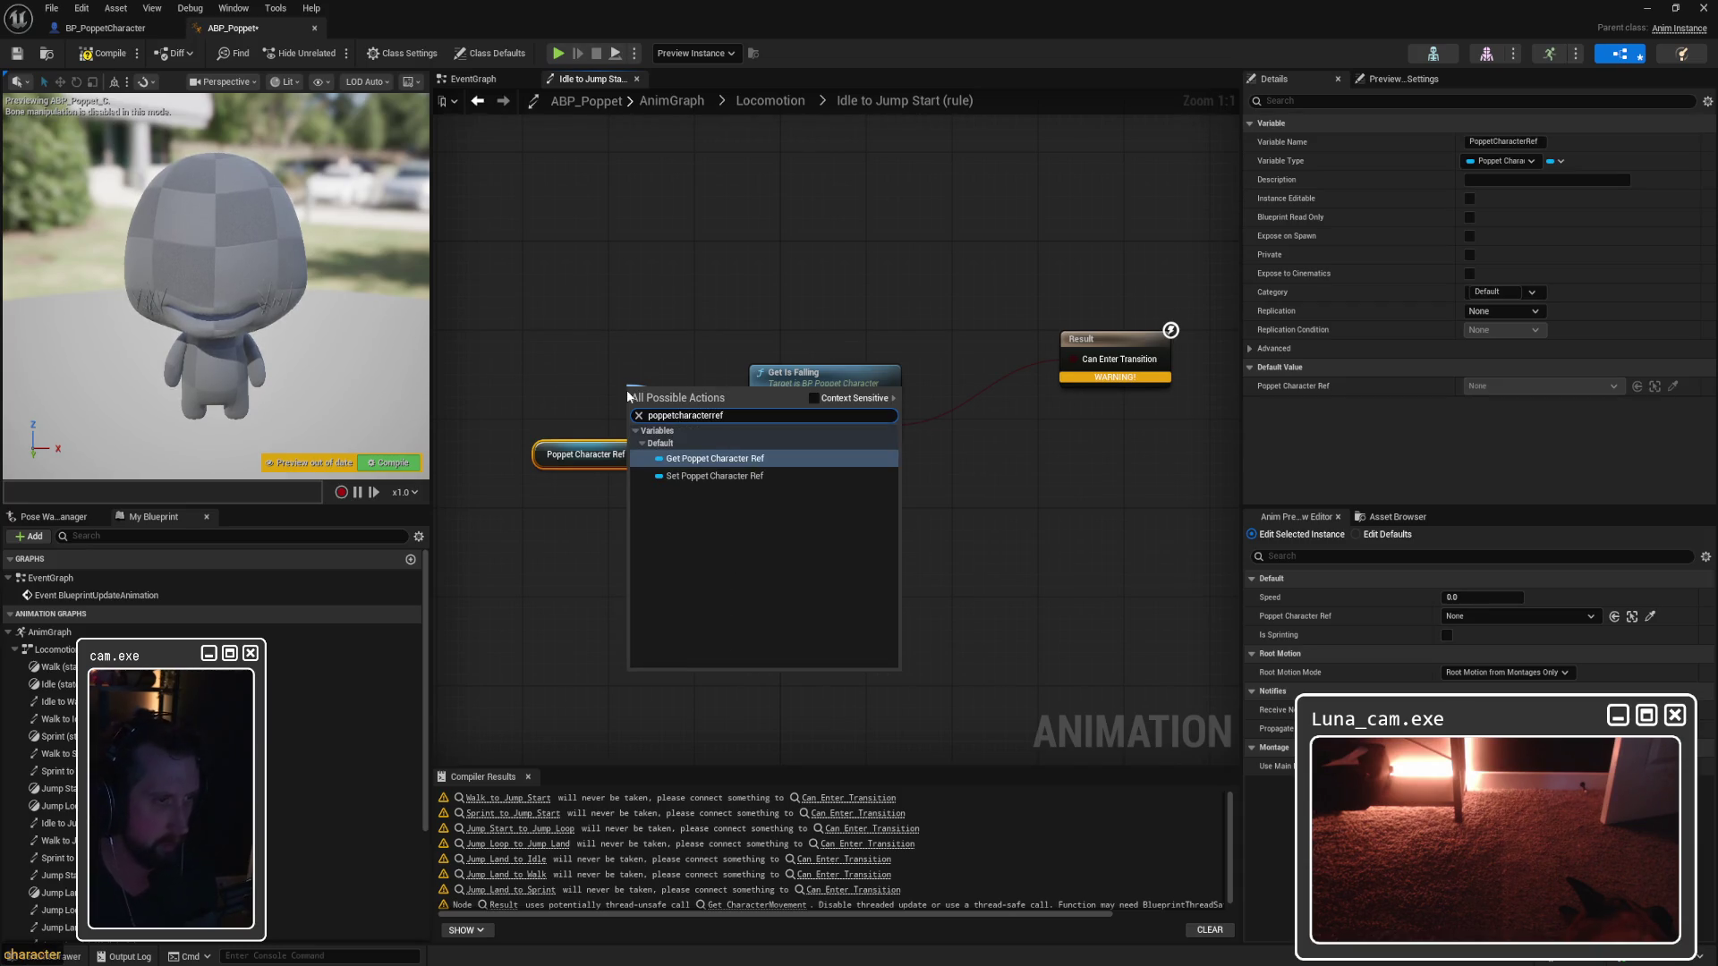
click(714, 460)
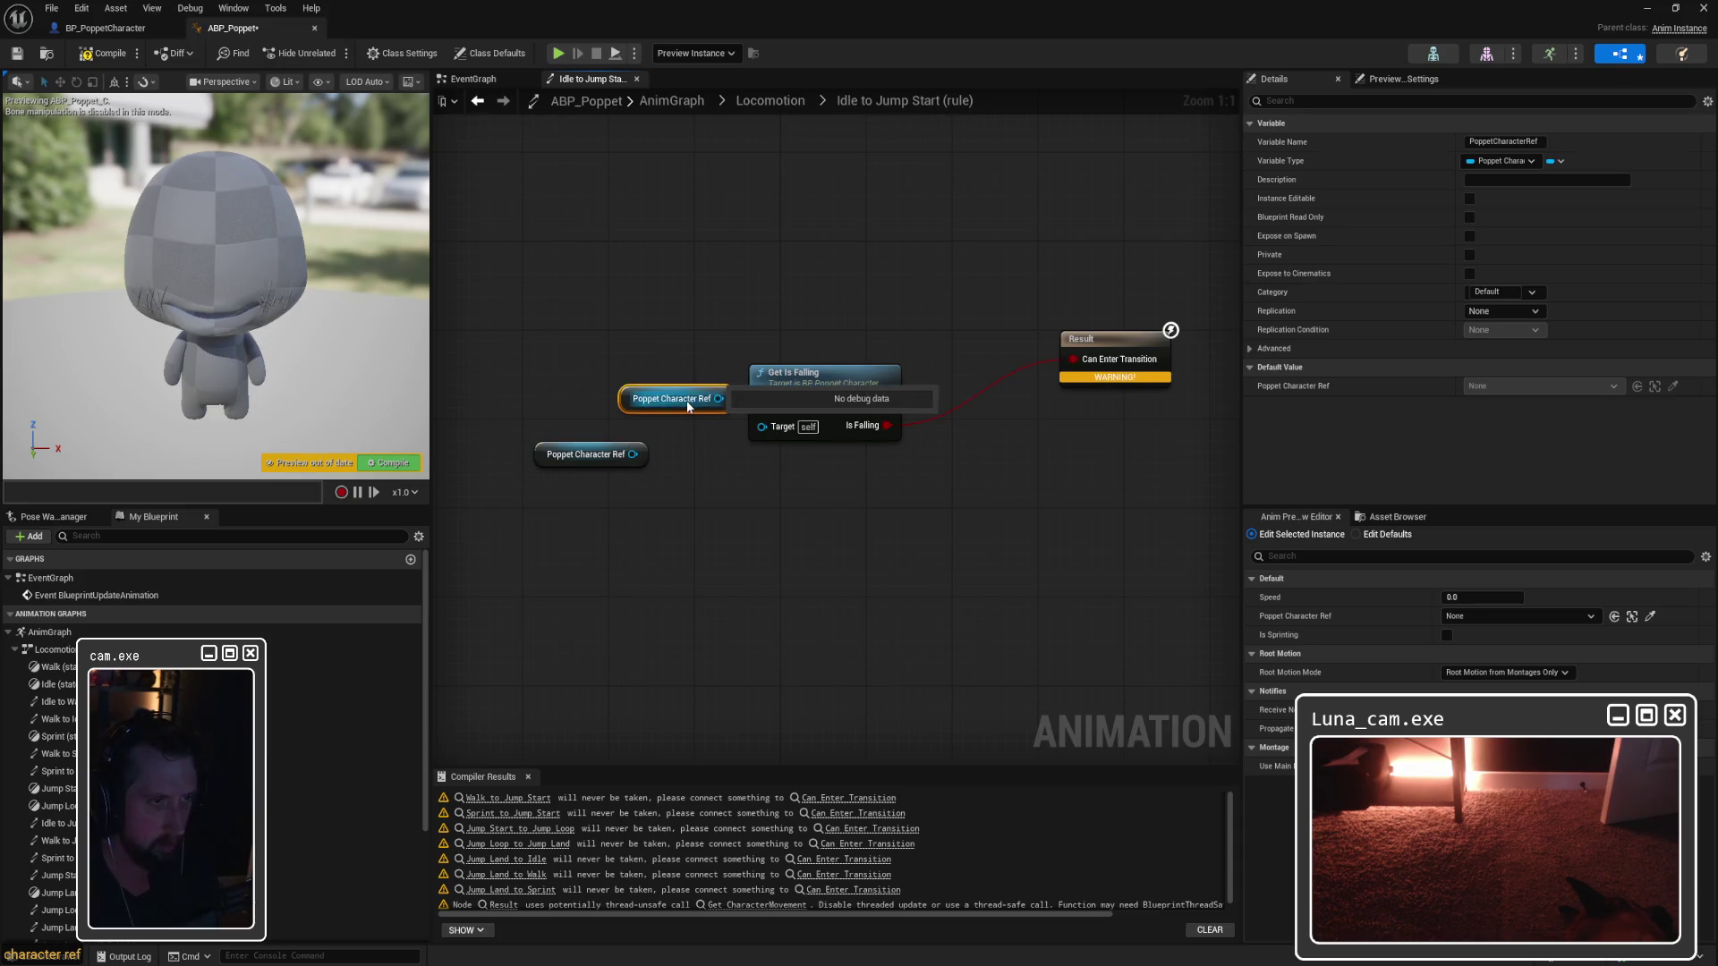
Step: Add a Cast To PoppetCharacter node and position it beside the character reference
right_click(701, 355)
text(cast to)
scroll(841, 519, up, 5)
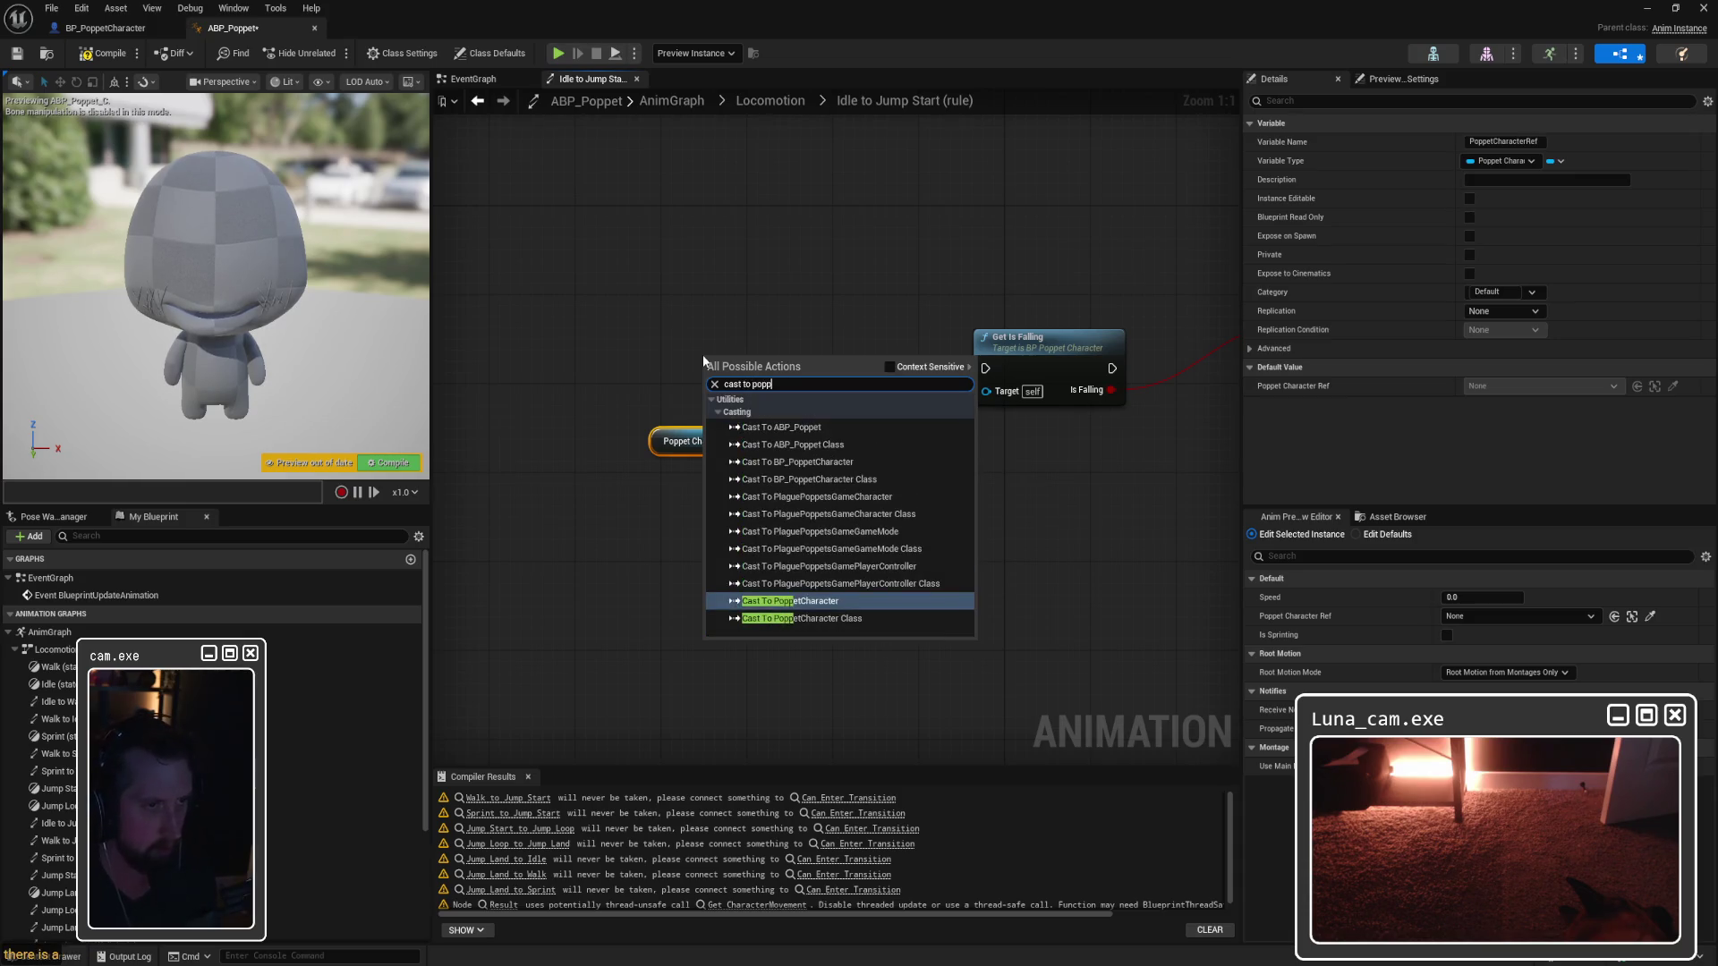
key(Escape)
mouse_move(743, 358)
mouse_down()
mouse_move(775, 331)
mouse_move(682, 312)
mouse_up()
mouse_move(784, 386)
mouse_down()
mouse_move(989, 394)
mouse_move(857, 401)
mouse_up()
click(805, 269)
drag(732, 307, 754, 337)
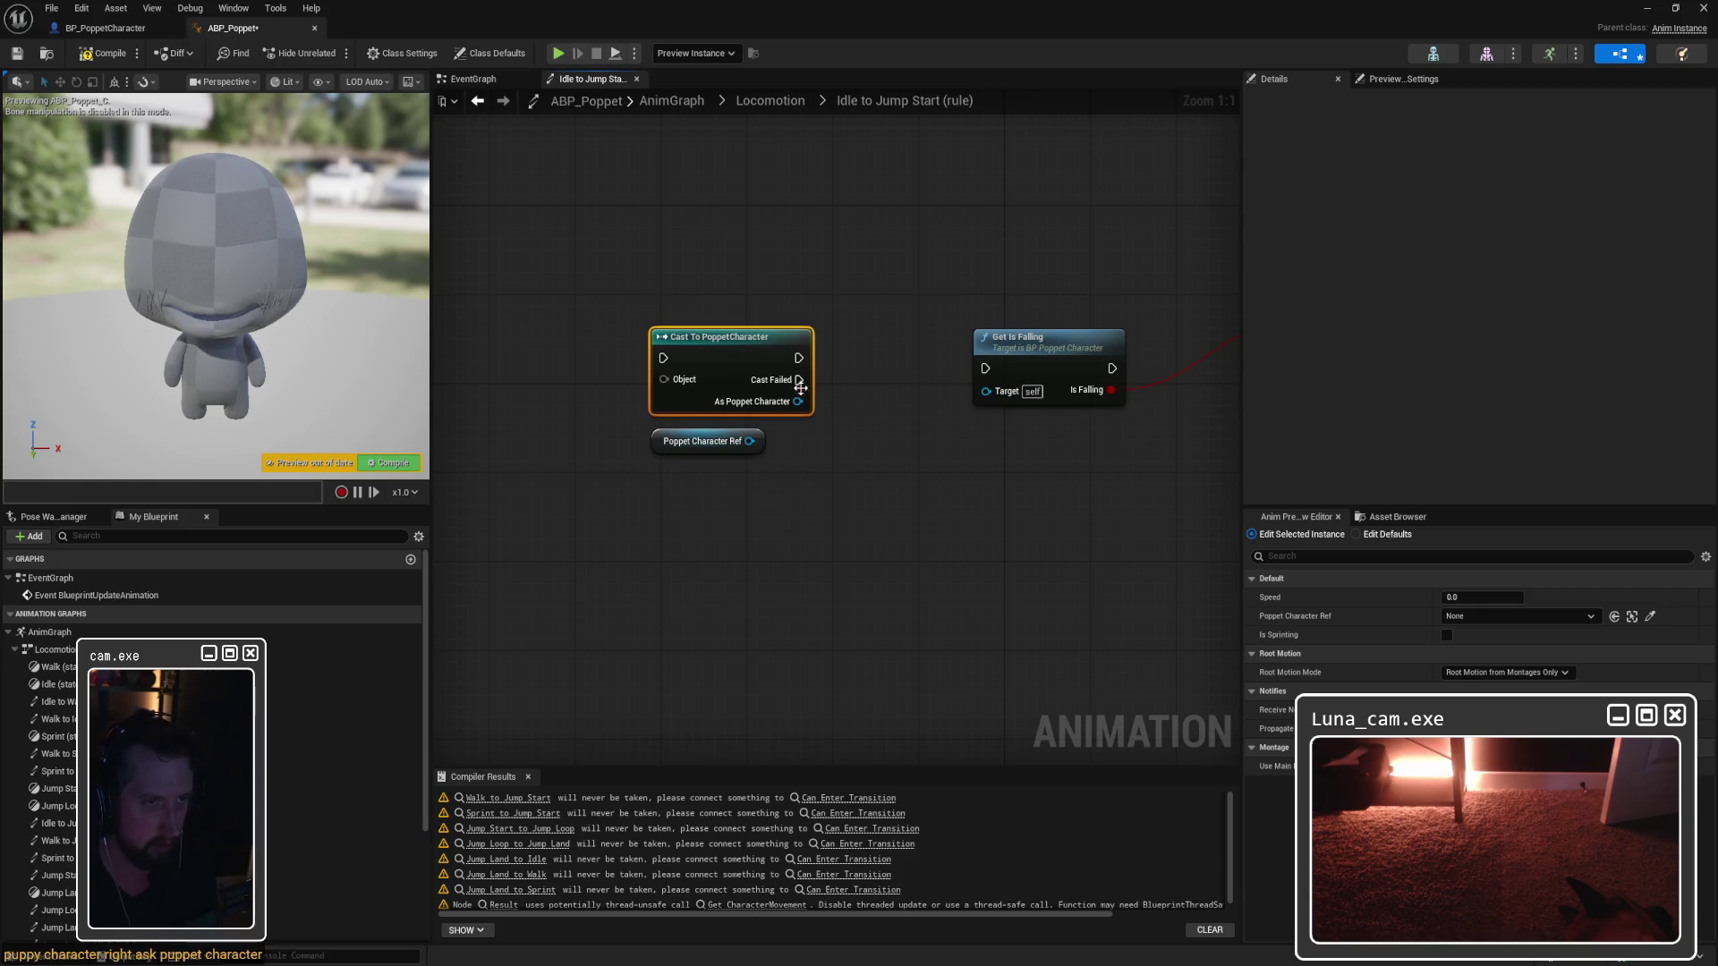
Step: Inspect the Jump Start state and Walk→Jump Start, Jump Start→Jump Loop rules, then reopen Idle→Jump Start
click(483, 100)
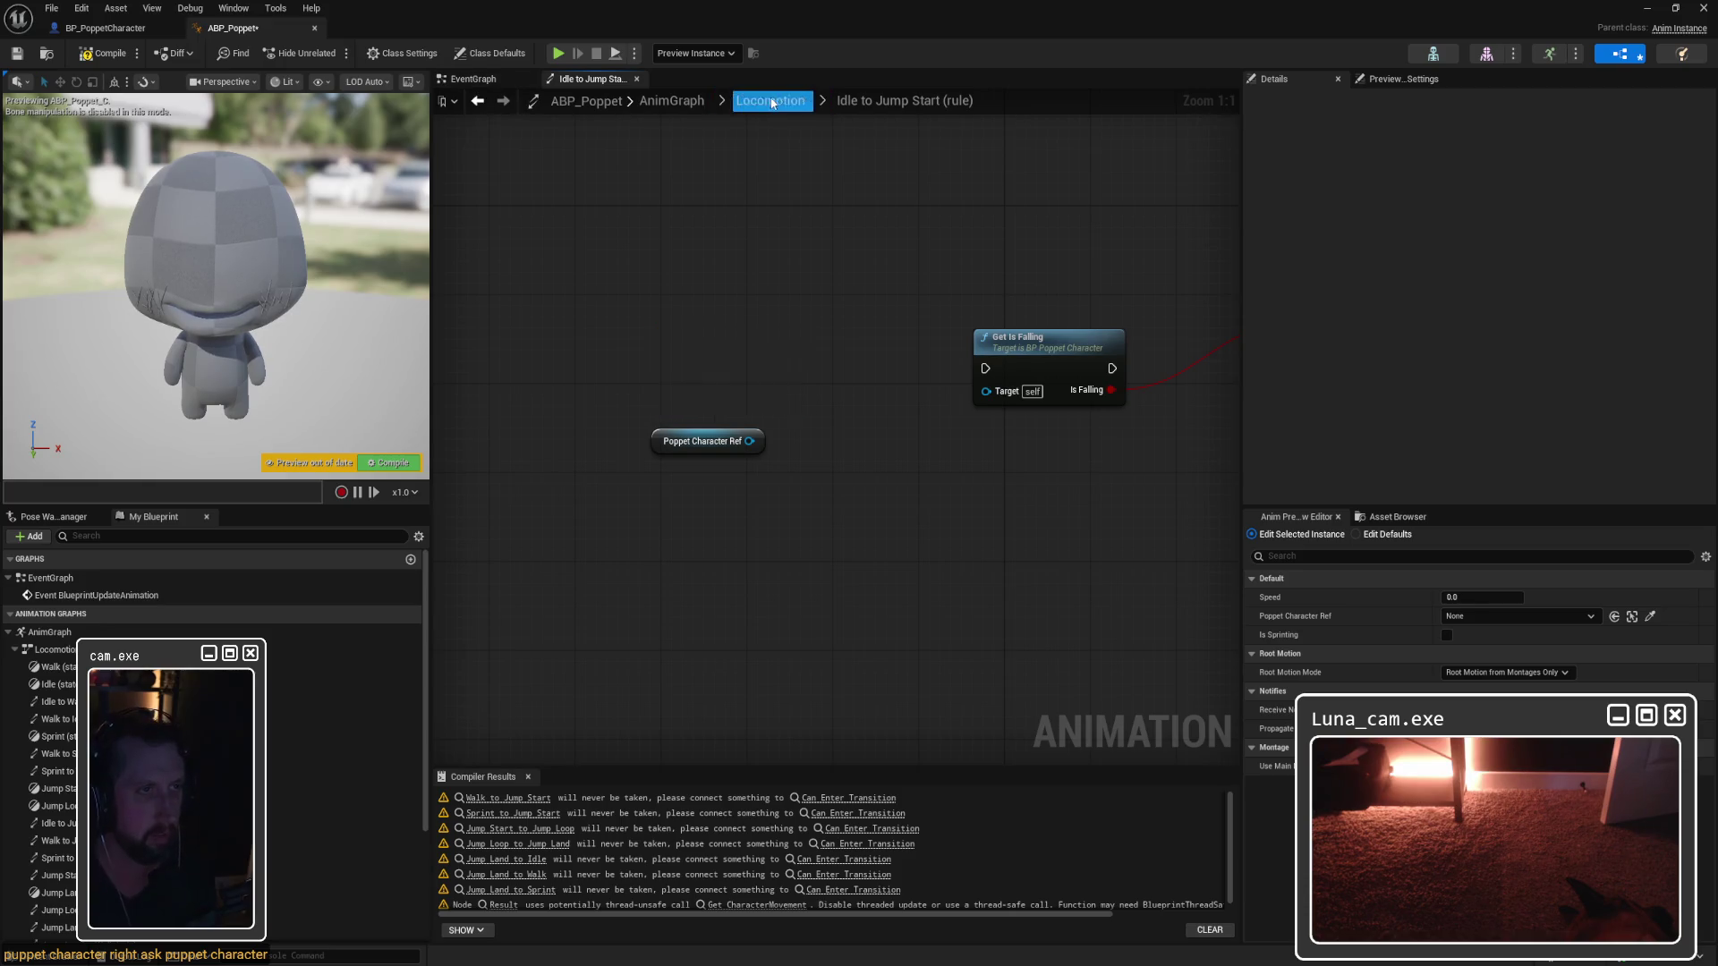
double_click(884, 458)
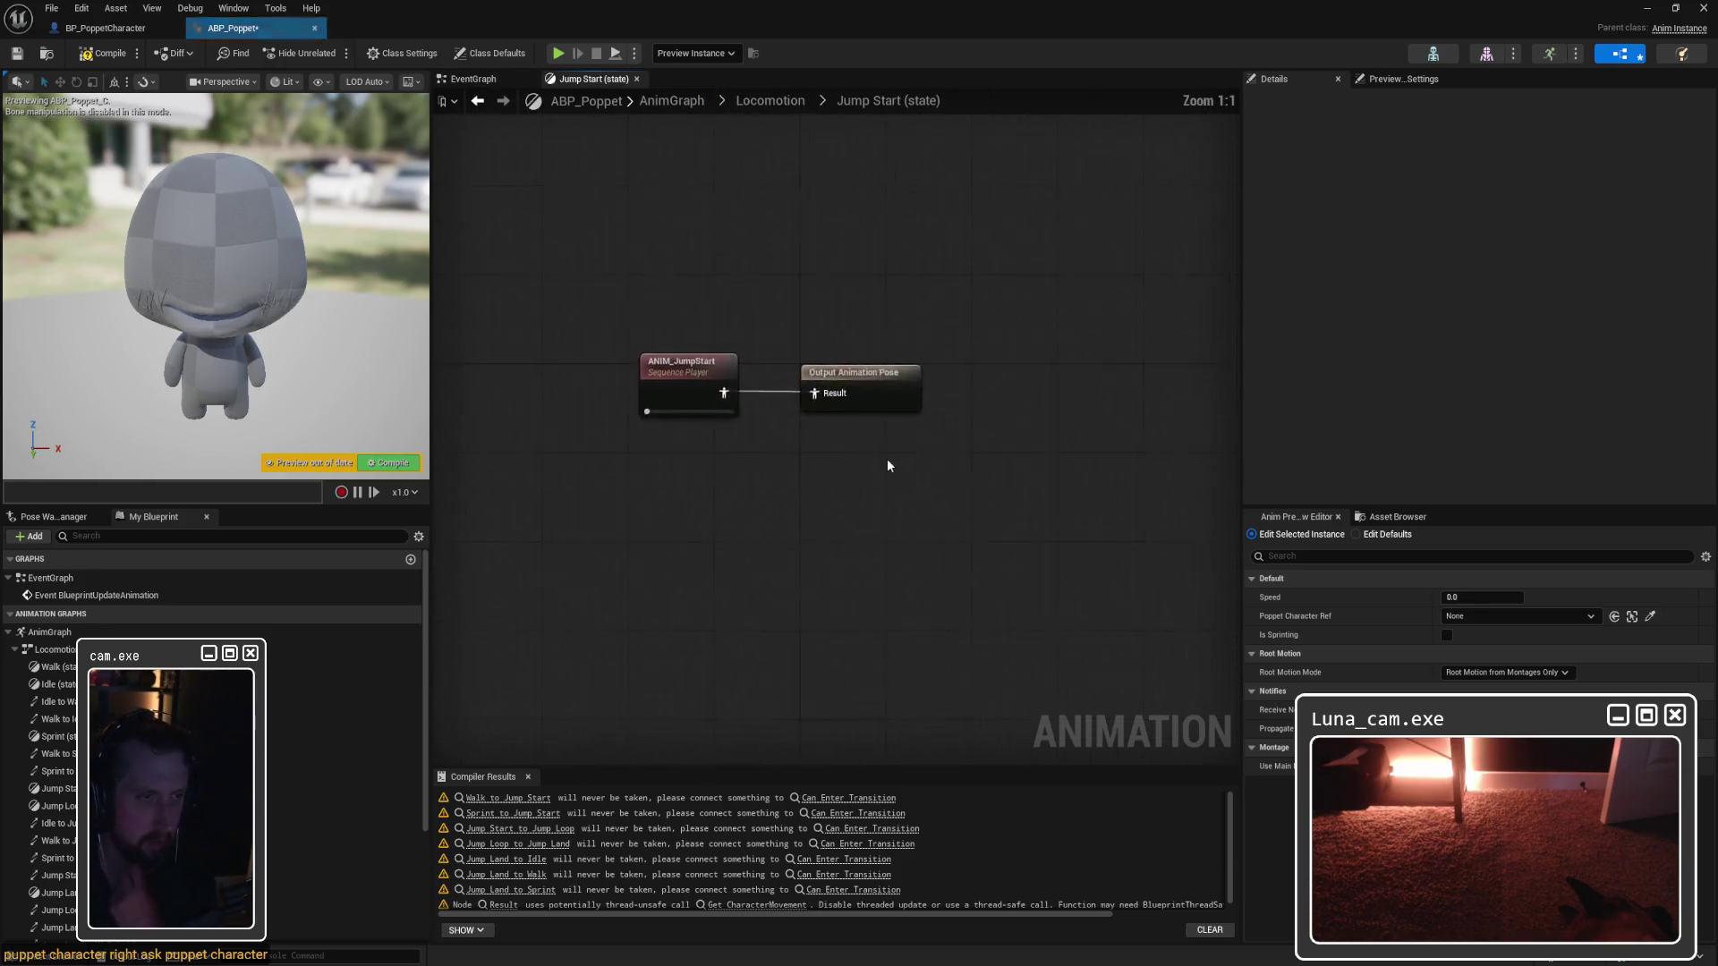
click(760, 101)
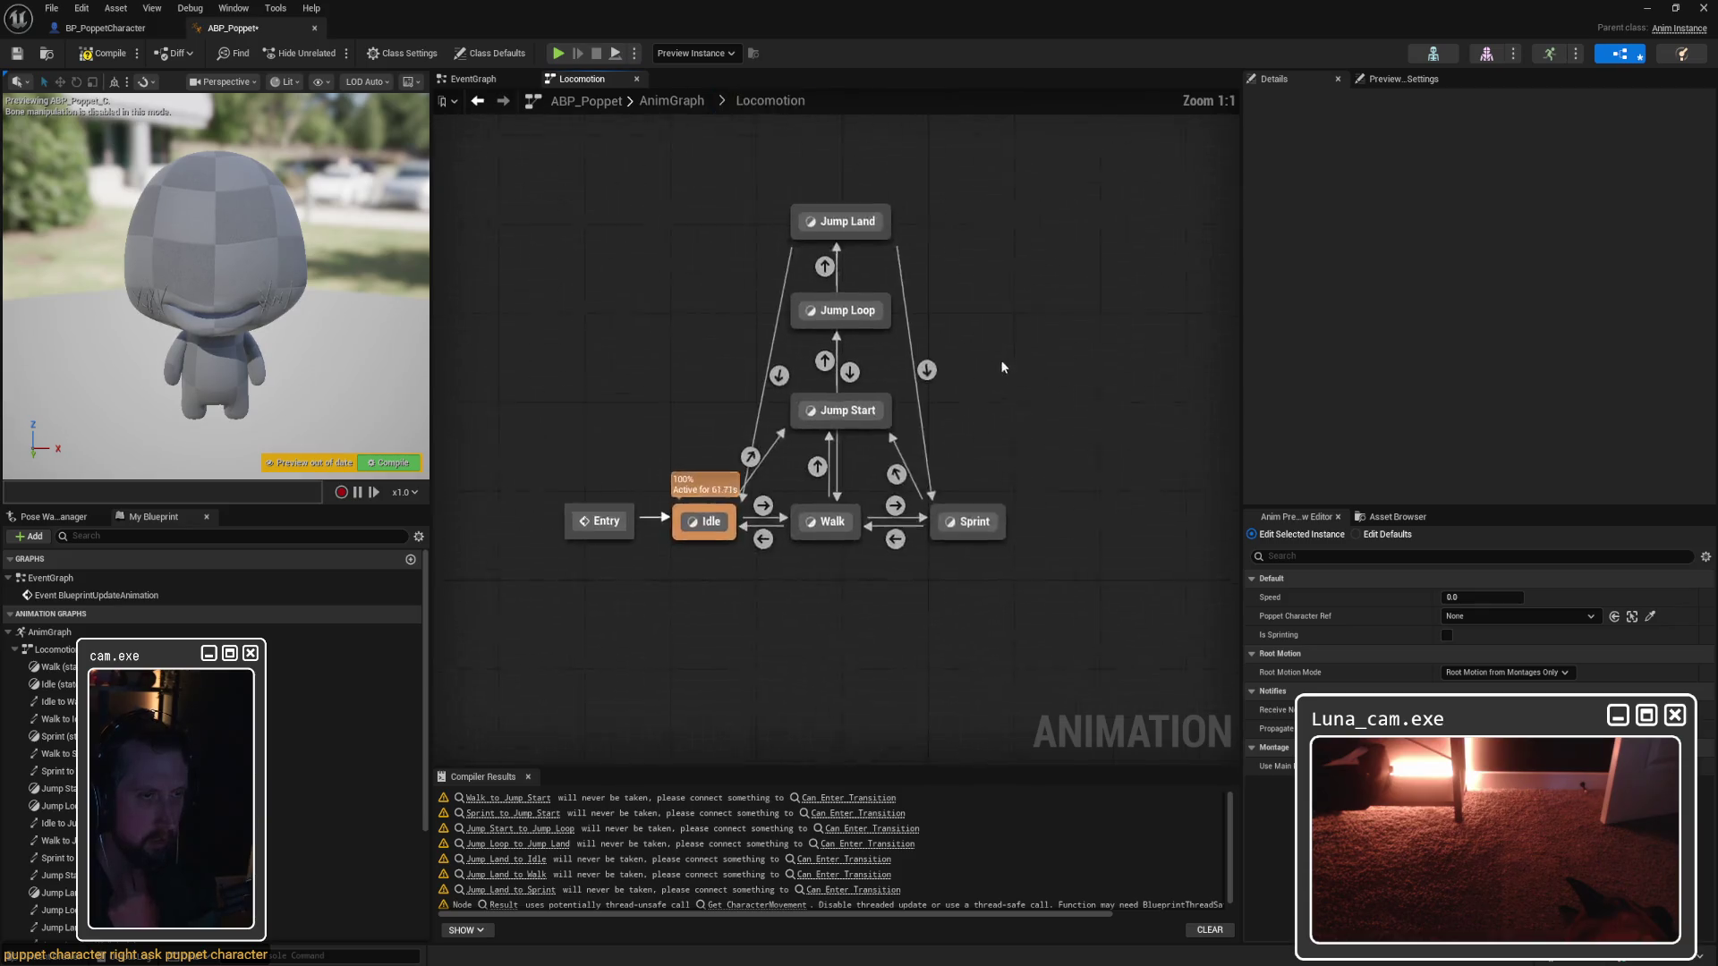
double_click(870, 523)
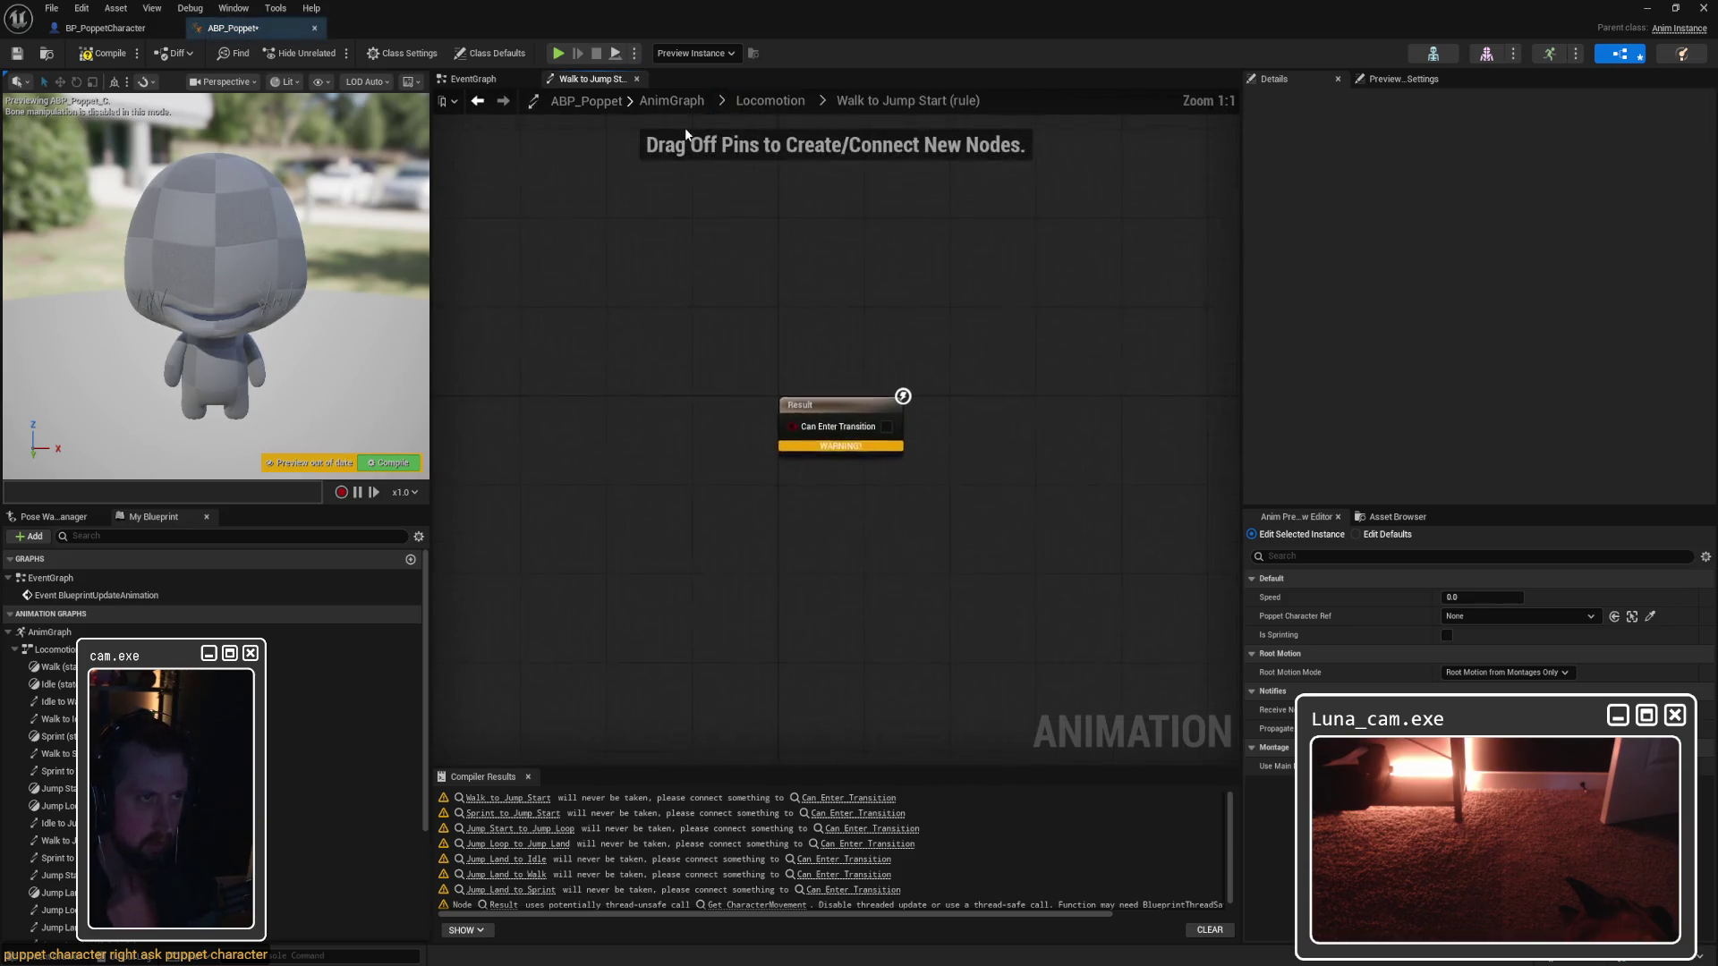
click(772, 100)
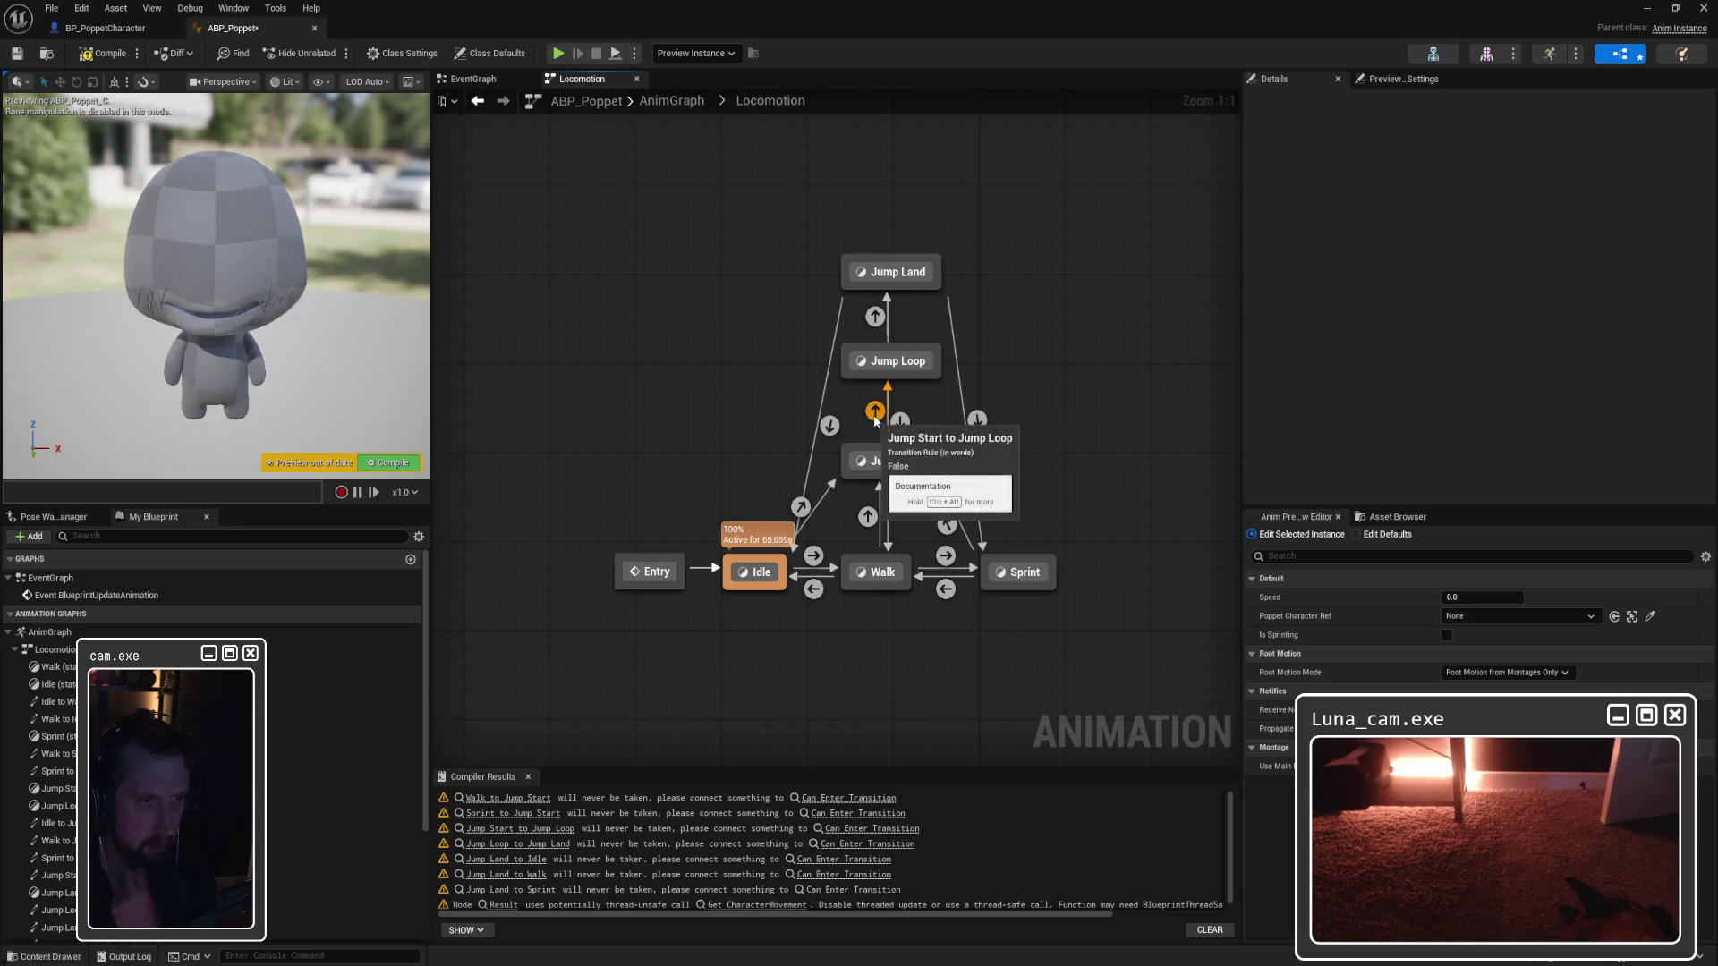
double_click(876, 413)
click(771, 101)
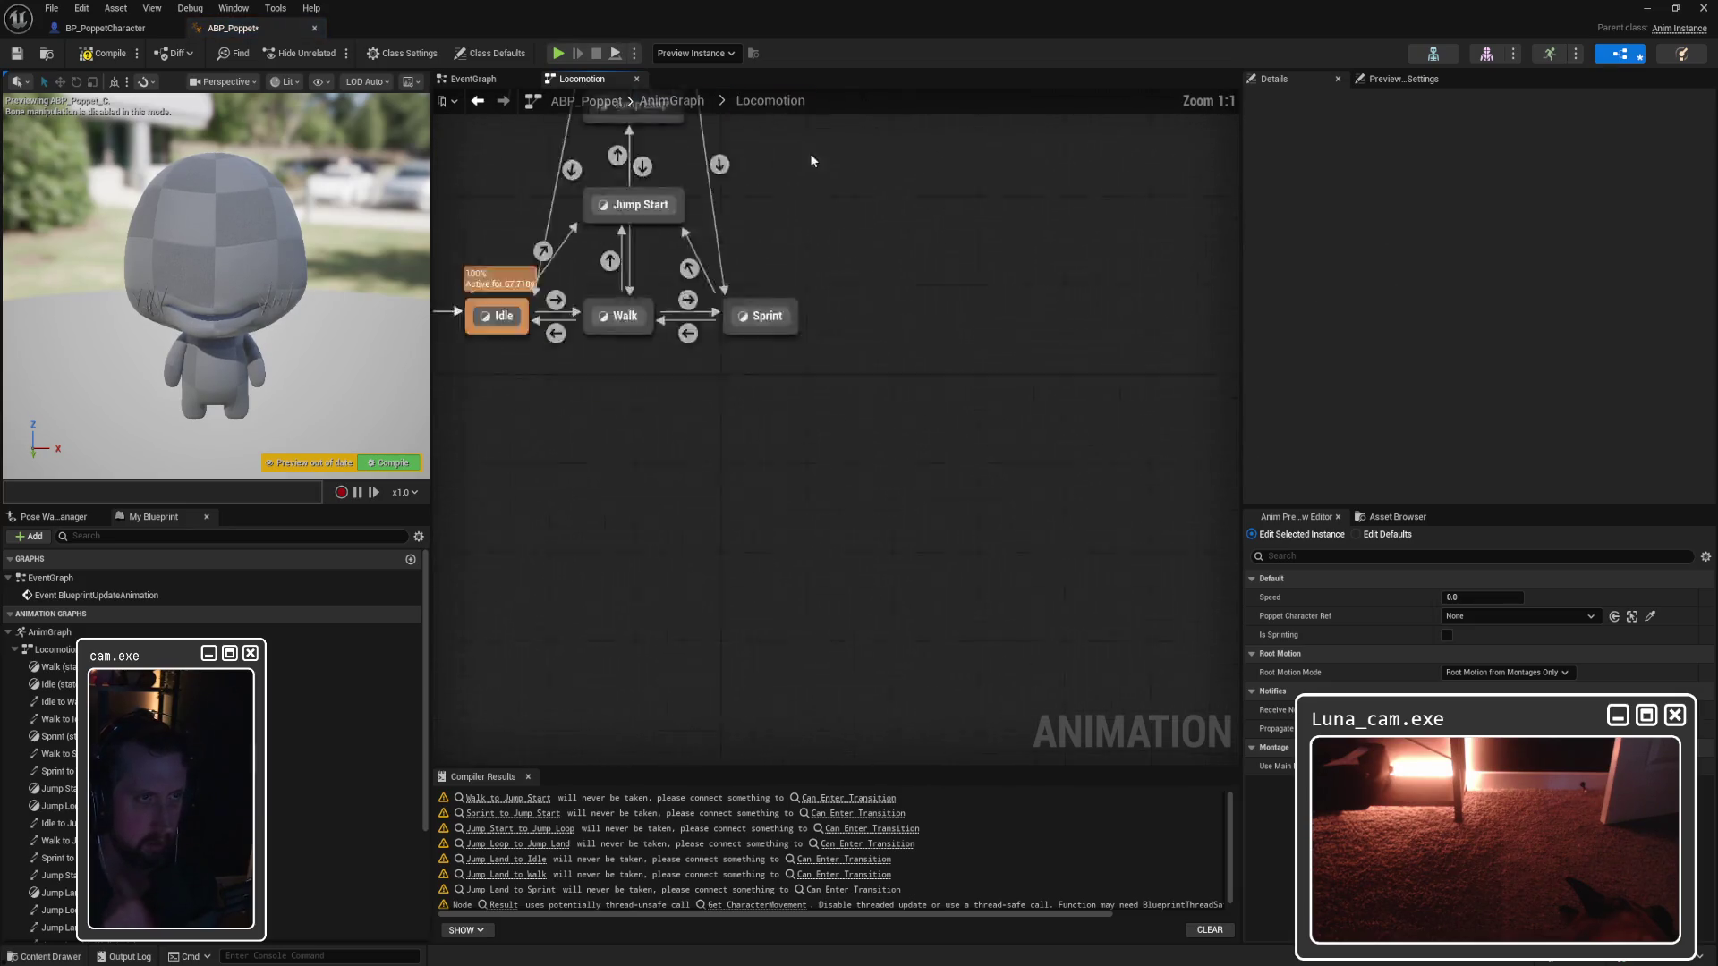
click(801, 508)
double_click(801, 508)
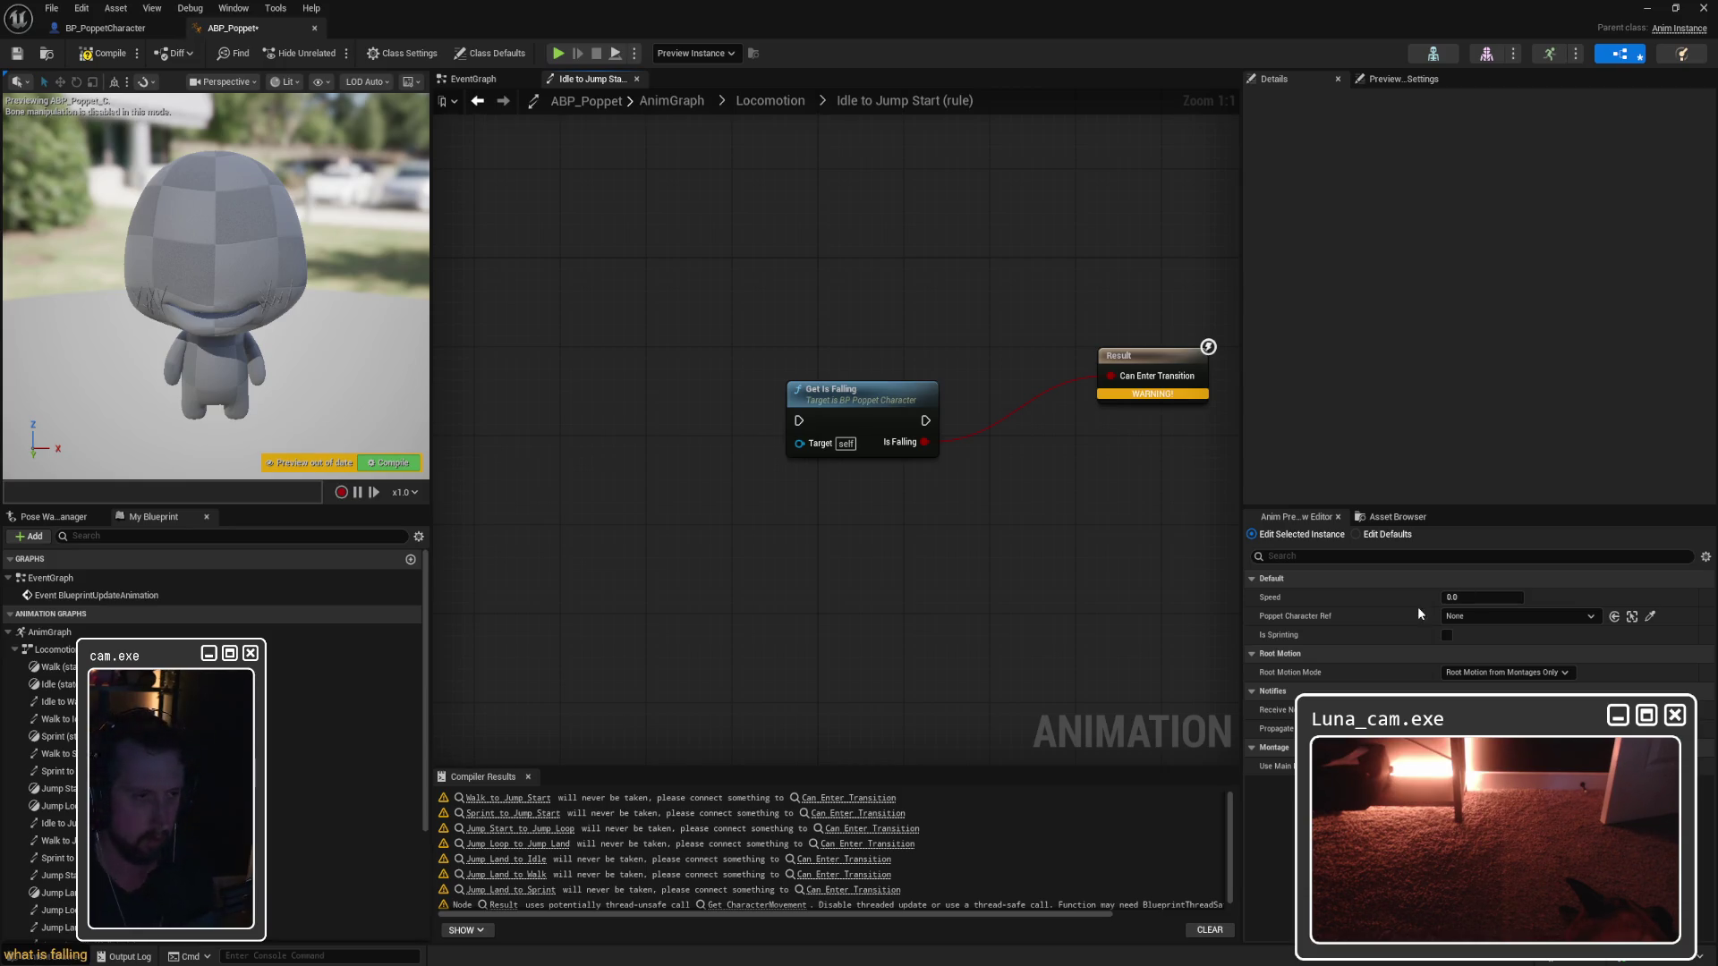
Step: Search for a Poppet Character Ref node near Get Is Falling, then cancel without adding one
mouse_move(834, 396)
mouse_down()
mouse_move(845, 373)
mouse_move(663, 436)
mouse_up()
click(797, 489)
text(poppera)
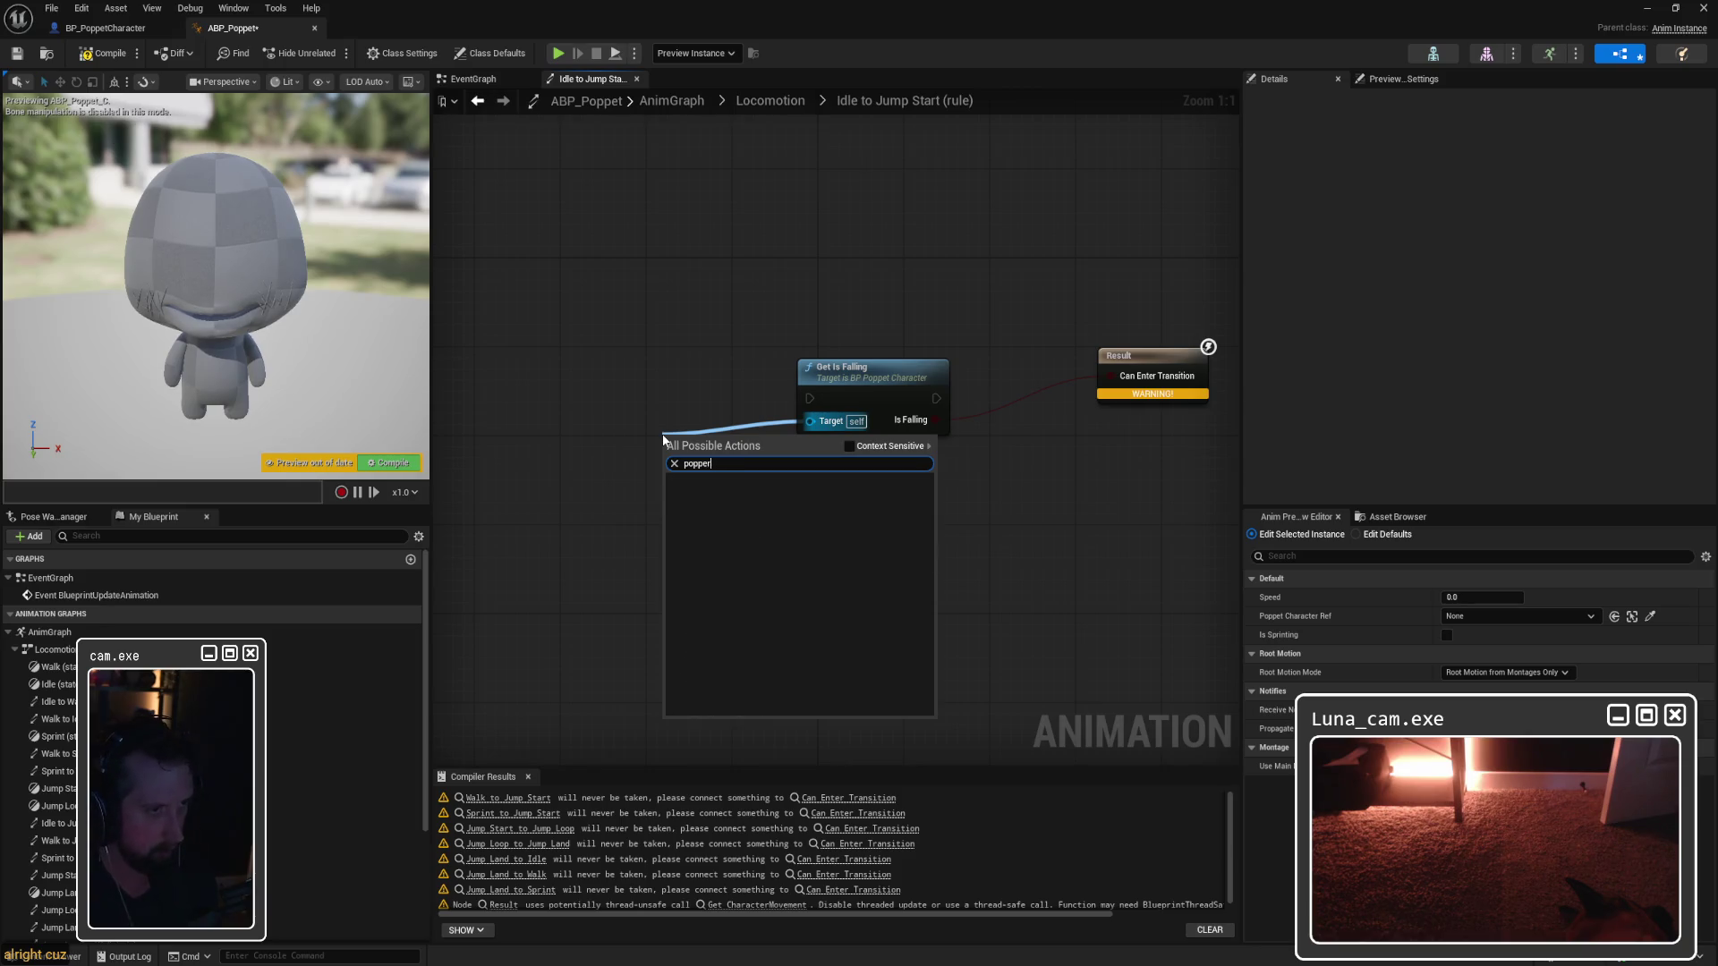
key(BackSpace)
text(tcharacterer)
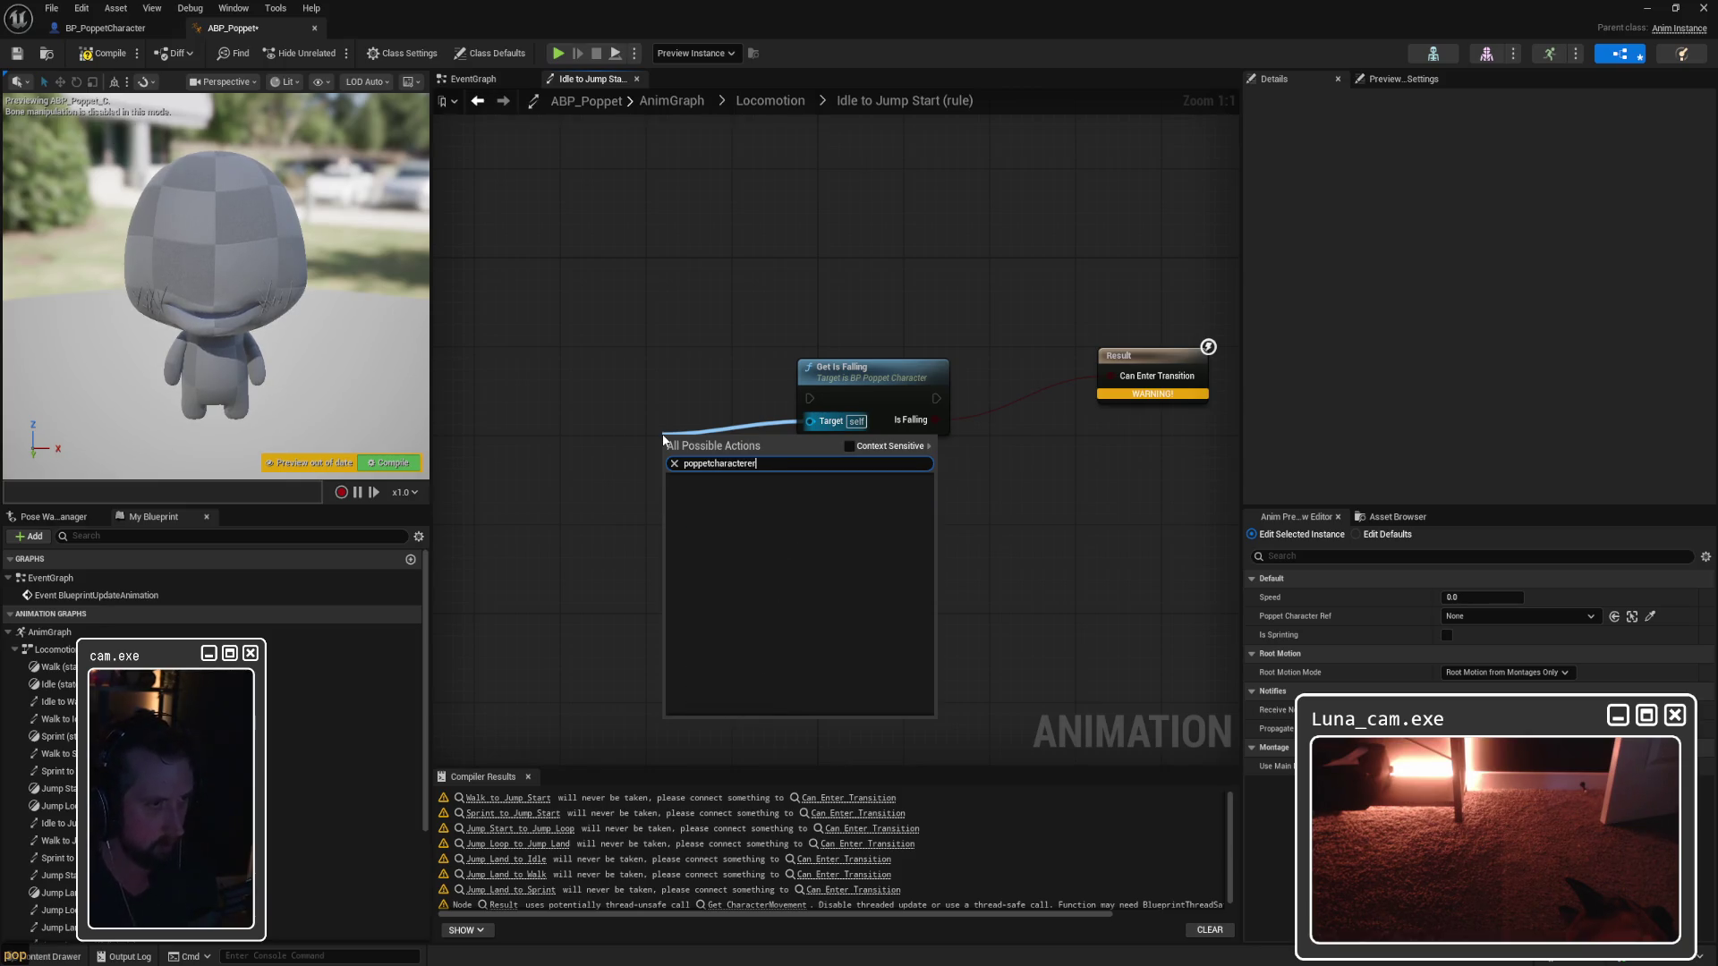
key(BackSpace)
key(BackSpace)
text(ref)
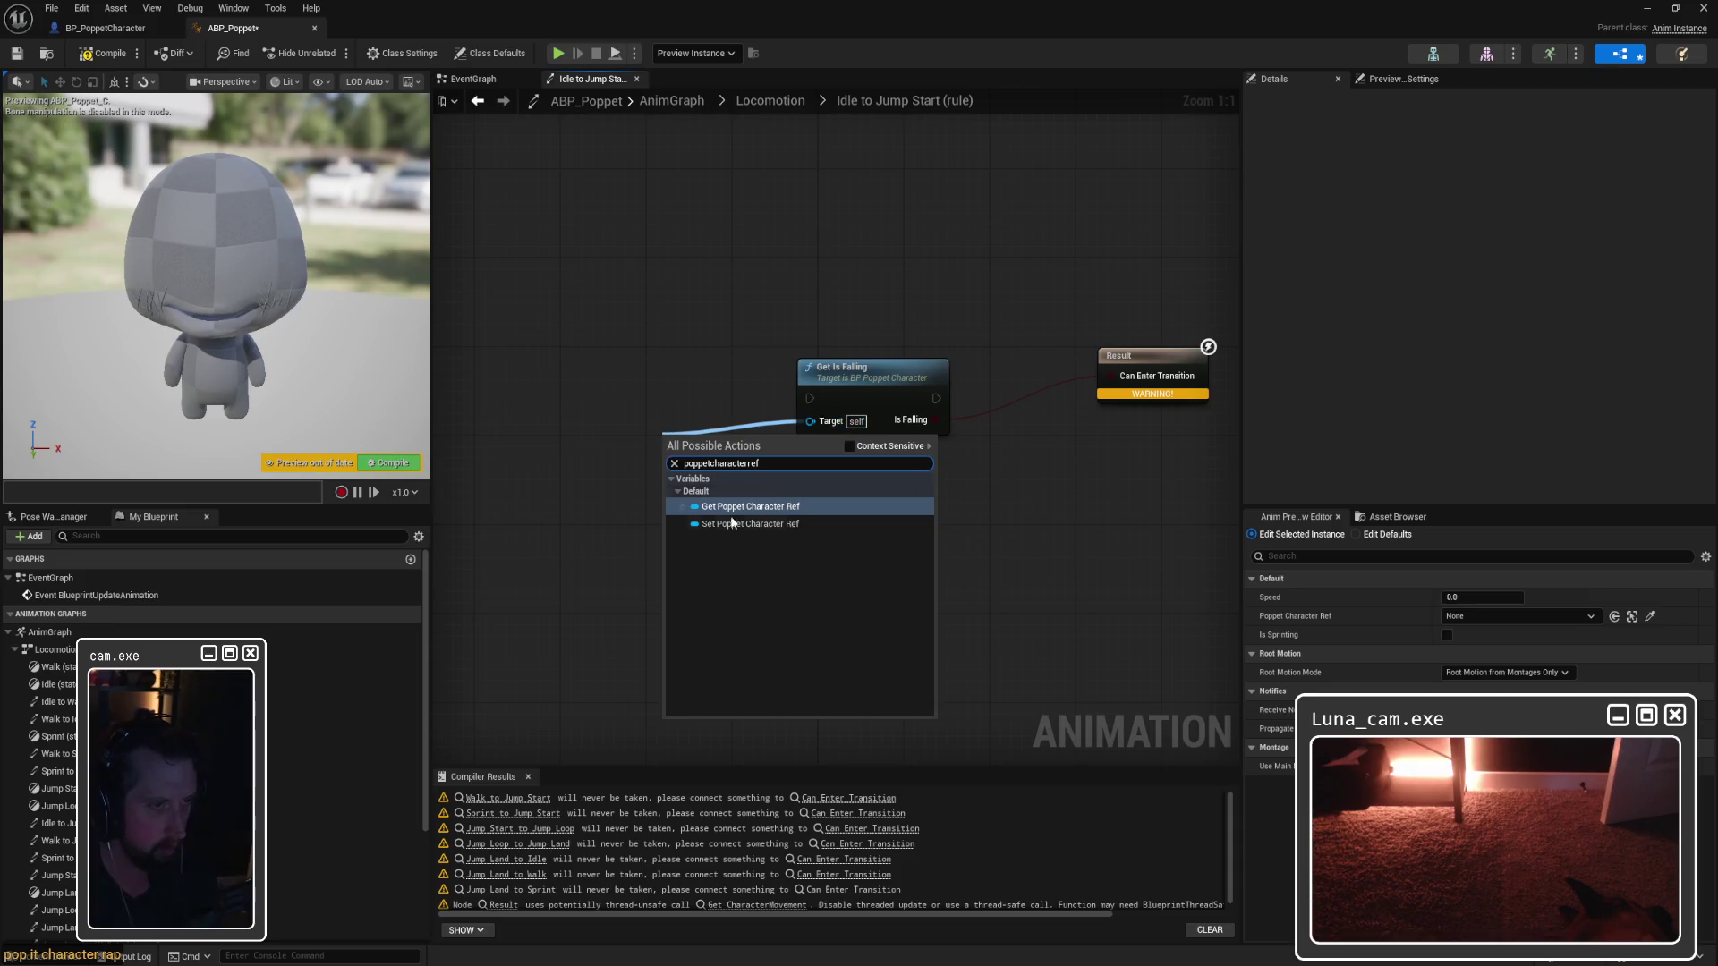
click(855, 448)
click(646, 309)
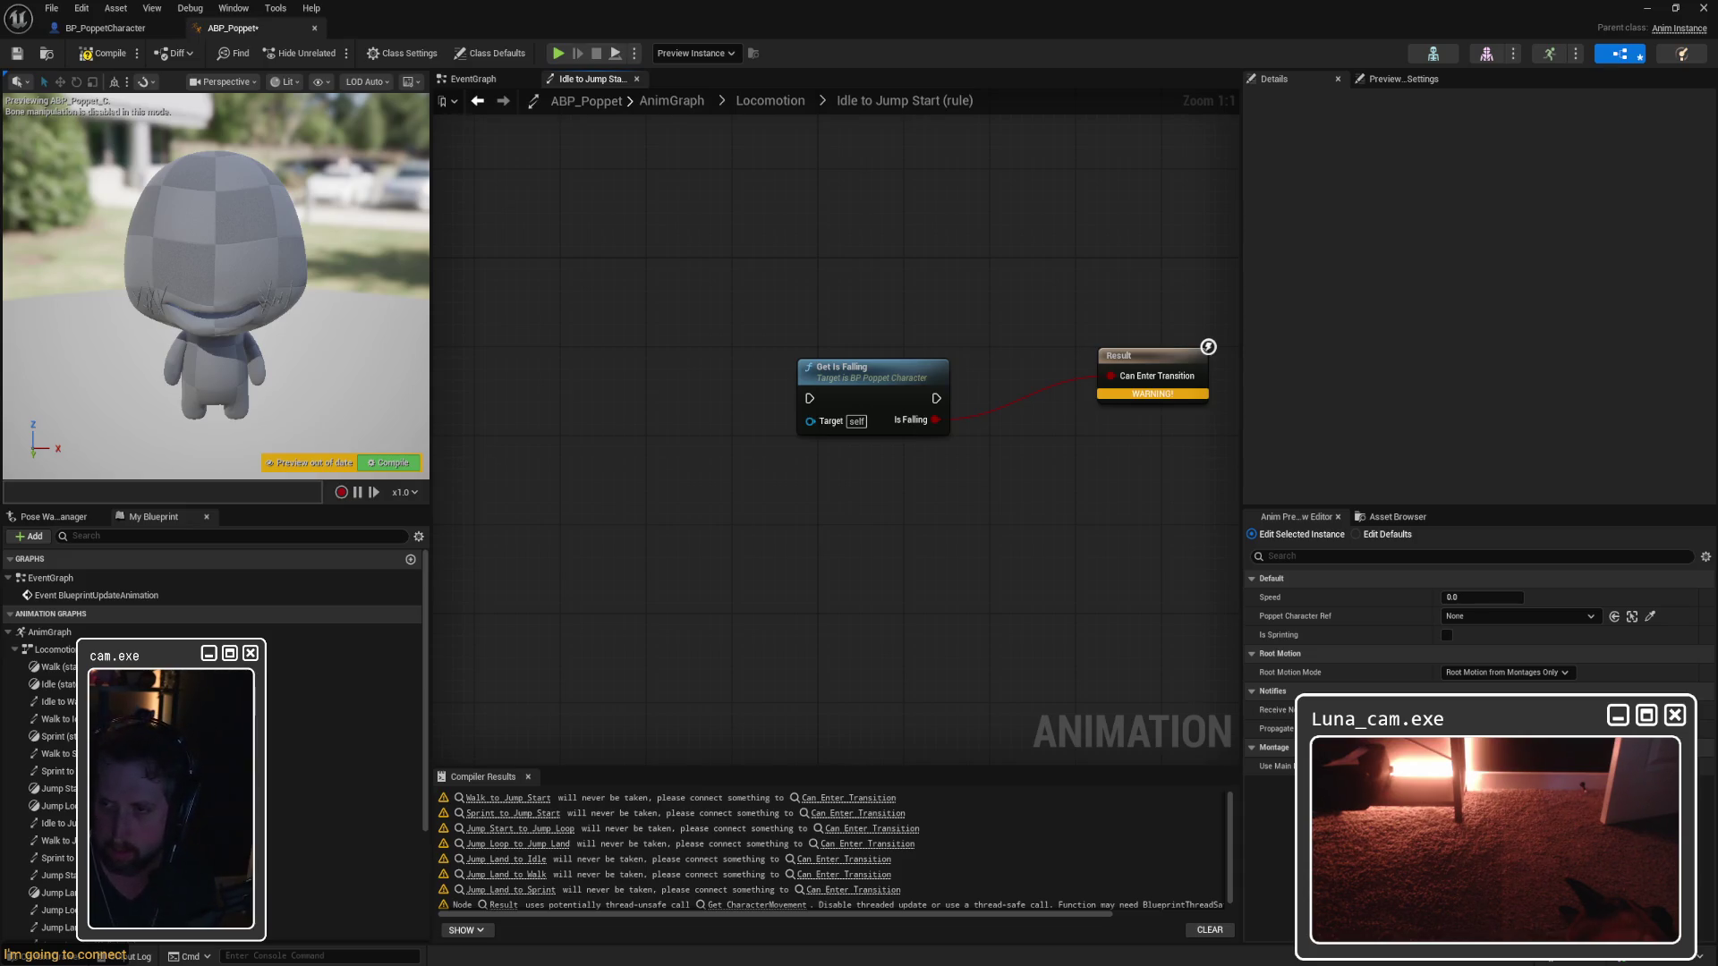
Step: Add Try Get Pawn Owner and cast its output to BP_PoppetCharacter
right_click(659, 491)
text(try get Pawn)
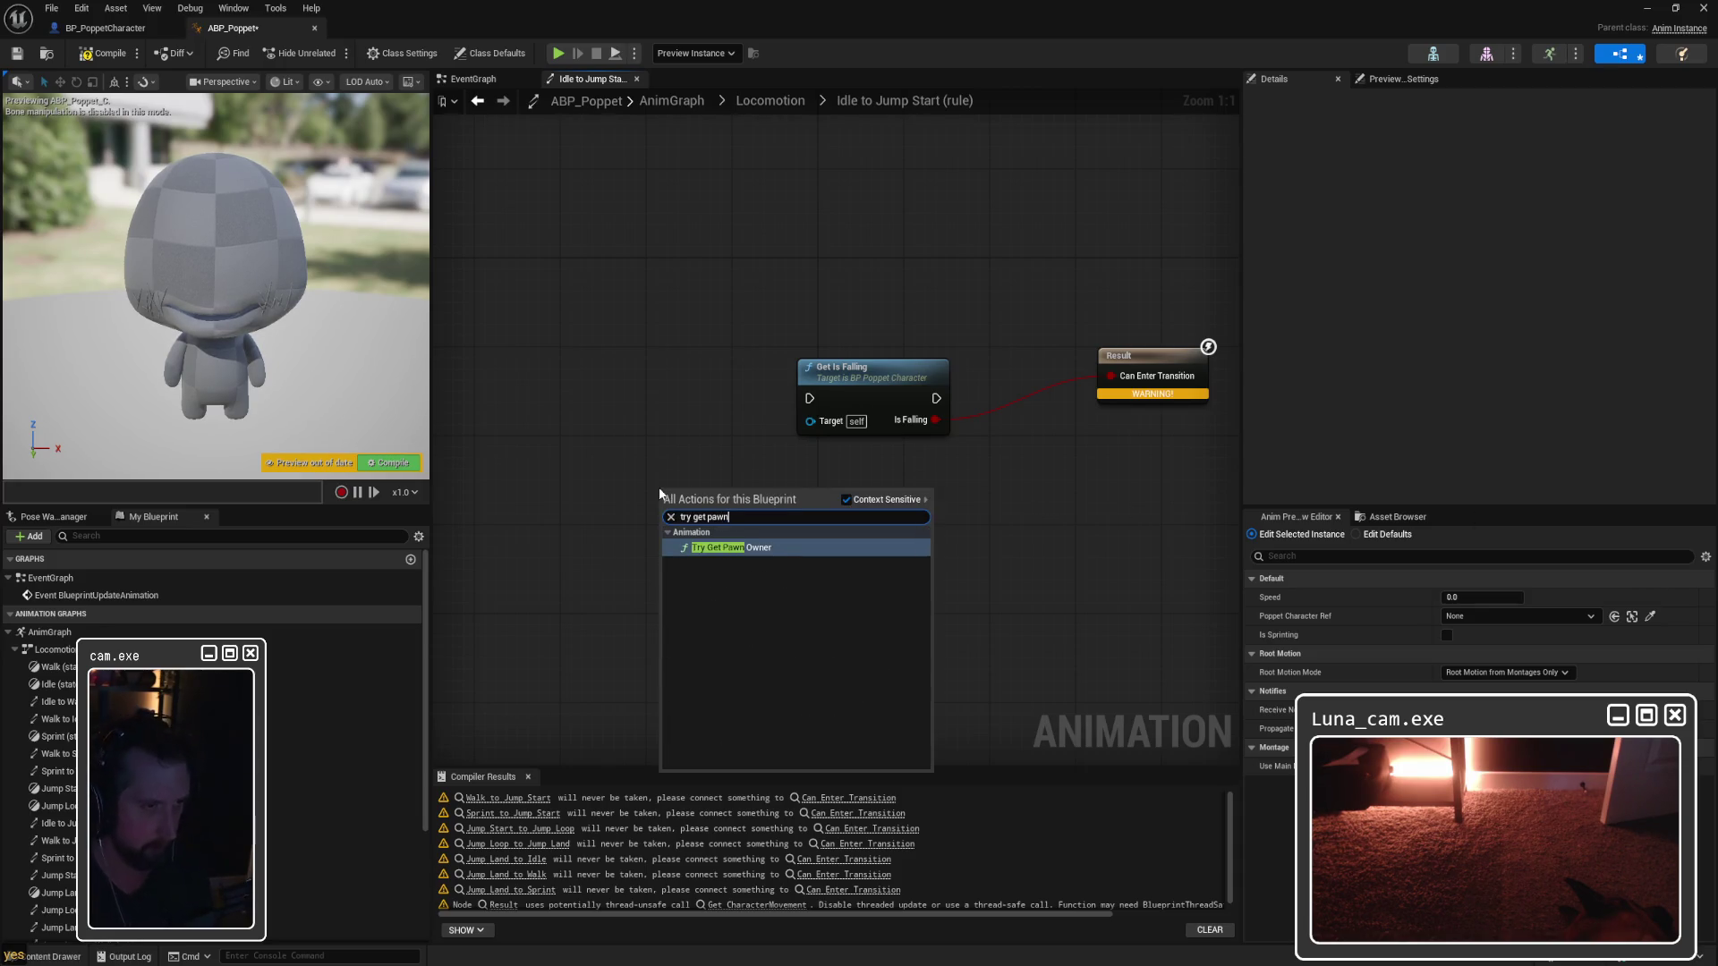
key(Return)
mouse_move(726, 501)
mouse_down()
mouse_move(639, 423)
mouse_move(812, 430)
mouse_move(689, 523)
mouse_move(739, 507)
mouse_up()
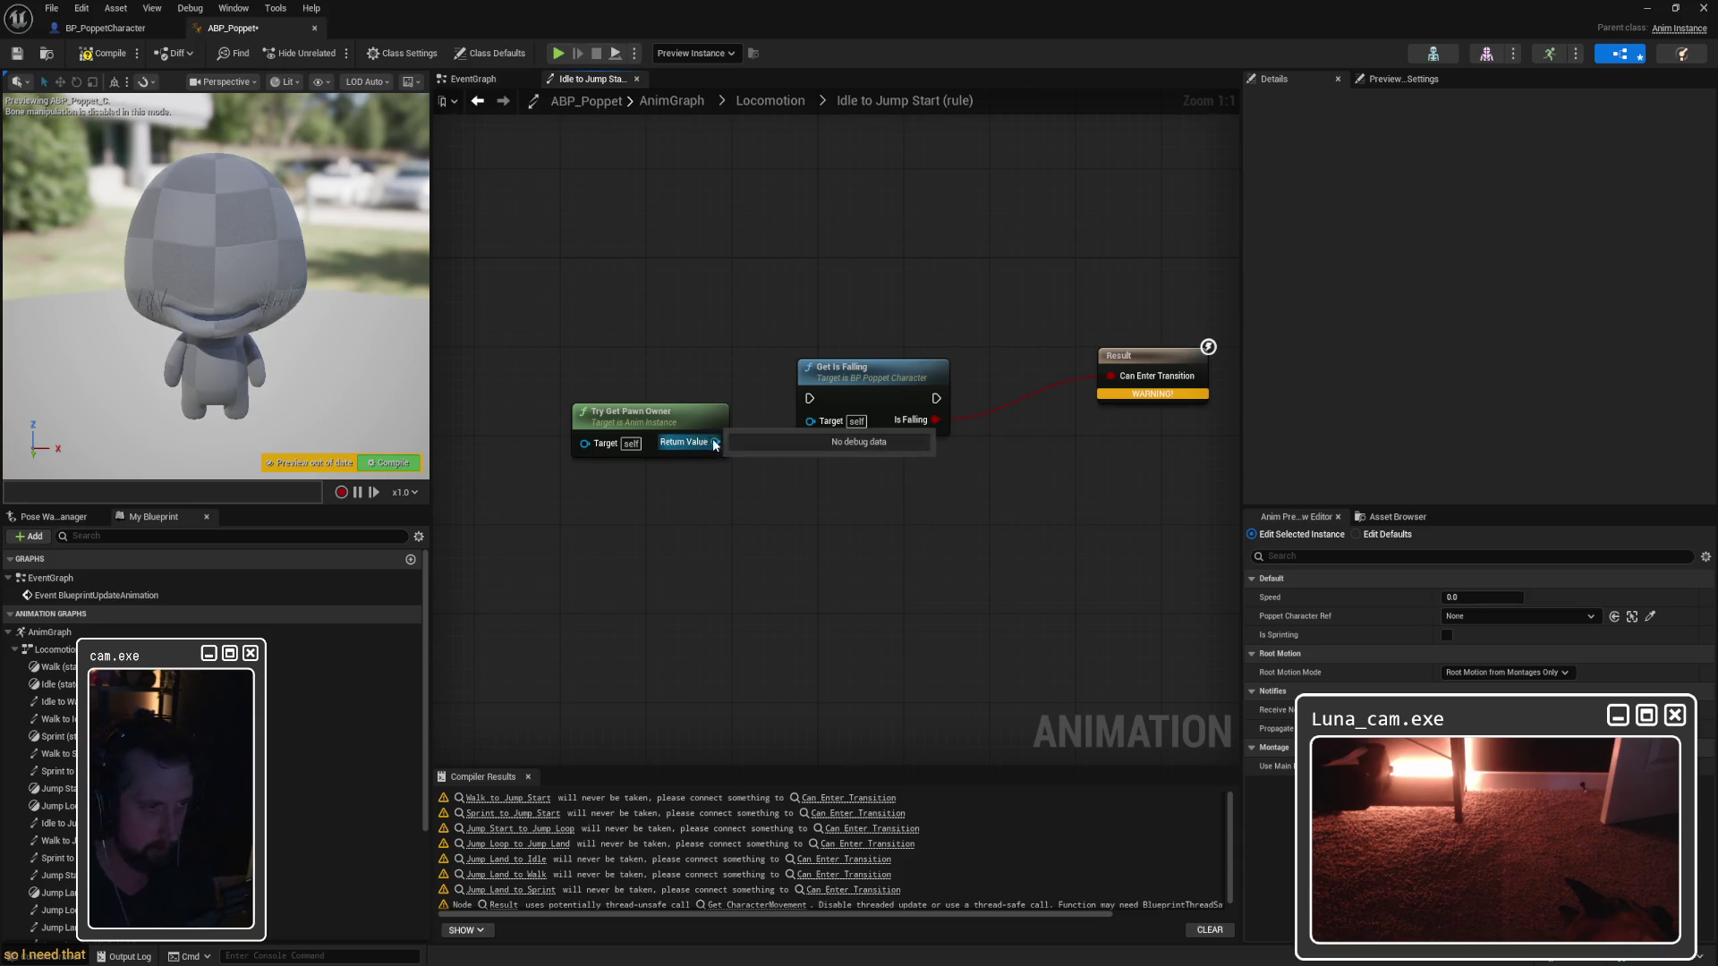
drag(715, 442, 827, 508)
text(cast to)
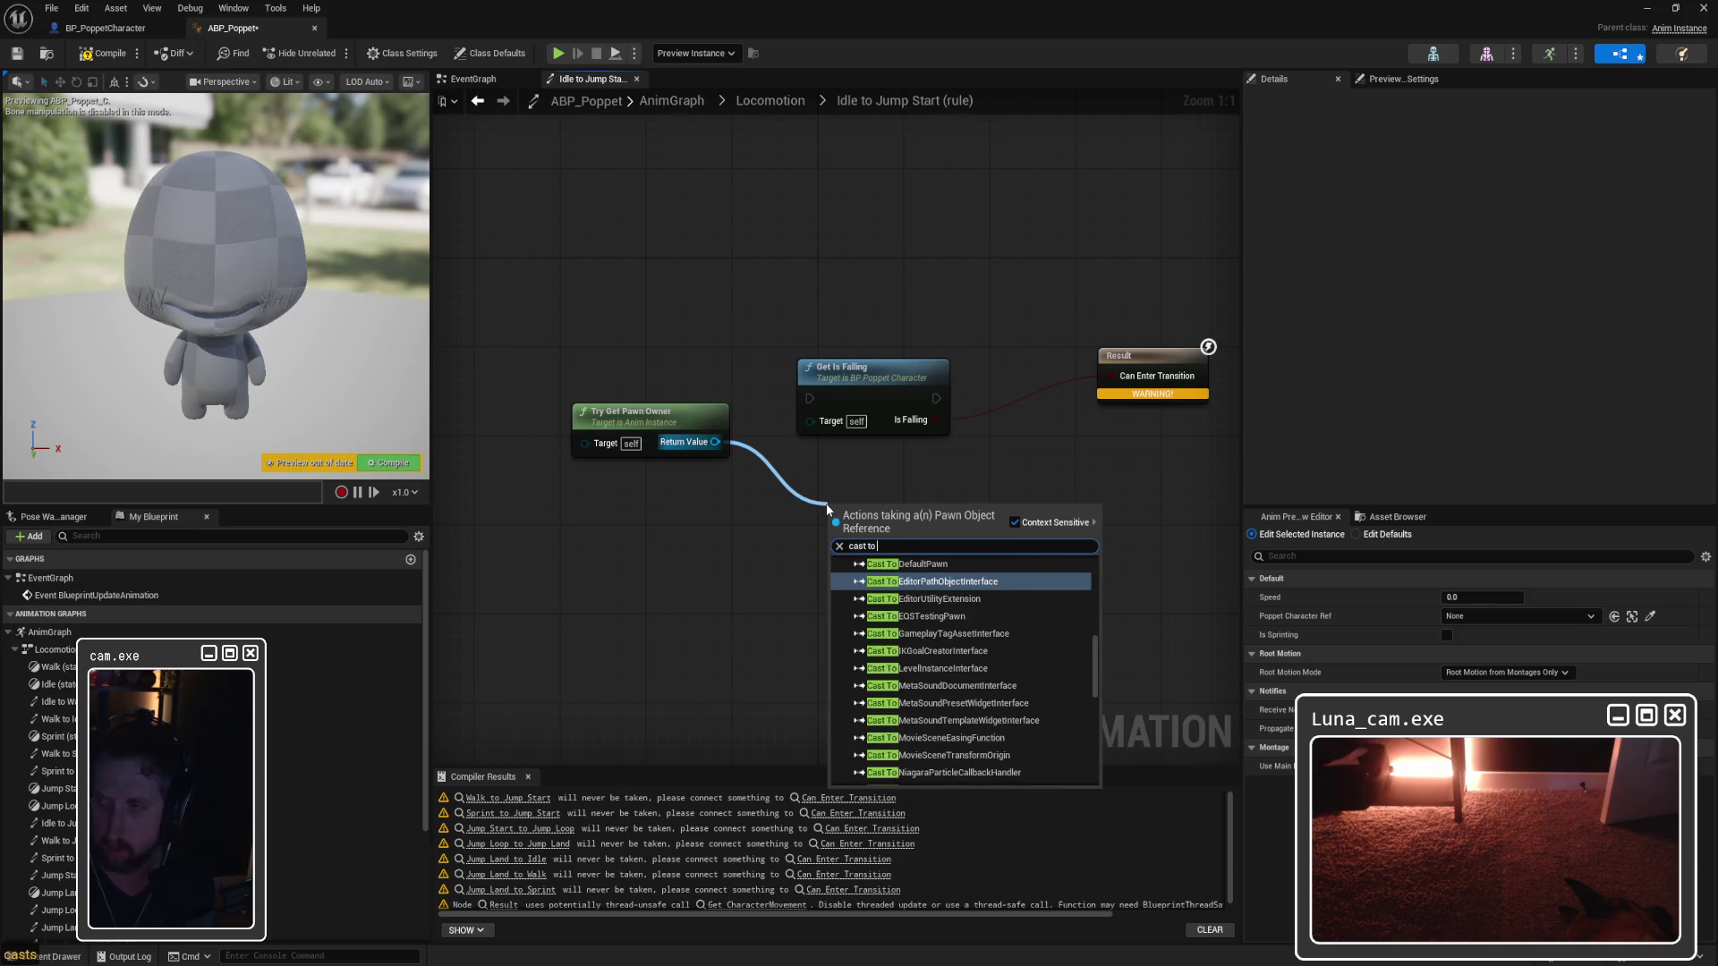
text( po)
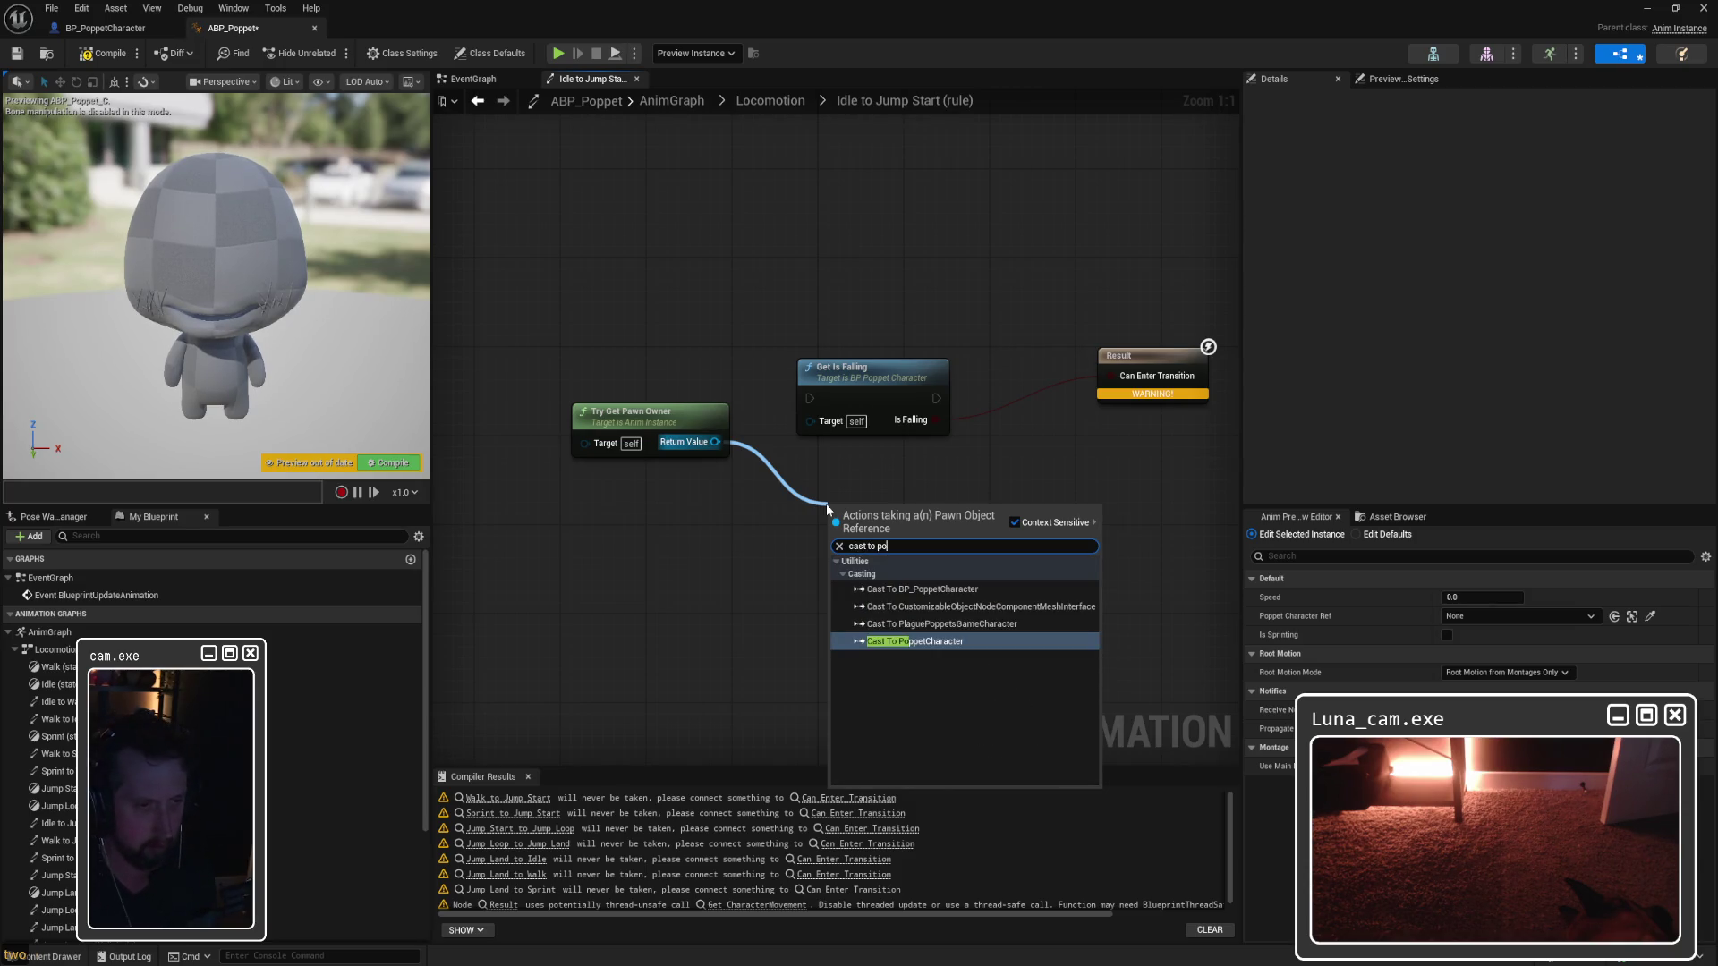
click(924, 589)
Step: Place the cast beside Get Is Falling, wire its result into Target, and compile
drag(671, 347, 926, 353)
drag(905, 417, 725, 434)
mouse_move(1162, 517)
mouse_down()
mouse_move(986, 491)
mouse_move(934, 368)
mouse_up()
drag(1006, 426, 1065, 404)
drag(716, 438, 658, 426)
mouse_move(986, 361)
mouse_down()
mouse_move(801, 348)
mouse_move(811, 359)
mouse_up()
click(801, 349)
click(1067, 337)
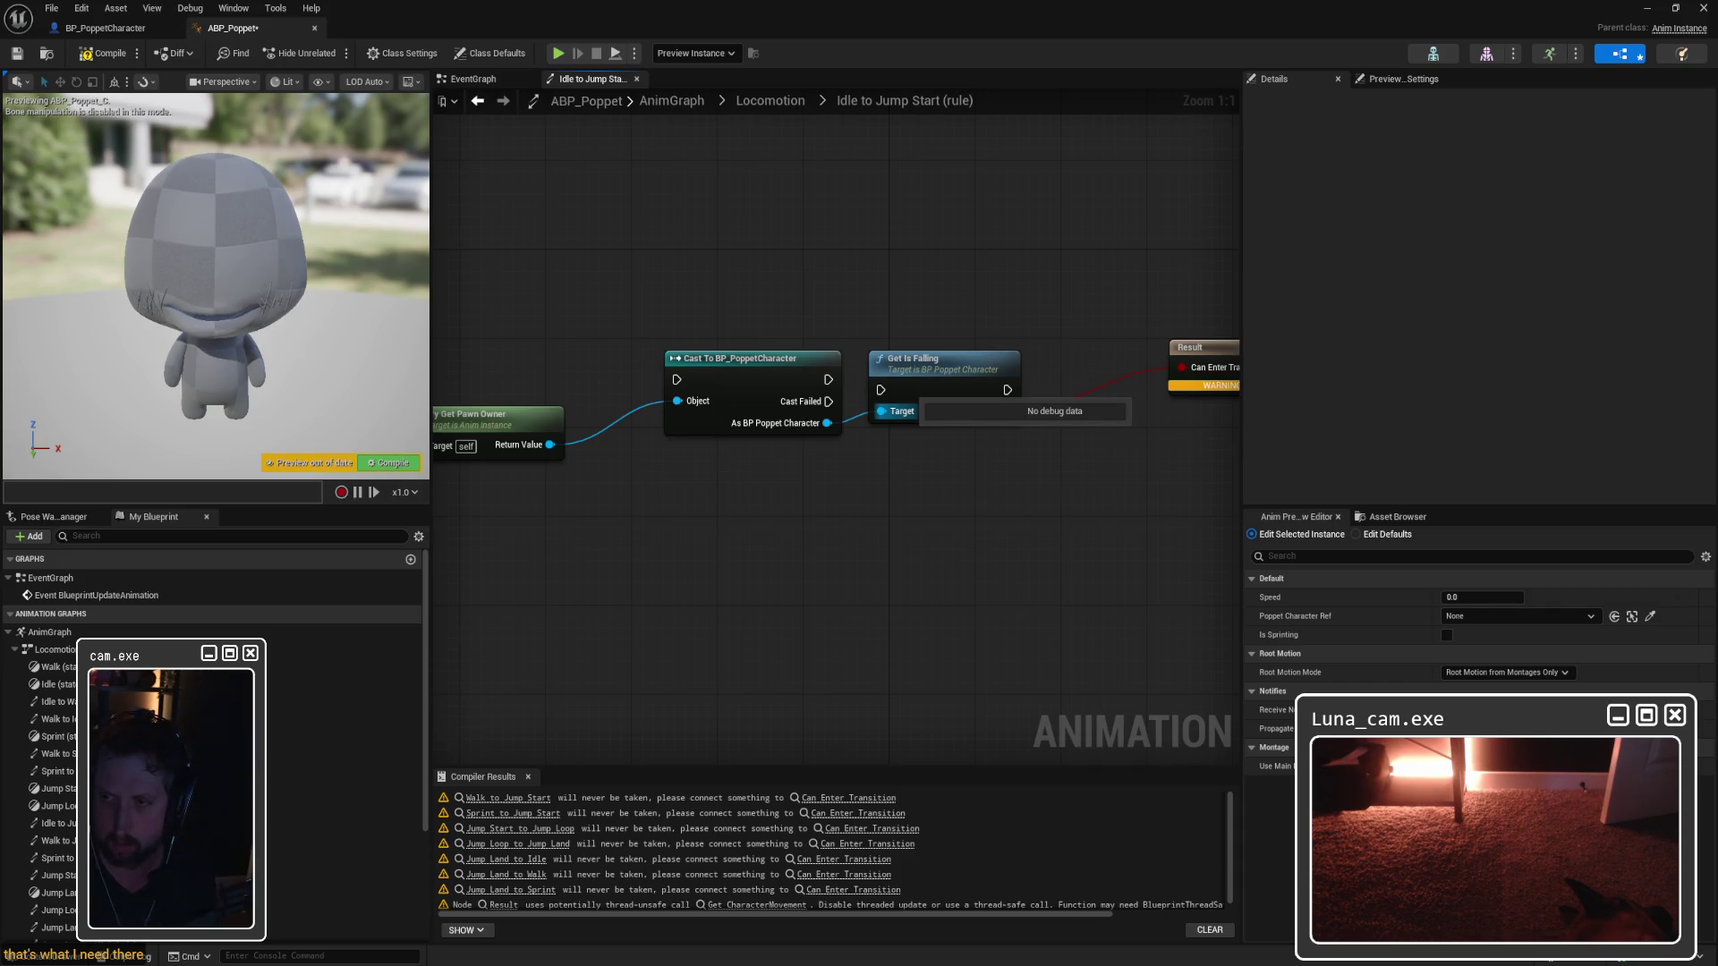
click(116, 56)
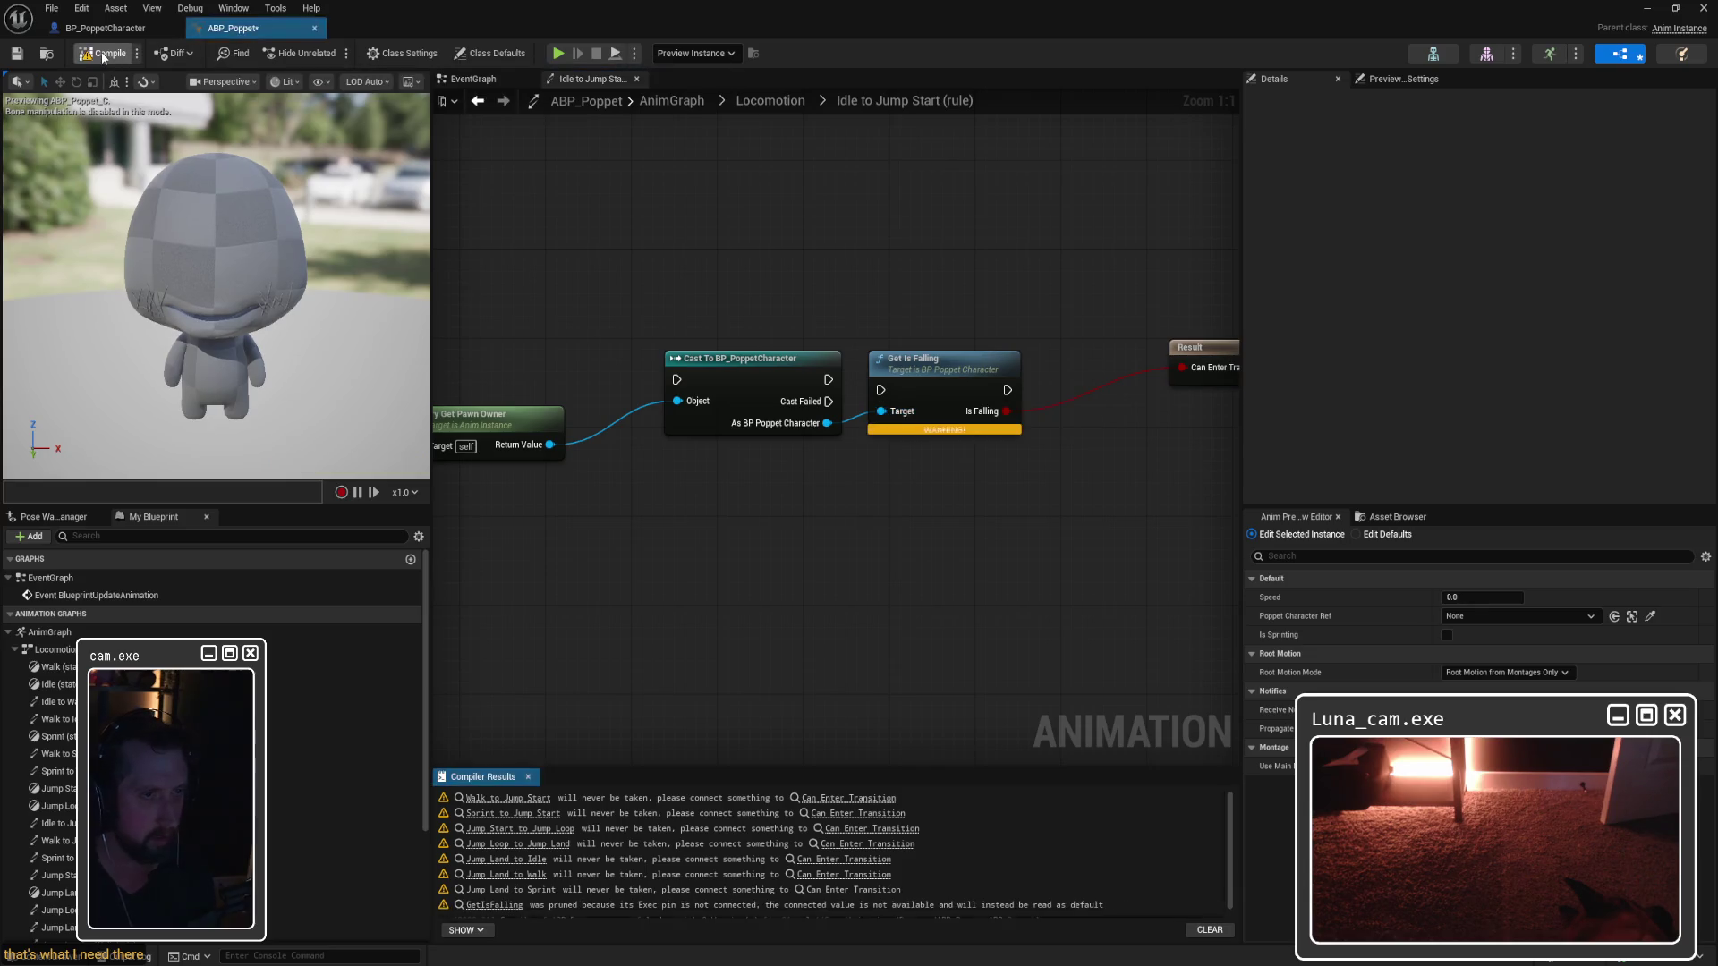
Step: Wire the cast's execution into Get Is Falling, align the nodes, and recompile
mouse_move(945, 430)
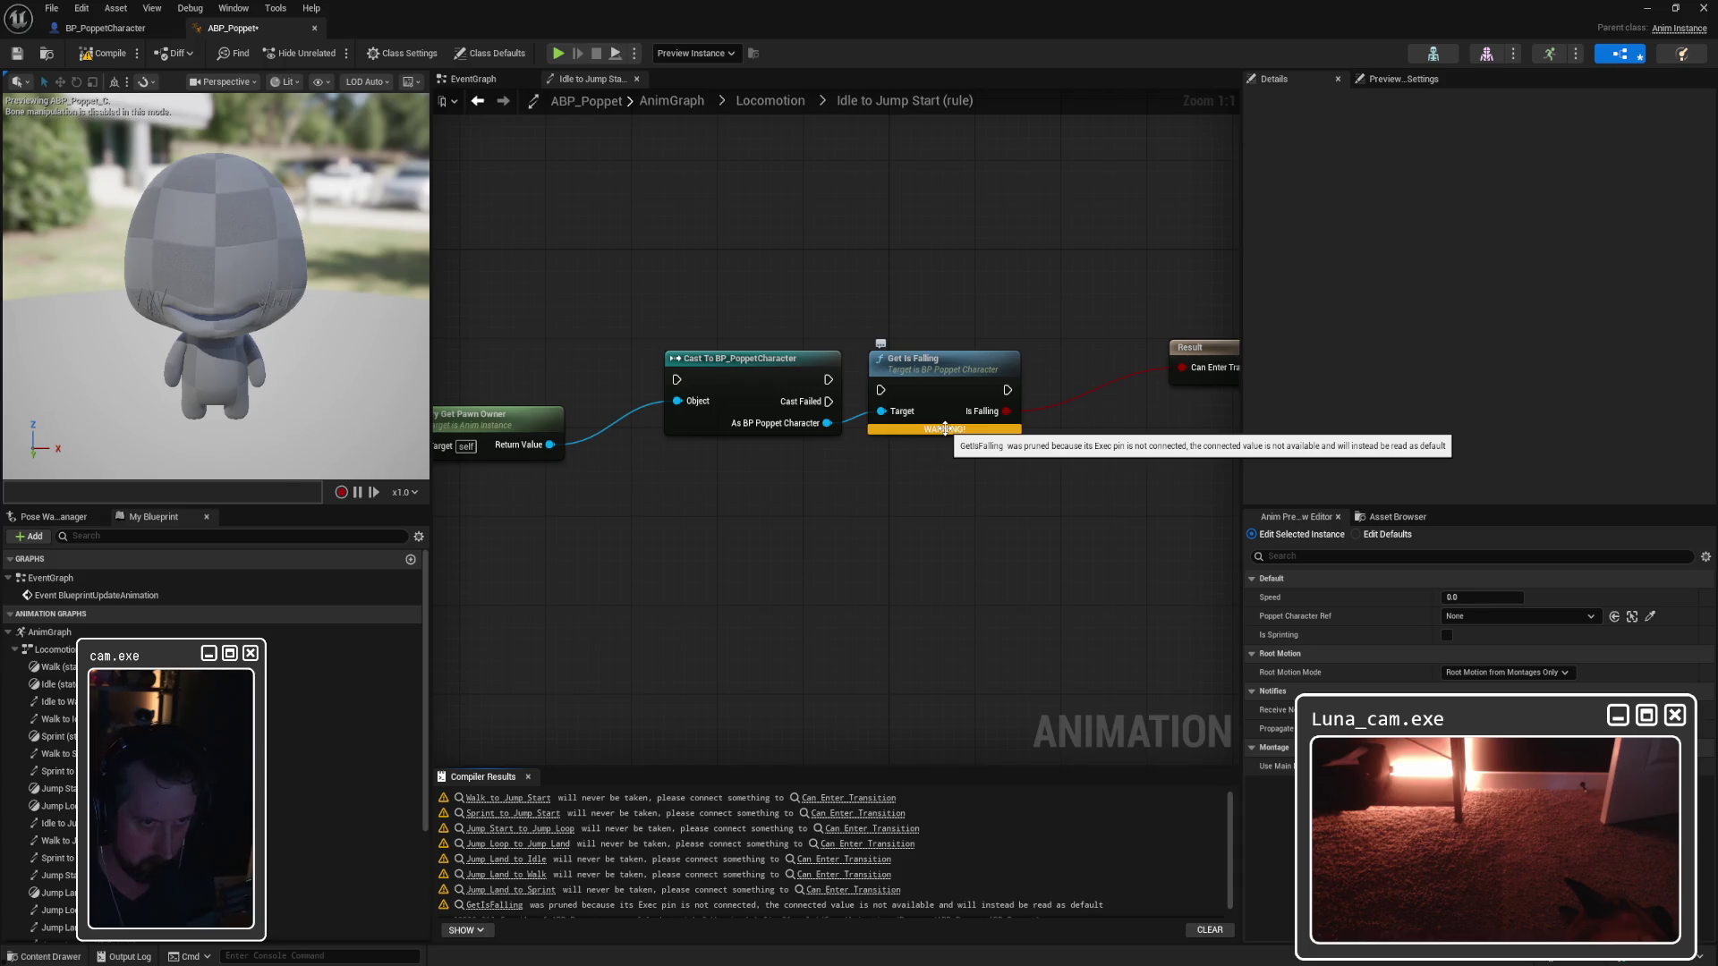
drag(829, 379, 880, 391)
click(940, 367)
key(q)
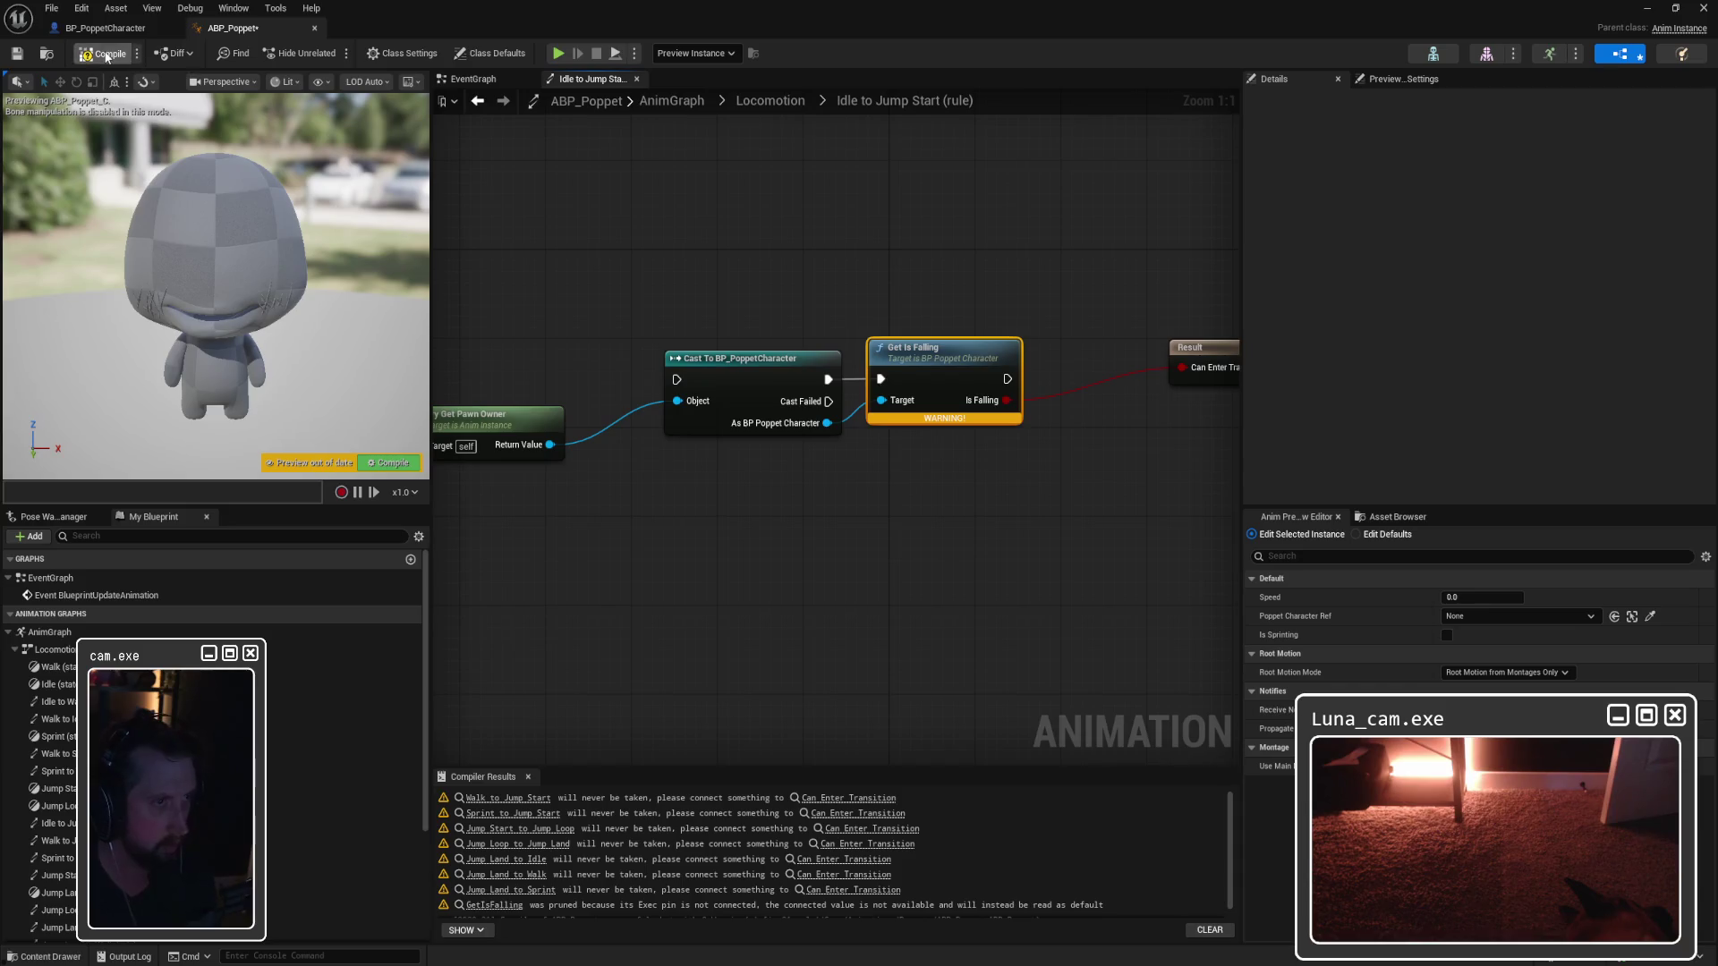
click(105, 52)
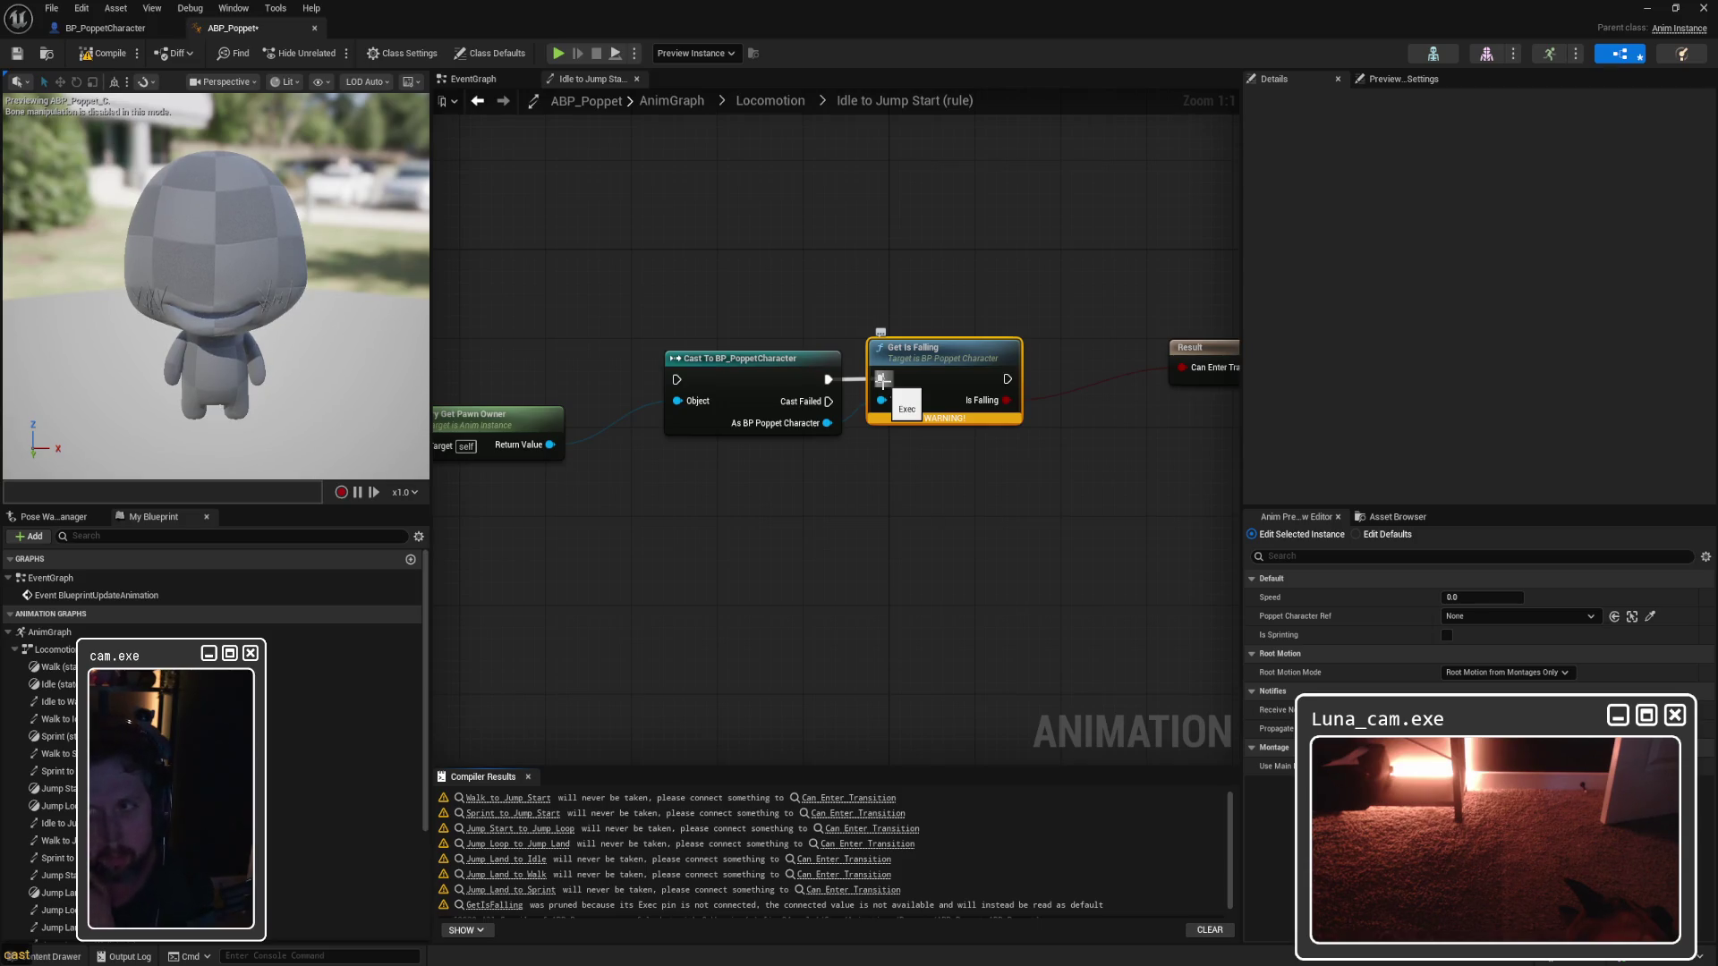
Step: Replace Get Is Falling with a fresh node off the cast, connect it to Can Enter Transition, and compile
drag(758, 364, 713, 365)
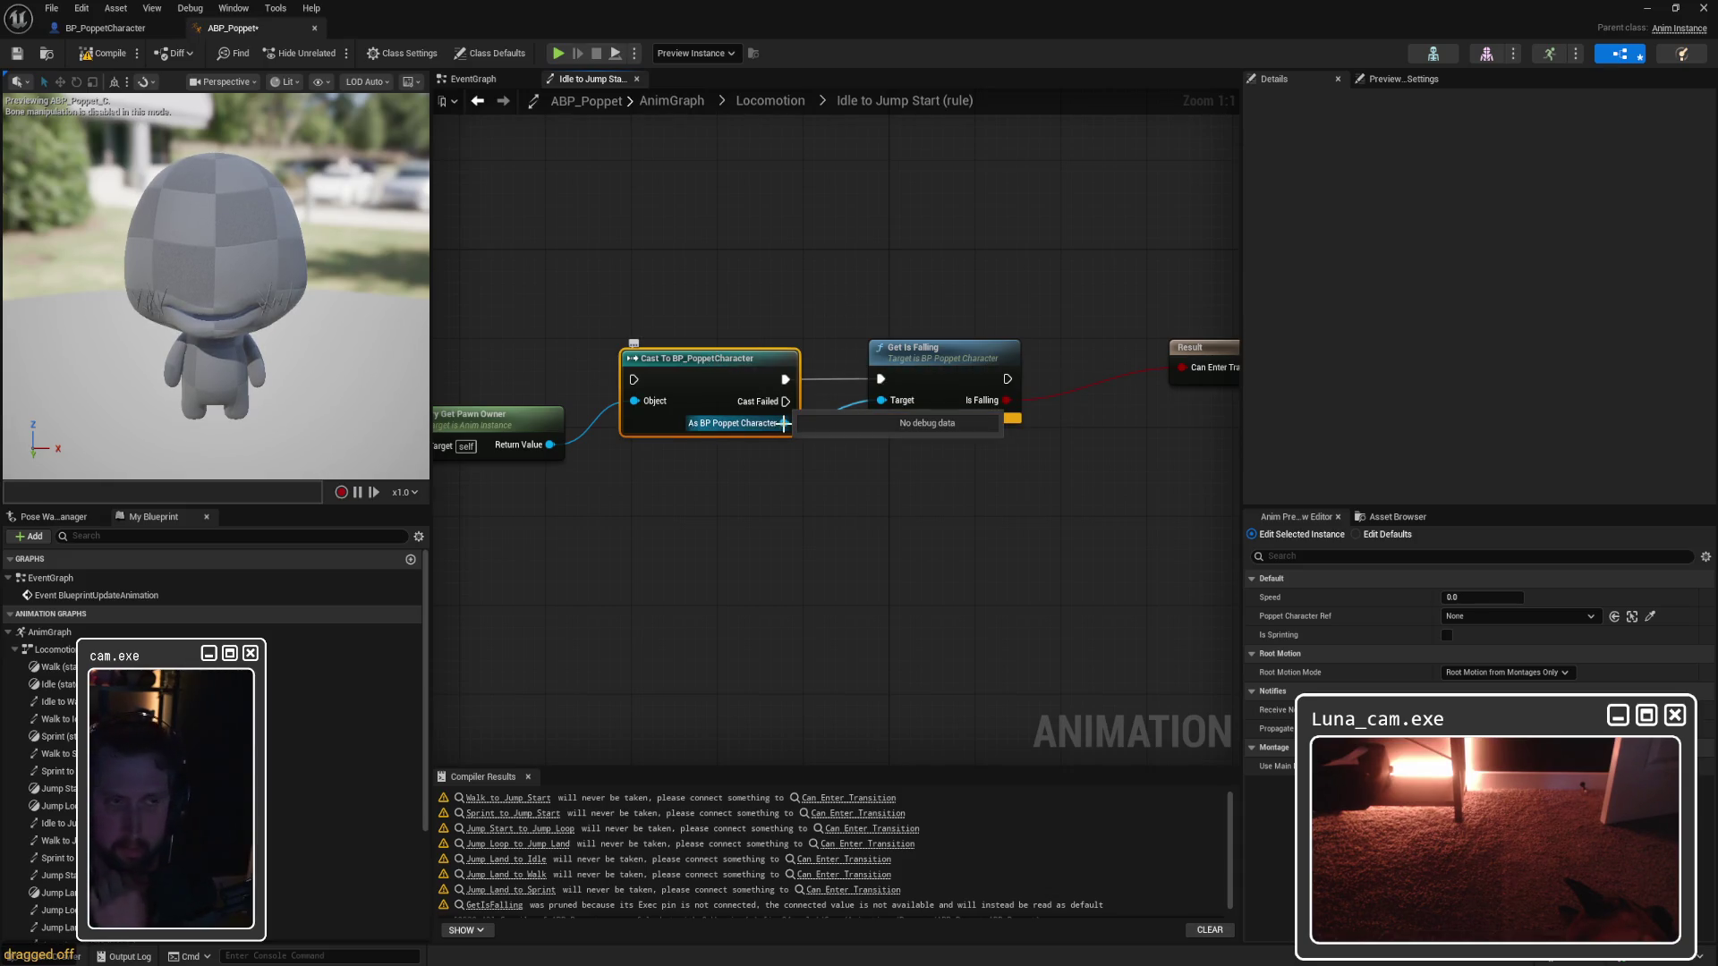
drag(784, 423, 885, 400)
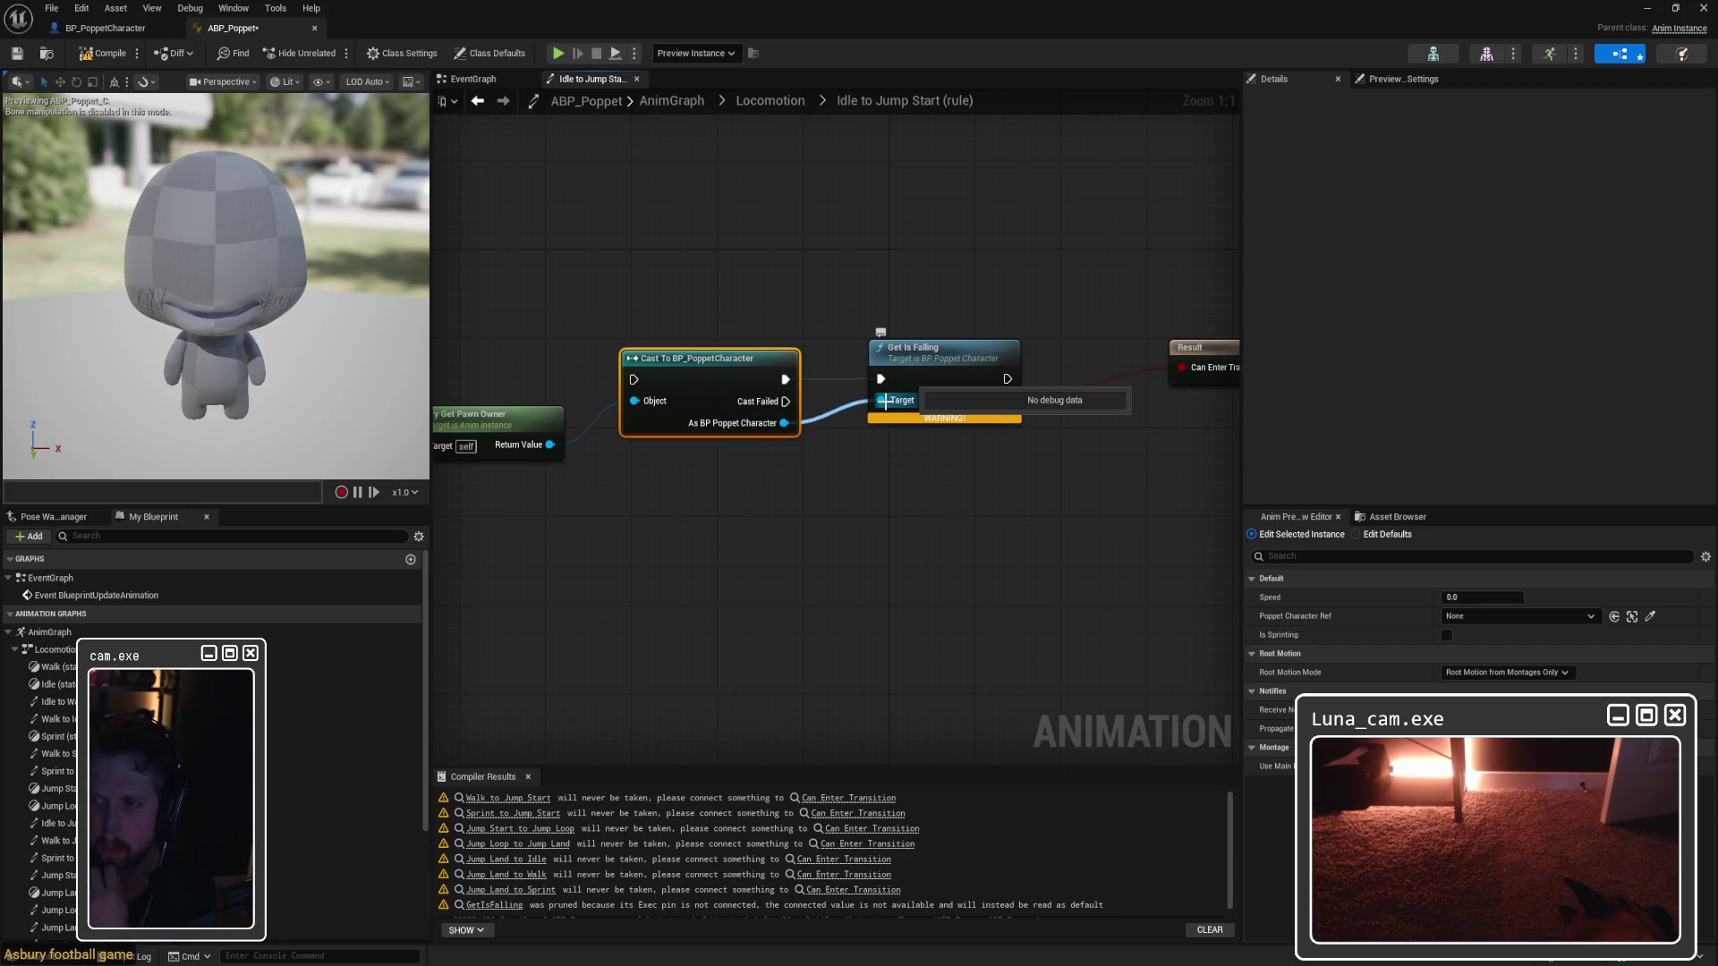
mouse_move(913, 354)
mouse_down()
mouse_move(956, 355)
mouse_move(1004, 420)
mouse_move(897, 407)
mouse_up()
key(Delete)
text(getisfall)
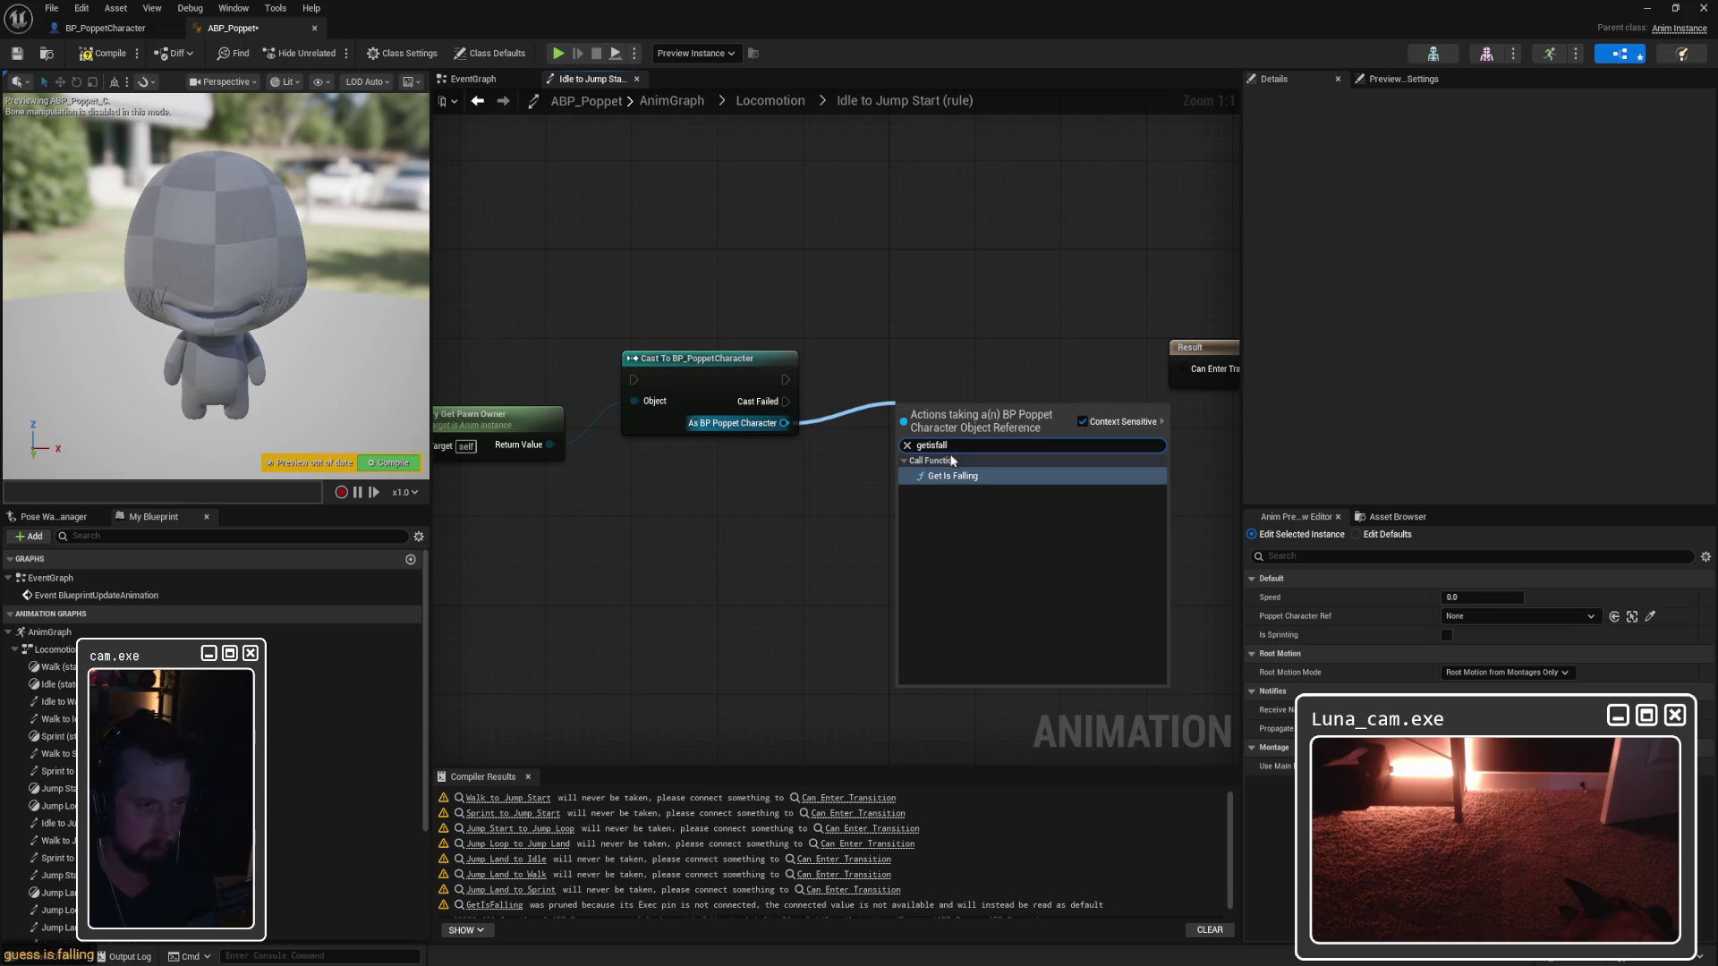
key(Return)
drag(965, 425, 972, 352)
drag(1044, 400, 1182, 368)
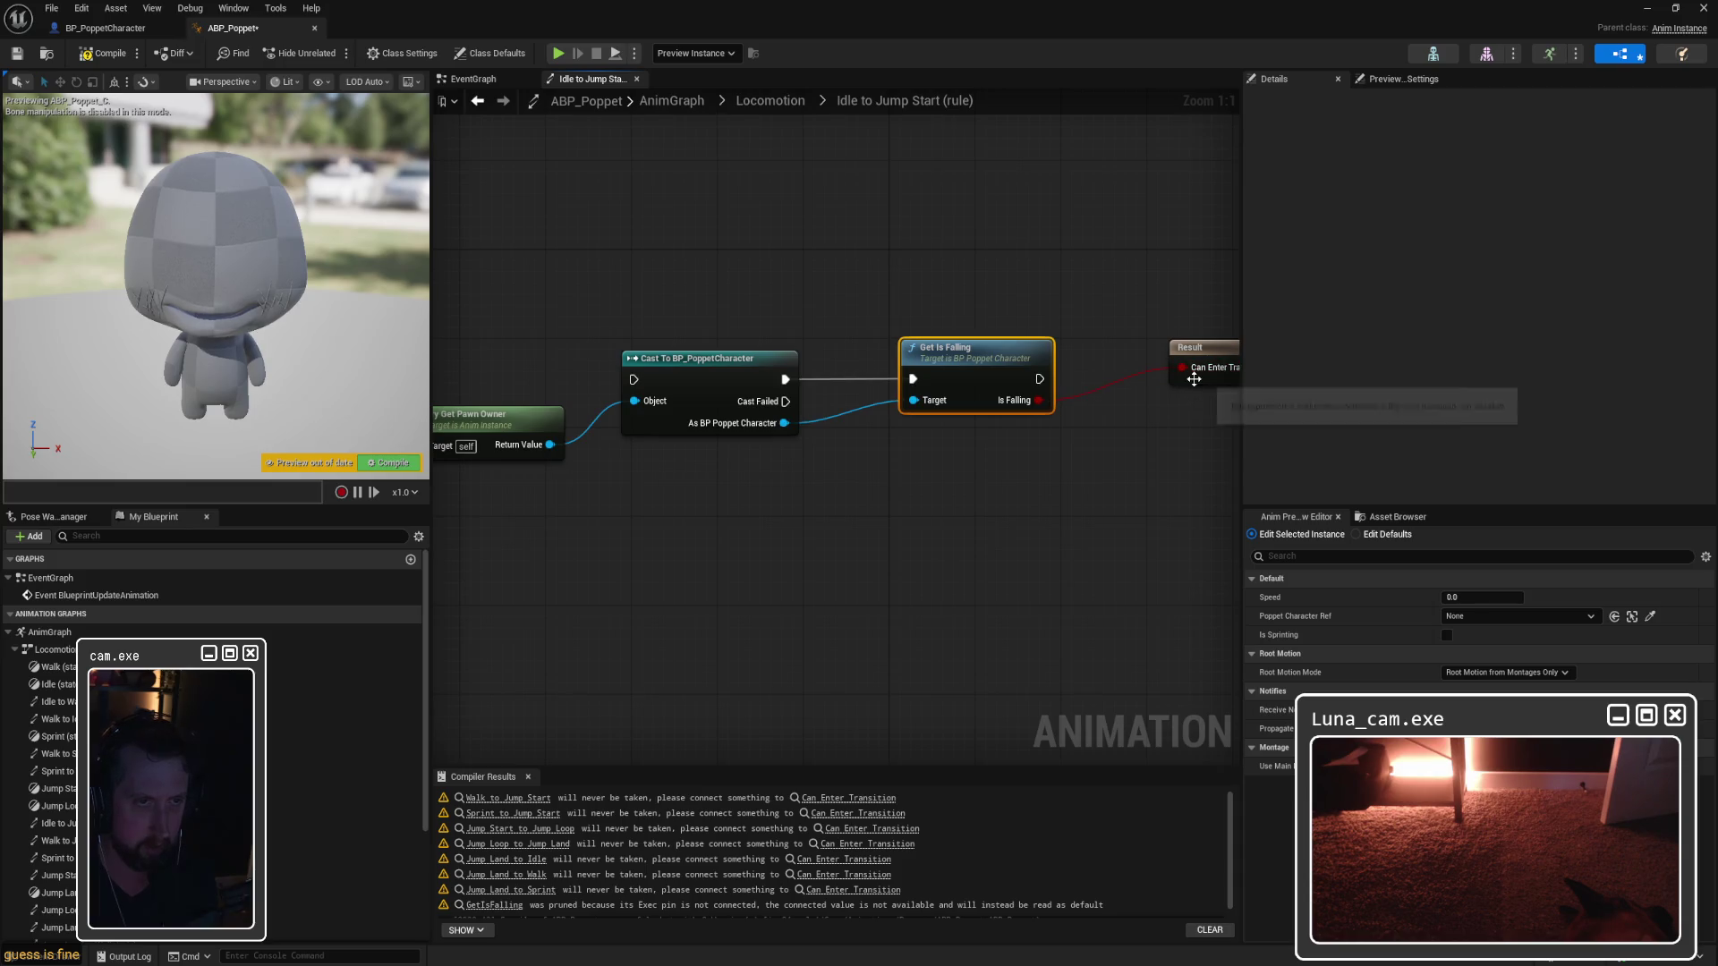
click(112, 60)
mouse_move(971, 421)
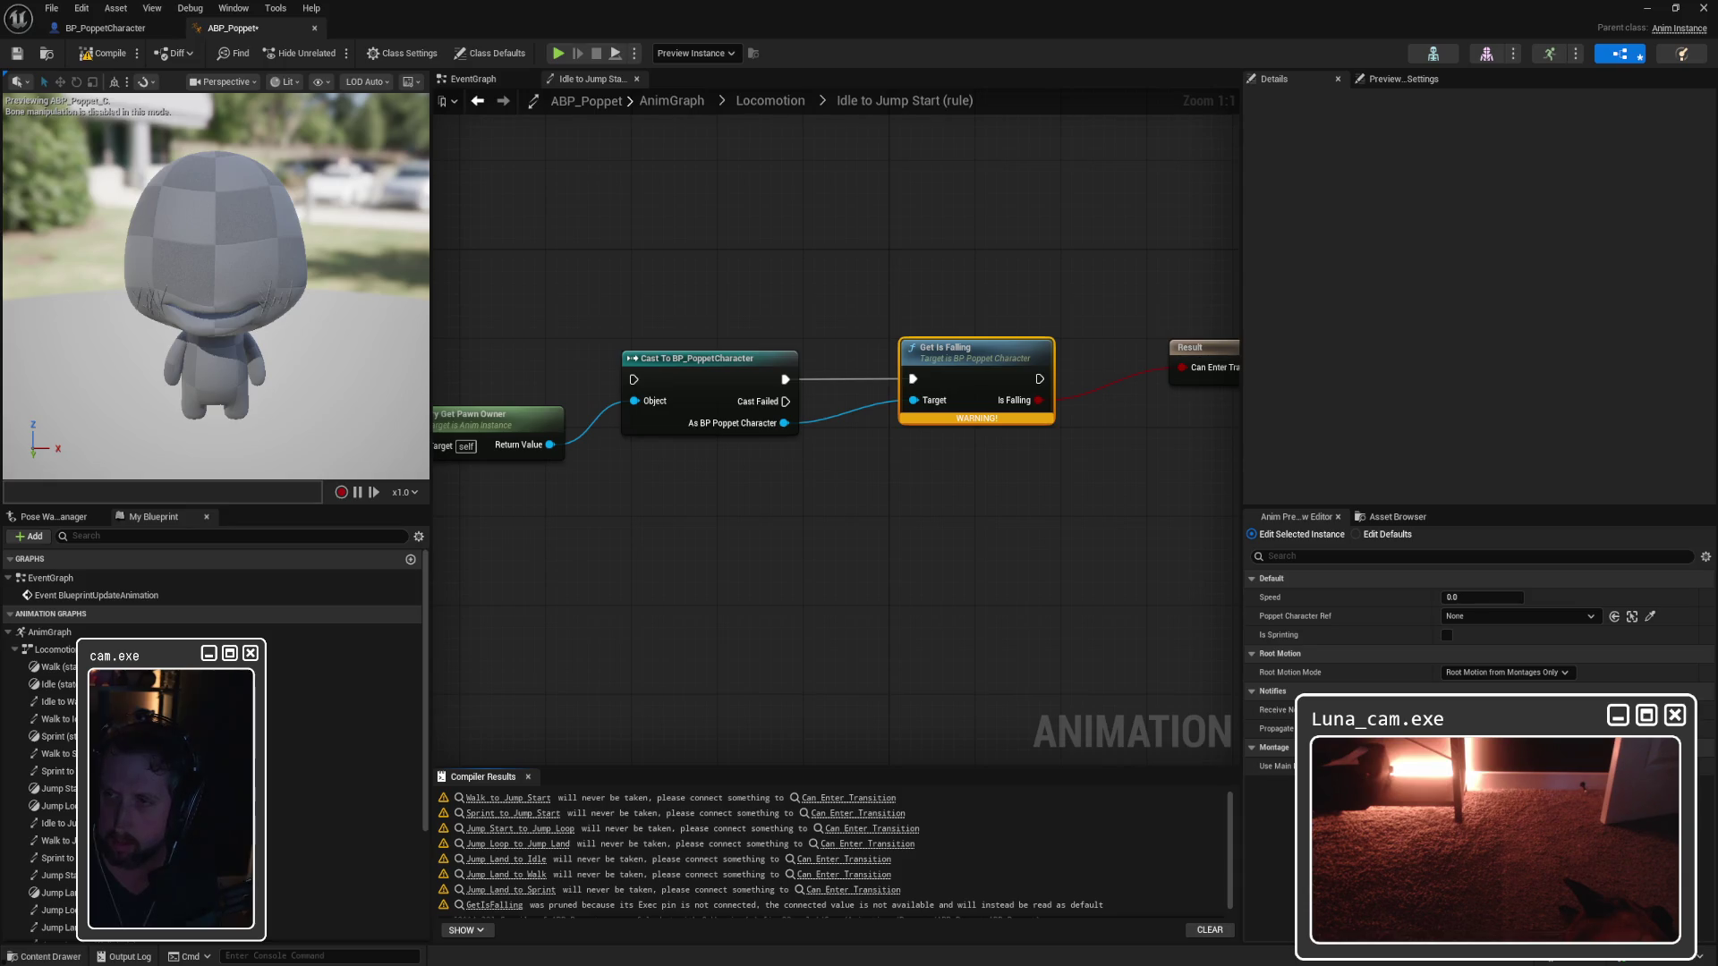
Step: Double-click the rule's Get Is Falling node to view its Character Movement Is Falling return
double_click(975, 353)
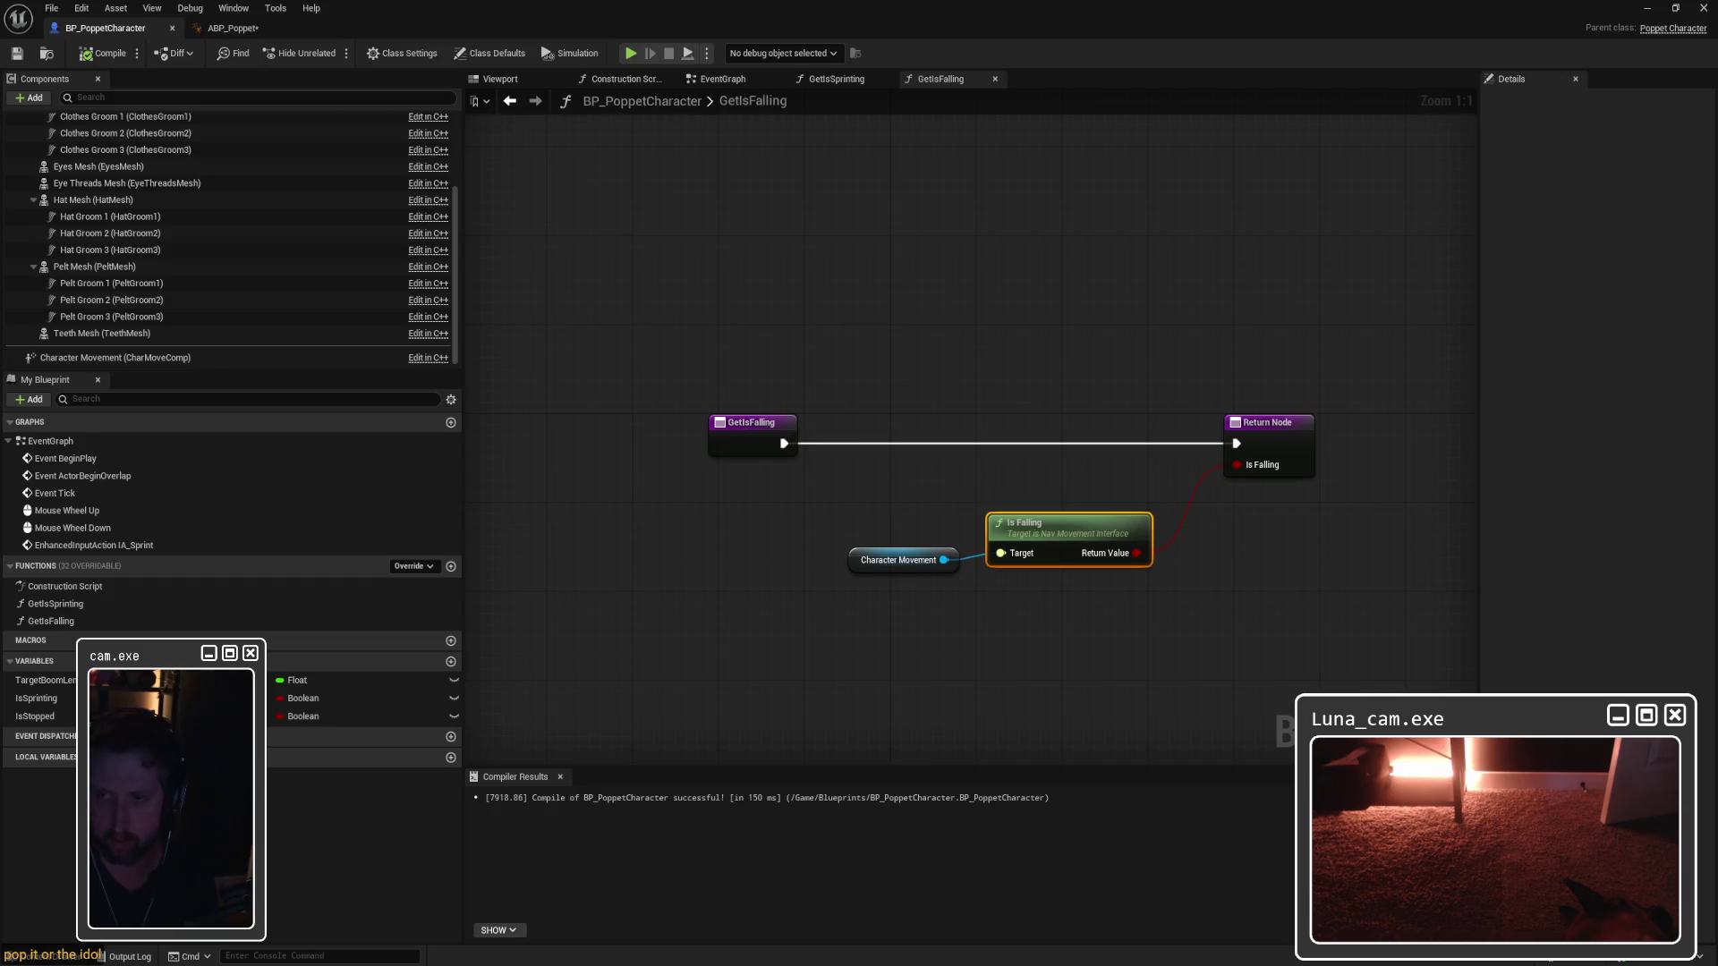
Step: Tick Pure on BP_PoppetCharacter's GetIsFalling function, then go back to ABP_Poppet's Idle to Jump Start rule
click(231, 28)
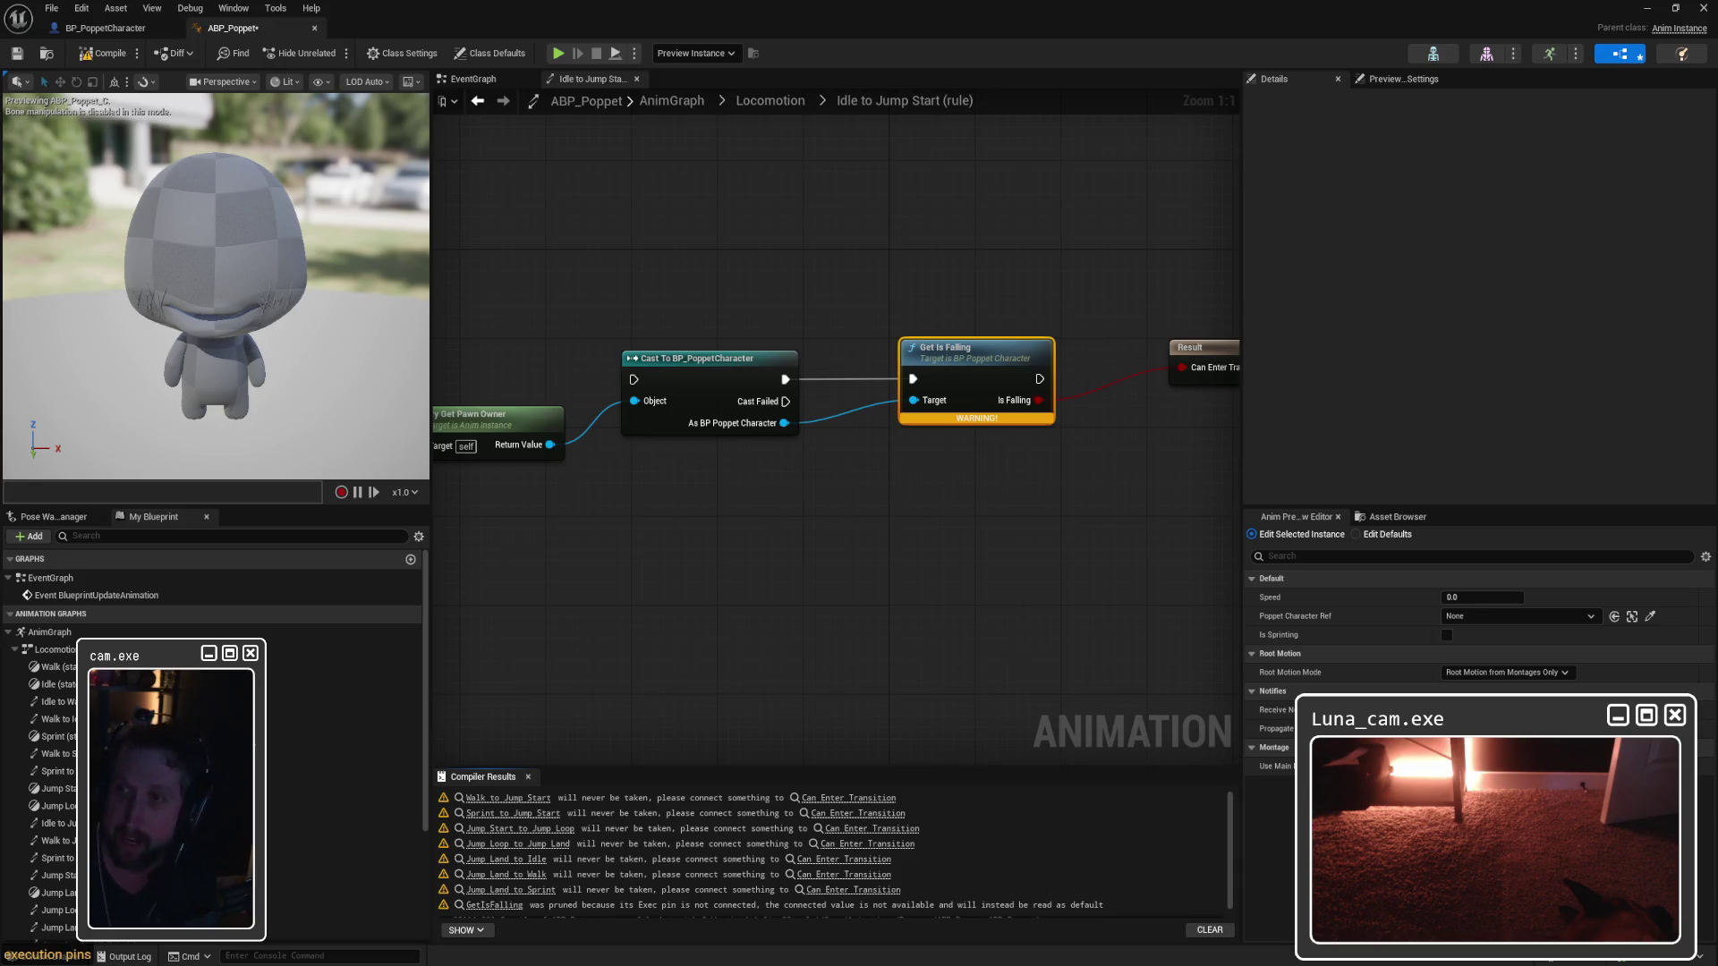
double_click(976, 349)
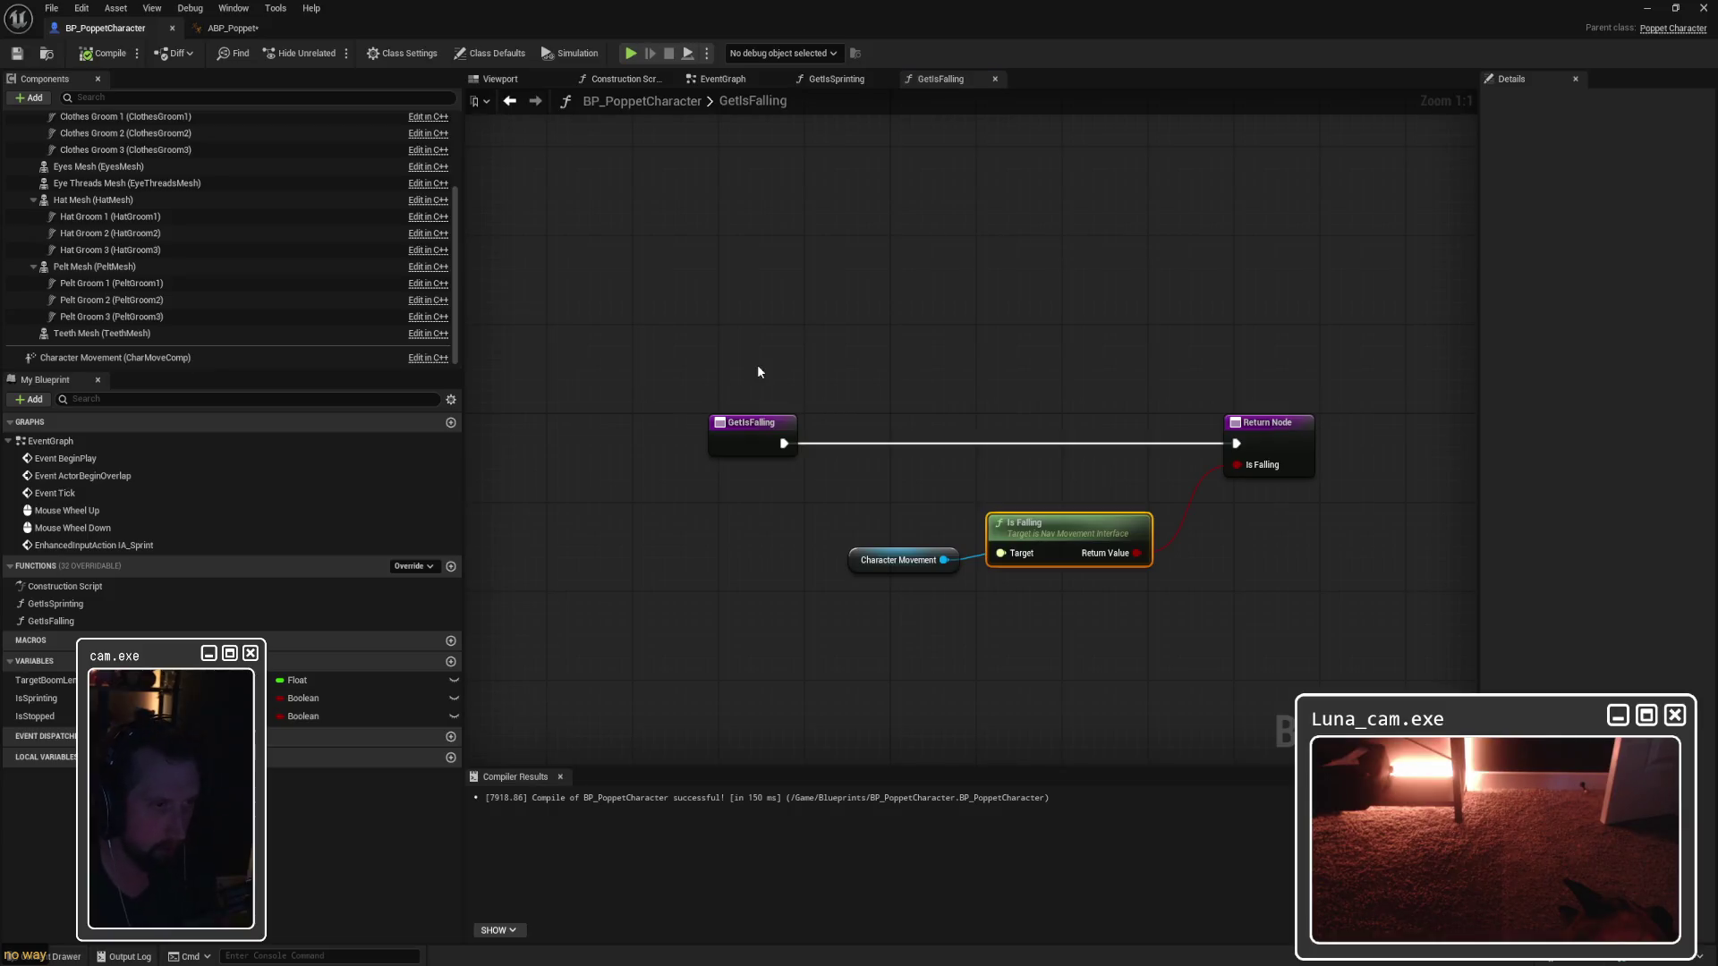
click(734, 421)
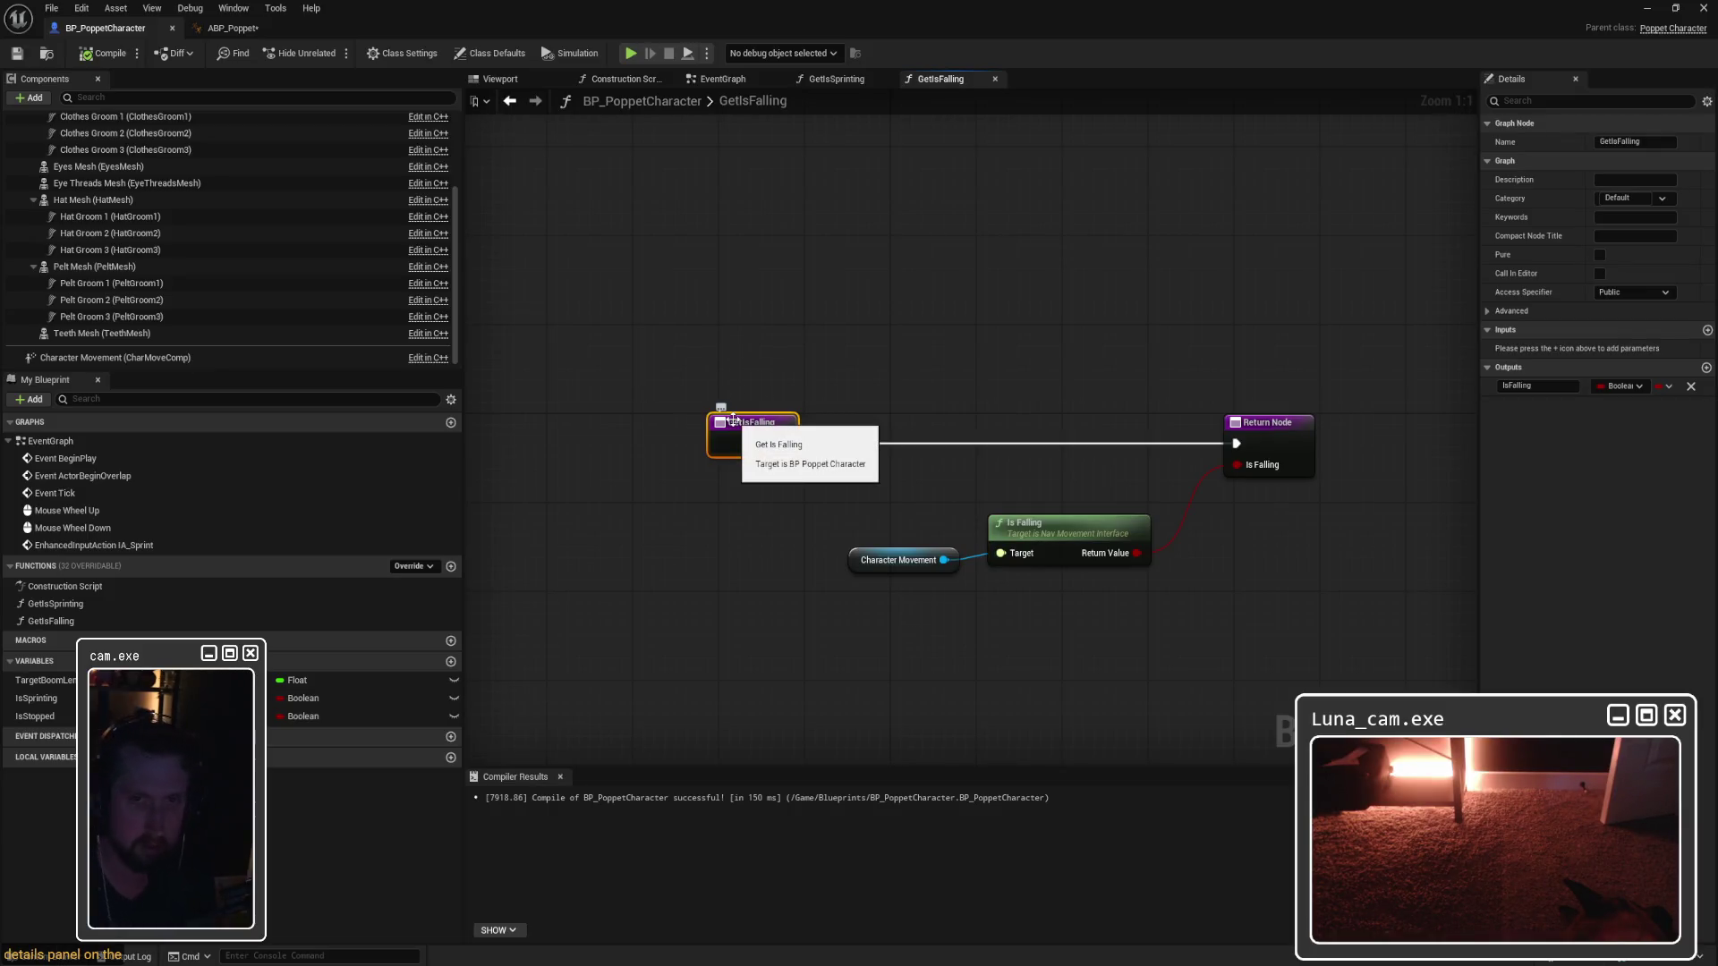
click(1598, 255)
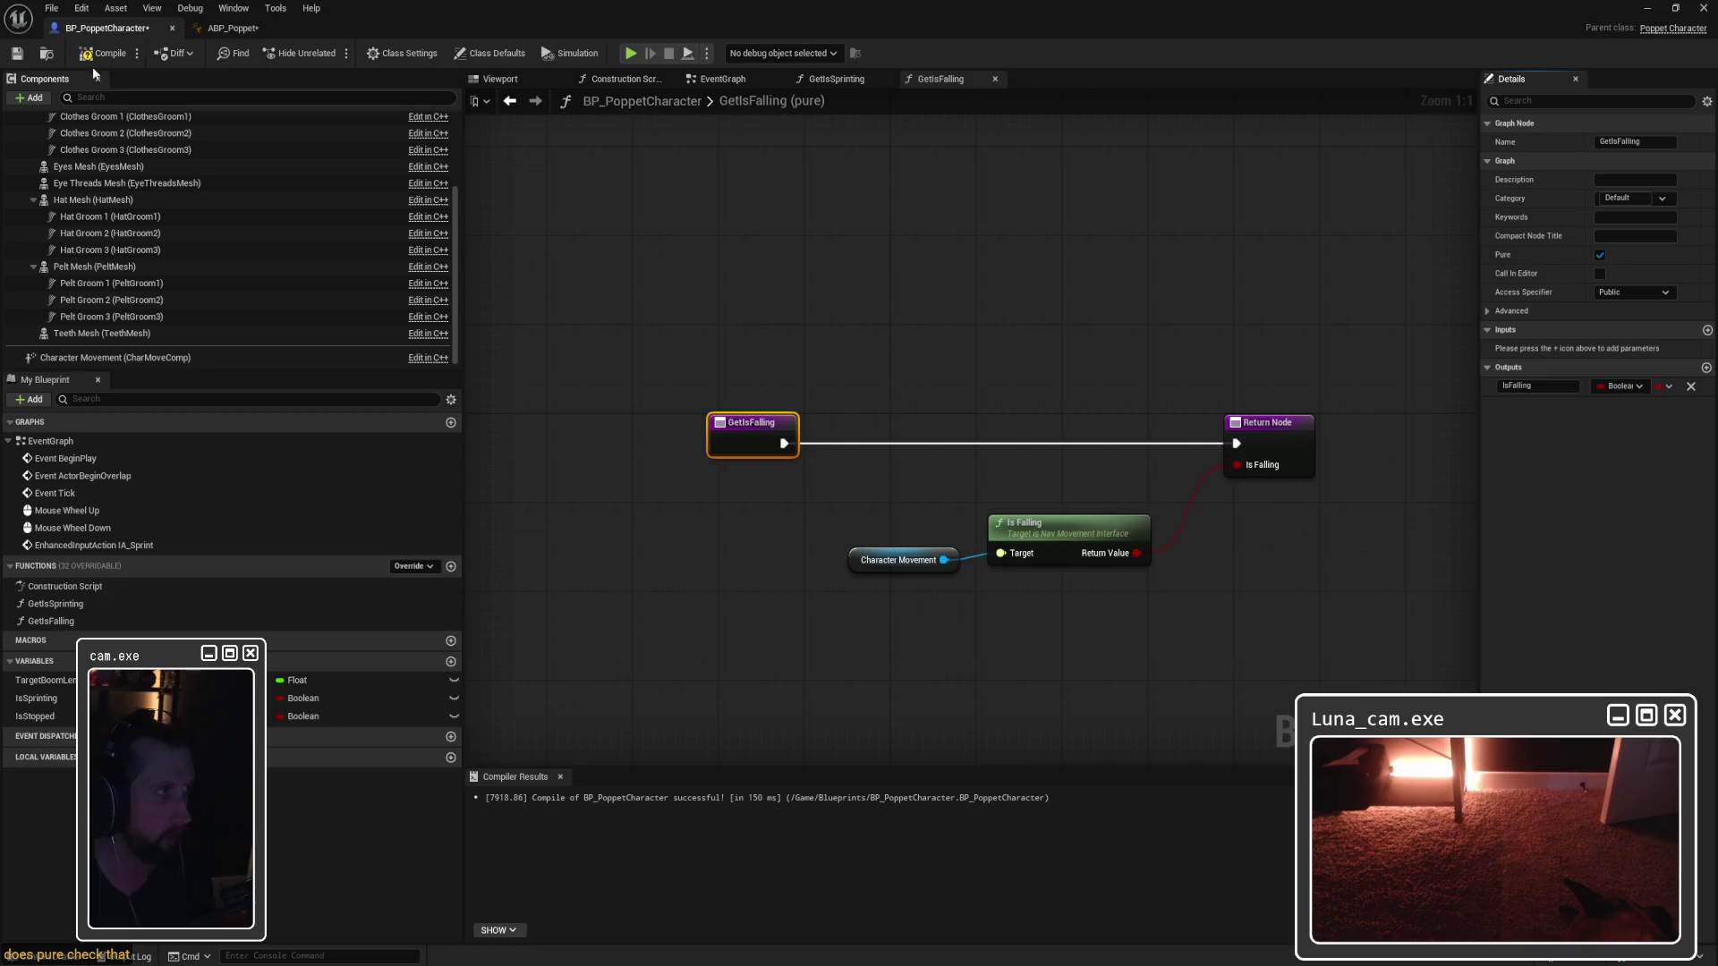
click(229, 29)
click(738, 235)
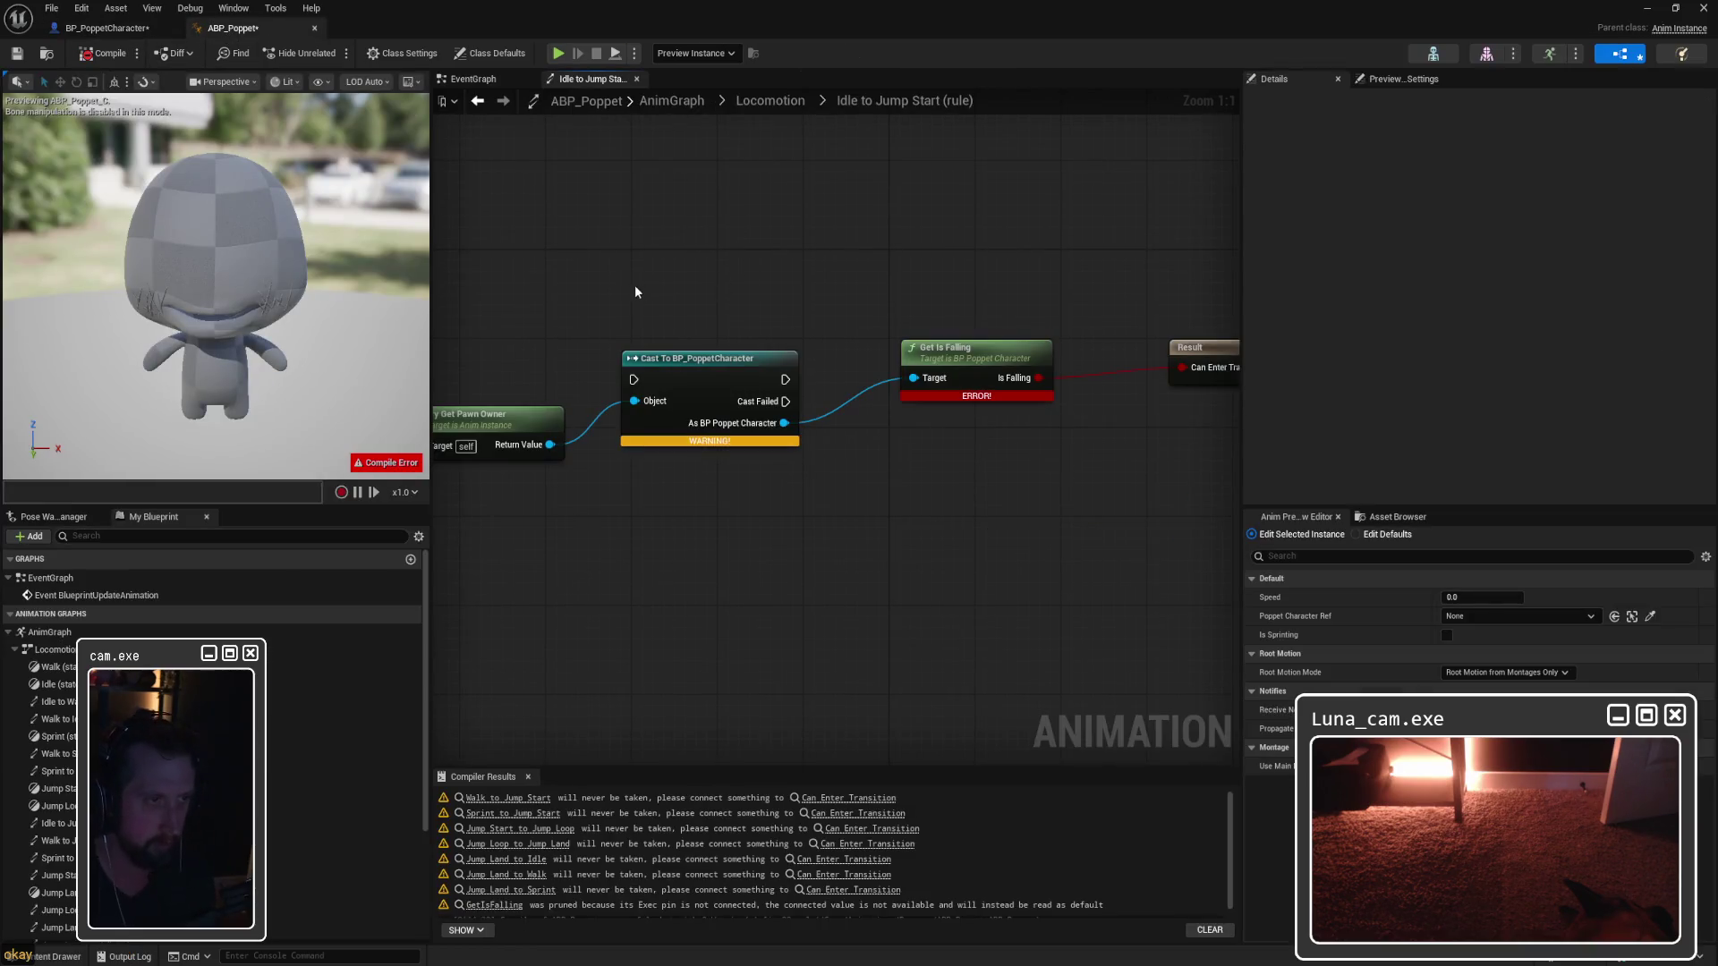
Step: Delete the pawn owner and cast nodes from the Idle to Jump Start rule graph
drag(678, 293, 744, 292)
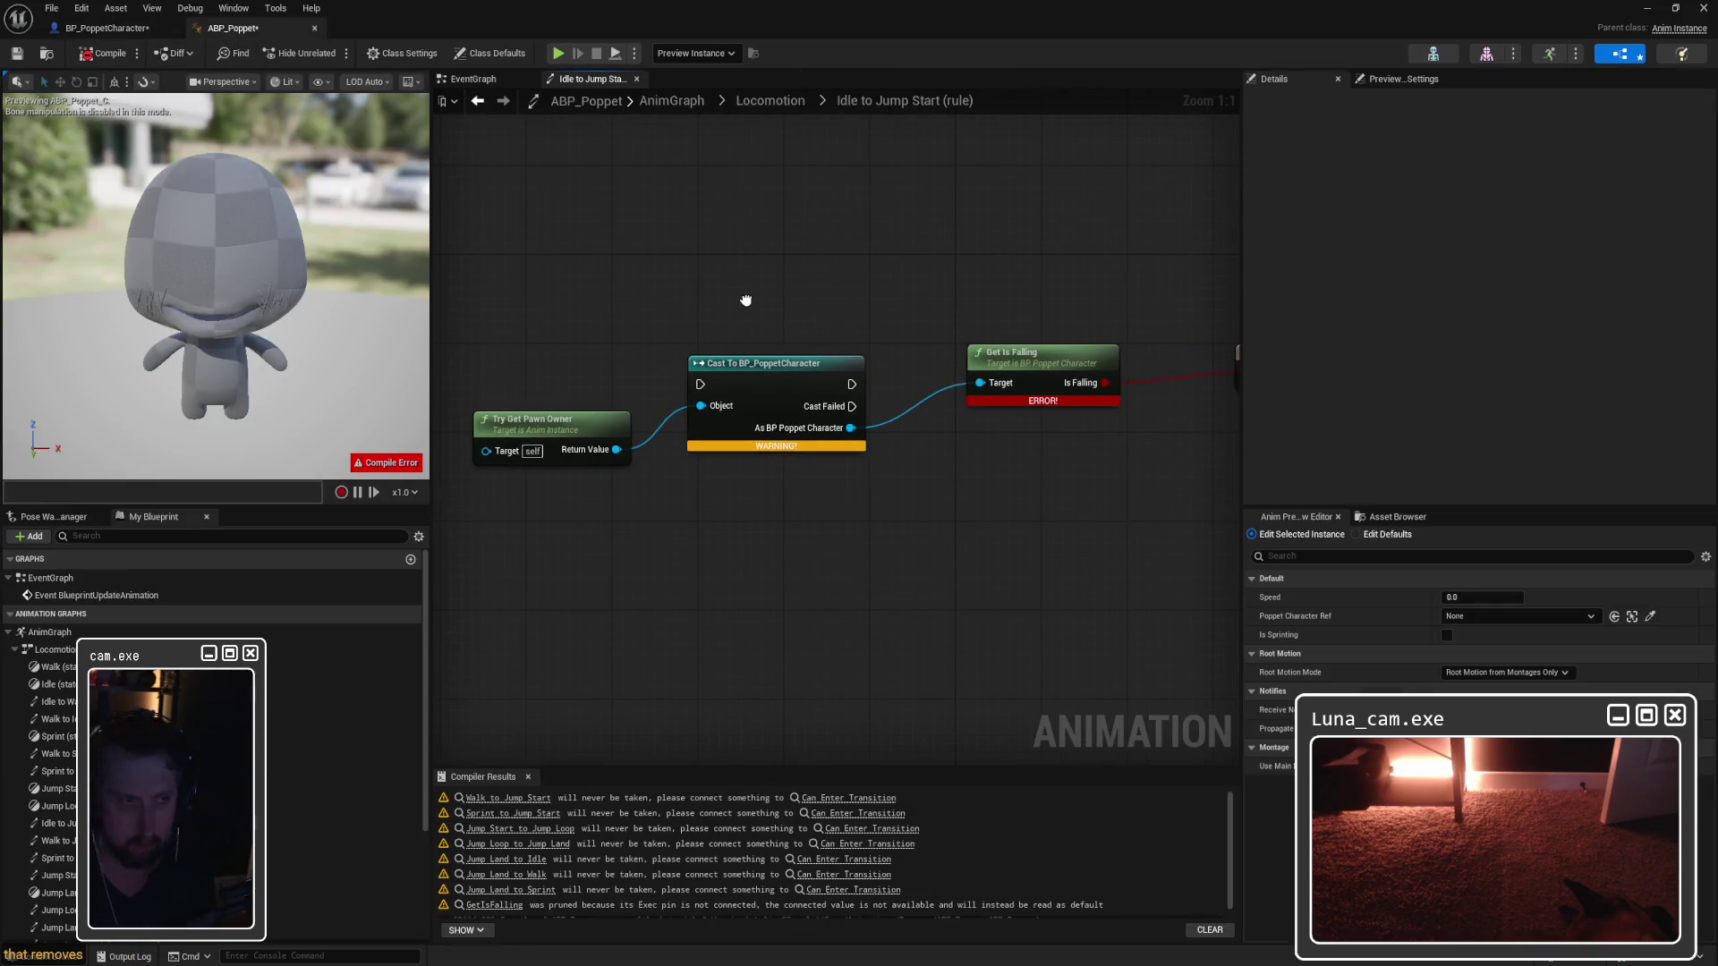
click(788, 363)
mouse_move(618, 449)
mouse_down()
mouse_move(725, 461)
mouse_move(986, 384)
mouse_up()
drag(609, 242, 807, 507)
key(Delete)
Step: Try a PoppetCharacterRef getter as Get Is Falling's target, then remove that getter again
drag(1020, 356, 988, 345)
scroll(215, 716, down, 5)
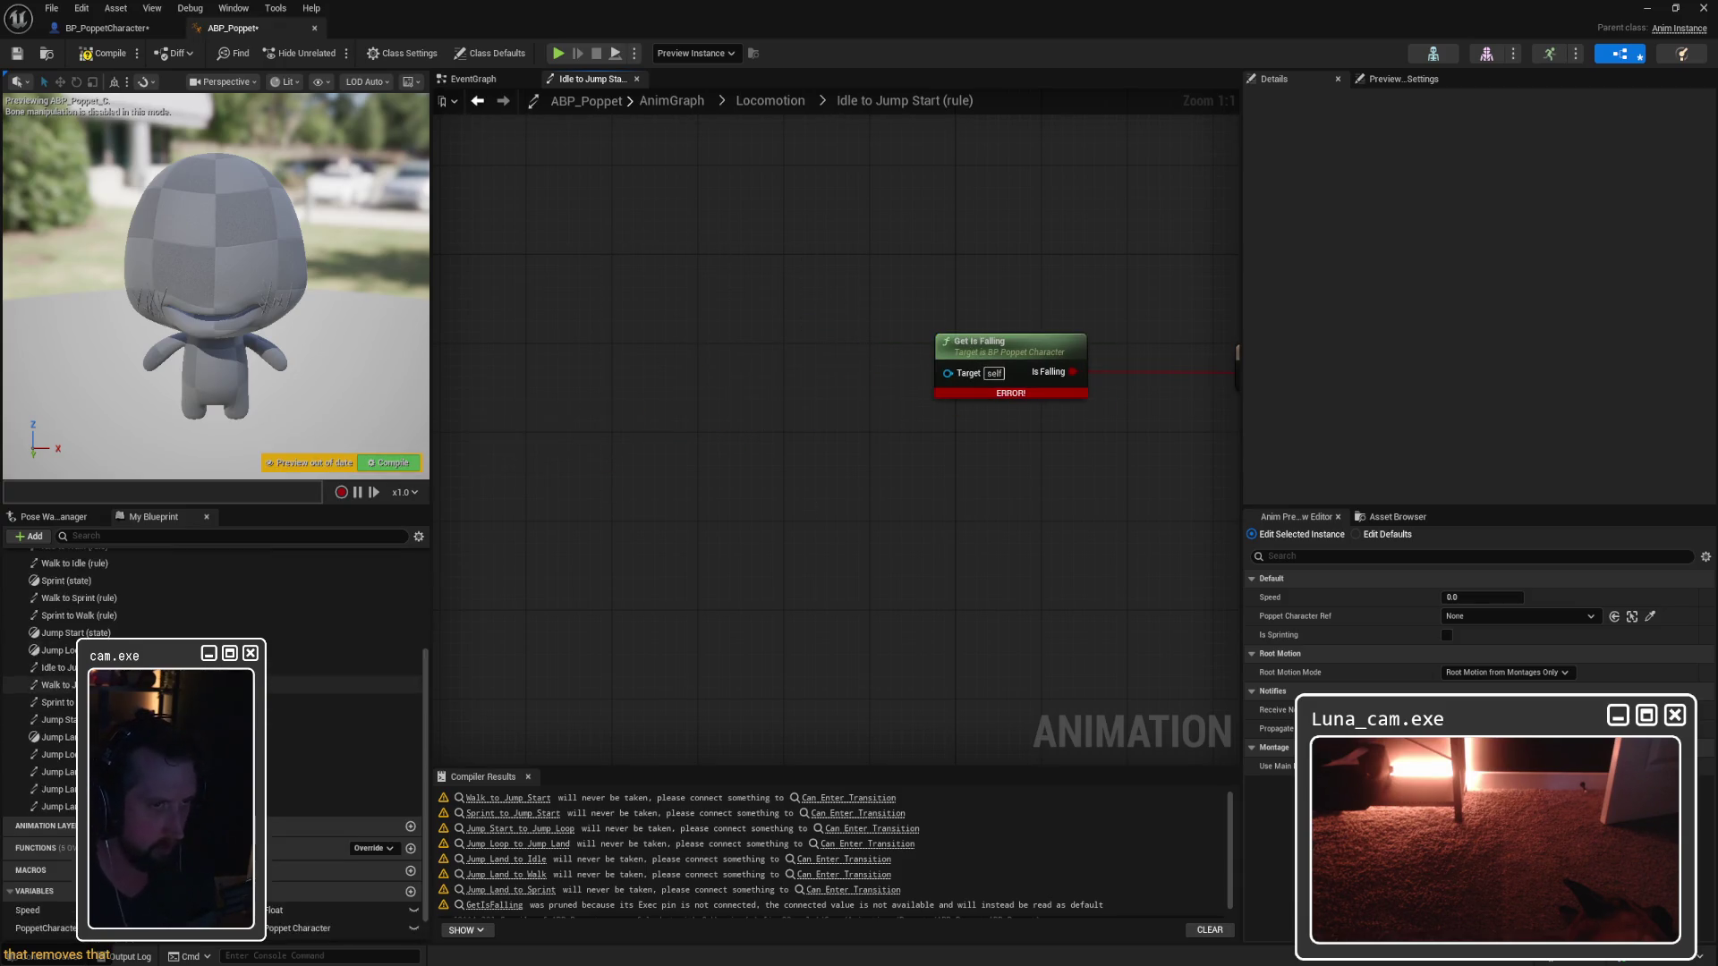
drag(45, 895, 35, 877)
mouse_move(516, 654)
mouse_down()
mouse_move(777, 386)
mouse_move(954, 379)
mouse_move(797, 383)
mouse_up()
click(841, 405)
key(Delete)
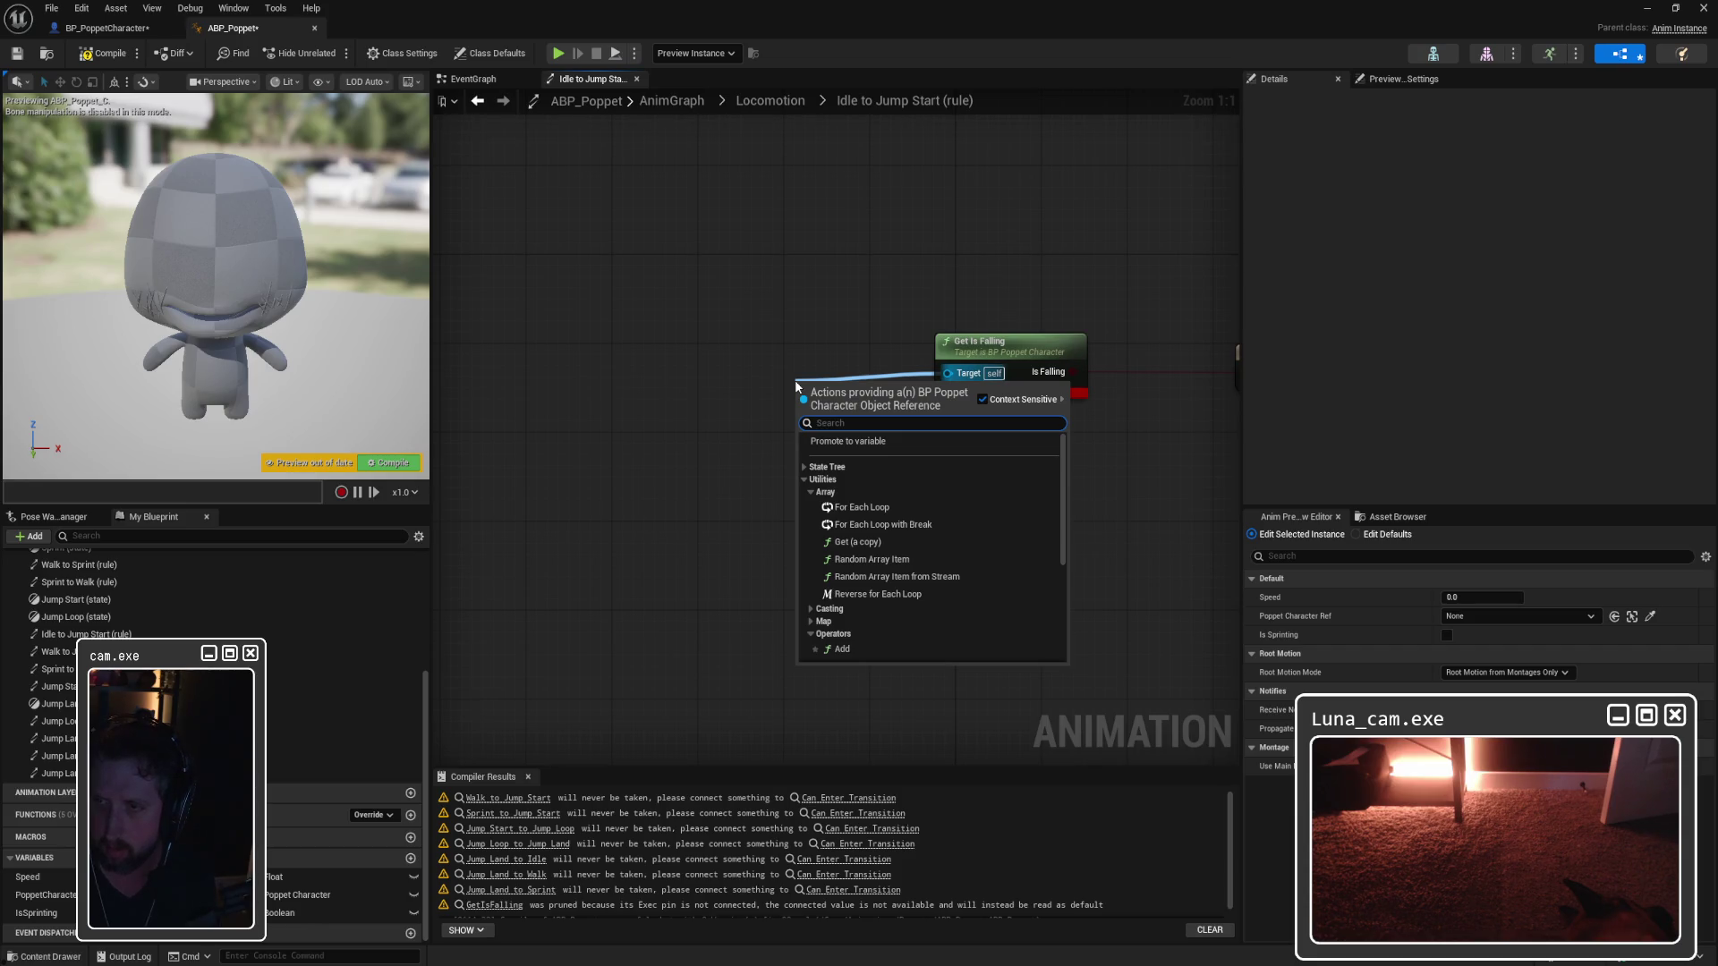
Step: Dismiss the action list and delete the erroring Get Is Falling node, leaving Result alone
scroll(881, 479, down, 5)
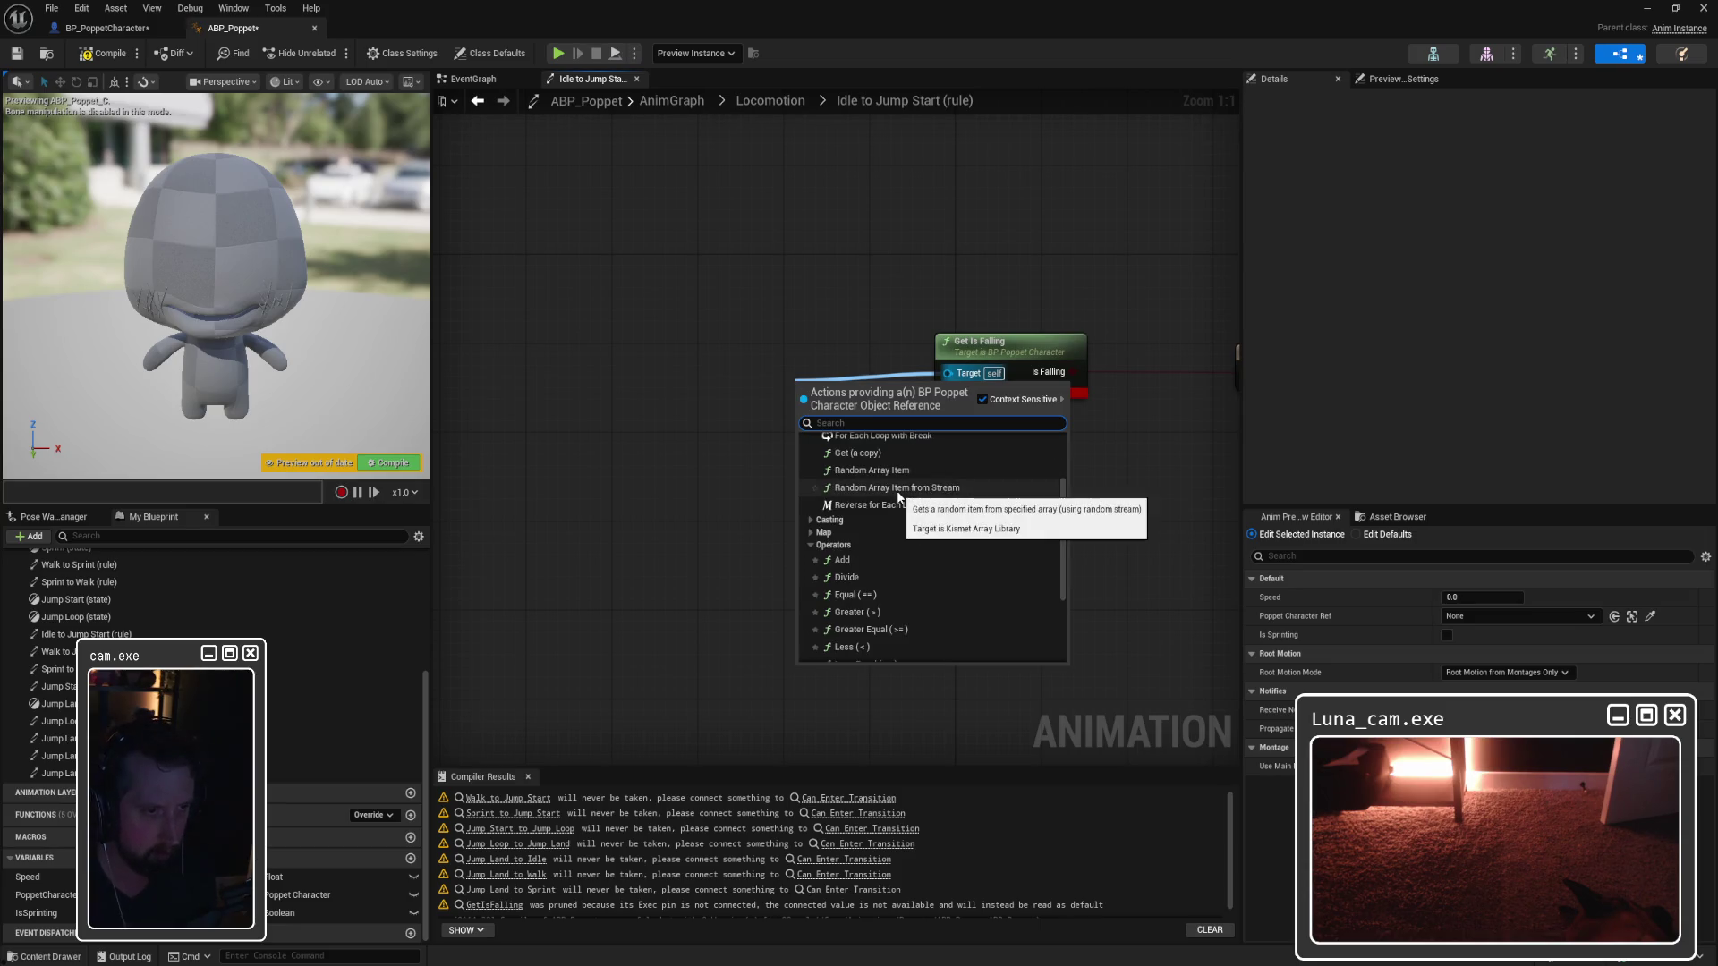
scroll(899, 494, down, 2)
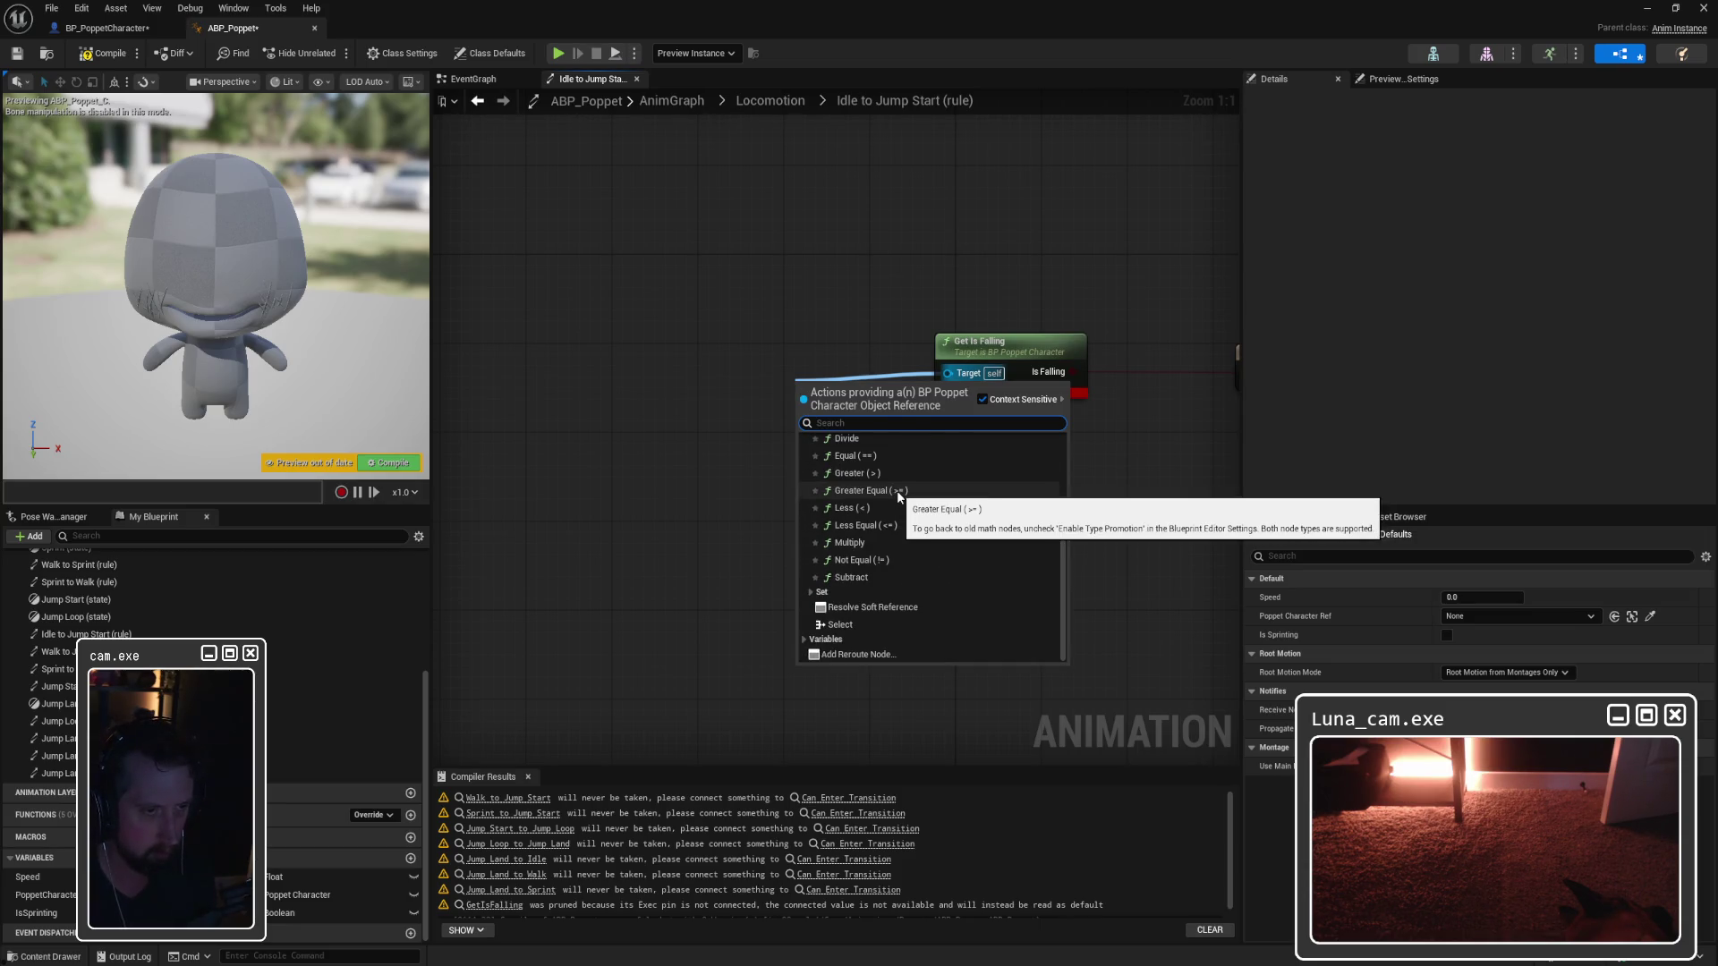
scroll(897, 490, up, 5)
click(695, 347)
key(Home)
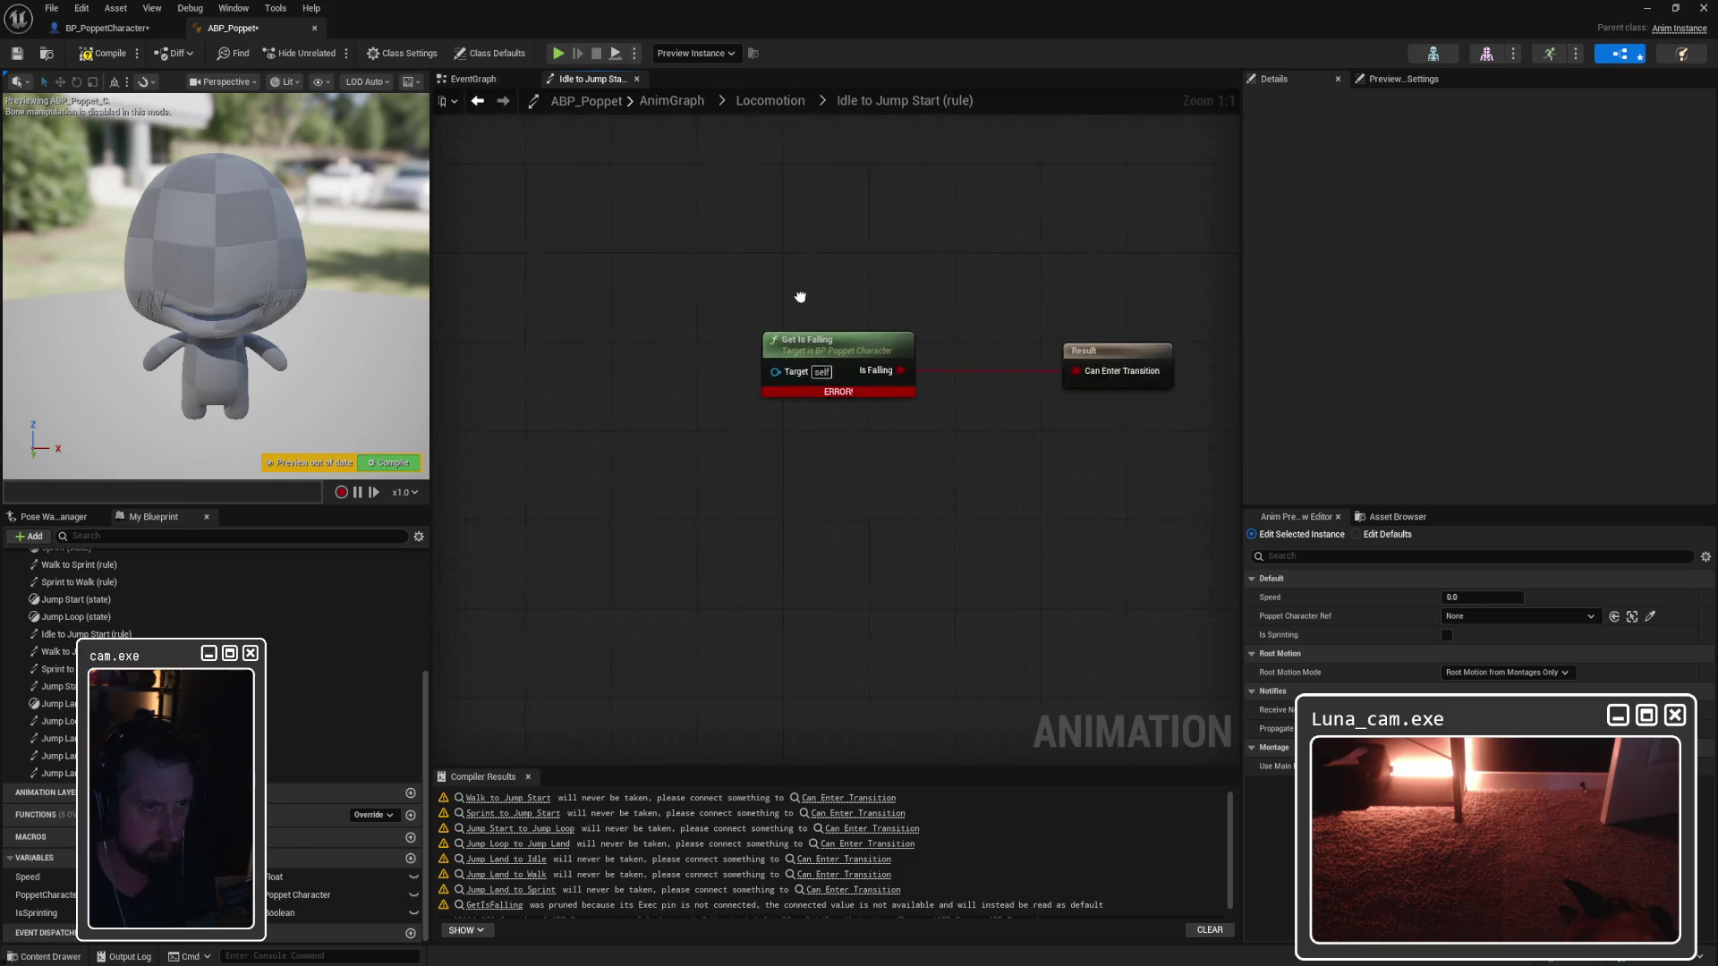
mouse_move(767, 394)
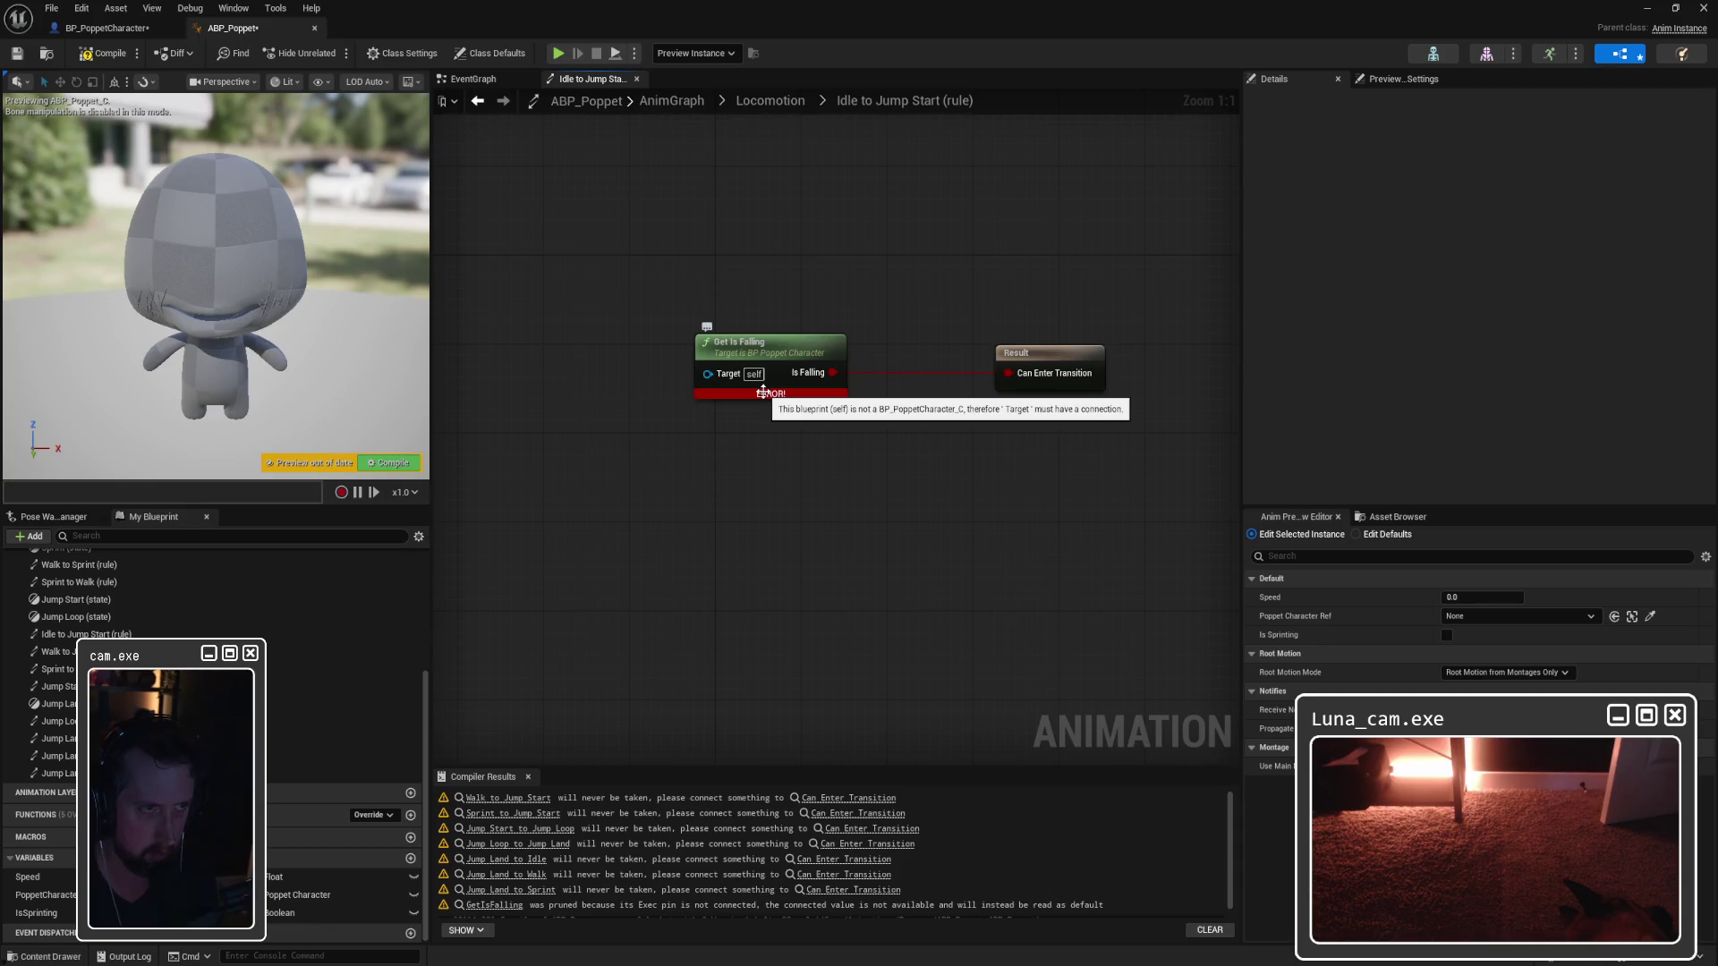
click(763, 390)
key(Delete)
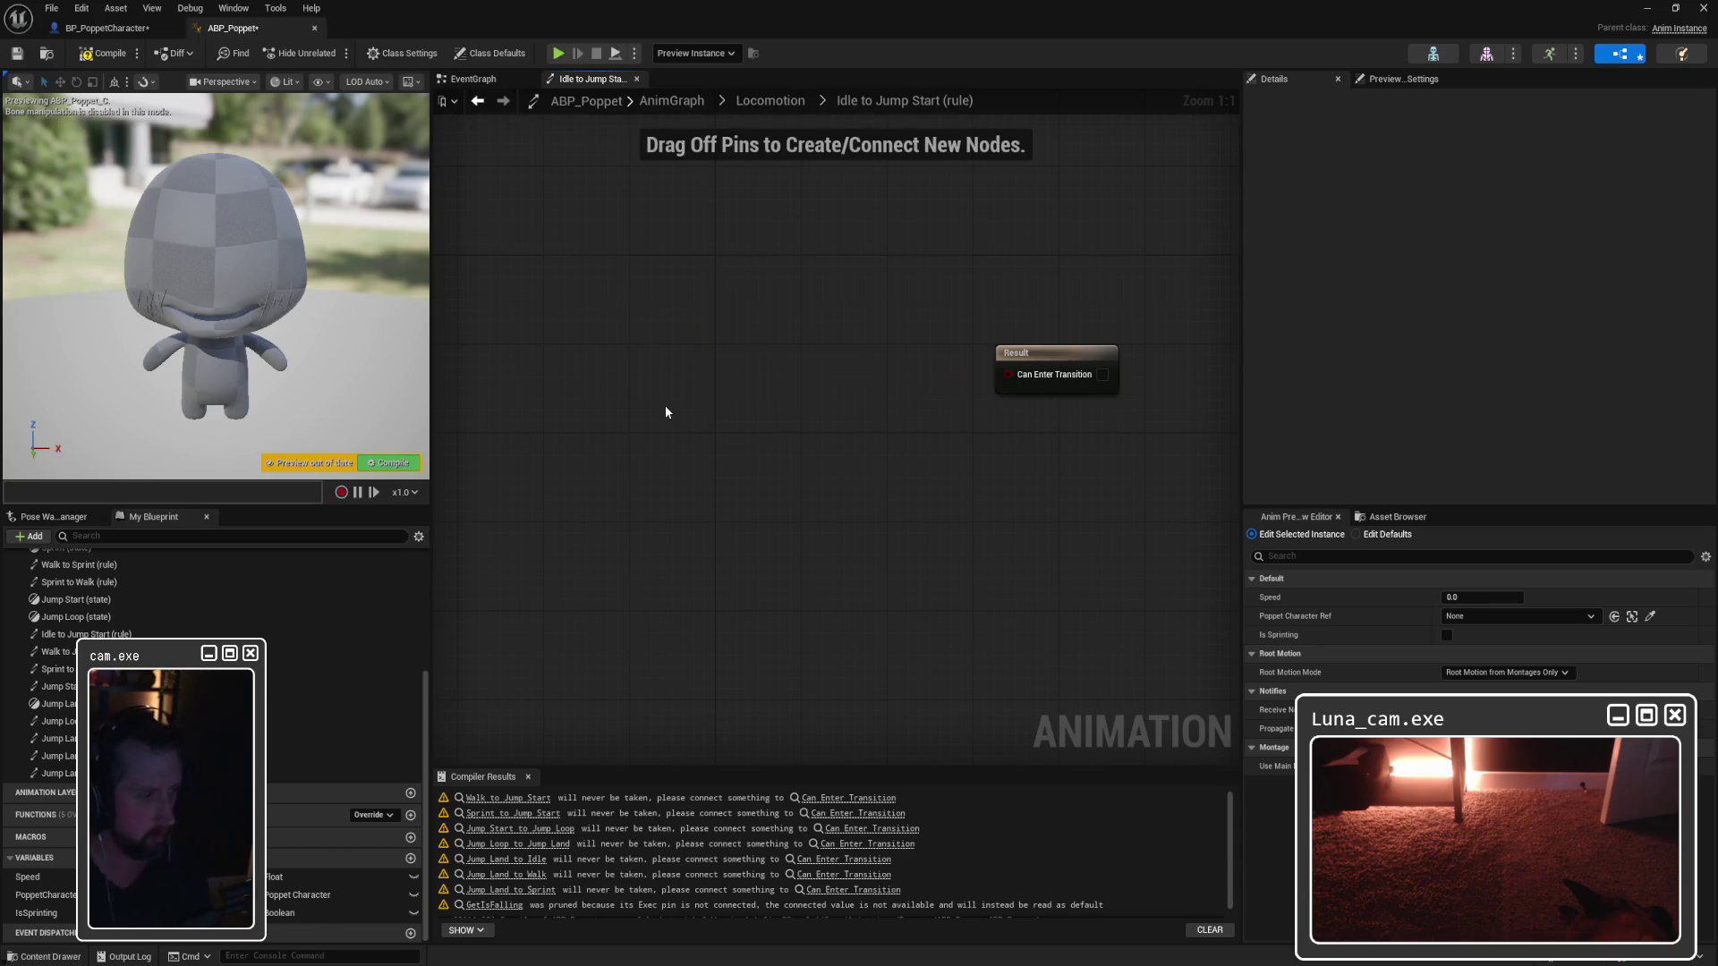
Step: Add a Get Is Falling node with Context Sensitive off, wired into Can Enter Transition
drag(57, 891, 592, 449)
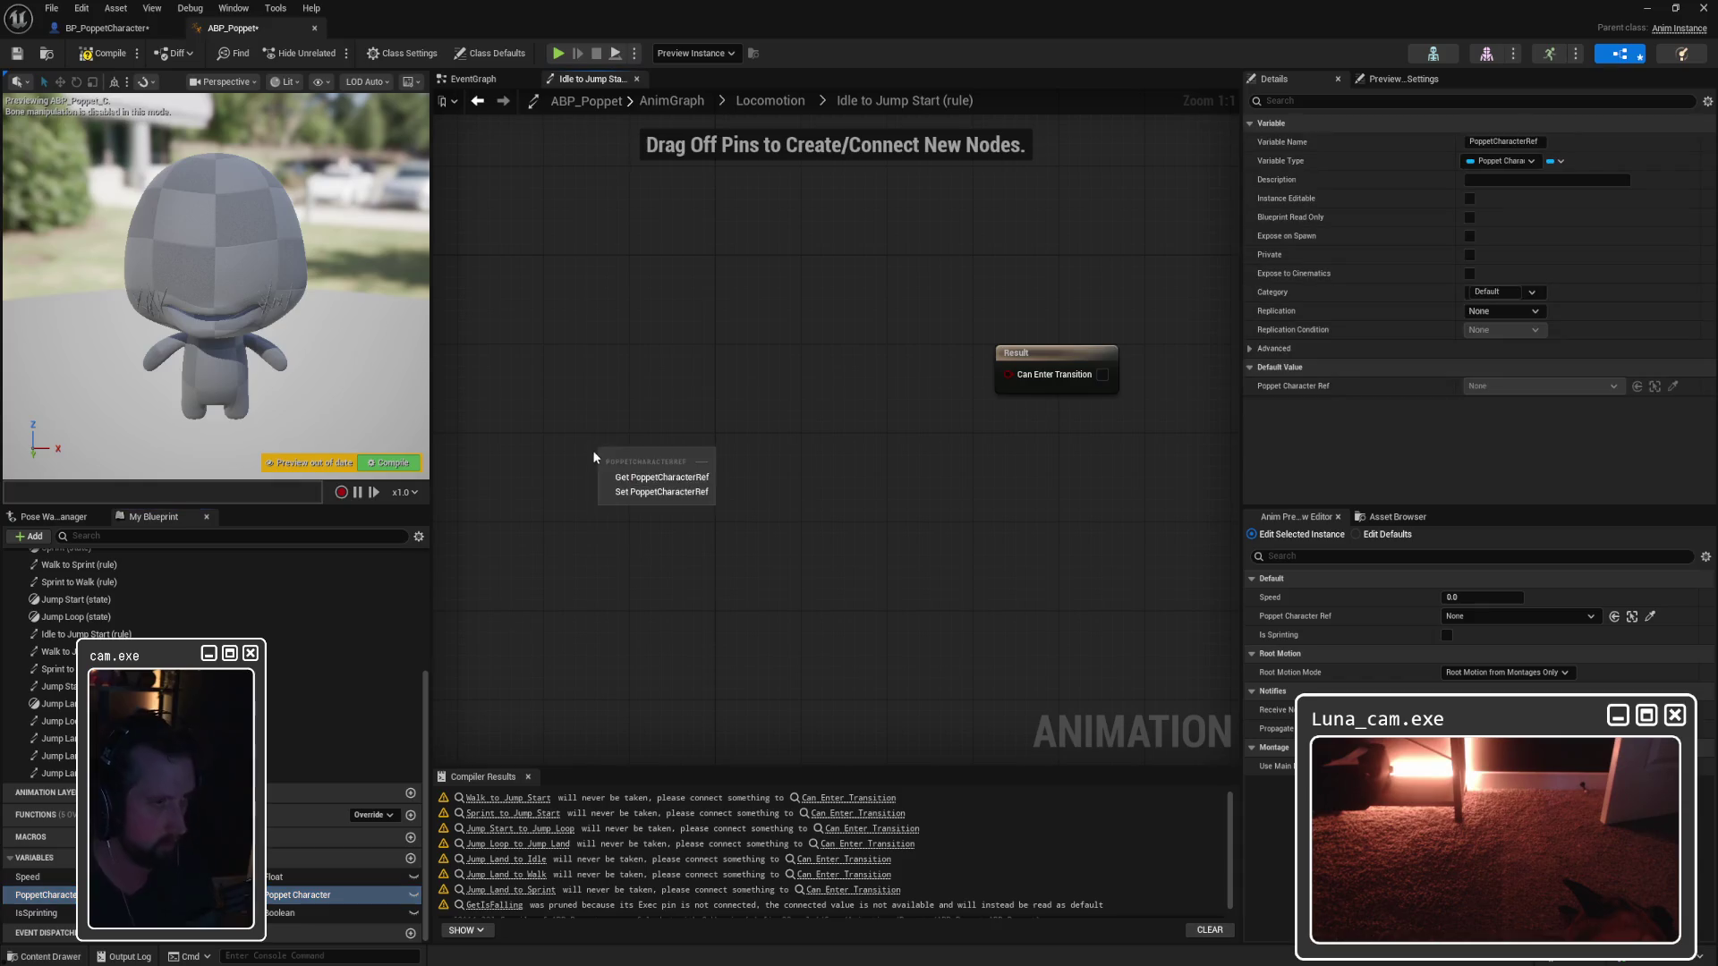
click(643, 478)
drag(697, 457, 743, 418)
text(isfalling)
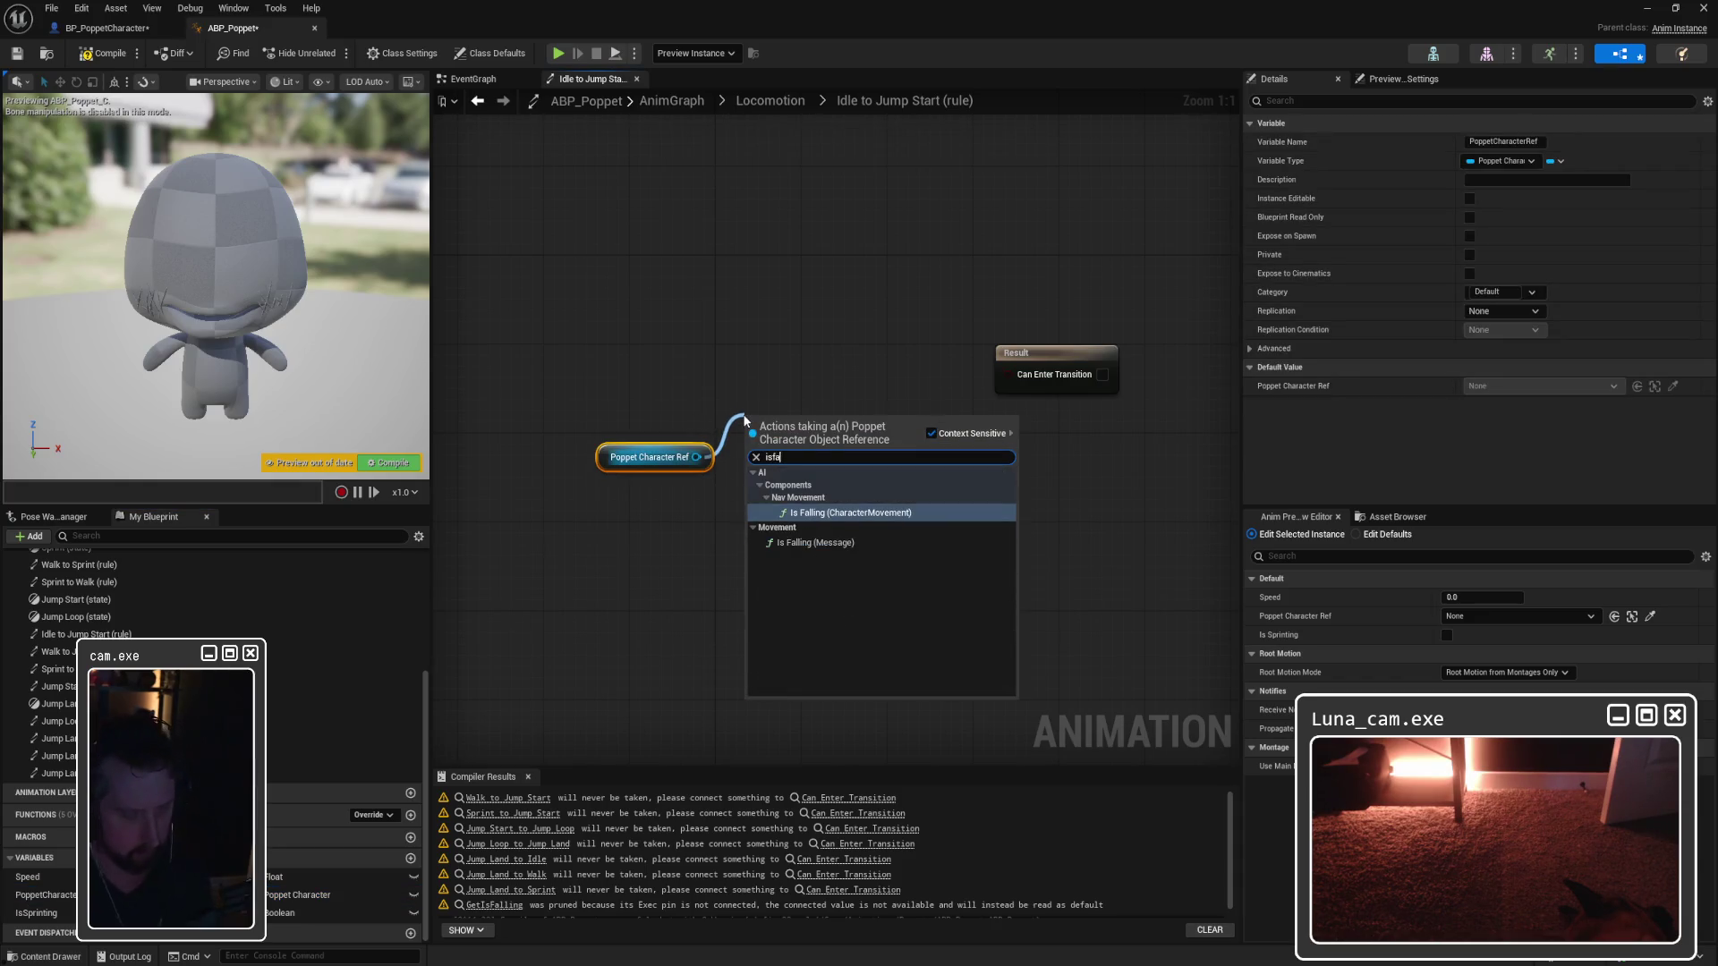
click(931, 433)
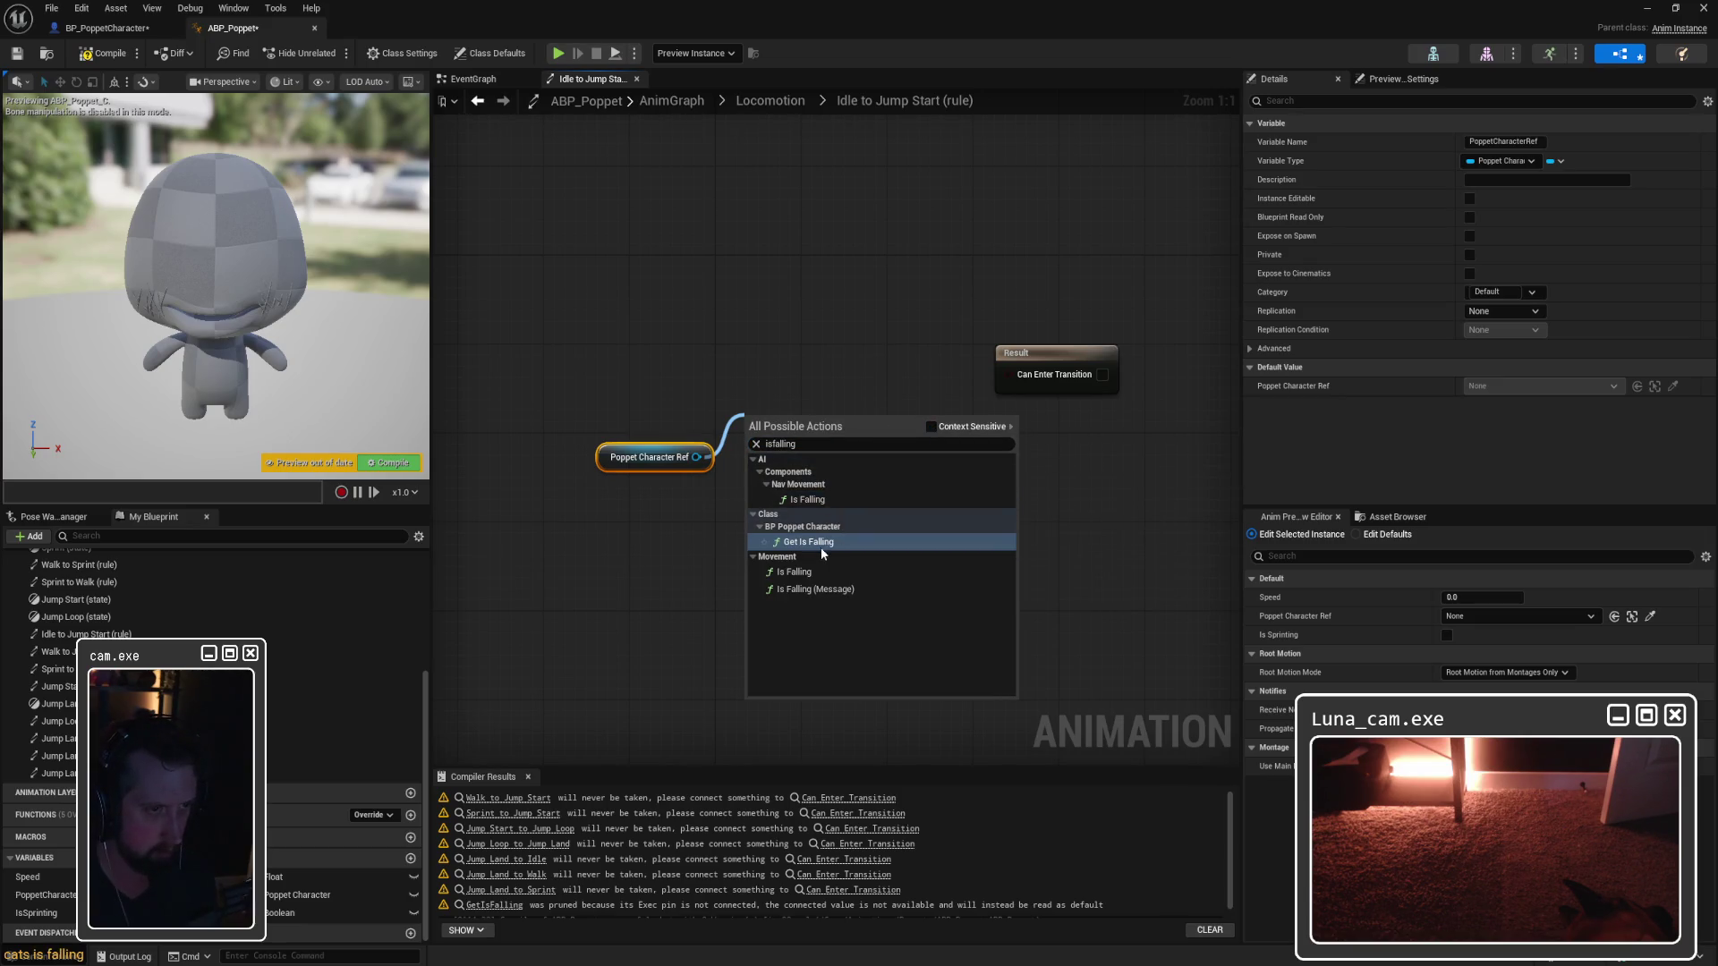
click(827, 542)
mouse_move(866, 464)
mouse_down()
mouse_move(898, 399)
mouse_move(1010, 374)
mouse_up()
click(964, 464)
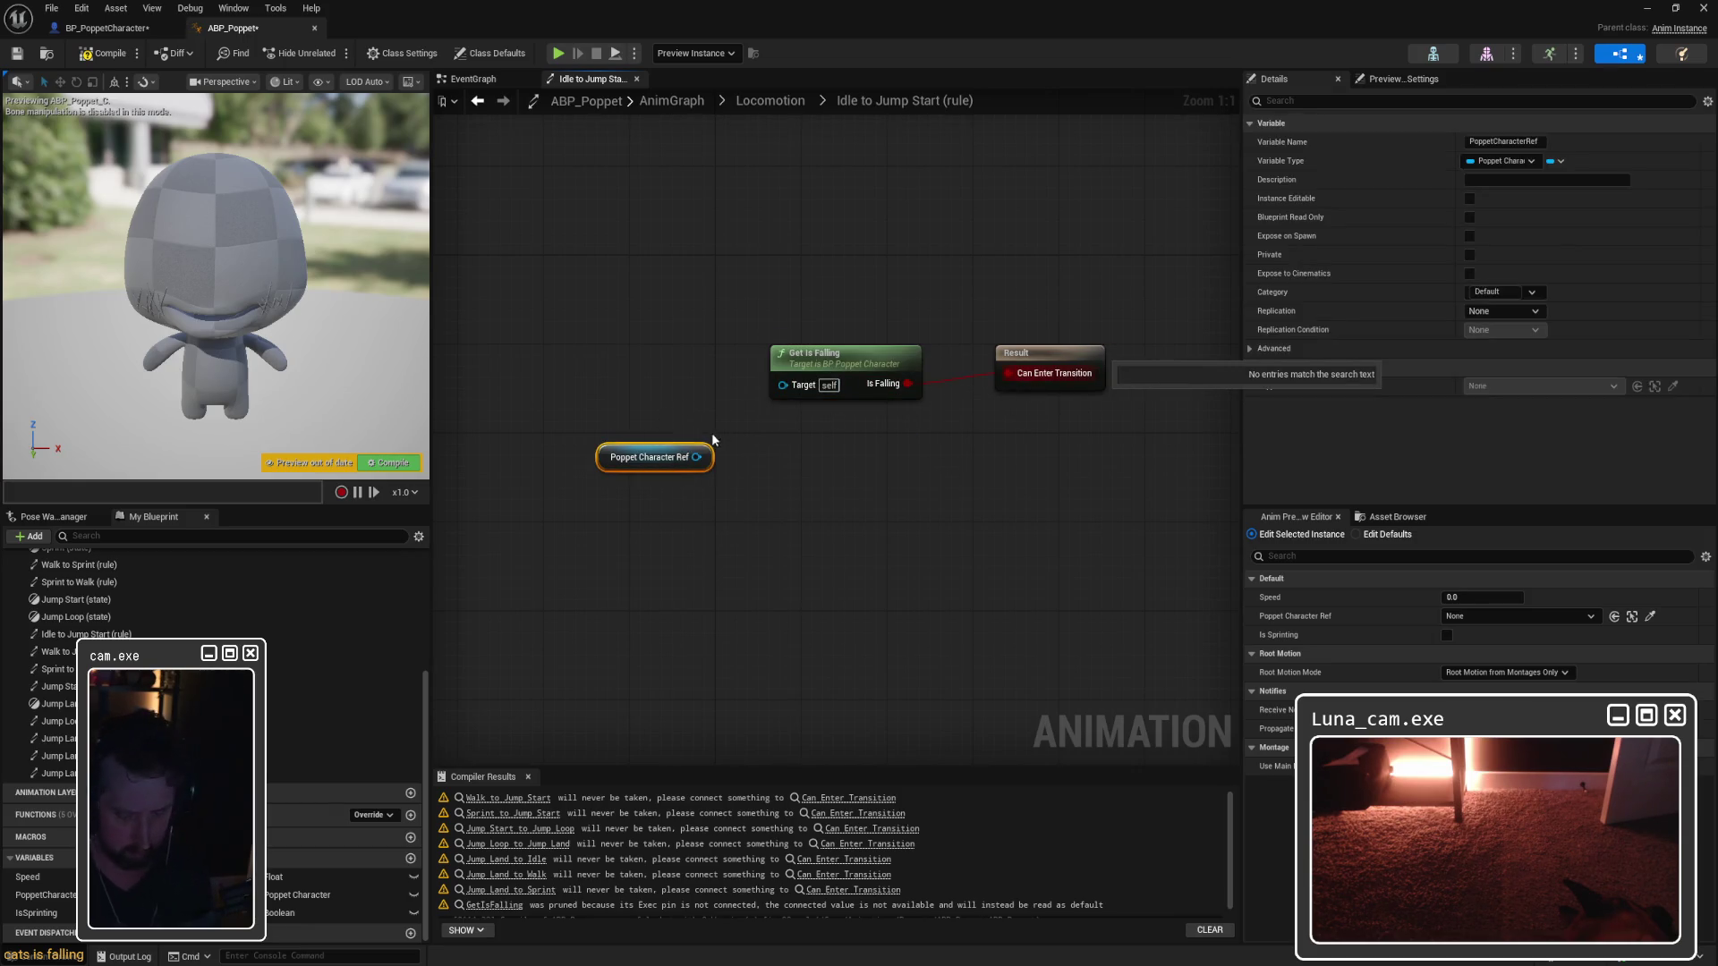
click(655, 457)
key(Delete)
Step: Compile ABP_Poppet and read the error saying Get Is Falling's Target needs a connection
click(110, 53)
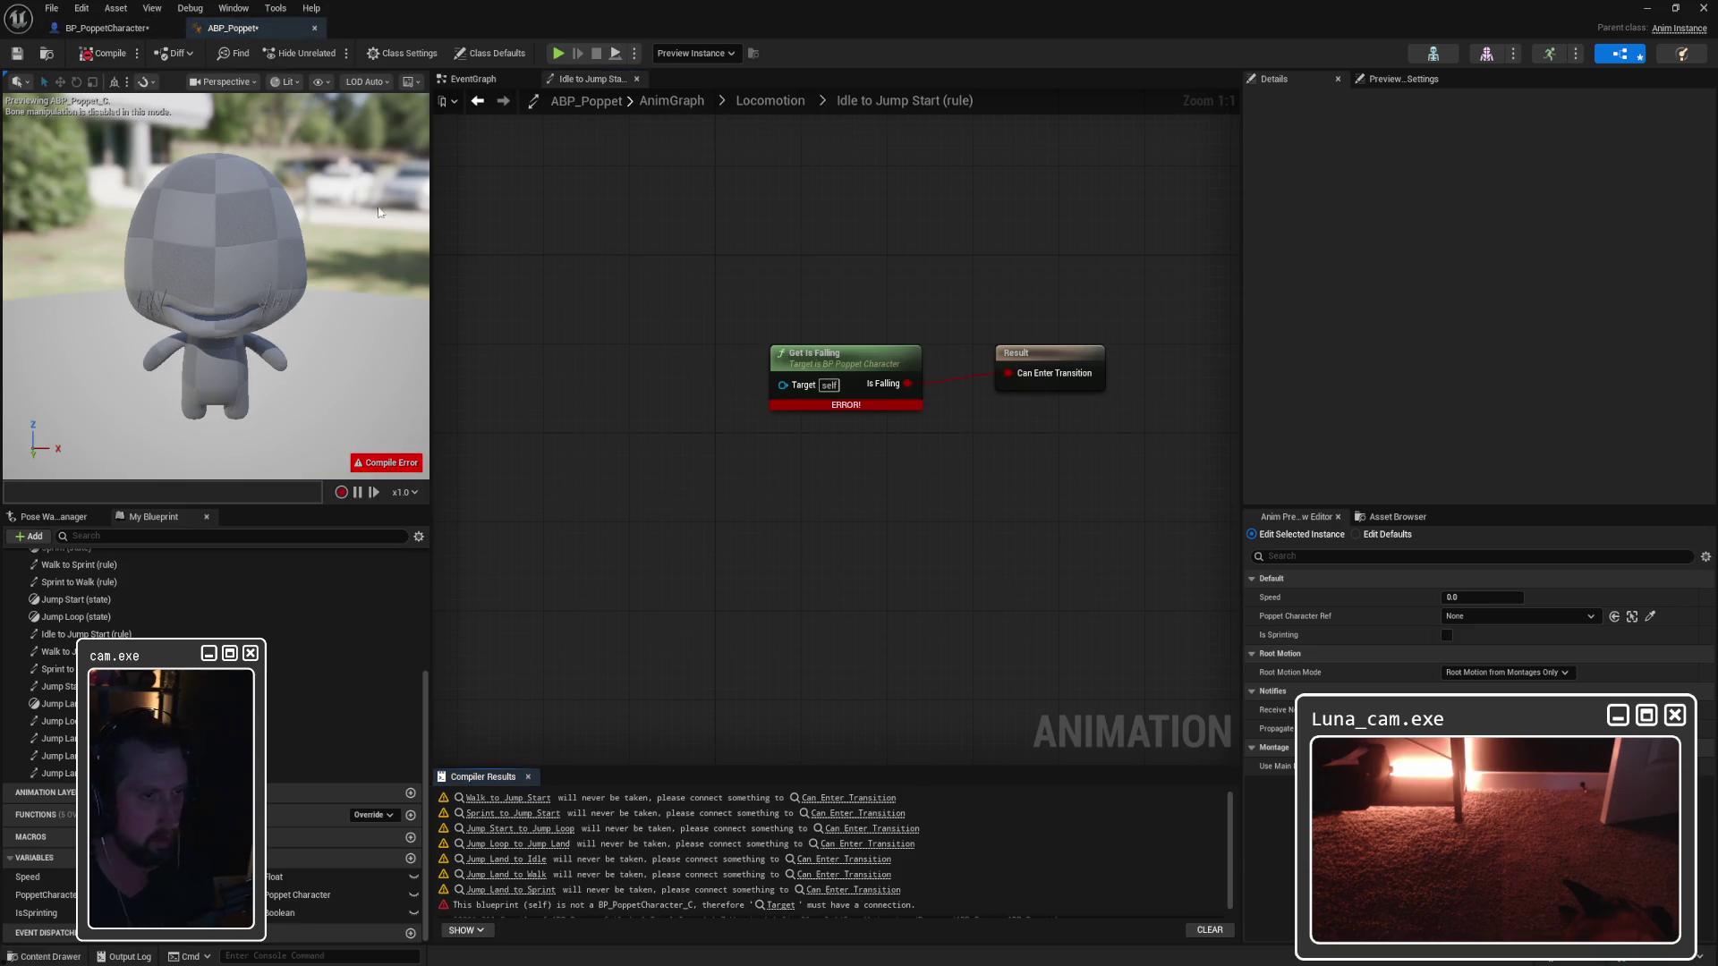
mouse_move(836, 407)
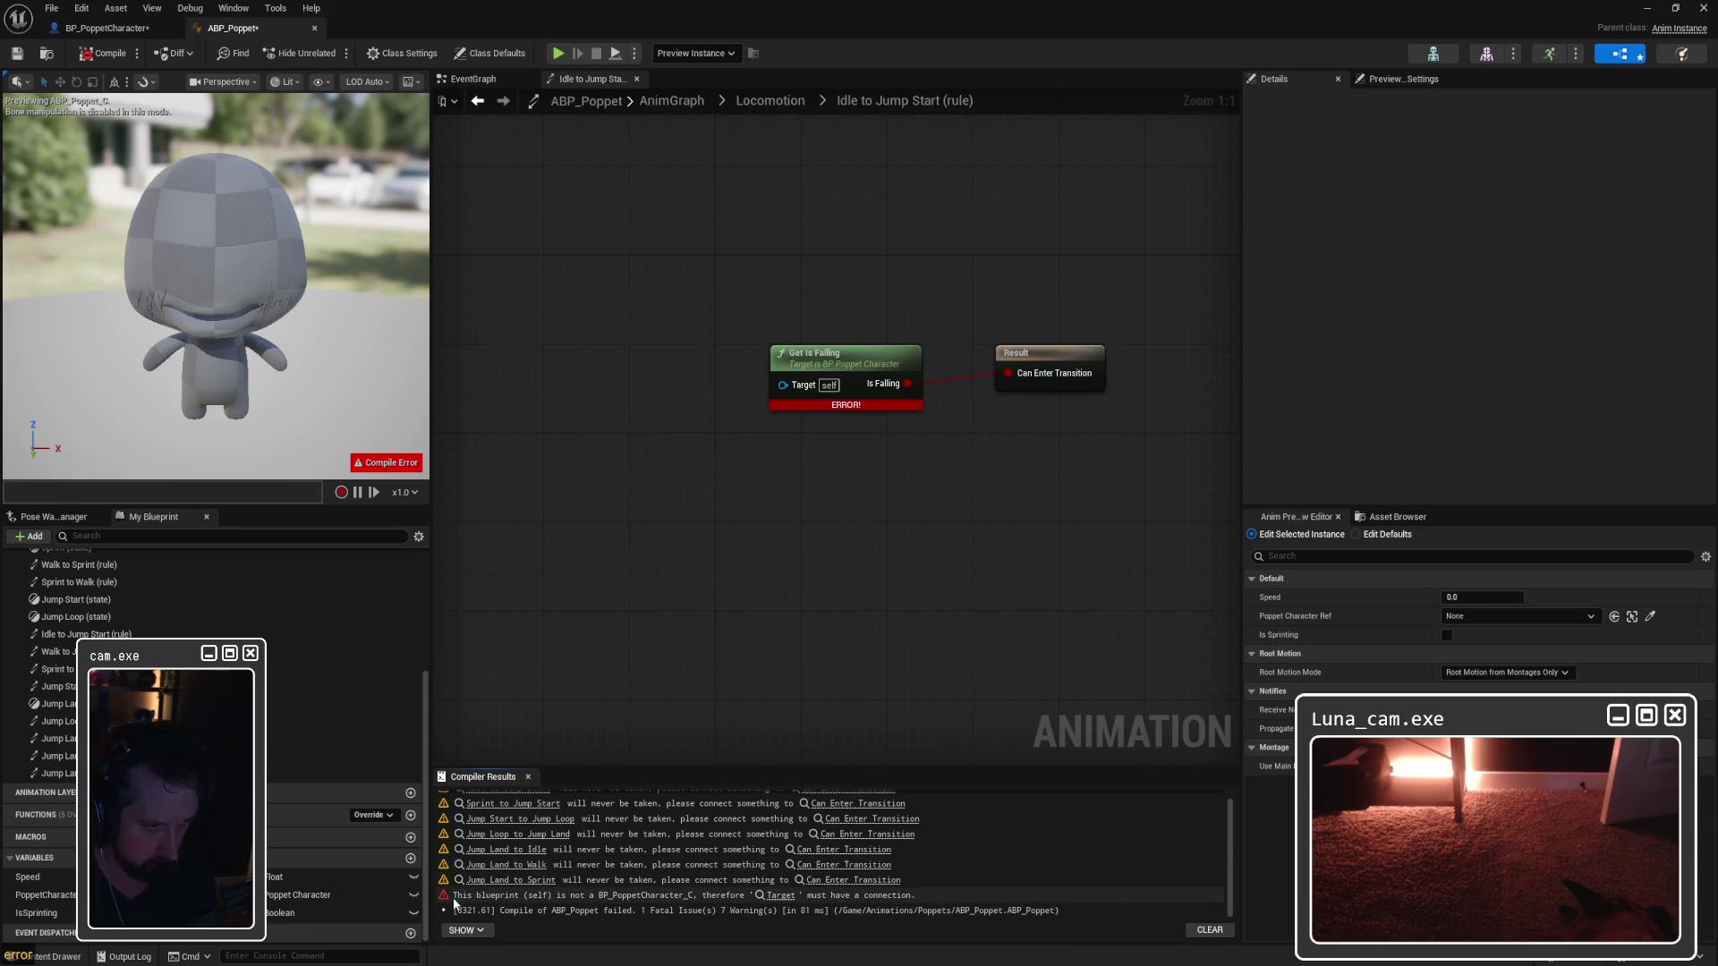
click(904, 900)
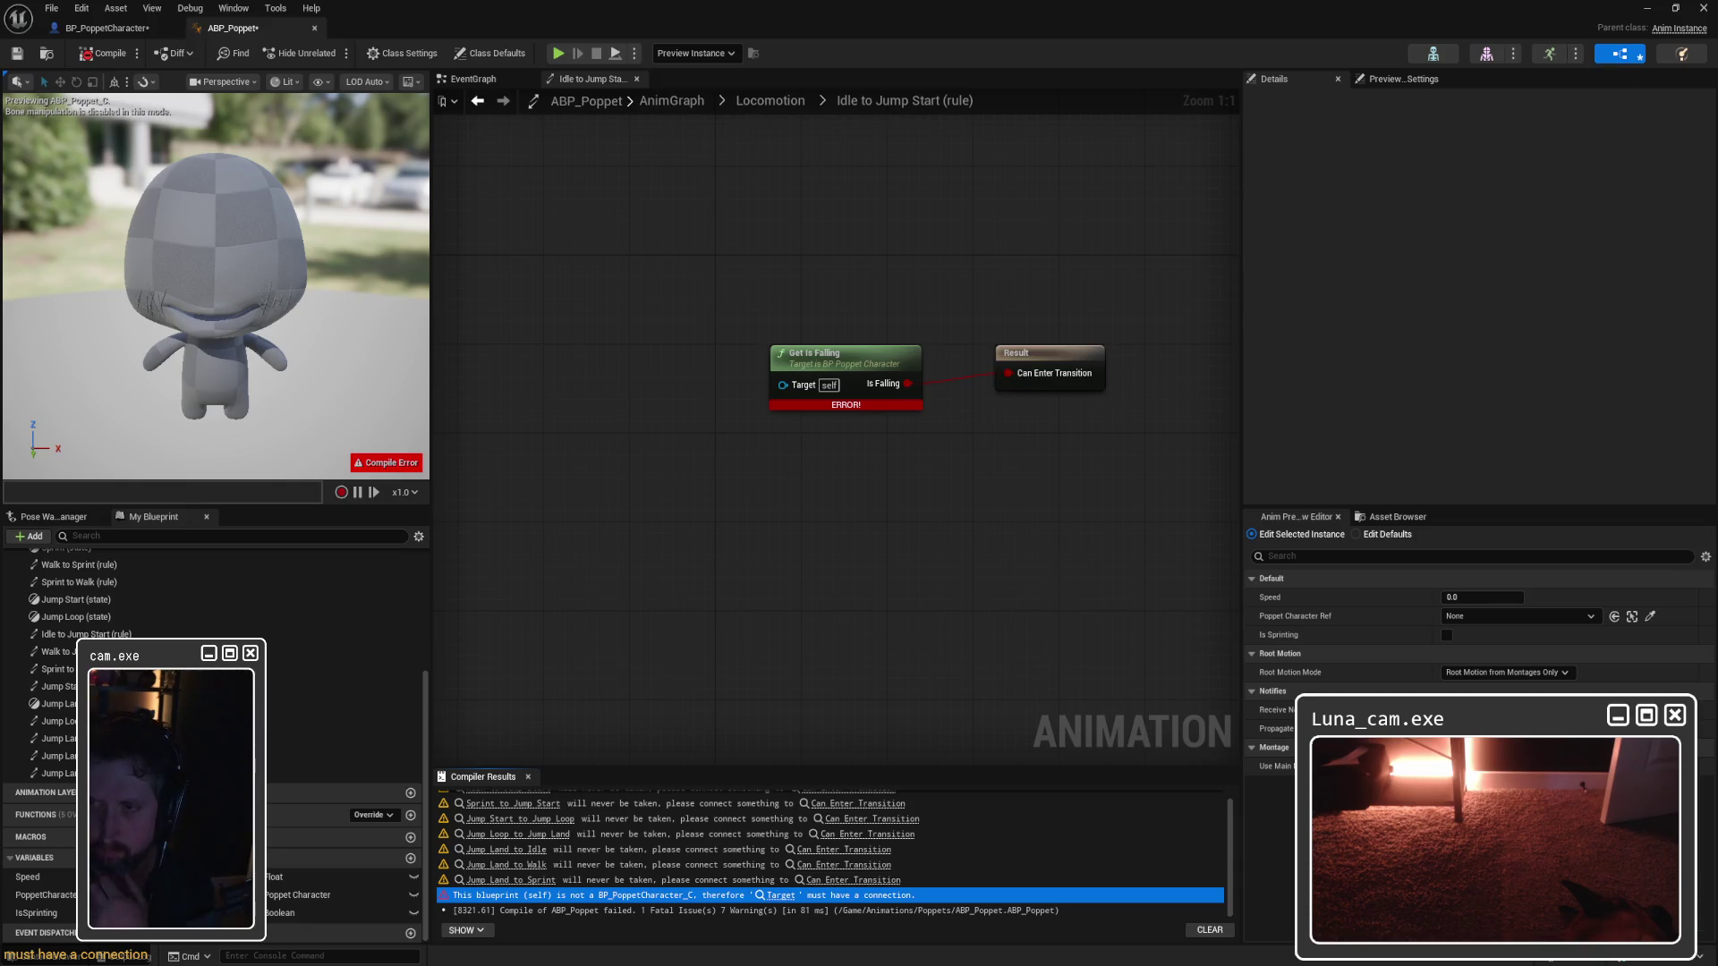
drag(712, 498, 821, 487)
Step: Search 'poppetcharacterref', add a Get Poppet Character Ref node, and try wiring it to Target
right_click(750, 464)
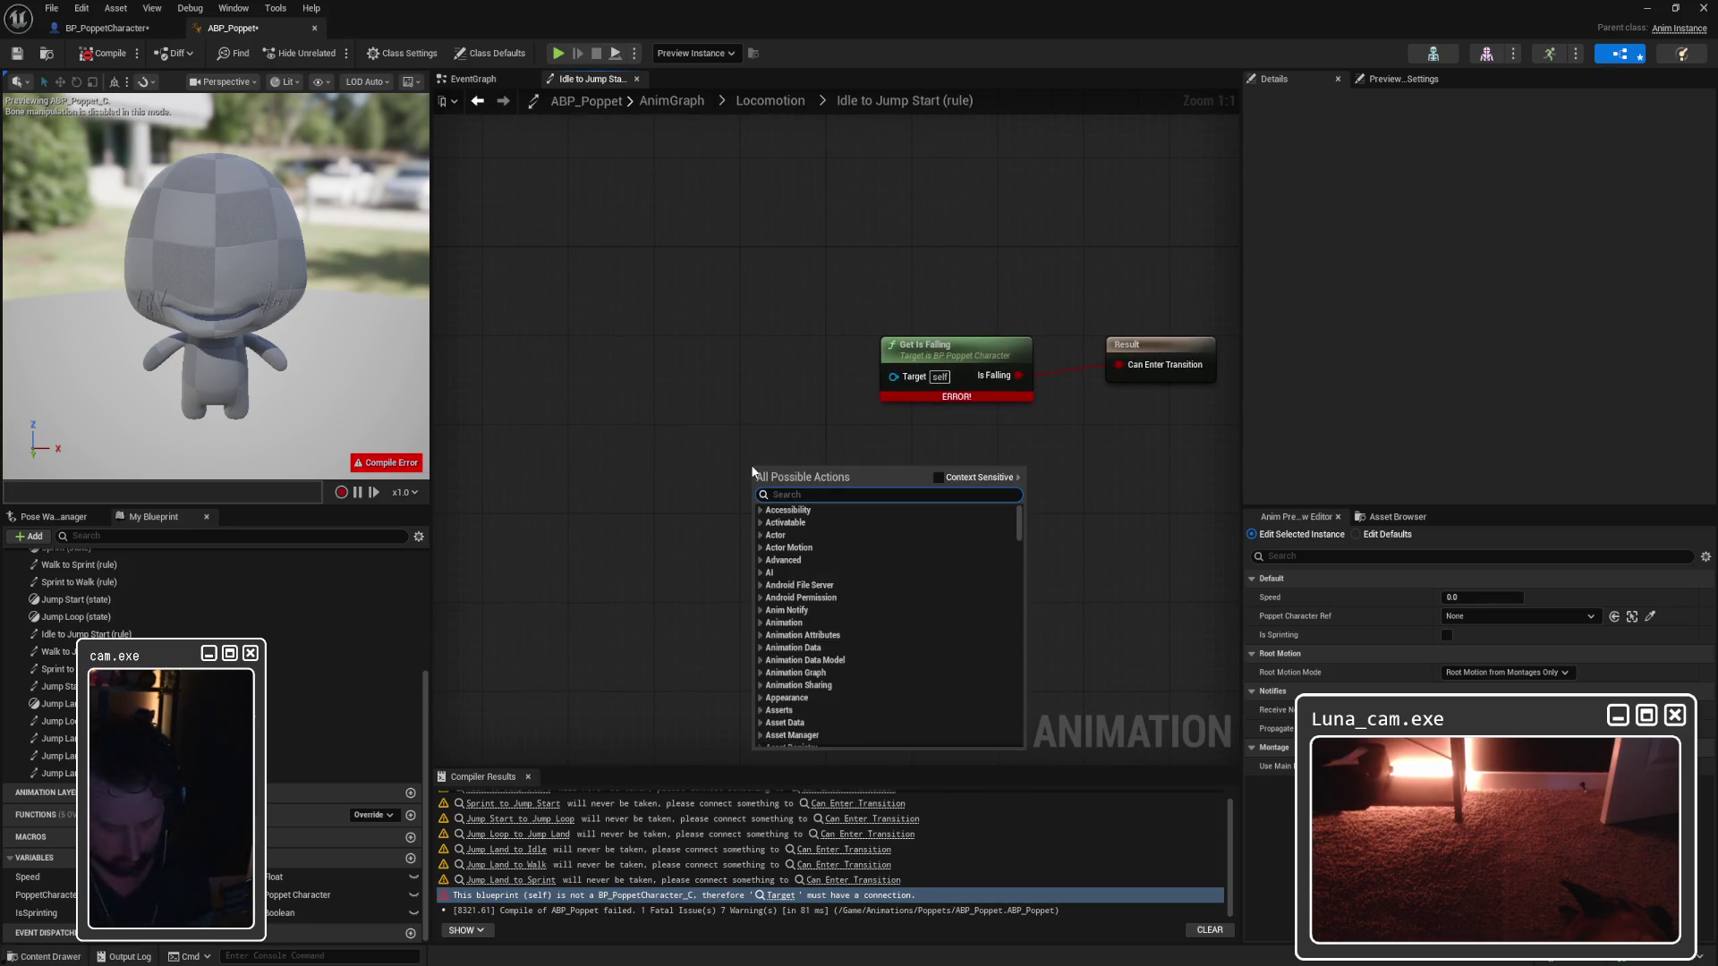
text(poppetcharacteref)
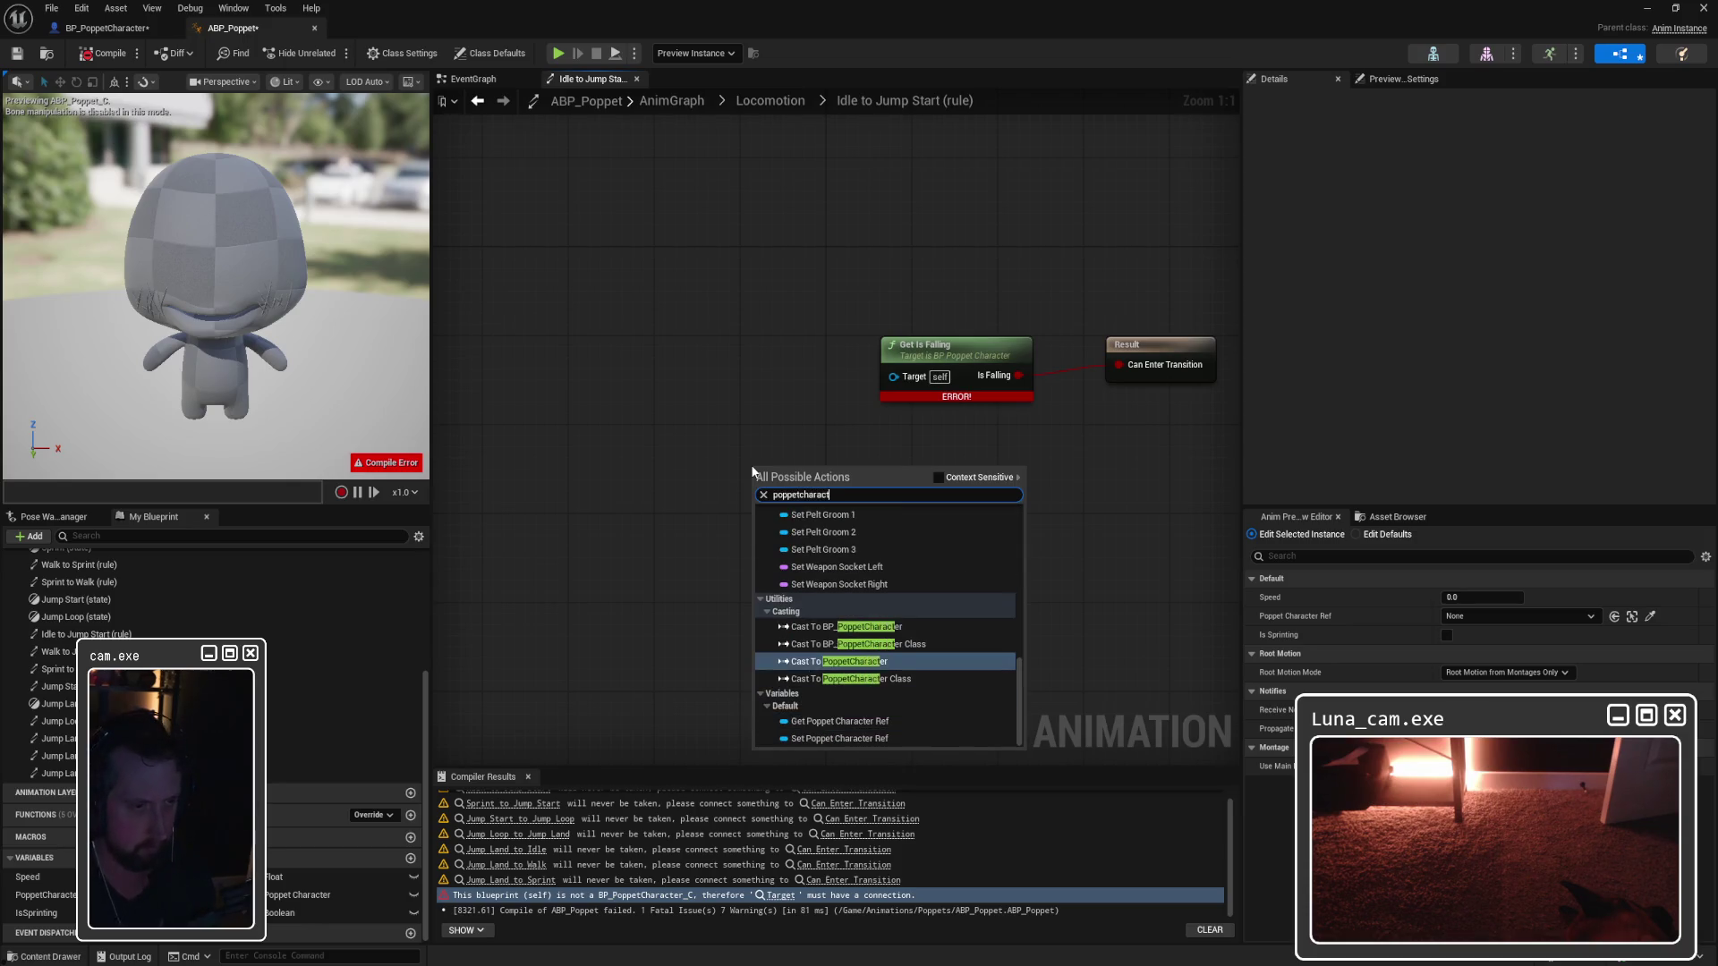
key(BackSpace)
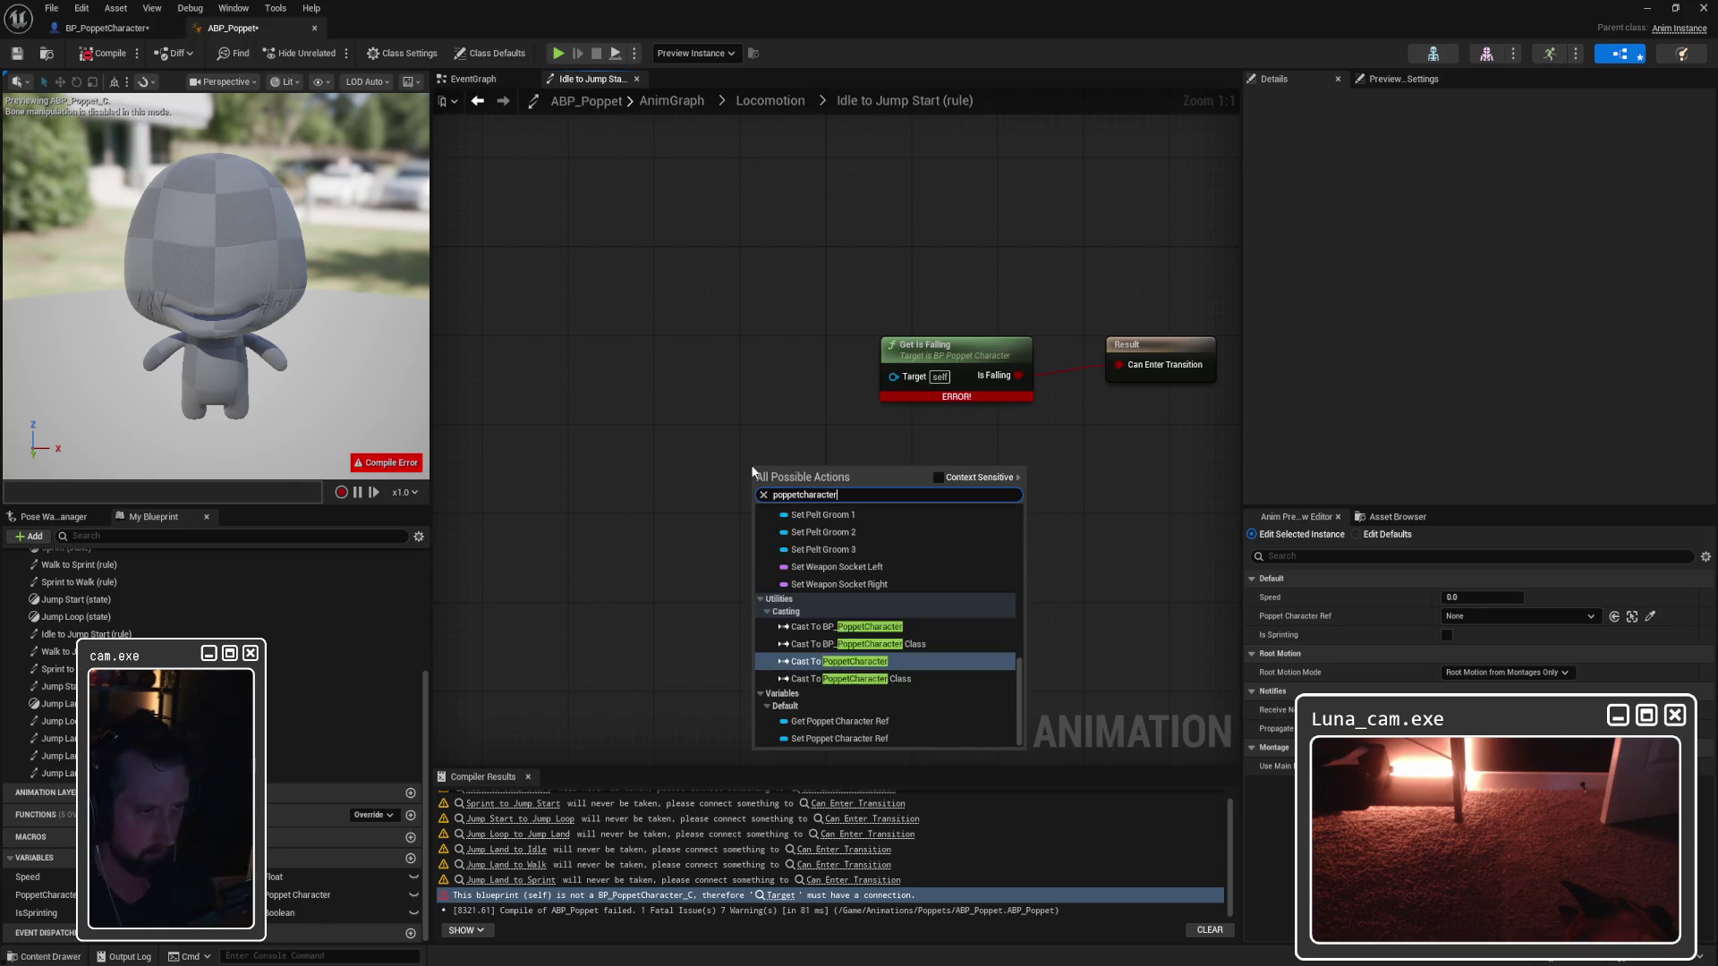
text(ref)
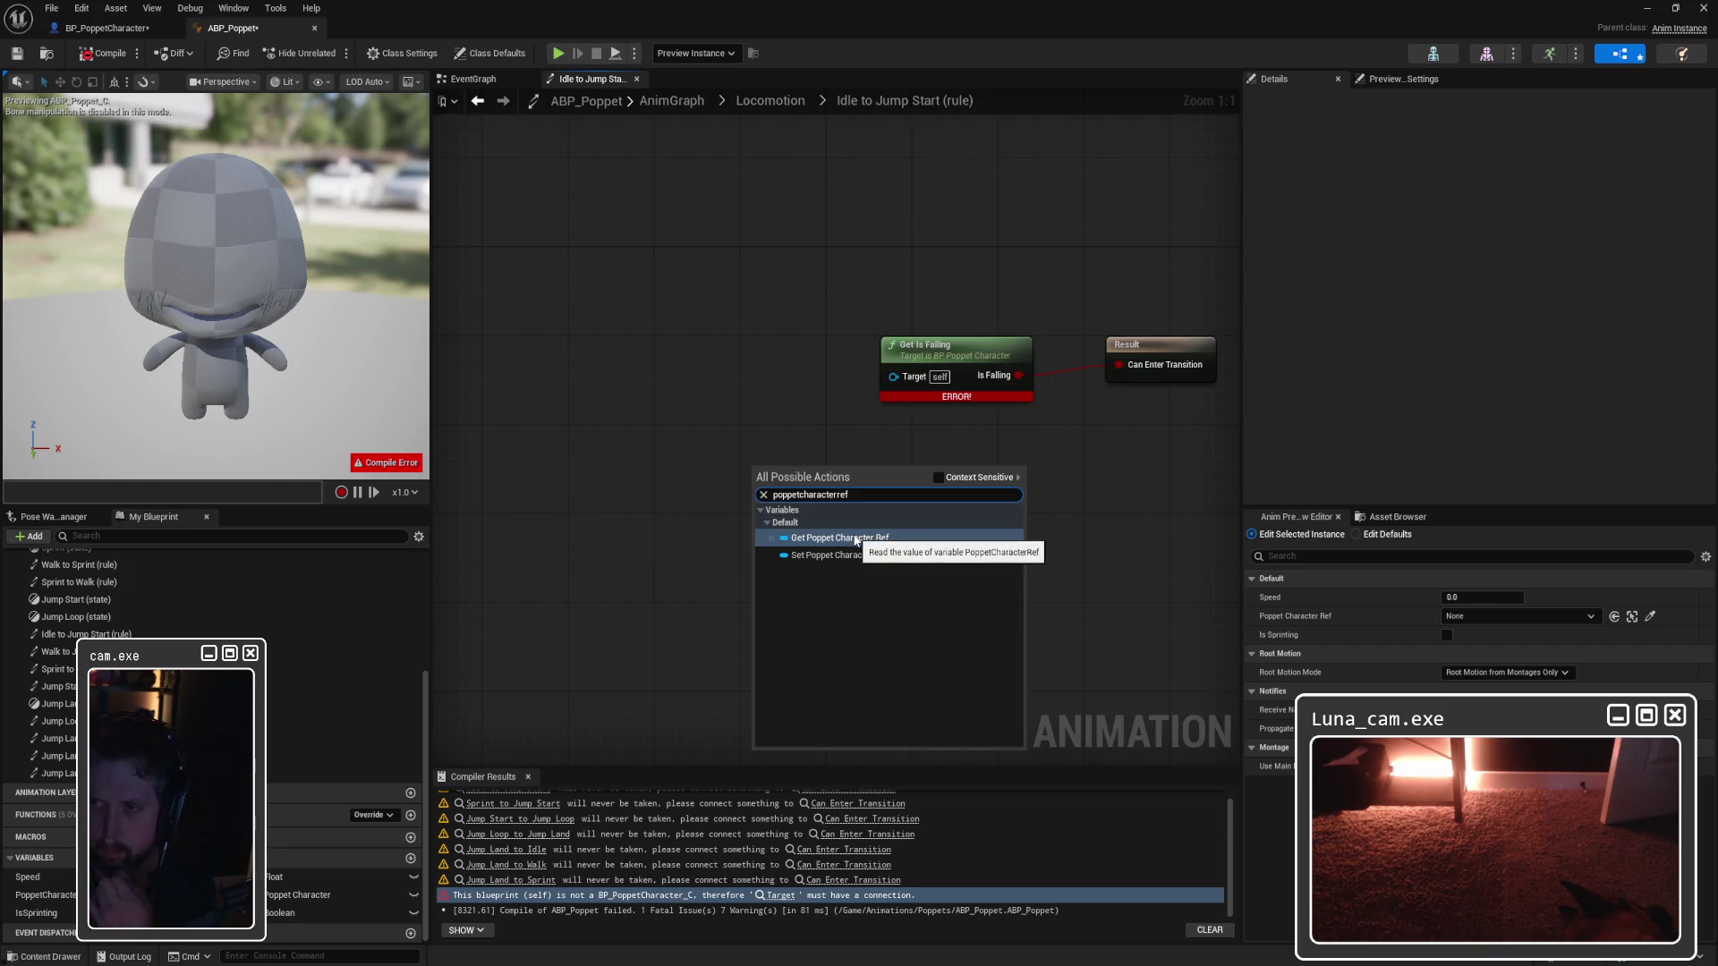
click(856, 541)
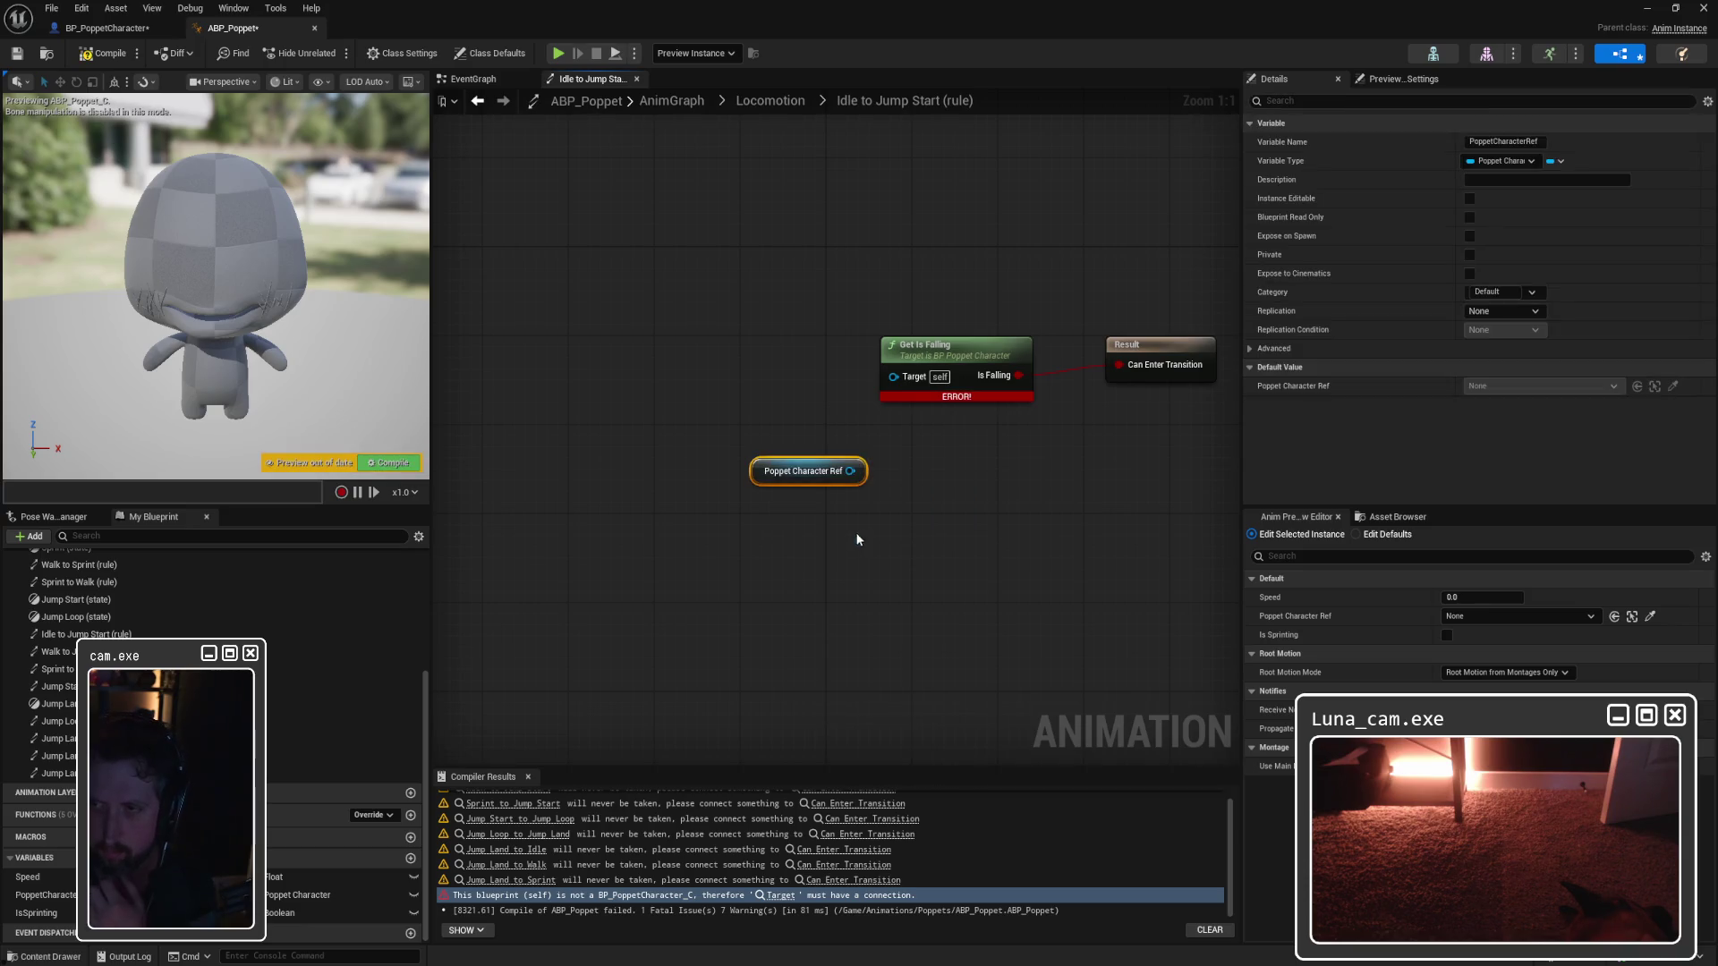
mouse_move(850, 471)
mouse_down()
mouse_move(971, 471)
mouse_move(738, 438)
mouse_up()
key(Escape)
drag(850, 471, 894, 377)
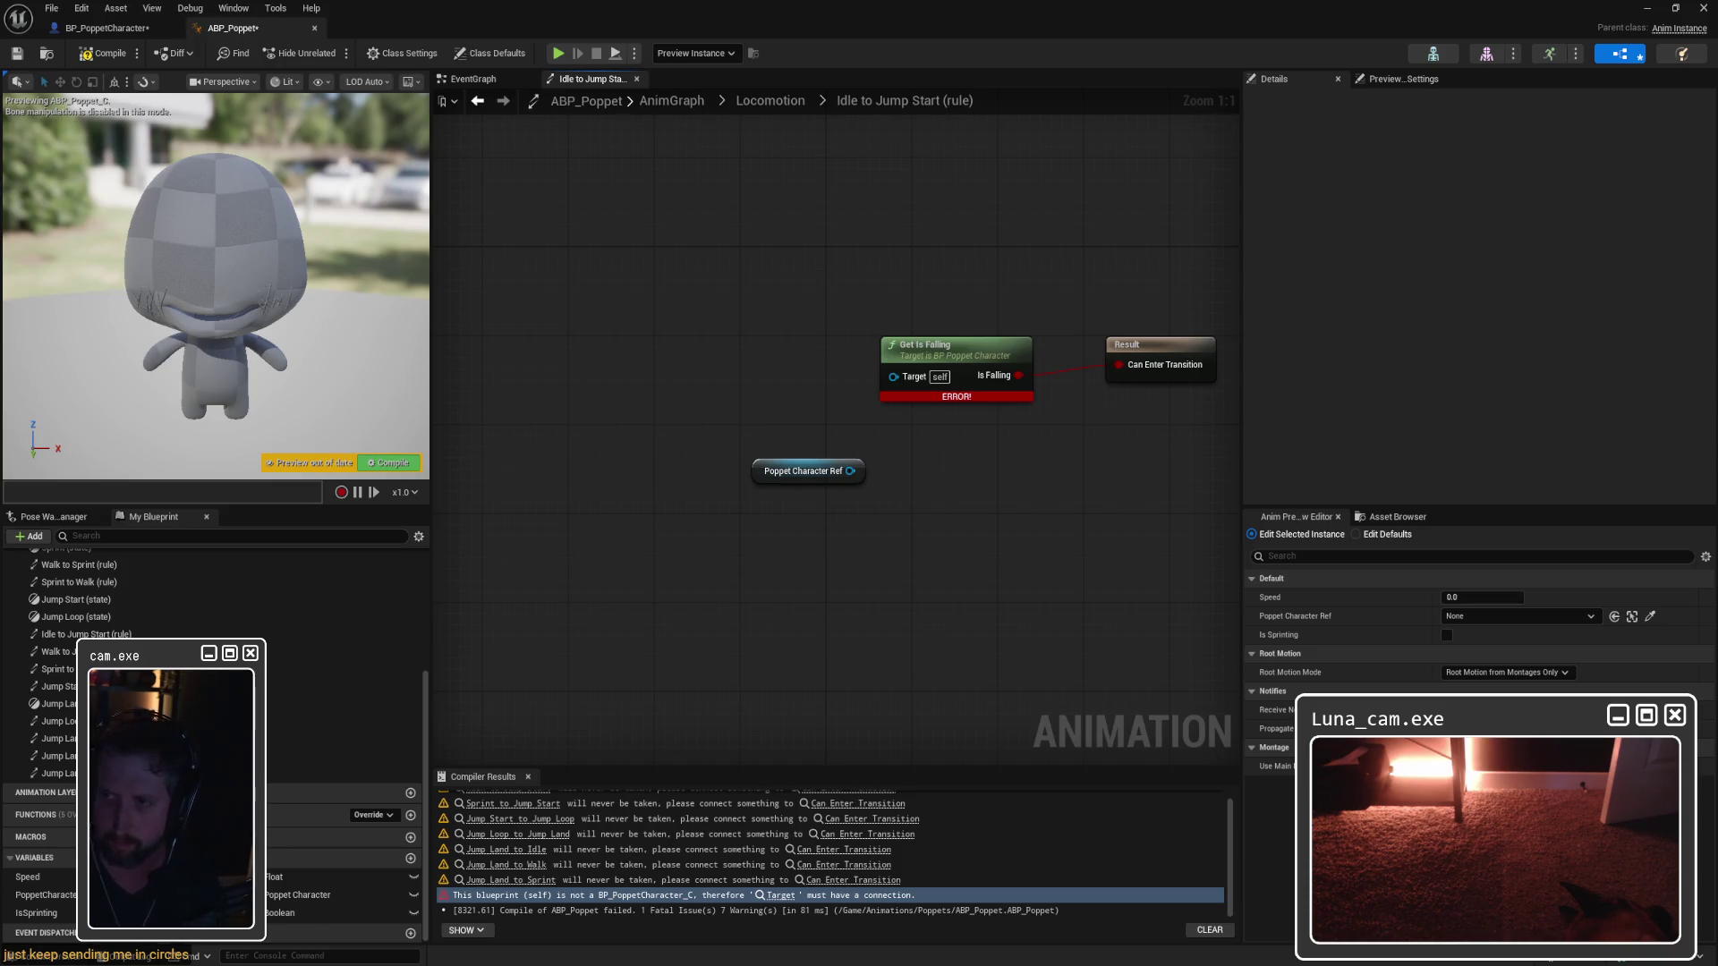
drag(631, 546, 685, 523)
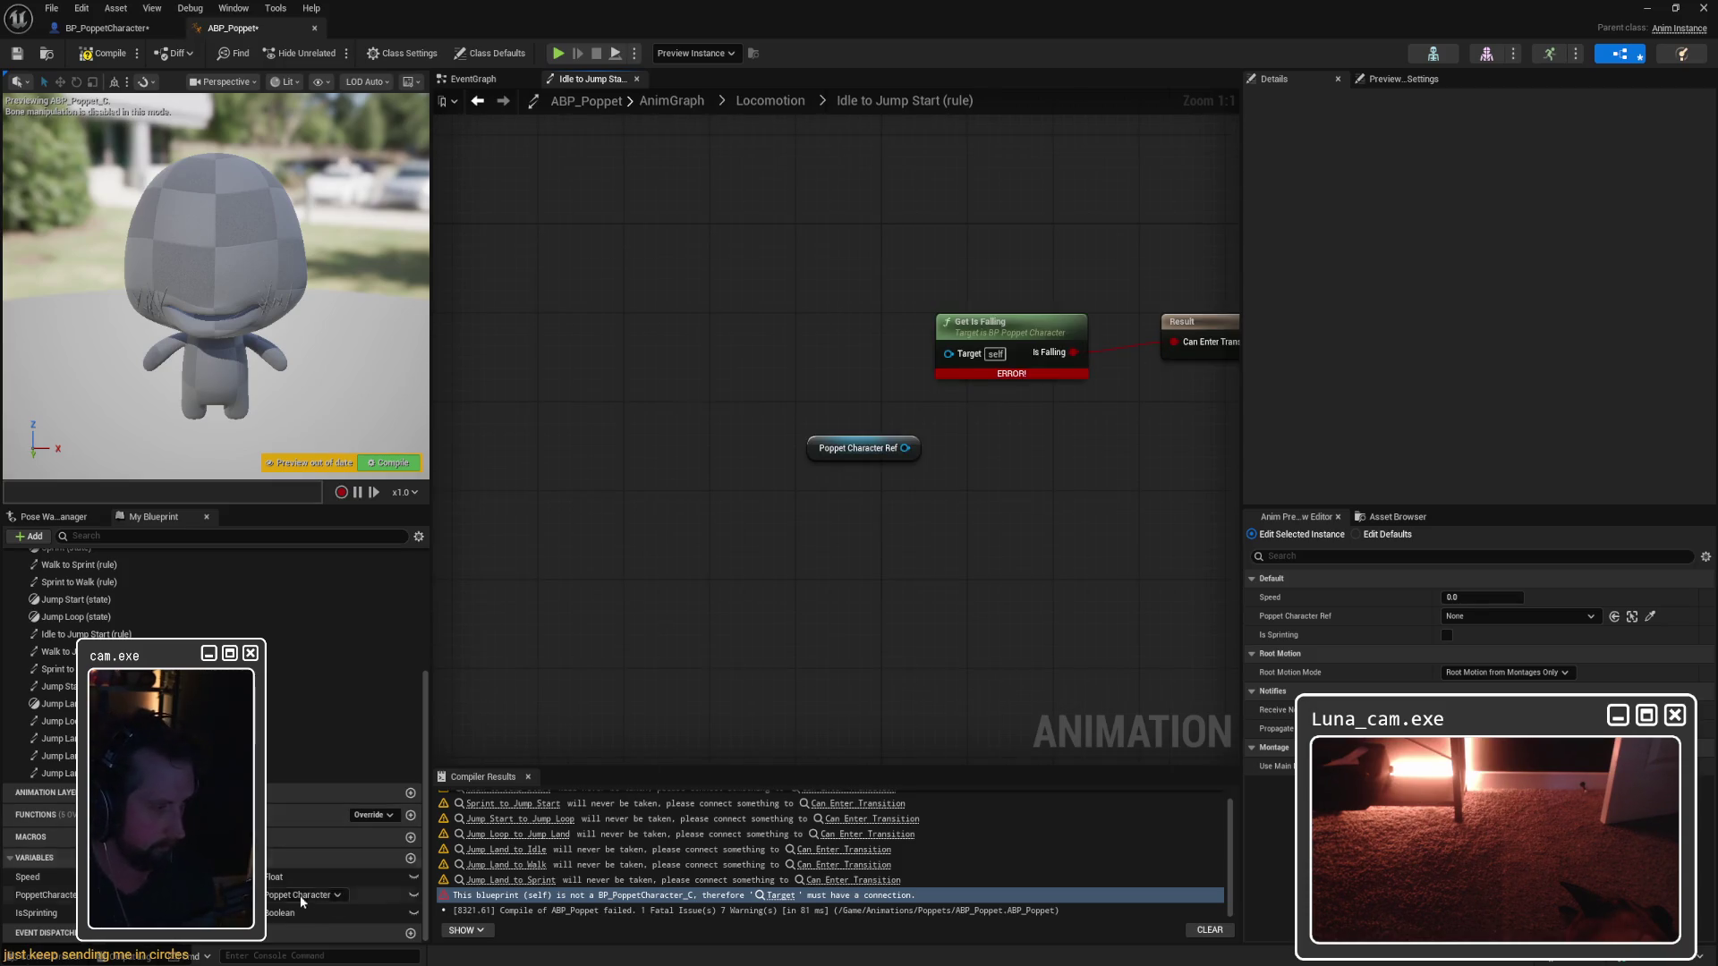
Step: Create a new Boolean variable named IsFalling in the animation blueprint
click(411, 860)
text(I)
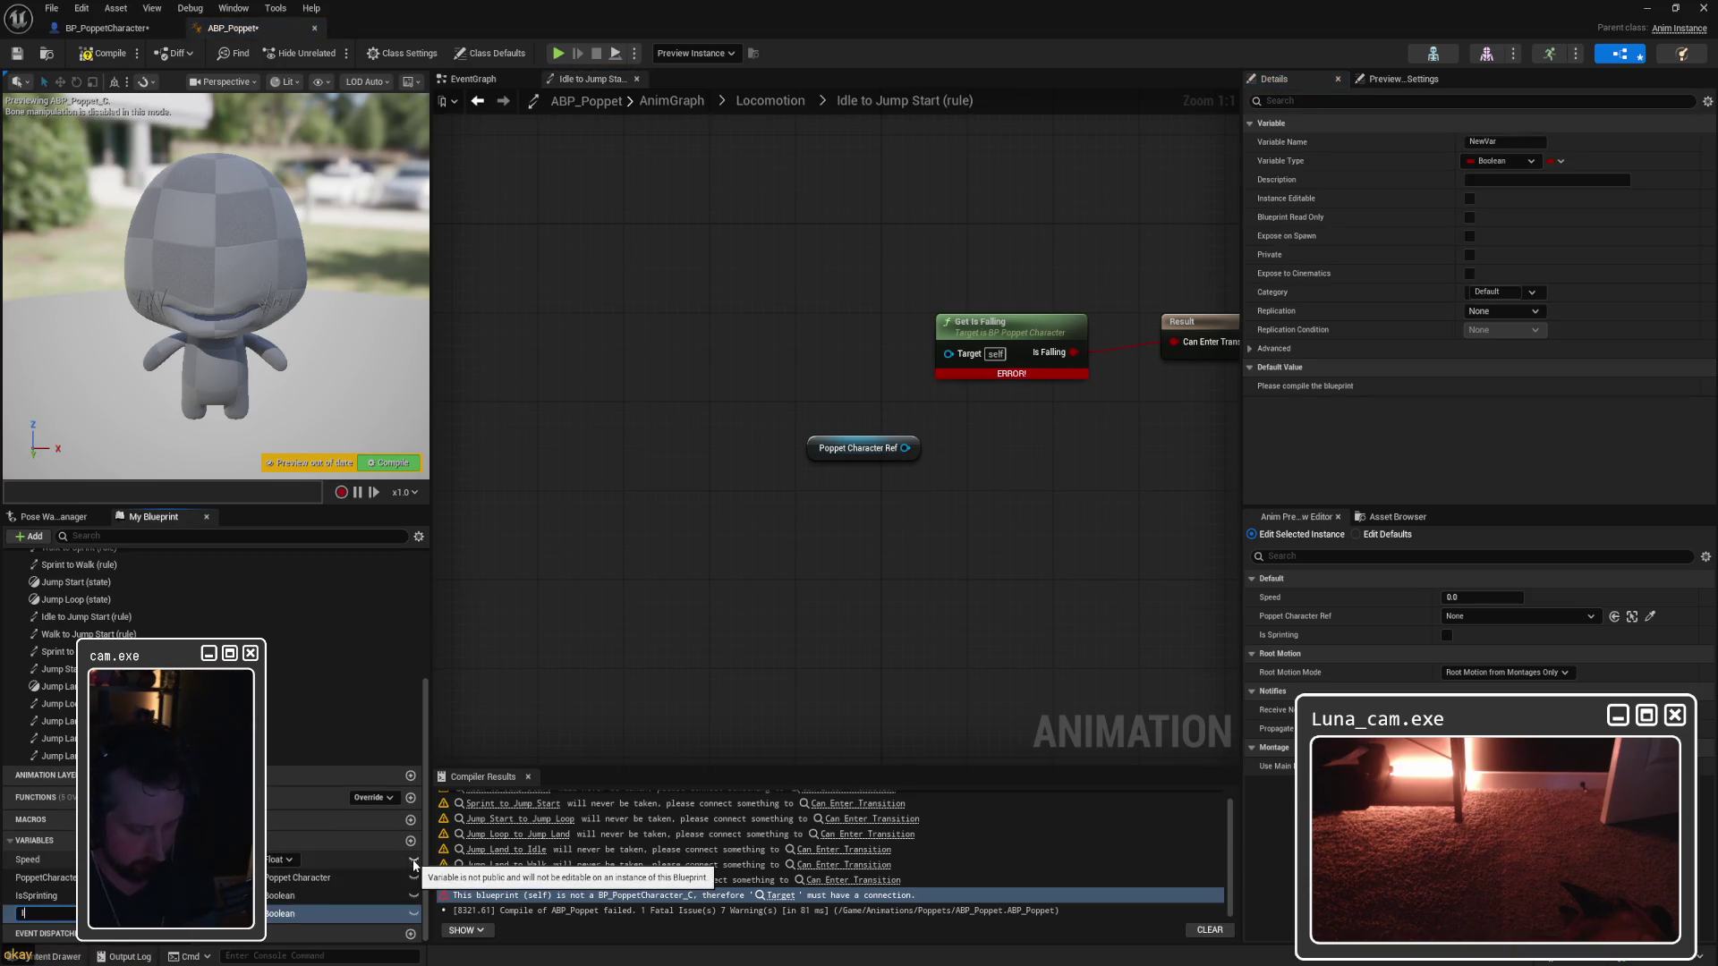
text(sFalling)
key(Return)
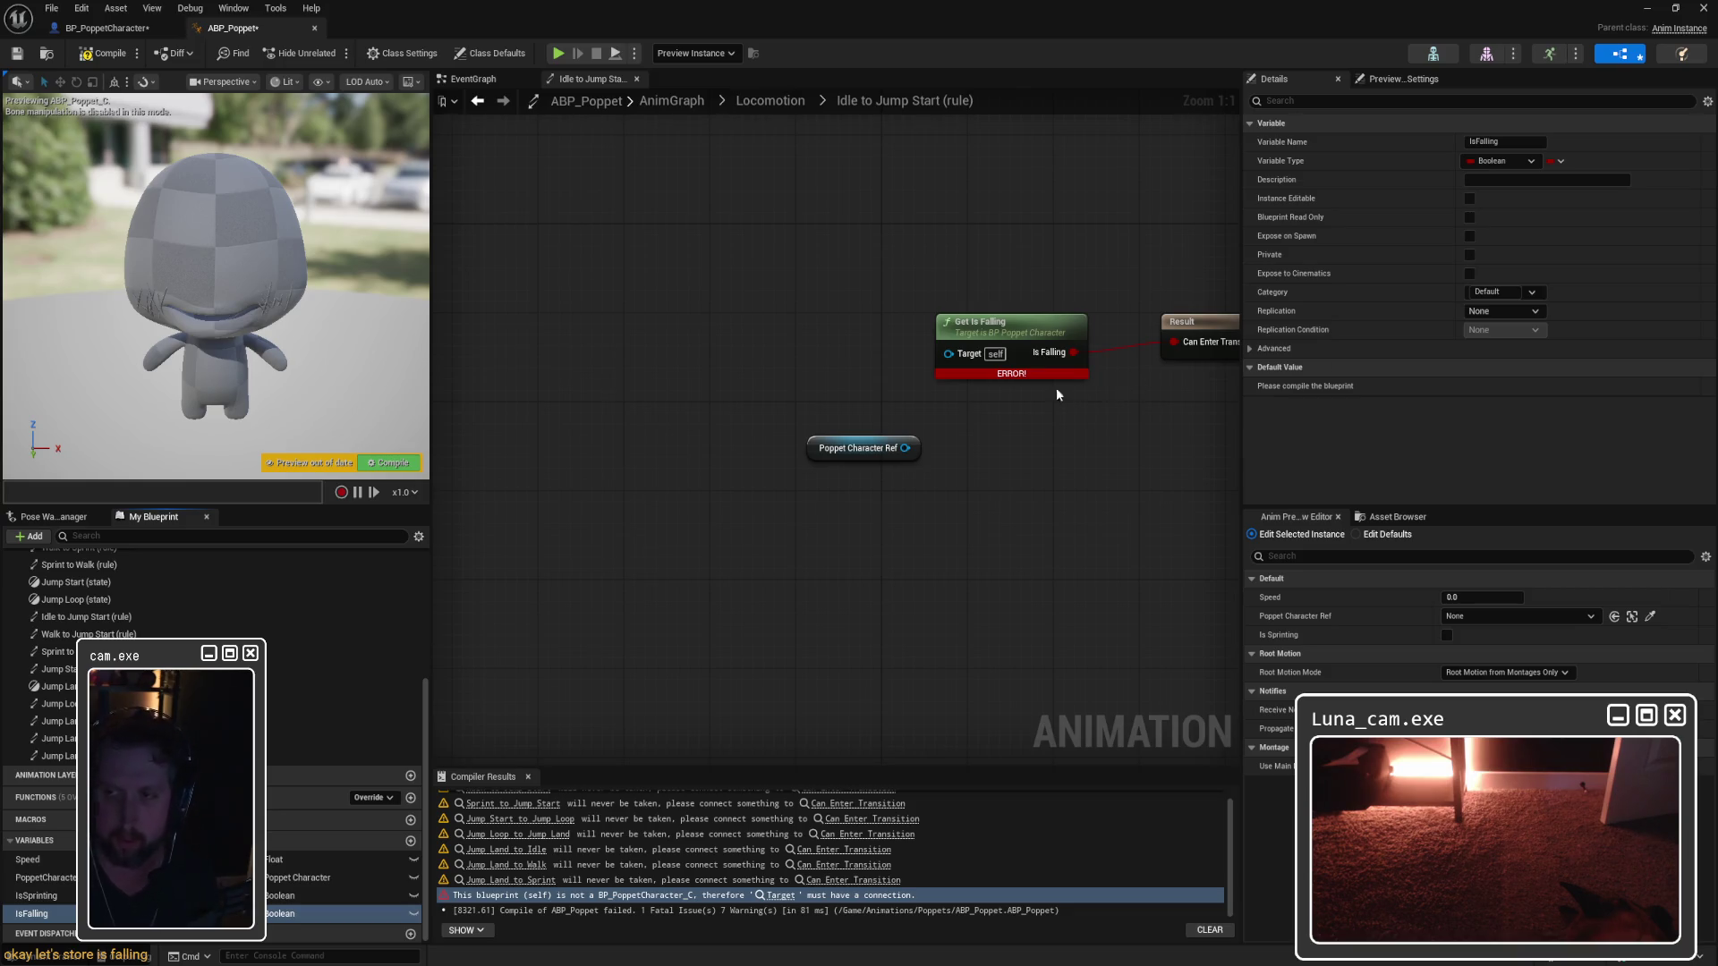
Step: Add an Is Falling getter feeding a SET Is Falling node and select them with the reference node
mouse_move(859, 447)
mouse_down()
mouse_move(819, 528)
mouse_move(644, 525)
mouse_up()
key(ctrl+v)
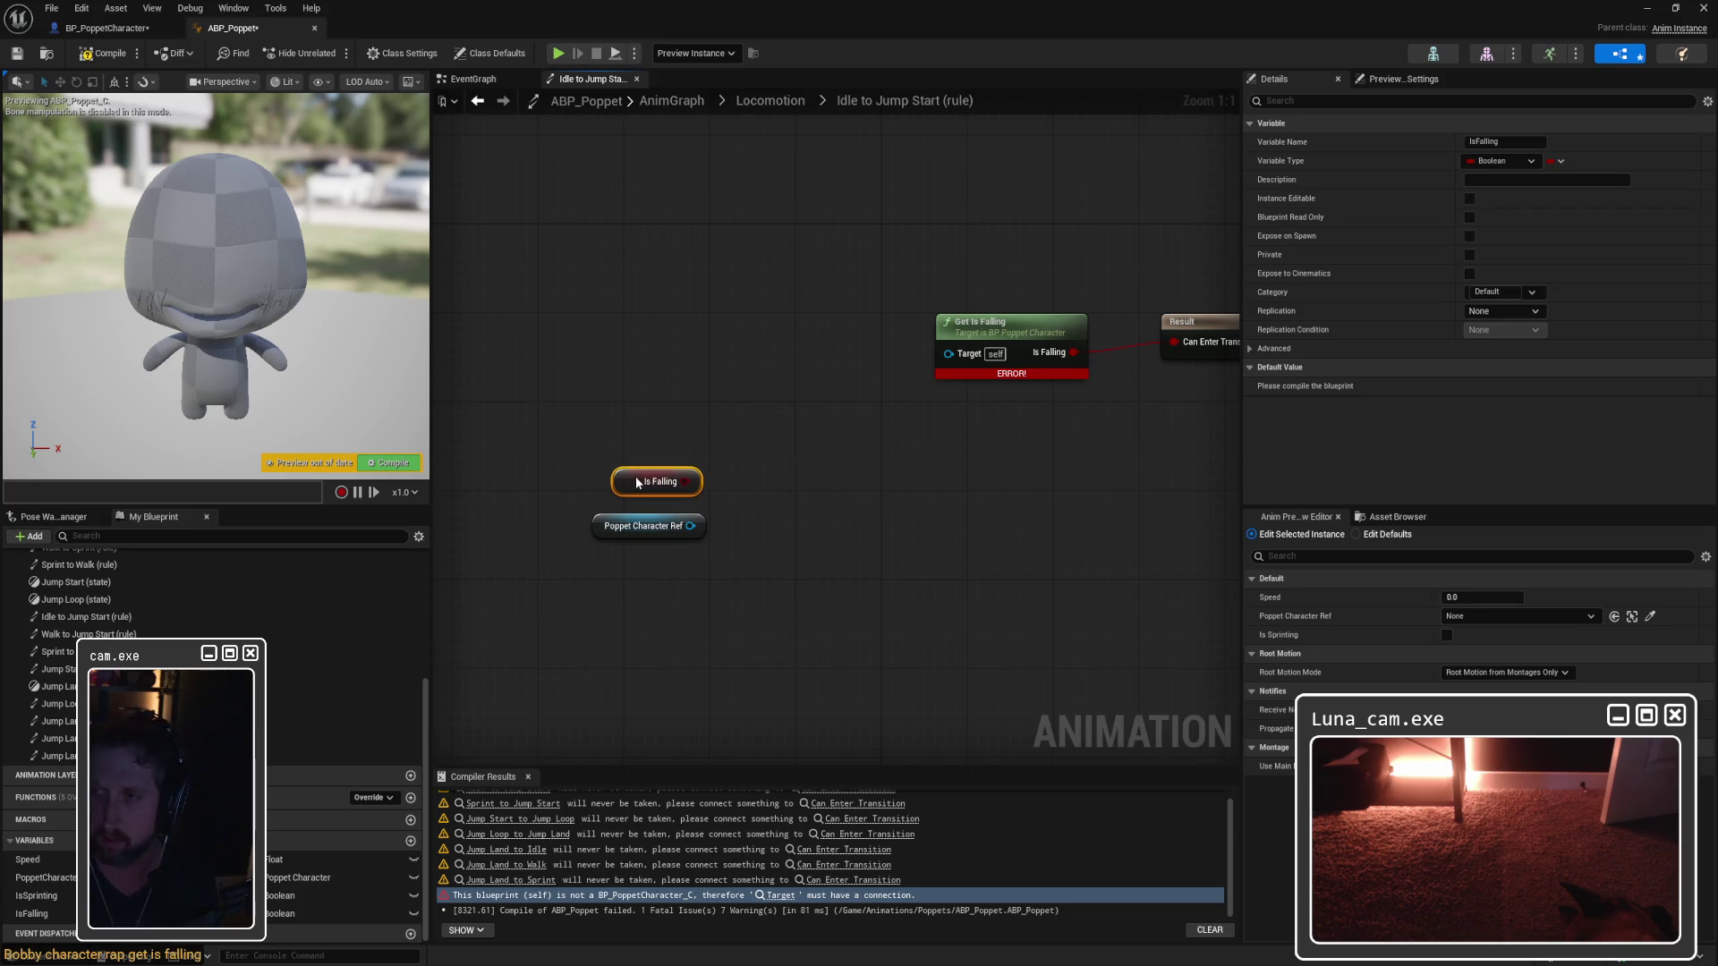
mouse_move(685, 482)
mouse_down()
mouse_move(905, 484)
mouse_move(808, 440)
mouse_up()
text(set)
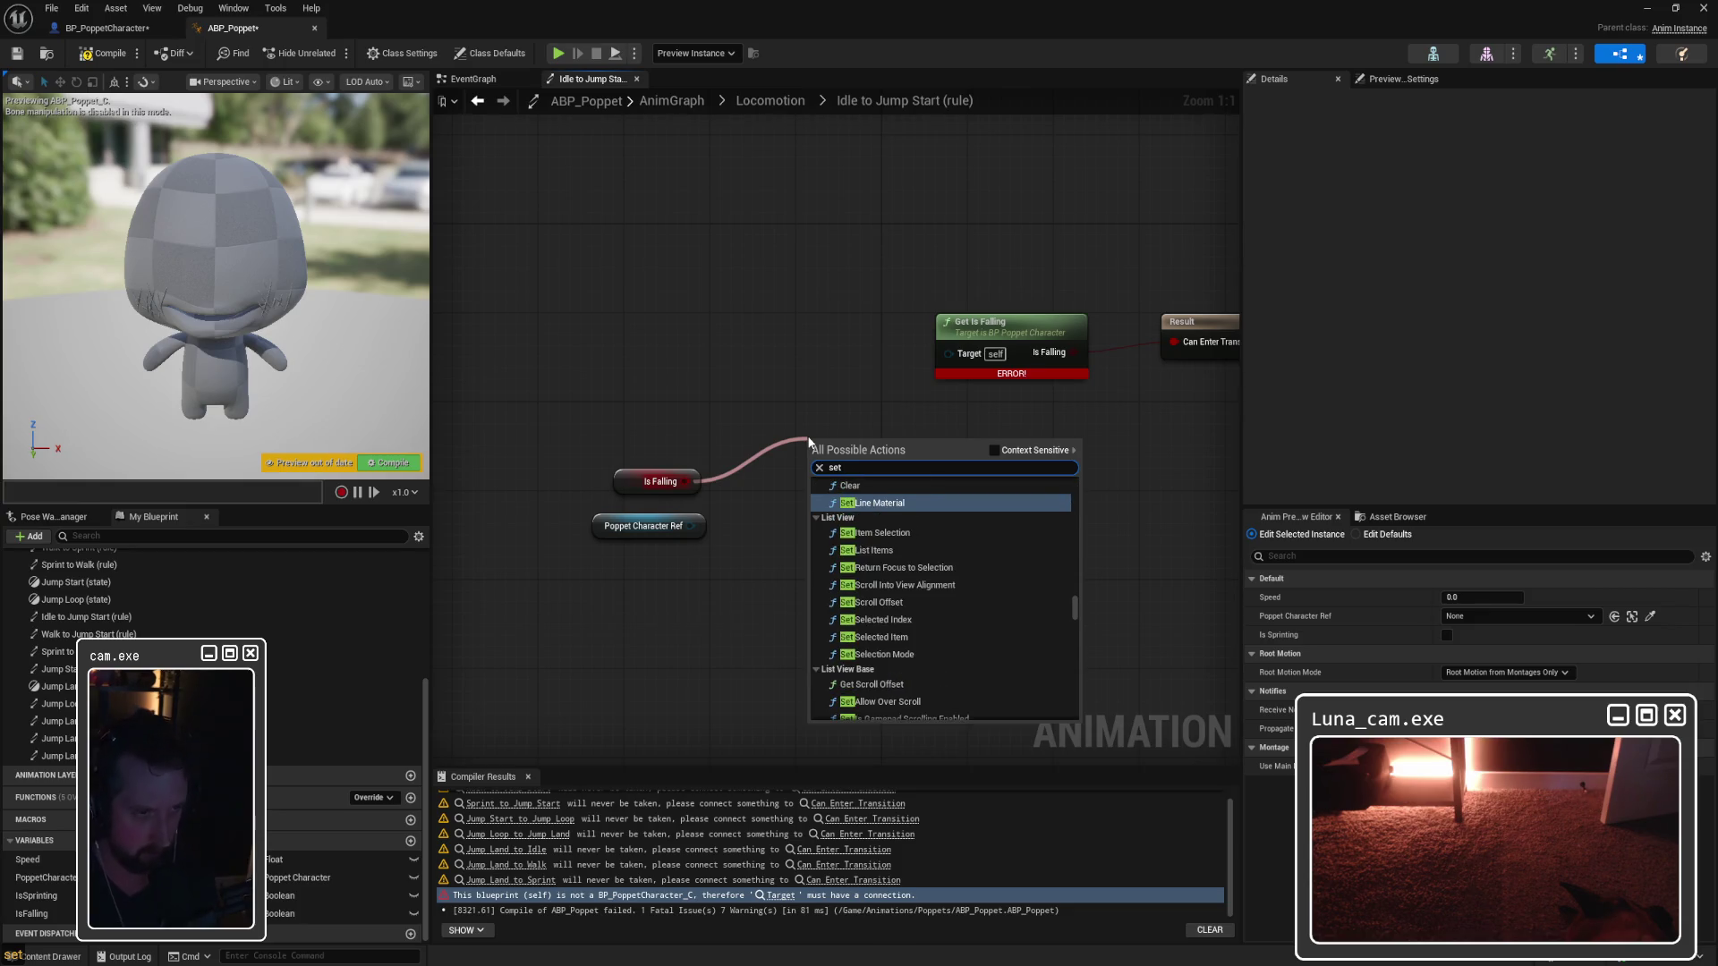
text( isfalling)
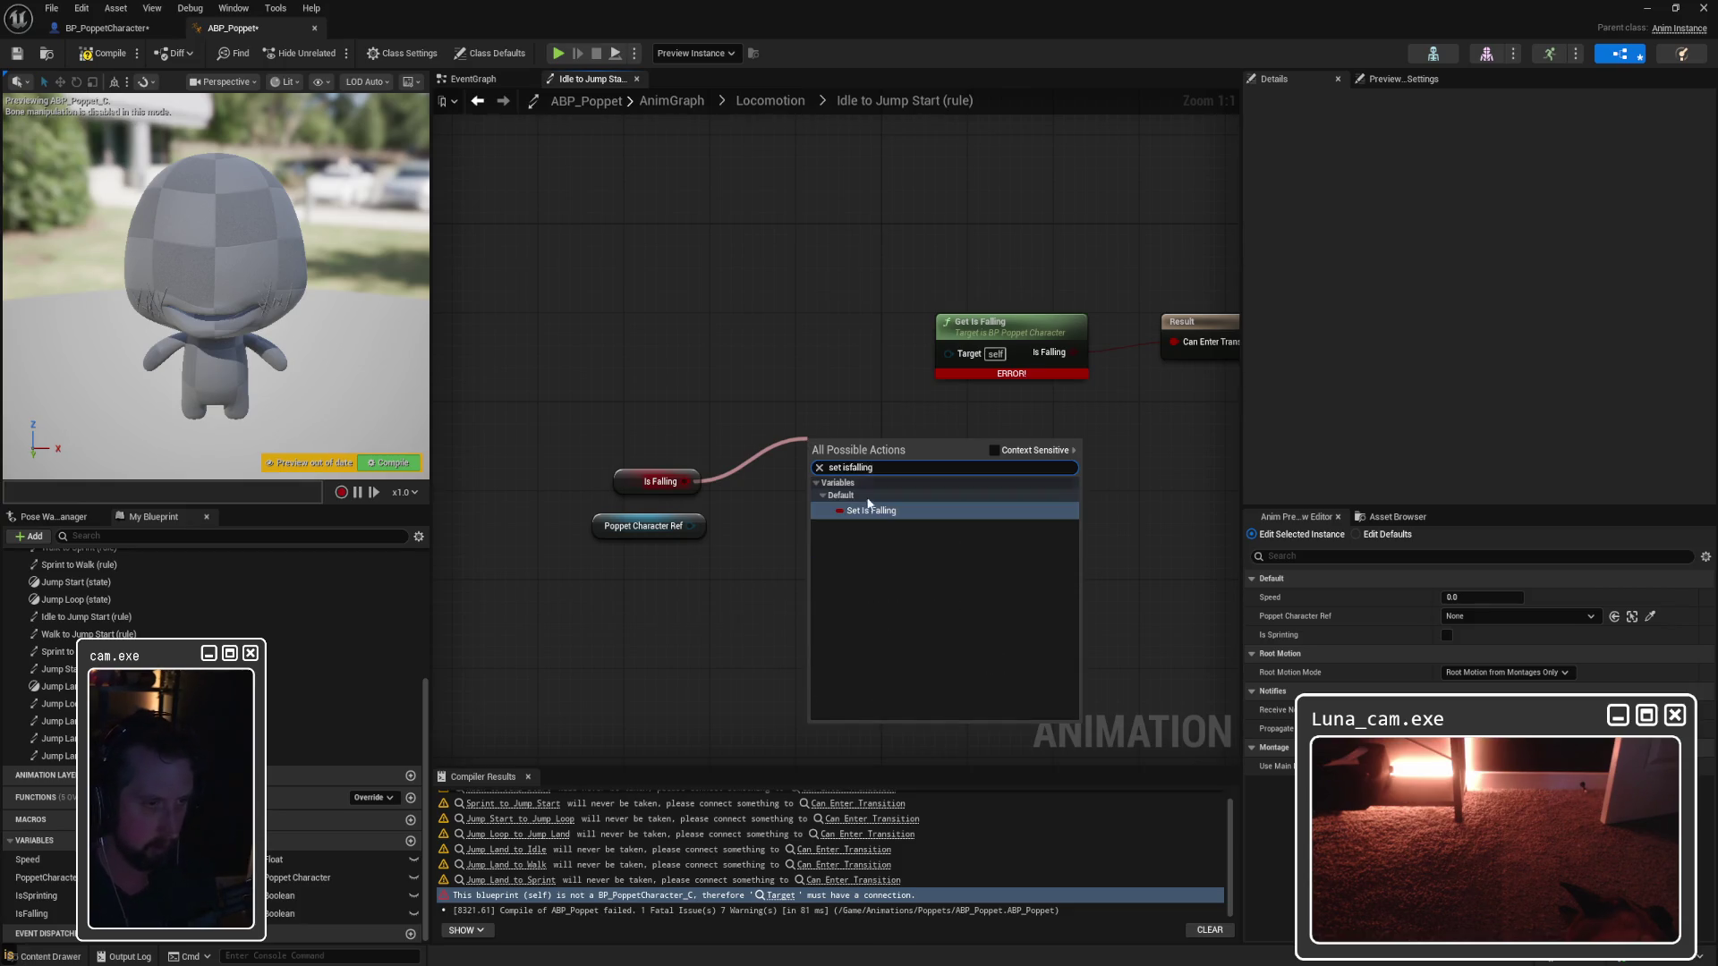
click(861, 492)
drag(839, 438, 825, 411)
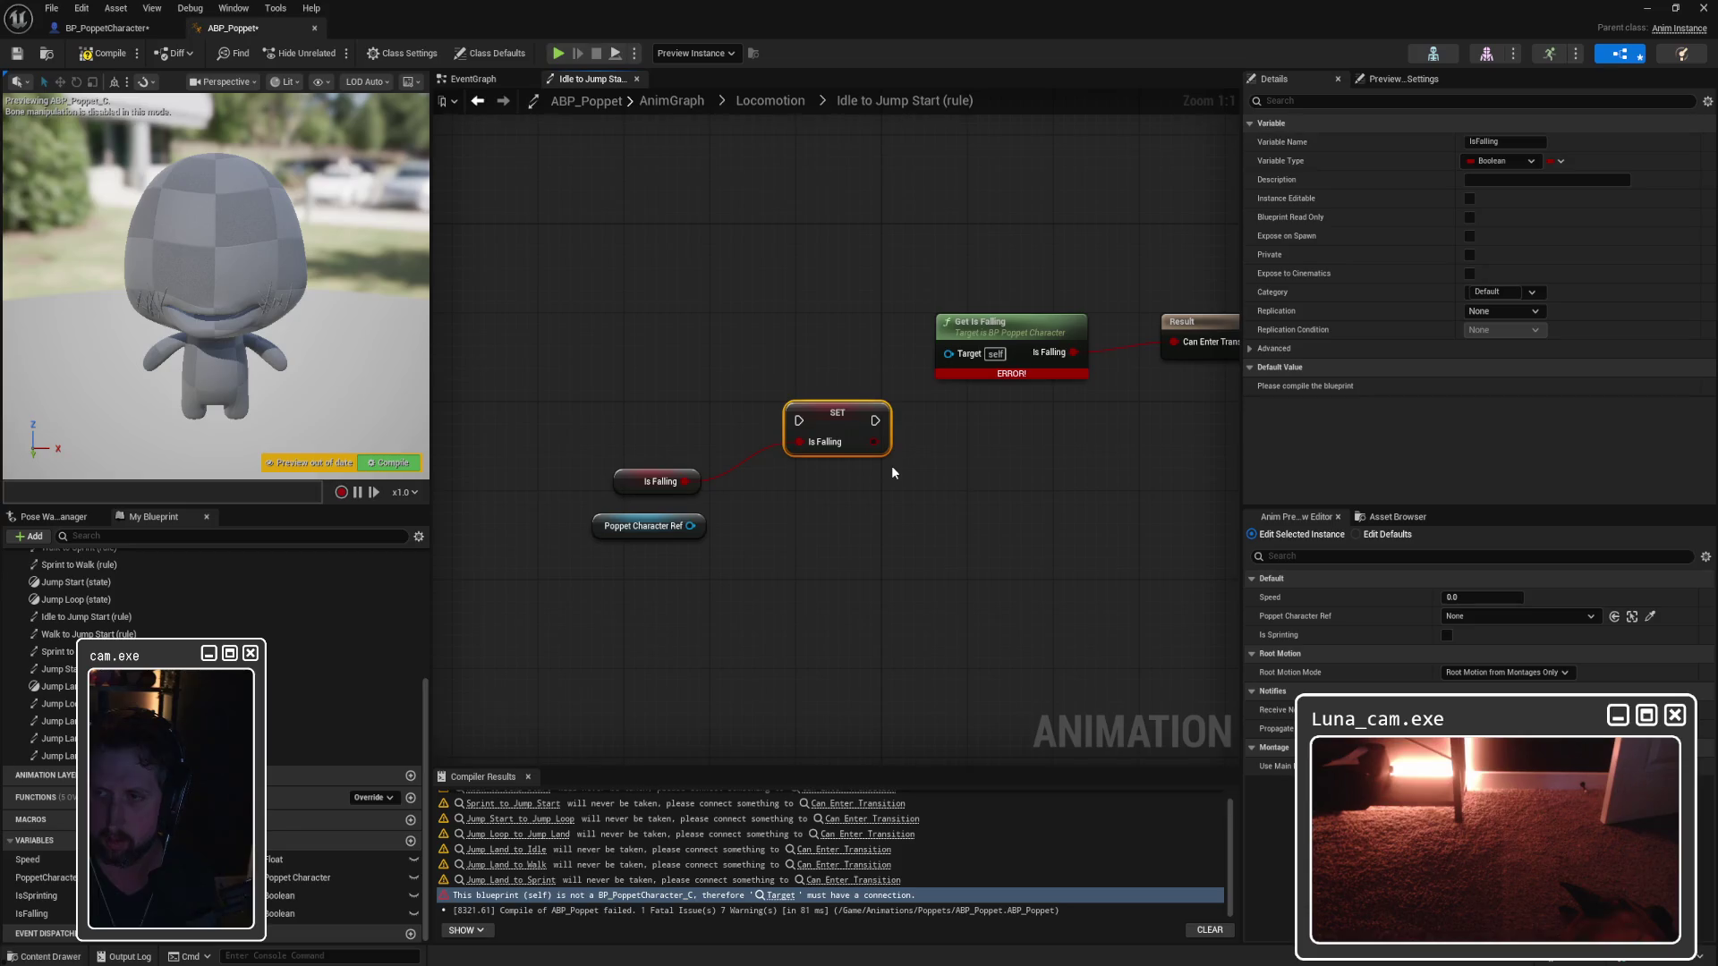
drag(782, 299, 587, 541)
mouse_move(582, 314)
mouse_down()
mouse_move(777, 464)
mouse_move(839, 547)
mouse_up()
Step: Move the three nodes into the EventGraph, chaining SET Is Falling after the Is Sprinting SET
key(ctrl+x)
click(473, 79)
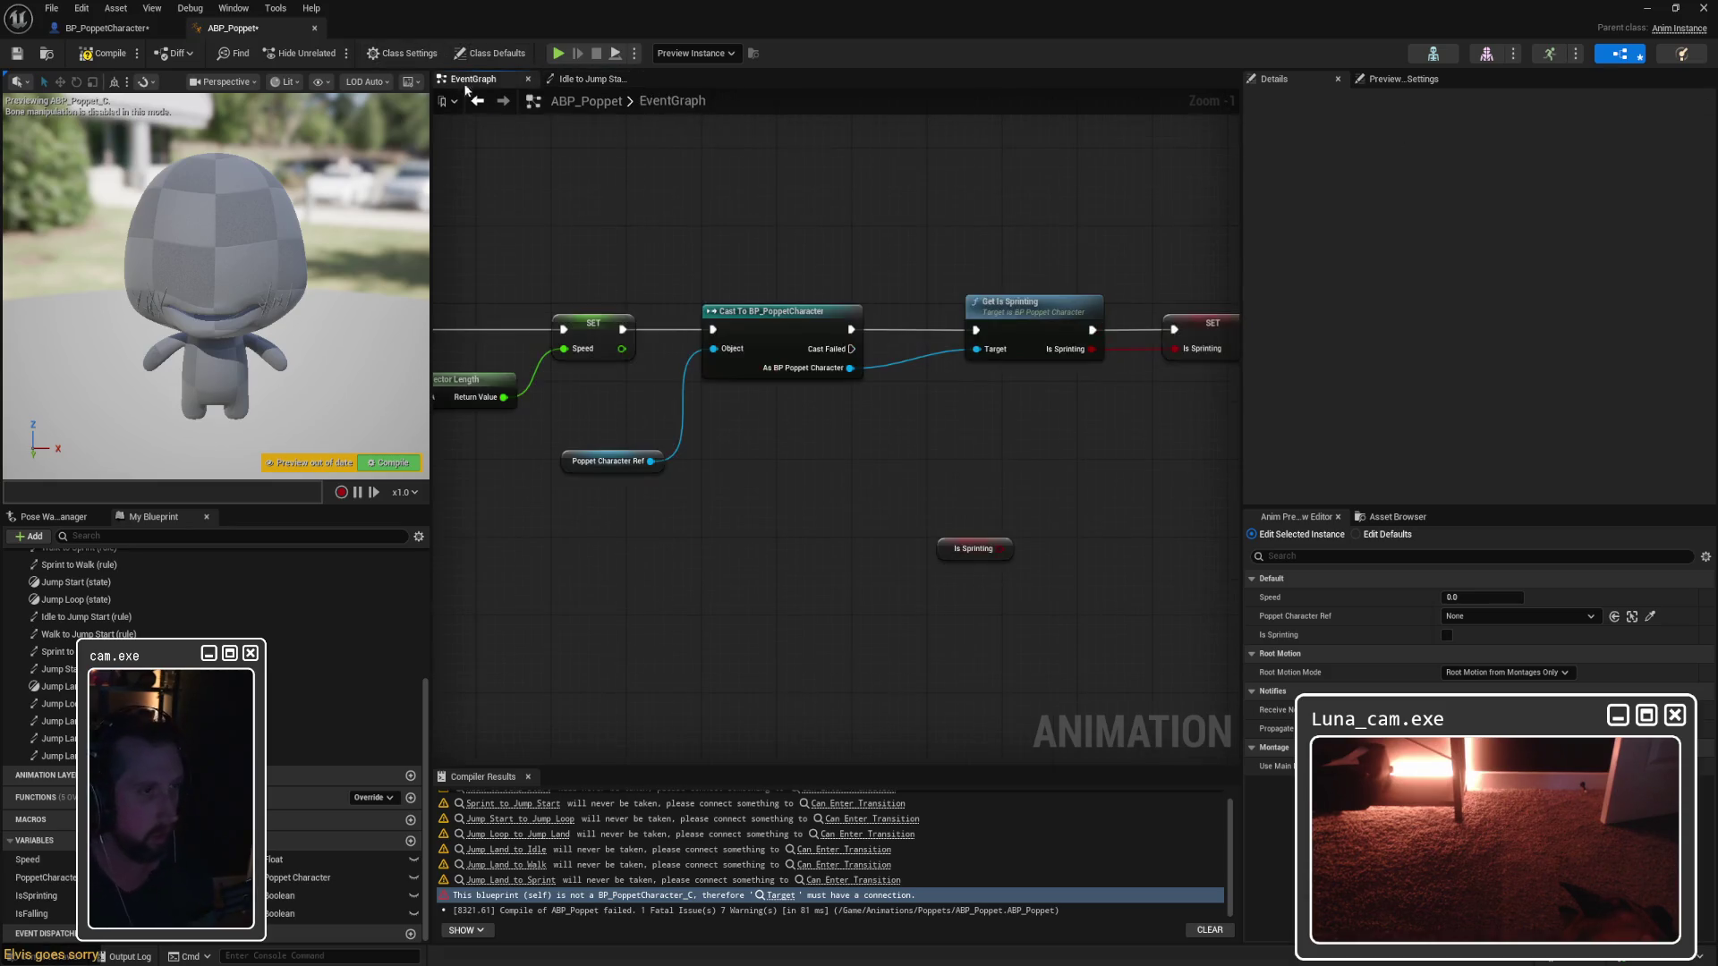
scroll(1035, 459, down, 1)
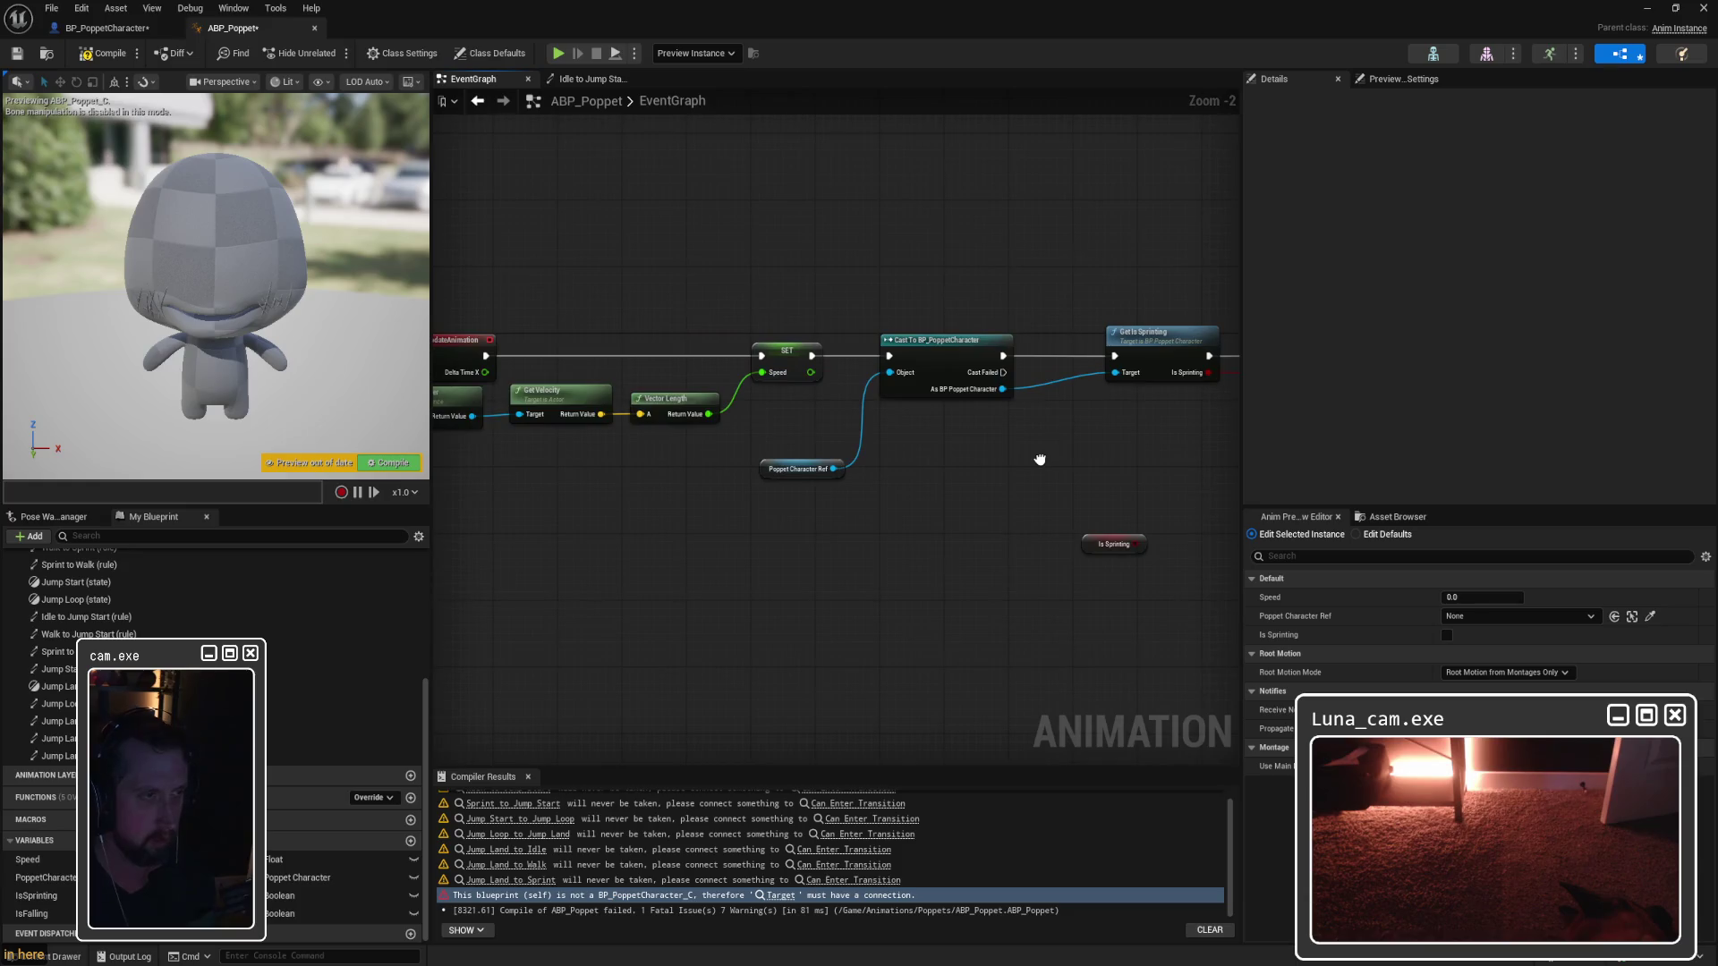
key(ctrl+v)
drag(1131, 361, 1026, 343)
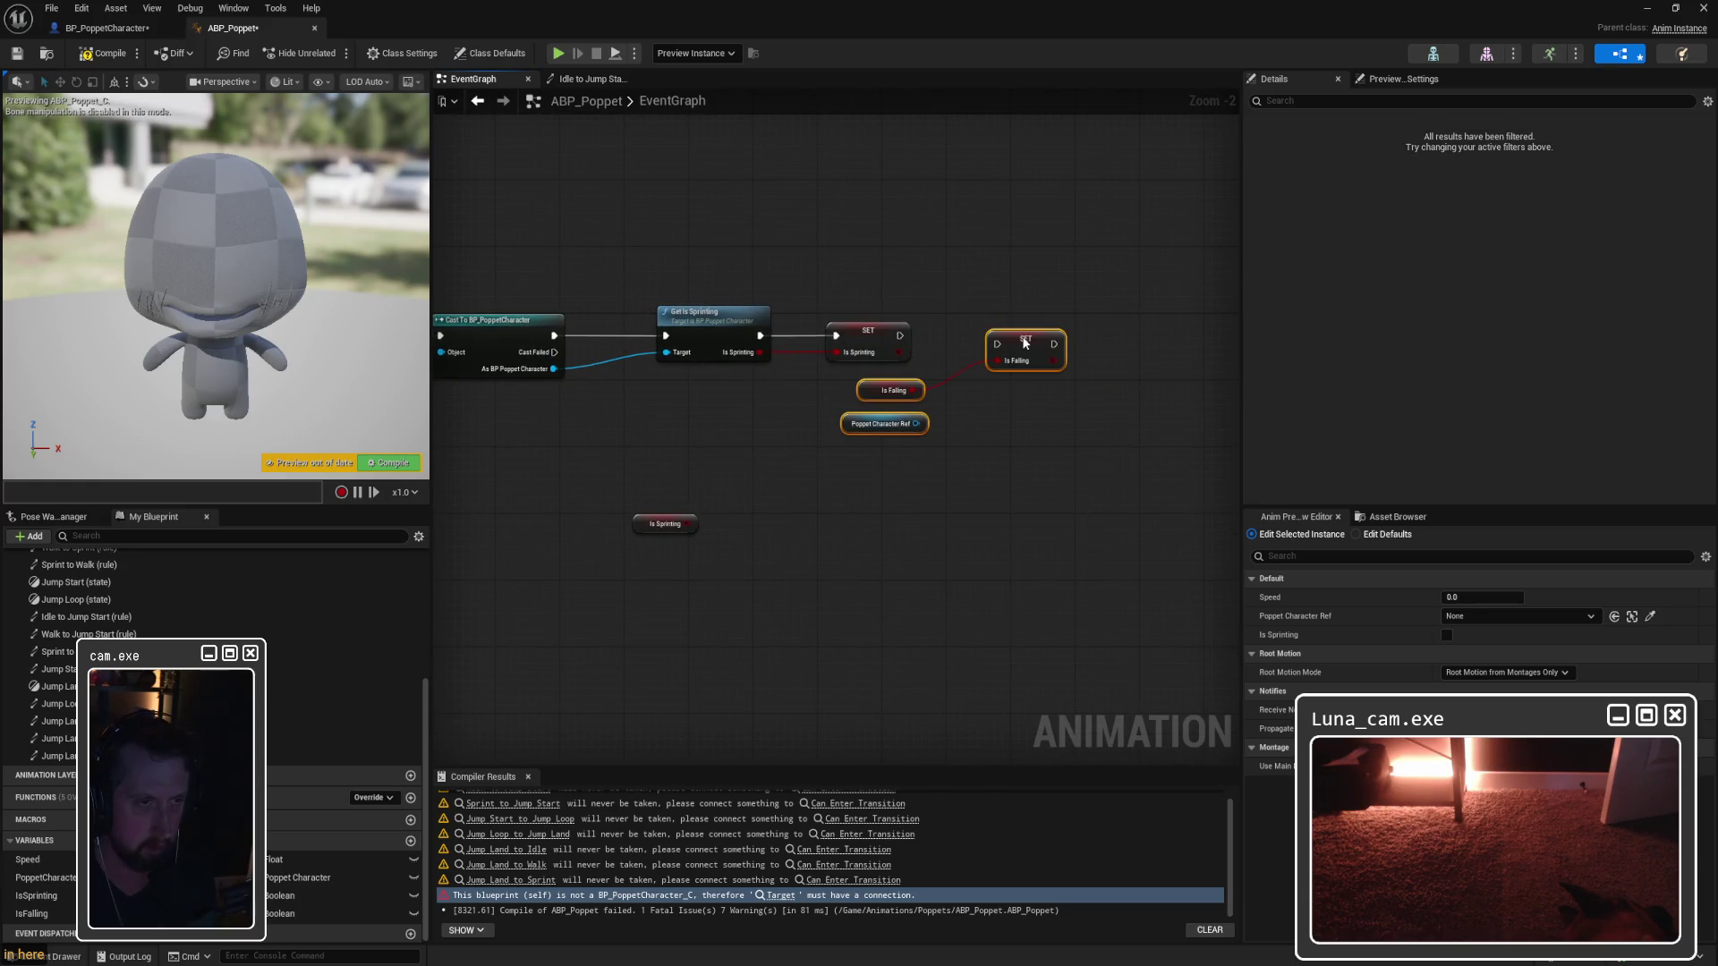
click(915, 330)
mouse_move(900, 336)
mouse_down()
mouse_move(1016, 351)
mouse_move(1002, 342)
mouse_up()
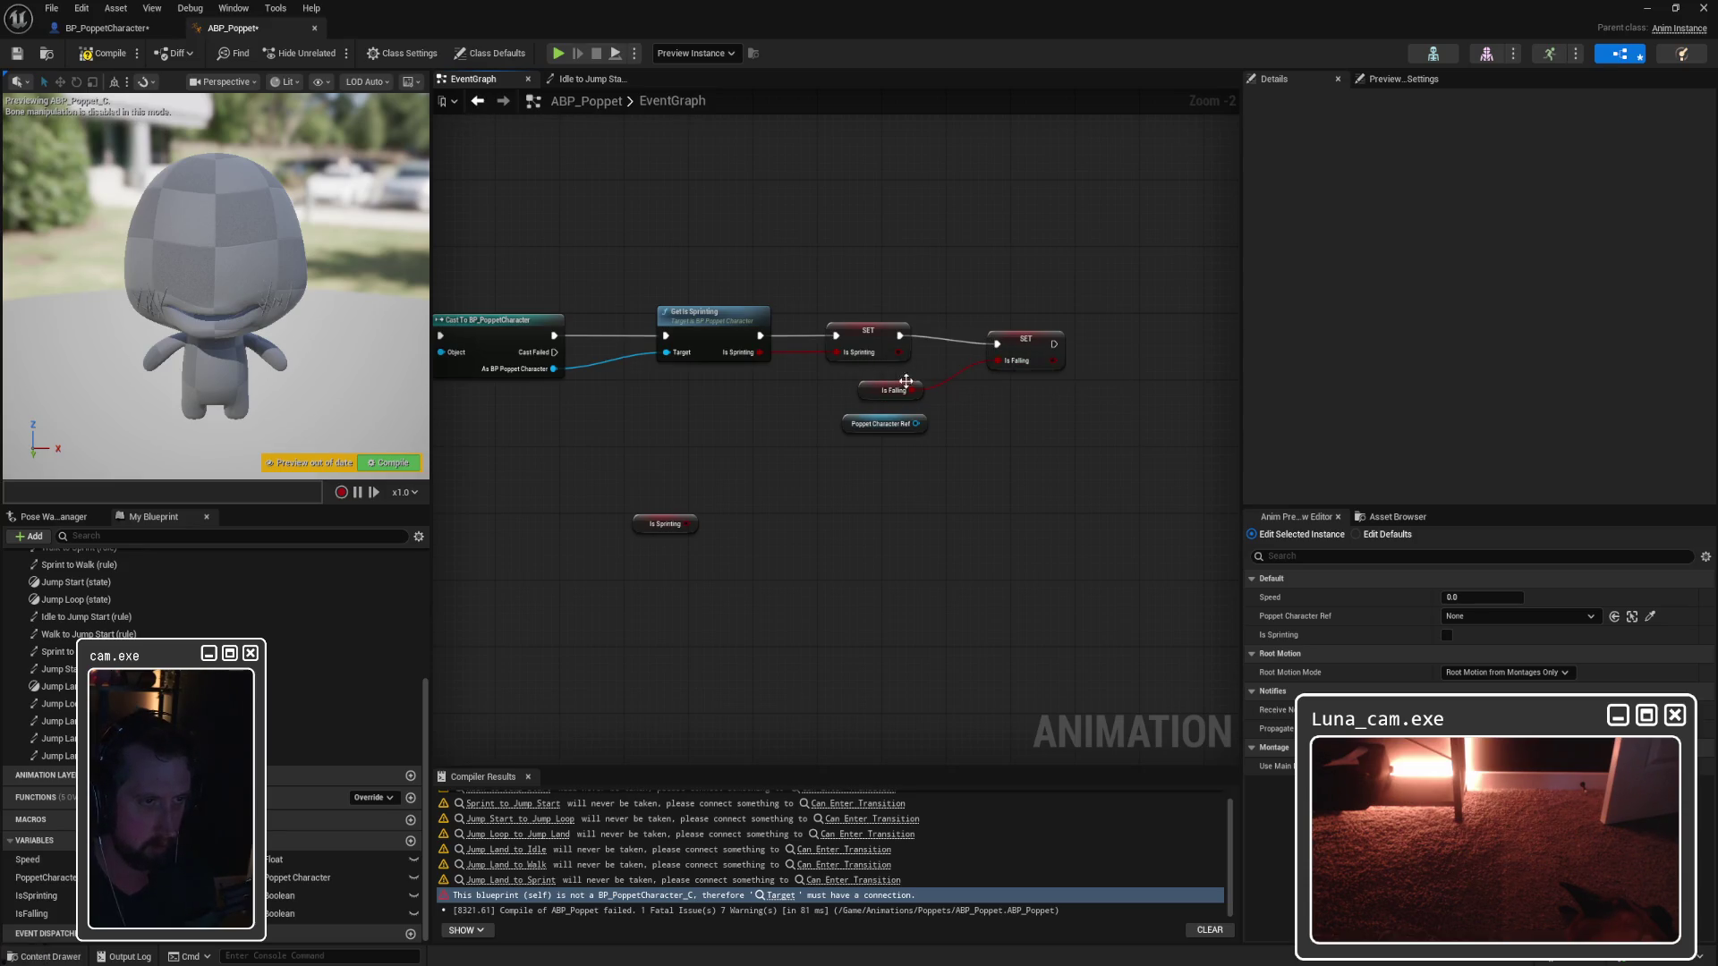
Step: Tidy the EventGraph and delete the duplicate Poppet Character Ref and unused Is Sprinting nodes
click(1020, 329)
click(739, 401)
drag(739, 401, 913, 413)
click(1020, 428)
click(510, 454)
drag(510, 455, 534, 422)
mouse_move(981, 422)
mouse_down()
mouse_move(1085, 450)
mouse_move(859, 480)
mouse_up()
ctrl+click(836, 528)
key(Delete)
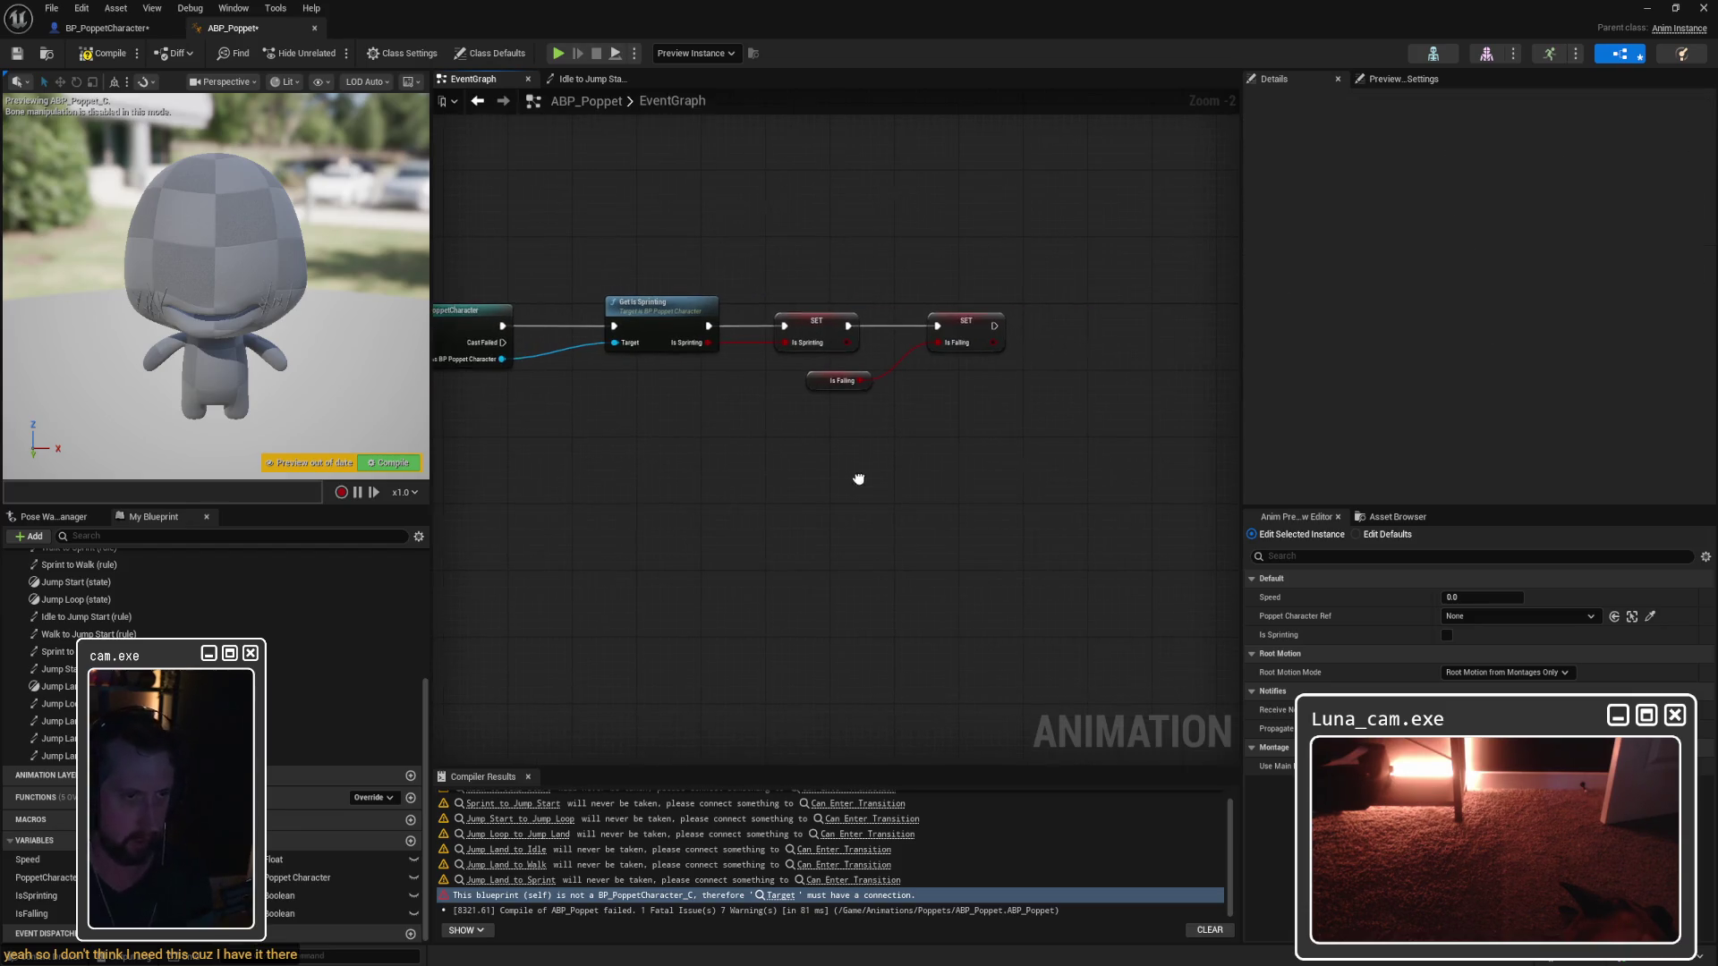
Step: Compile, check the Compiler Results, and go to the failing Idle to Jump Start rule
click(111, 57)
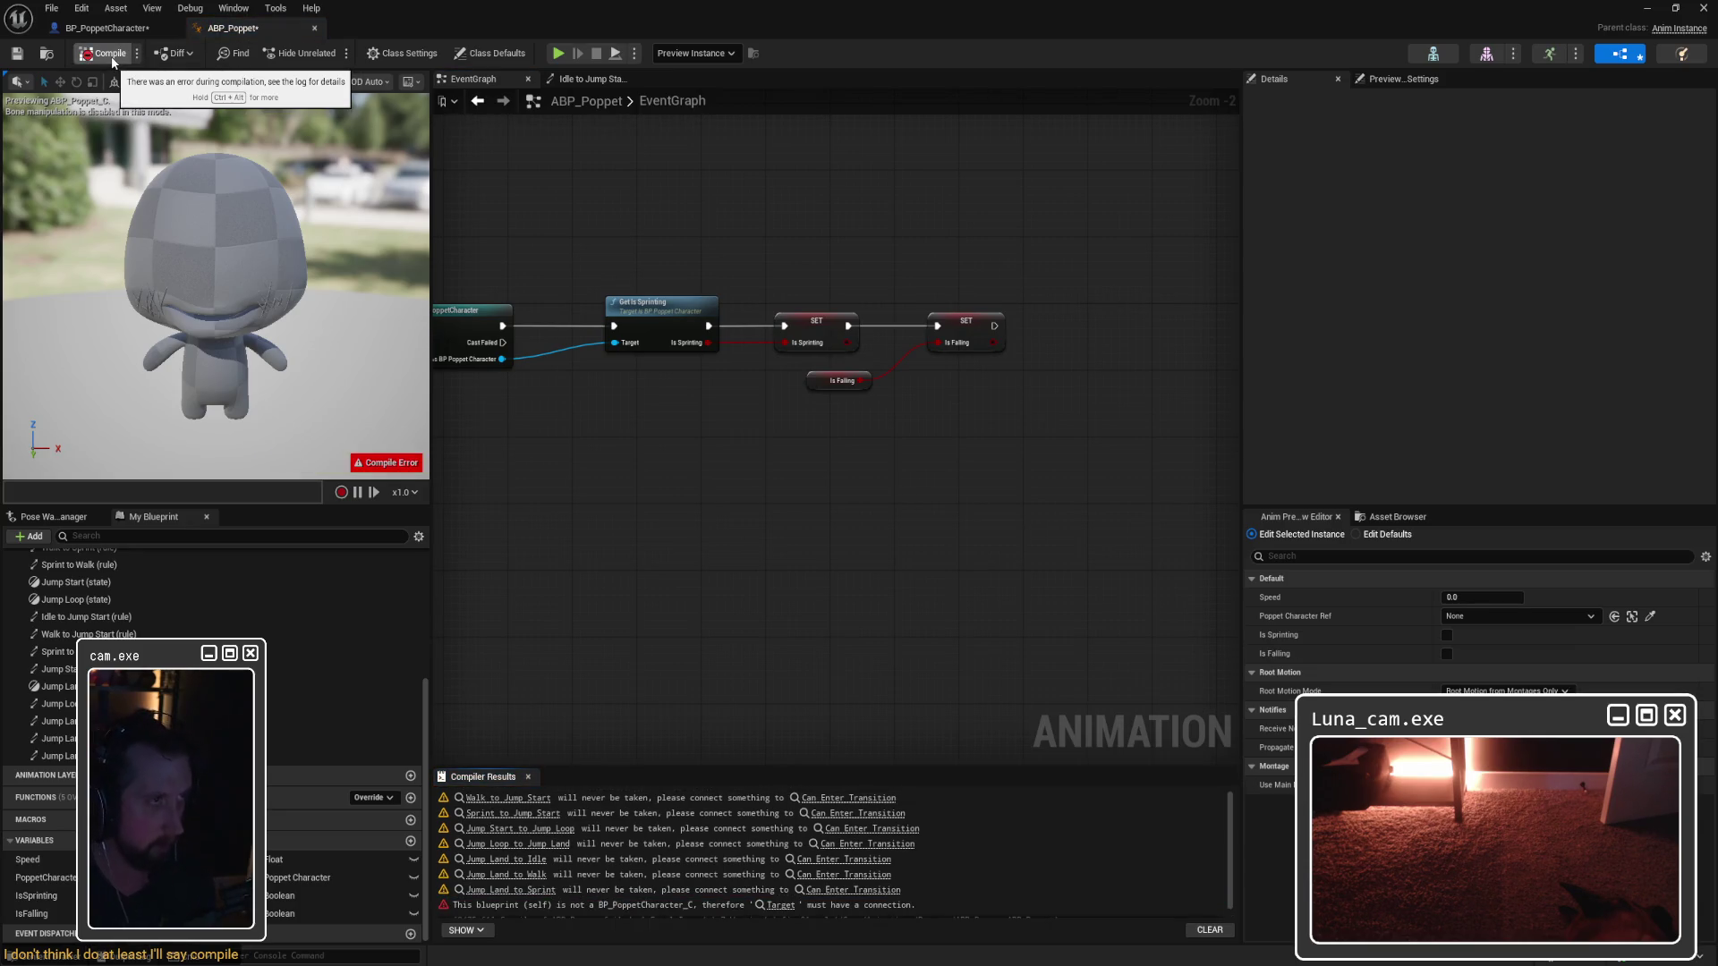
scroll(839, 868, down, 2)
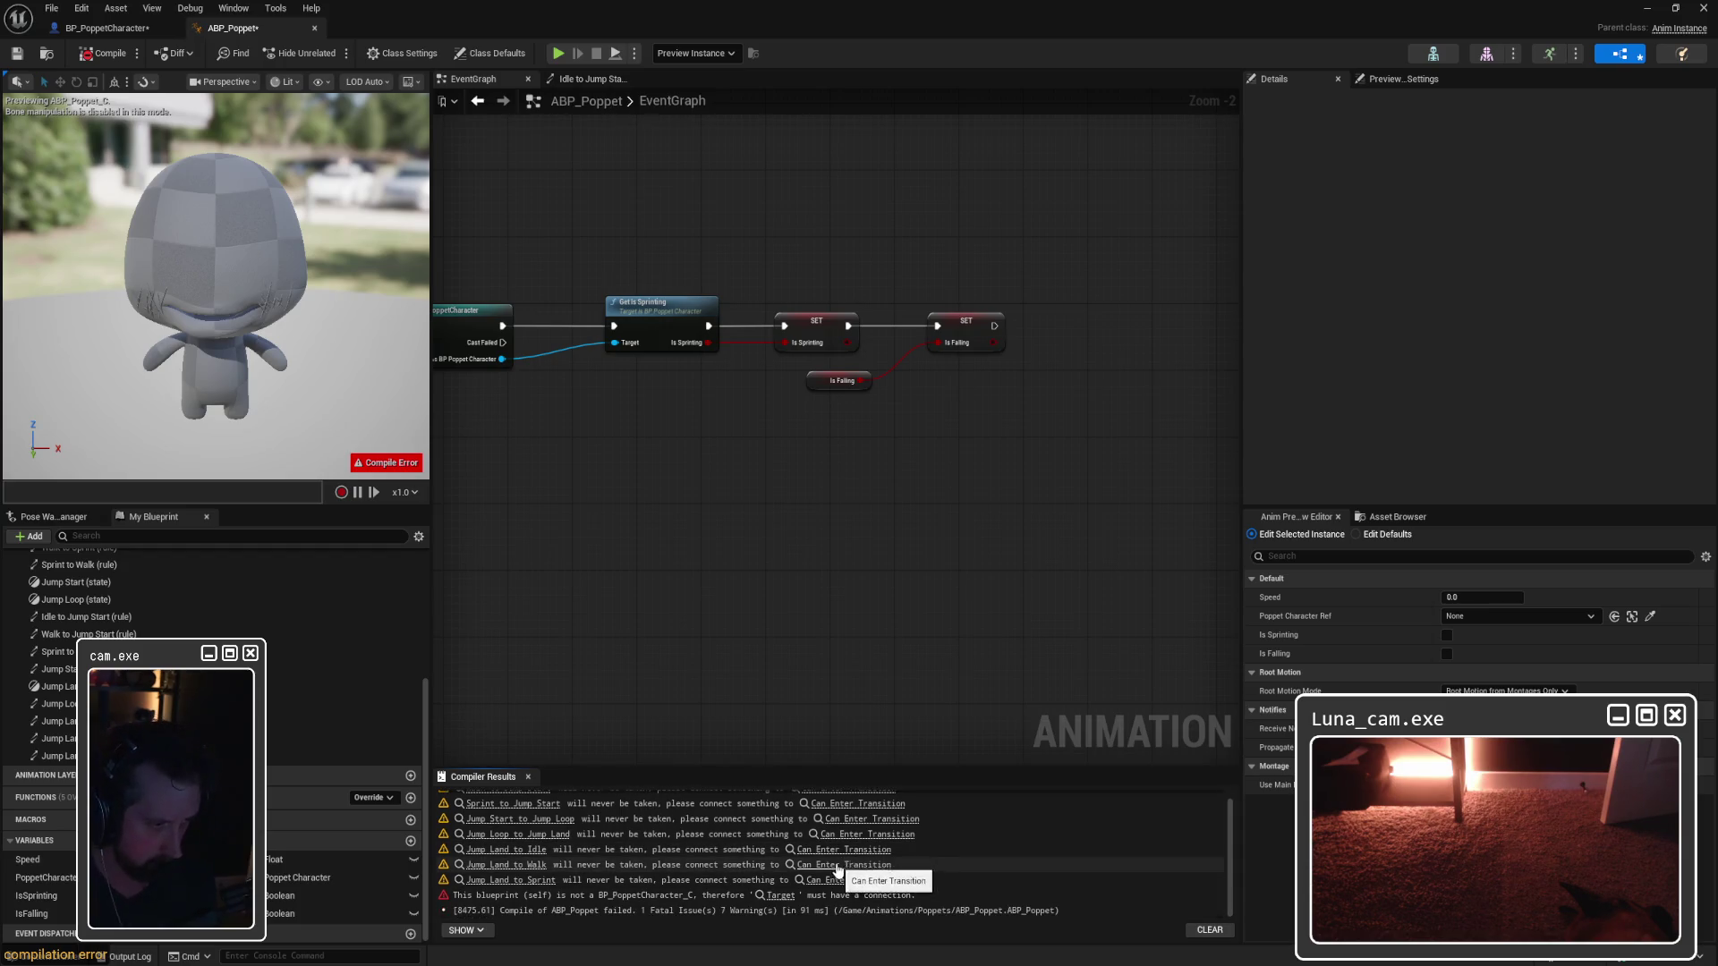
click(586, 79)
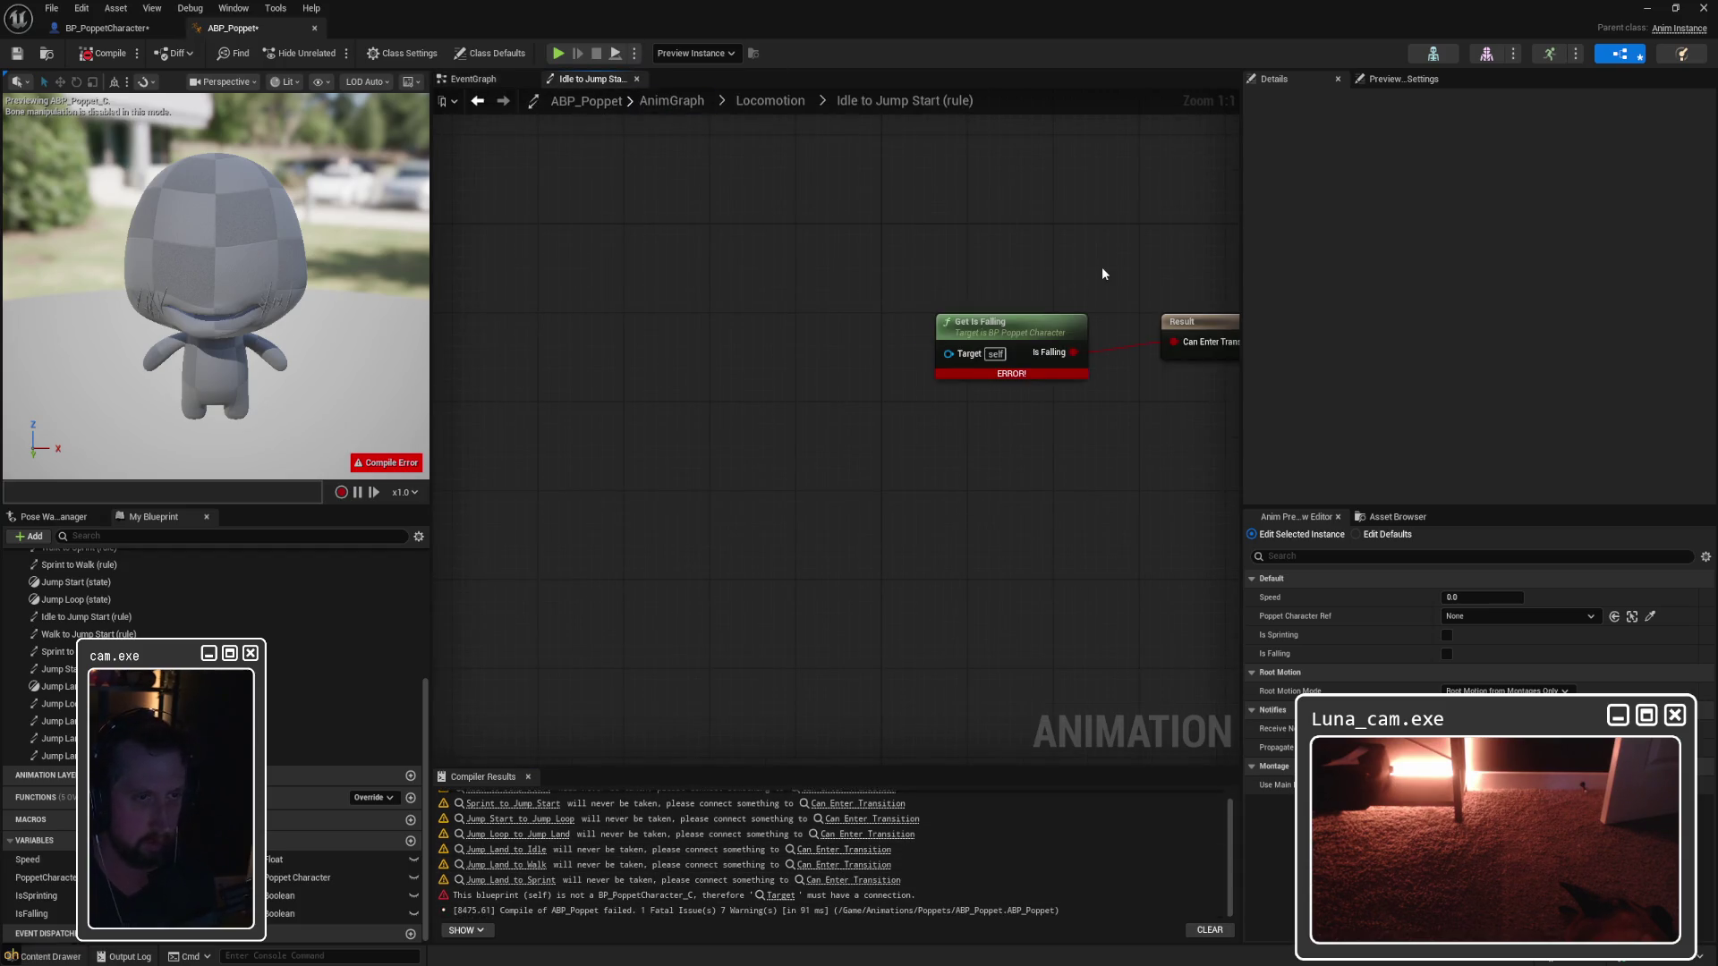
Step: Swap Get Is Falling for an IsFalling variable getter into Can Enter Transition; compile with 7 warnings
key(Delete)
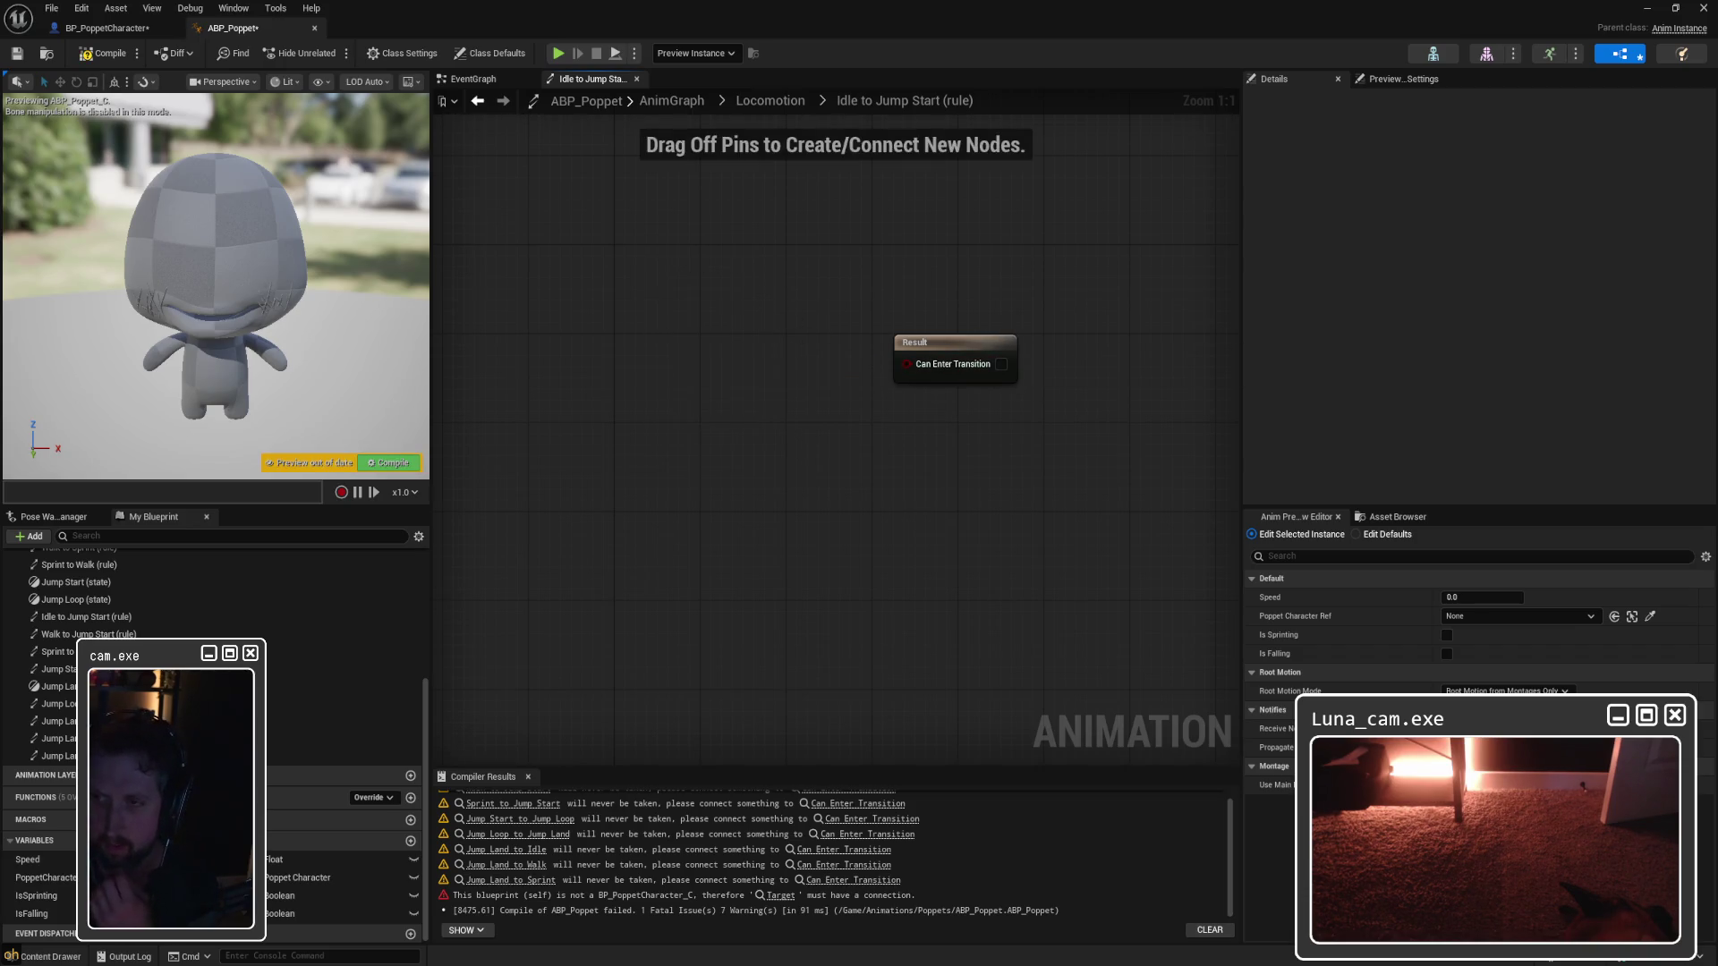
drag(734, 441, 893, 451)
right_click(650, 354)
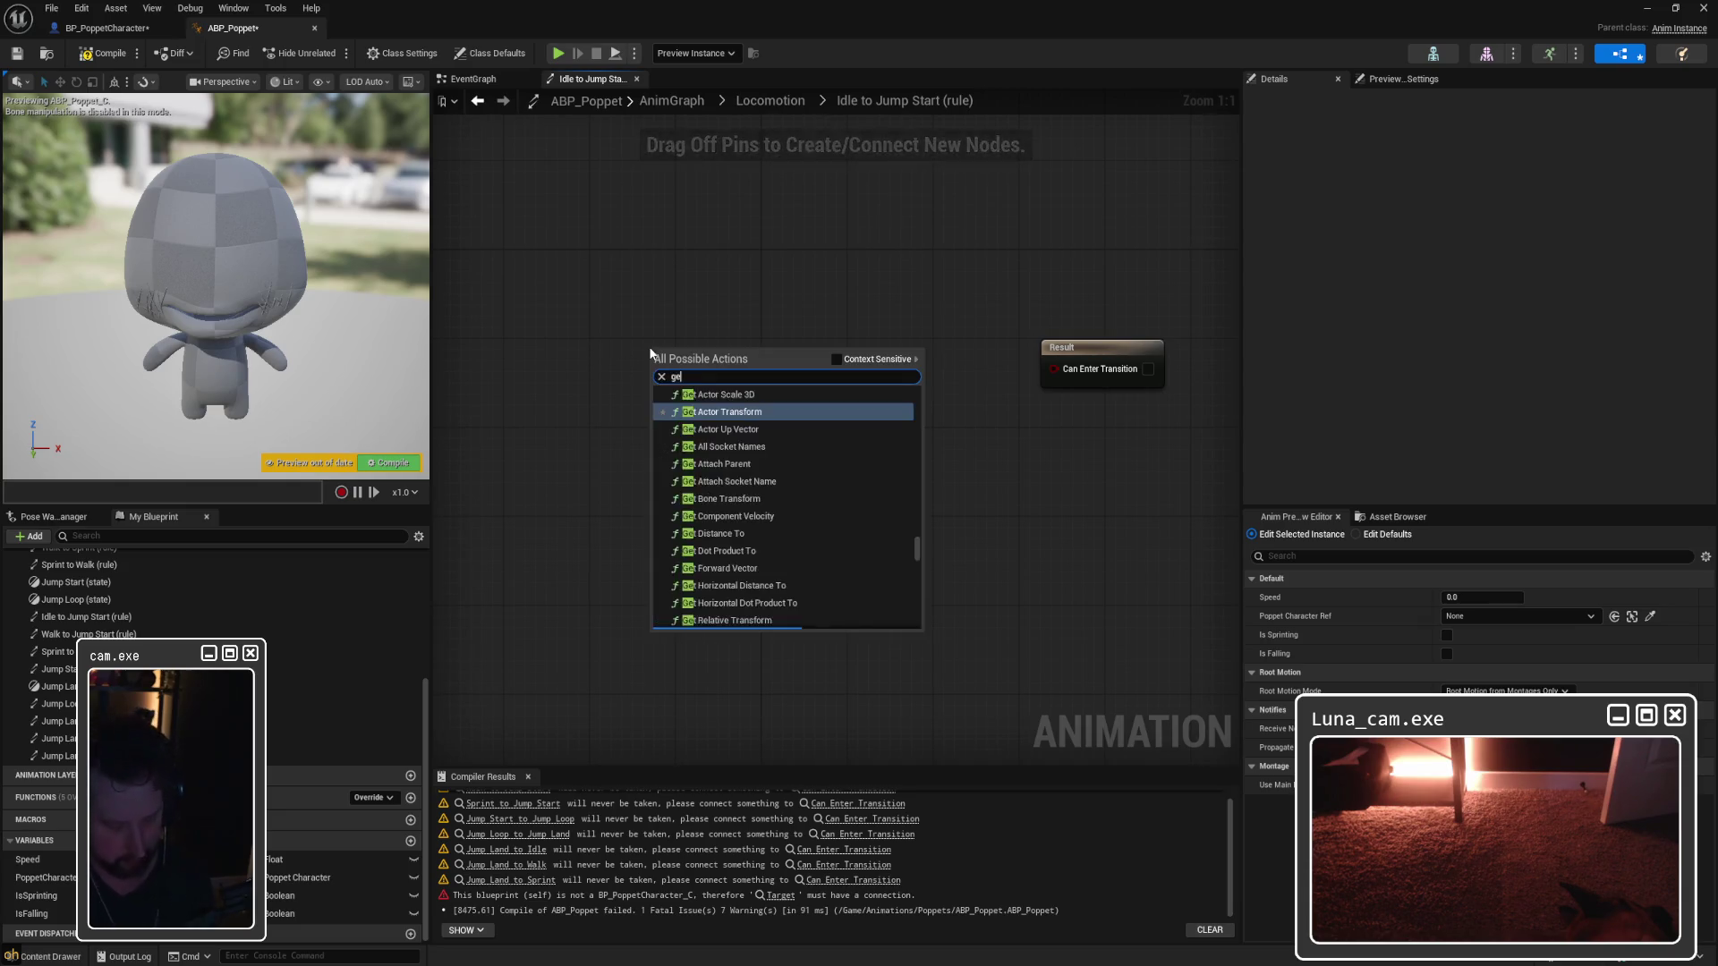
text(get isfalling)
click(779, 462)
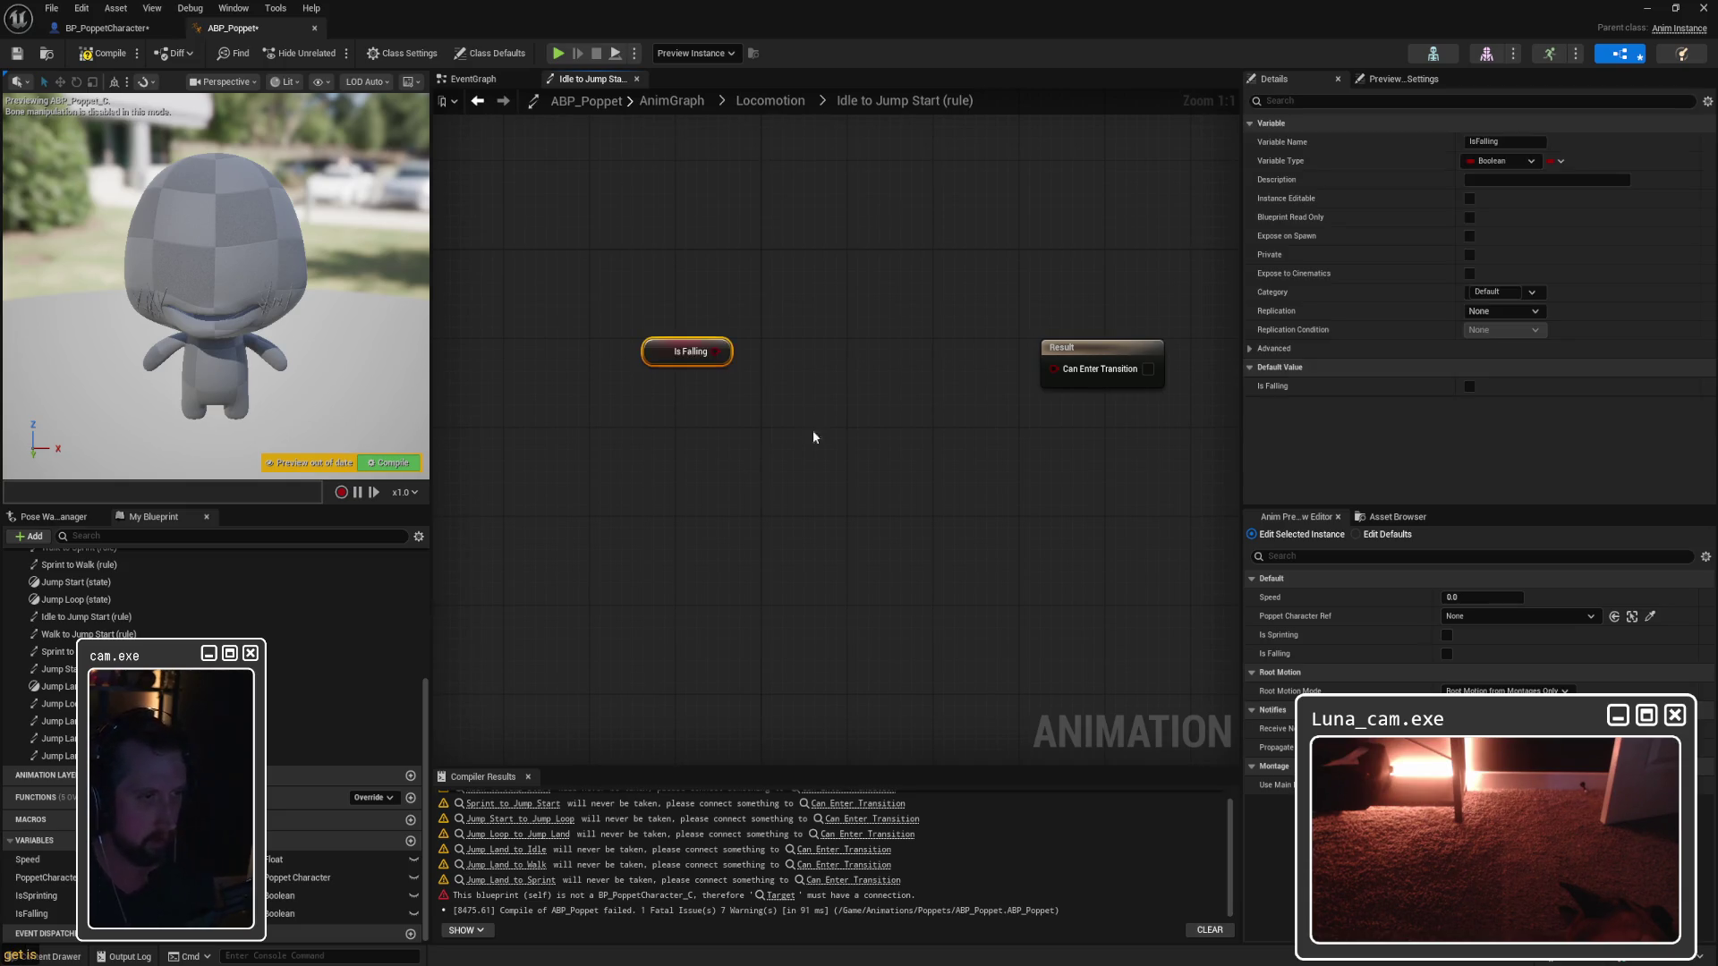
mouse_move(680, 351)
mouse_down()
mouse_move(693, 414)
mouse_move(677, 417)
mouse_move(815, 373)
mouse_move(1056, 369)
mouse_up()
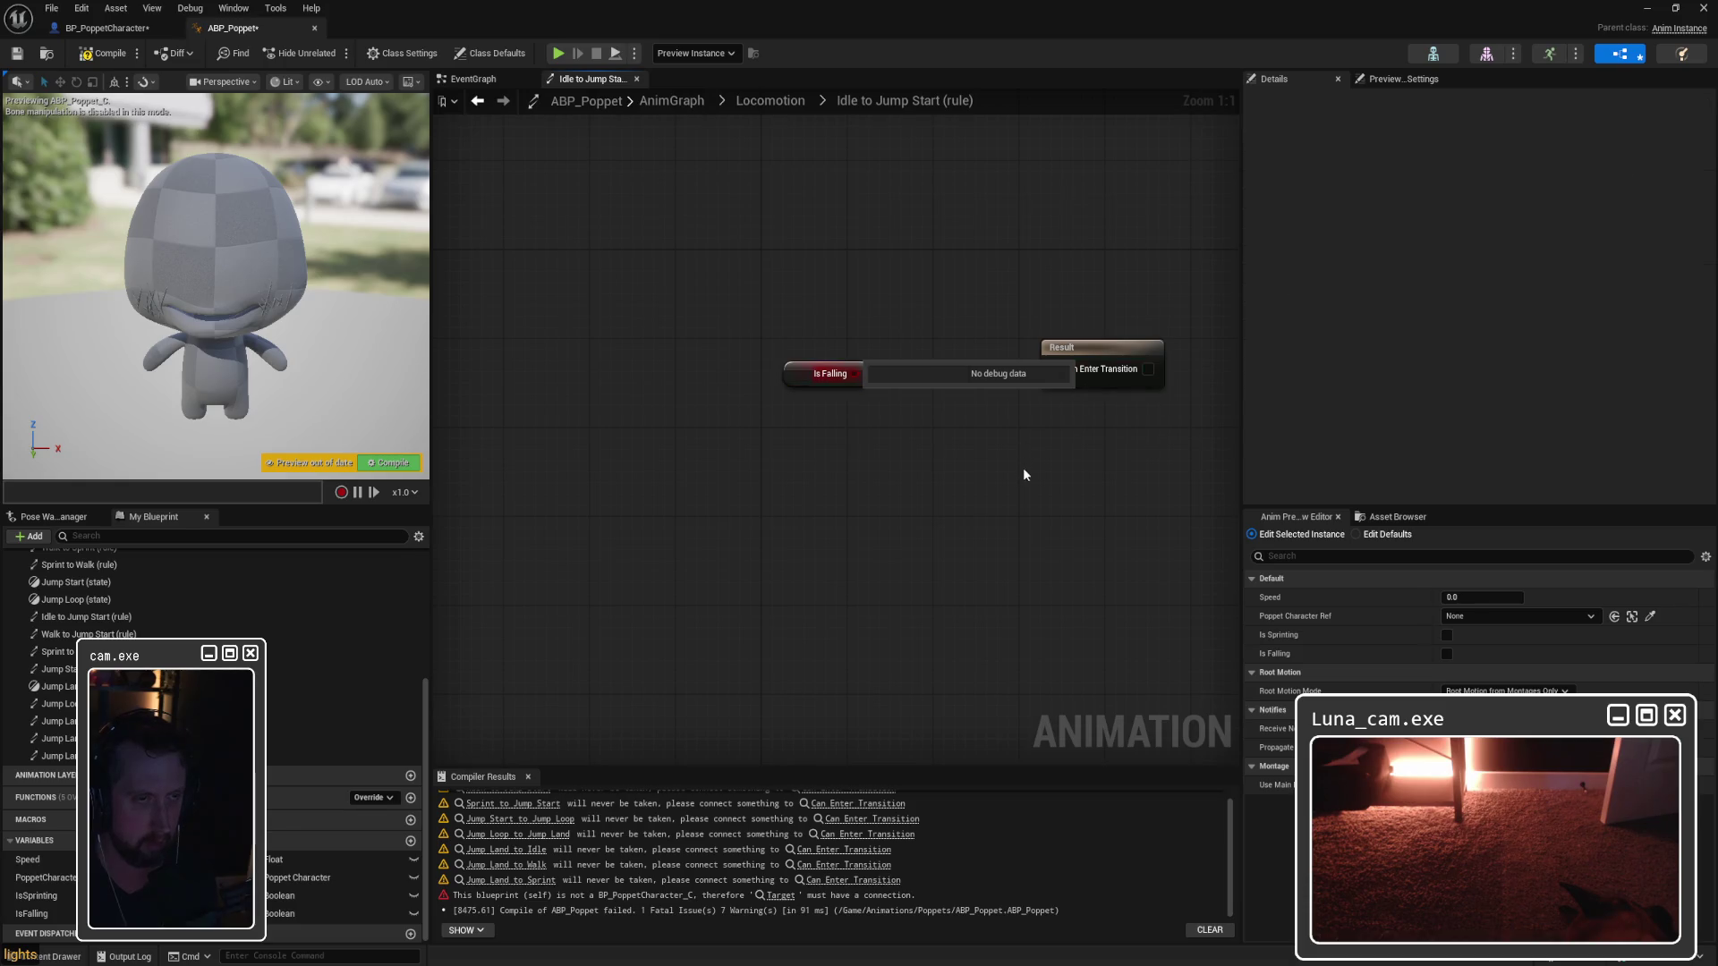
drag(651, 386, 836, 376)
drag(591, 388, 695, 389)
click(103, 53)
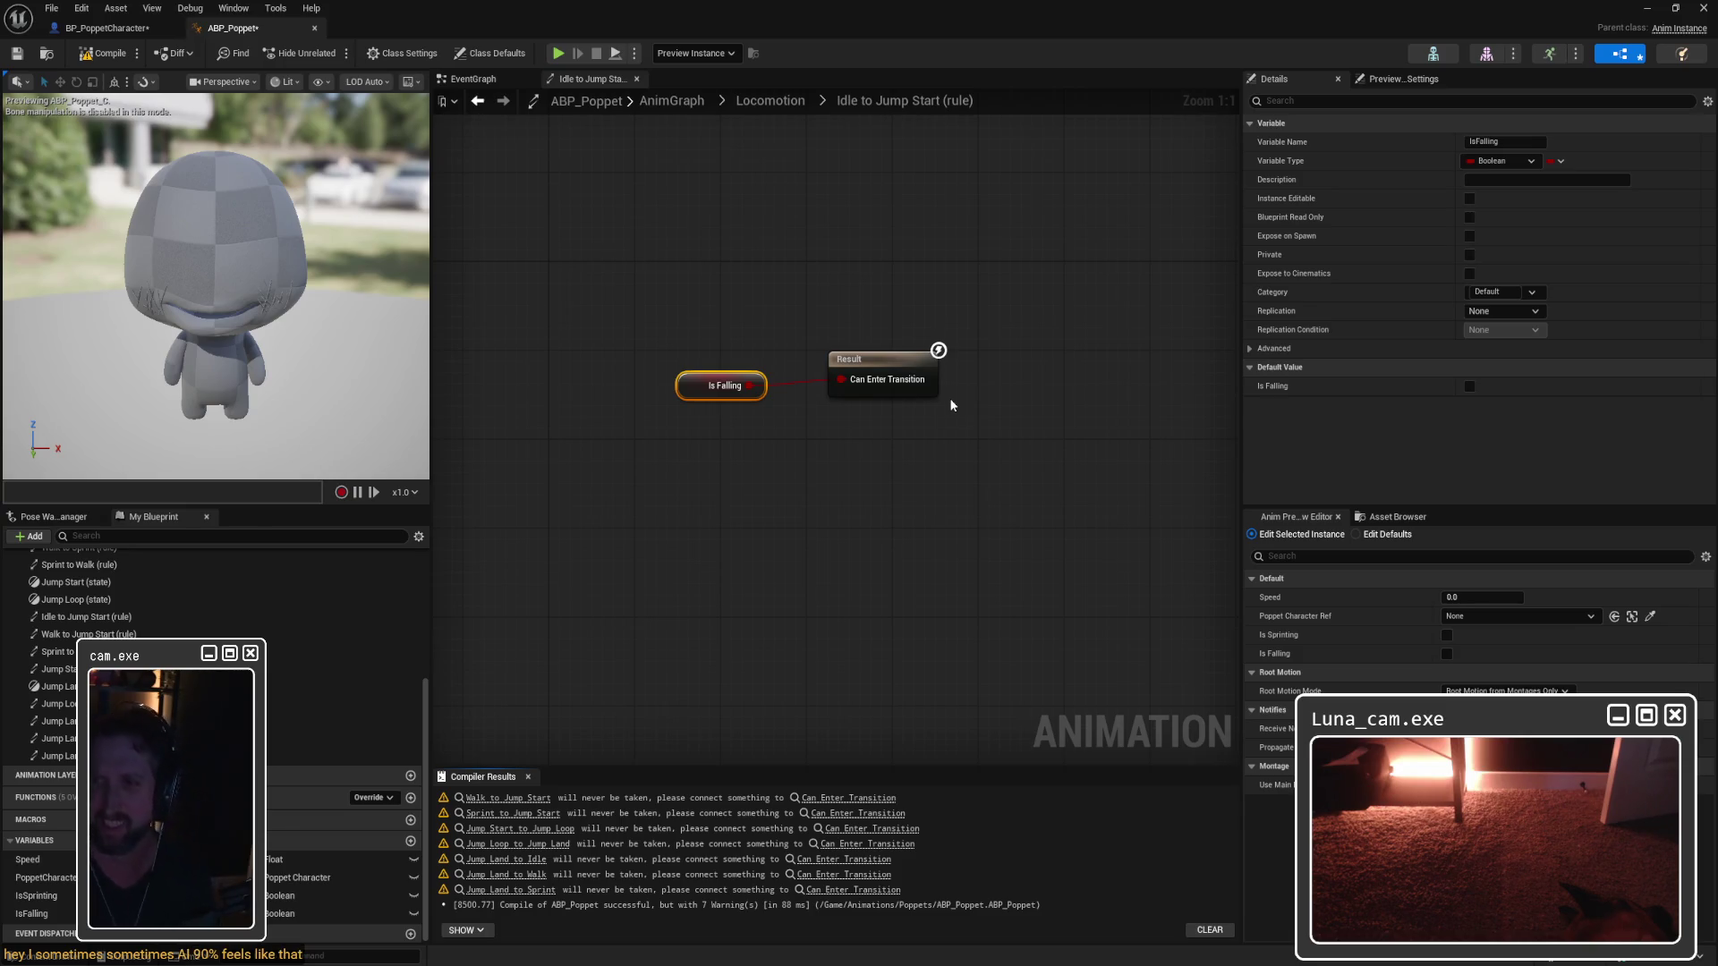
click(778, 152)
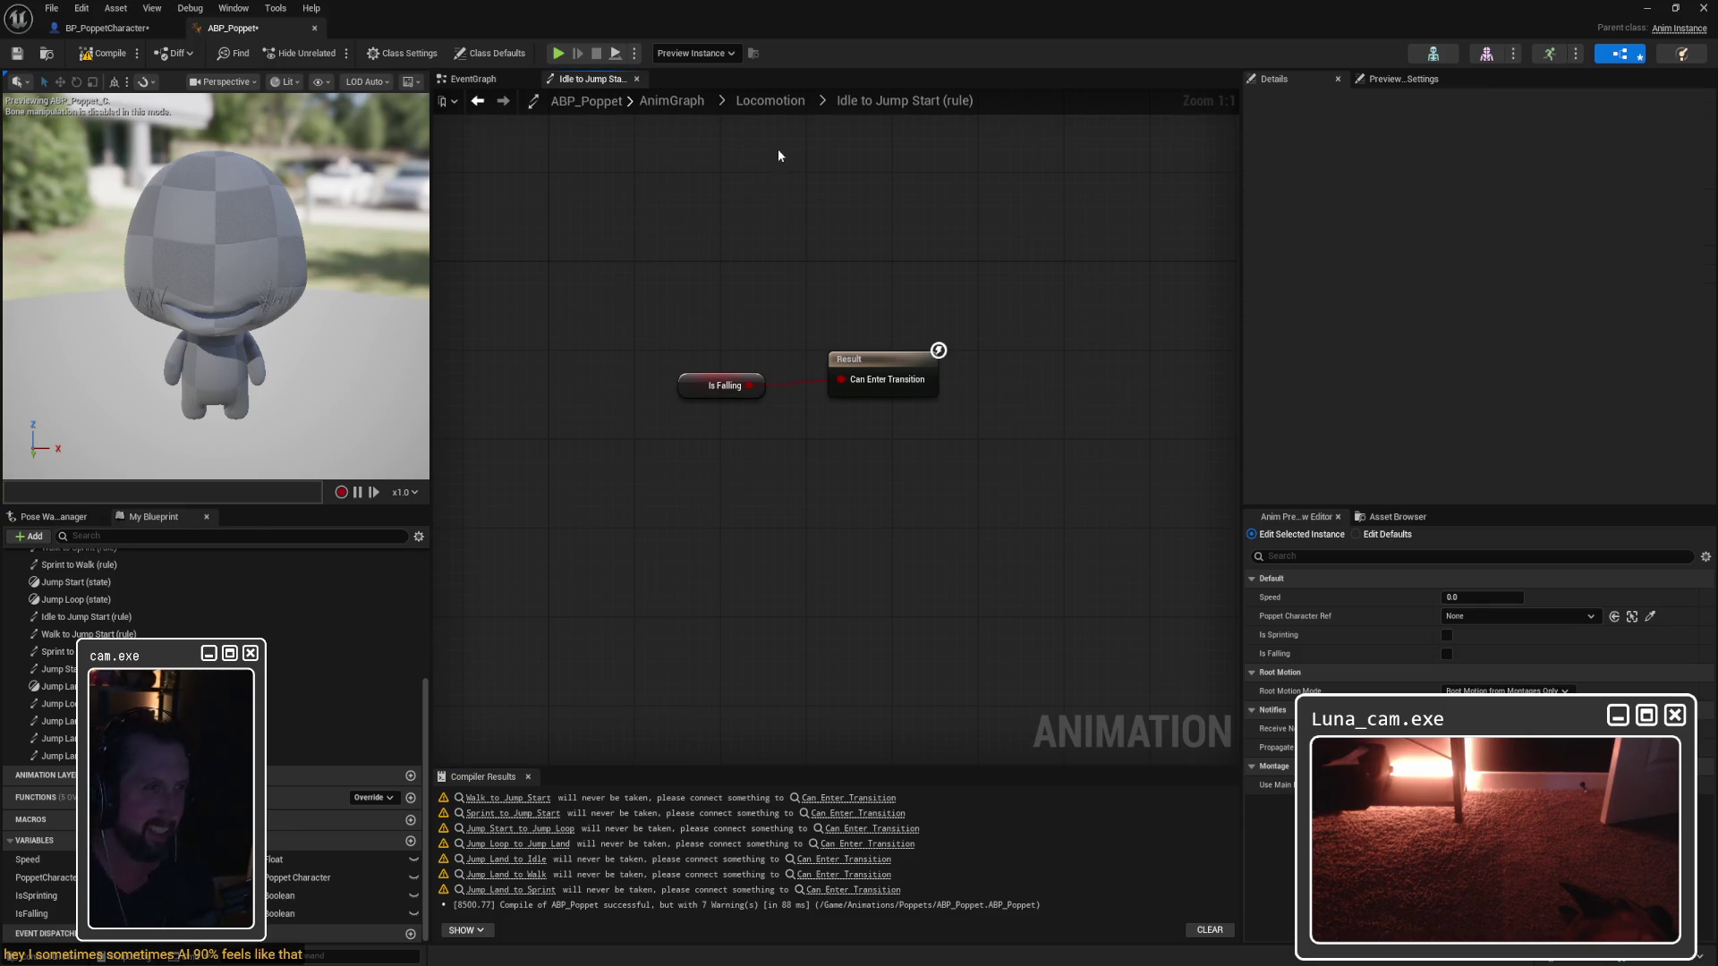
Step: In the Jump Start to Jump Loop rule, add Time Remaining (ratio) for ANIM_JumpStart beside Result
click(775, 104)
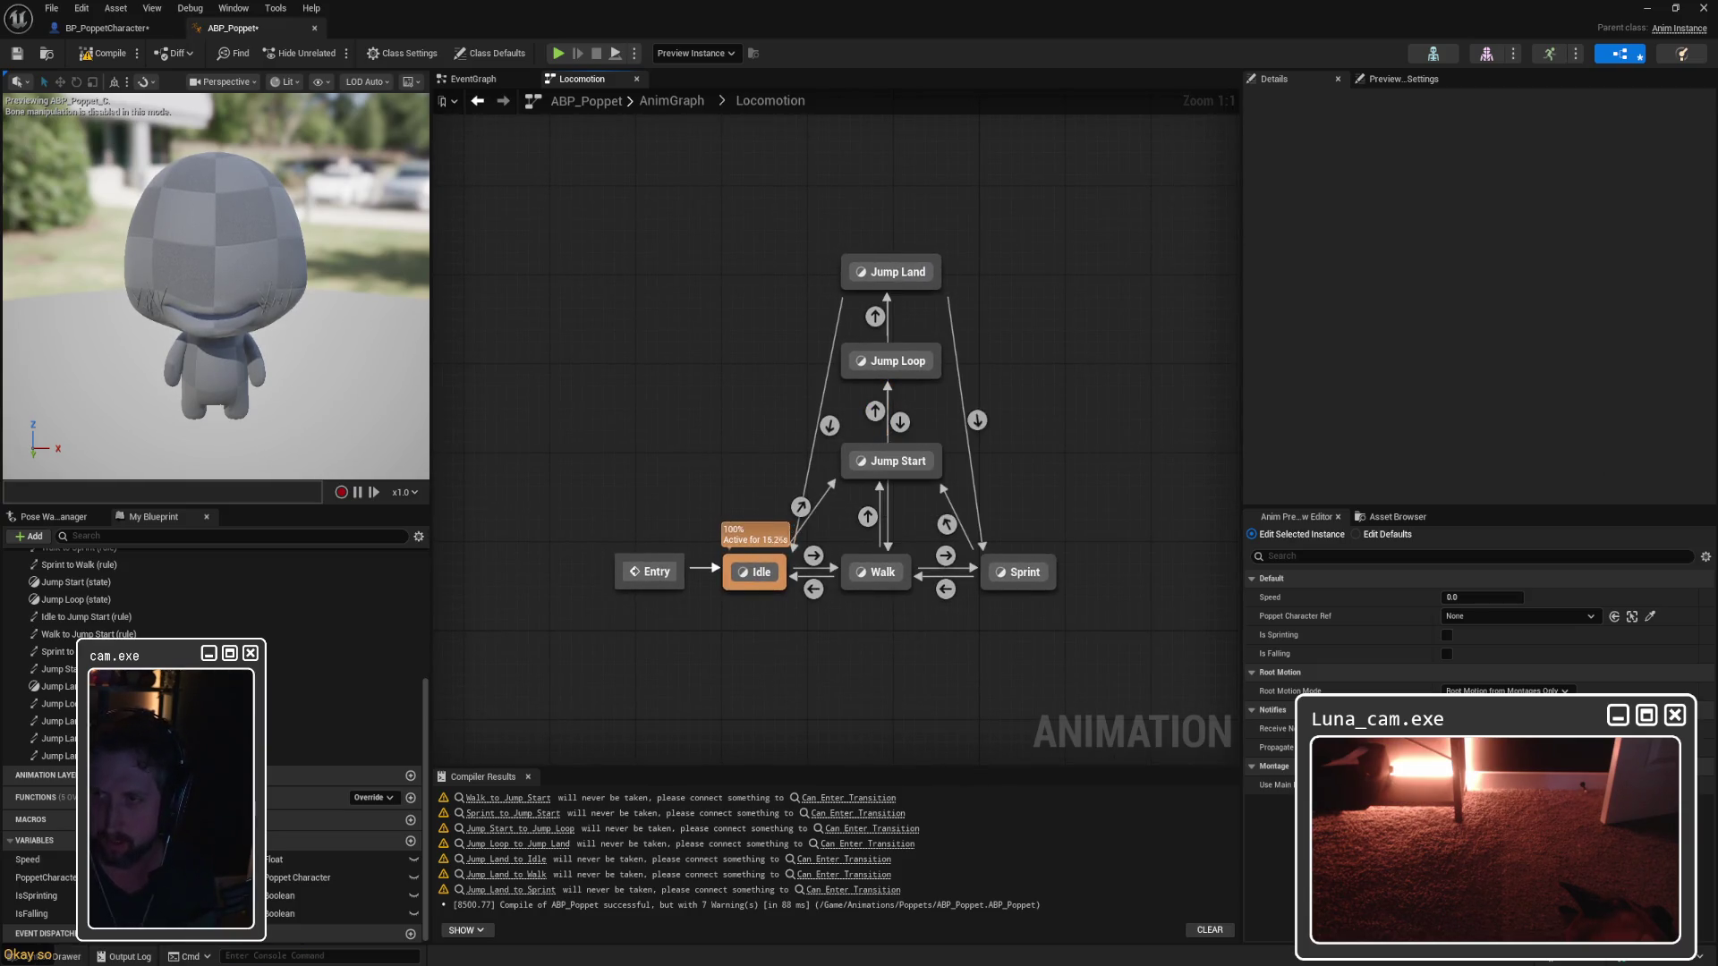
double_click(875, 412)
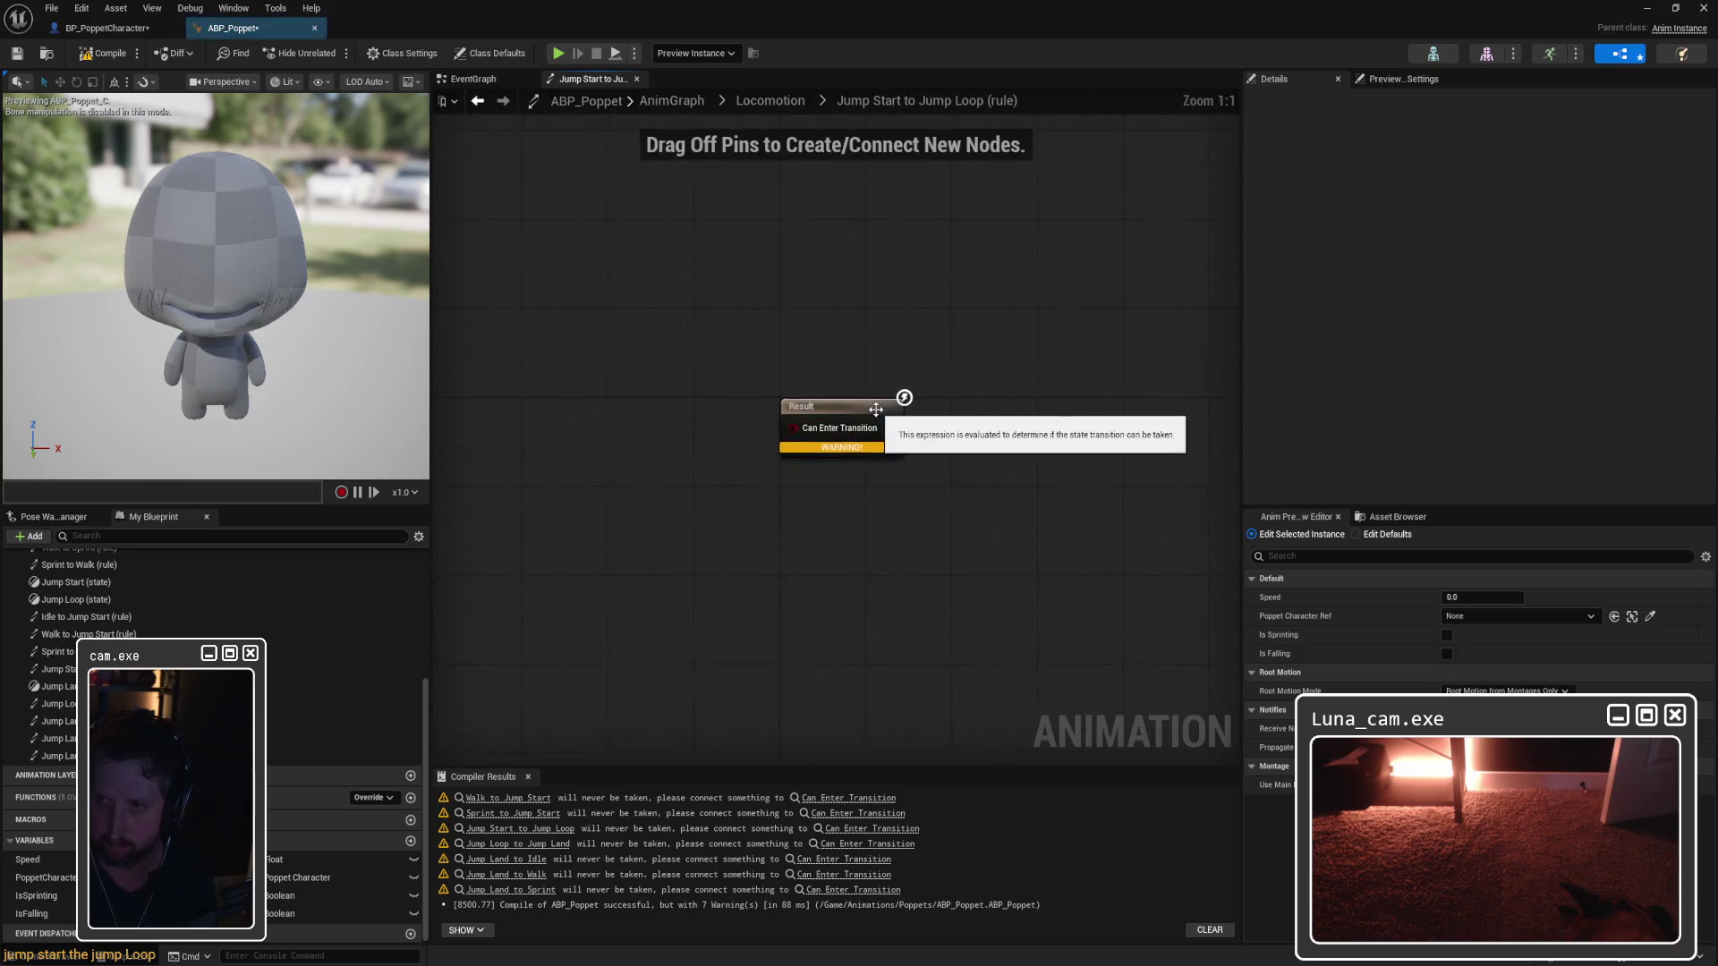
right_click(556, 422)
text(time rema)
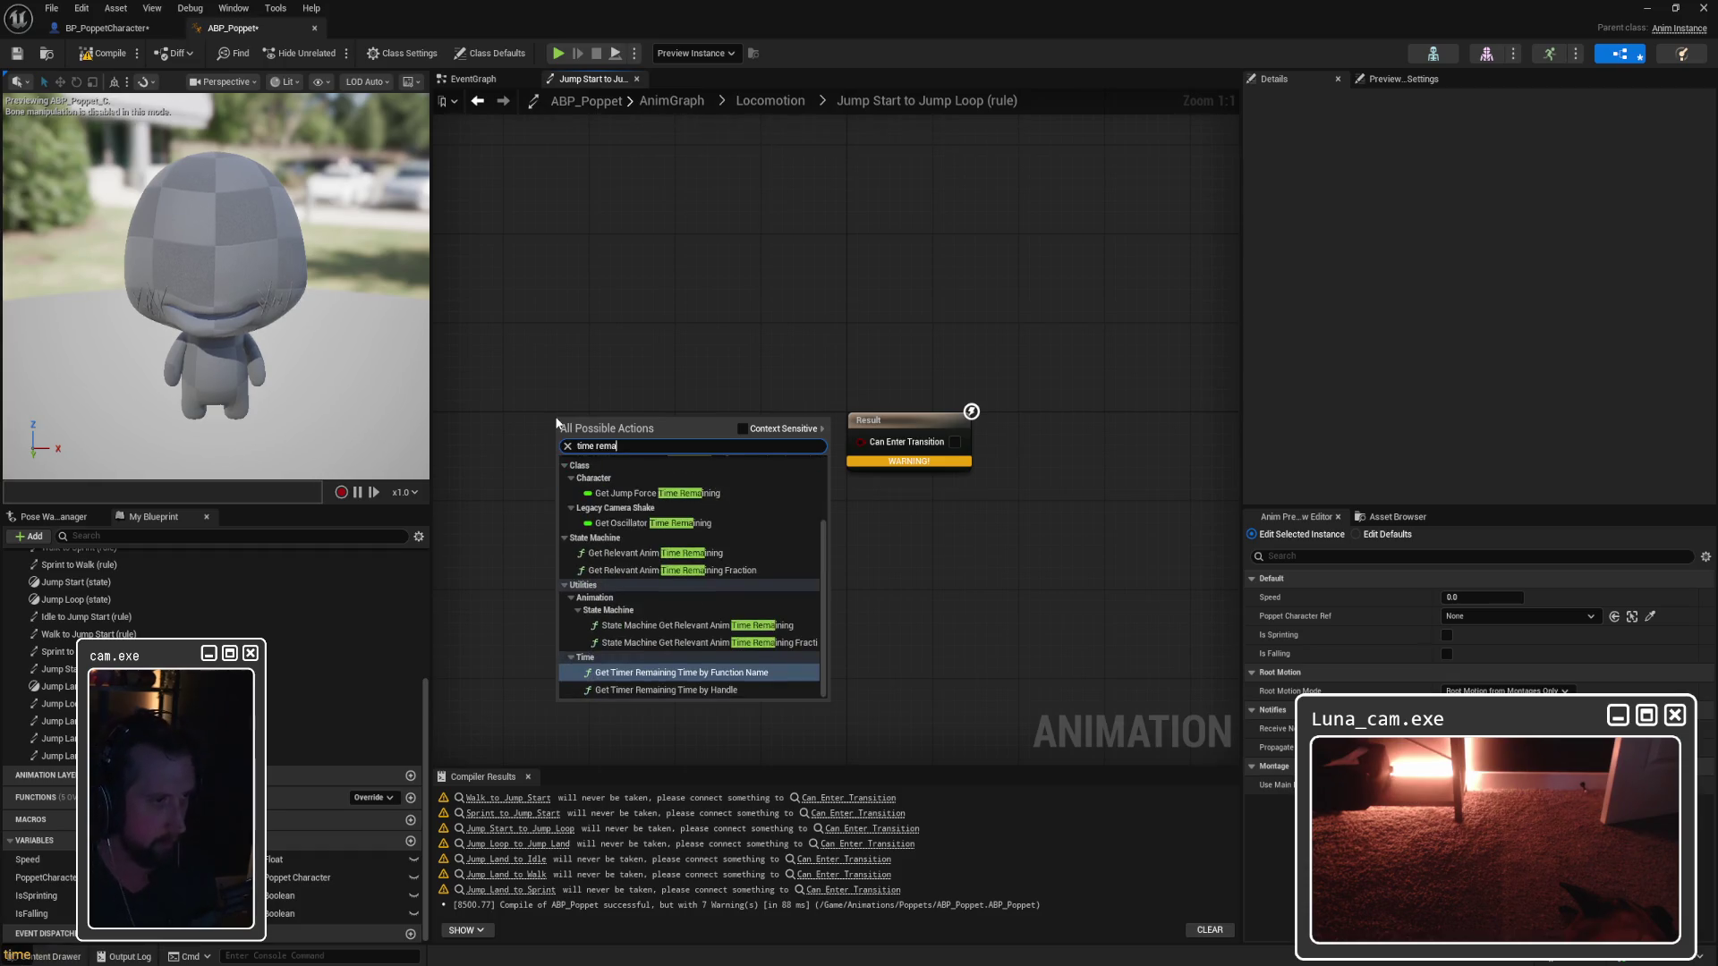
text(ining ratio)
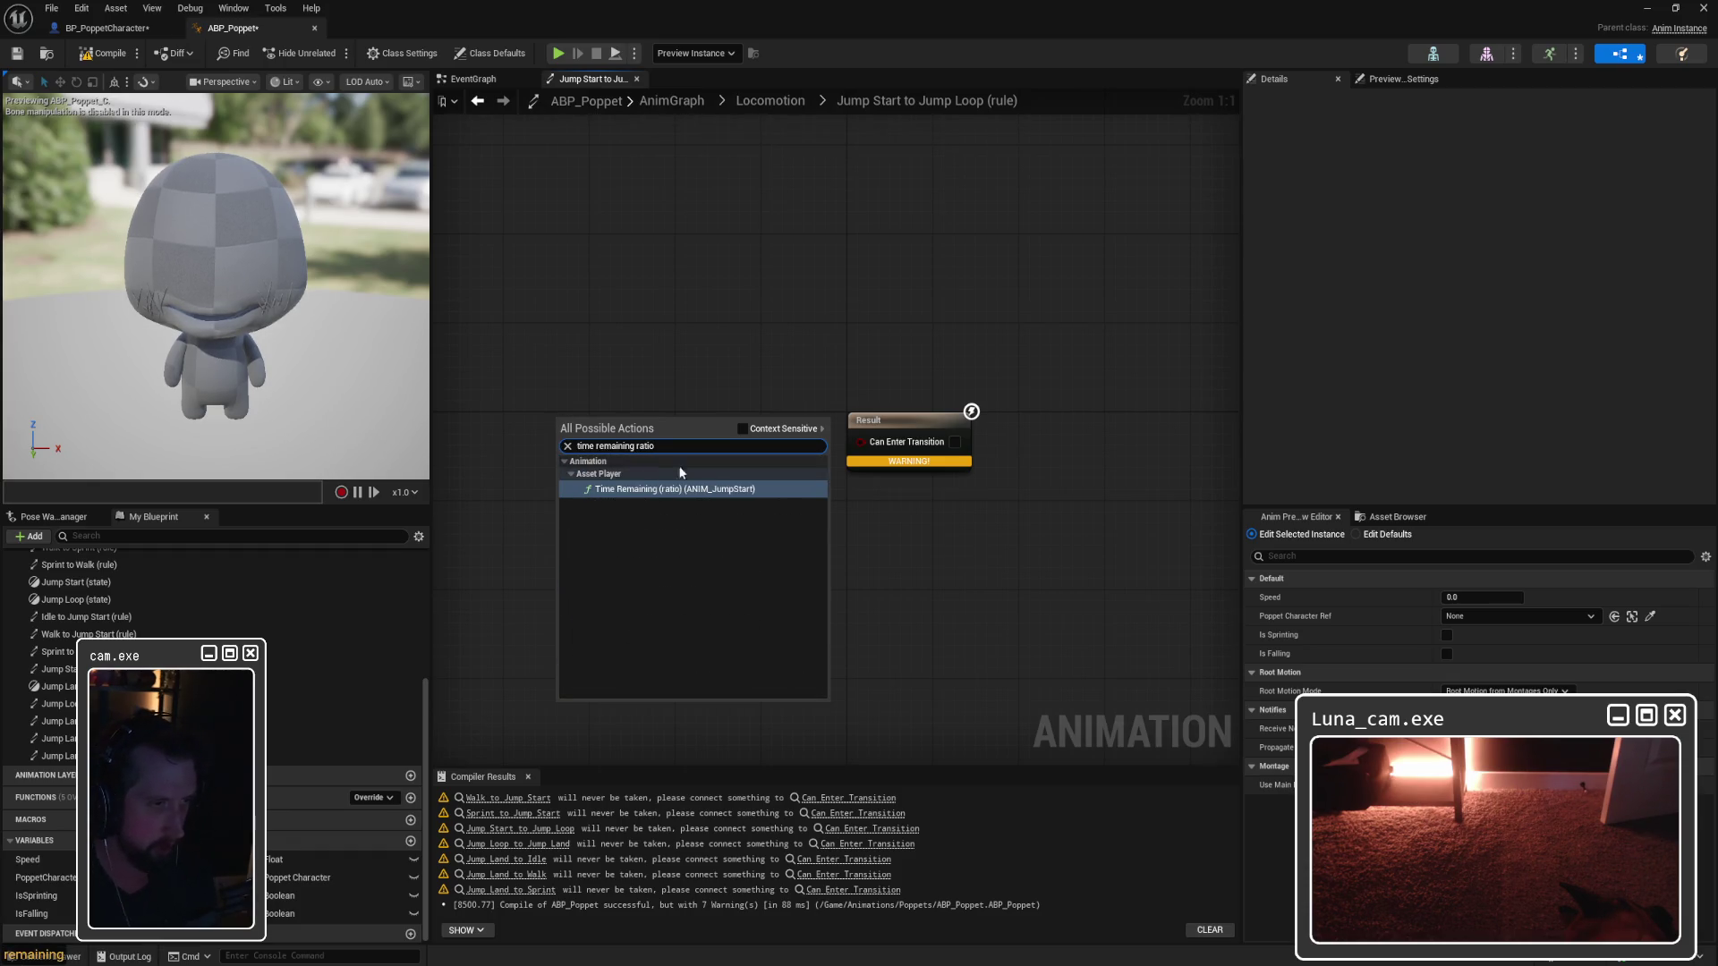
click(690, 488)
drag(645, 439, 569, 468)
drag(645, 399, 805, 354)
drag(688, 452, 605, 483)
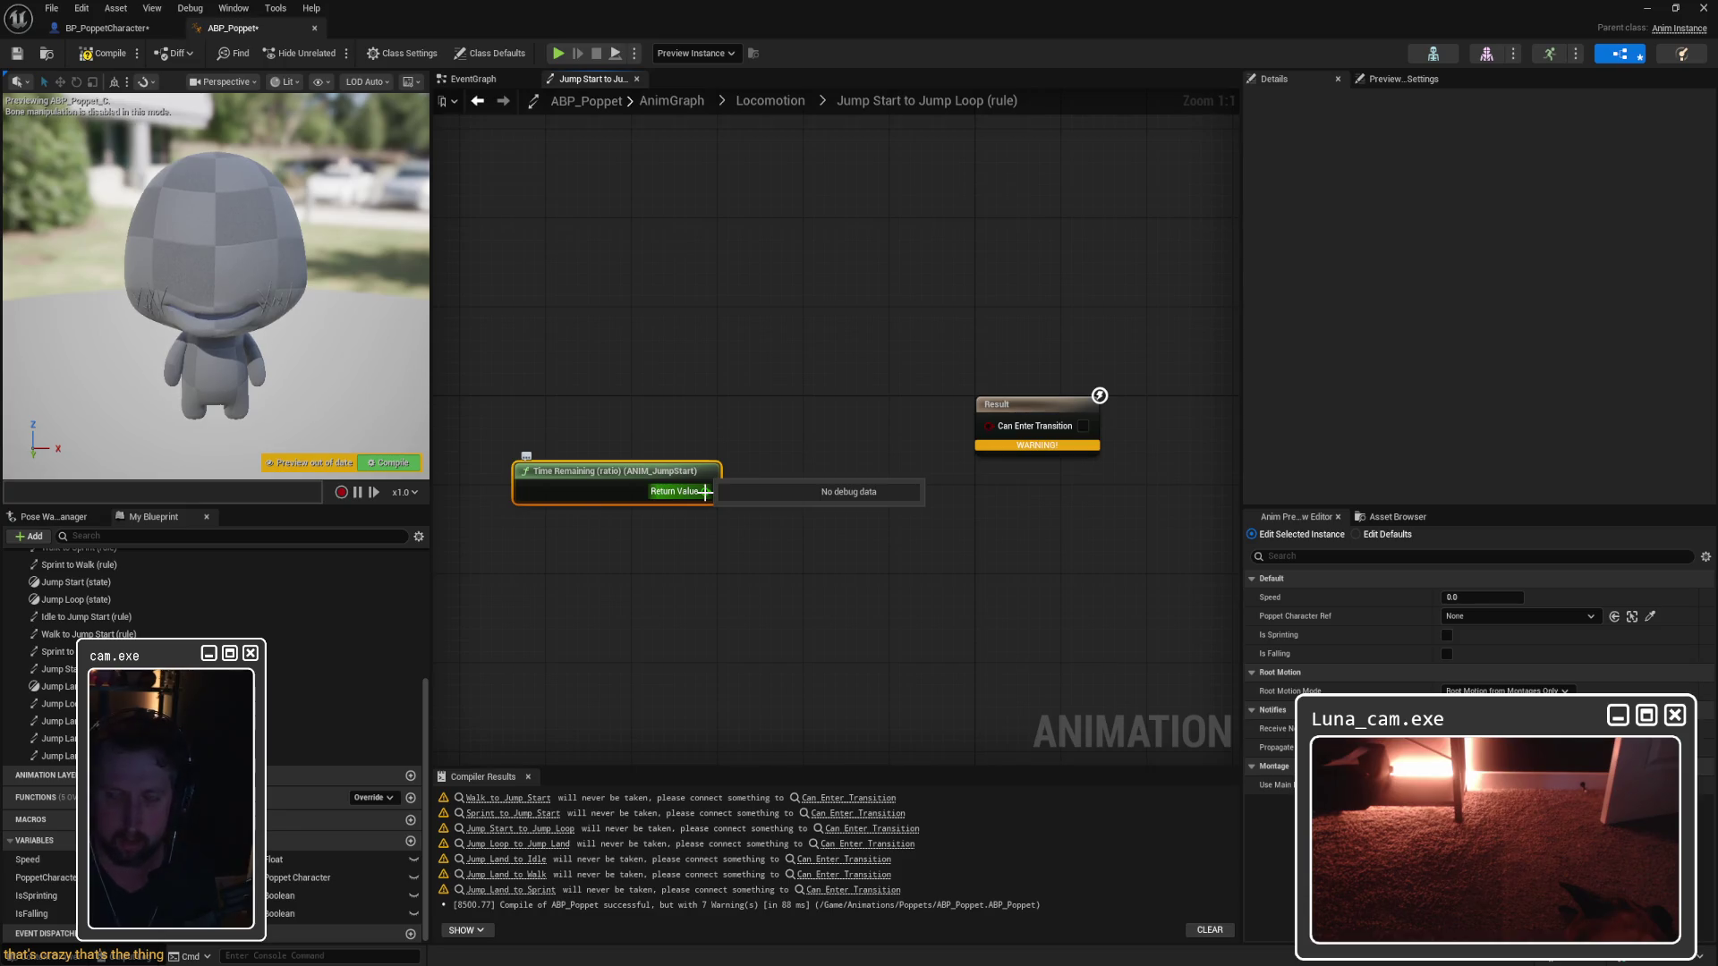
Step: Try dragging the ANIM_JumpStart asset from the Content Browser into the rule graph
double_click(641, 26)
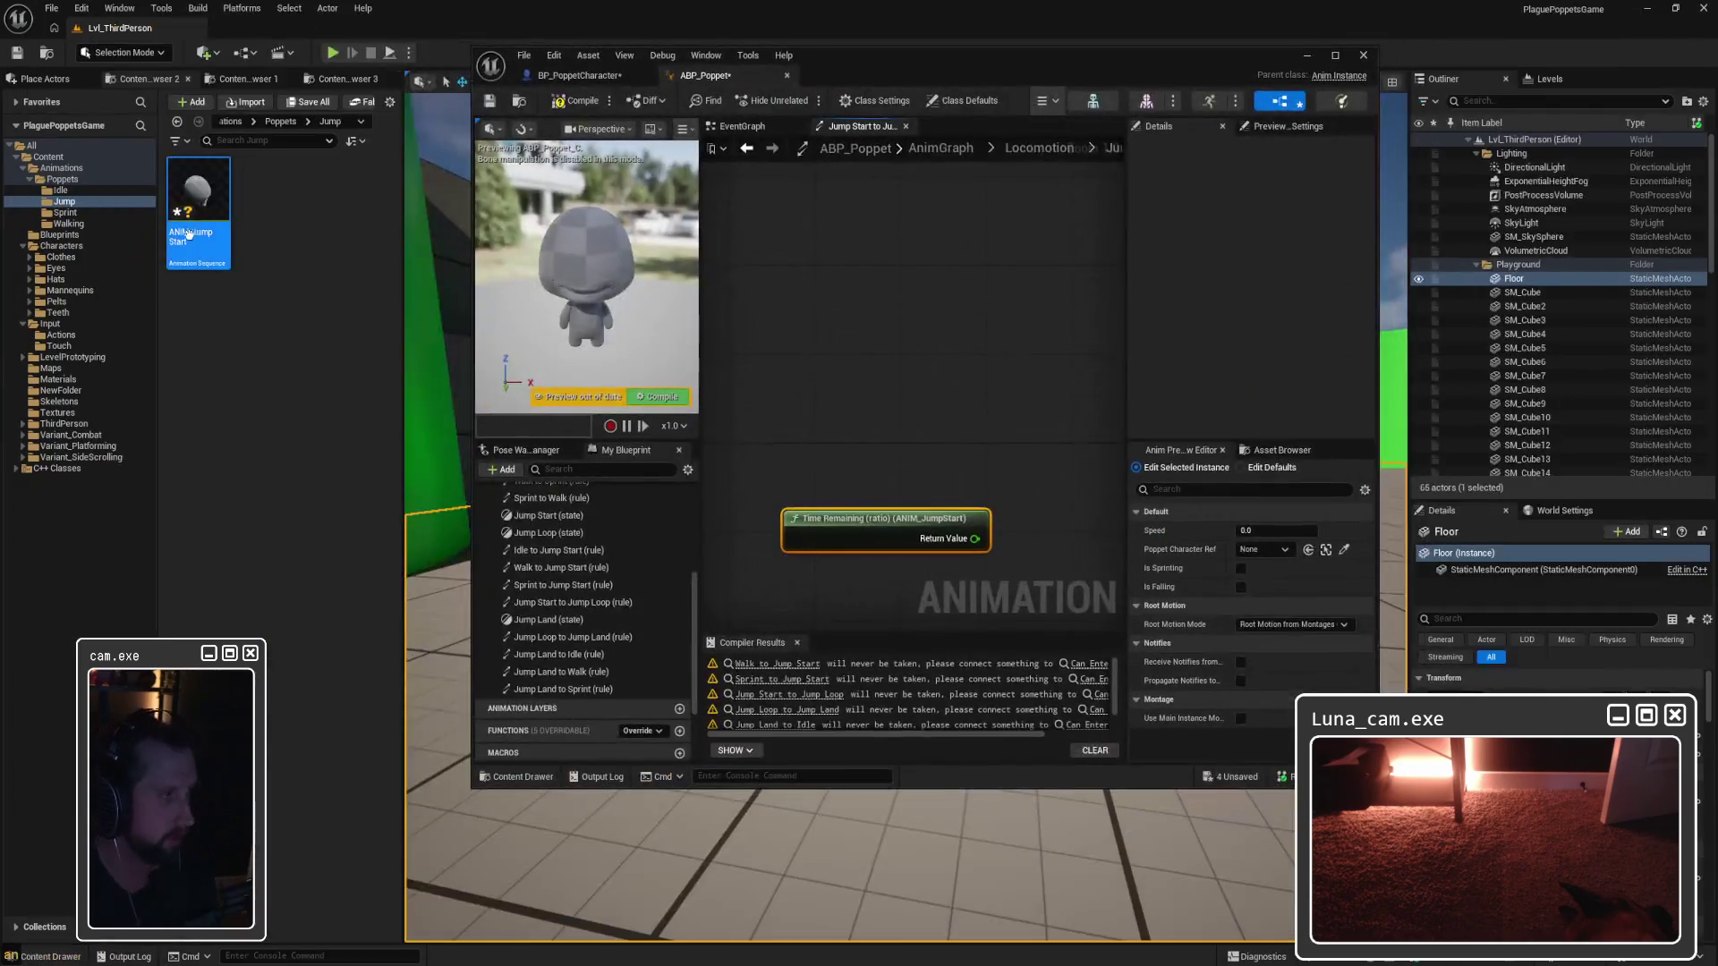
mouse_move(215, 193)
mouse_down()
mouse_move(832, 318)
mouse_move(932, 431)
mouse_move(1006, 400)
mouse_move(787, 260)
mouse_move(700, 329)
mouse_move(831, 338)
mouse_up()
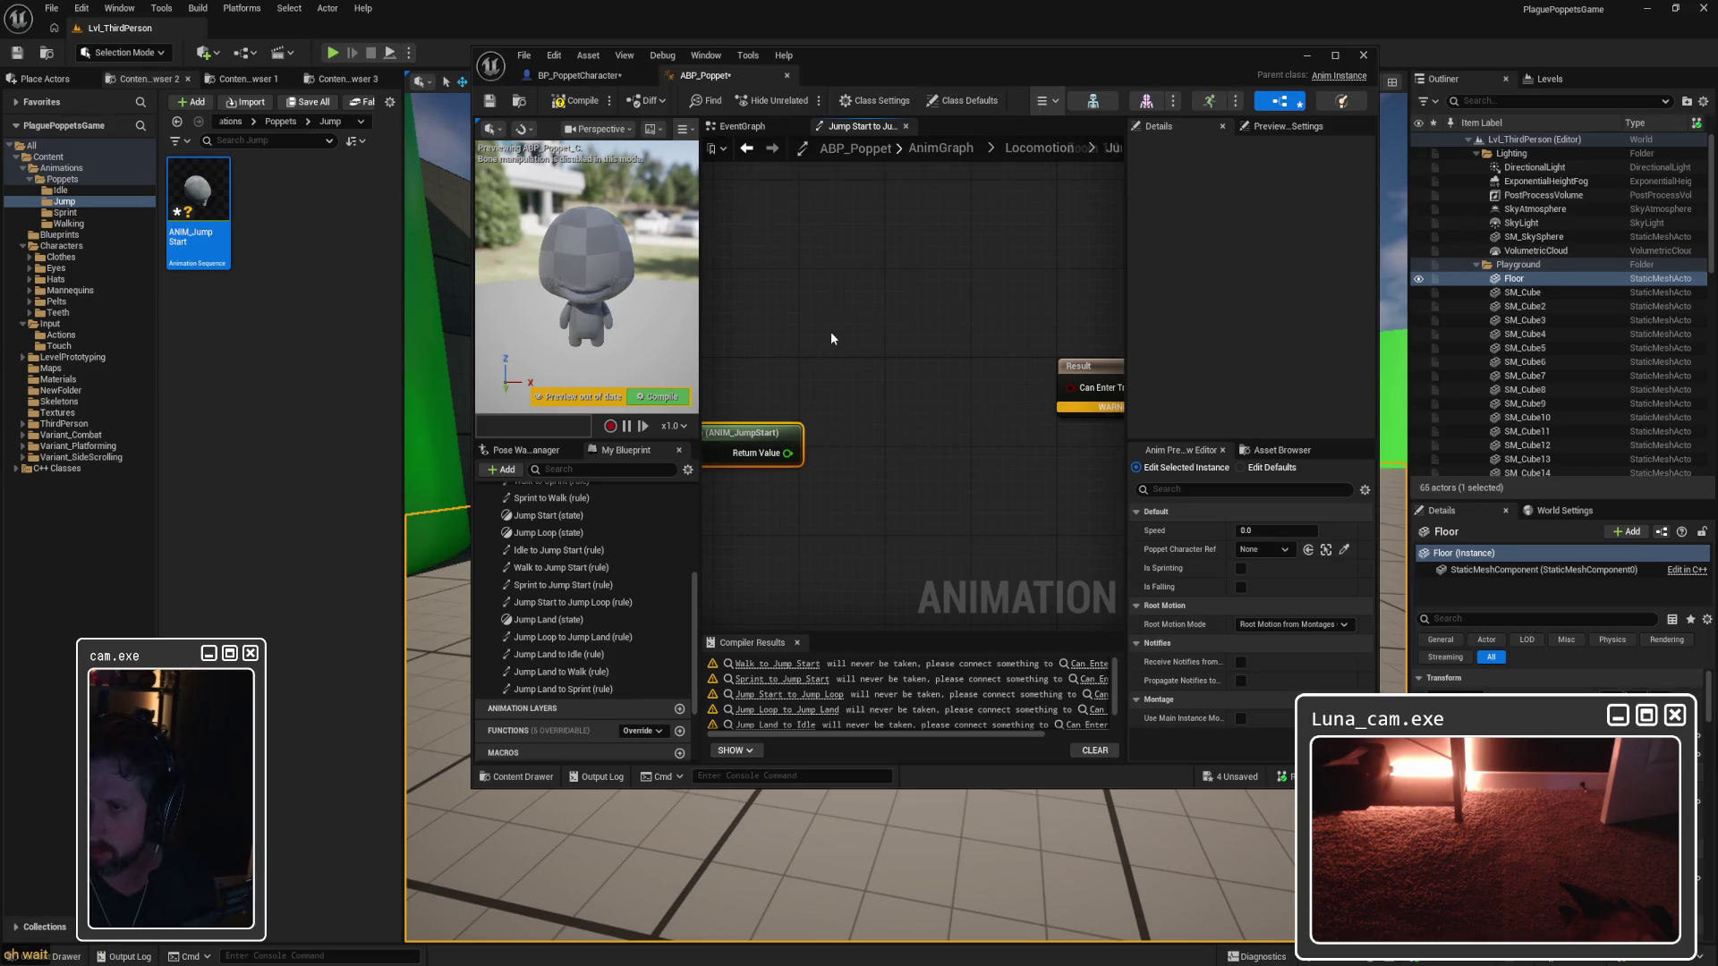
double_click(707, 67)
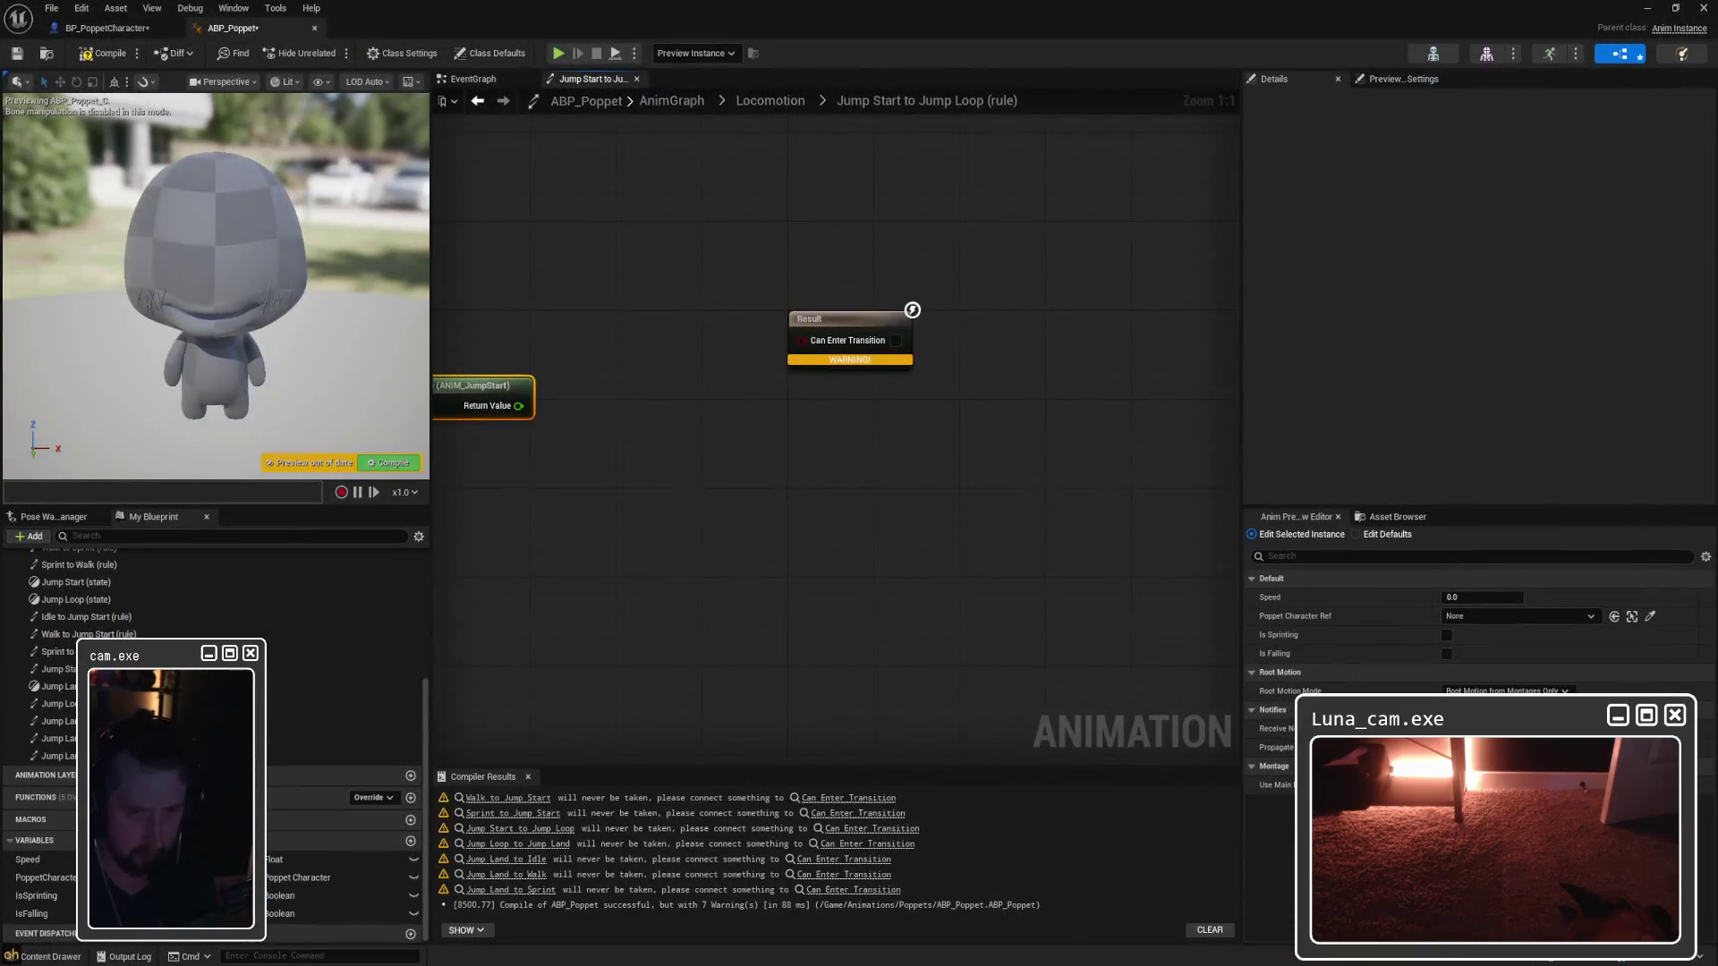
Step: Position the Time Remaining (ratio) node to the left of the Result node
drag(680, 487, 904, 499)
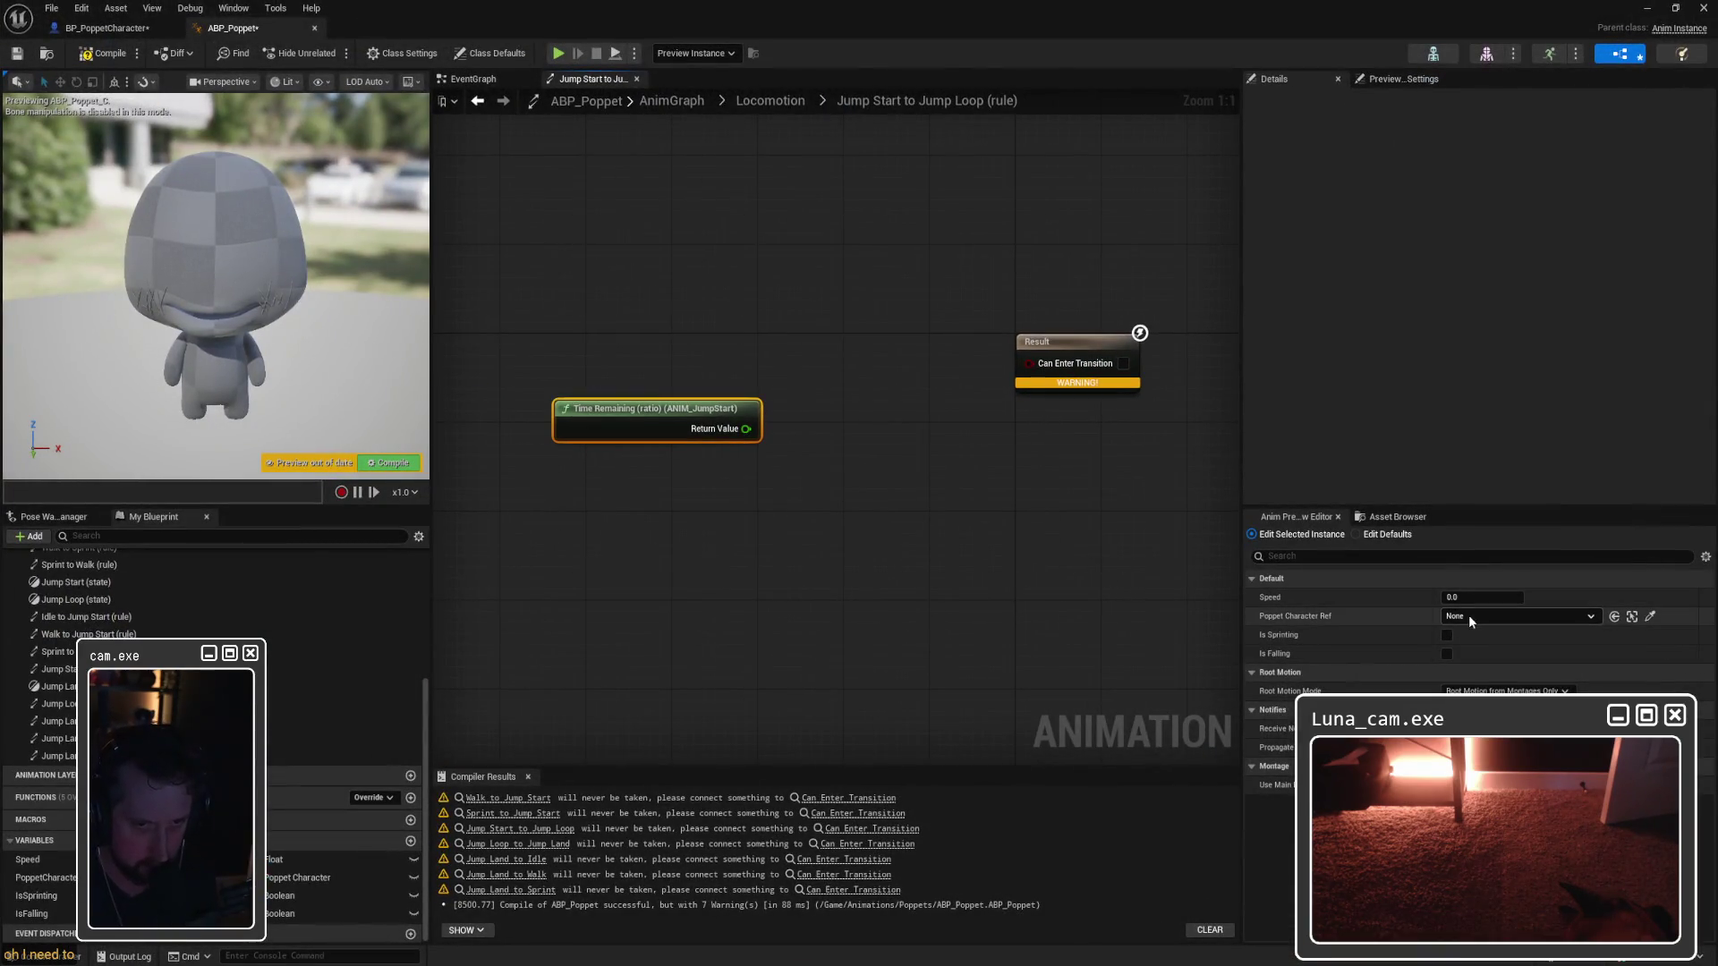
click(1516, 617)
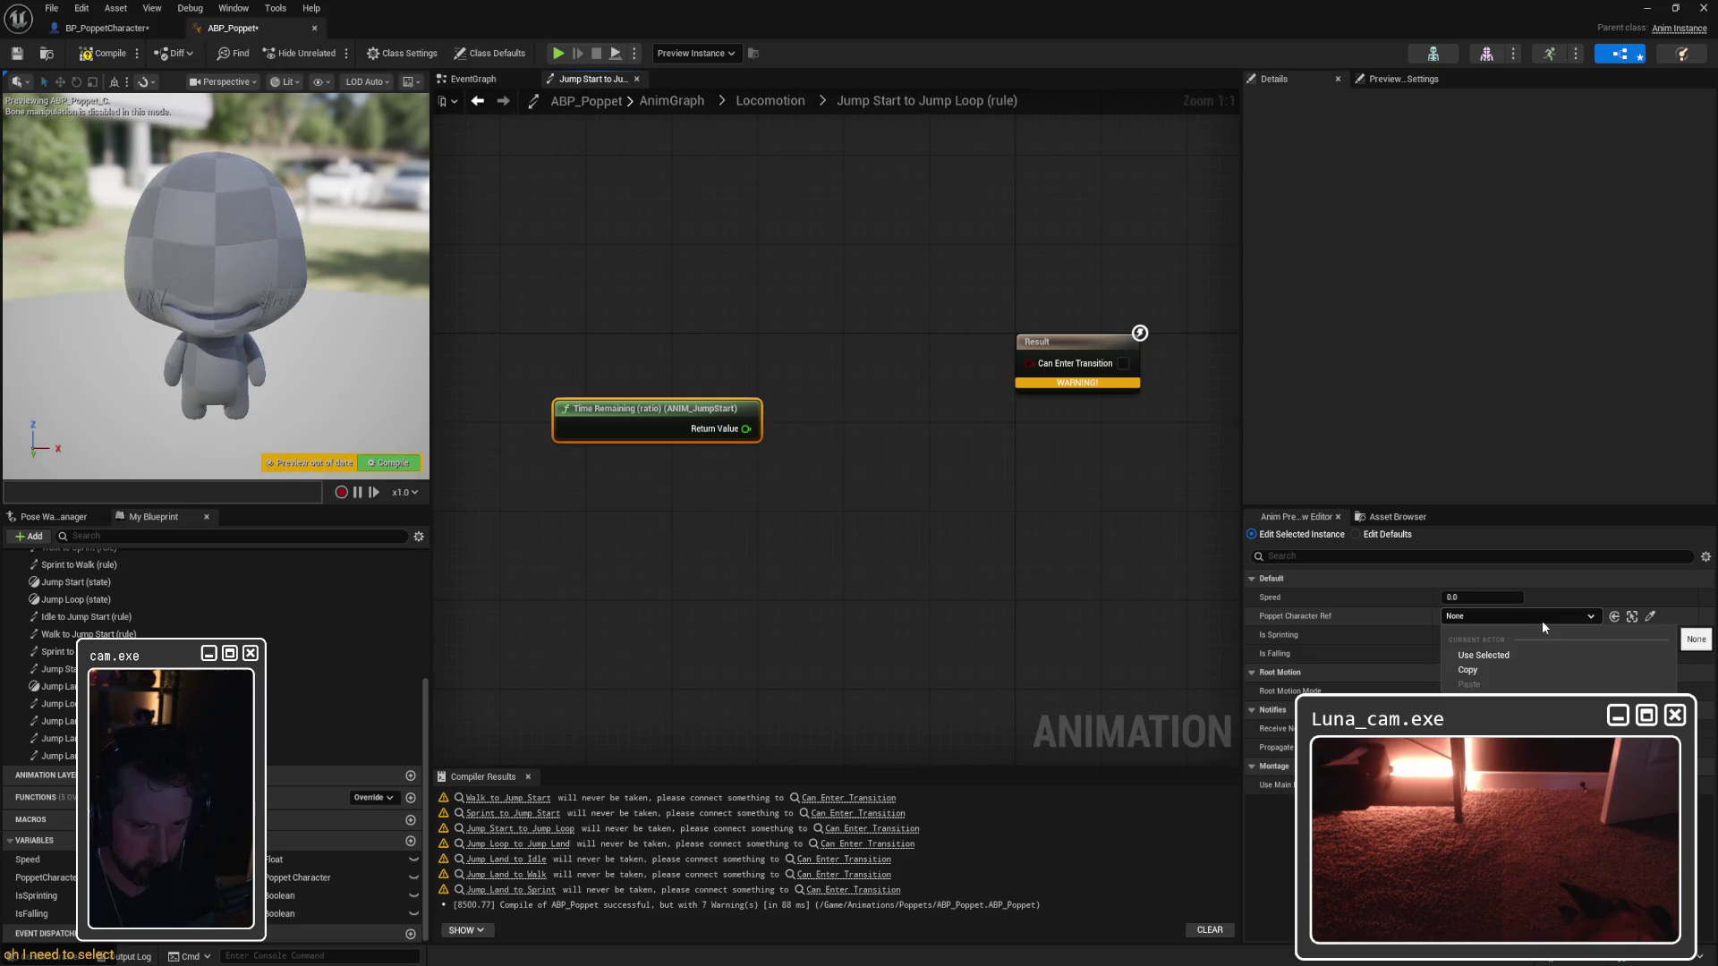
click(1542, 621)
click(652, 396)
drag(652, 396, 694, 419)
click(750, 372)
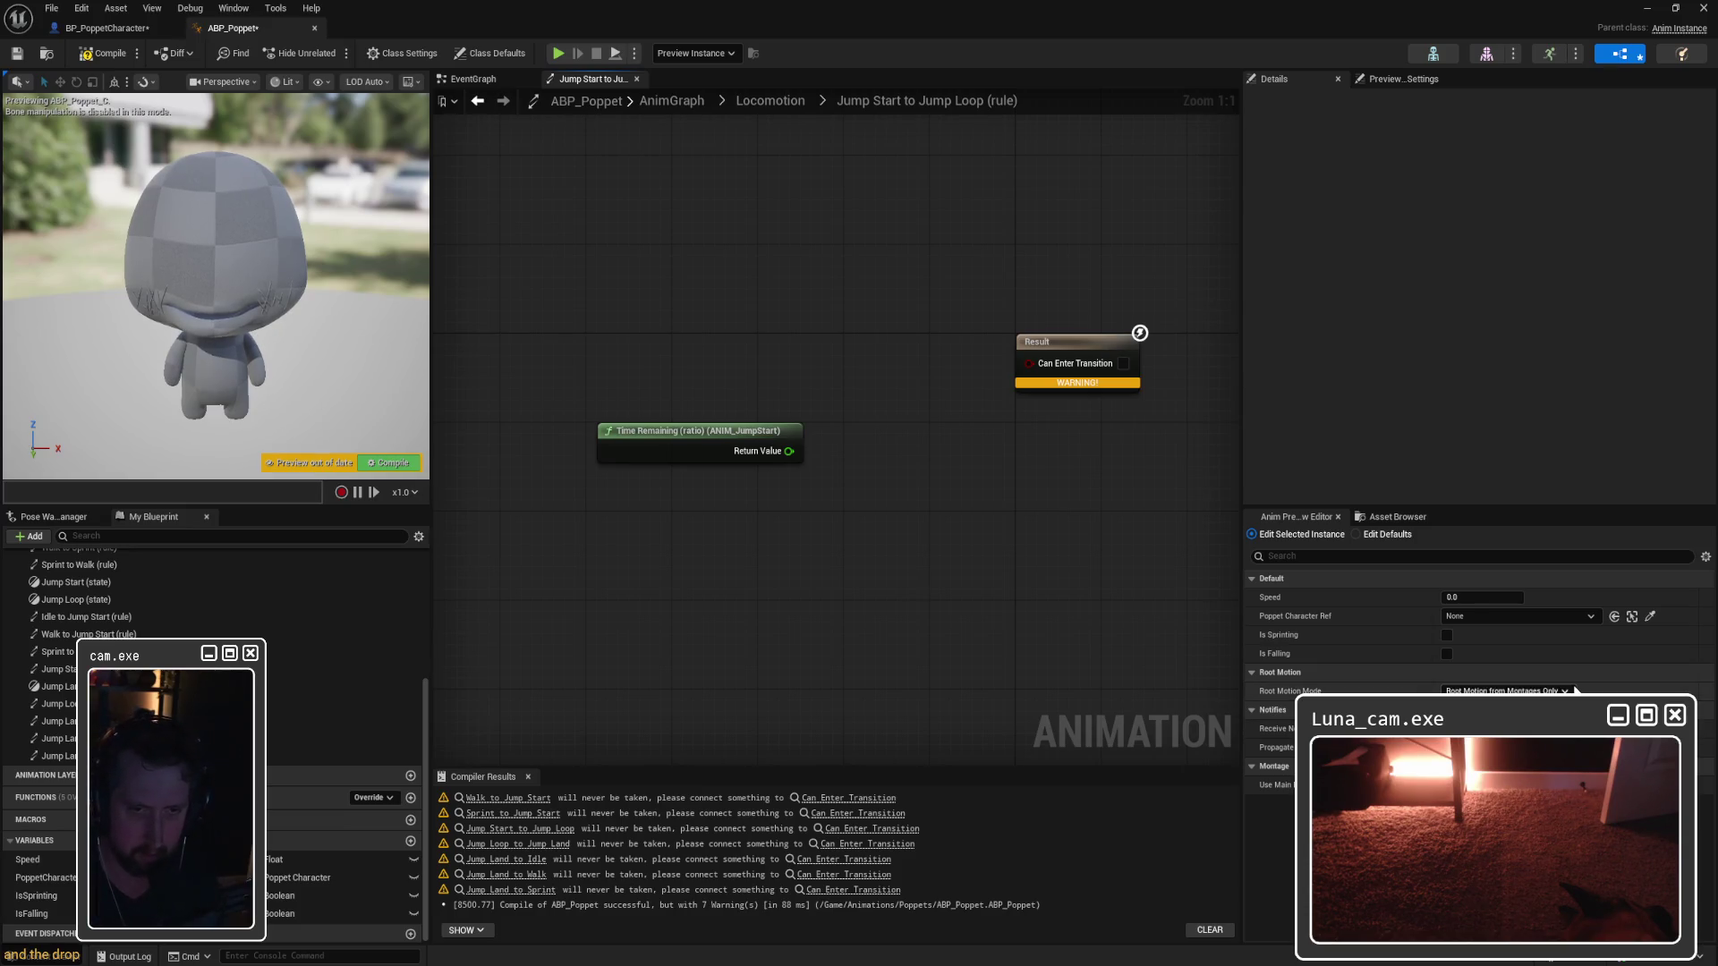
drag(701, 437, 680, 448)
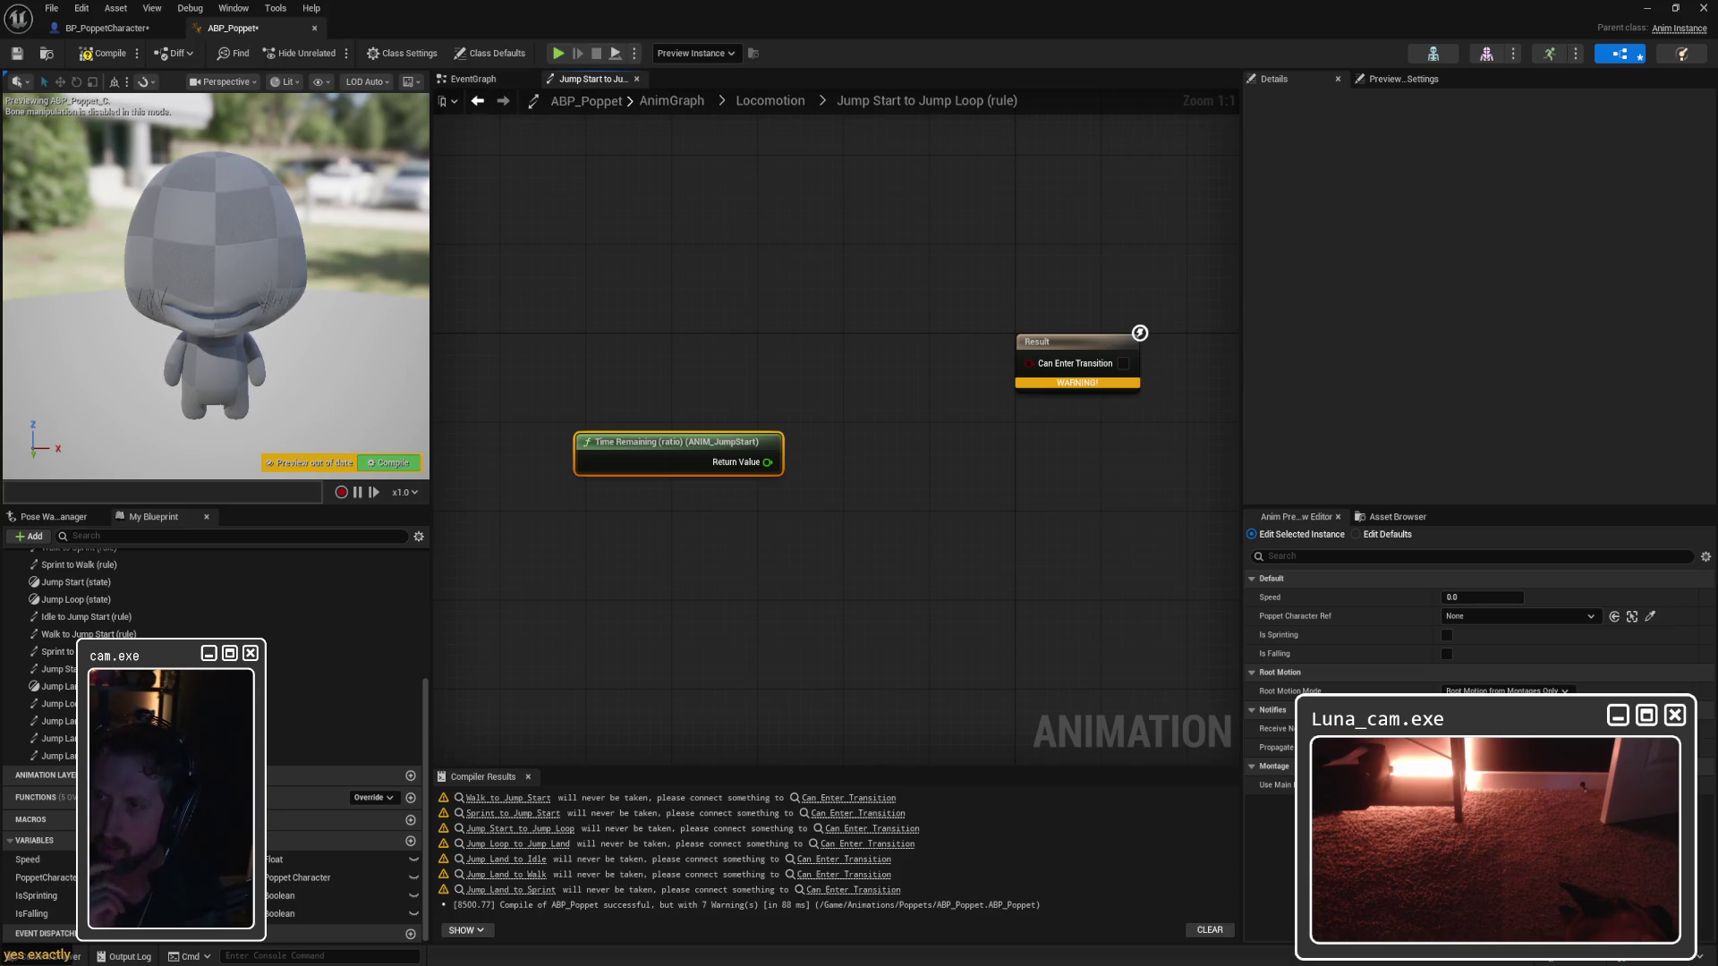
drag(661, 461, 564, 461)
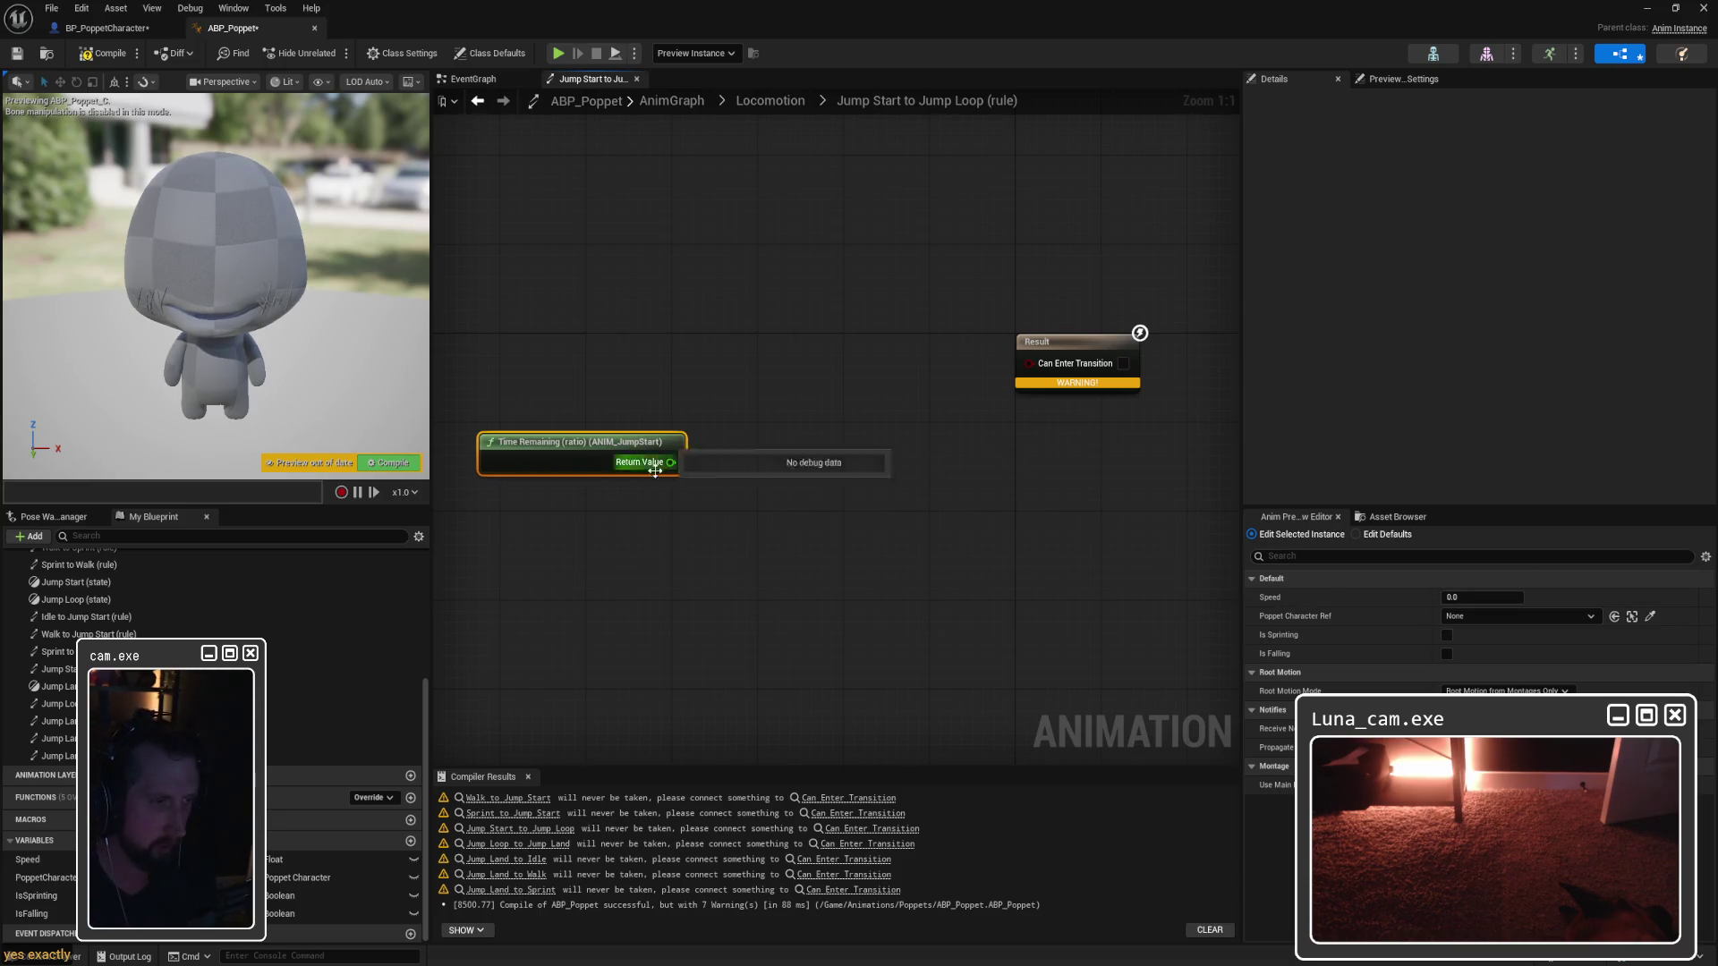
Step: Feed Return Value into a Less (<) node with B = 0.1 driving Can Enter Transition, then compile
drag(678, 463, 748, 436)
text(less than)
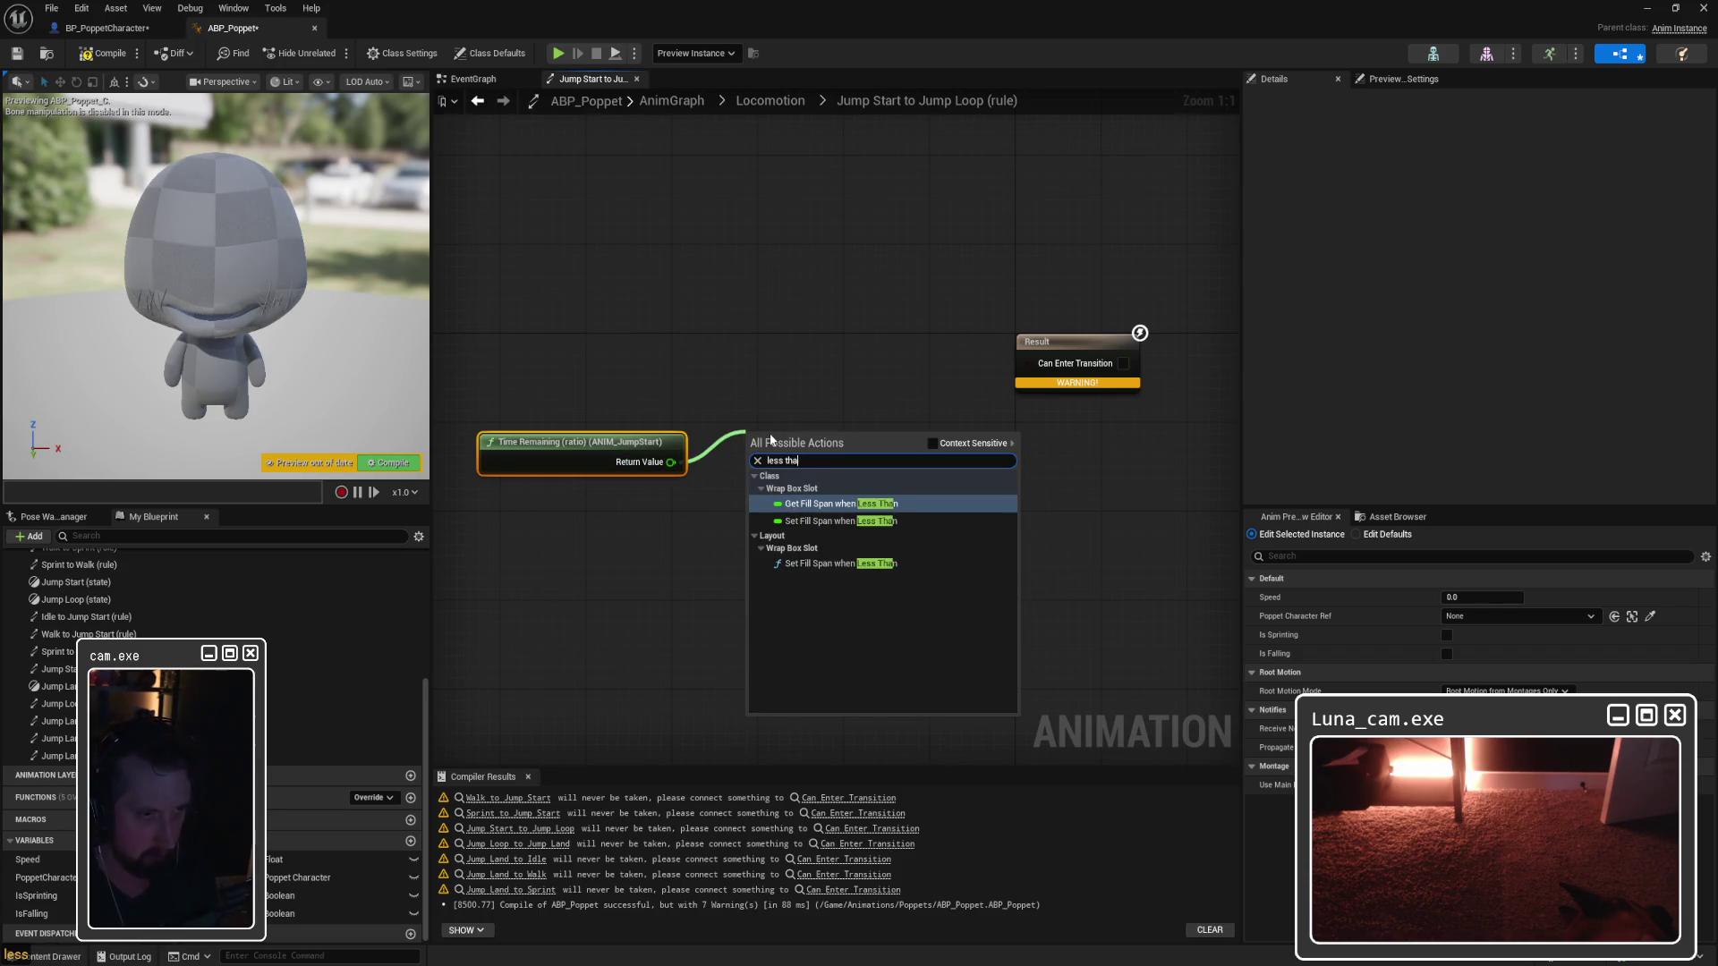
key(BackSpace)
key(BackSpace)
key(BackSpace)
text(<)
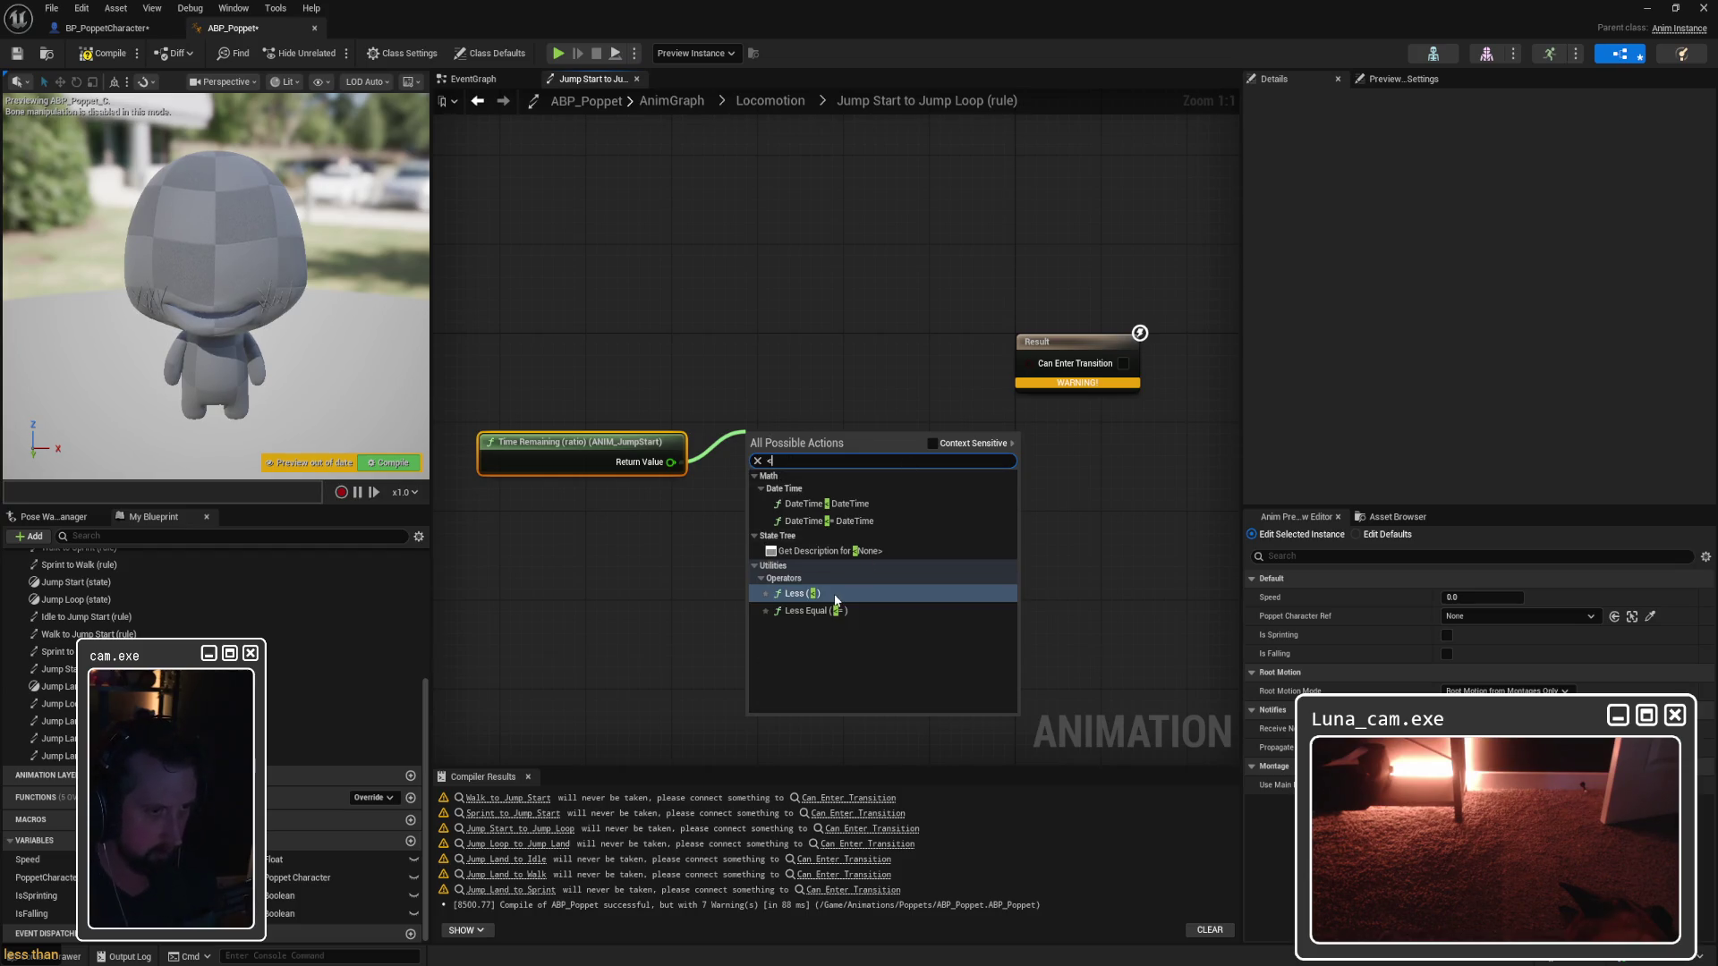
click(836, 595)
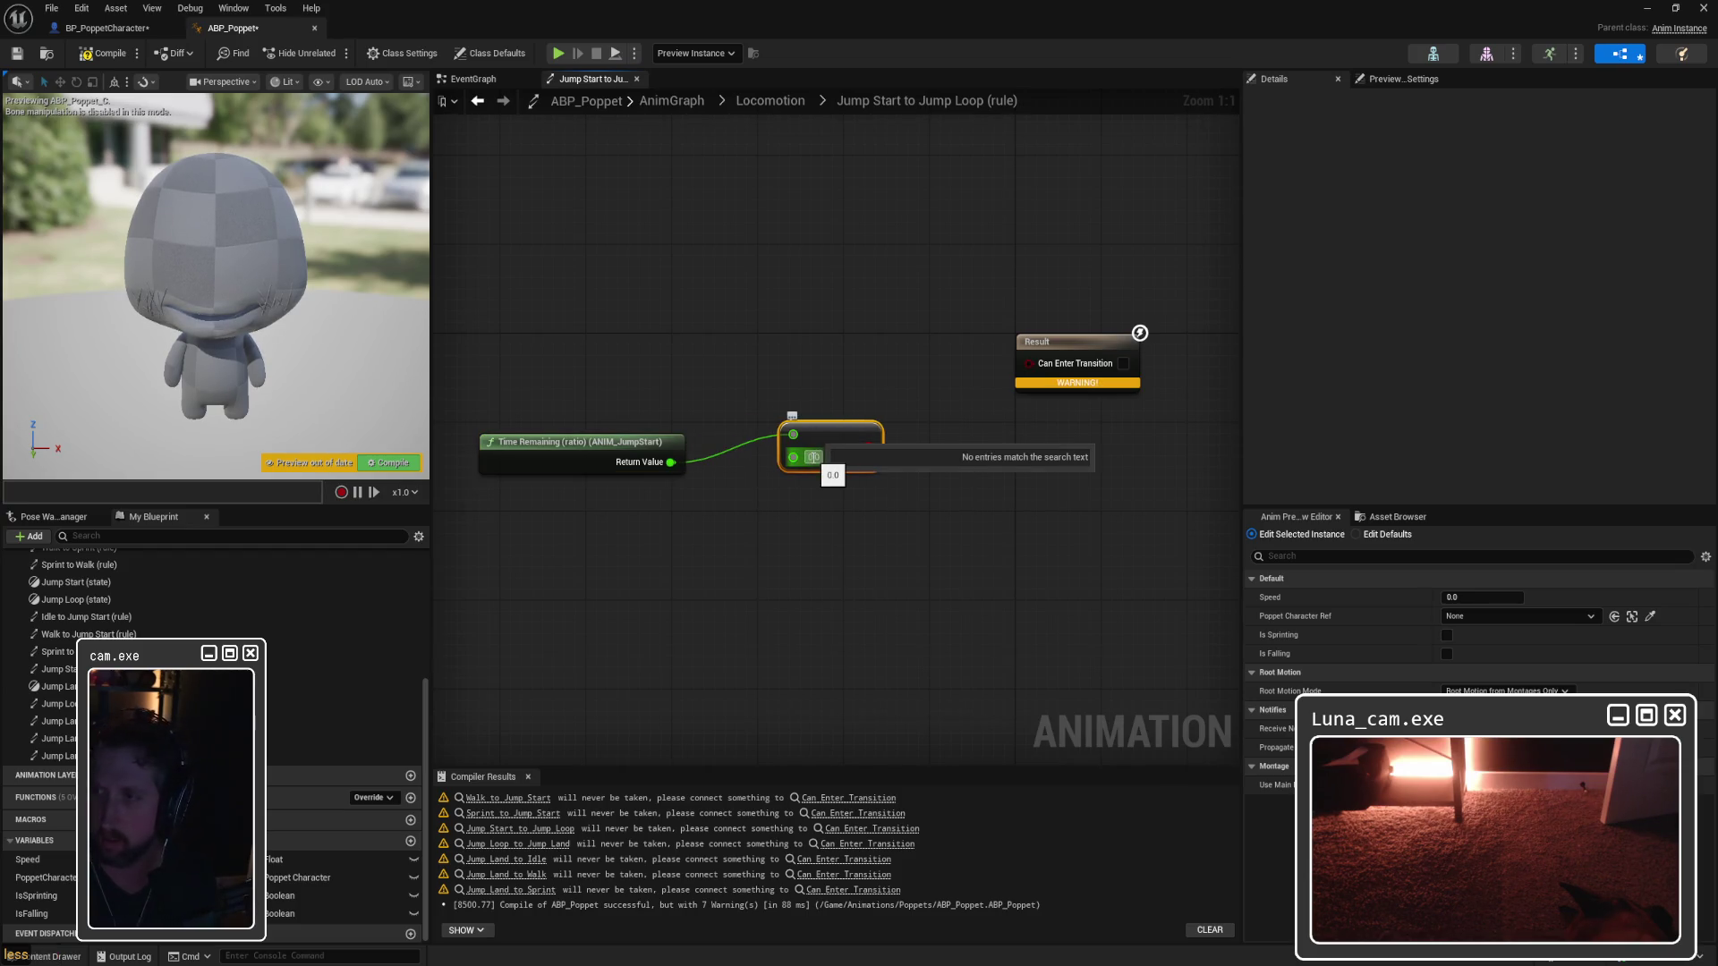
text(0.1)
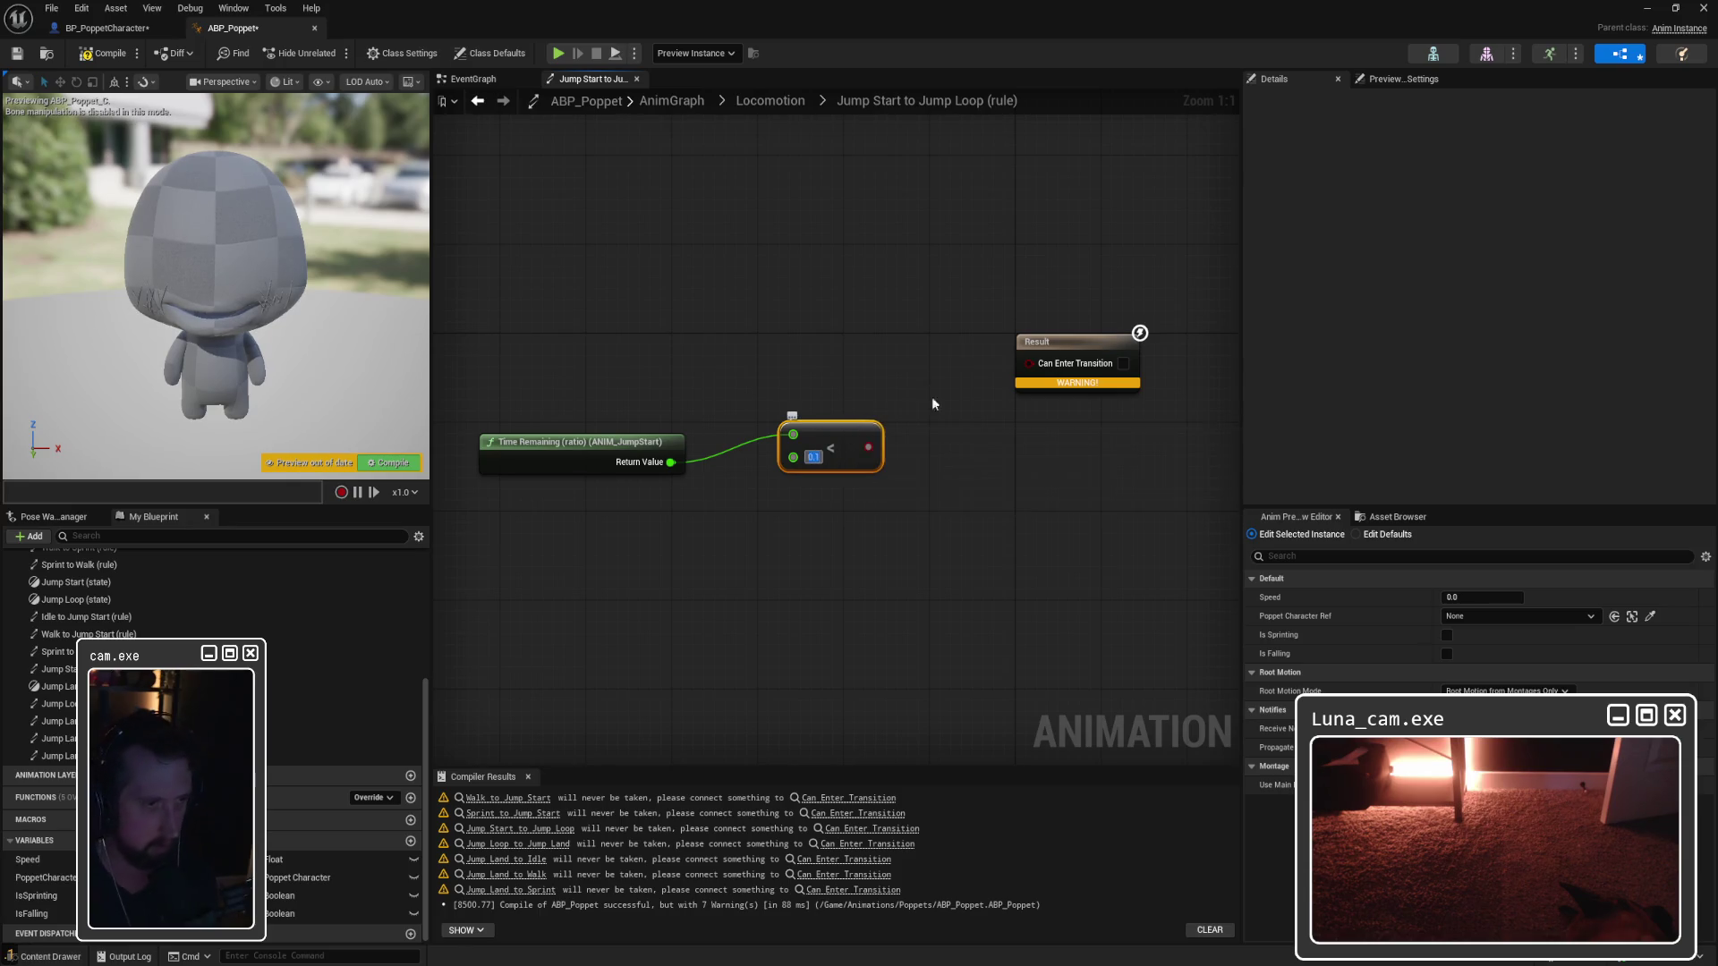
drag(864, 449, 1029, 361)
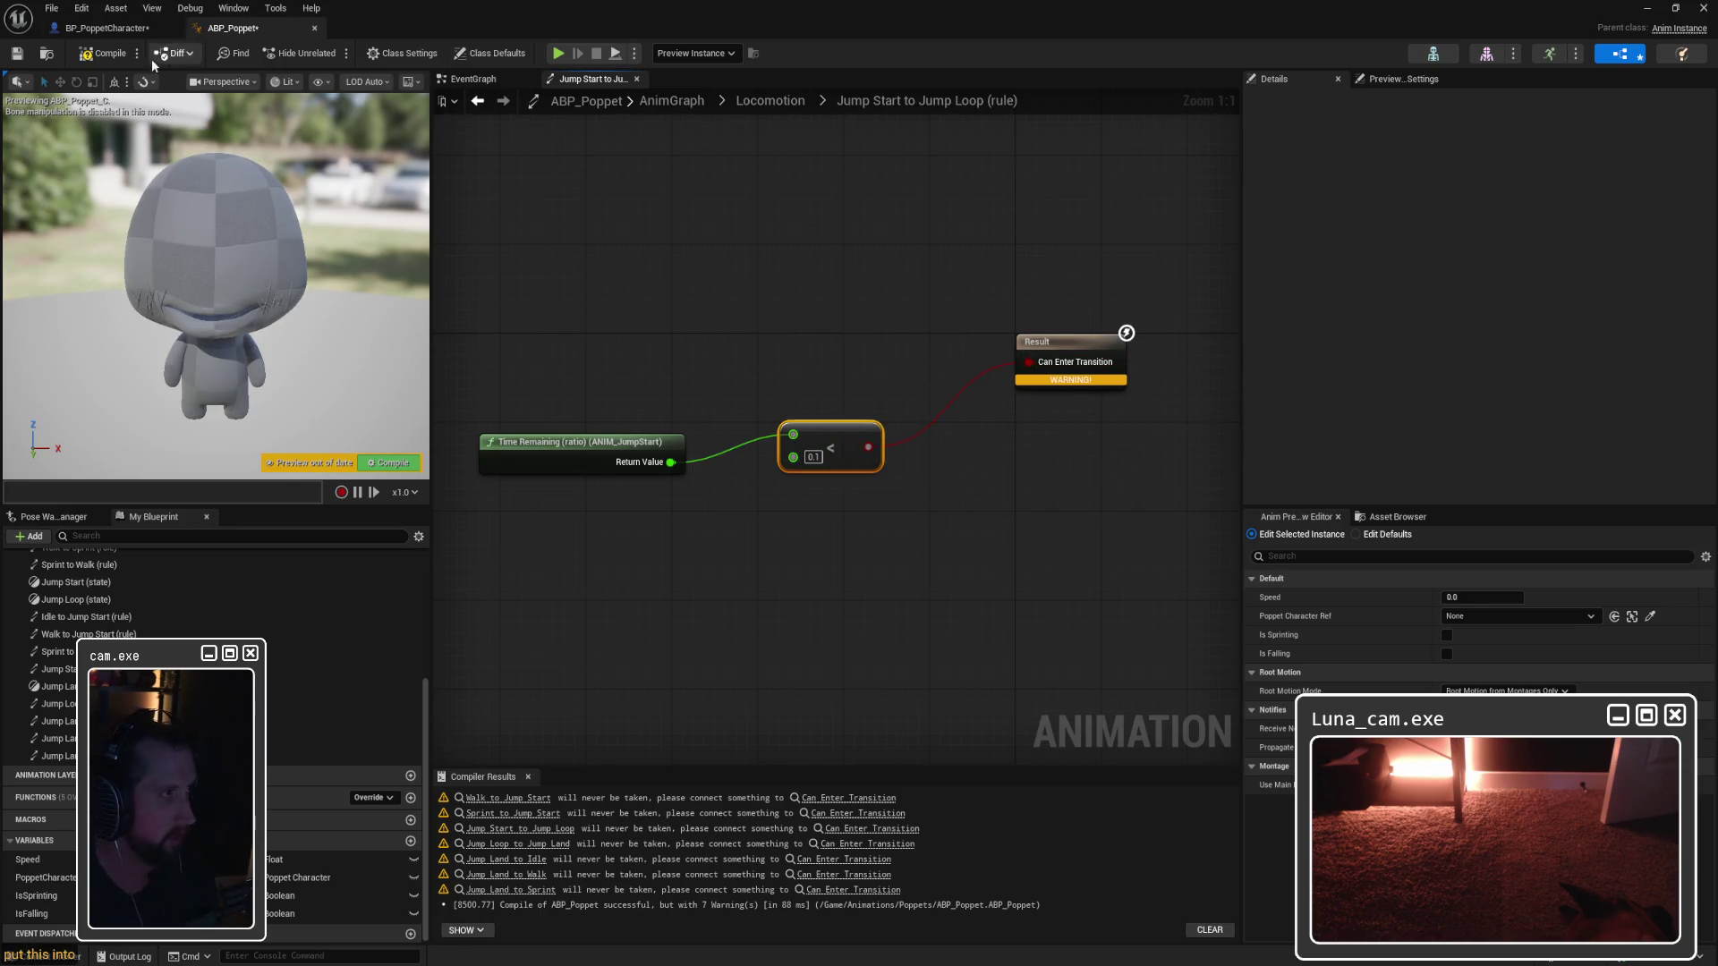
click(106, 54)
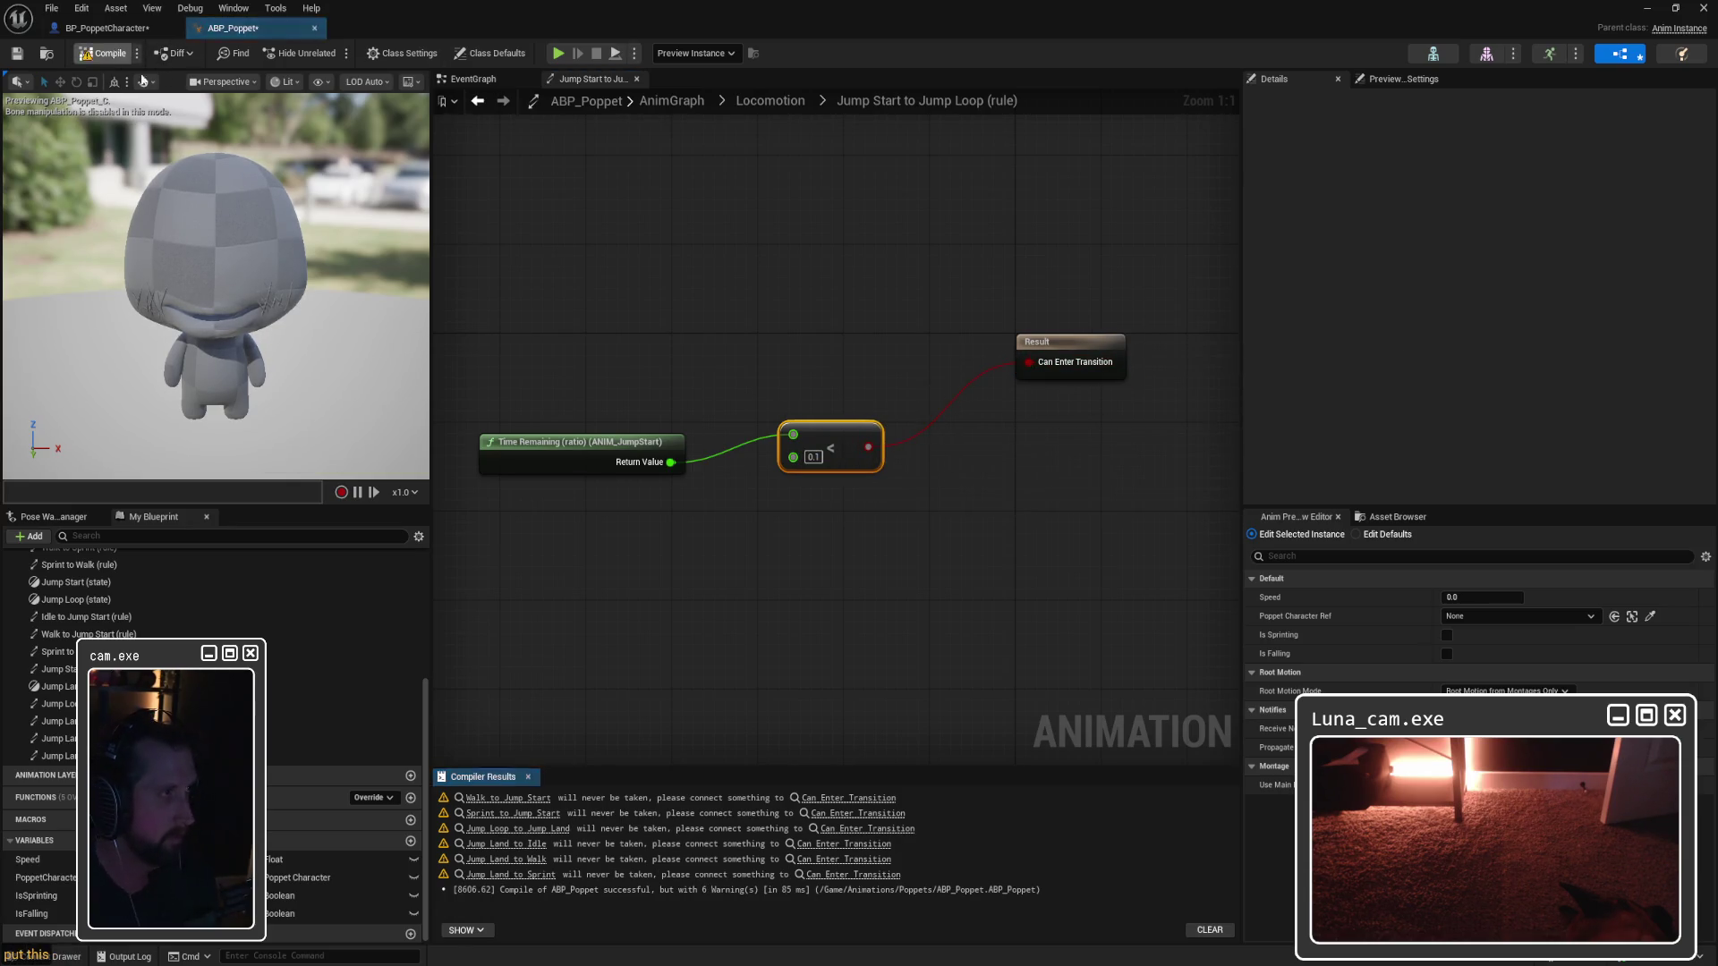
click(771, 101)
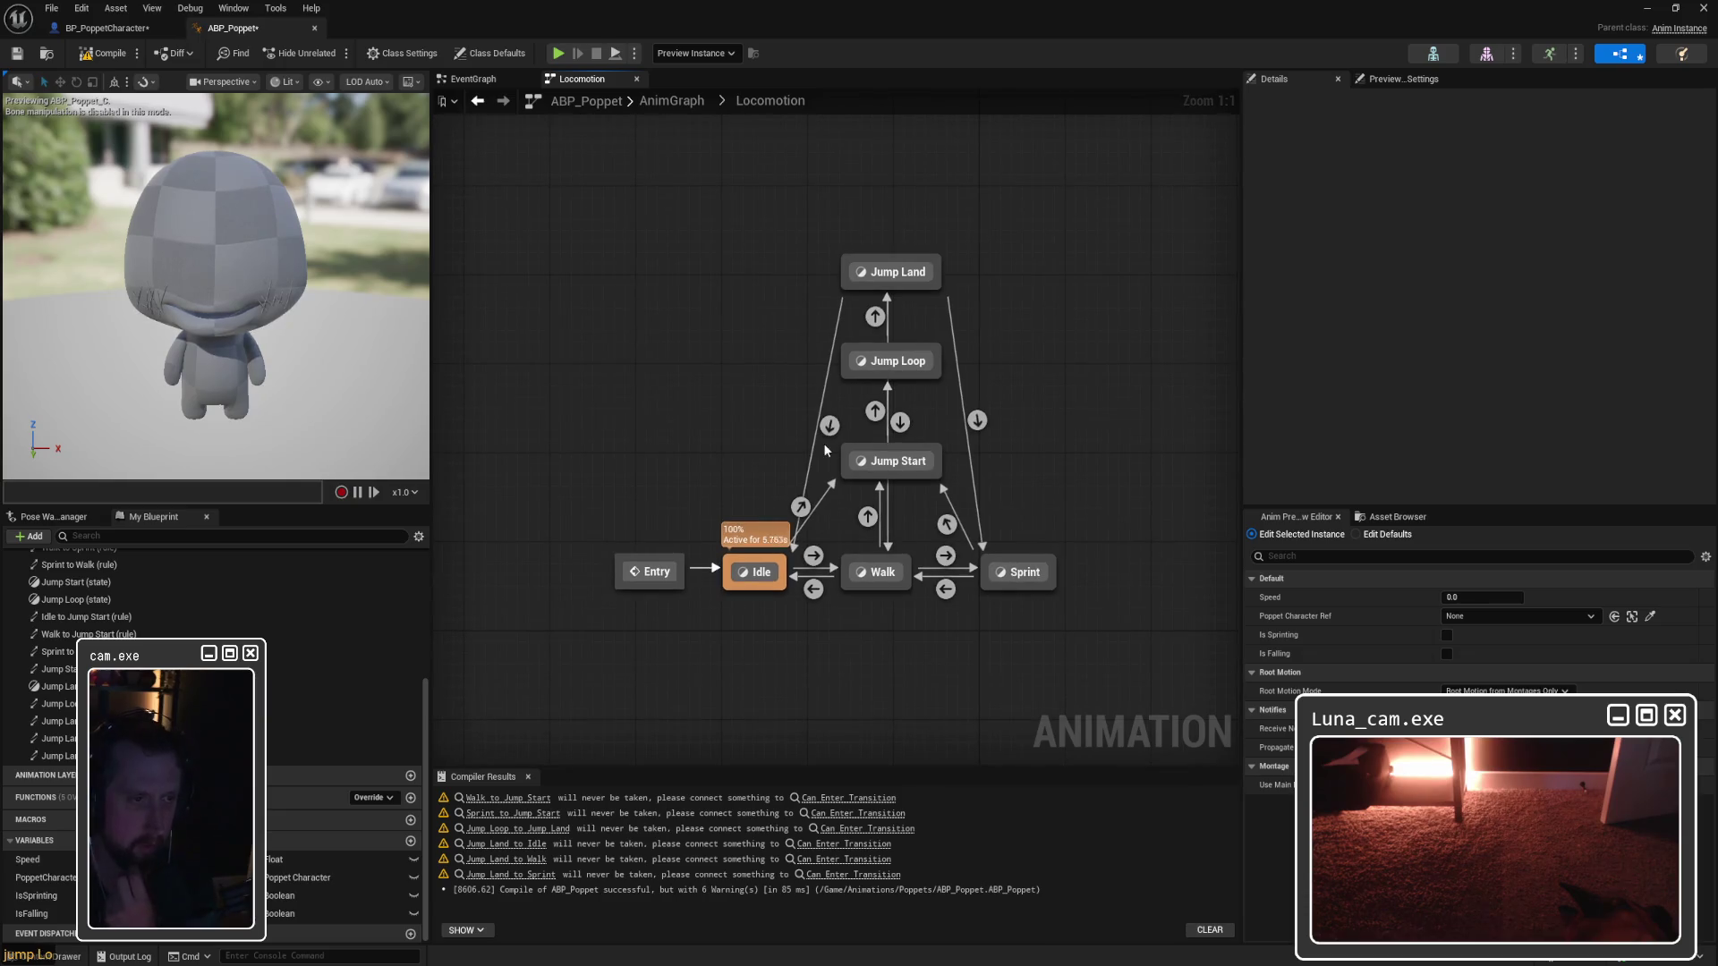
Step: Check the Idle to Jump Start rule and paste an Is Falling getter into Walk to Jump Start
double_click(803, 506)
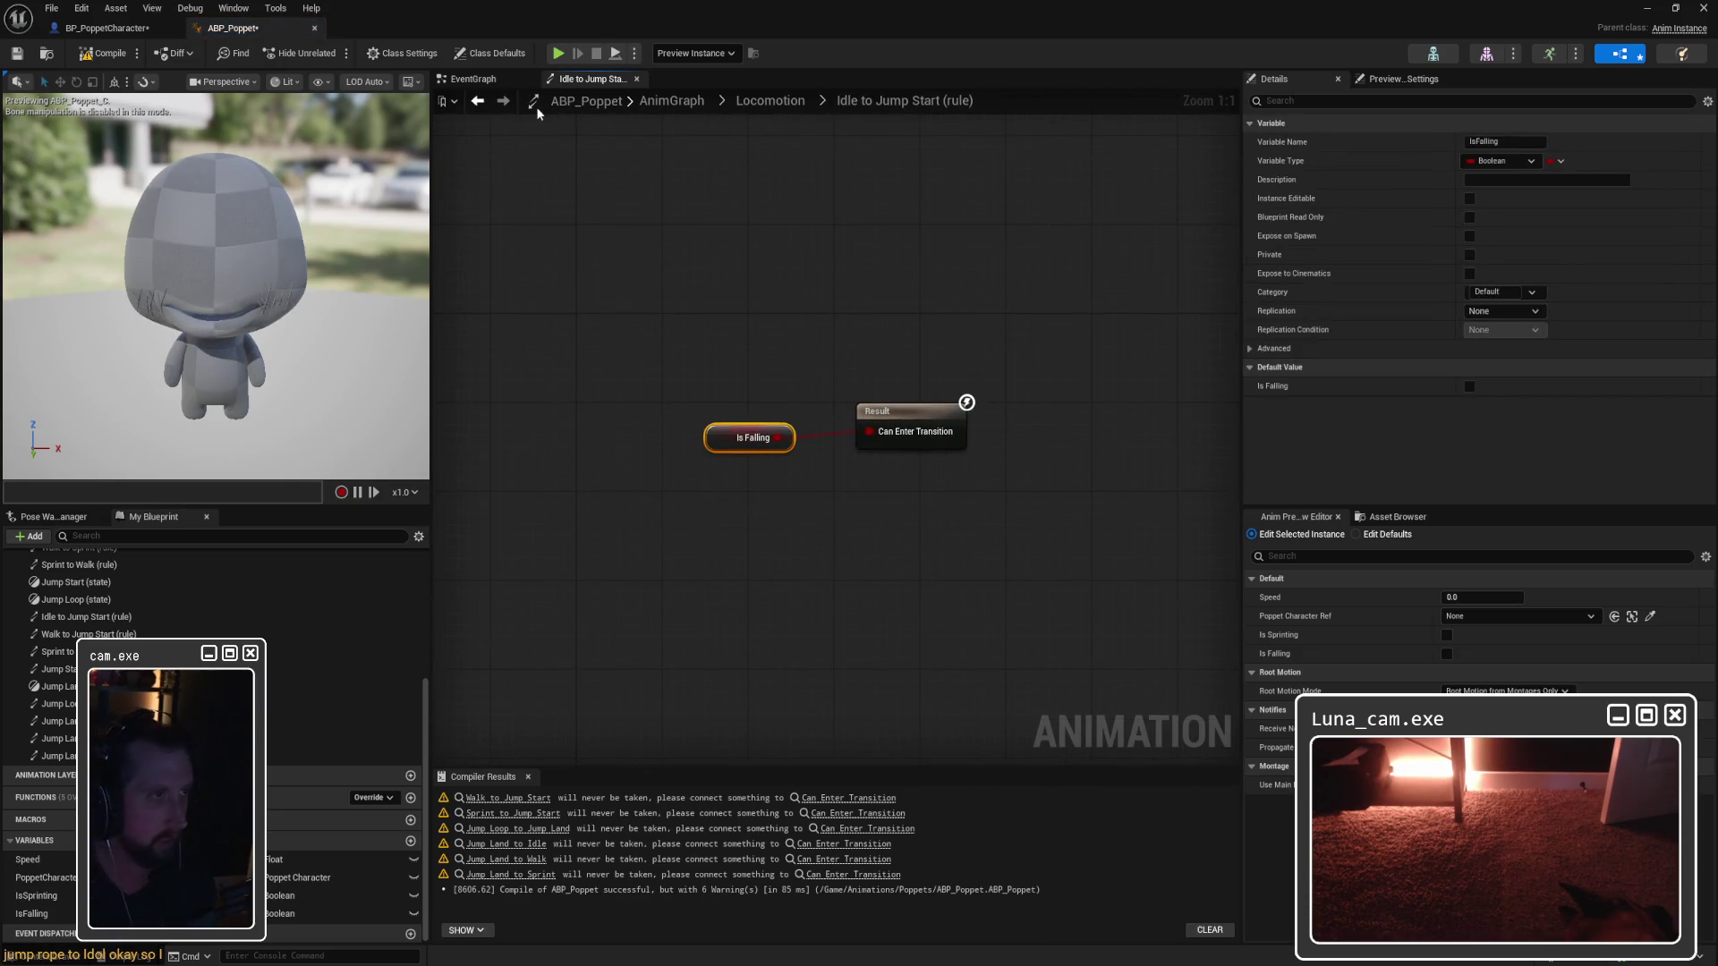
click(770, 101)
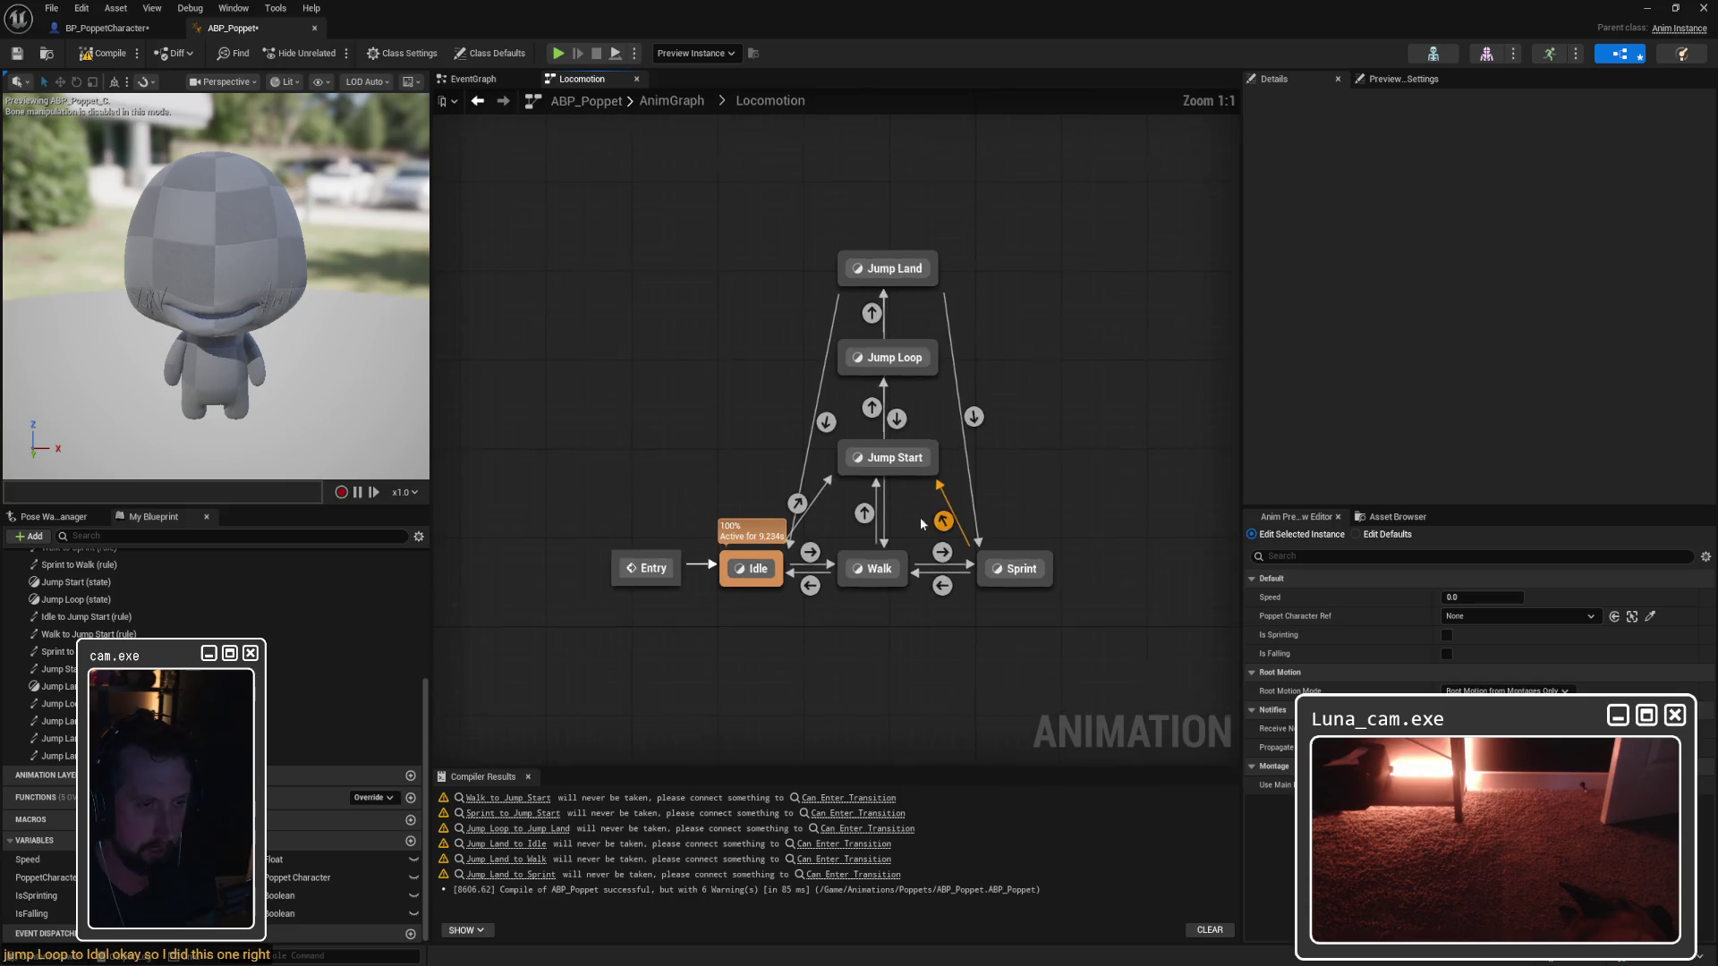
double_click(868, 517)
key(ctrl+v)
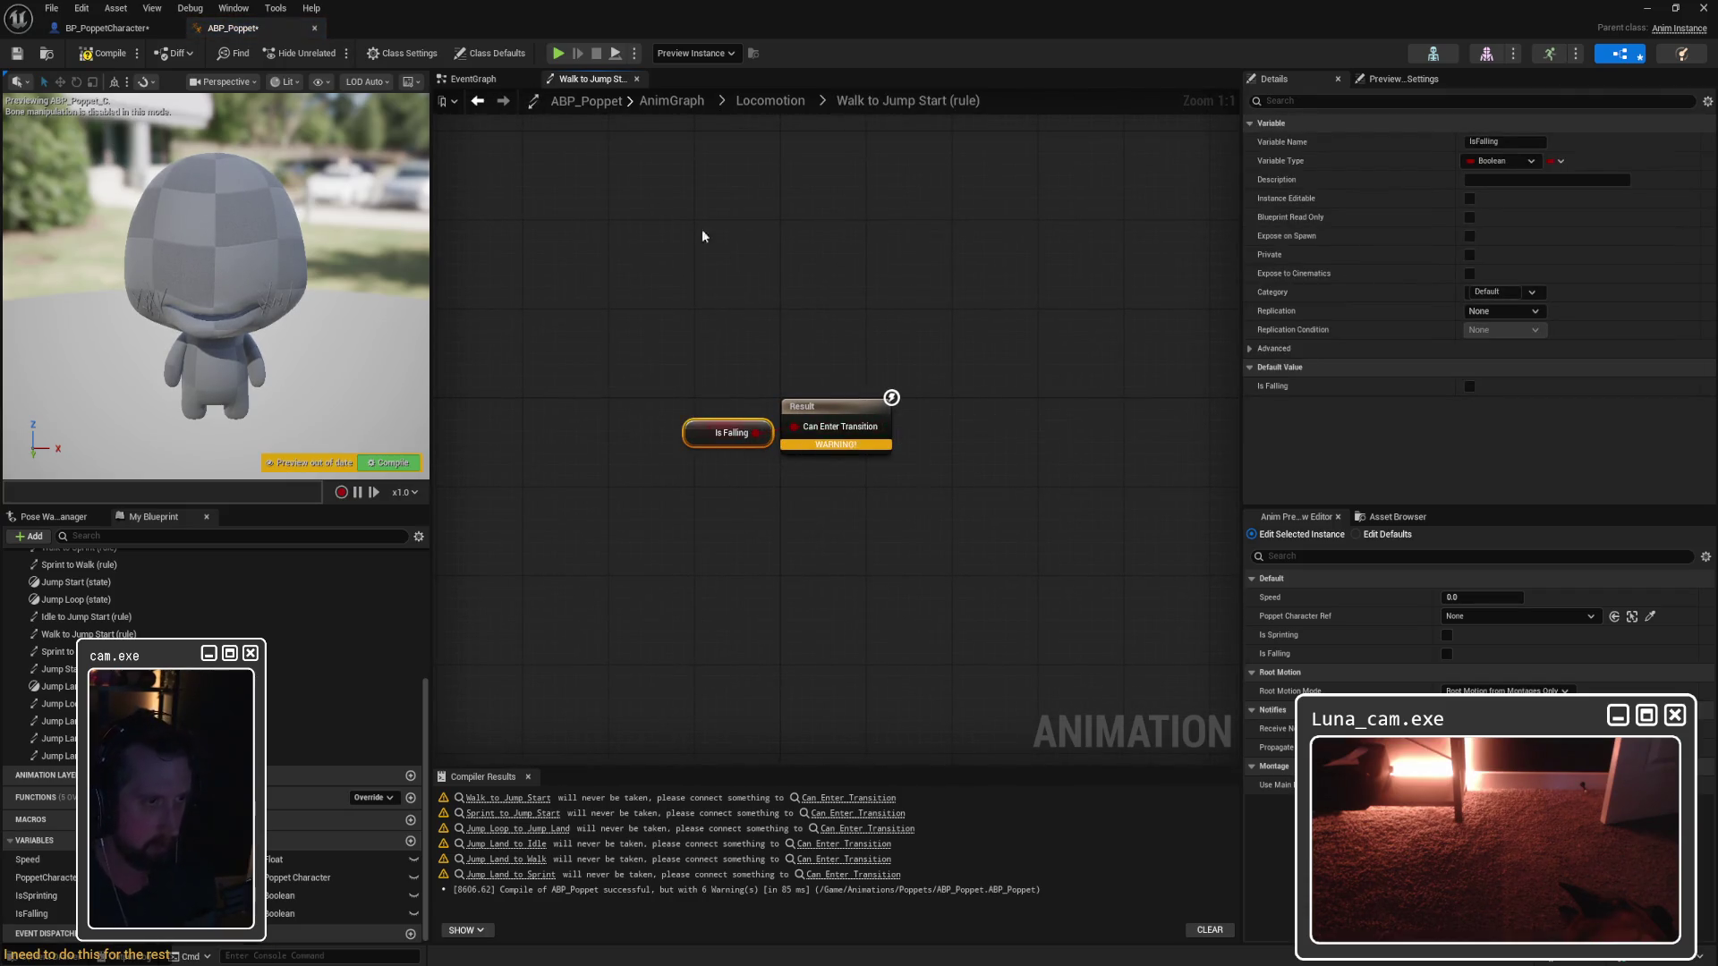
click(772, 101)
Step: Wire a pasted Is Falling getter into Sprint to Jump Start's Can Enter Transition and compile
double_click(947, 522)
key(ctrl+v)
mouse_move(724, 432)
mouse_down()
mouse_move(1074, 427)
mouse_move(793, 427)
mouse_up()
click(103, 53)
Step: Review the Walk to Jump Start and Jump Loop to Jump Land rules against the EventGraph's Is Falling logic
click(771, 101)
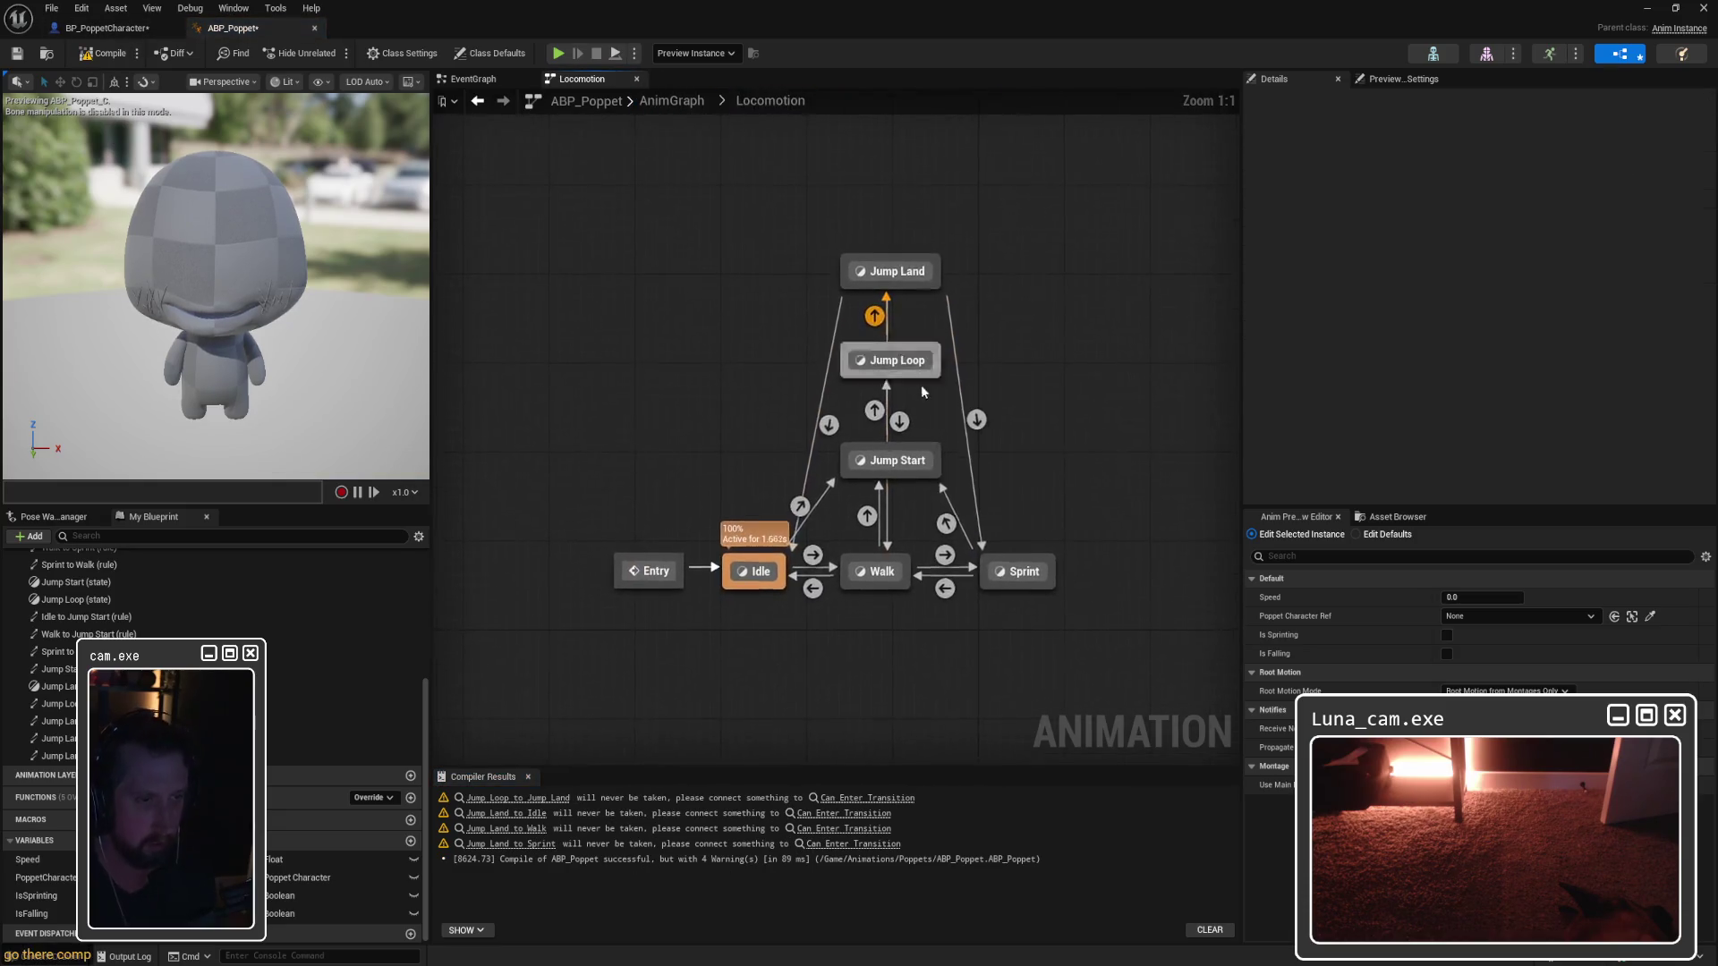
double_click(867, 517)
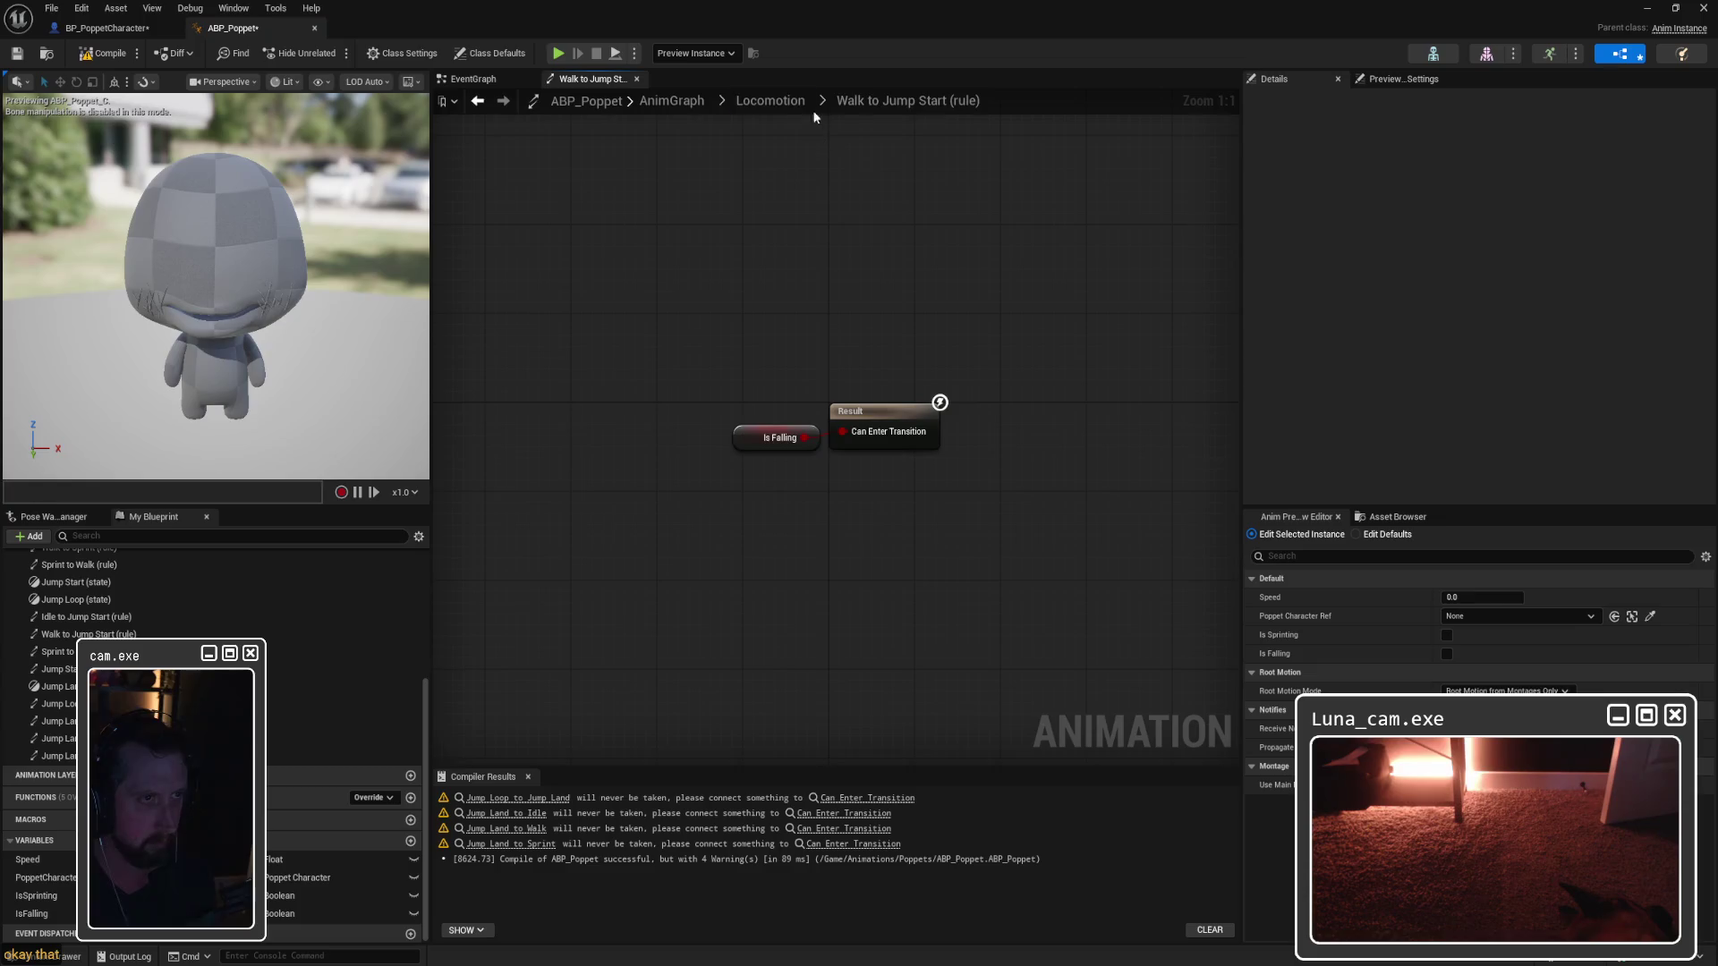
click(771, 101)
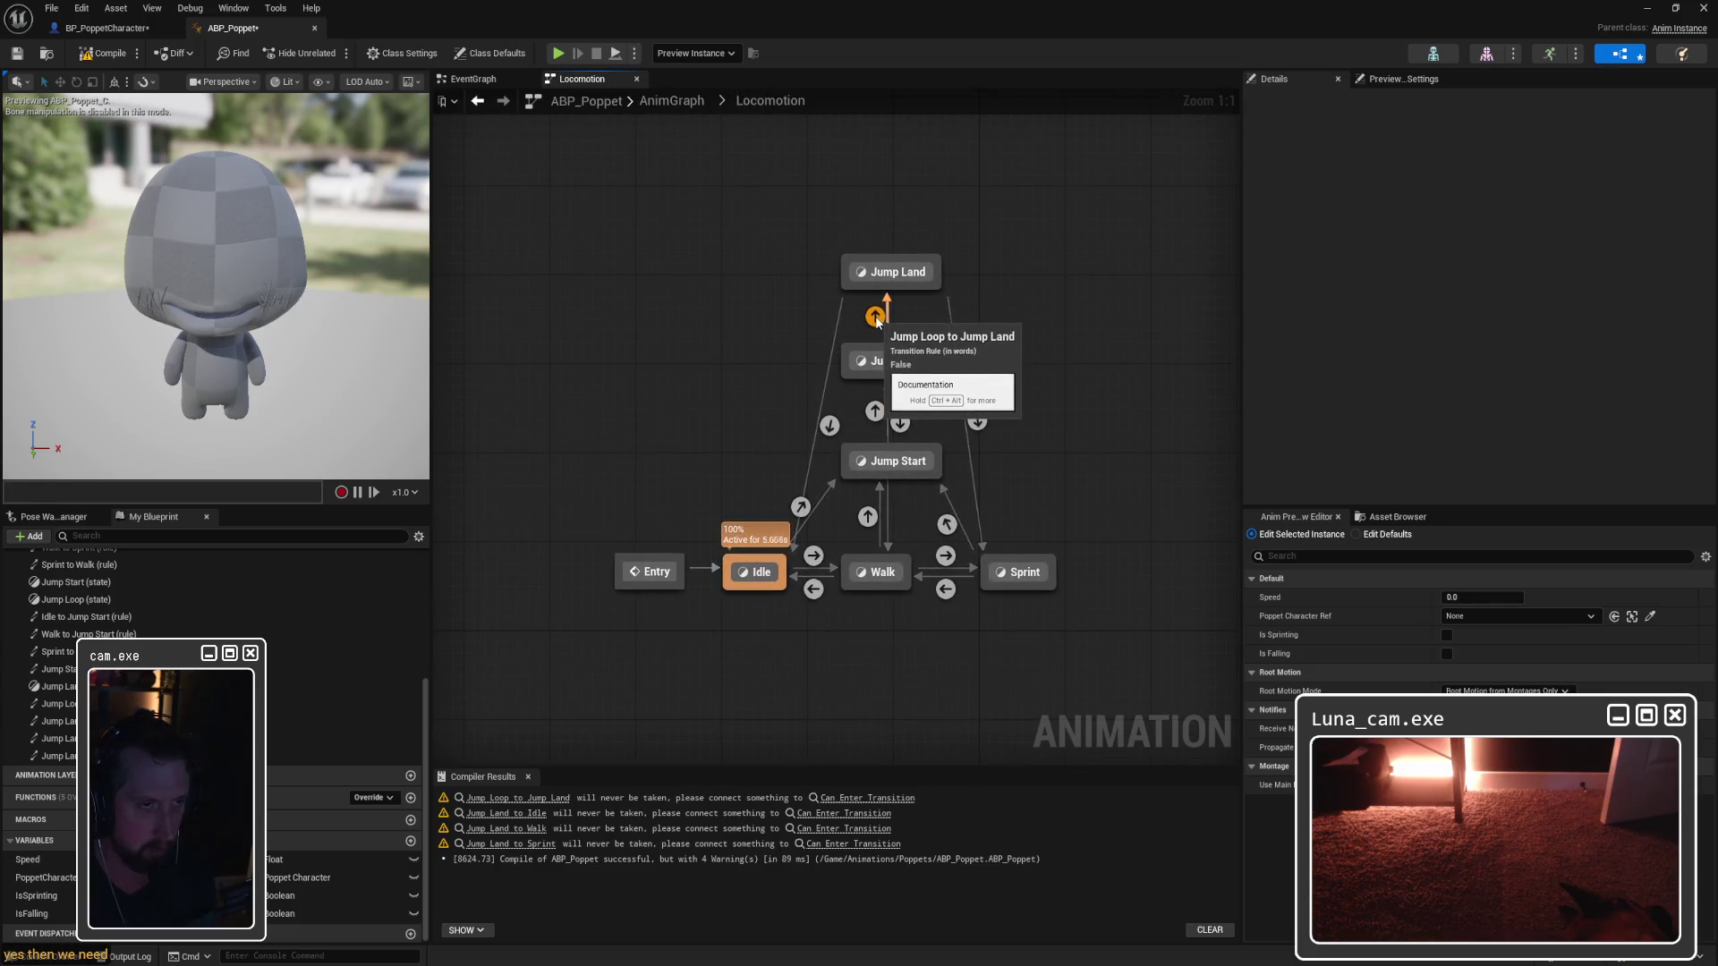
double_click(875, 317)
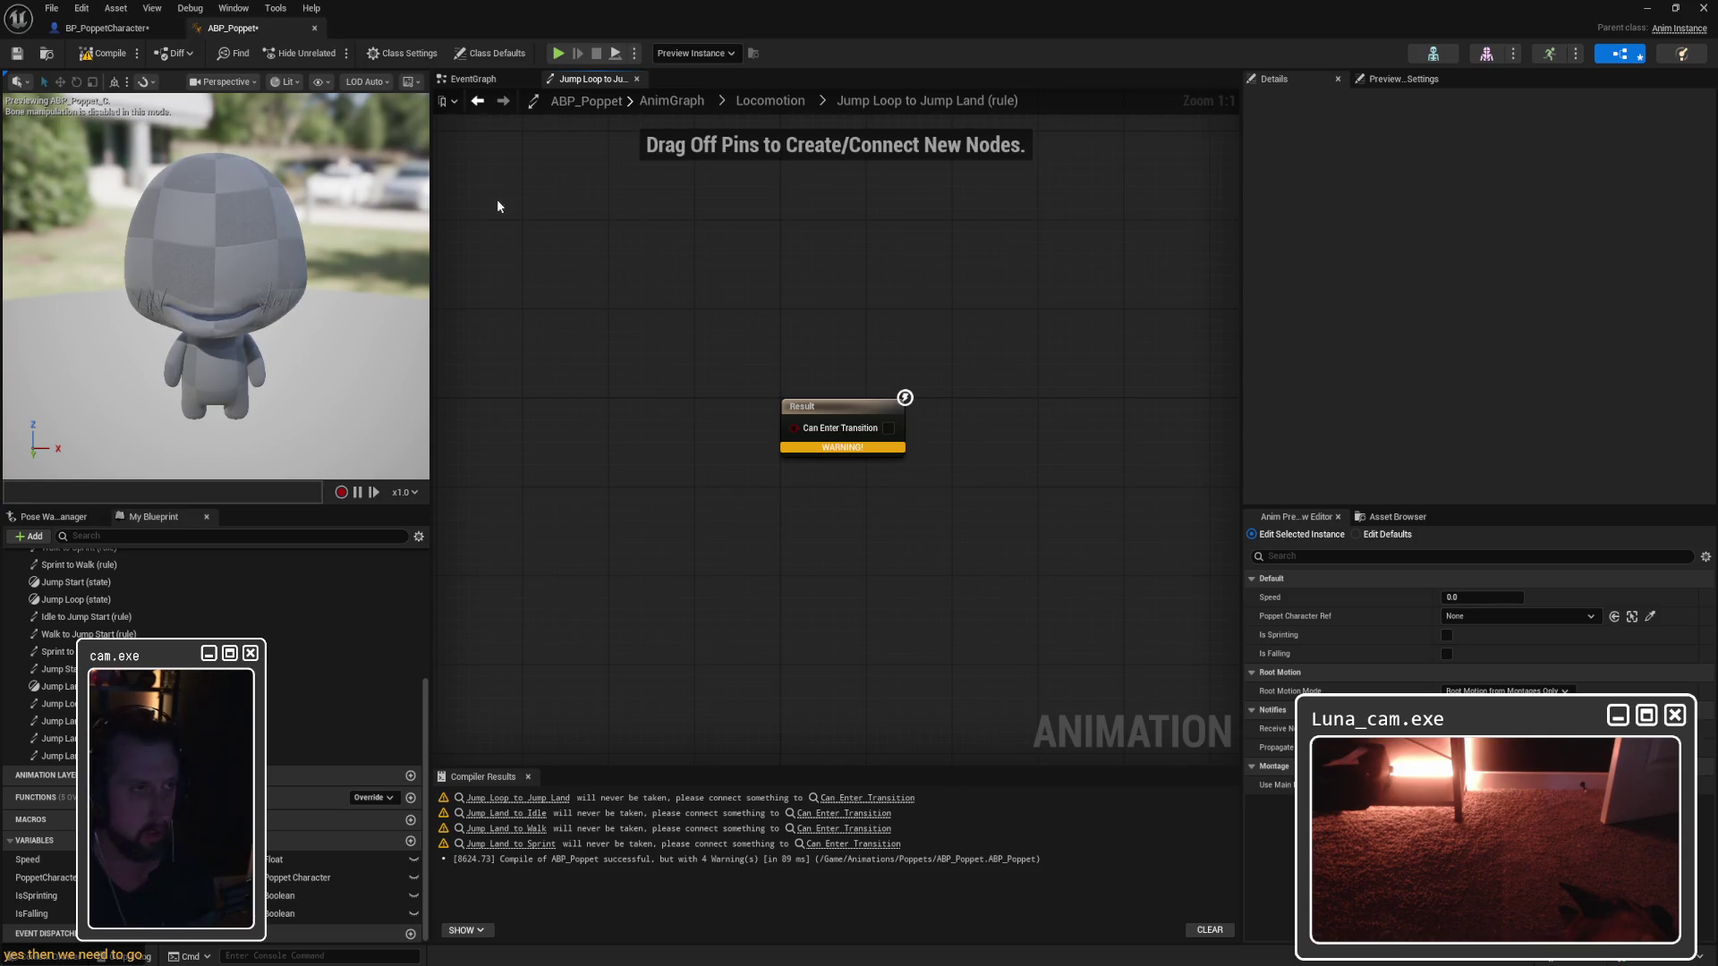
click(474, 78)
click(609, 80)
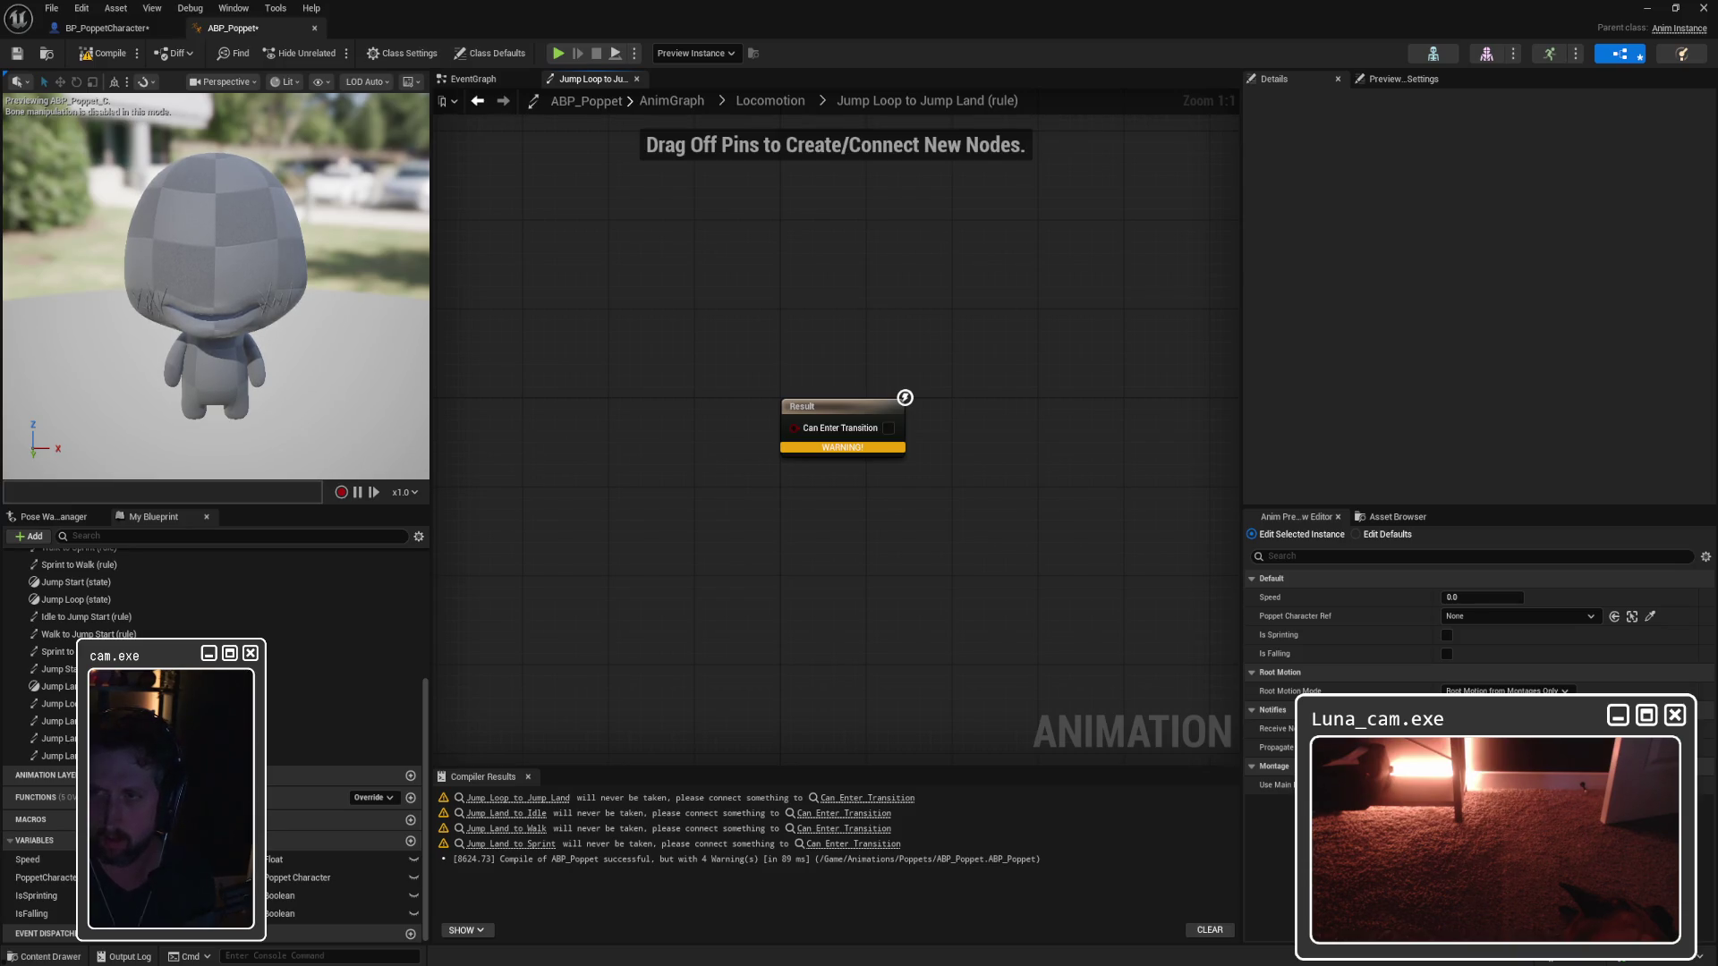
click(472, 79)
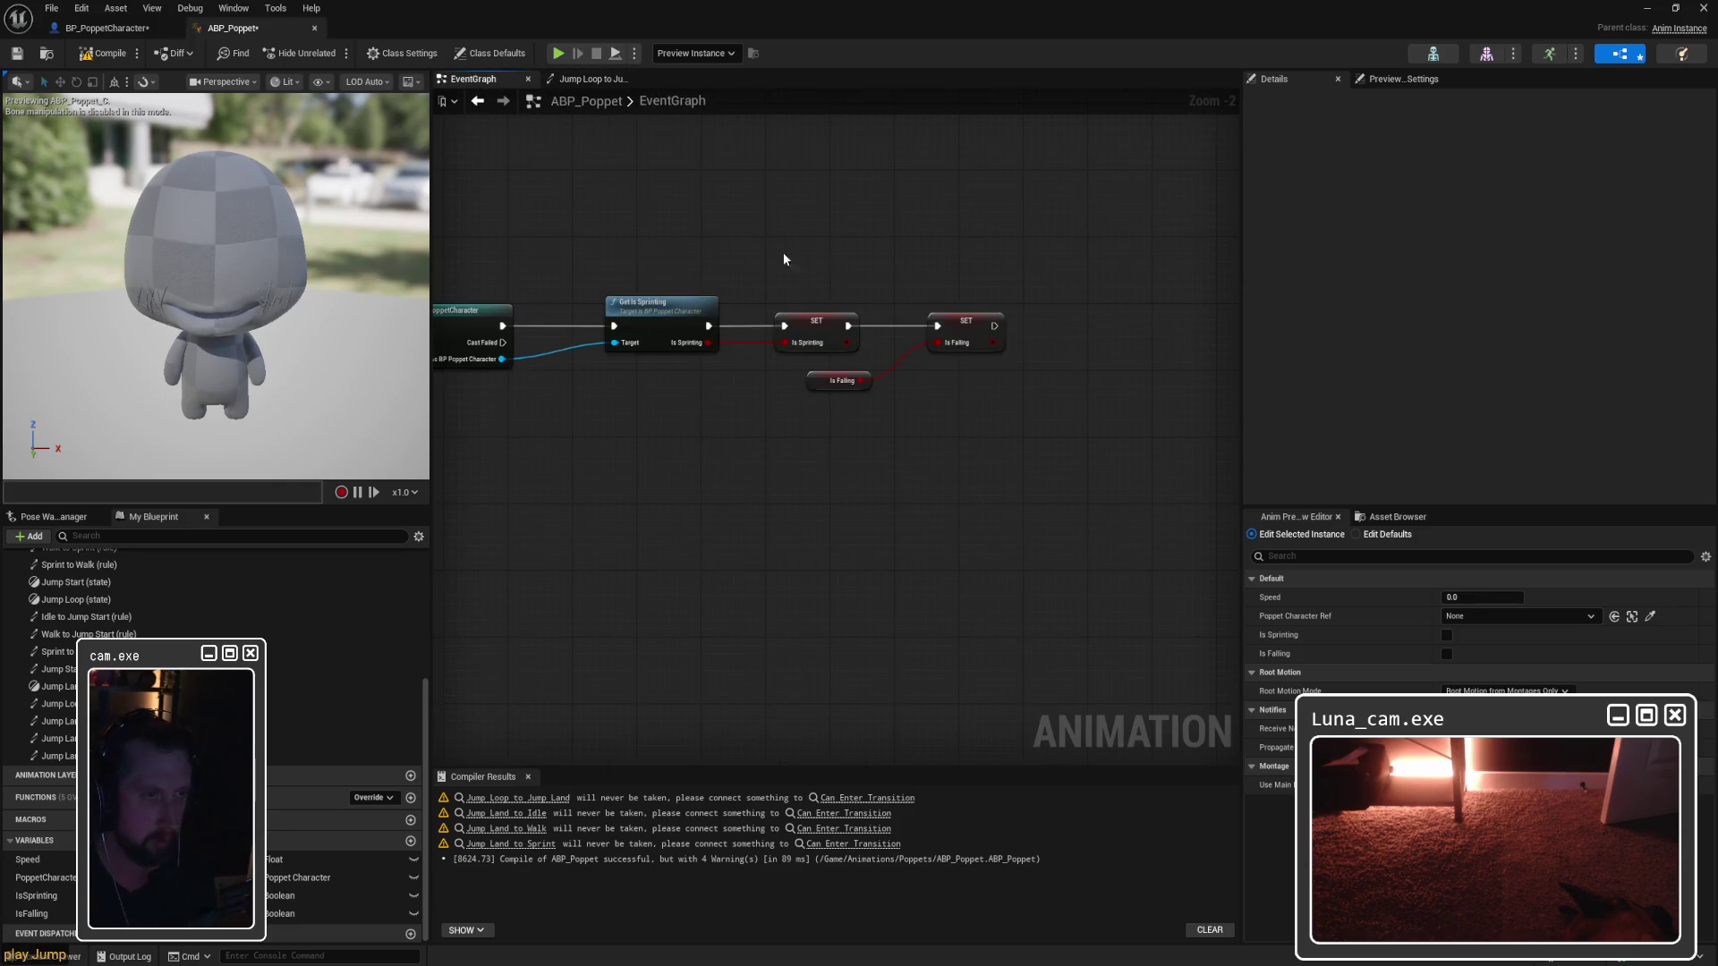
Step: Add transitions from Jump Loop to Idle, Walk and Sprint in the Locomotion state machine
click(582, 79)
click(769, 100)
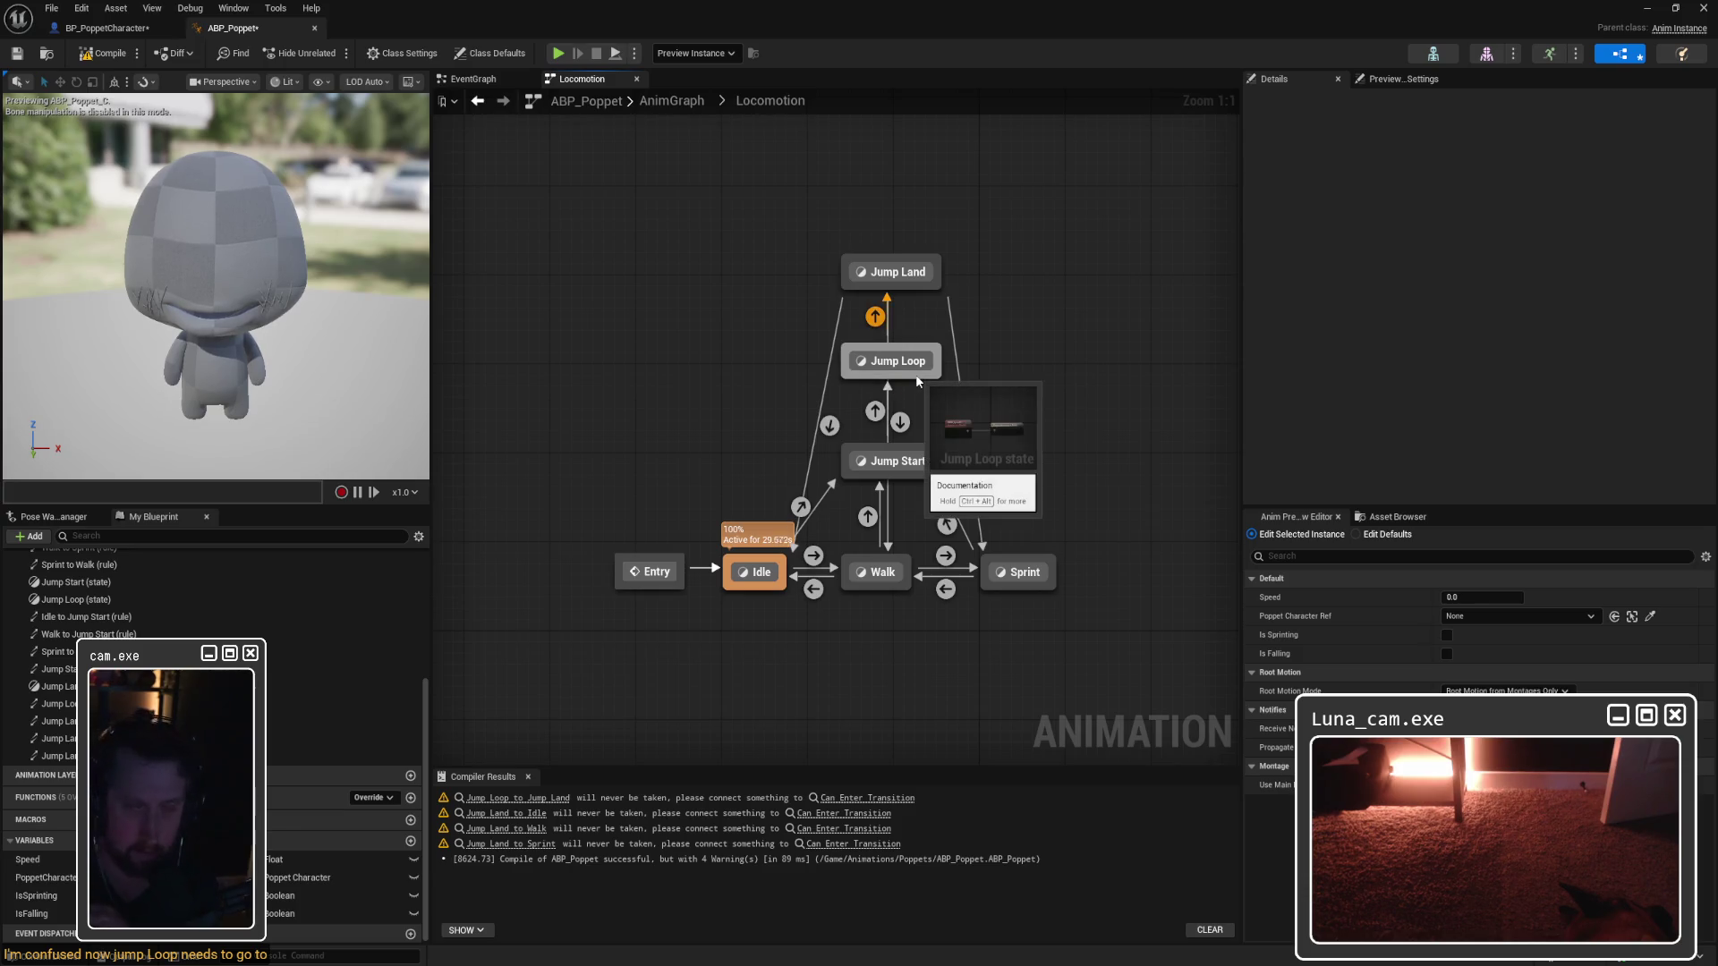
drag(900, 383, 793, 572)
drag(909, 383, 904, 548)
mouse_move(928, 376)
mouse_down()
mouse_move(1043, 464)
mouse_move(1045, 567)
mouse_up()
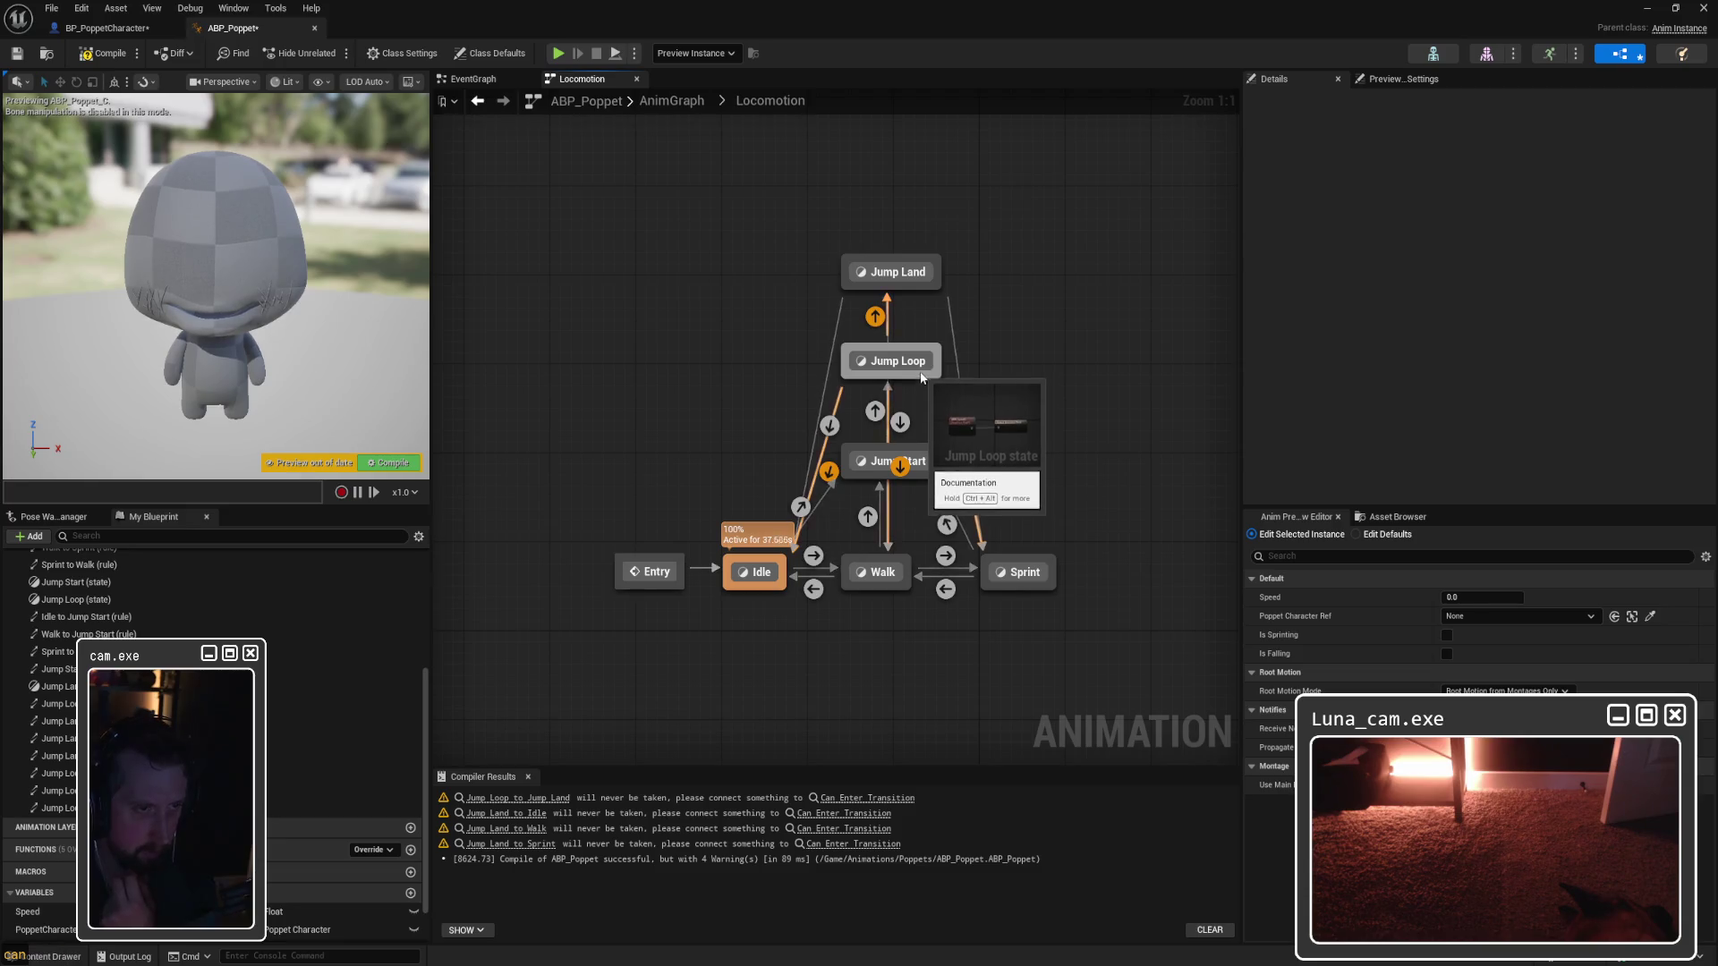
Step: Spread out the Sprint, Walk, Jump Start and Jump Land states so the transitions are readable
mouse_move(799, 213)
mouse_down()
mouse_move(940, 344)
mouse_move(913, 367)
mouse_move(947, 351)
mouse_up()
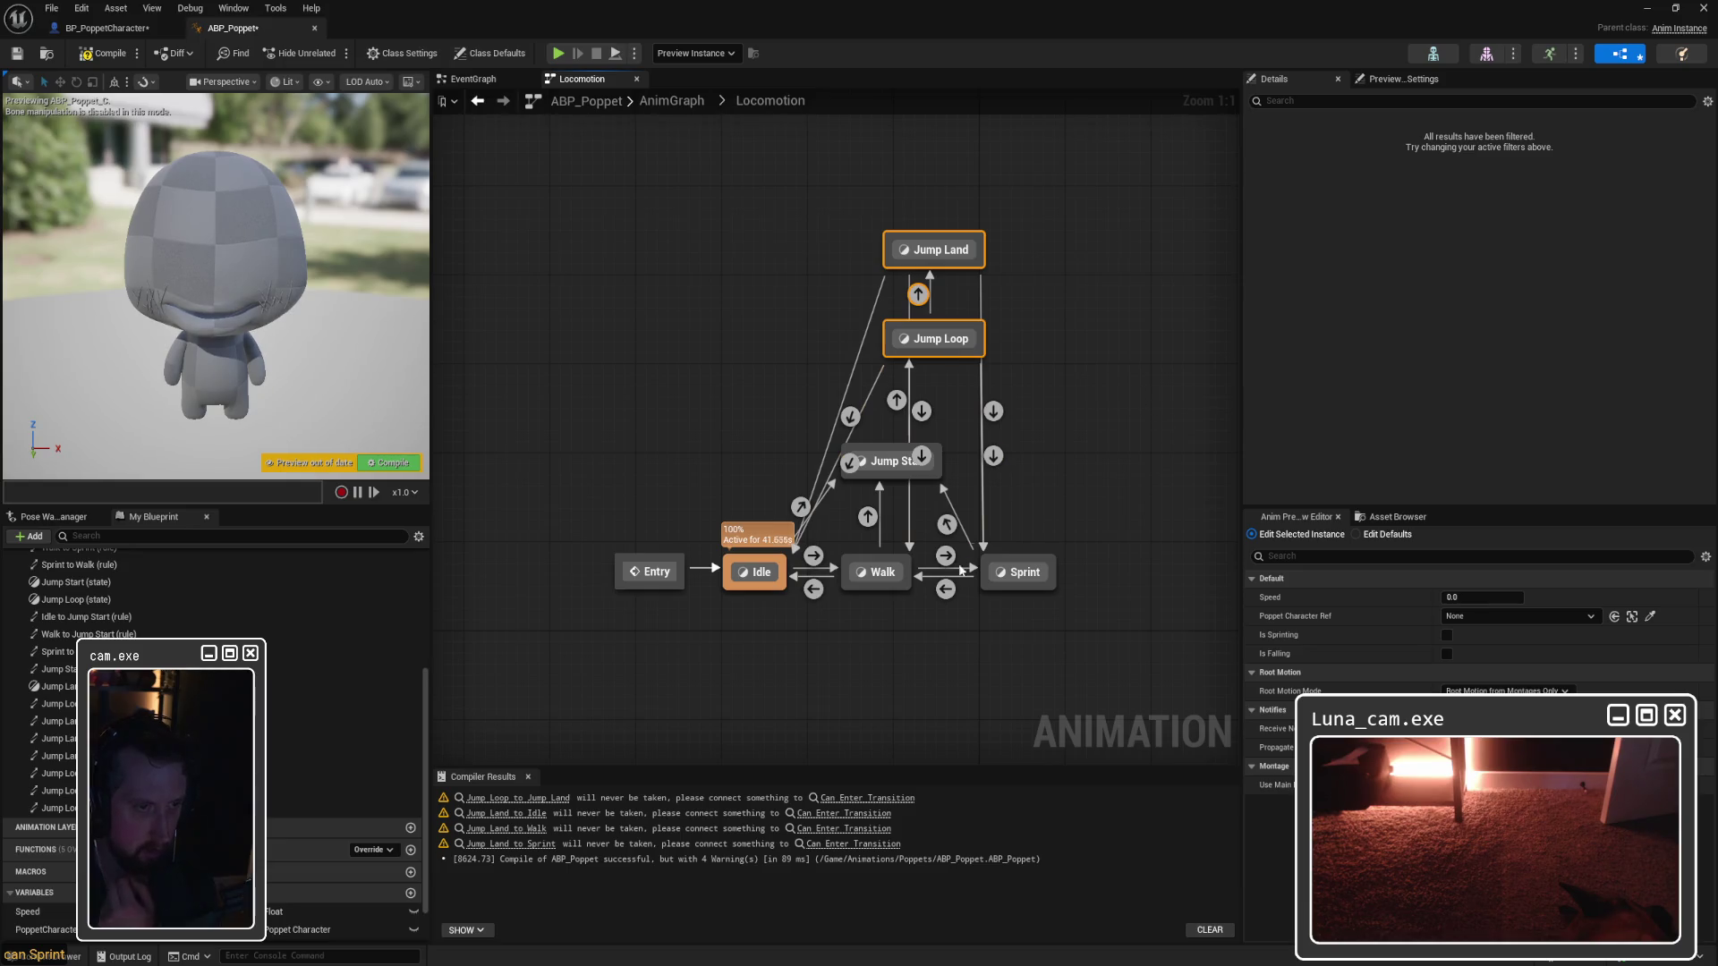
drag(1020, 572, 1181, 572)
drag(882, 578, 977, 580)
drag(895, 461, 906, 461)
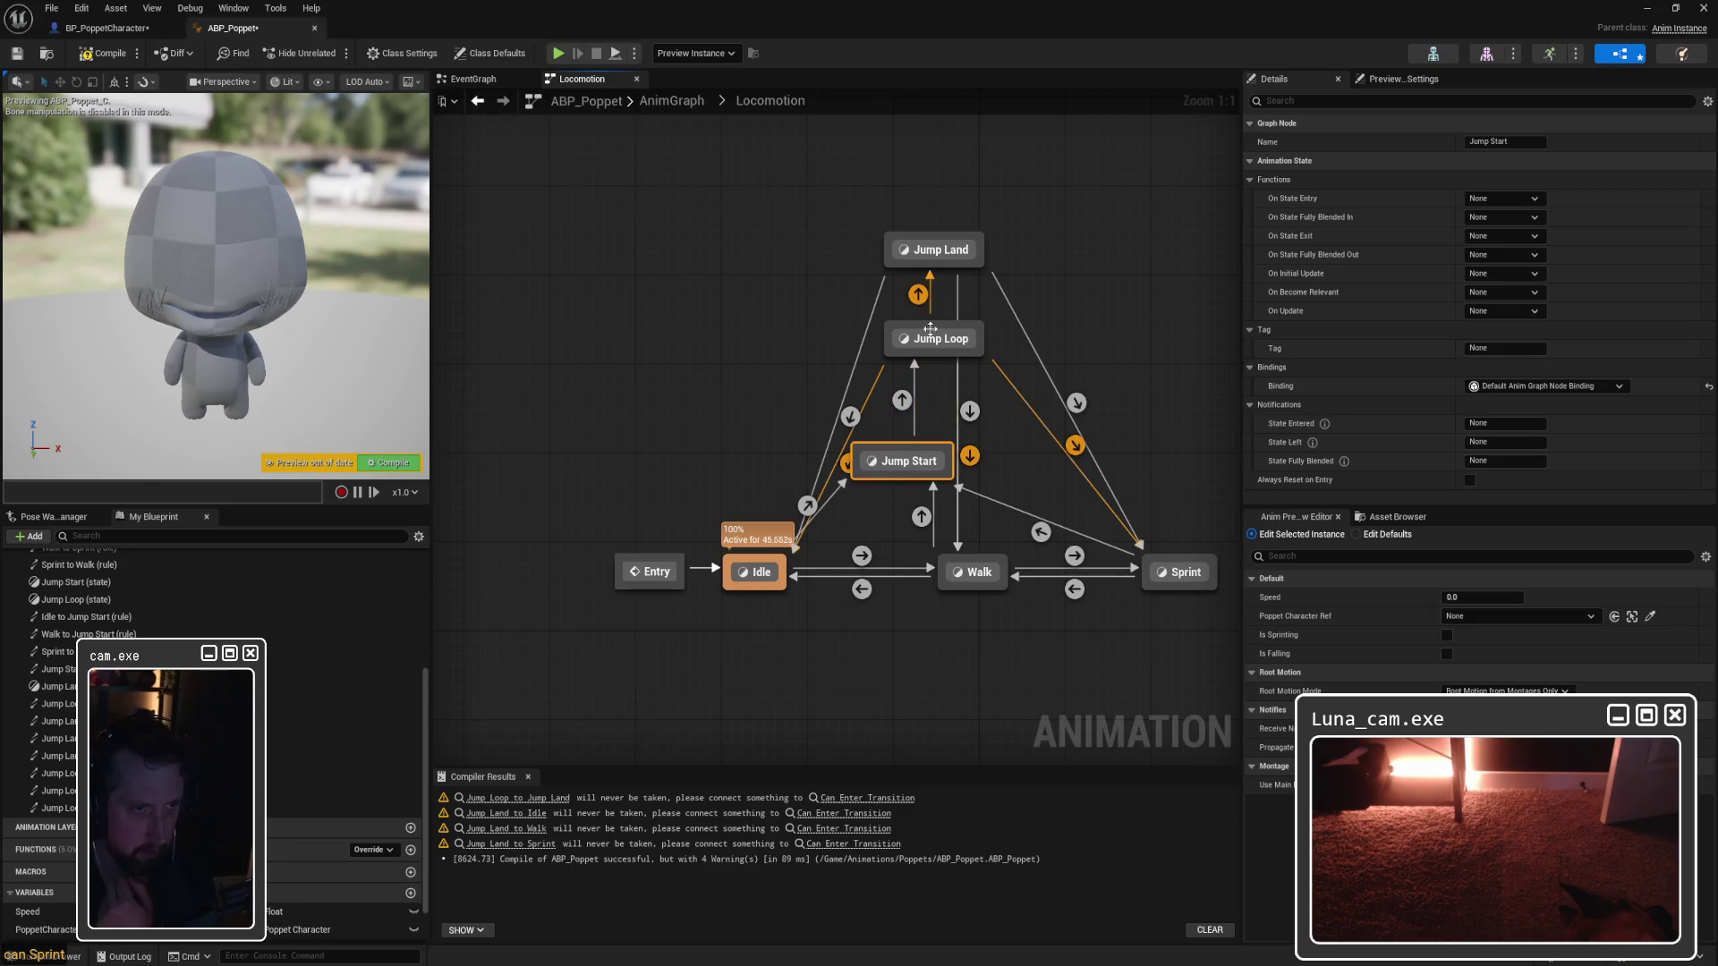
drag(932, 254, 997, 254)
click(1156, 294)
drag(1157, 293, 1053, 279)
drag(890, 230, 883, 151)
click(1088, 421)
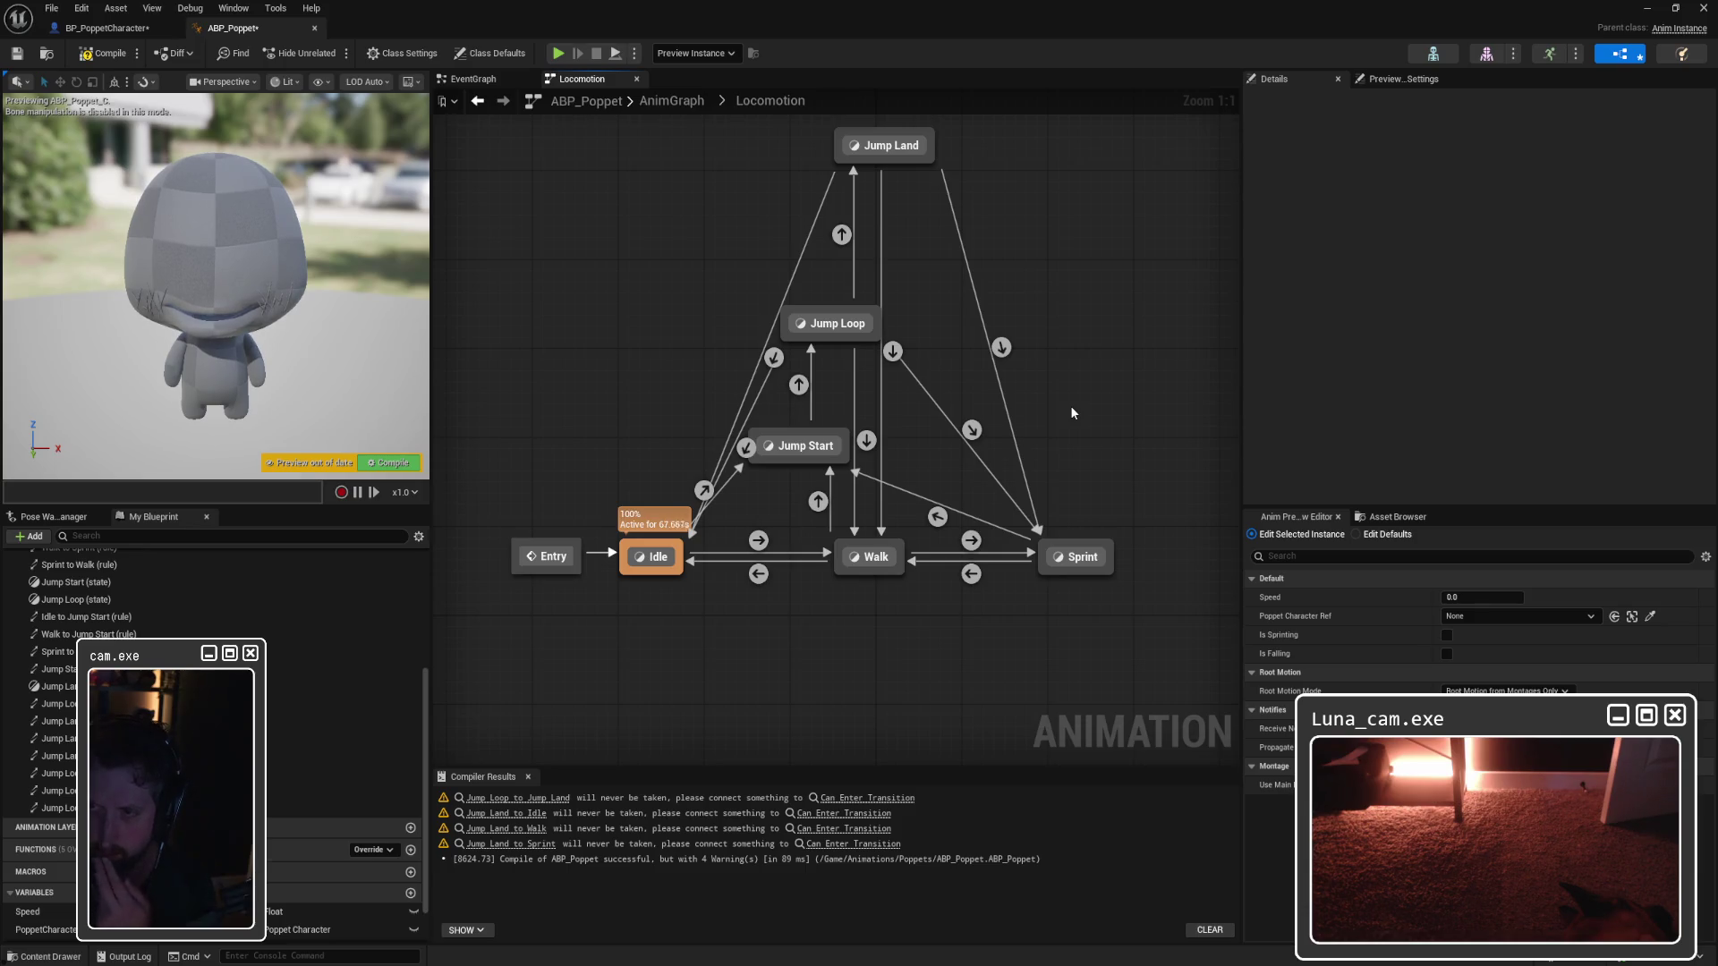
double_click(774, 367)
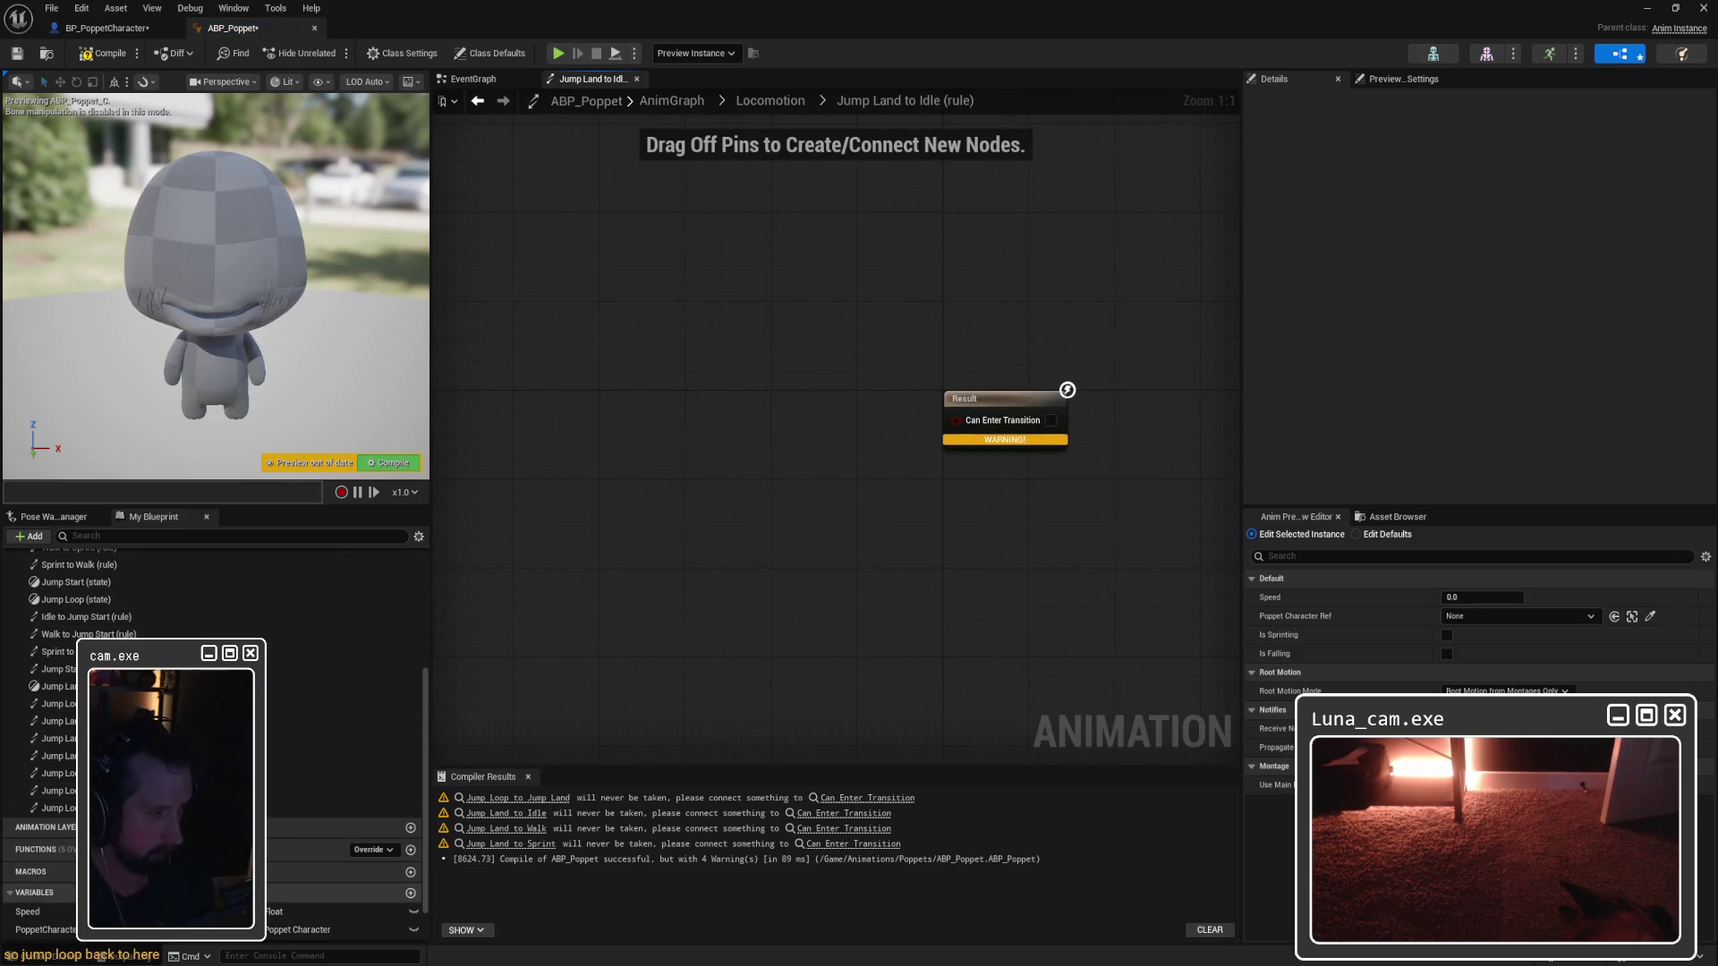
Step: Place an Is Falling getter in the Jump Land to Idle transition rule
scroll(214, 680, down, 2)
mouse_move(31, 913)
mouse_down()
mouse_move(792, 464)
mouse_move(833, 490)
mouse_move(956, 420)
mouse_up()
click(830, 482)
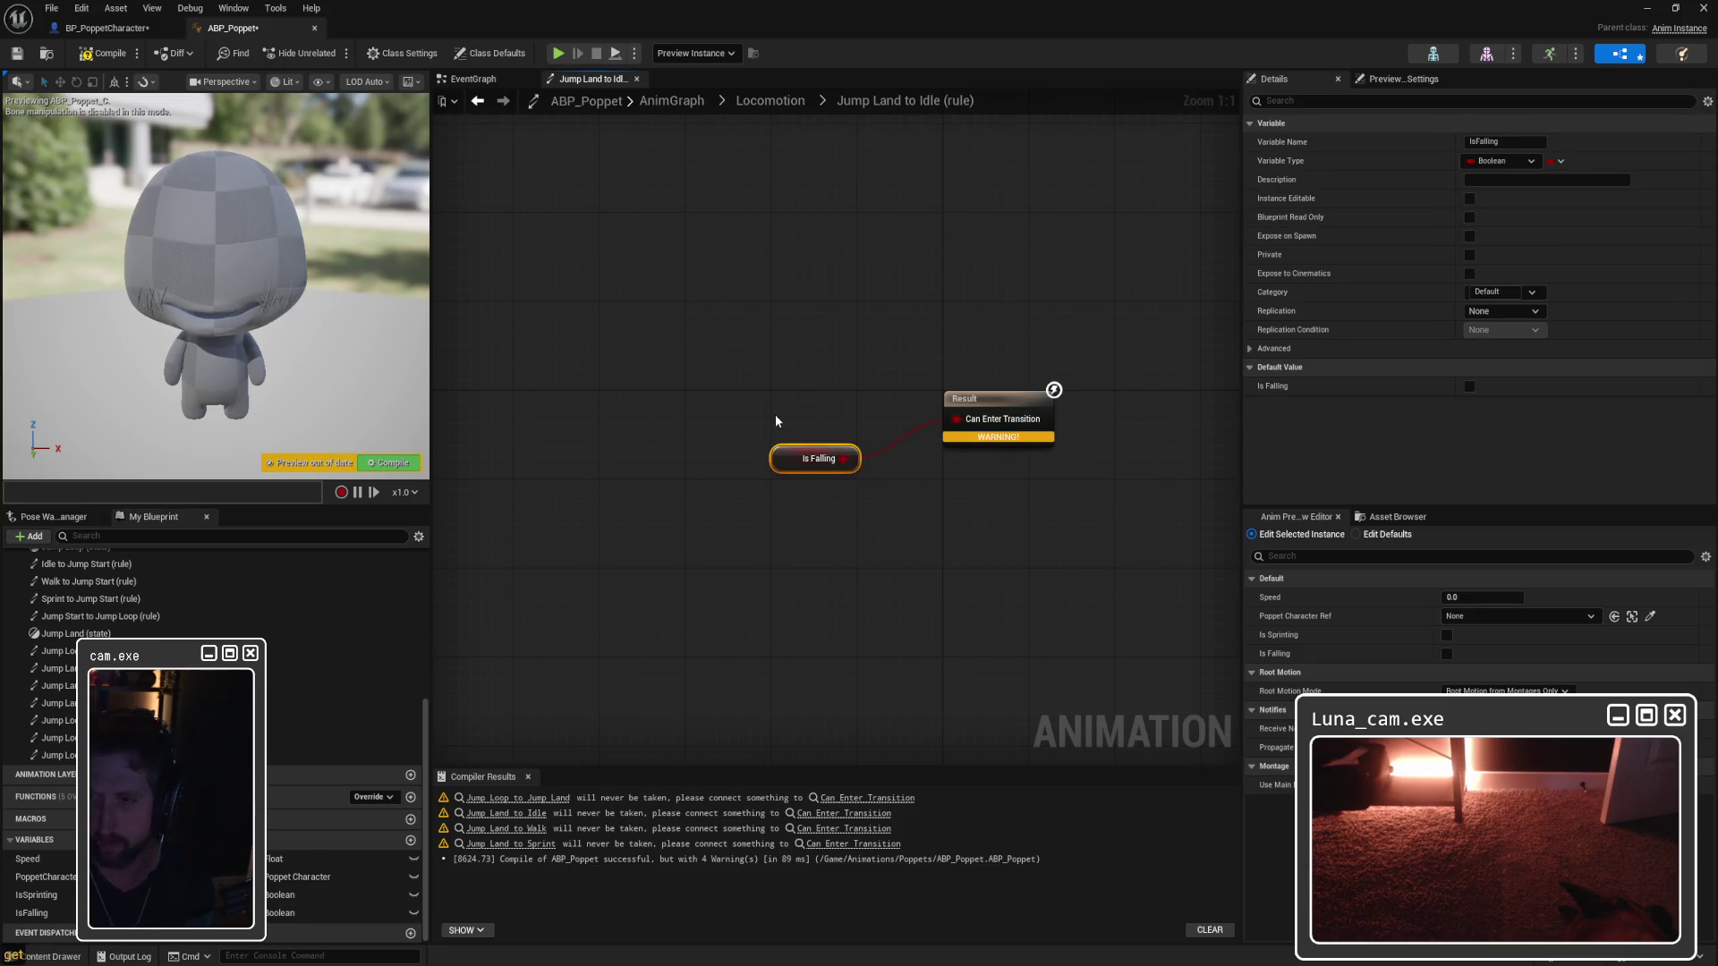
drag(740, 402, 832, 590)
click(792, 545)
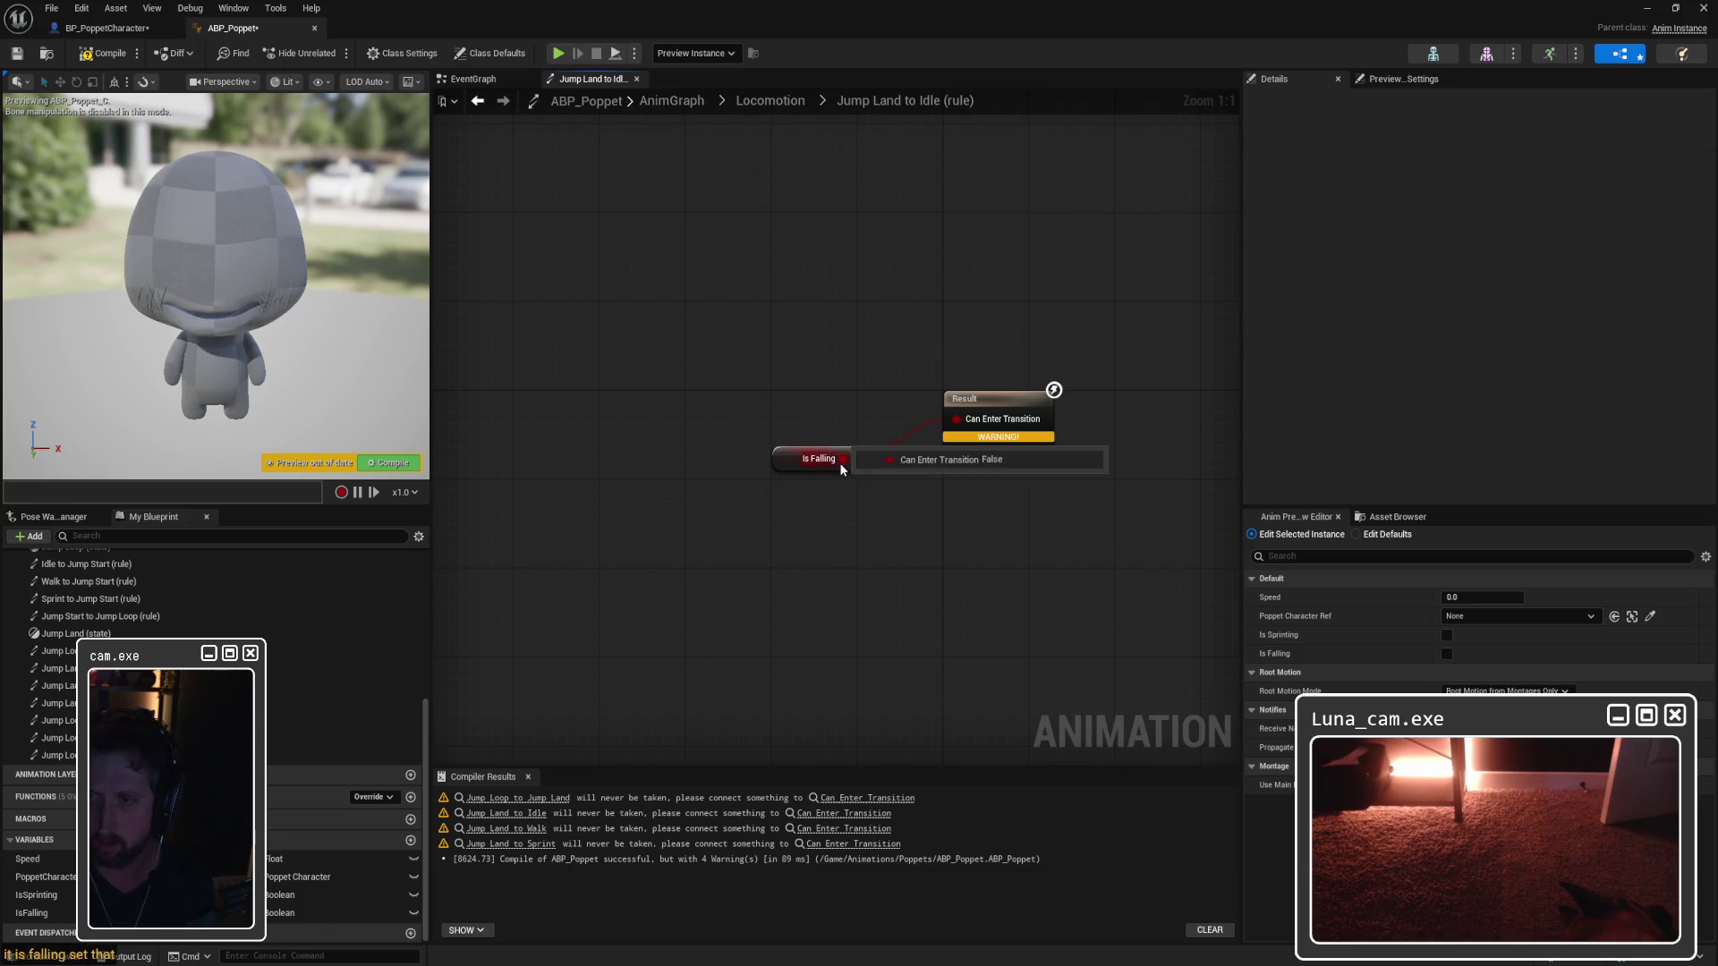
drag(805, 458, 661, 492)
Step: Add a NOT Boolean node and wire NOT Is Falling into Can Enter Transition
right_click(784, 376)
text(nmot boo)
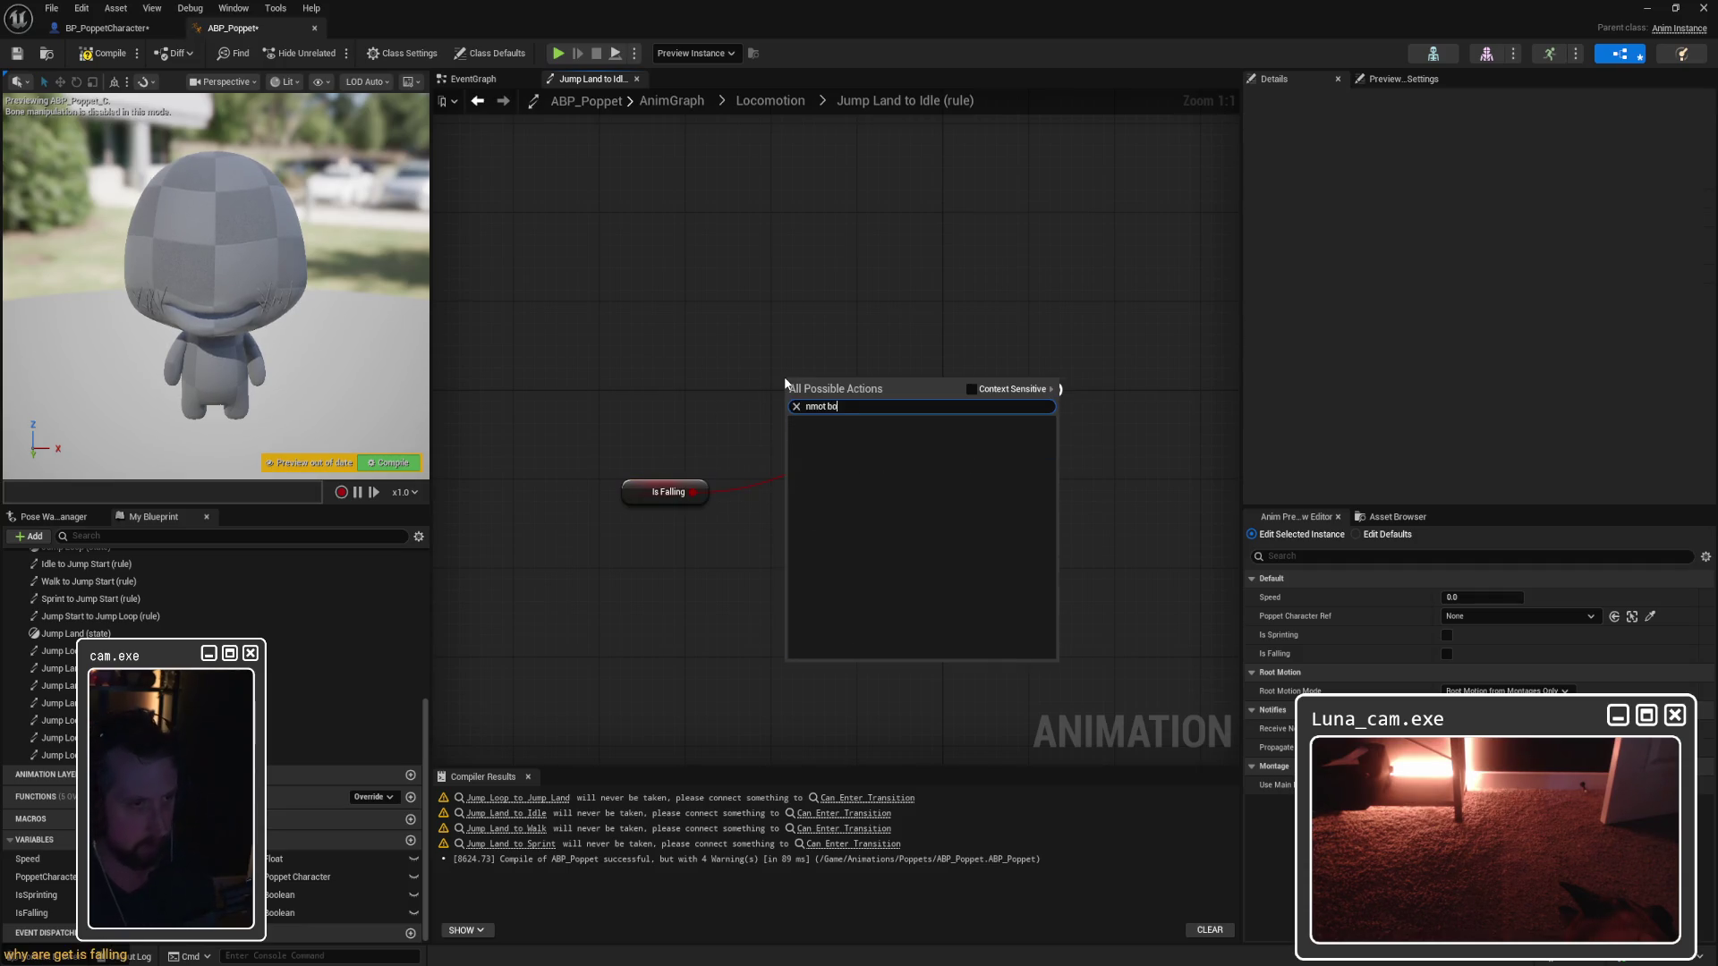
key(ctrl+a)
text(not boo)
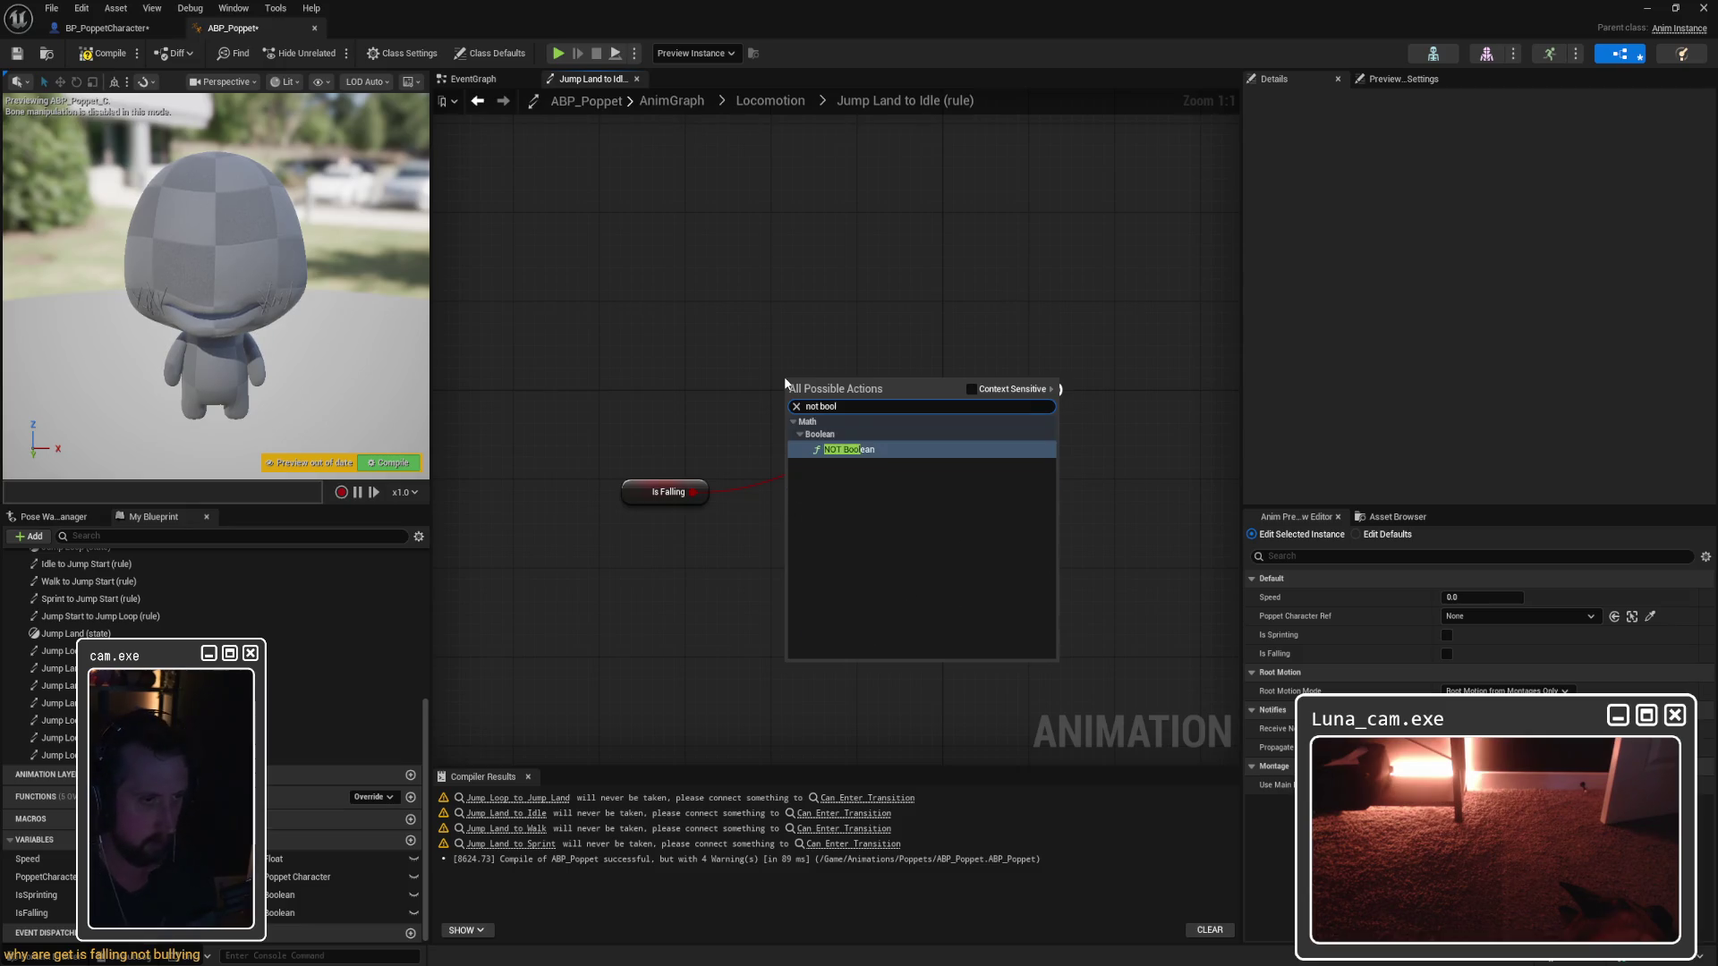
key(Return)
mouse_move(695, 492)
mouse_down()
mouse_move(797, 381)
mouse_move(957, 419)
mouse_up()
drag(857, 383, 868, 416)
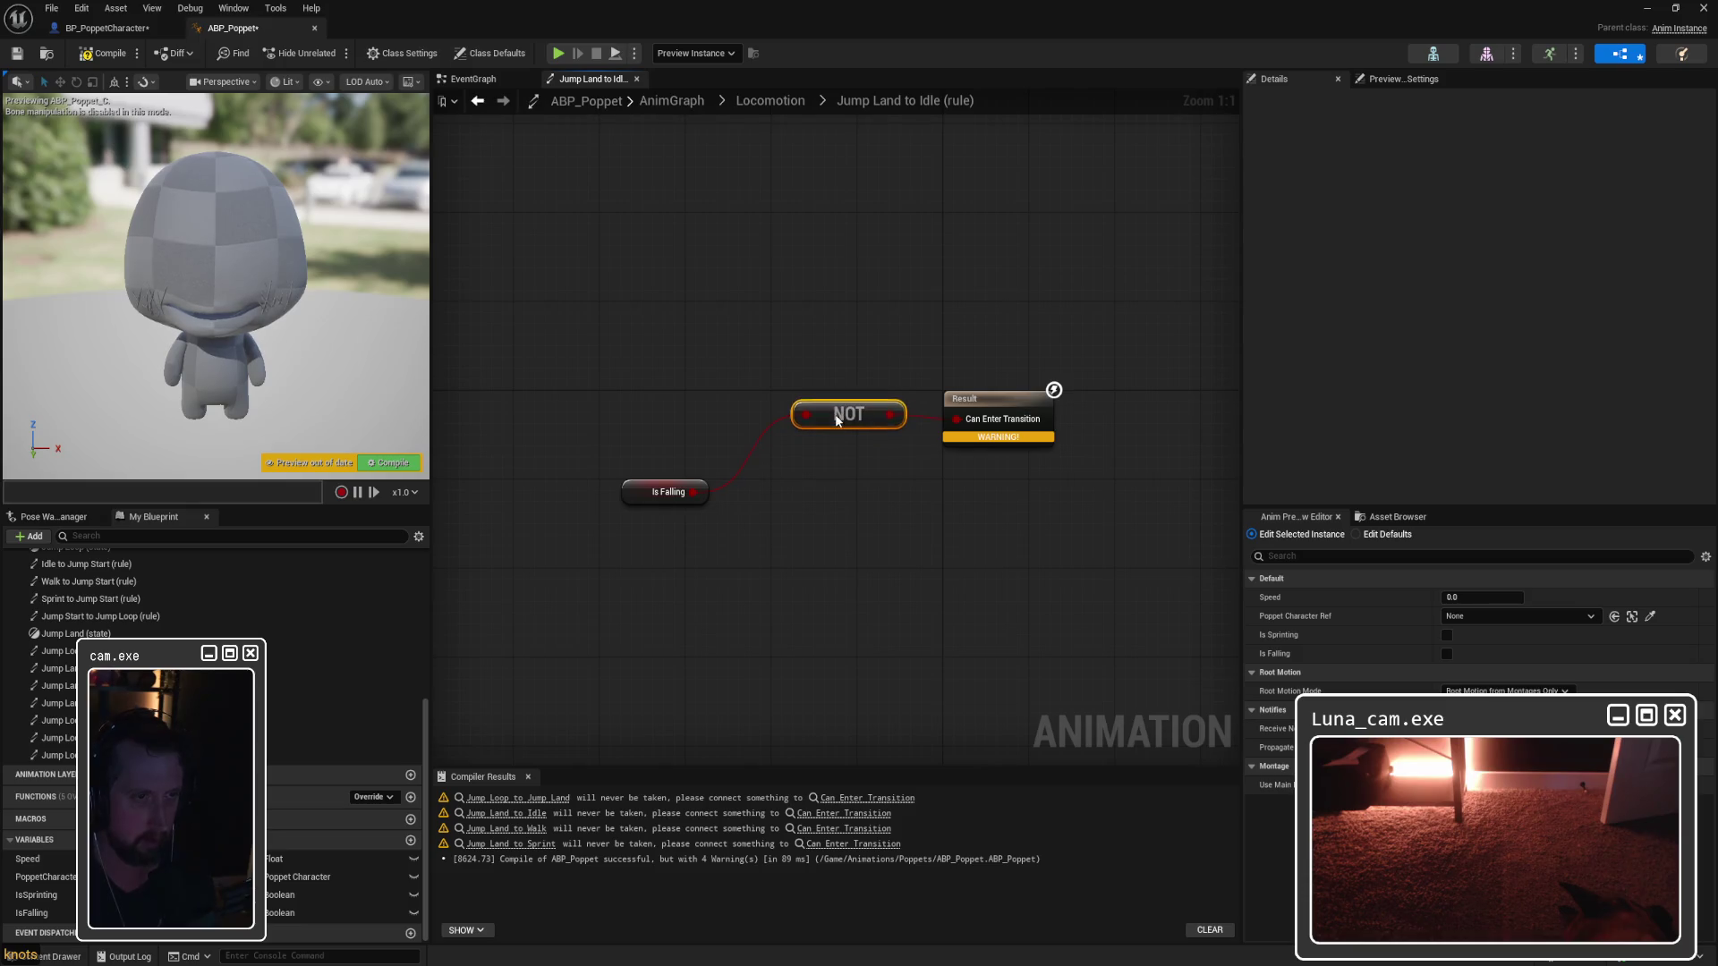
drag(640, 498, 705, 431)
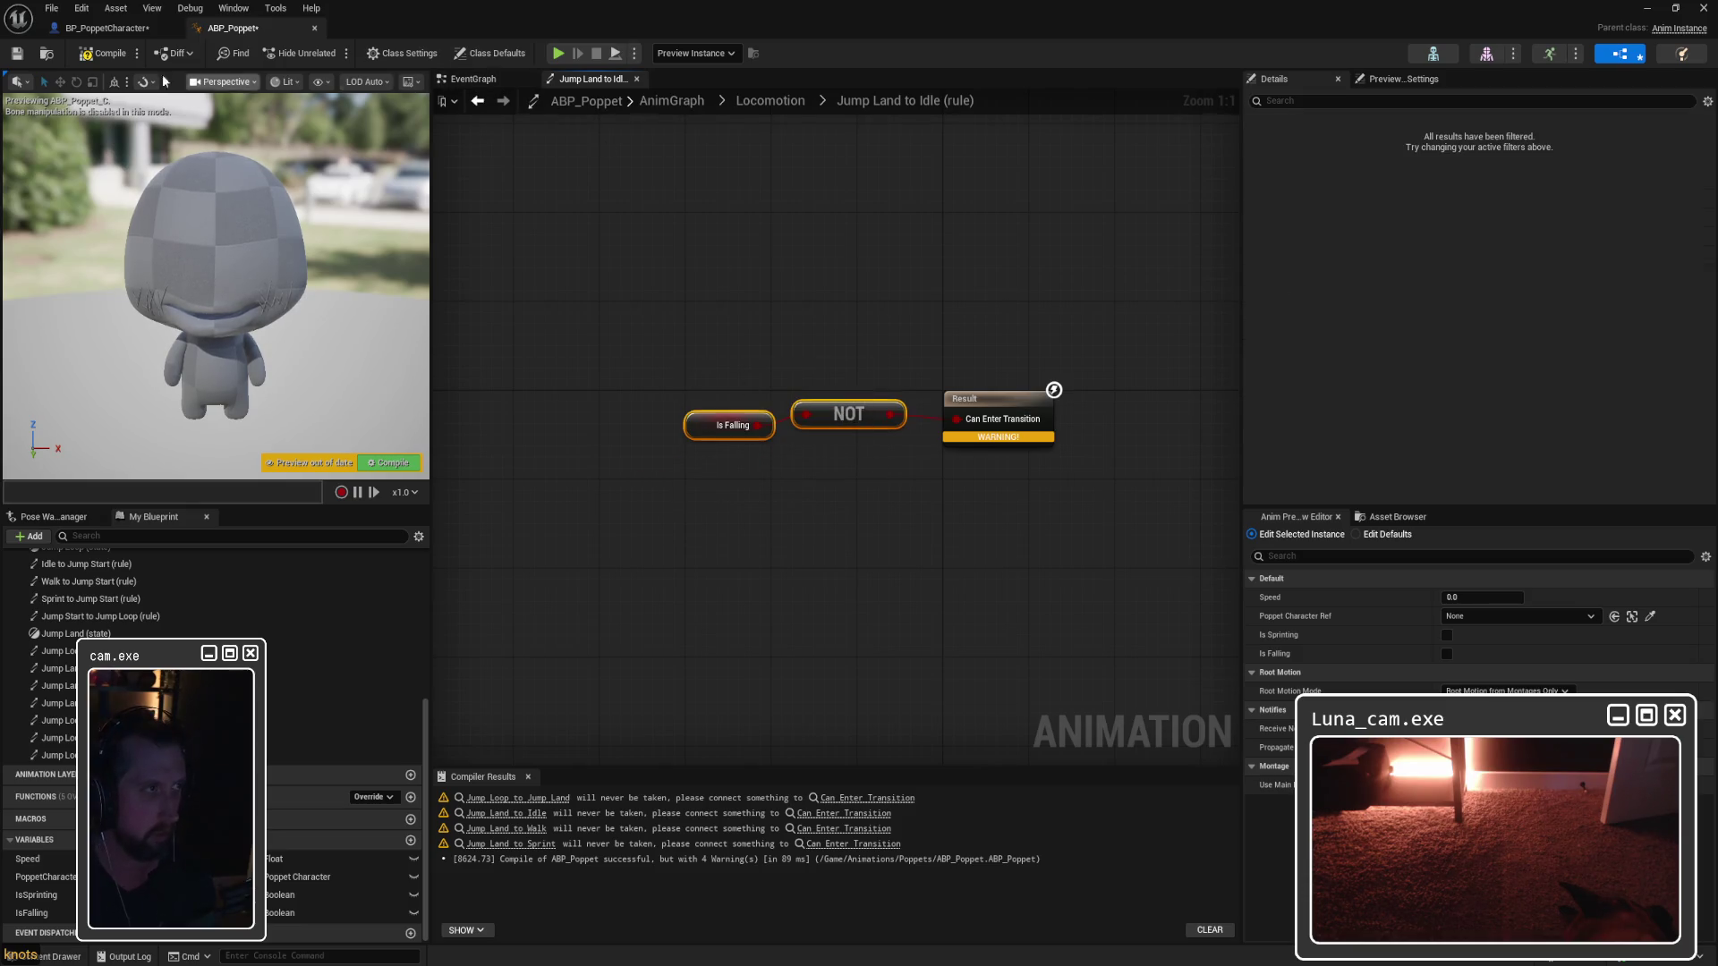
Step: Paste the NOT Is Falling condition into the Jump Loop to Walk rule and wire it up
click(791, 104)
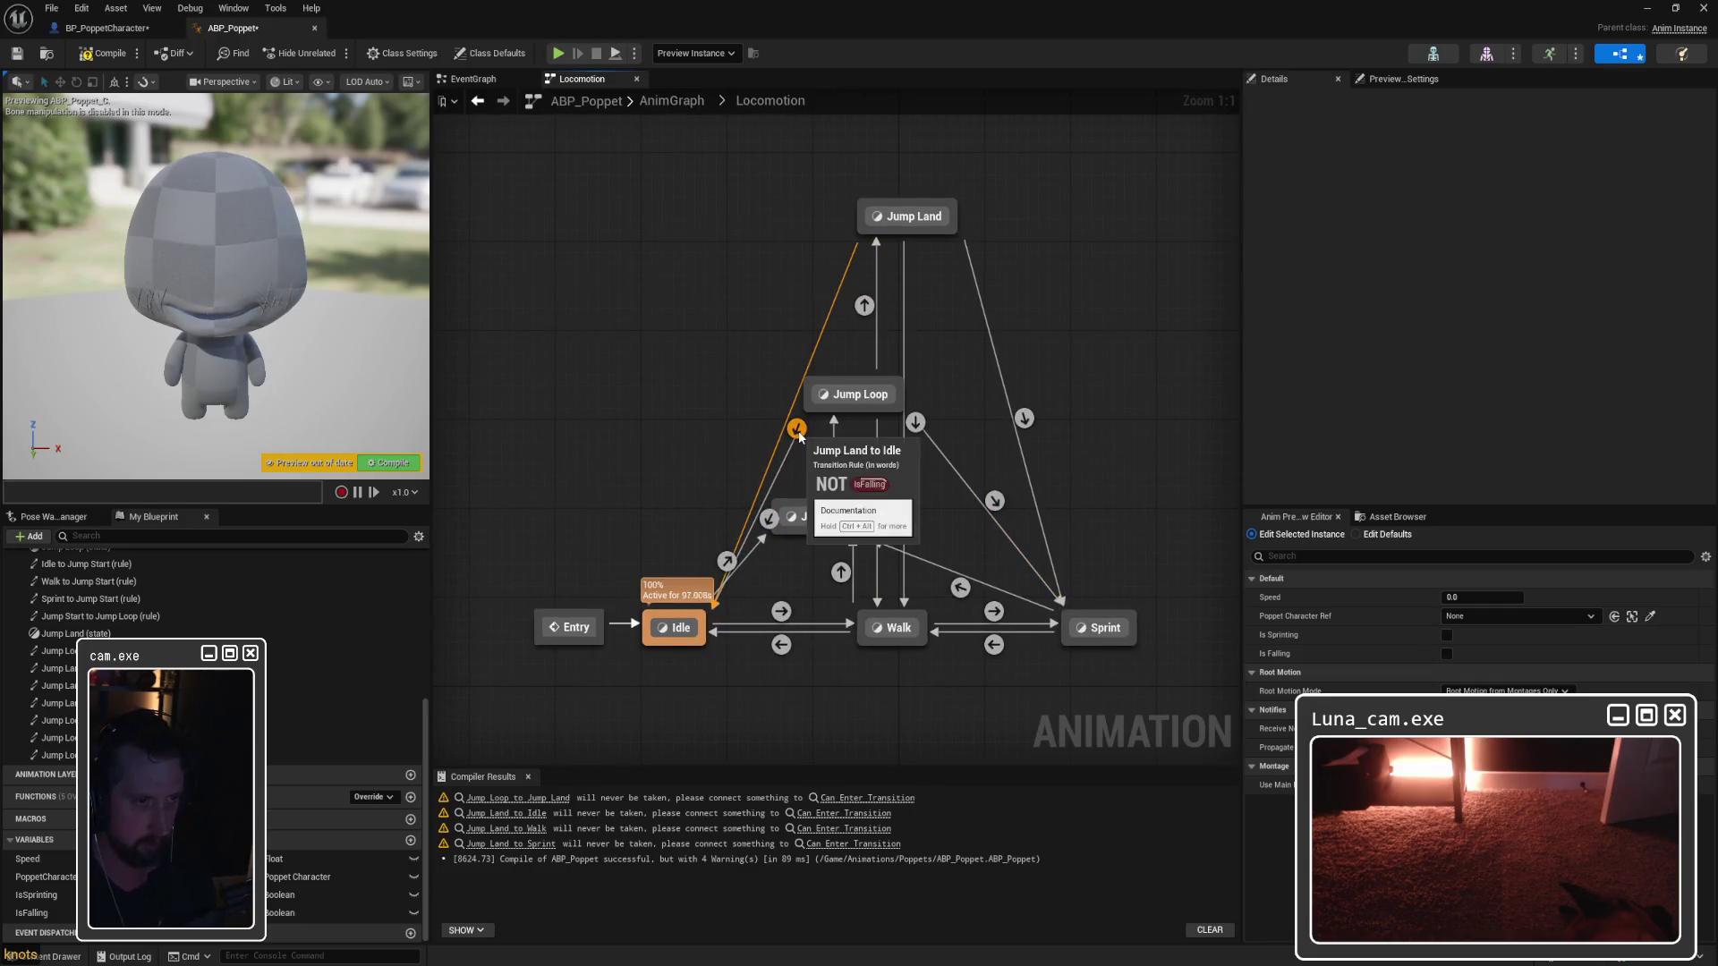
double_click(889, 511)
key(ctrl+v)
drag(726, 361, 791, 434)
click(771, 102)
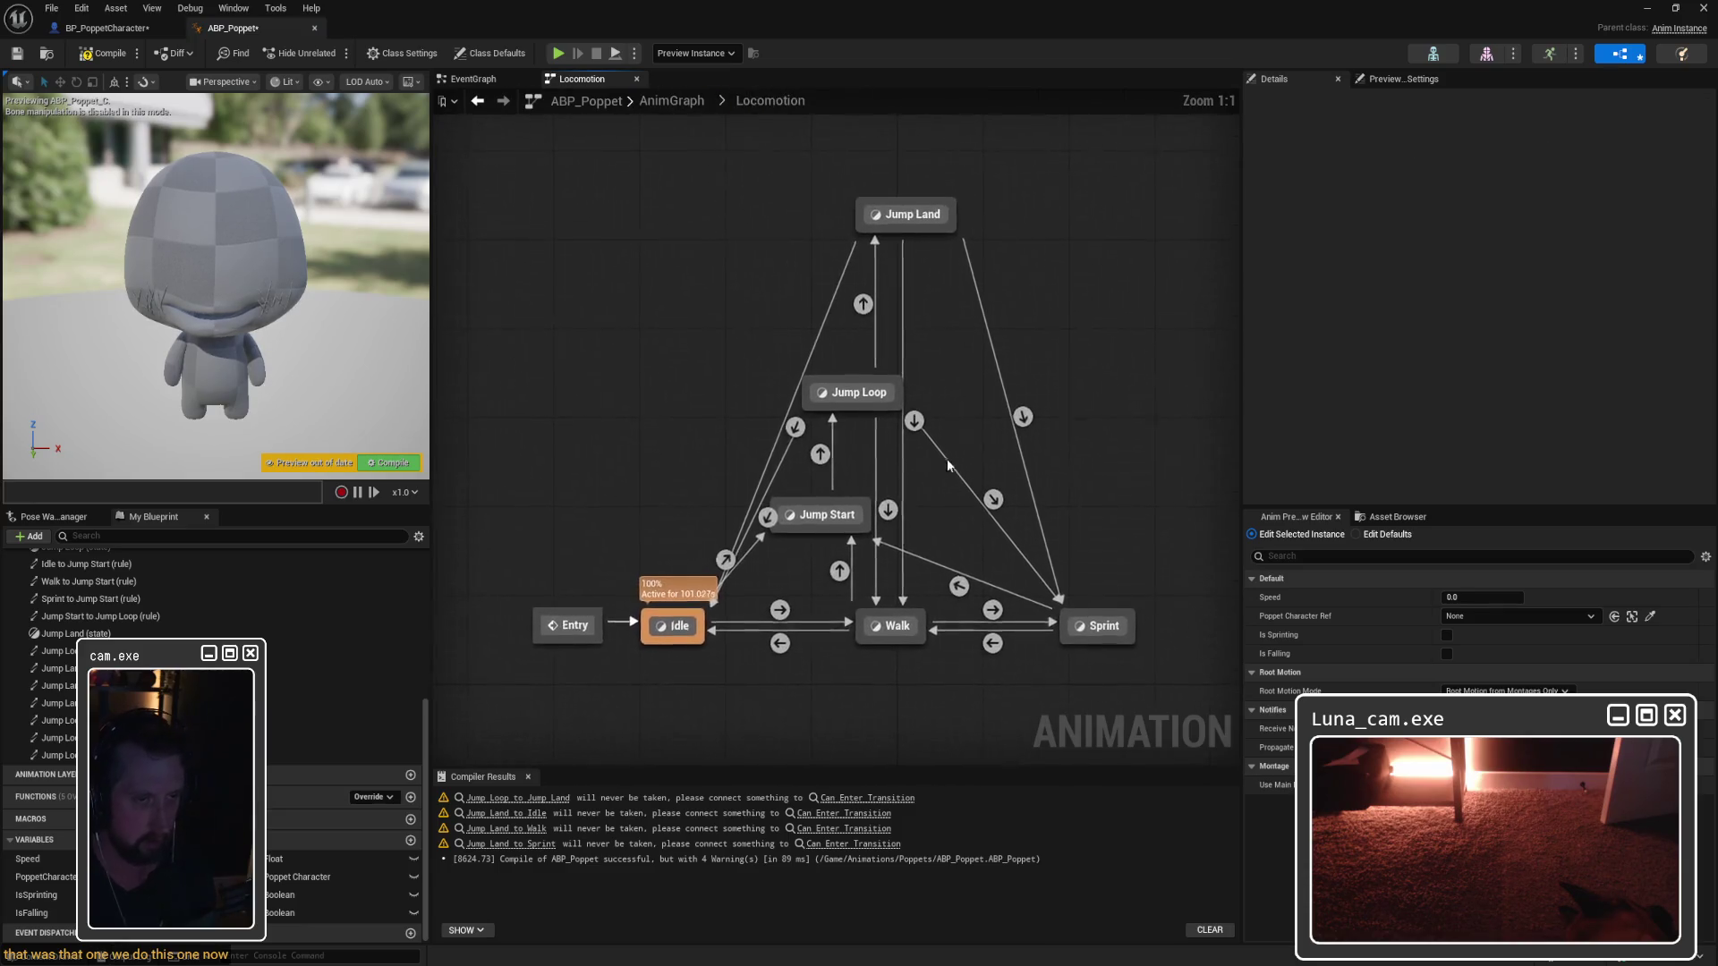
Step: Paste NOT Is Falling into the Jump Loop to Sprint rule, wired to Can Enter Transition
double_click(995, 502)
key(ctrl+v)
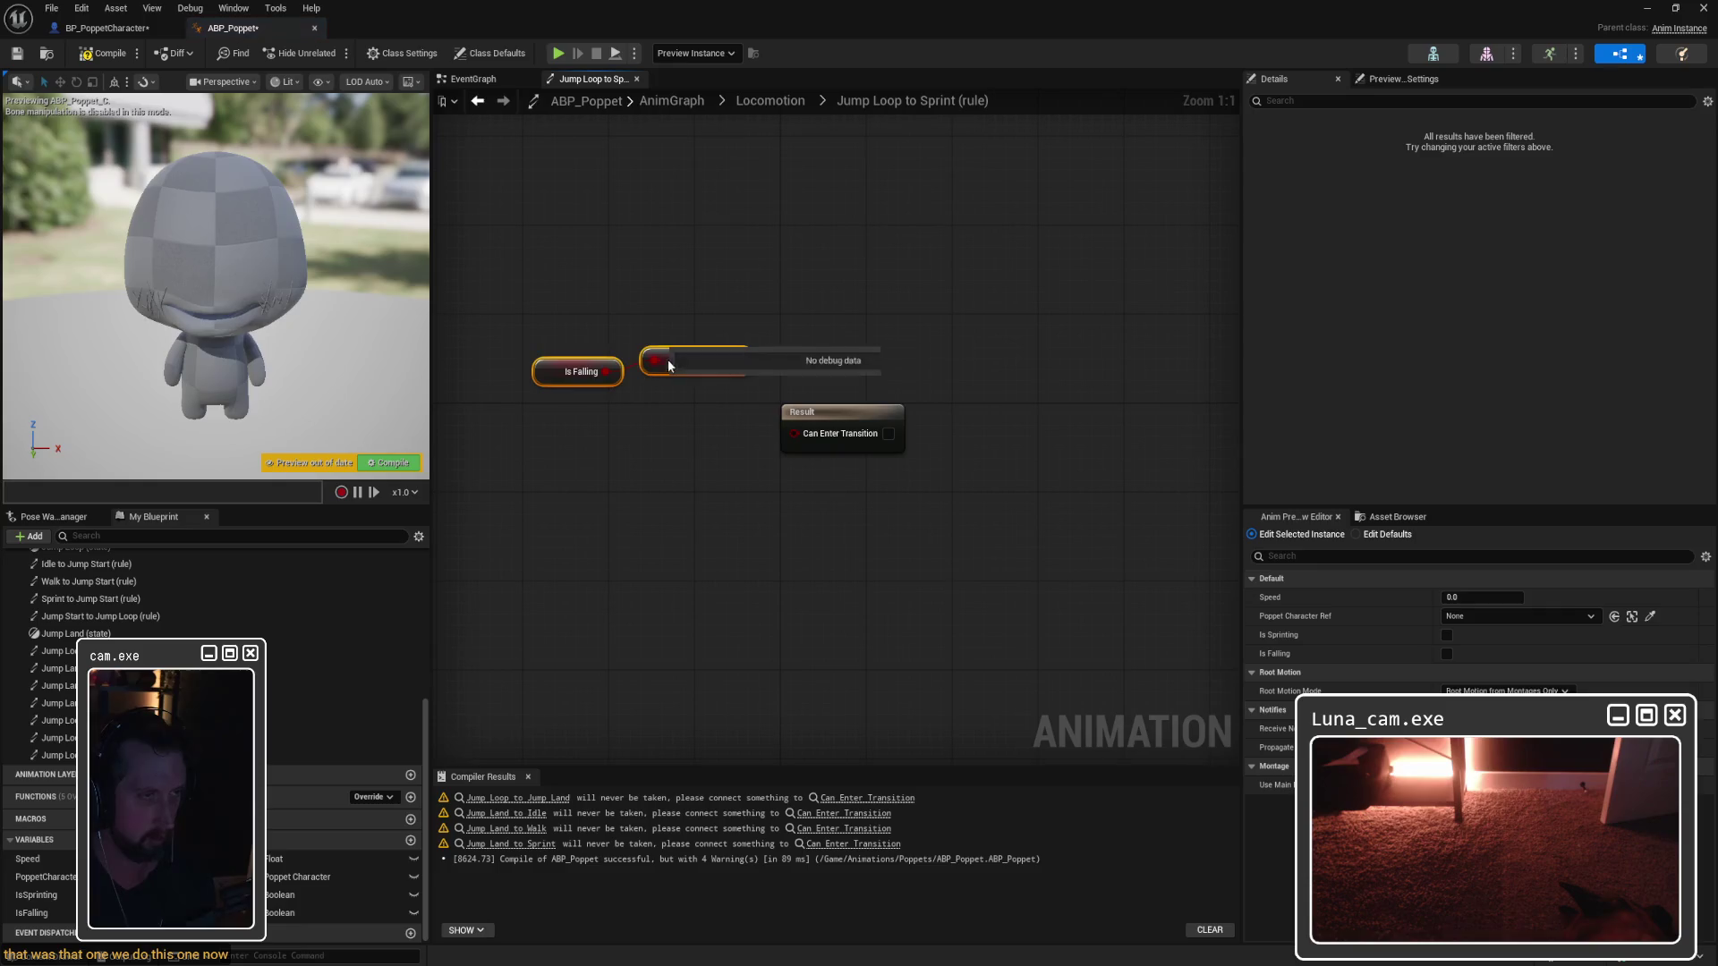
drag(752, 362, 793, 433)
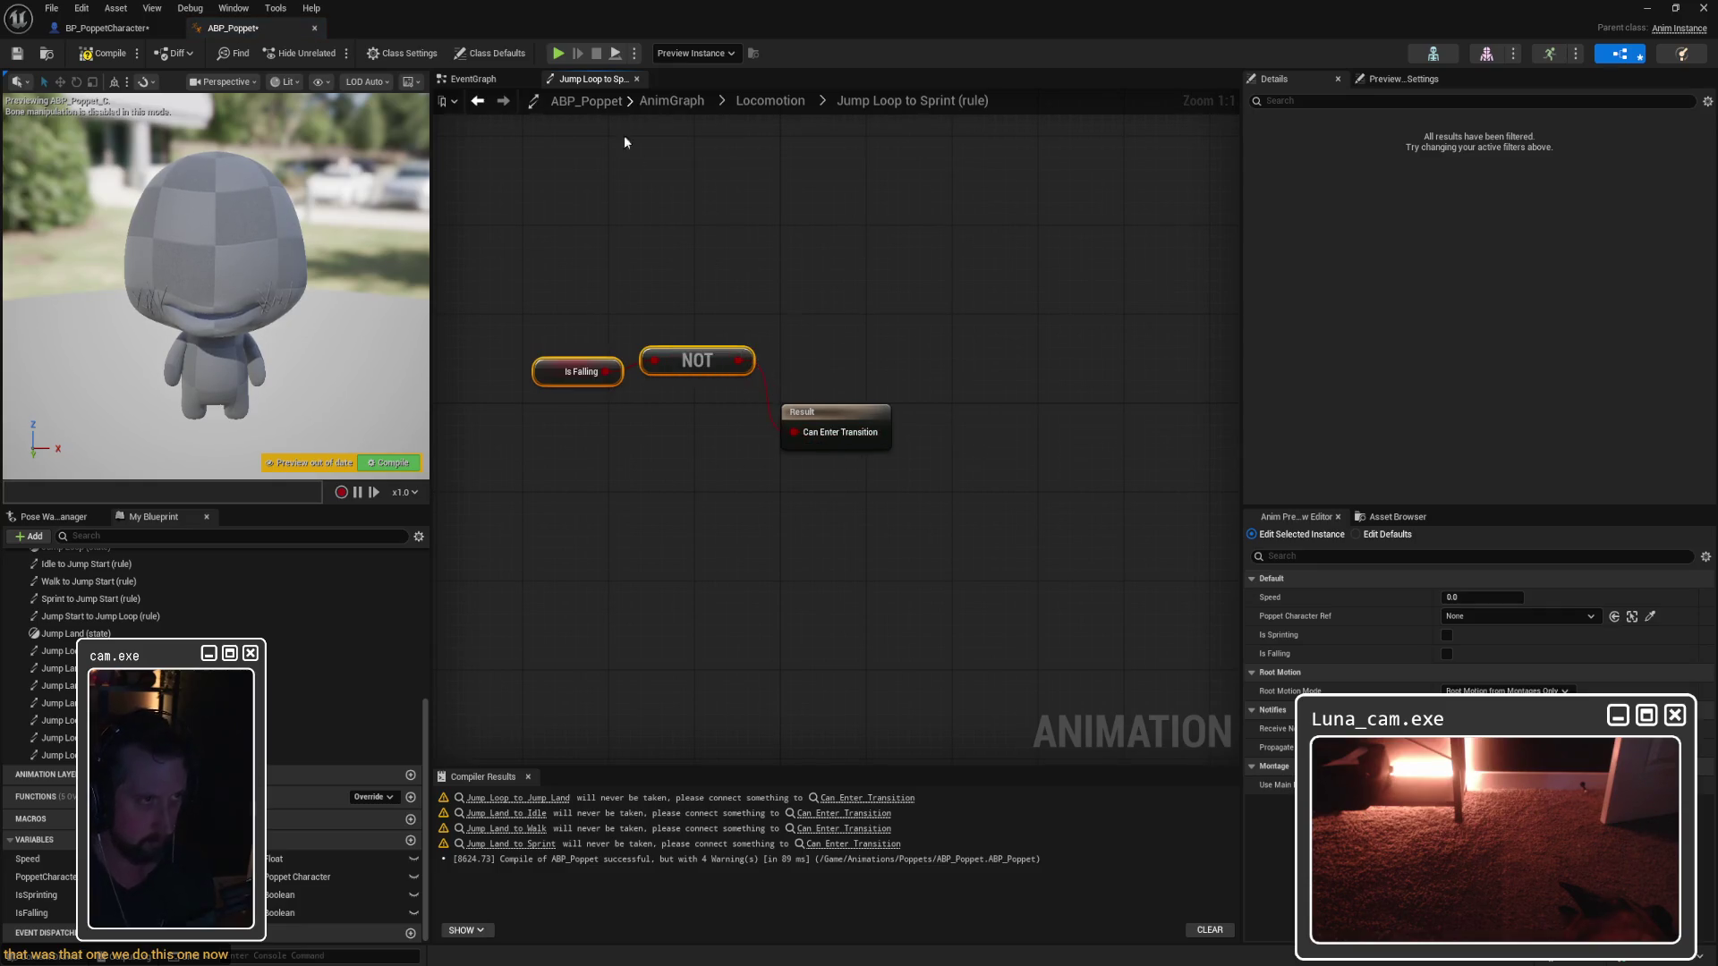
click(498, 83)
click(590, 79)
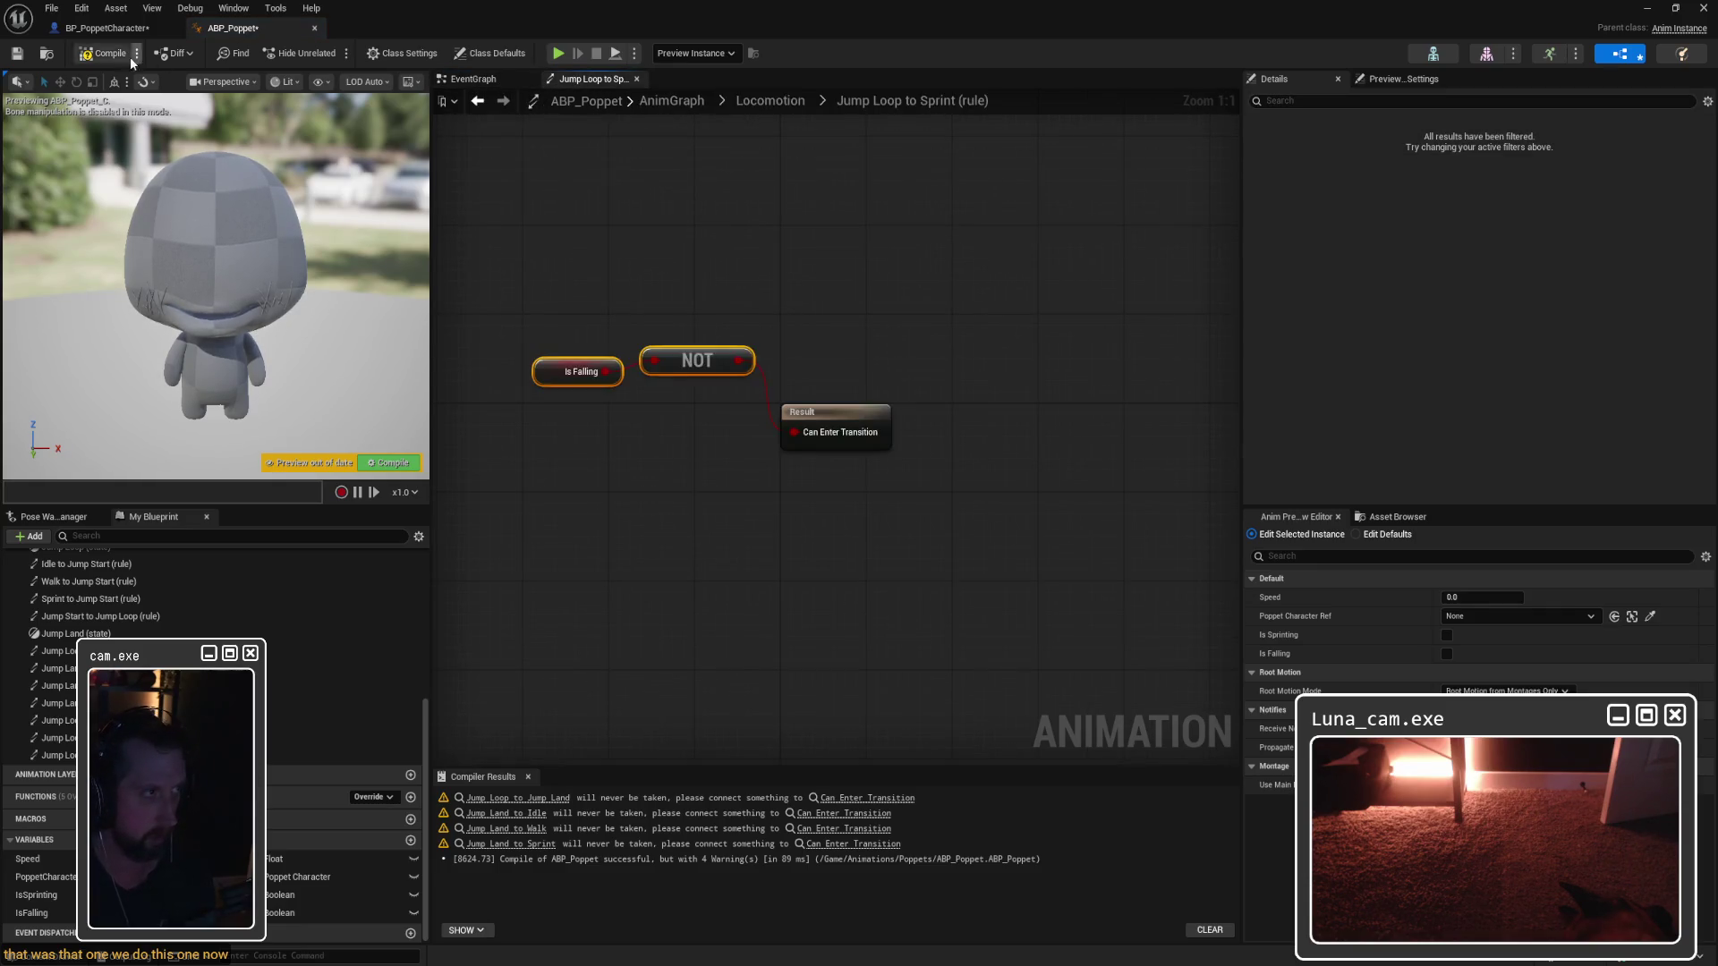
Step: Compile the animation blueprint and open the Jump Loop to Jump Land rule
click(116, 53)
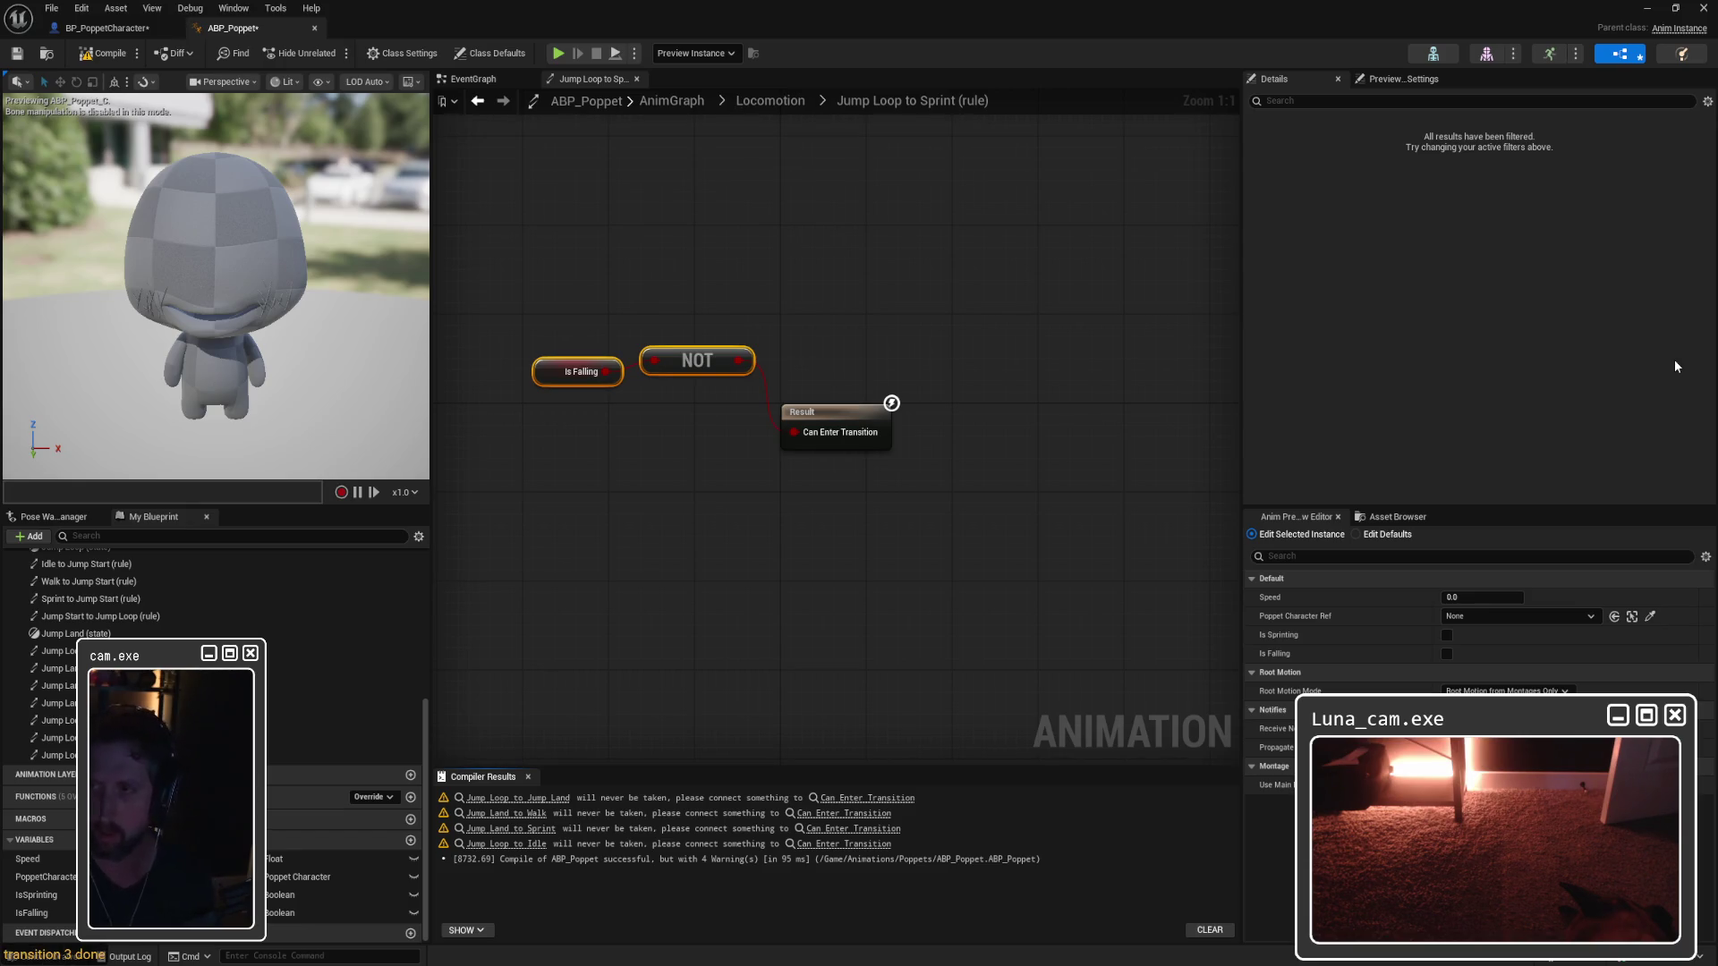
click(671, 314)
click(769, 101)
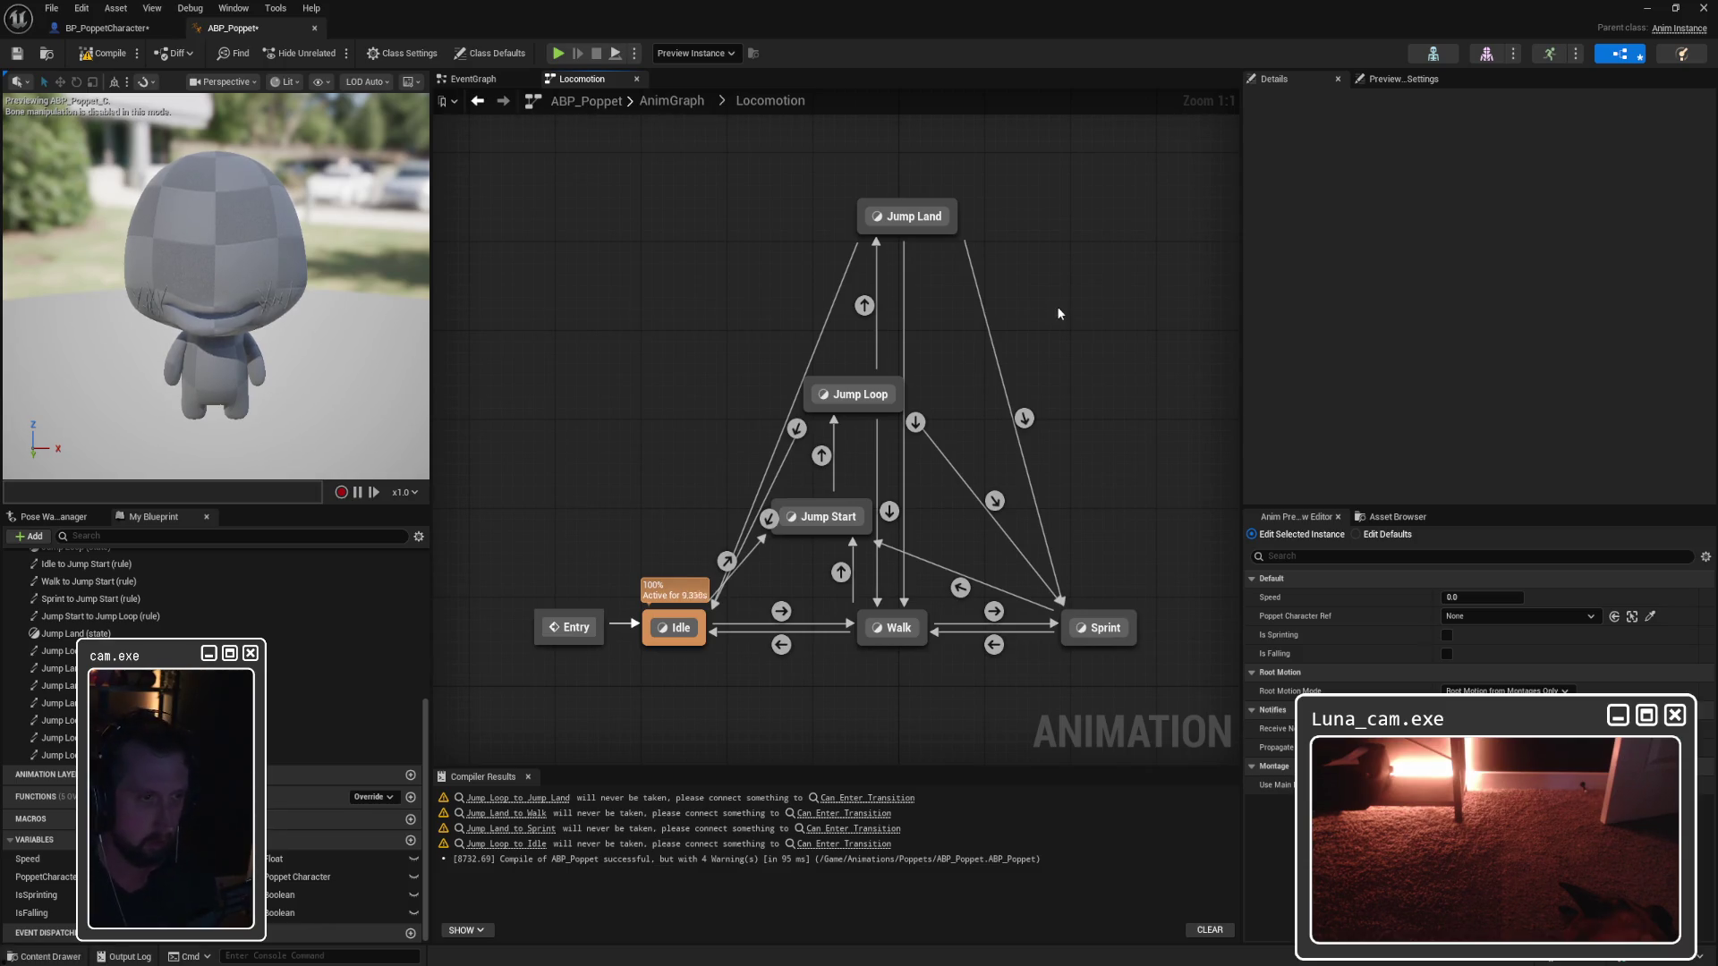
double_click(864, 305)
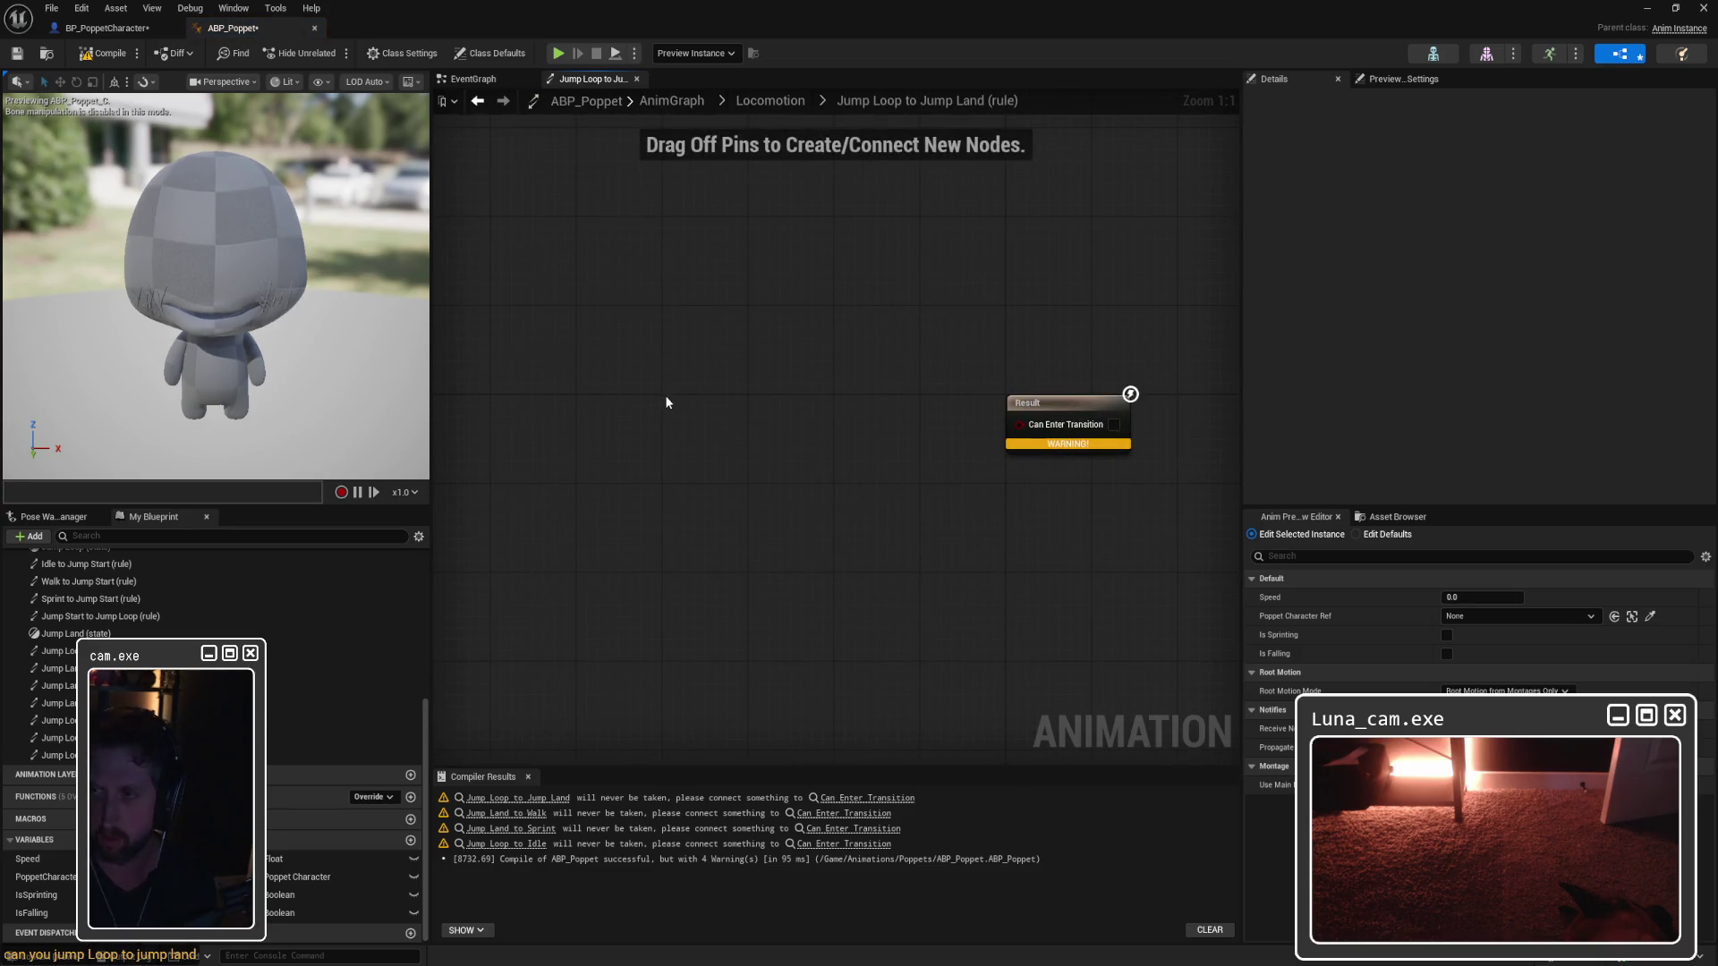
Step: Paste NOT Is Falling into the Jump Loop to Jump Land rule and connect it to Can Enter Transition
key(ctrl+v)
mouse_move(810, 418)
mouse_down()
mouse_move(1016, 419)
mouse_move(874, 346)
mouse_up()
text(can enter)
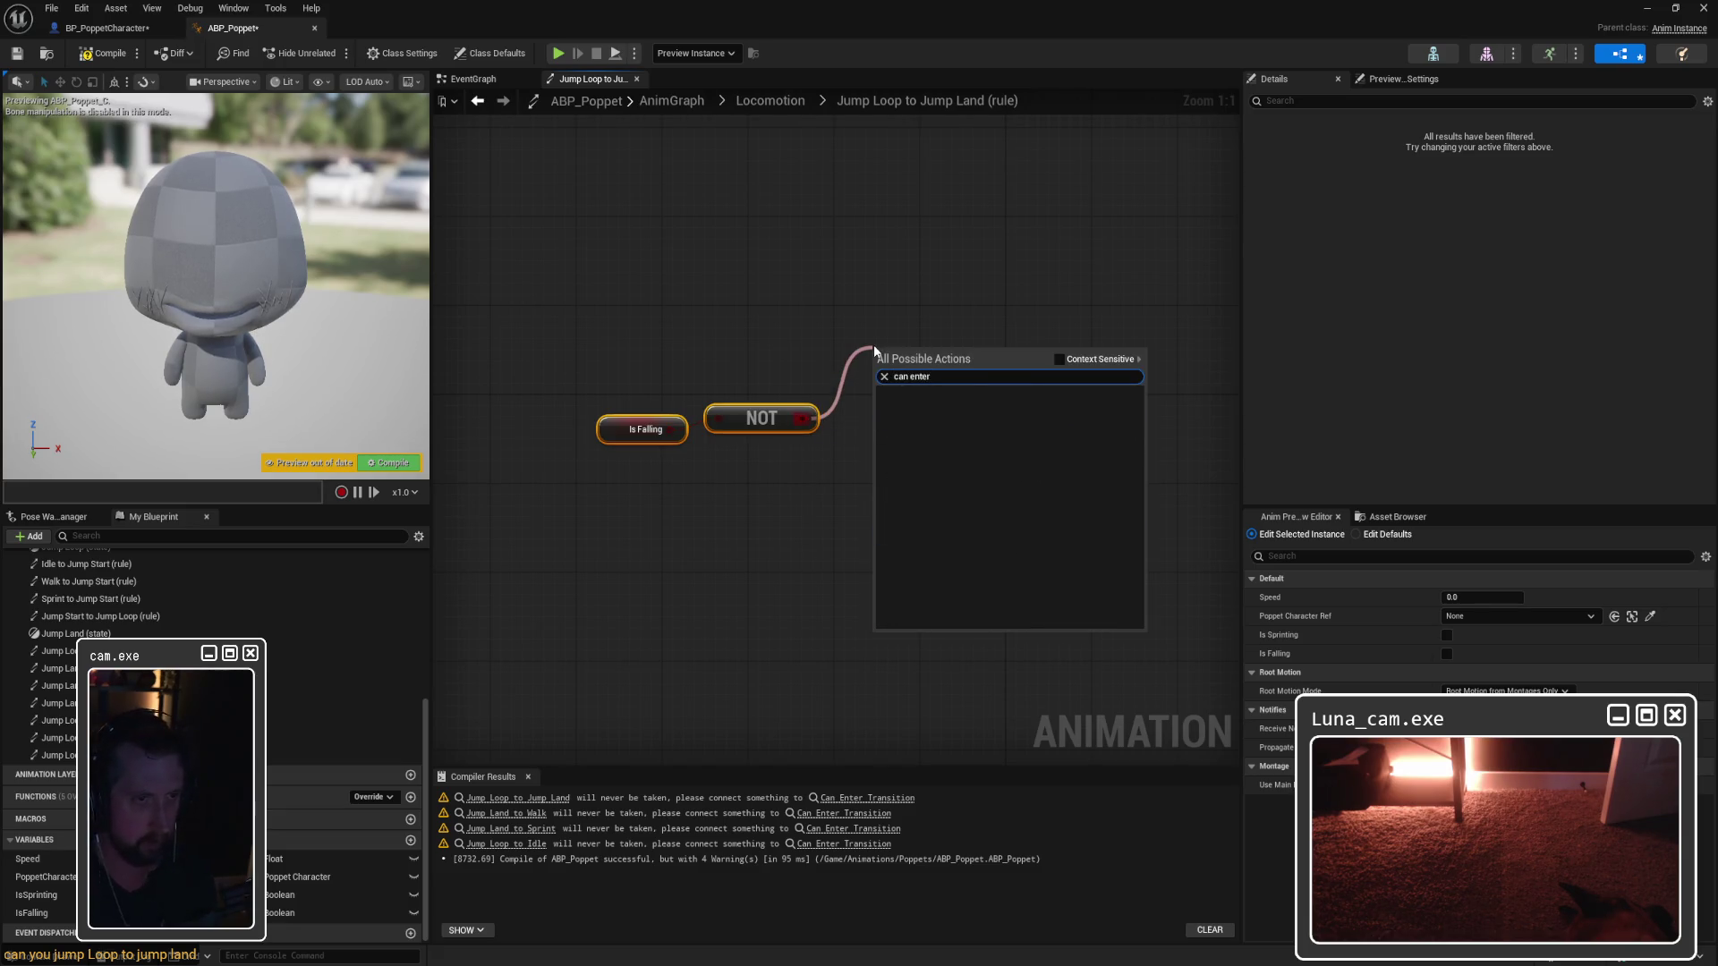
key(alt+Left)
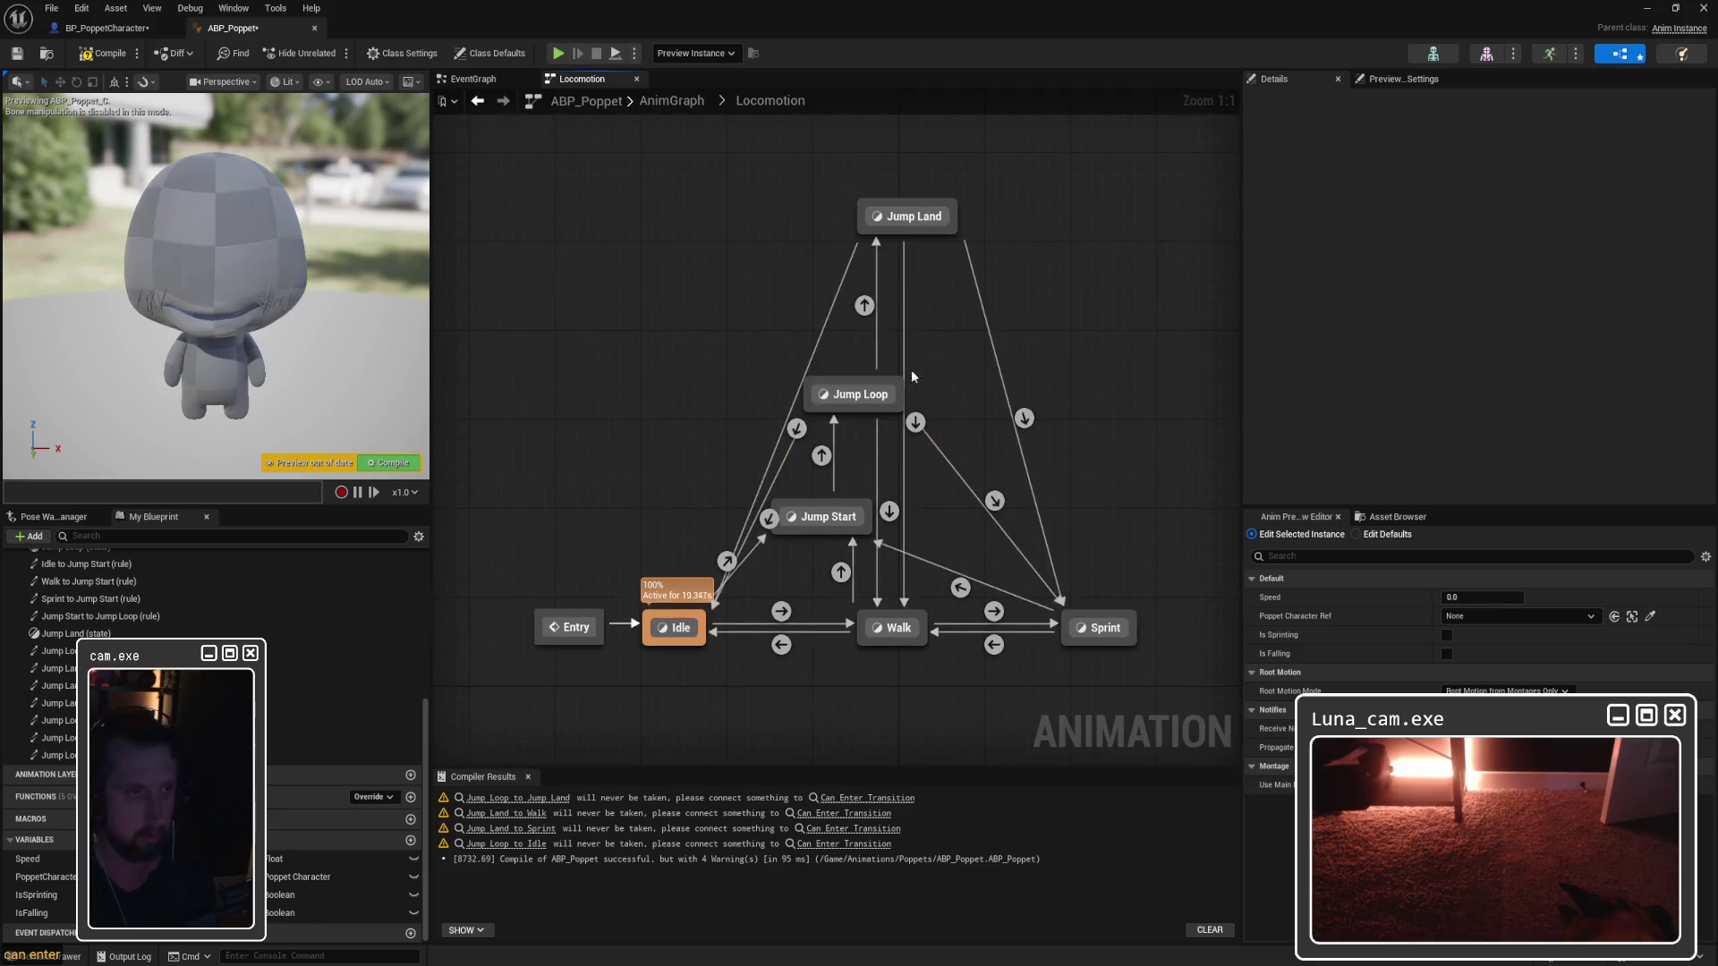
double_click(865, 305)
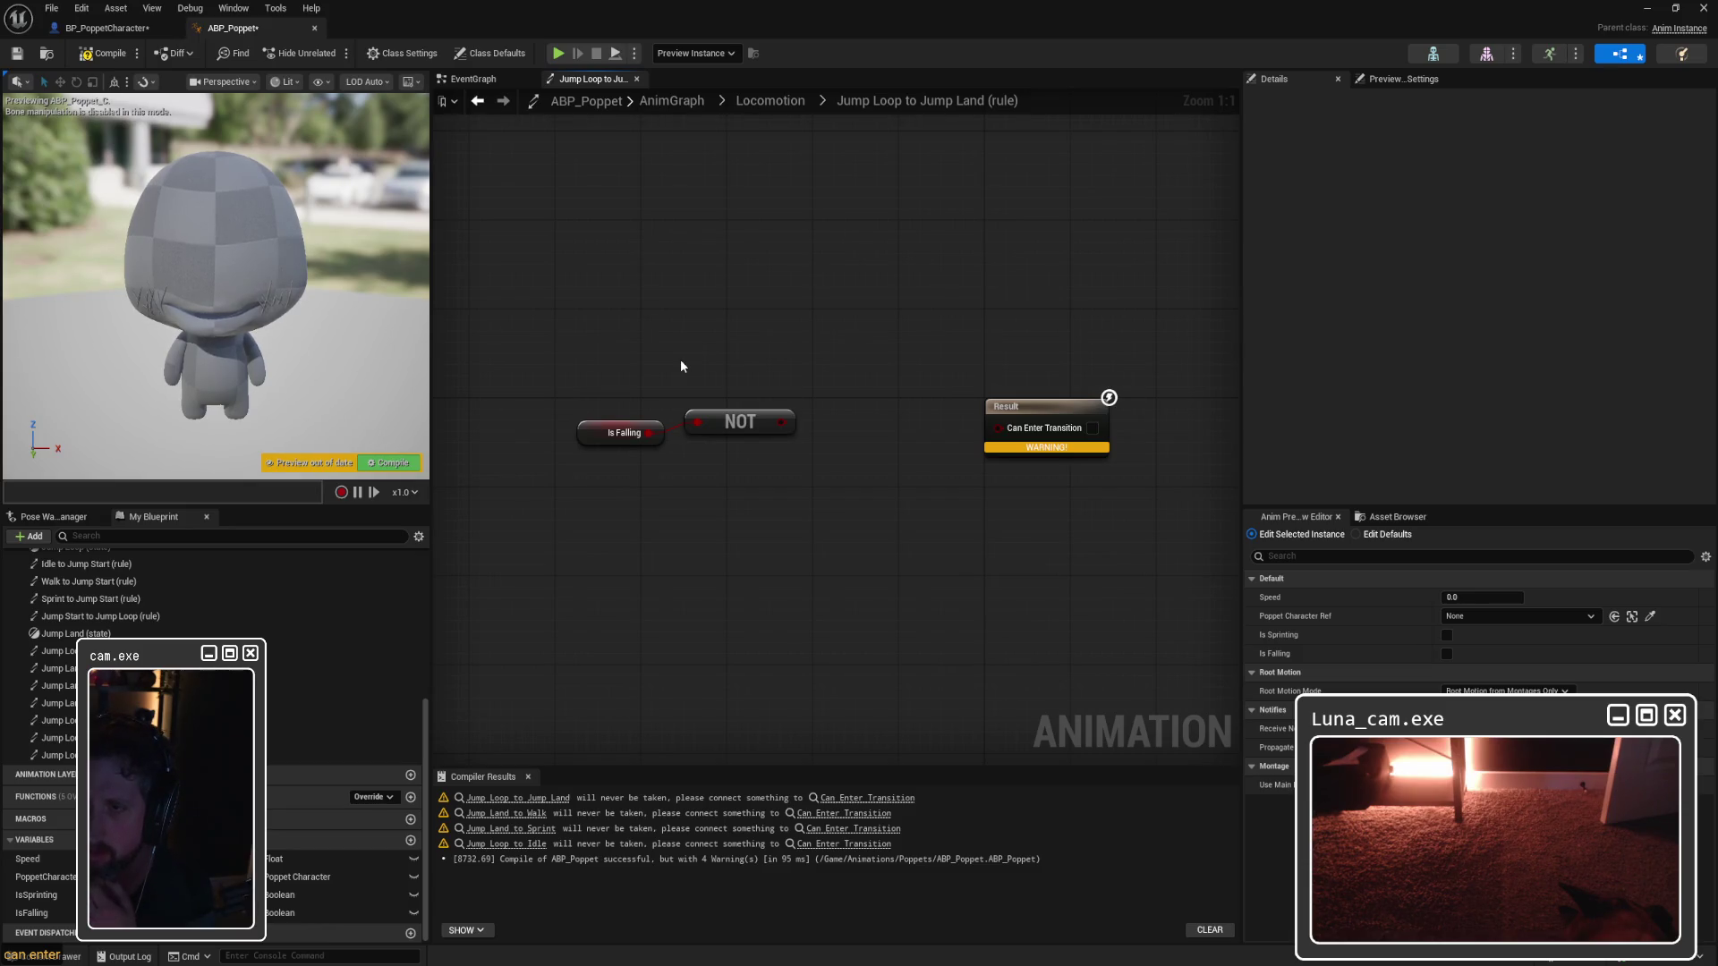
drag(782, 421, 999, 428)
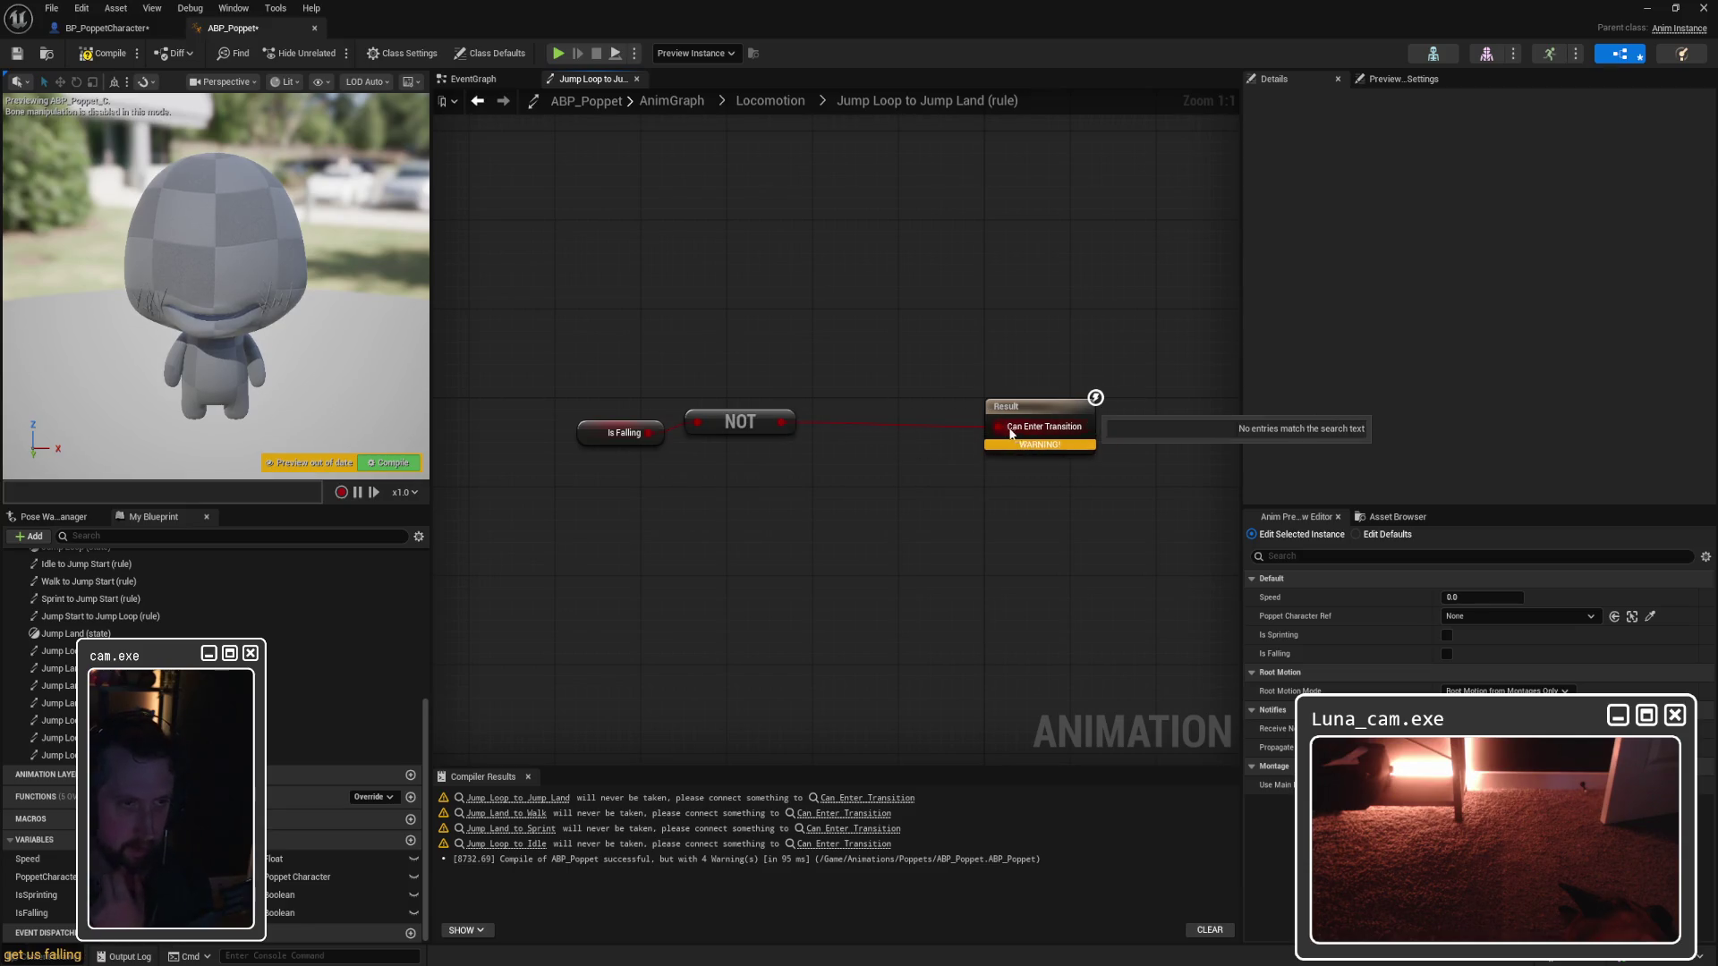
click(791, 104)
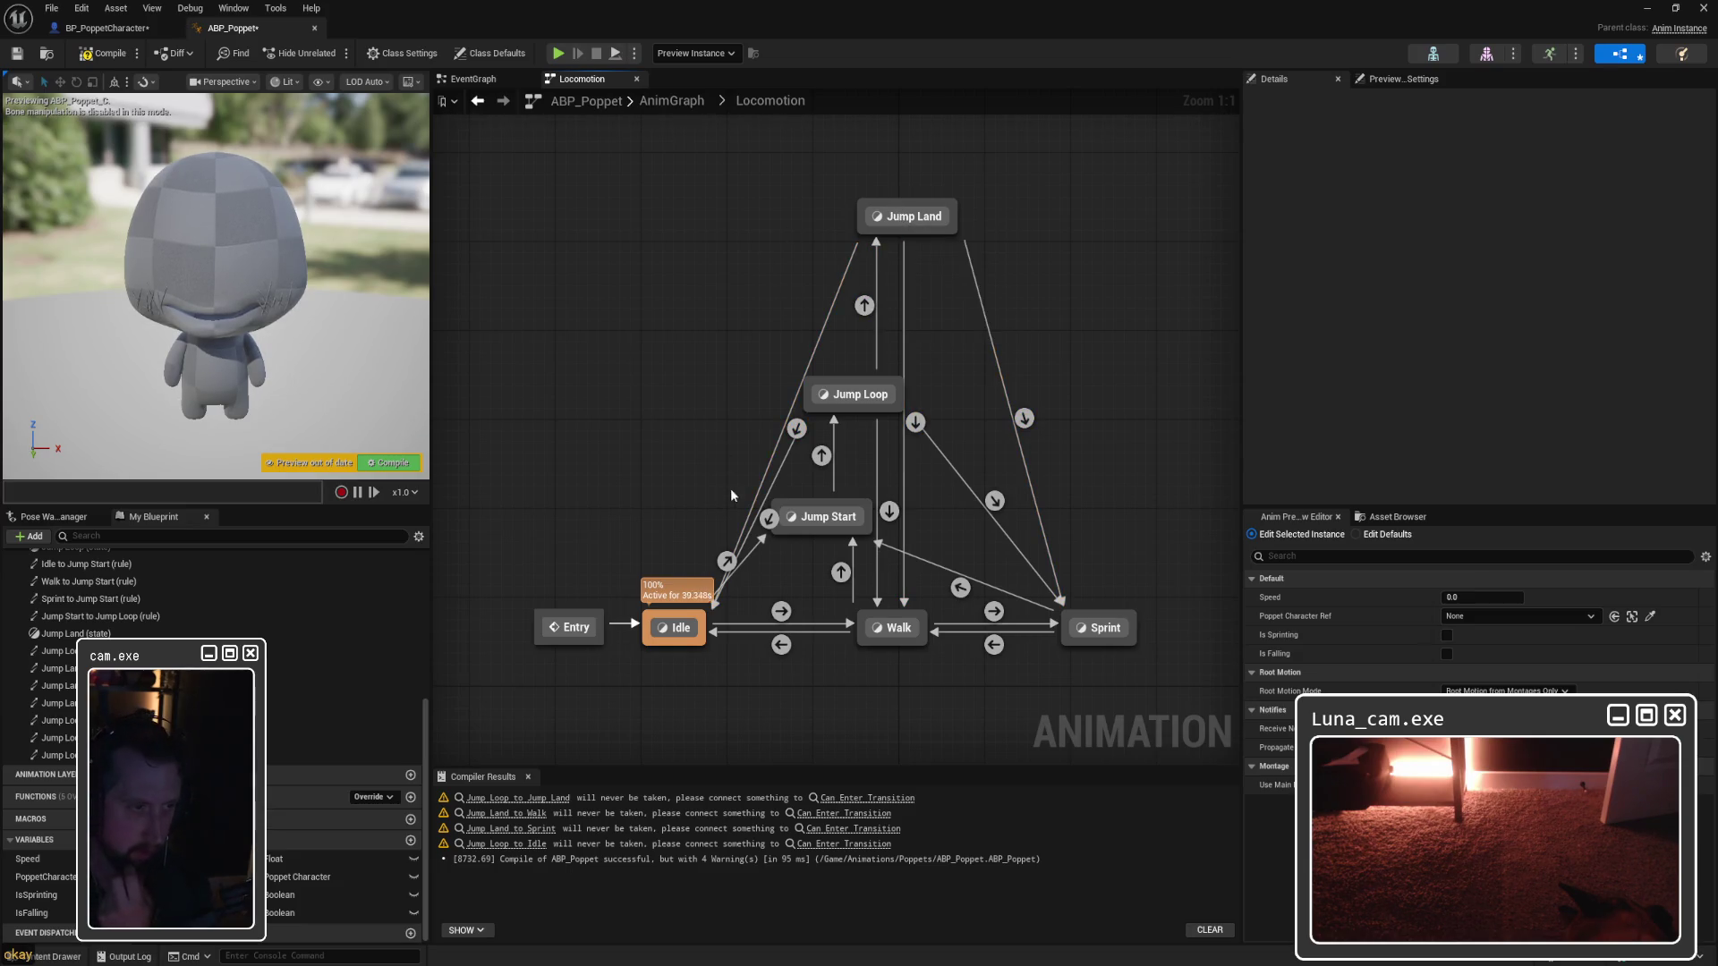
Step: Reposition the Jump Land and Jump Loop states in the Locomotion graph
click(797, 430)
double_click(798, 431)
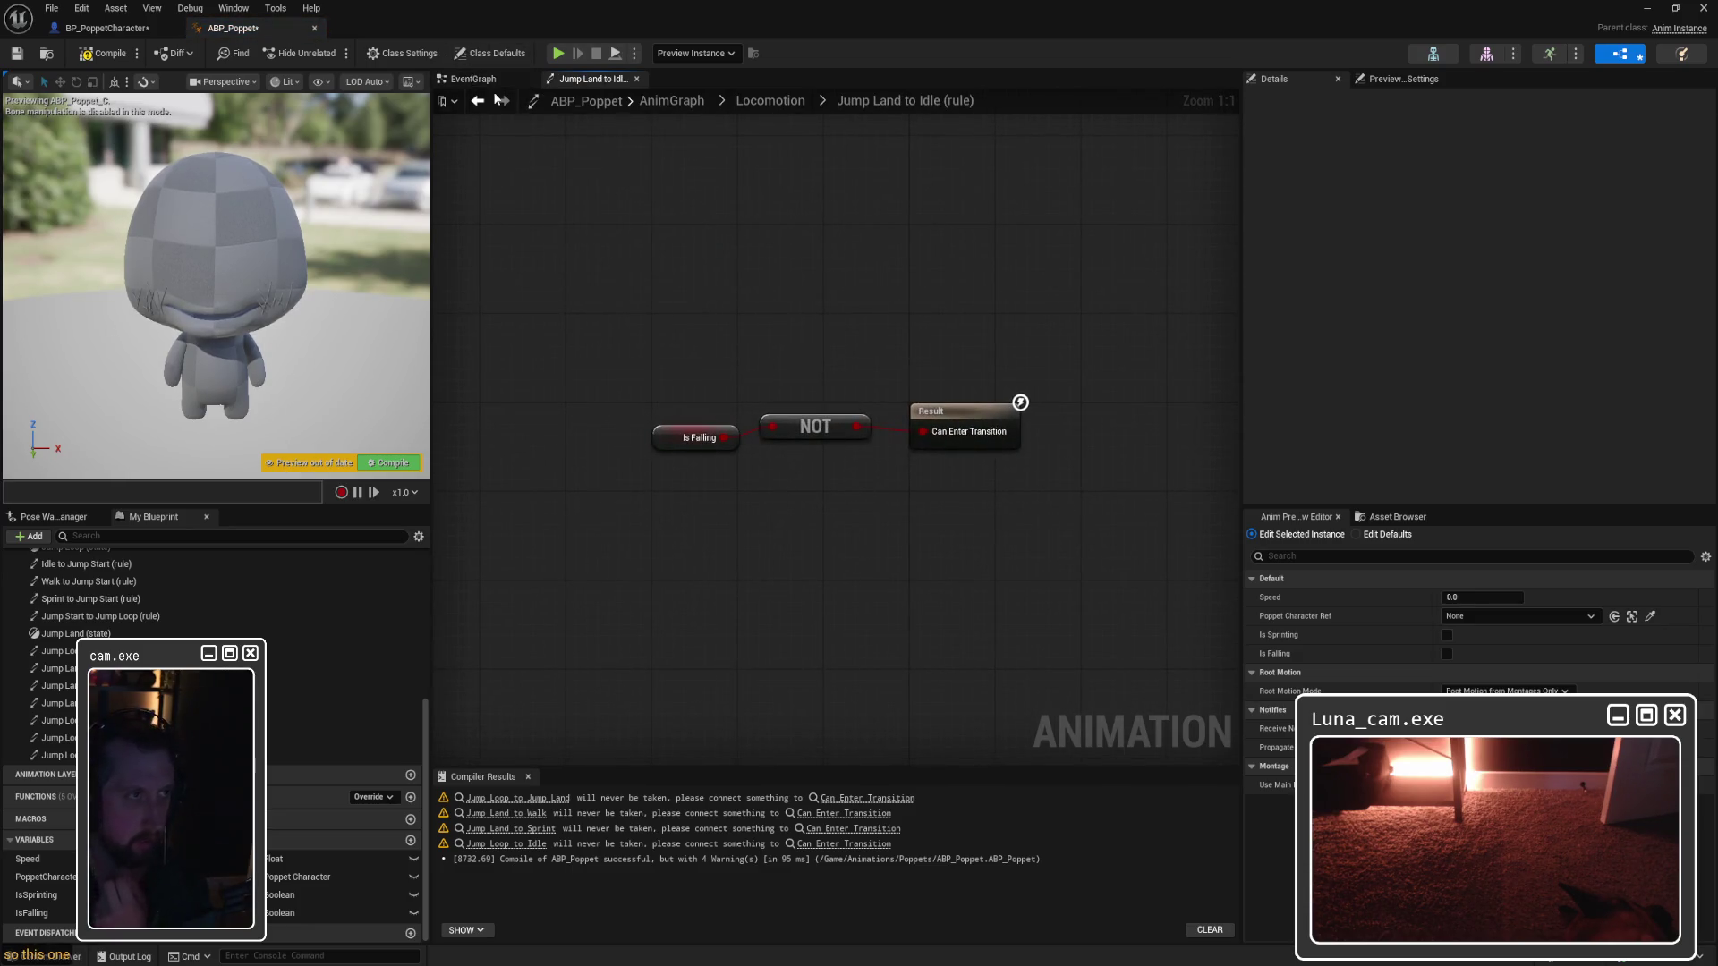
click(771, 100)
mouse_move(906, 230)
mouse_down()
mouse_move(794, 201)
mouse_move(820, 199)
mouse_up()
drag(835, 397, 841, 351)
Step: Remove the Is Falling and NOT nodes from the Jump Land to Idle rule
double_click(757, 410)
drag(662, 352, 842, 480)
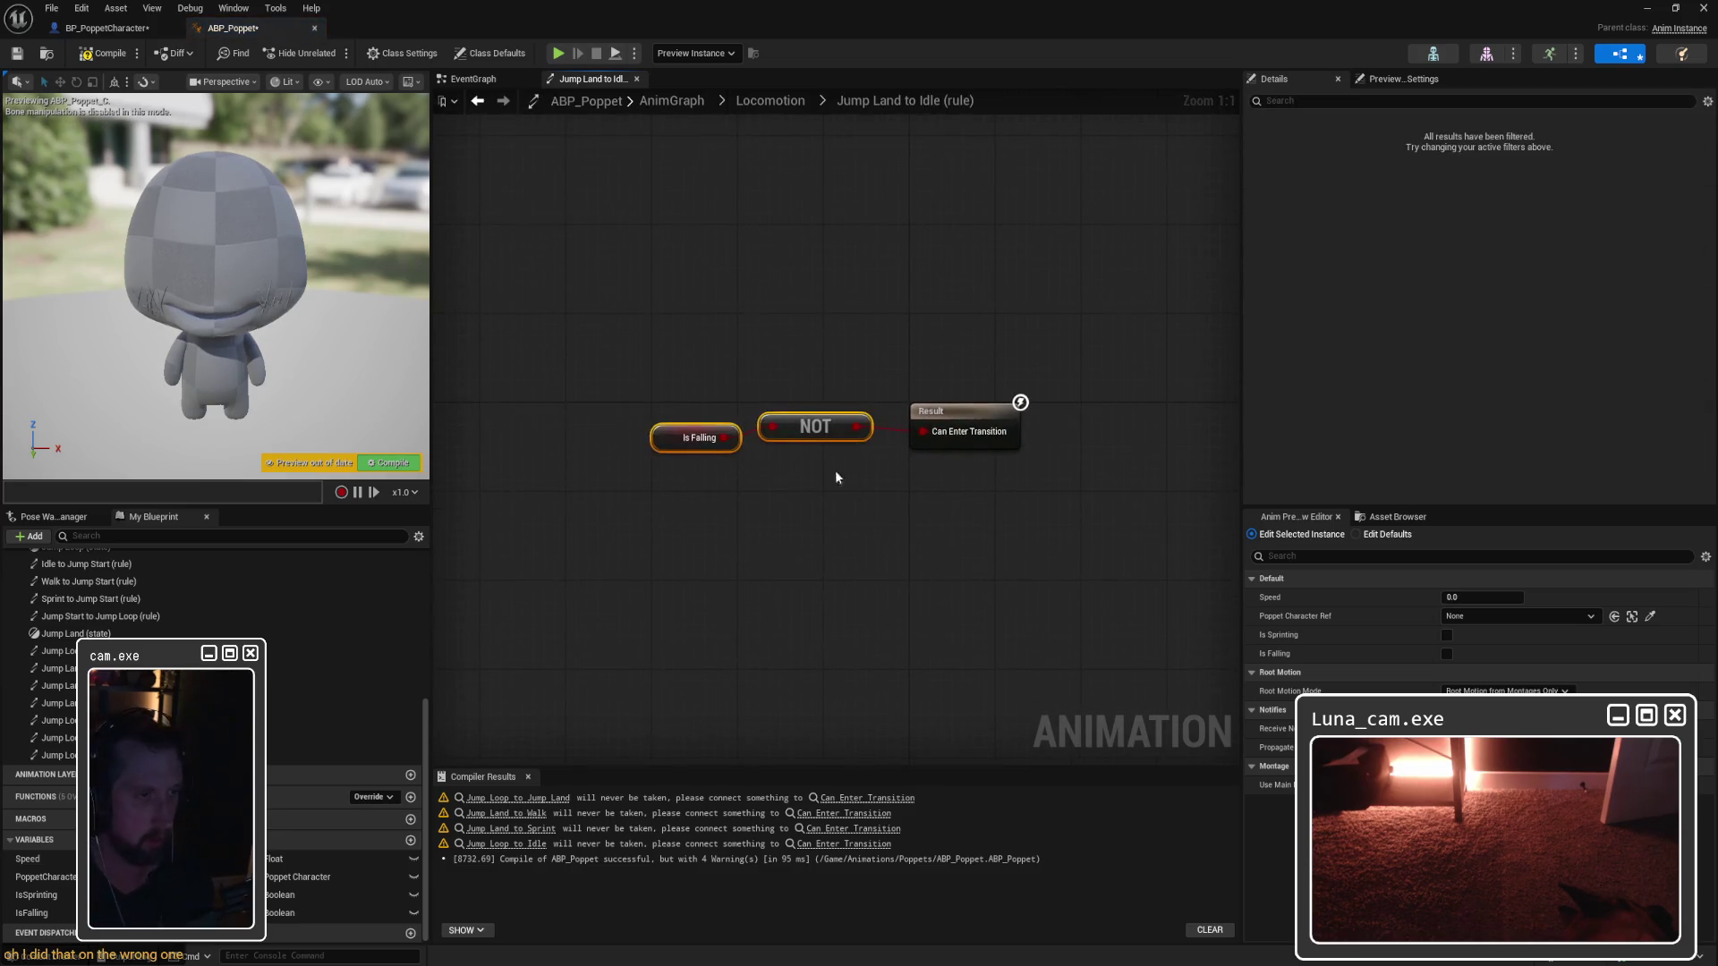
key(Delete)
click(770, 100)
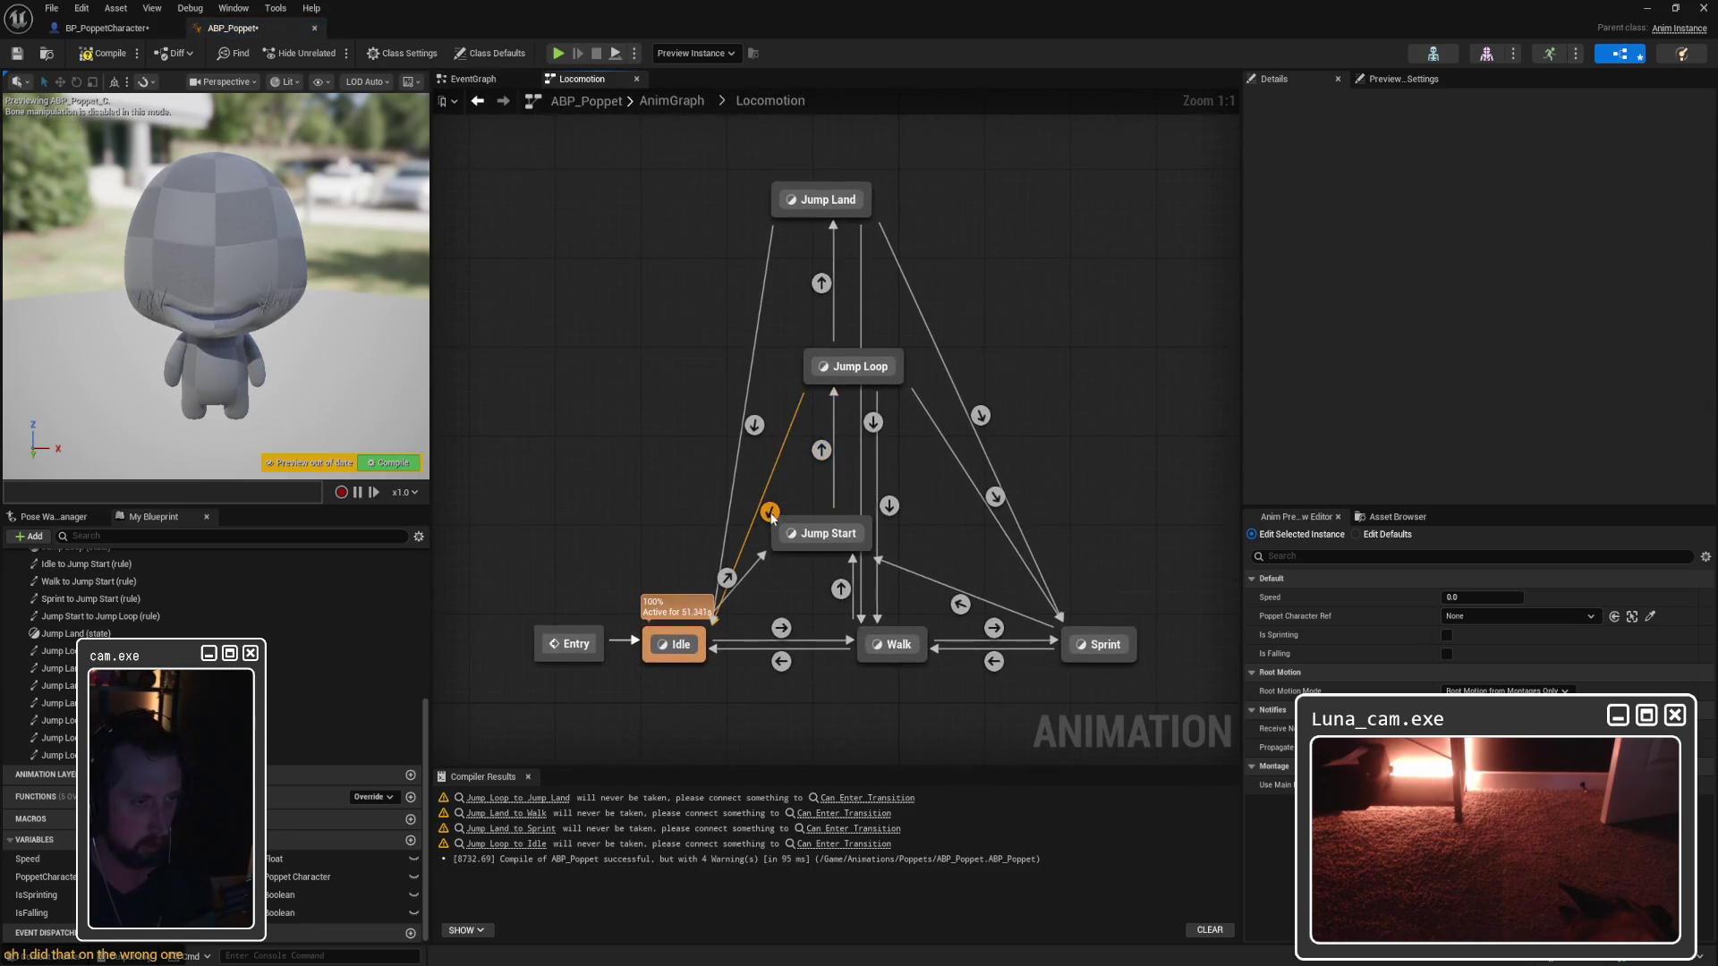
Step: Paste NOT Is Falling into the Jump Loop to Idle rule, wired to Can Enter Transition
double_click(768, 510)
key(ctrl+v)
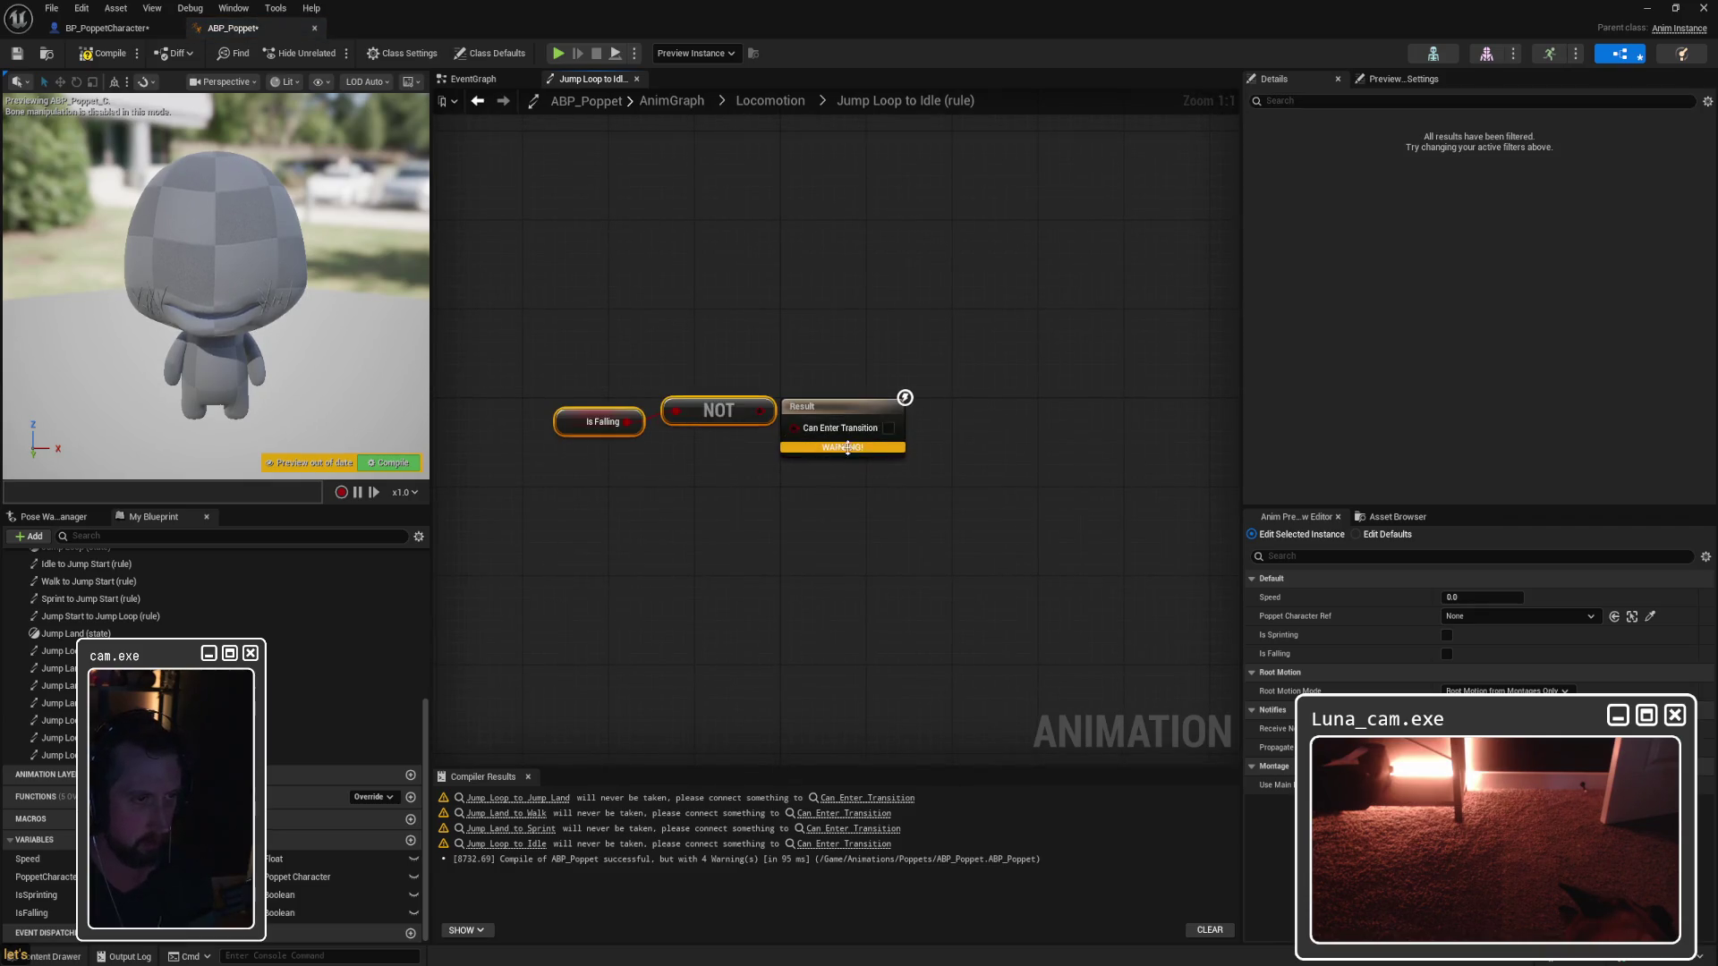
drag(841, 434, 938, 423)
drag(768, 412, 985, 417)
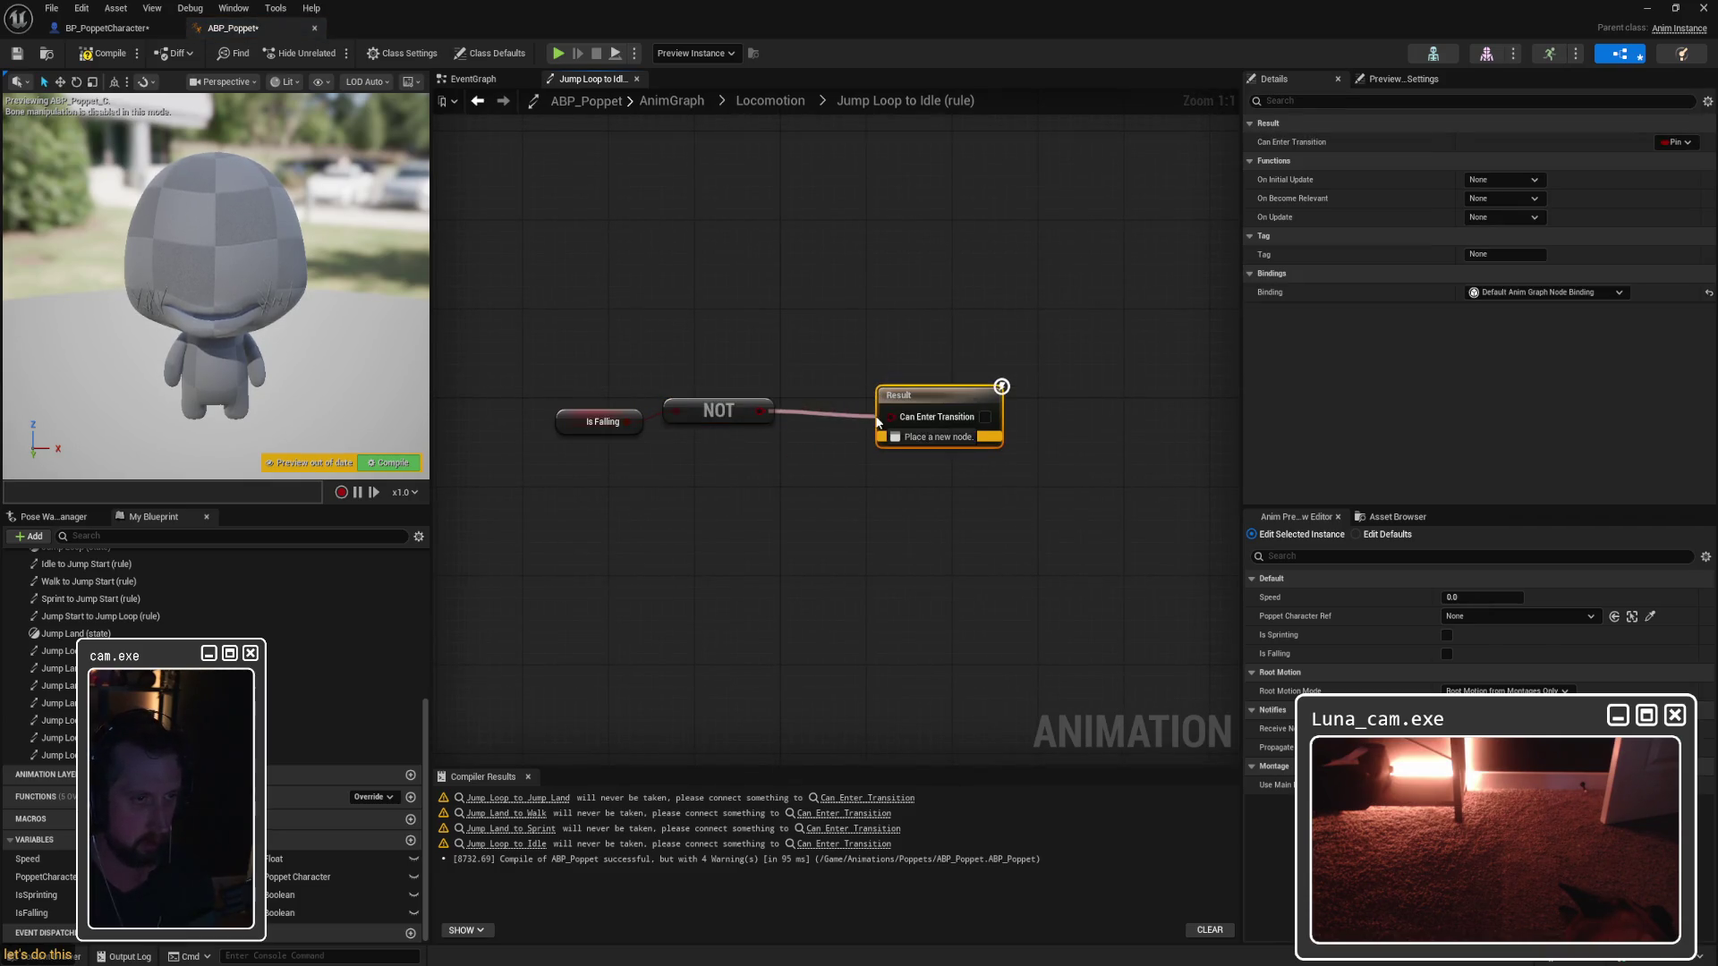
click(483, 79)
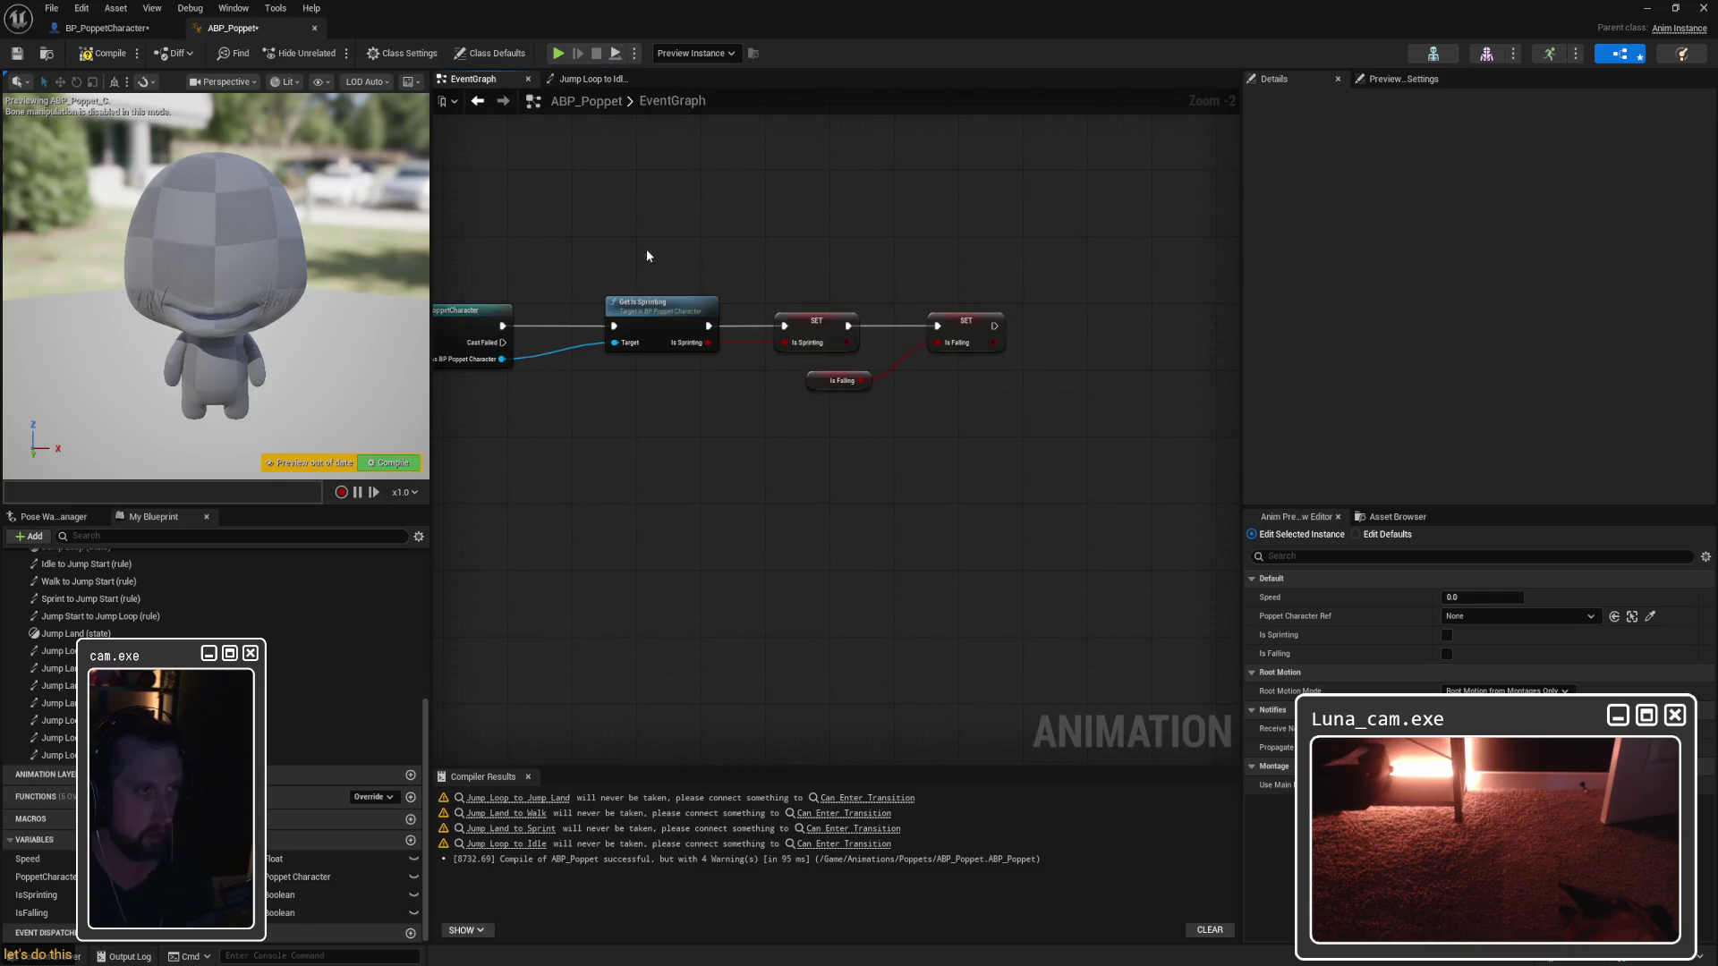
click(586, 78)
click(667, 100)
double_click(766, 428)
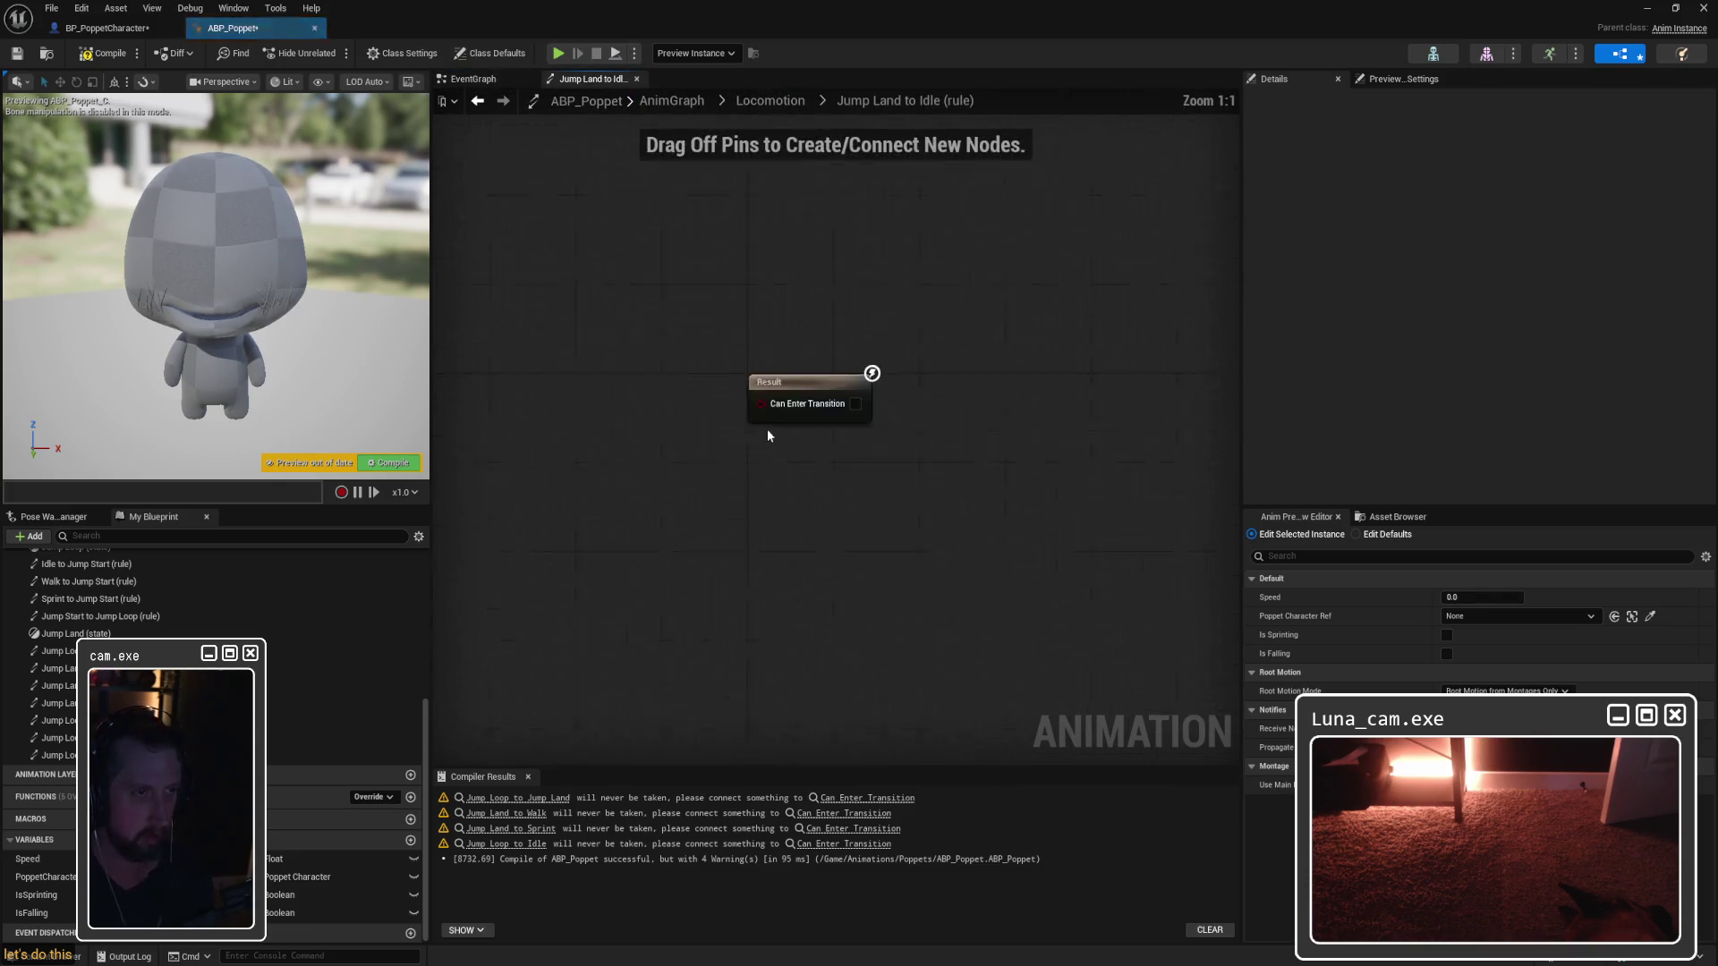
Step: Make Jump Land to Idle enter when ANIM_JumpStart's Time Remaining (ratio) is below 0.1
right_click(672, 439)
text(time remain)
text(nig)
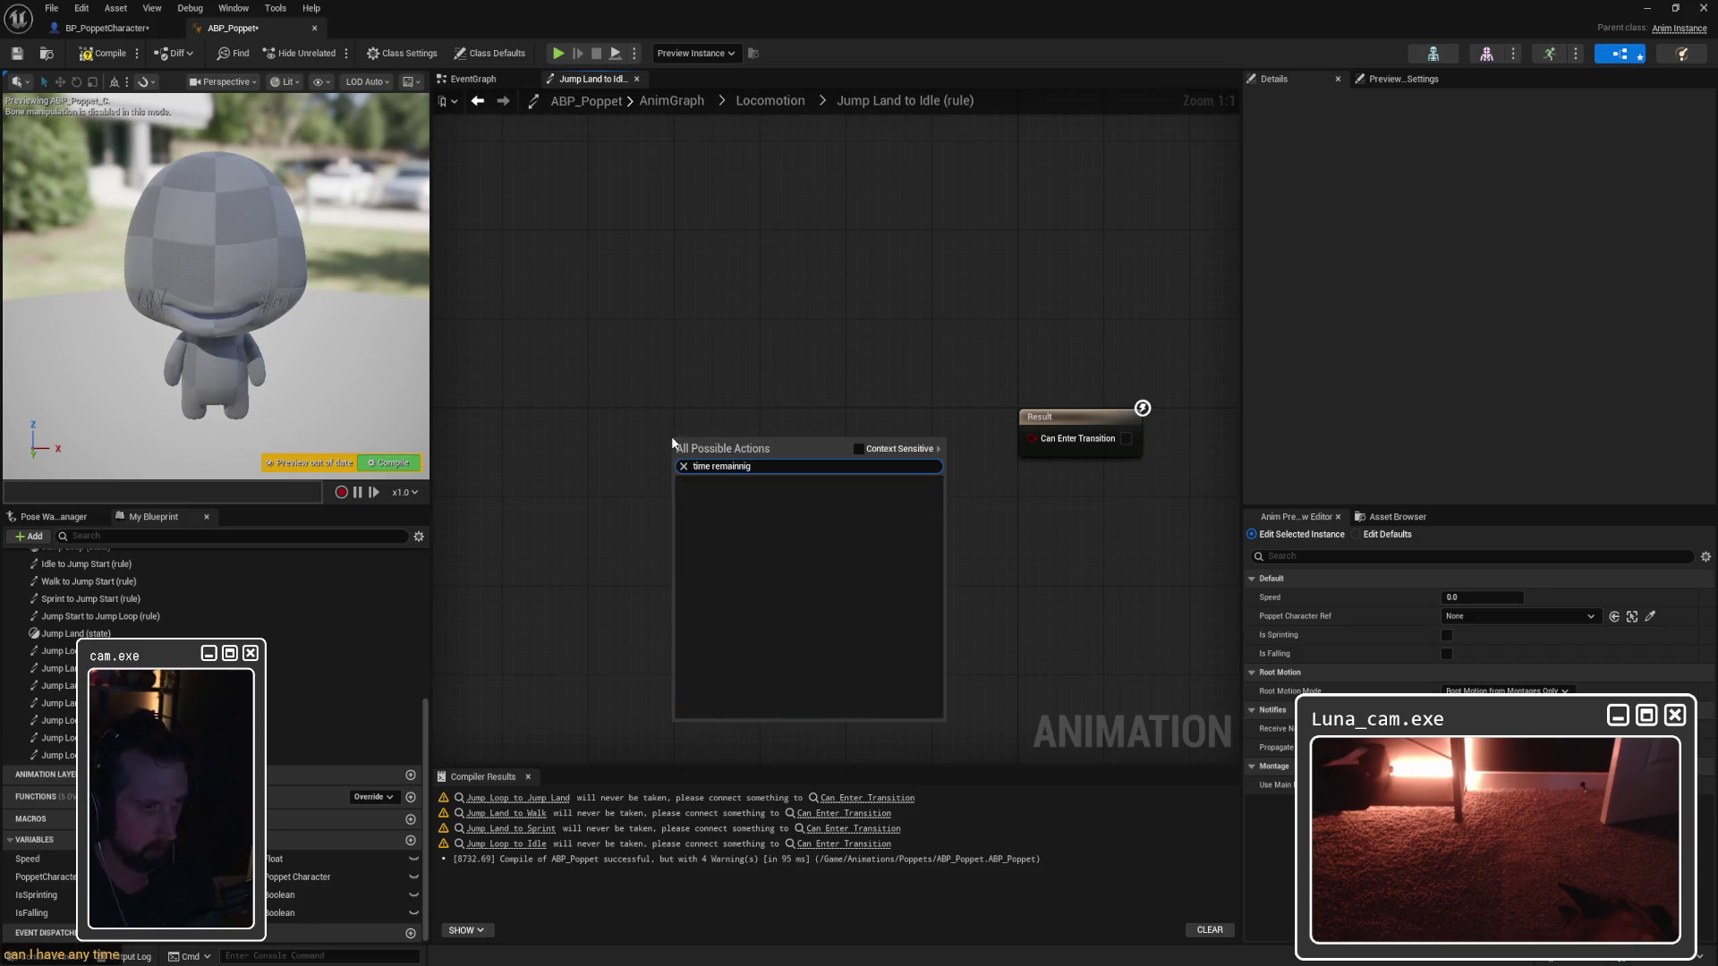
key(BackSpace)
key(BackSpace)
key(BackSpace)
text(ing ratio)
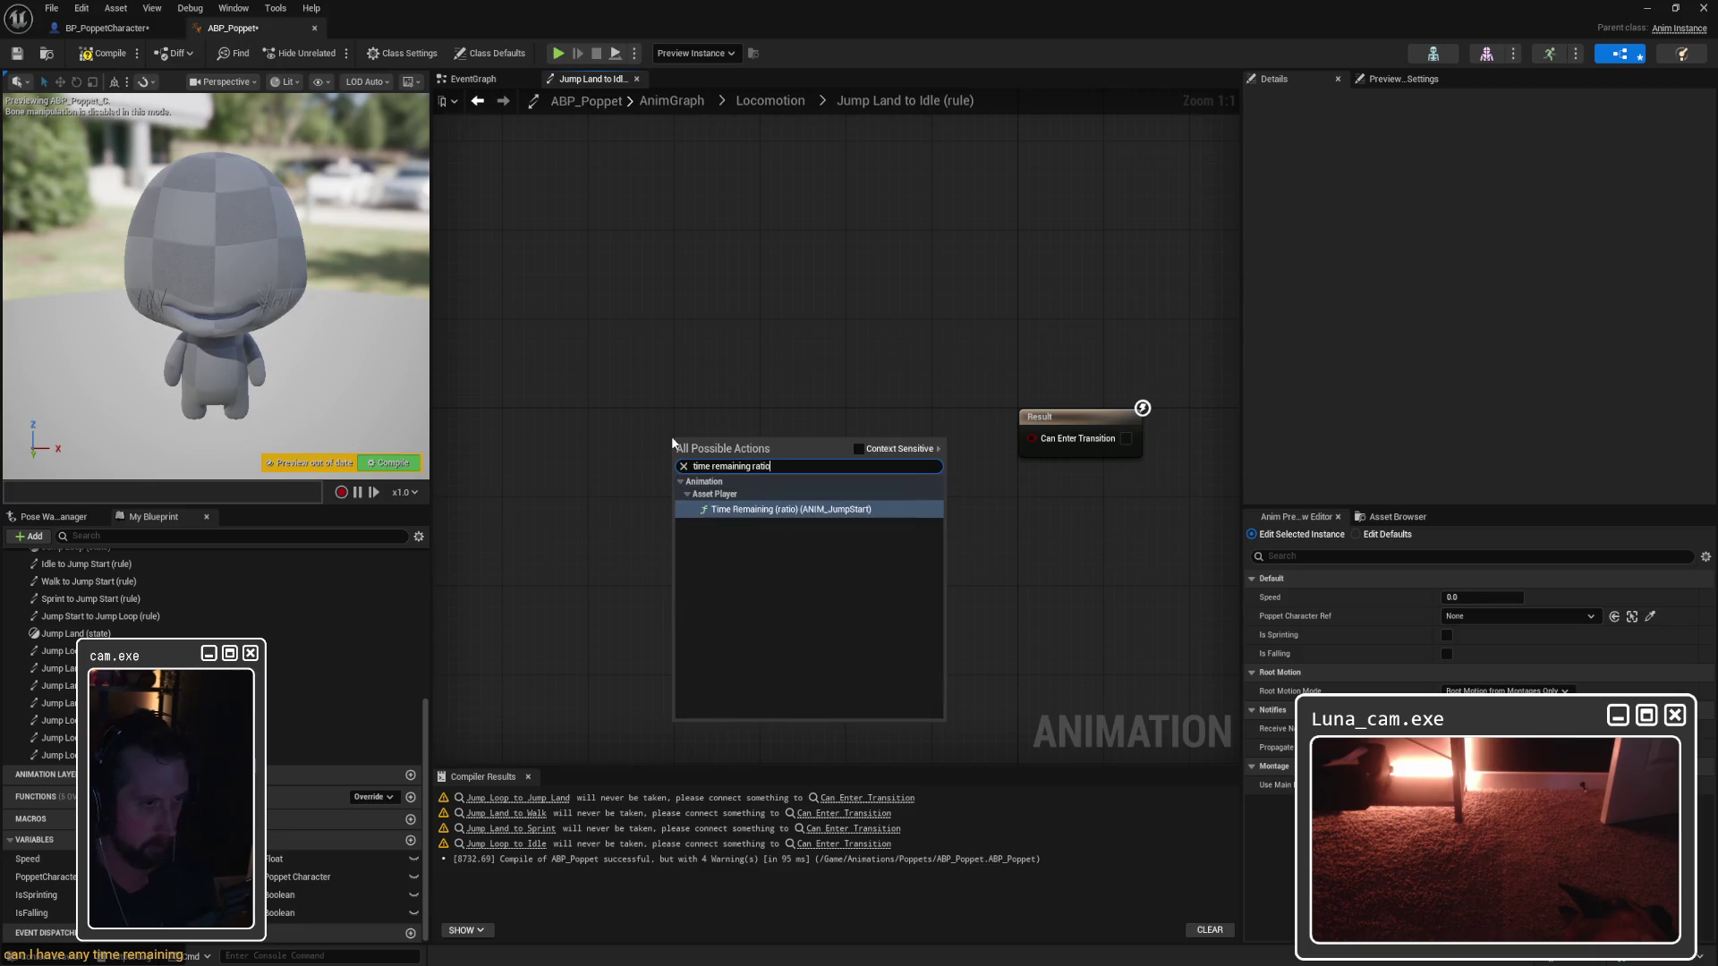
click(833, 514)
mouse_move(769, 444)
mouse_down()
mouse_move(658, 444)
mouse_move(945, 463)
mouse_move(815, 446)
mouse_up()
text(<)
key(Return)
click(848, 465)
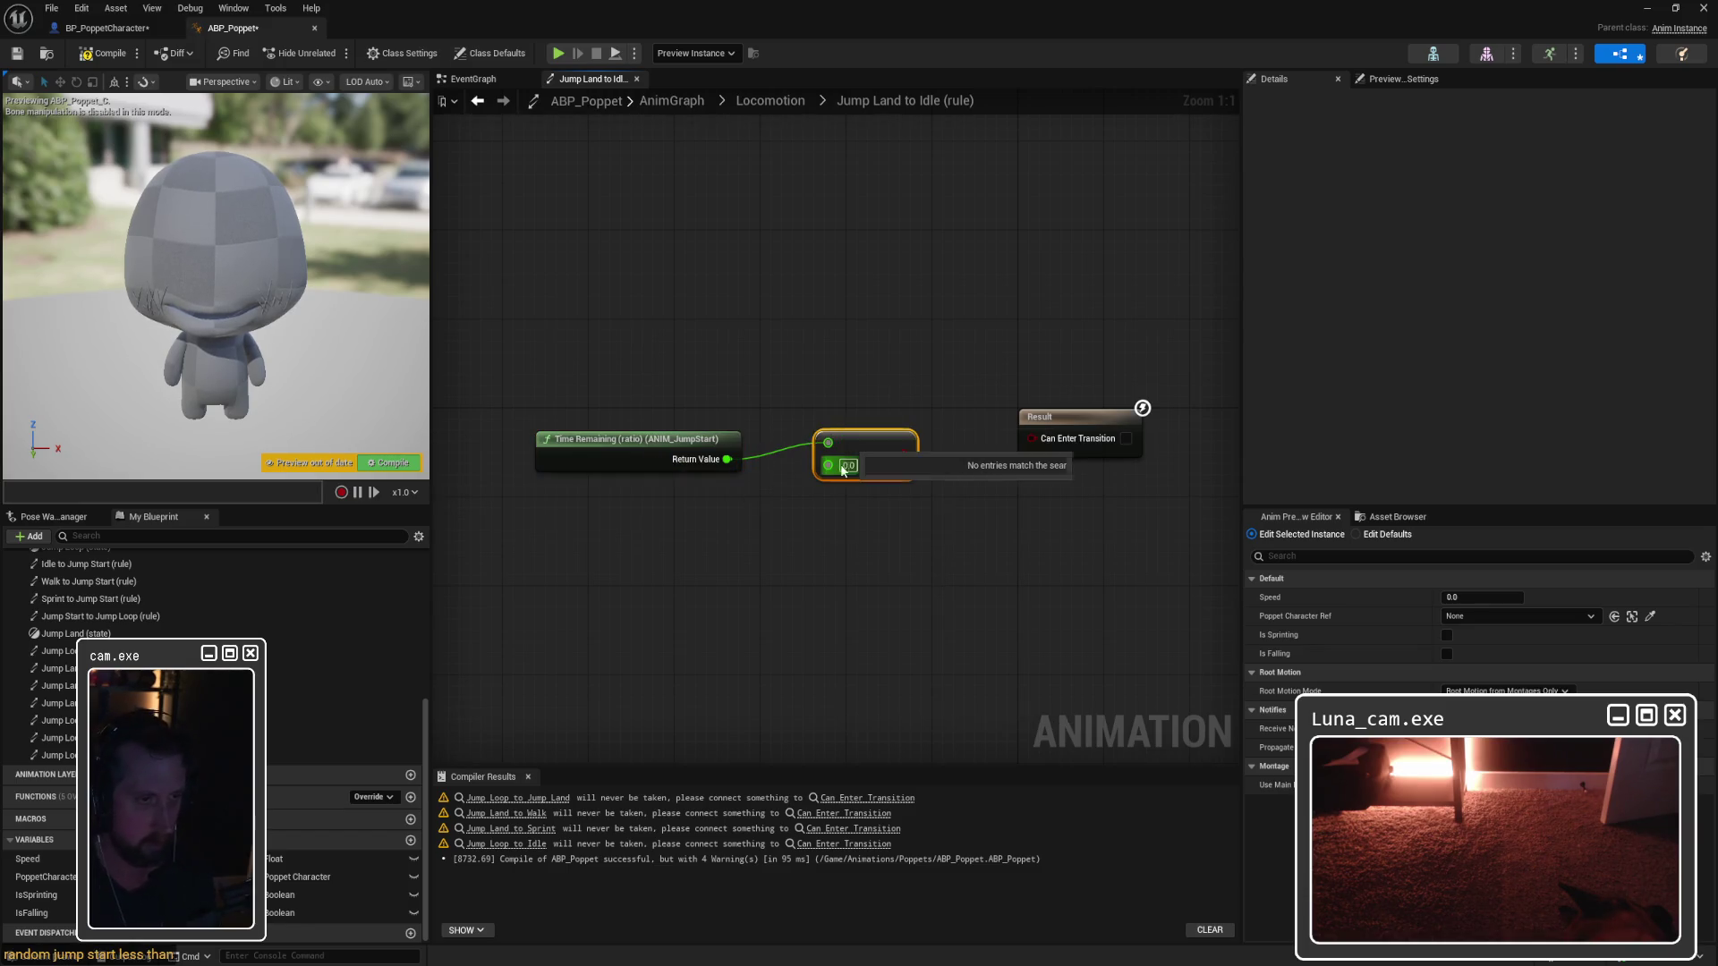
click(954, 383)
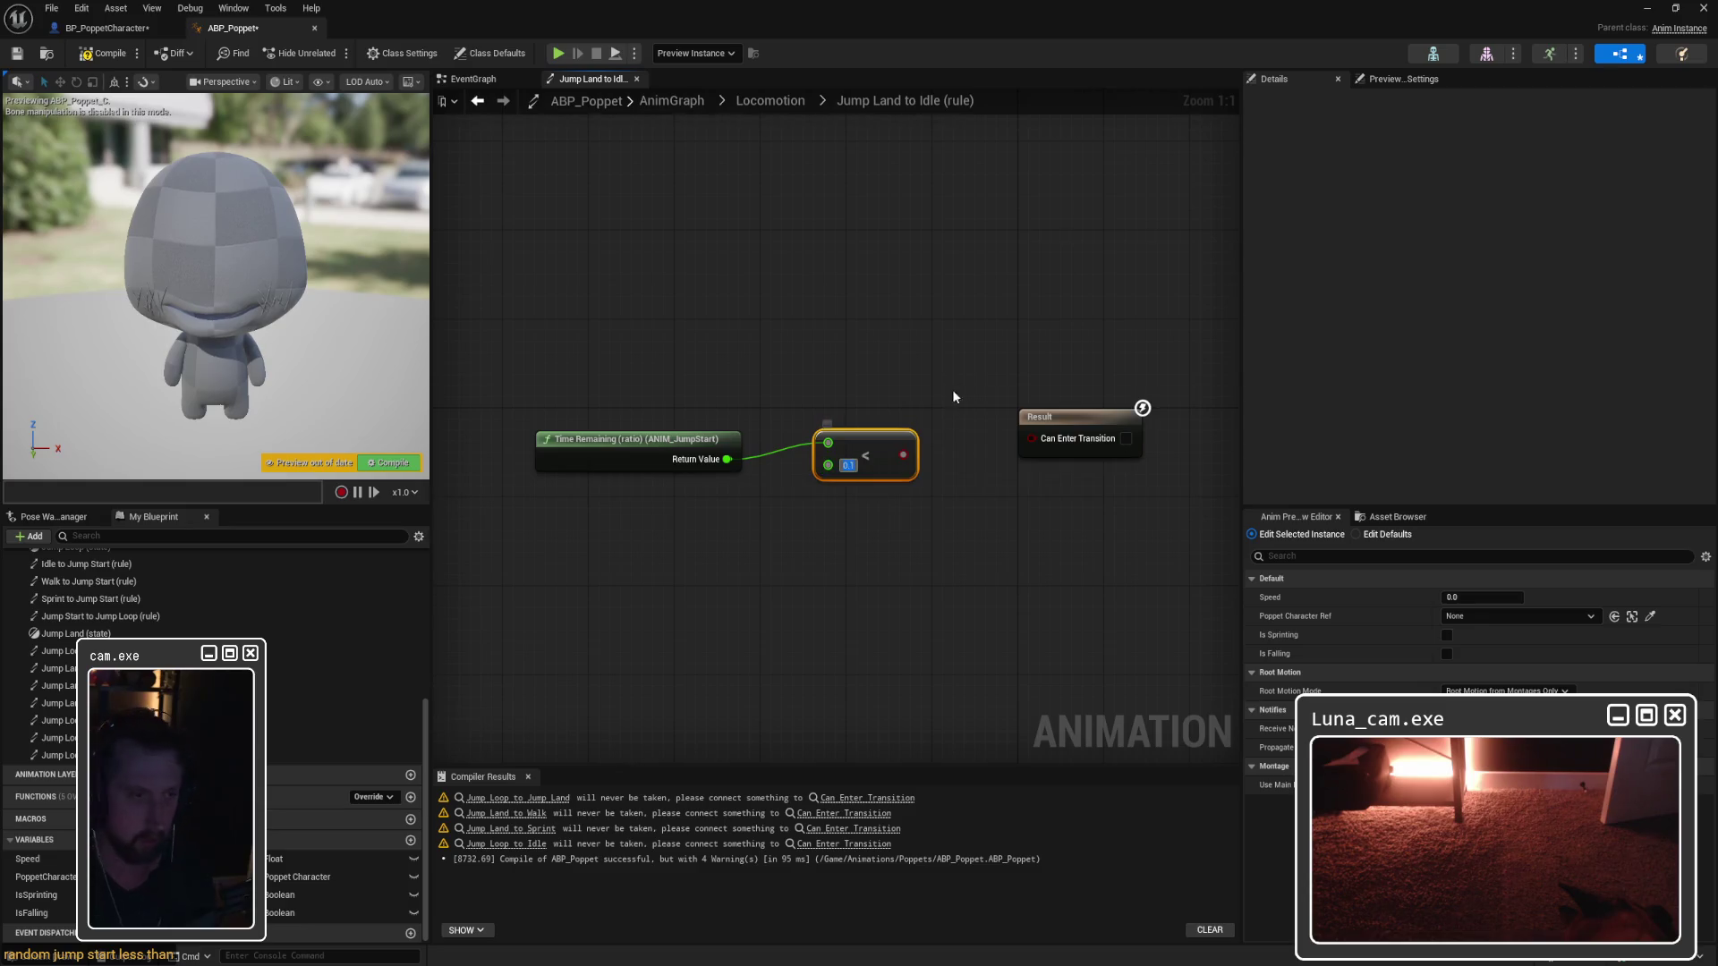
mouse_move(912, 459)
mouse_down()
mouse_move(1087, 452)
mouse_move(1074, 448)
mouse_up()
drag(631, 376, 1007, 582)
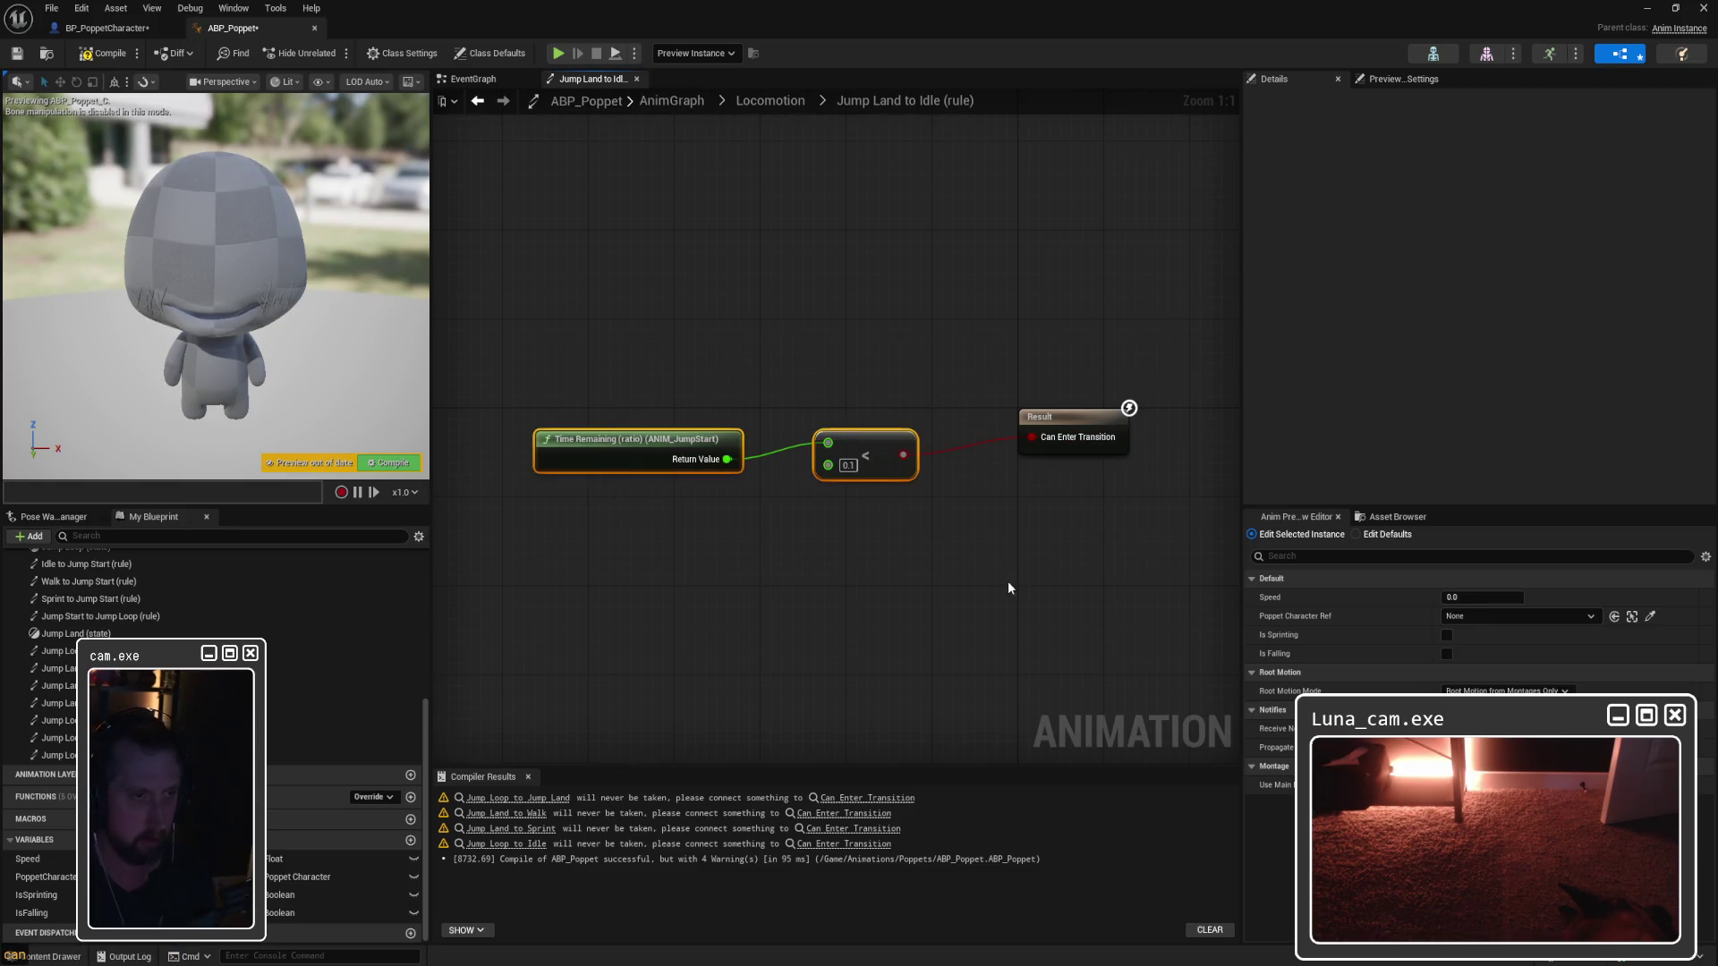
Step: Paste the Time Remaining < 0.1 condition into the Jump Land to Walk and Sprint rules
click(761, 103)
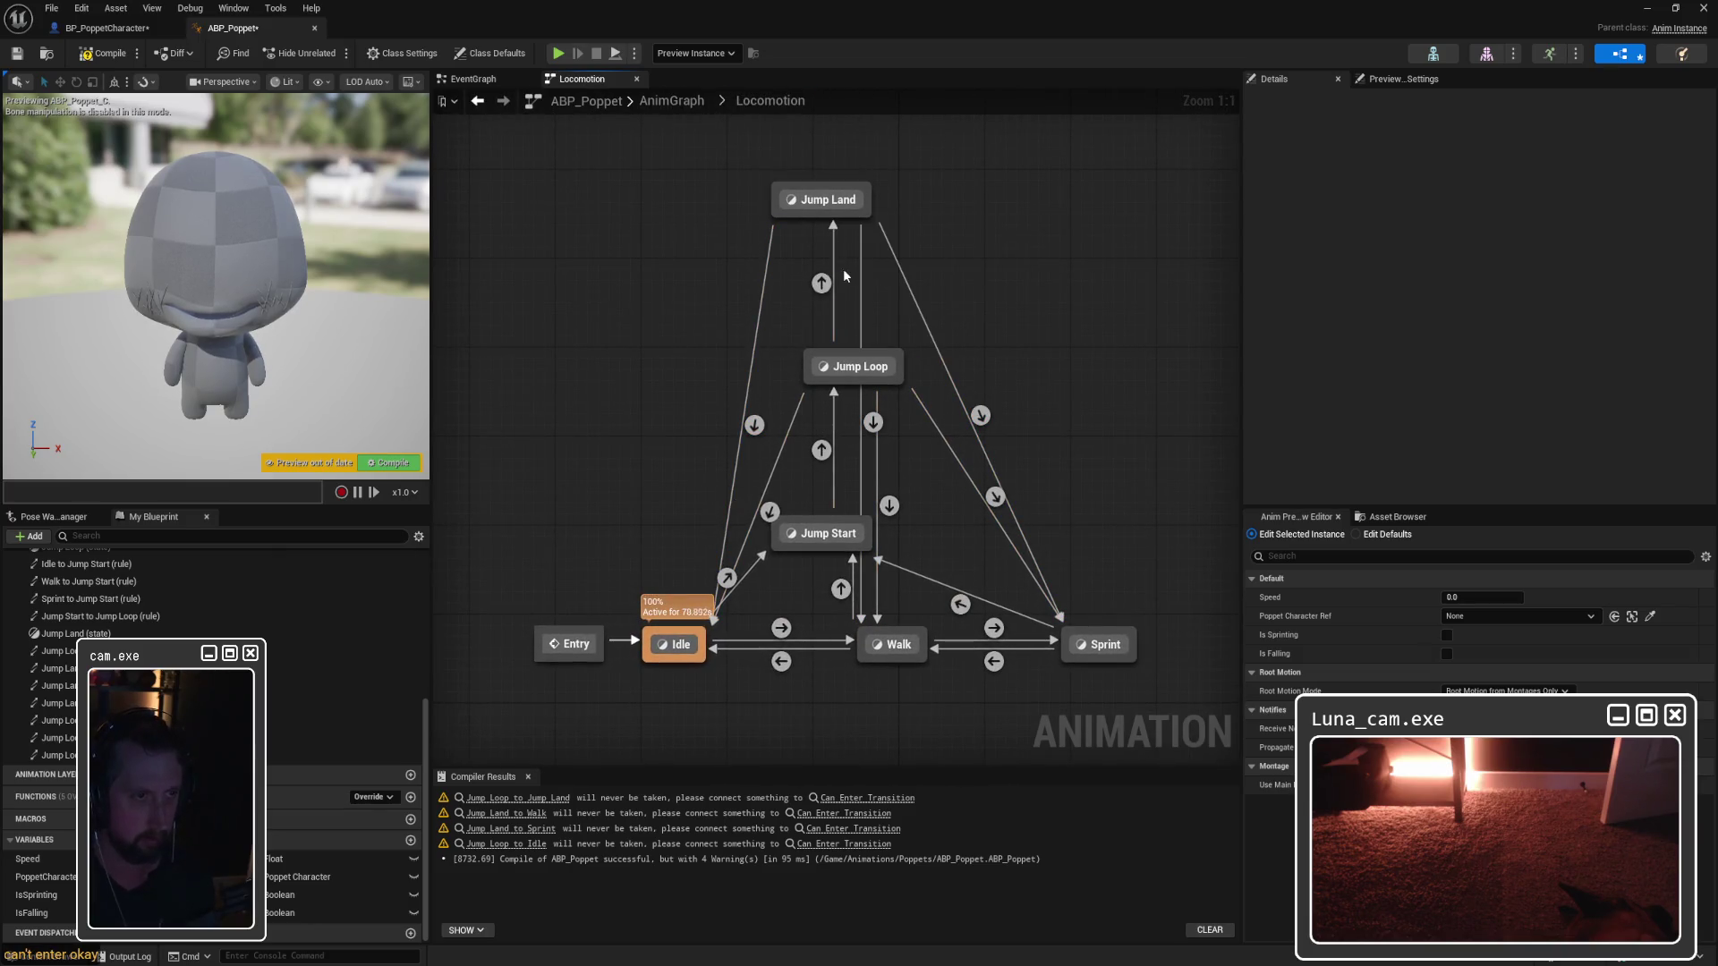
double_click(874, 421)
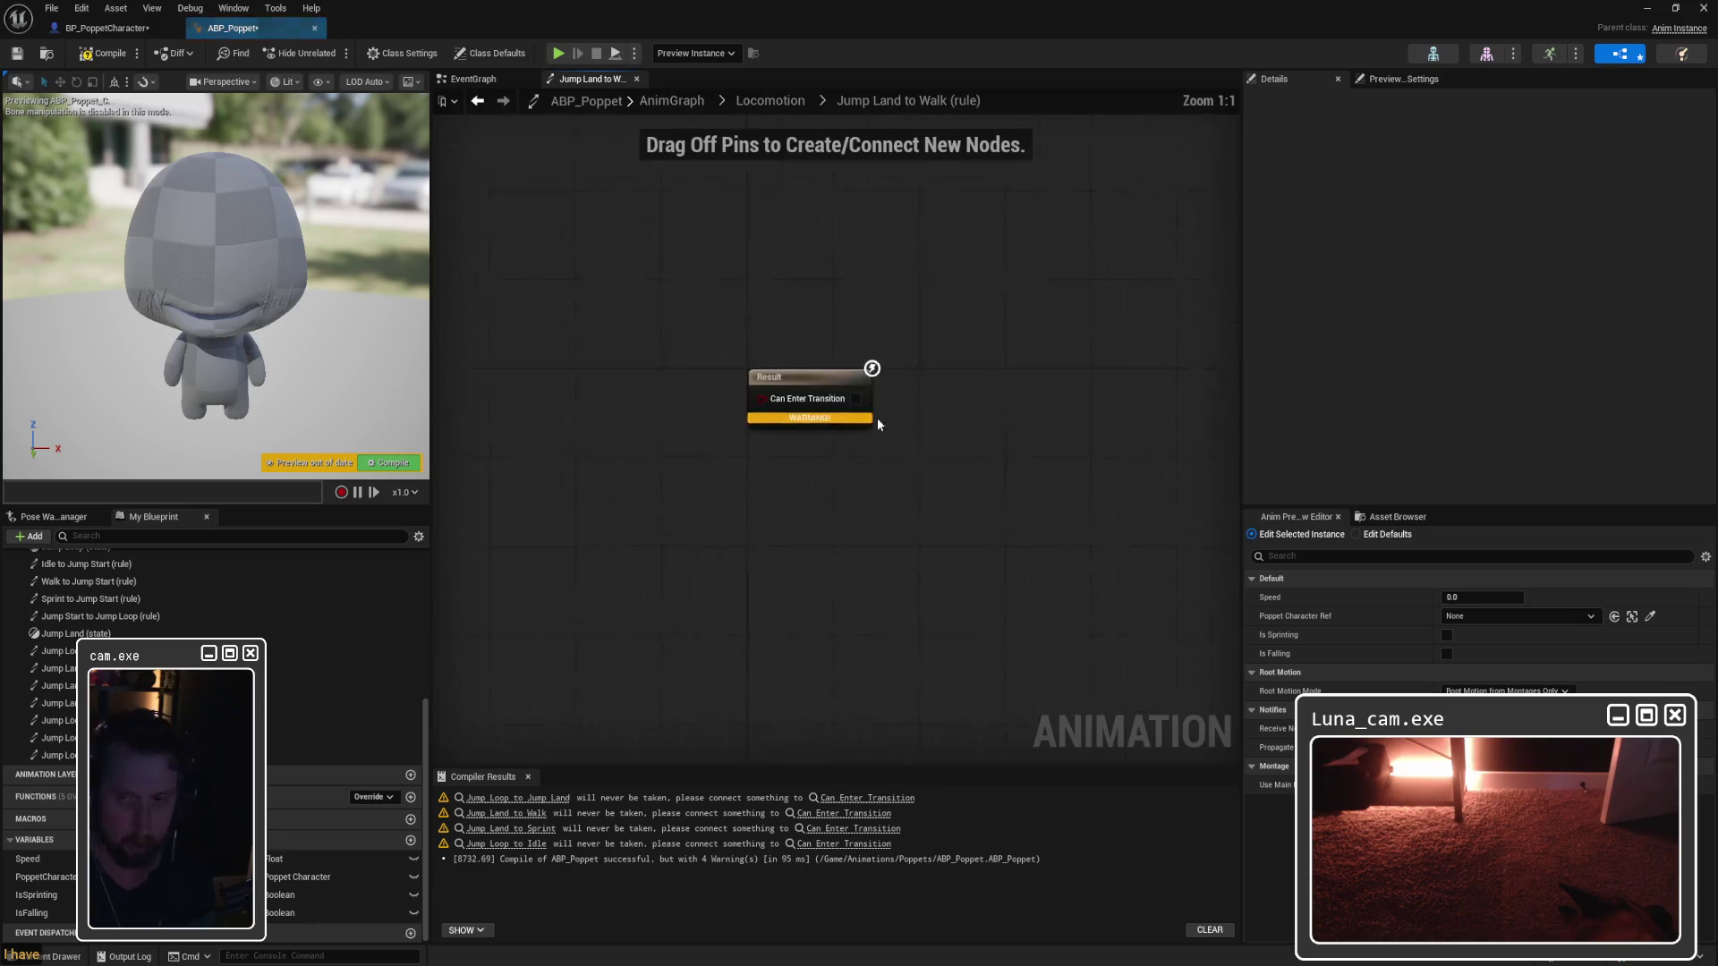
key(ctrl+v)
drag(1032, 408, 1118, 422)
click(772, 100)
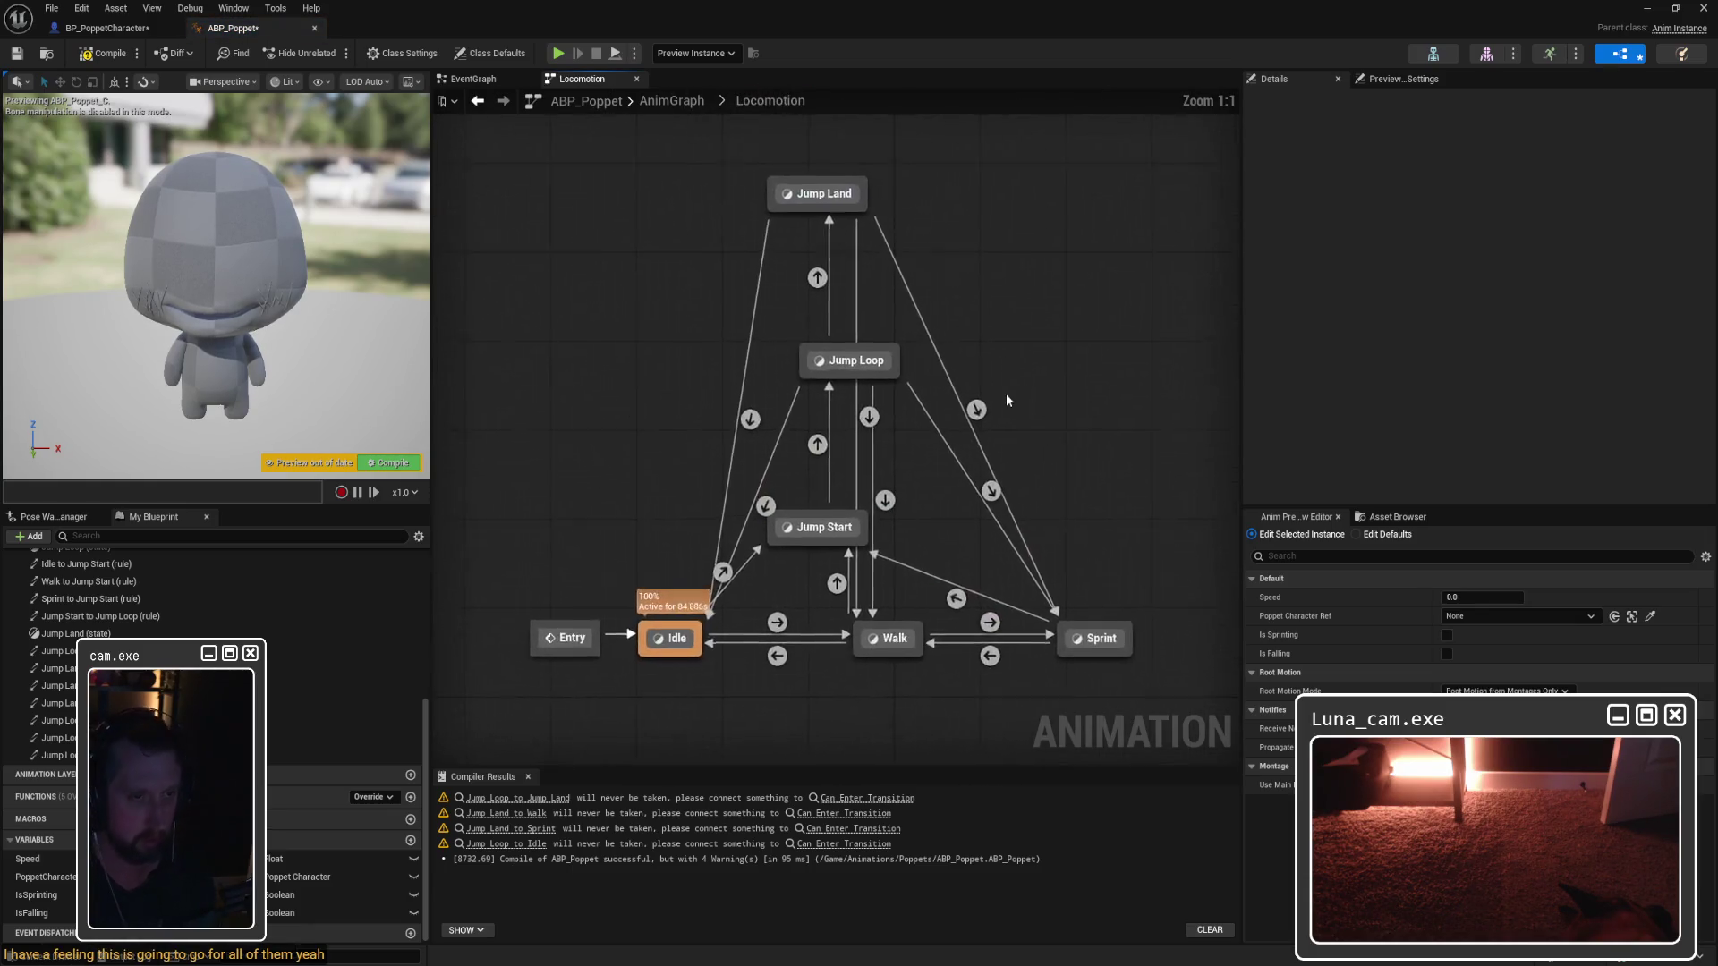
double_click(982, 415)
key(ctrl+v)
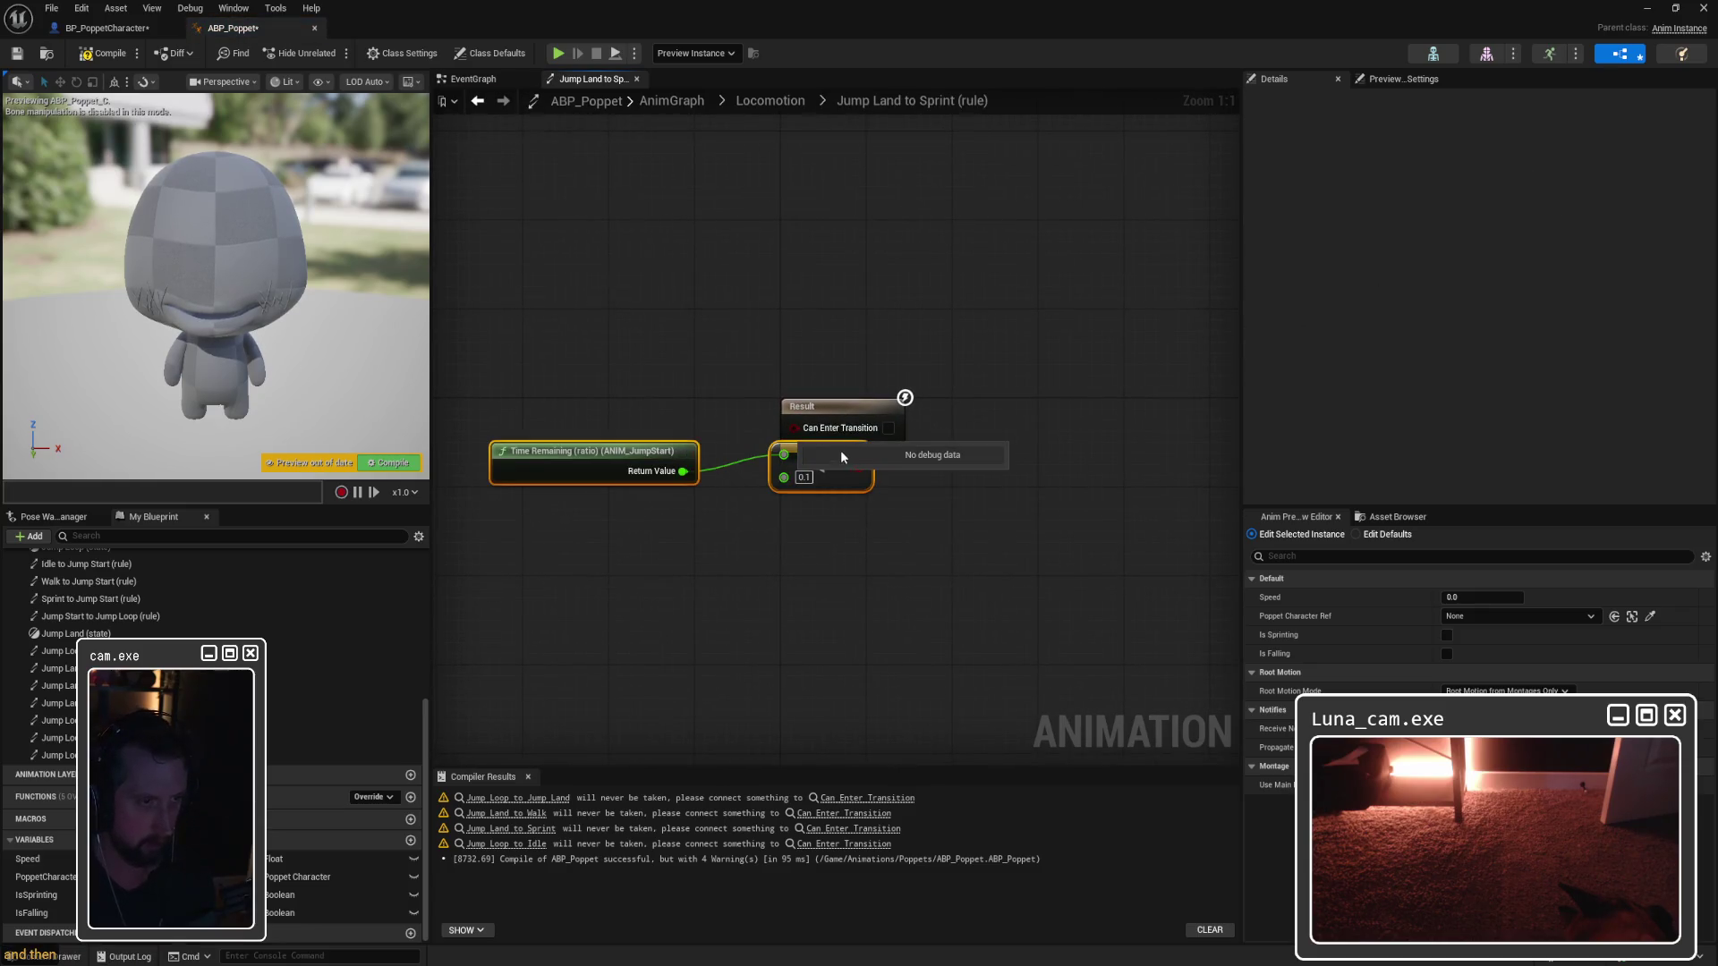
drag(643, 458, 502, 424)
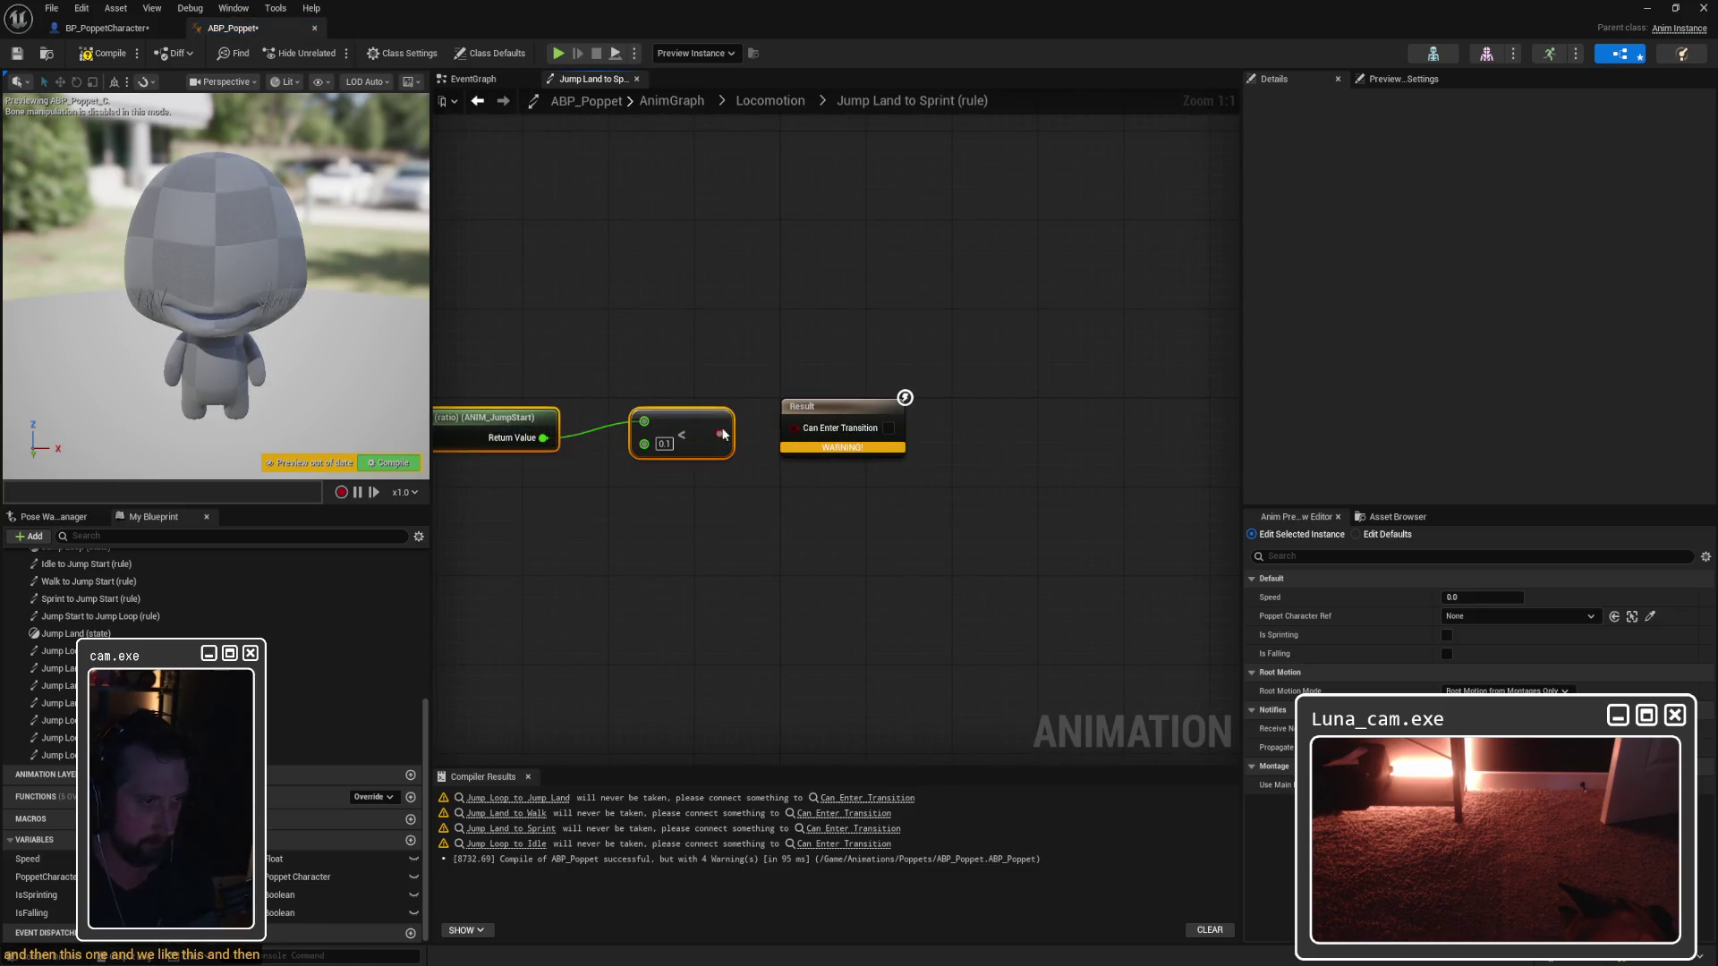
drag(794, 427, 719, 434)
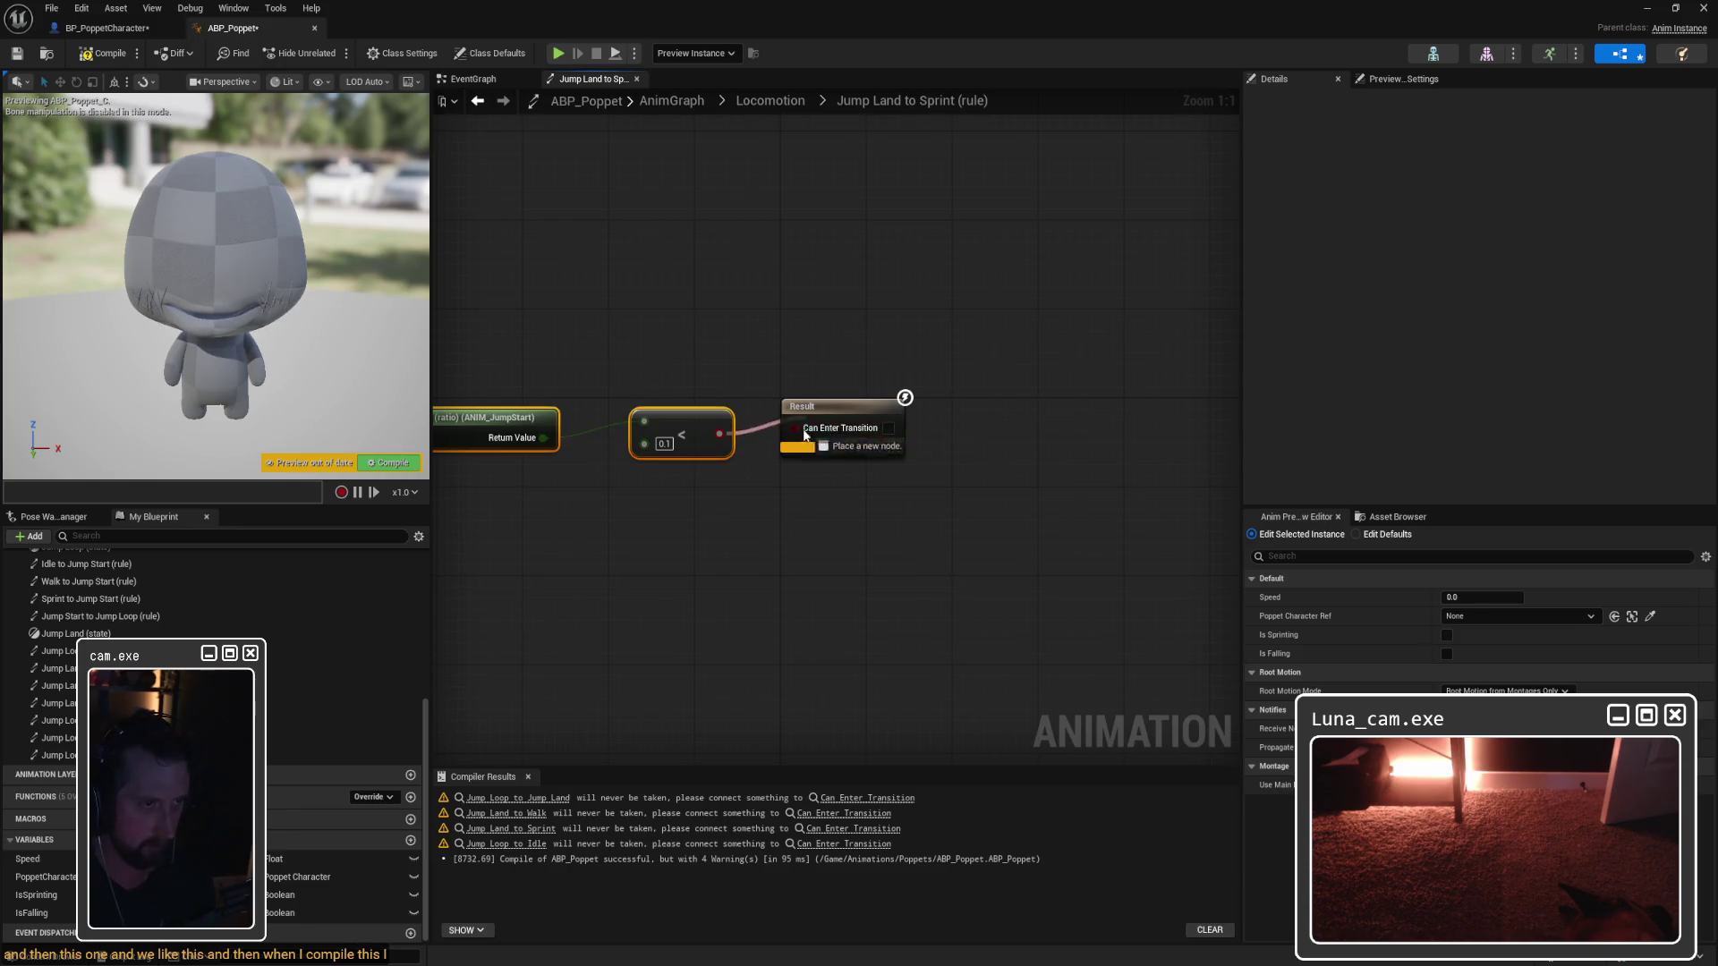
Step: Compile ABP_Poppet with no warnings and open the Jump Land state
click(822, 326)
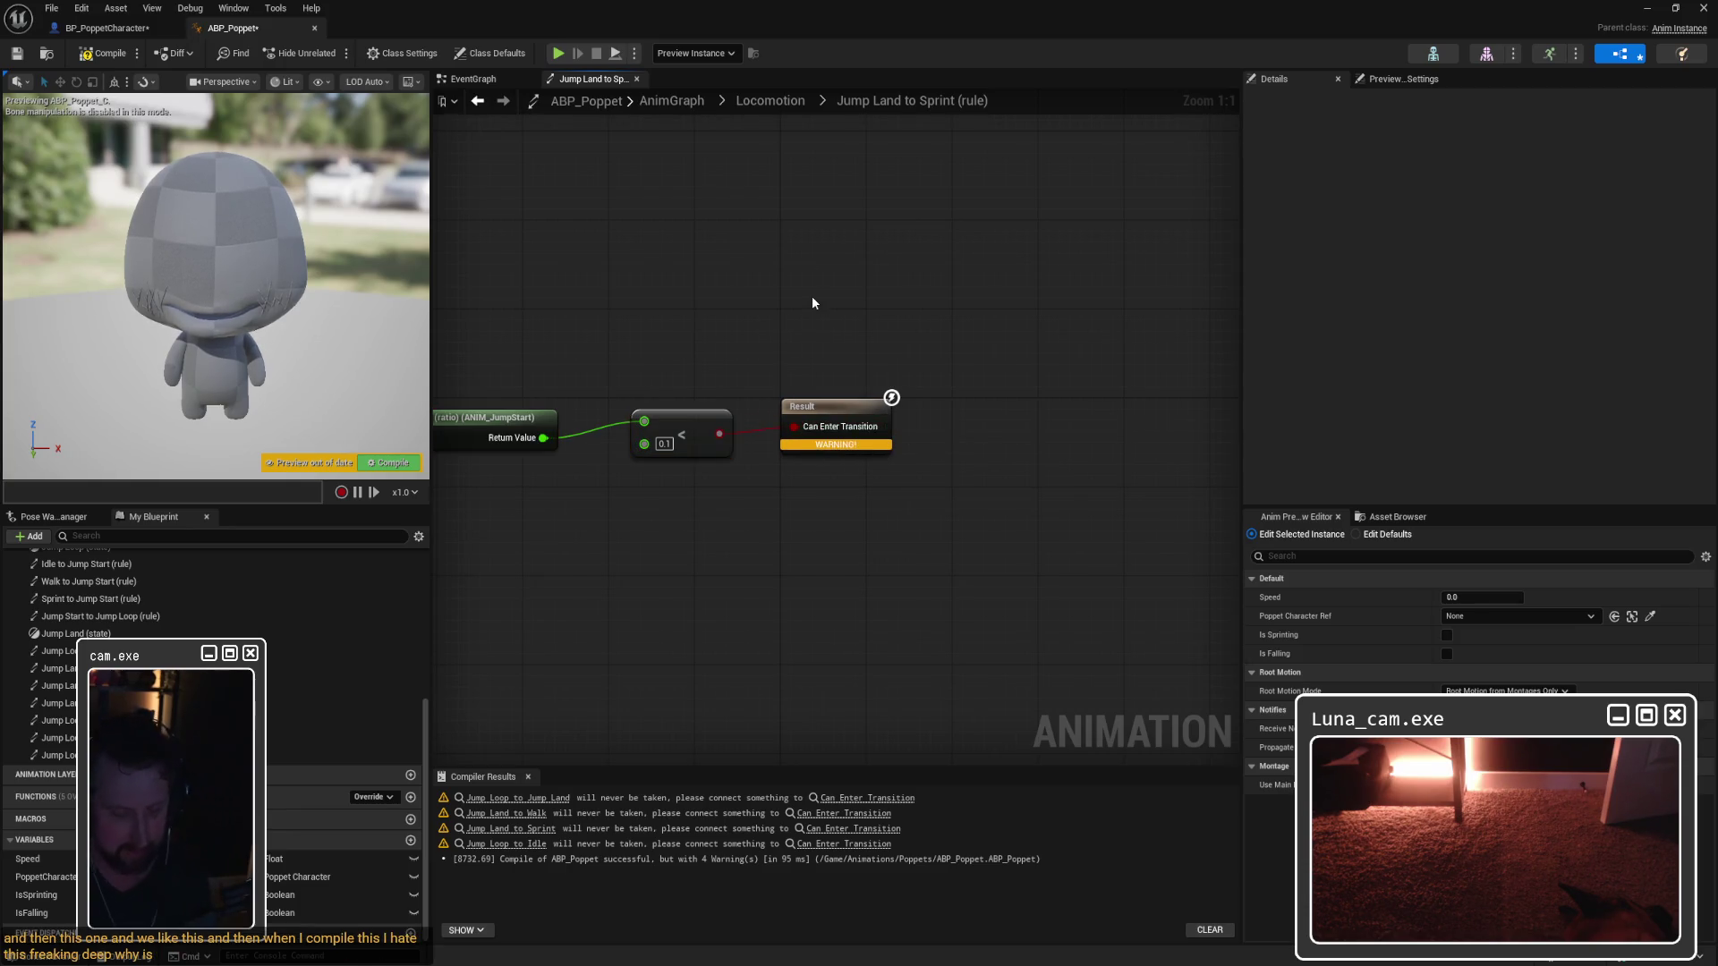
click(103, 57)
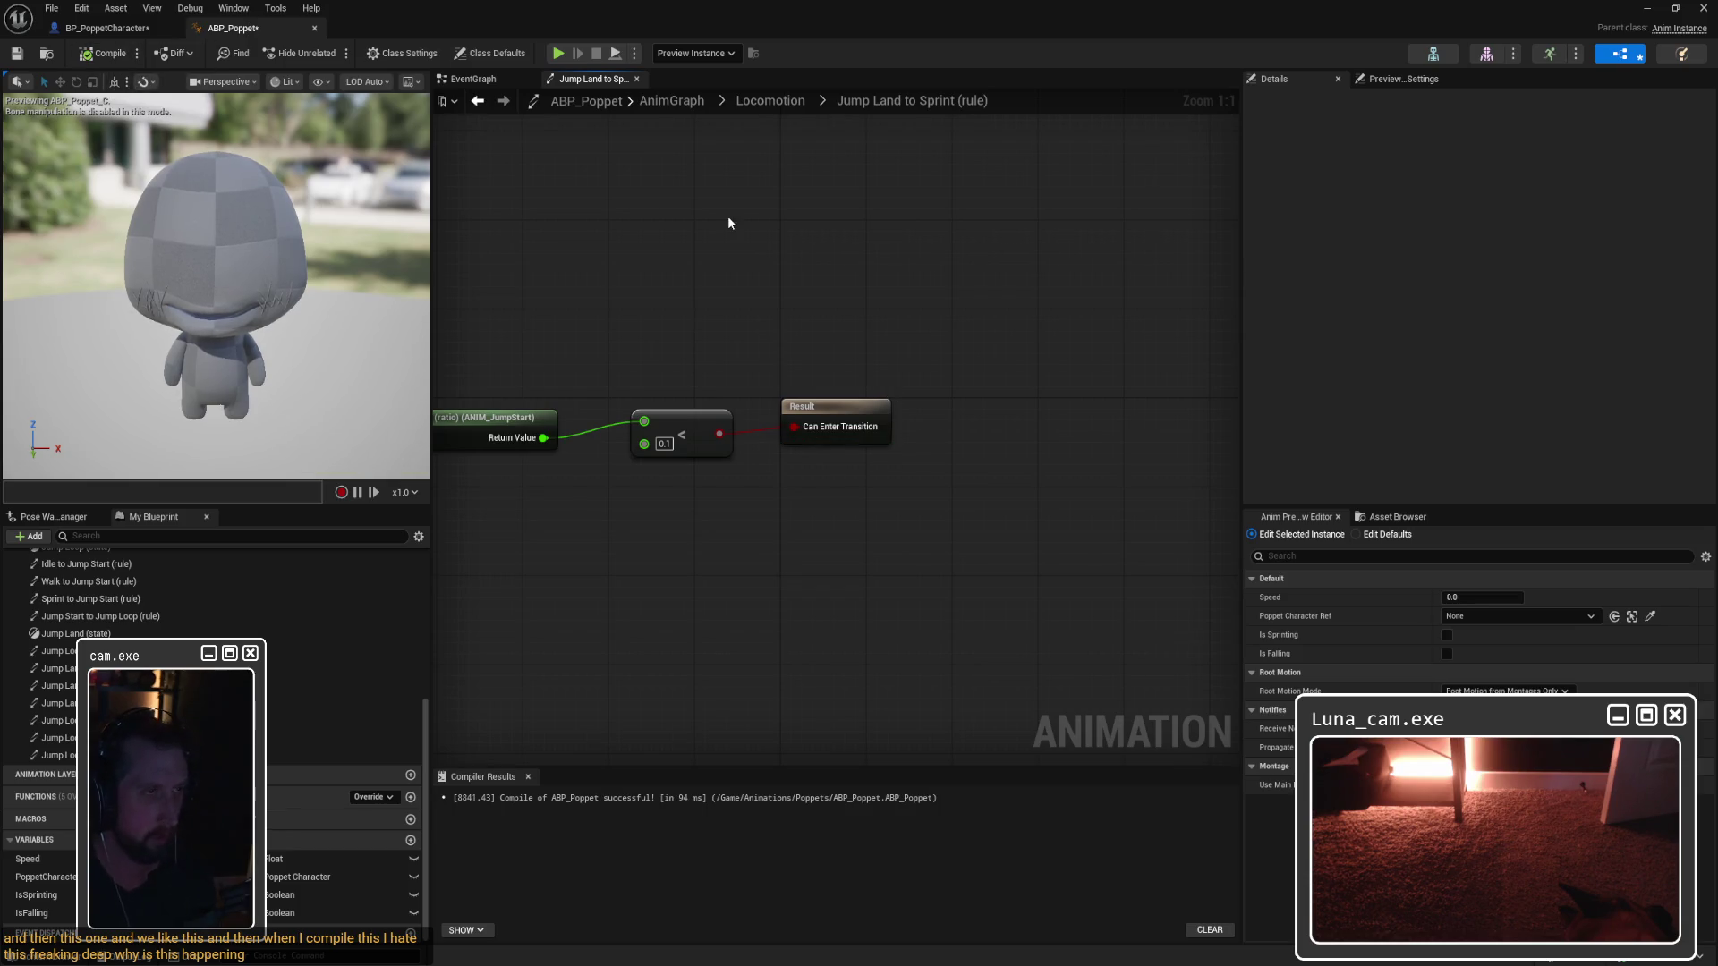
click(770, 100)
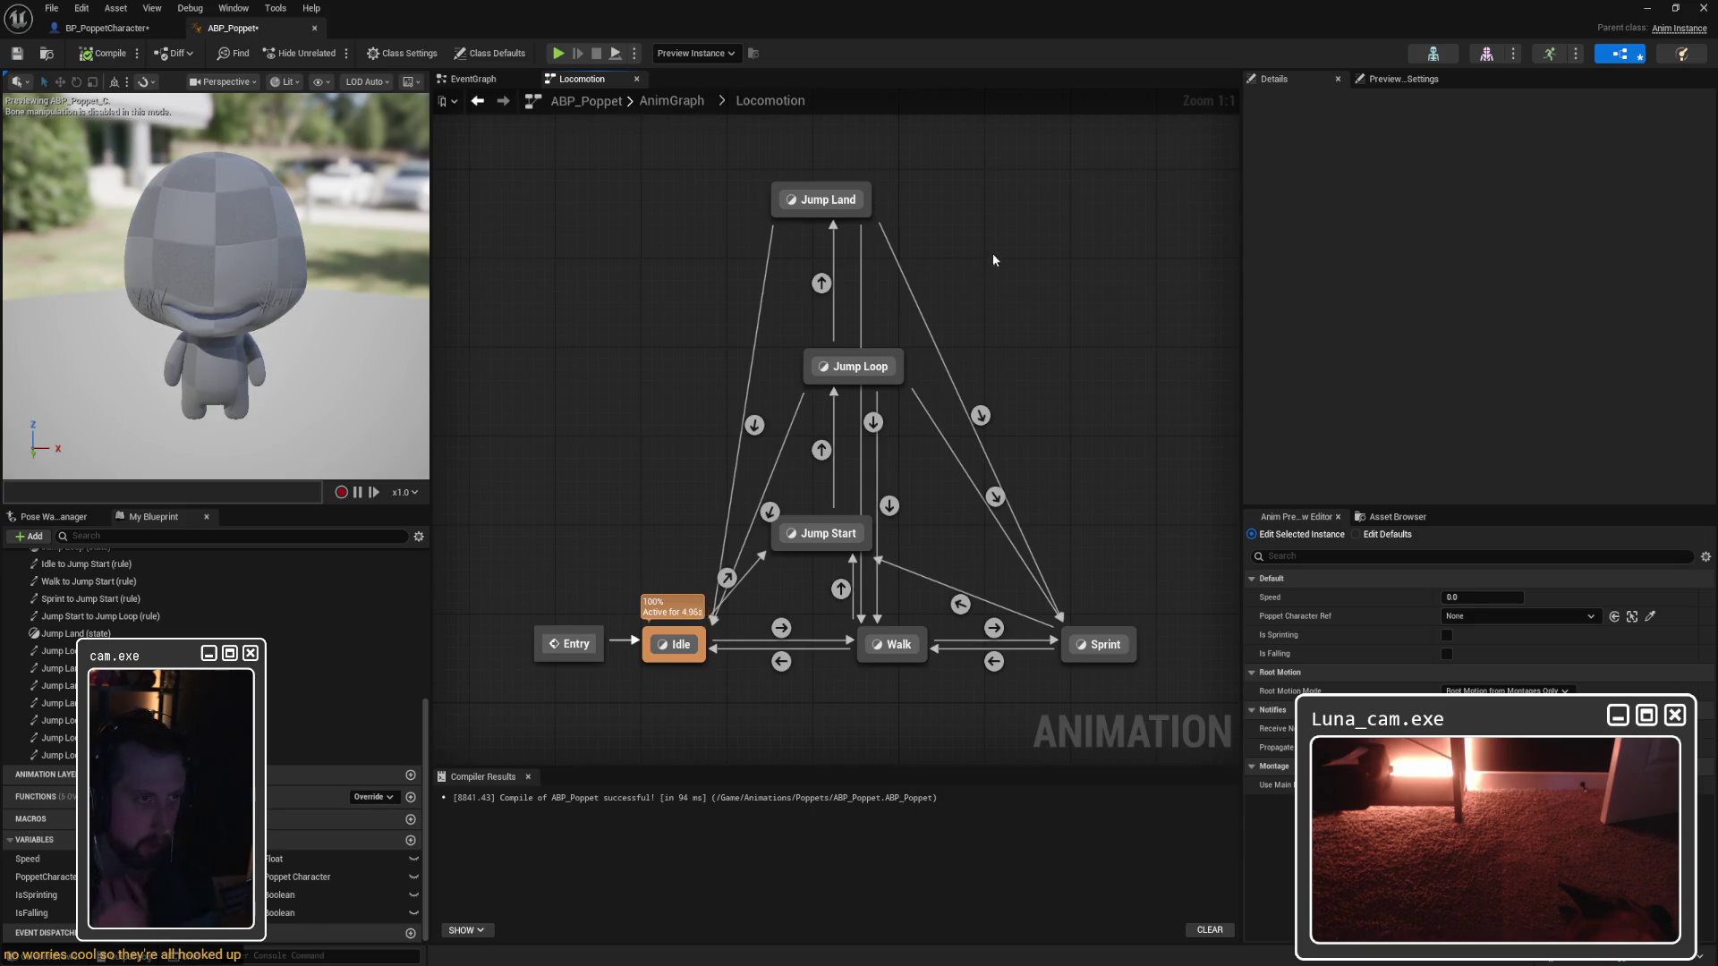
double_click(822, 199)
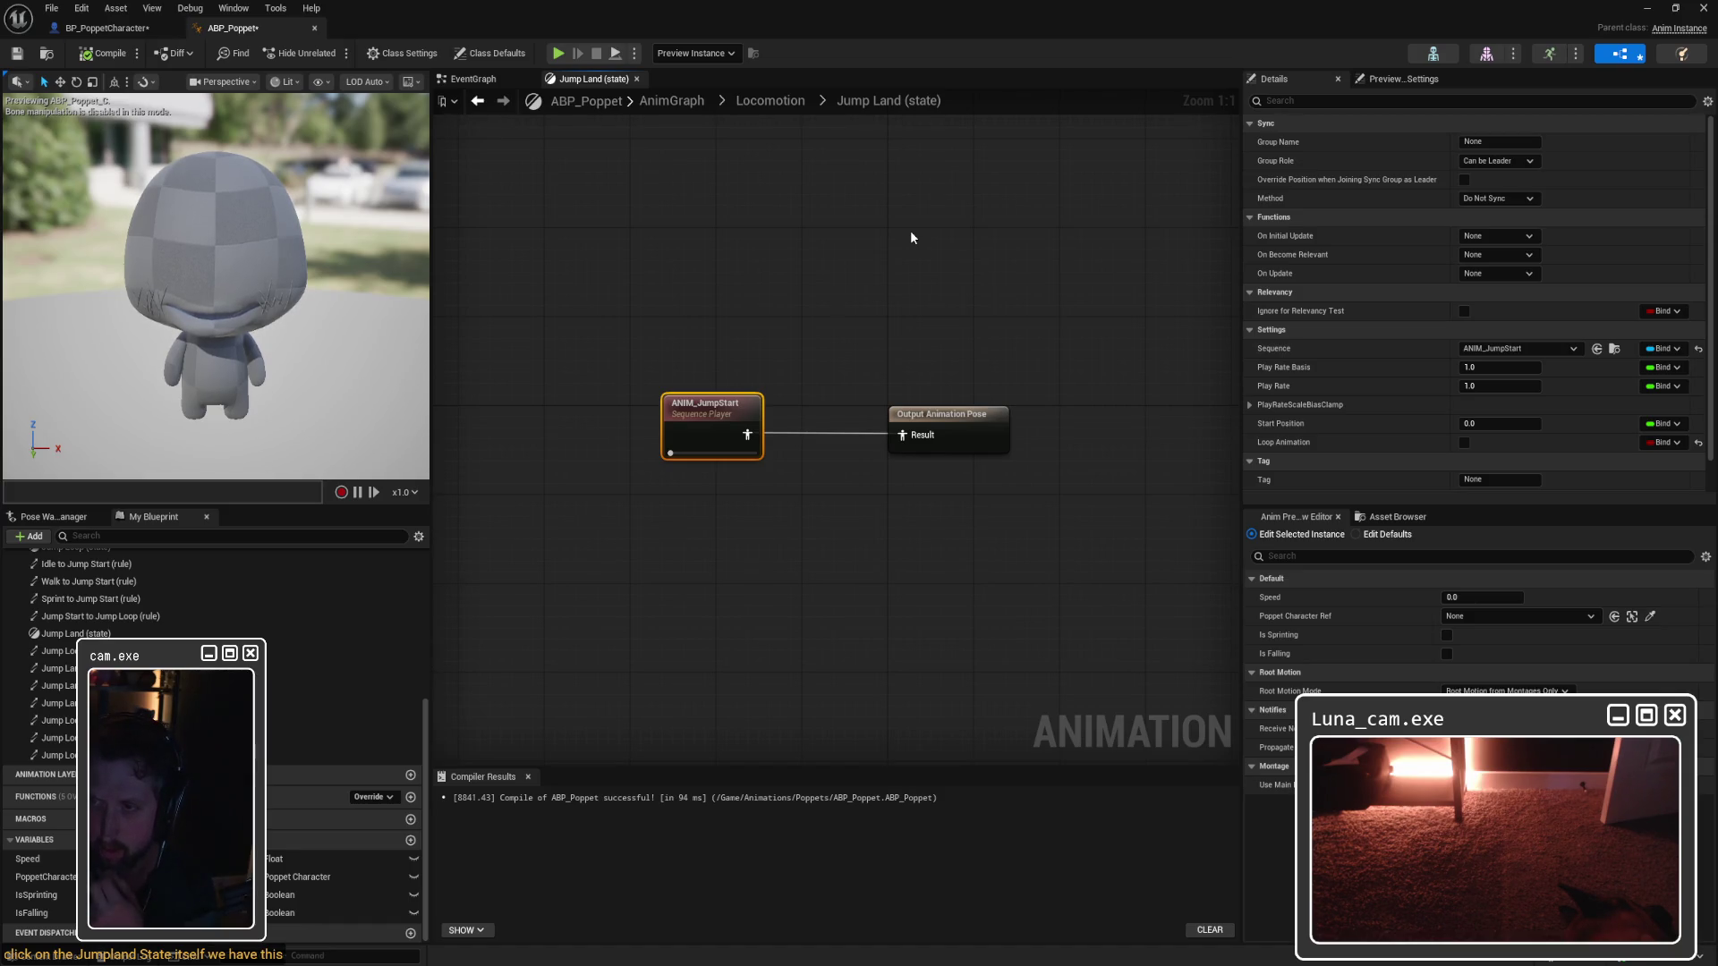
Step: Set Jump Land's ANIM_JumpStart Play Rate to -1.0, then compile and save ABP_Poppet
click(1491, 387)
text(1)
key(Return)
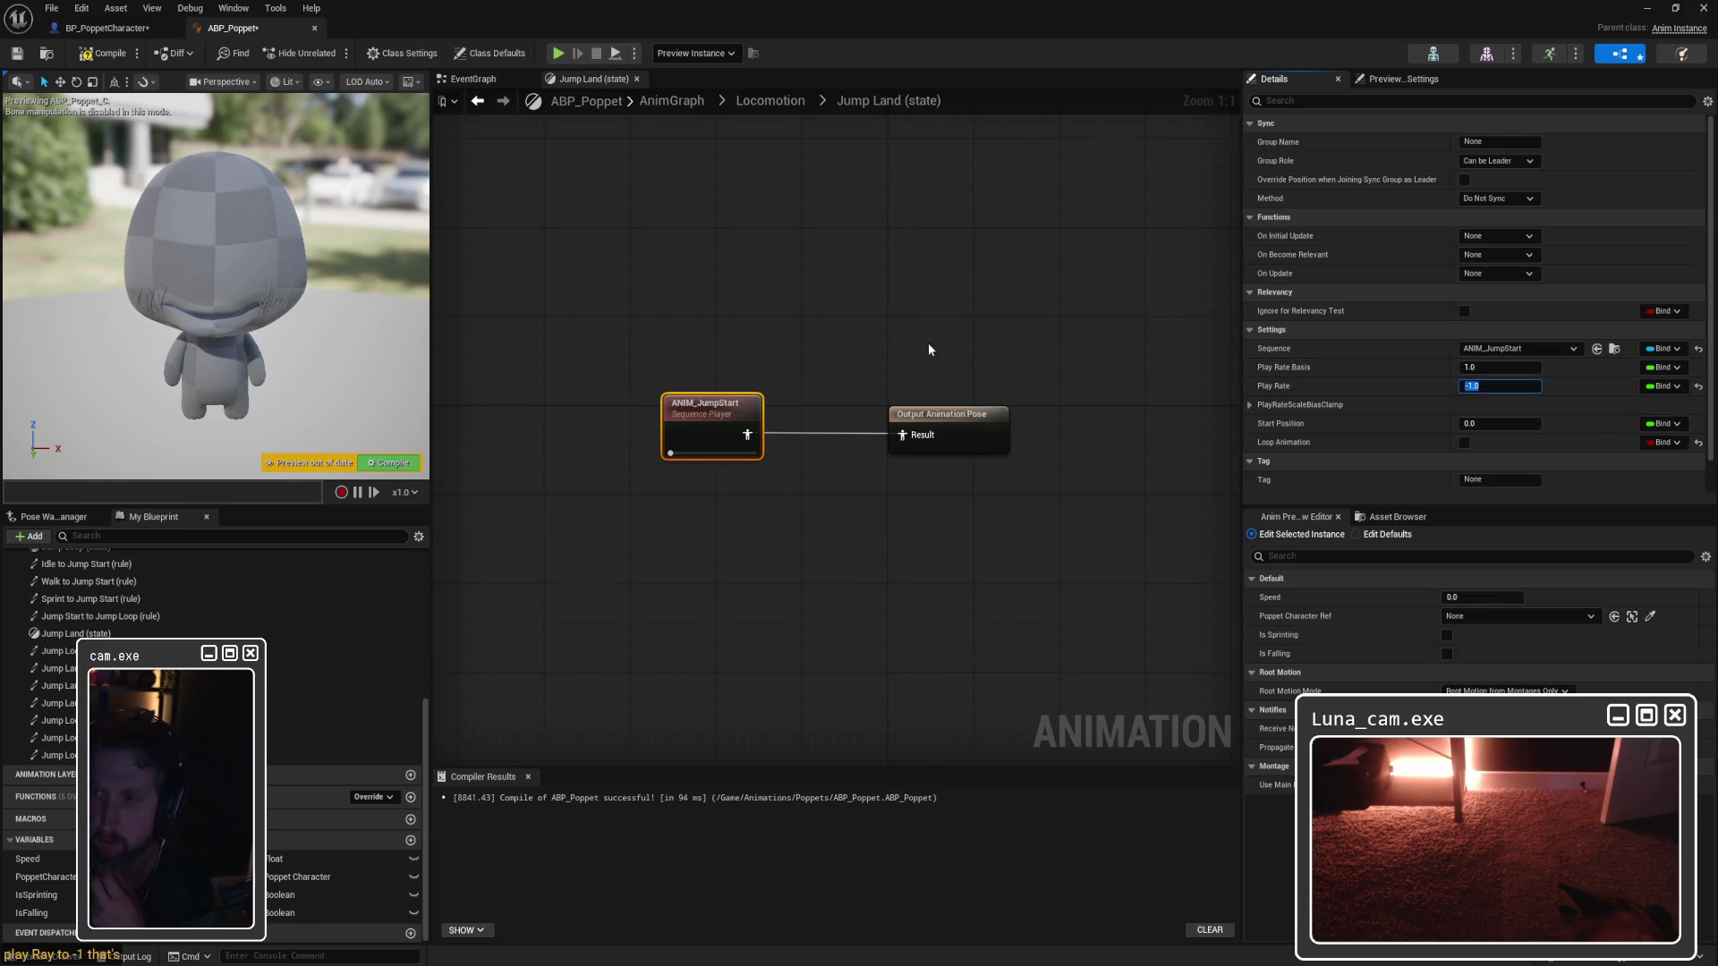
click(103, 53)
click(23, 56)
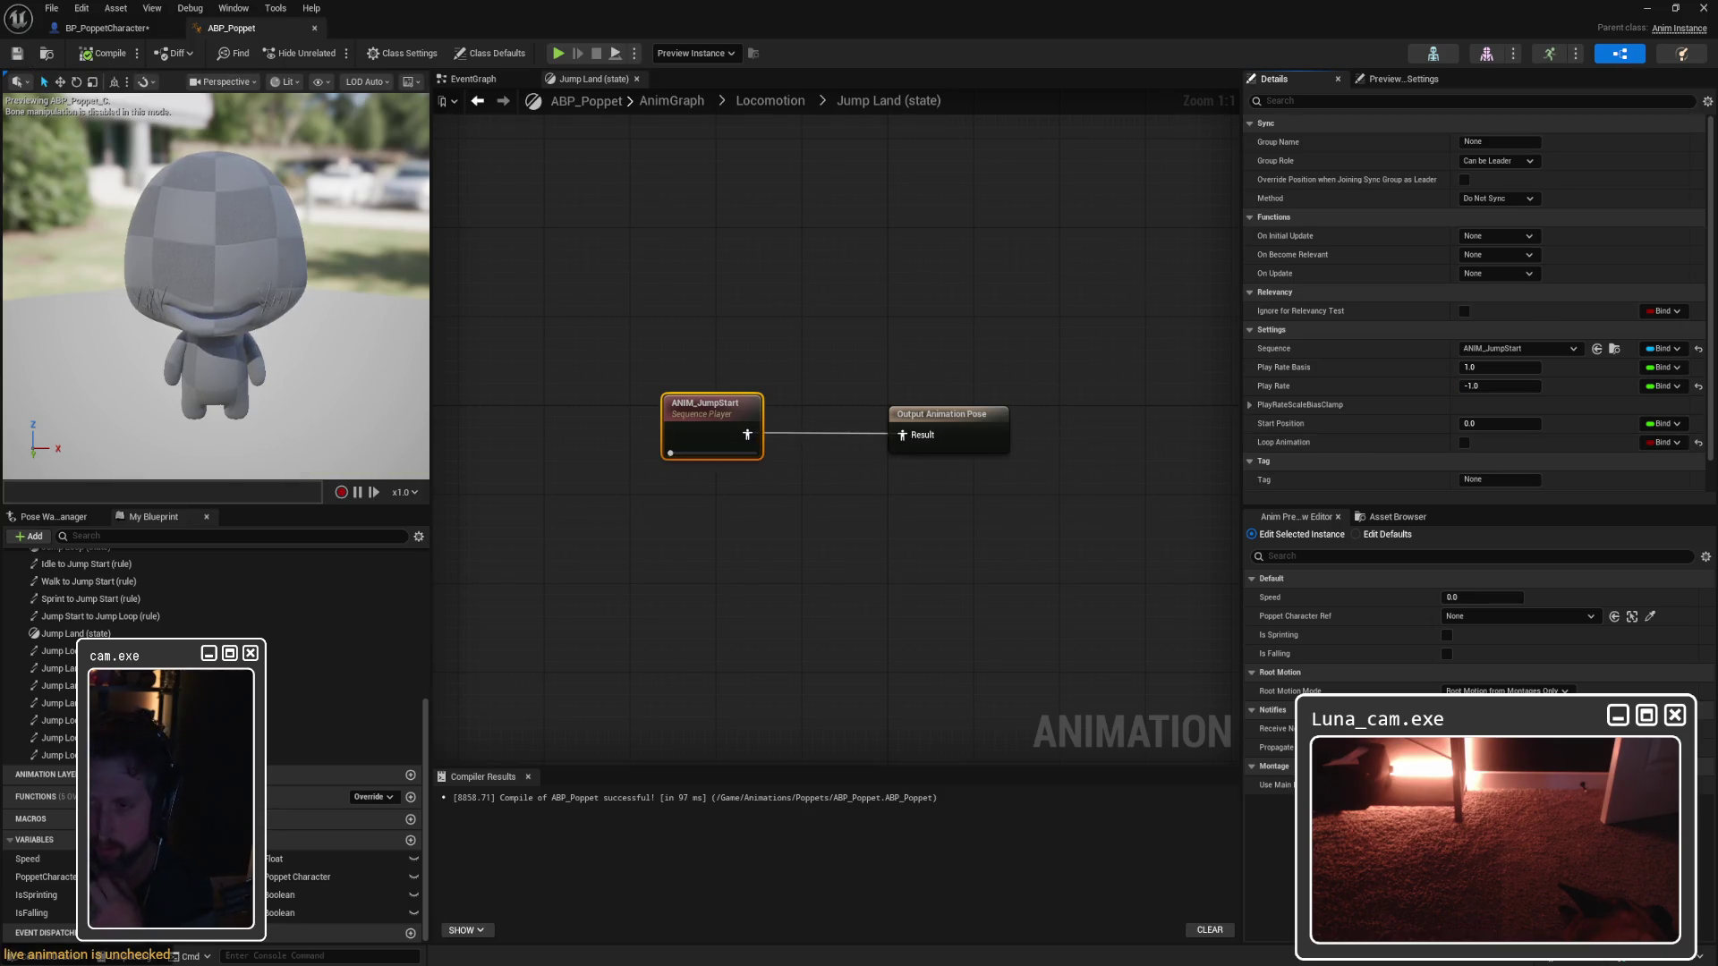
click(1093, 315)
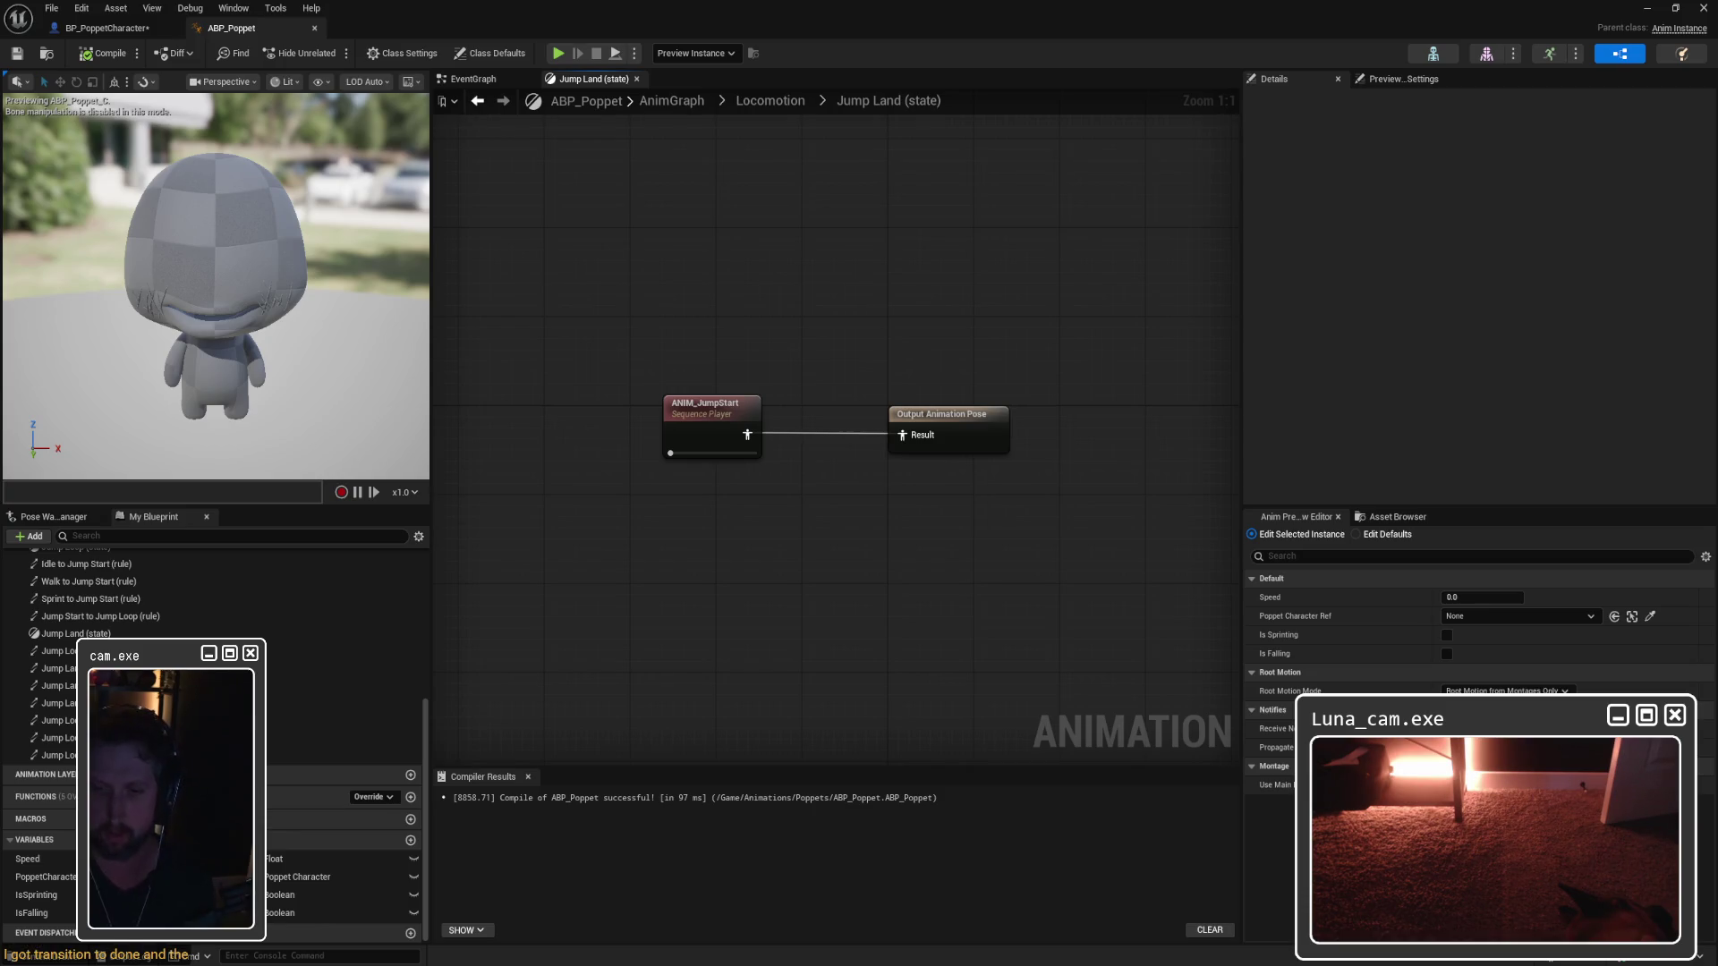
click(1647, 8)
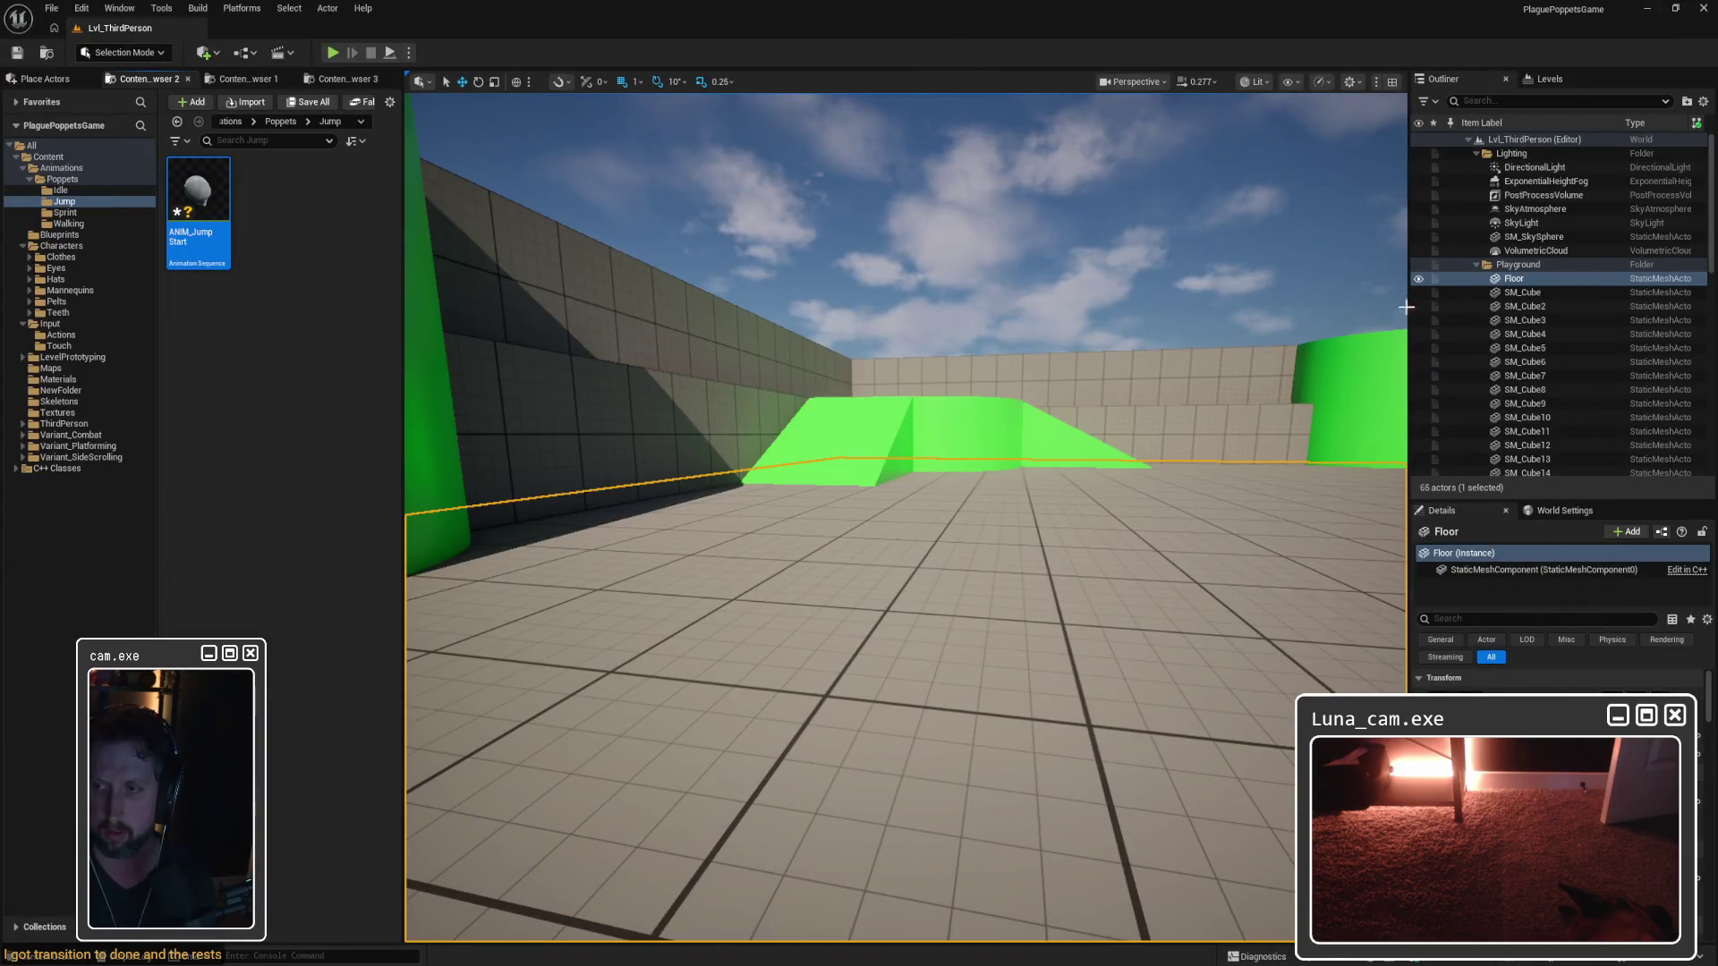
Step: Play-test Lvl_ThirdPerson, jumping the Poppet twice with Space, then stop with Esc
click(332, 51)
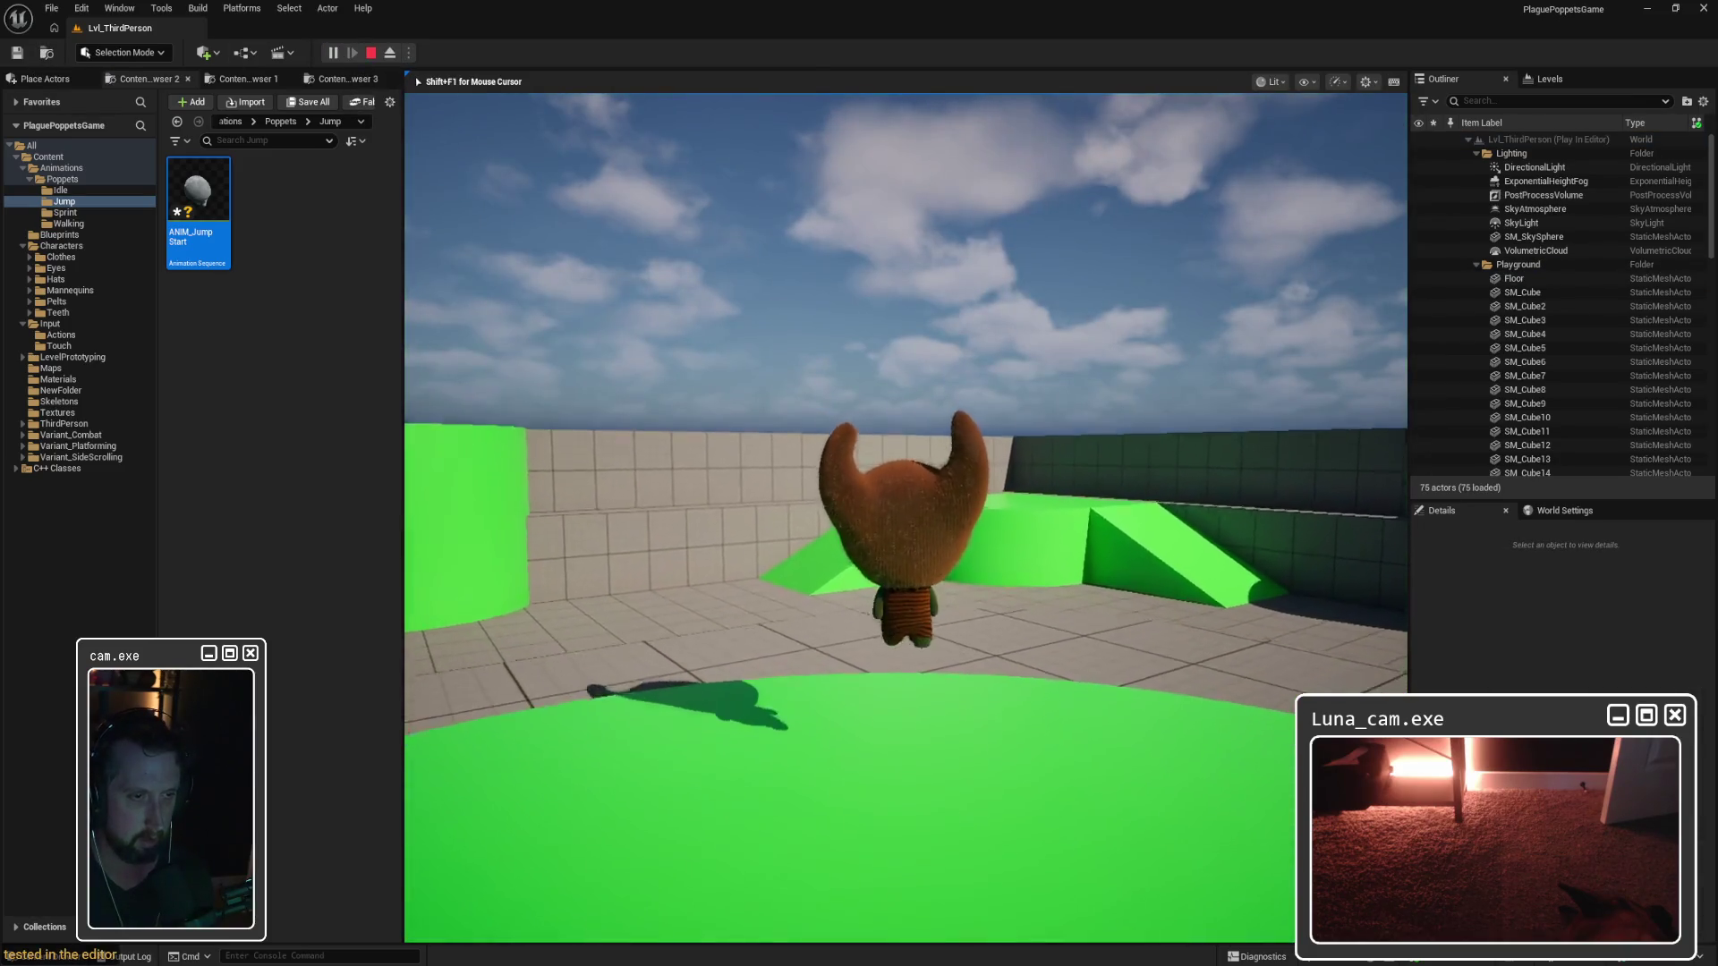
key(space)
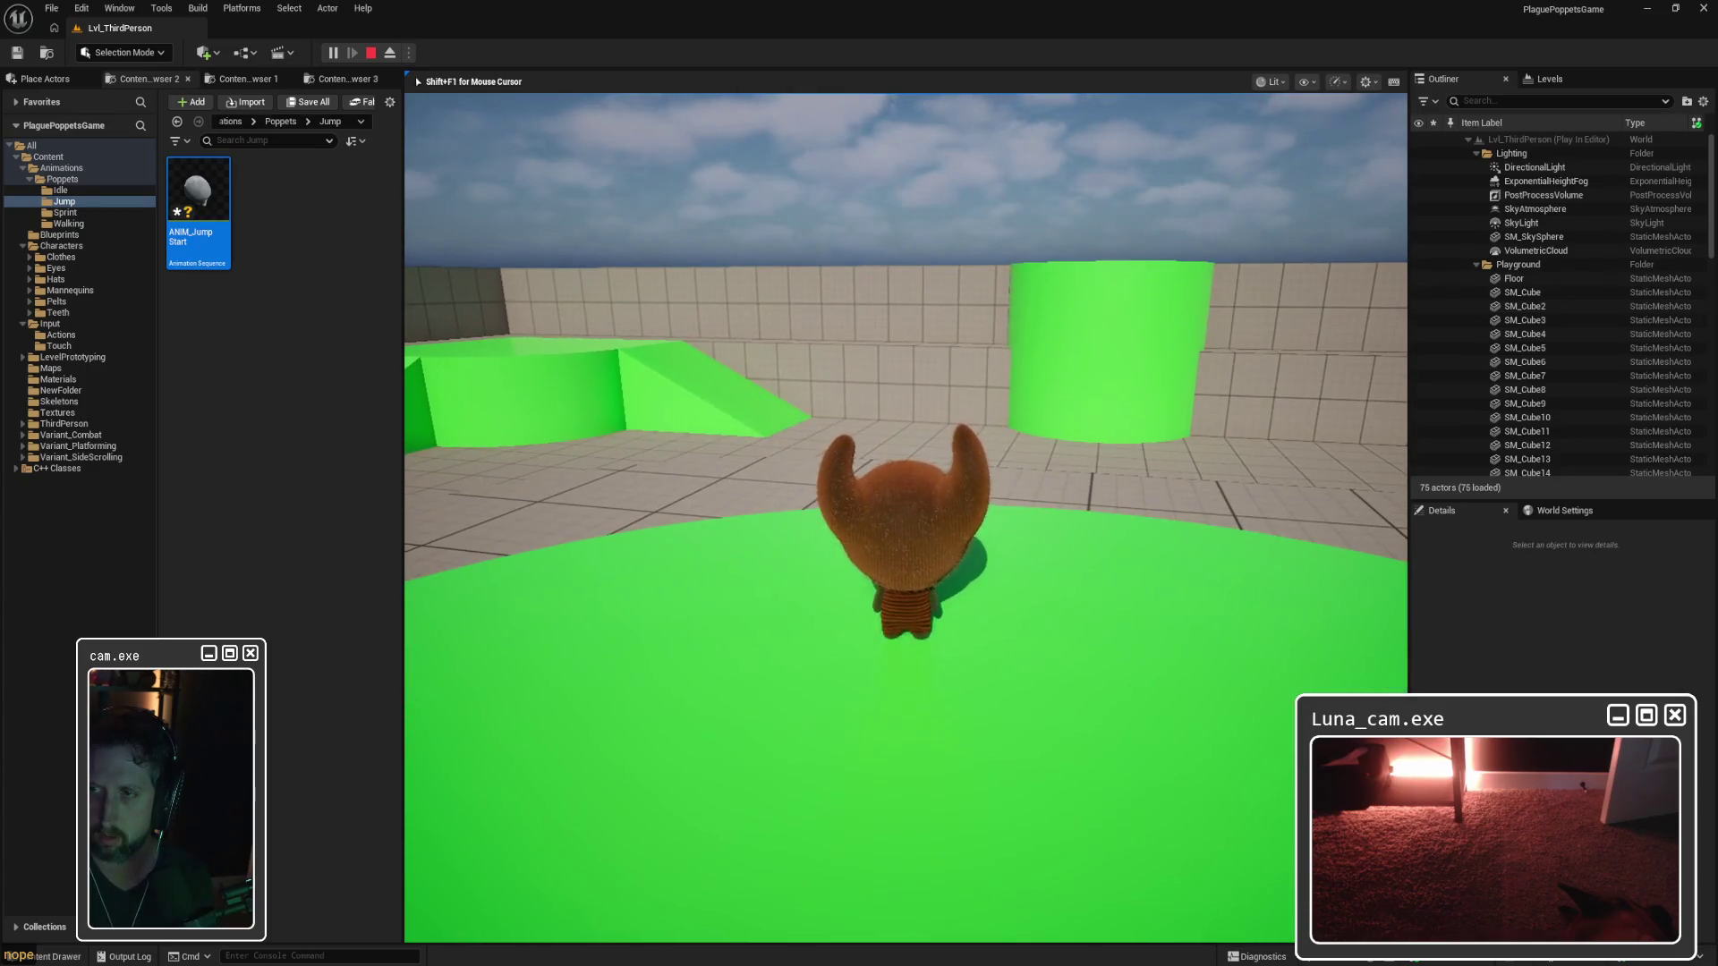
key(space)
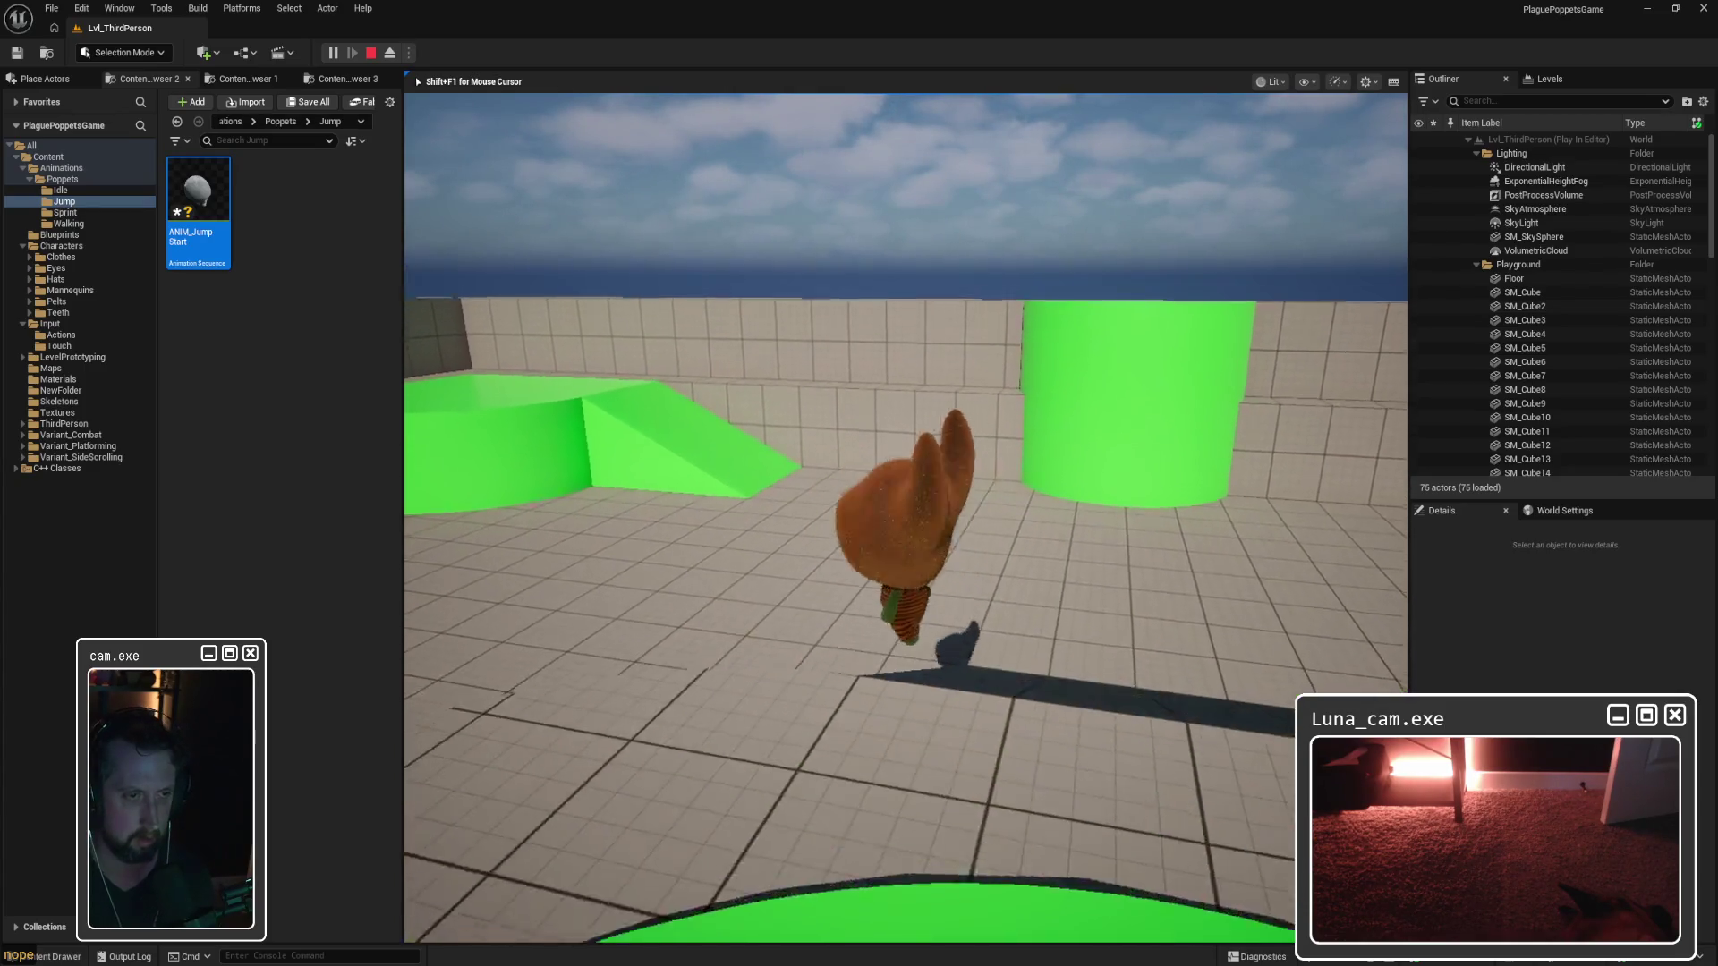
key(Escape)
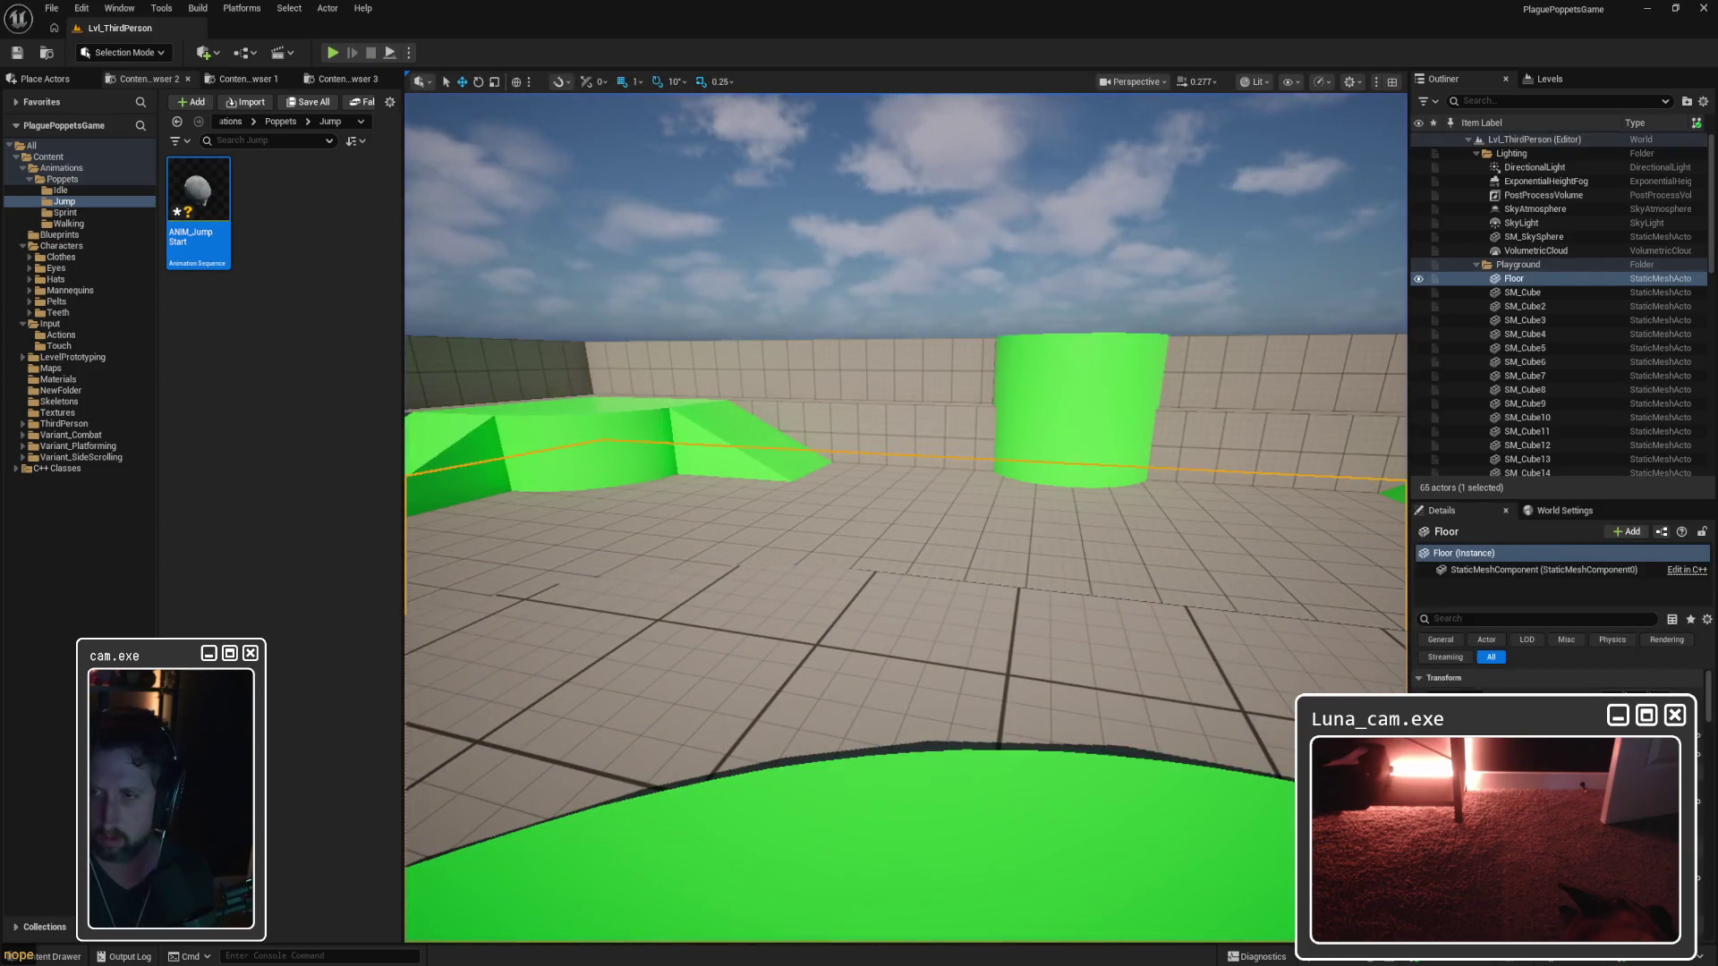
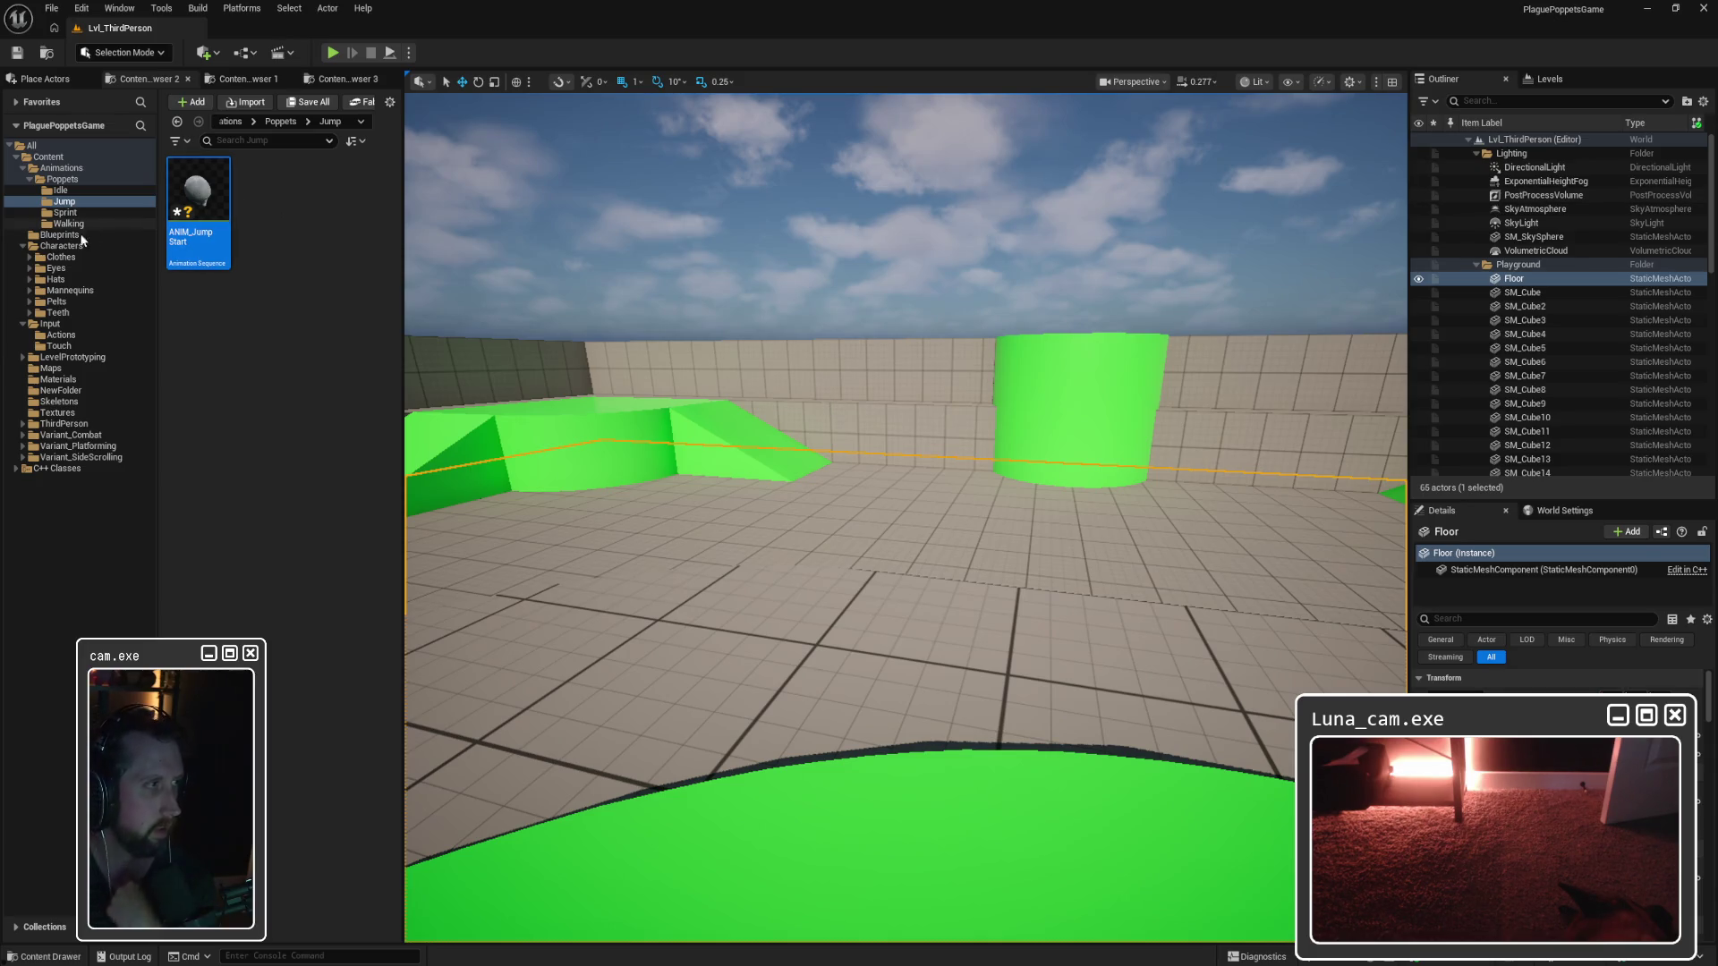
Step: Open ABP_Poppet from the Animations > Poppets folder in the Content Browser
click(72, 182)
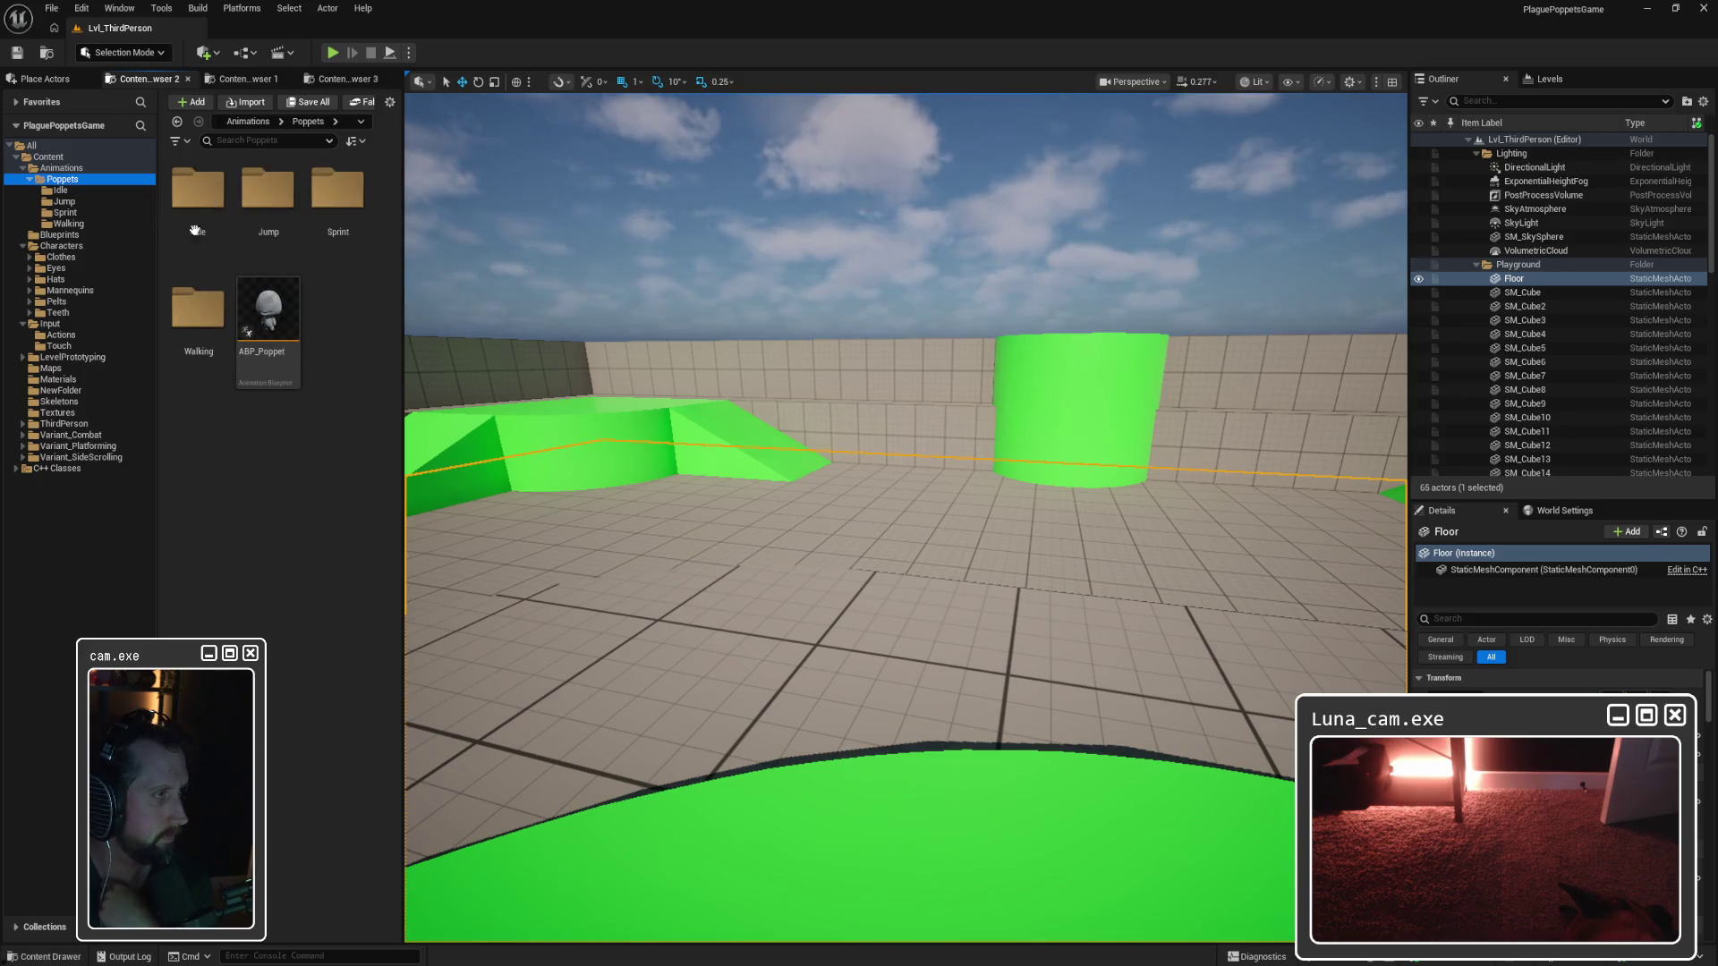
double_click(278, 318)
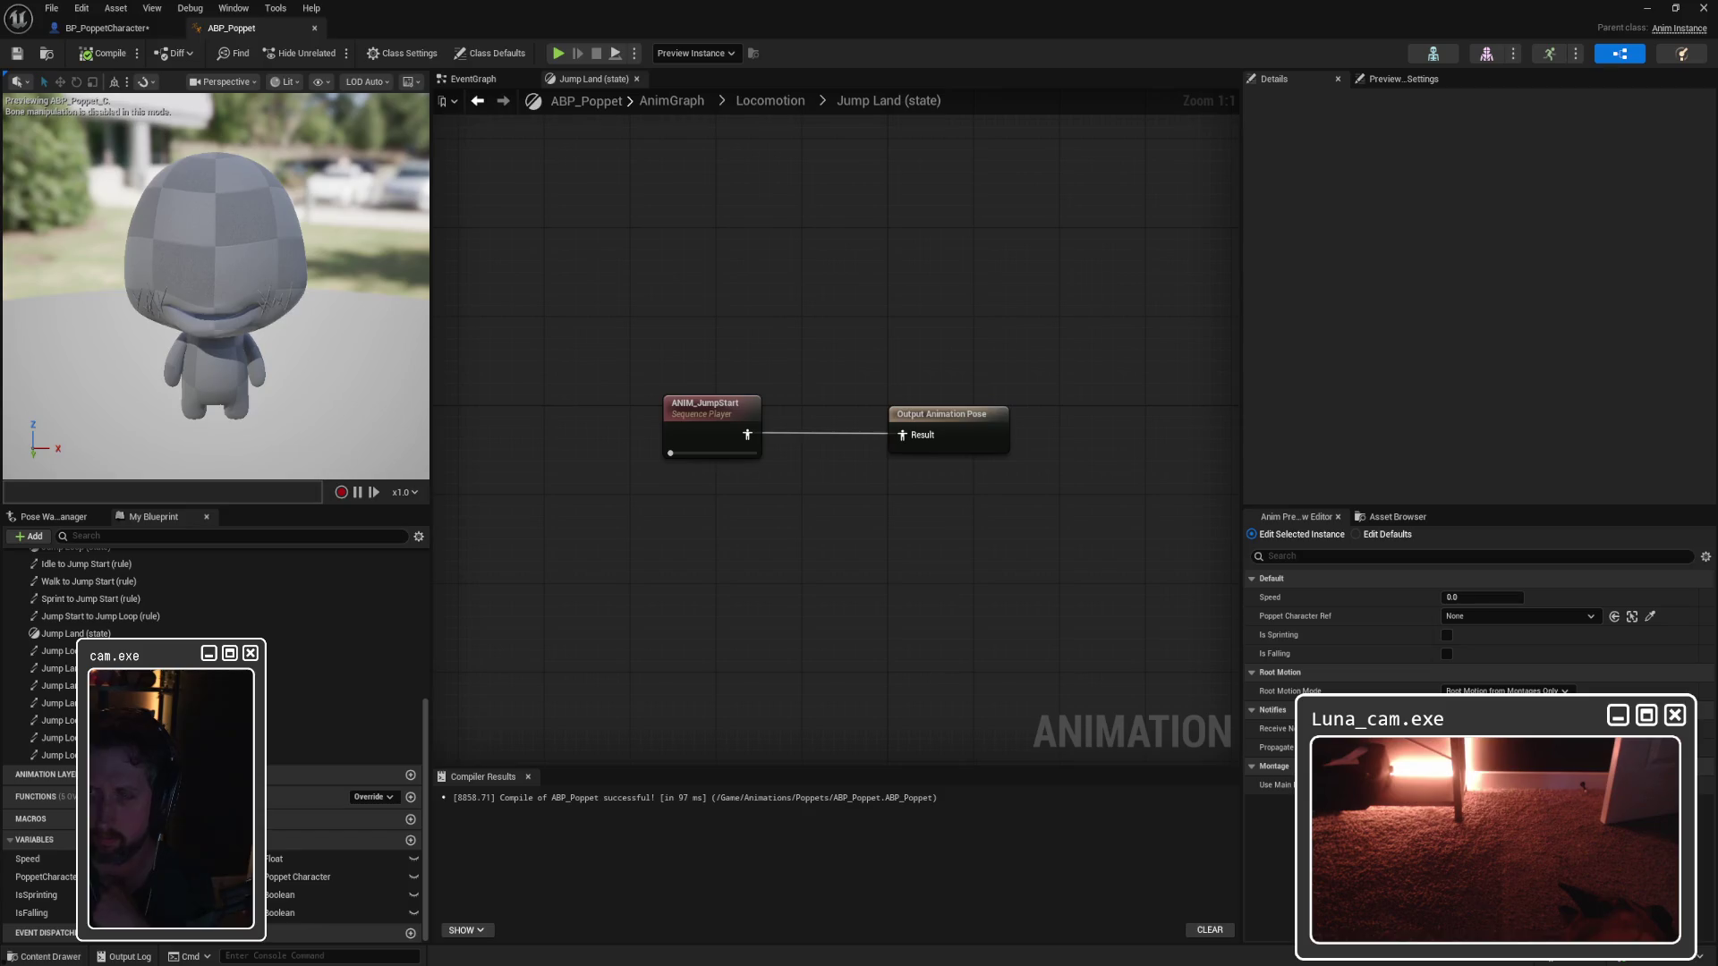
Step: Add a Get Is Falling function node to the ABP_Poppet EventGraph
click(472, 79)
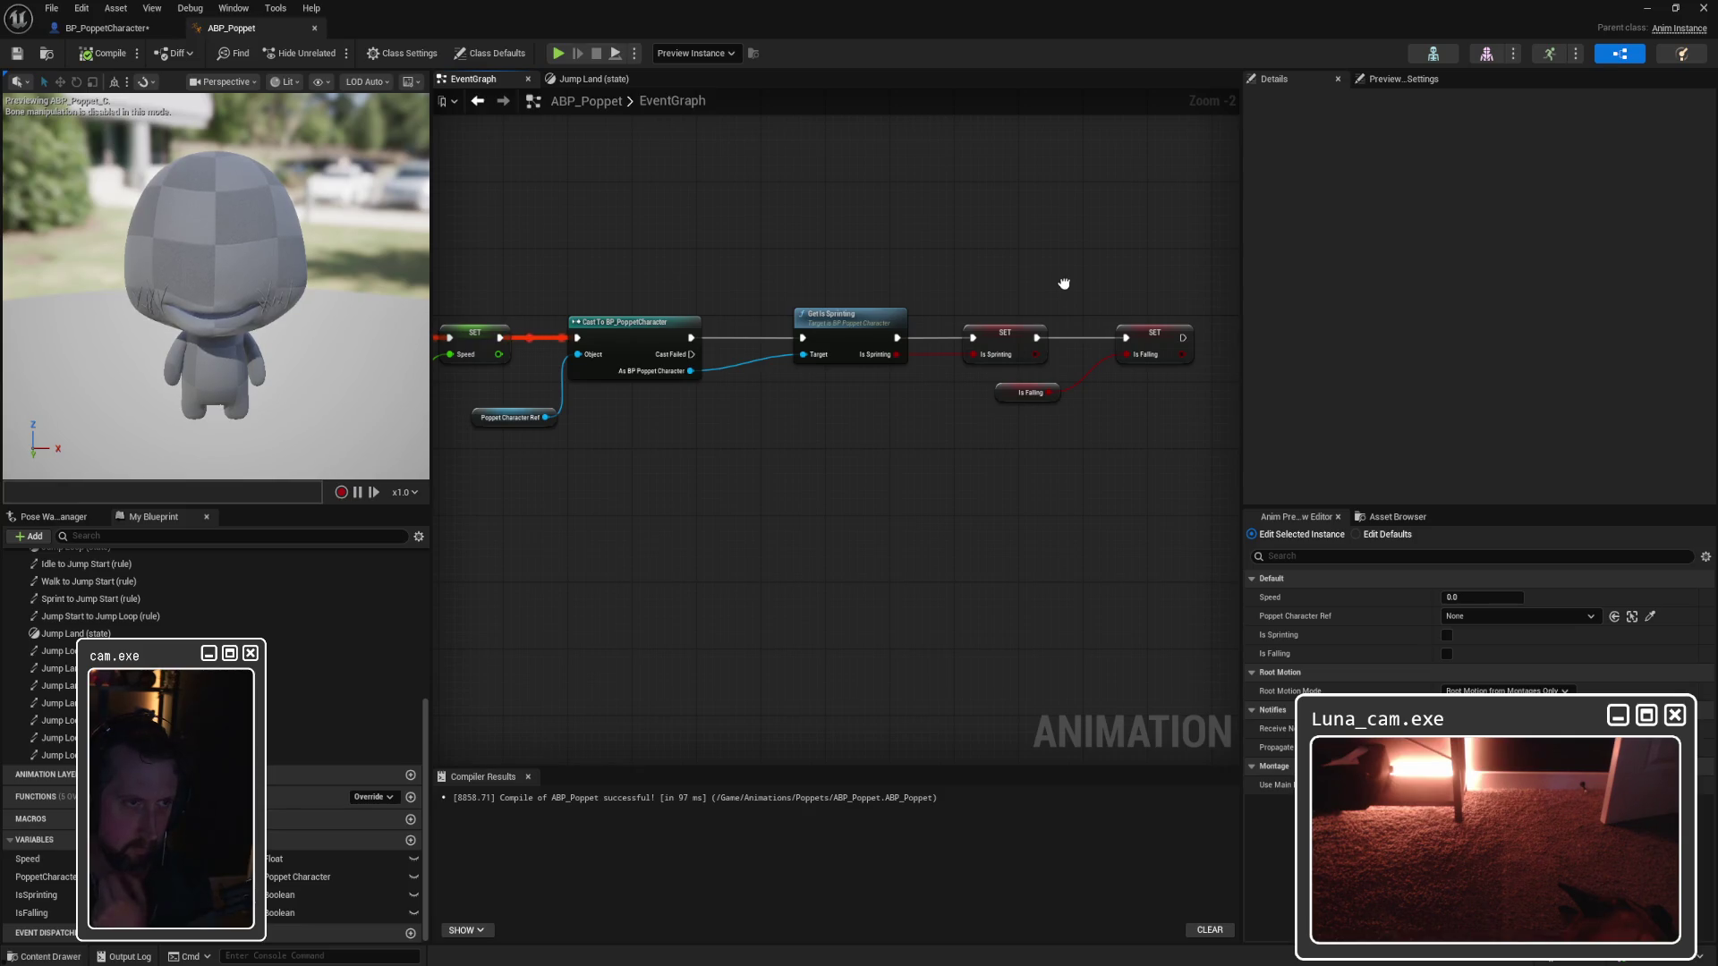
drag(995, 270, 949, 264)
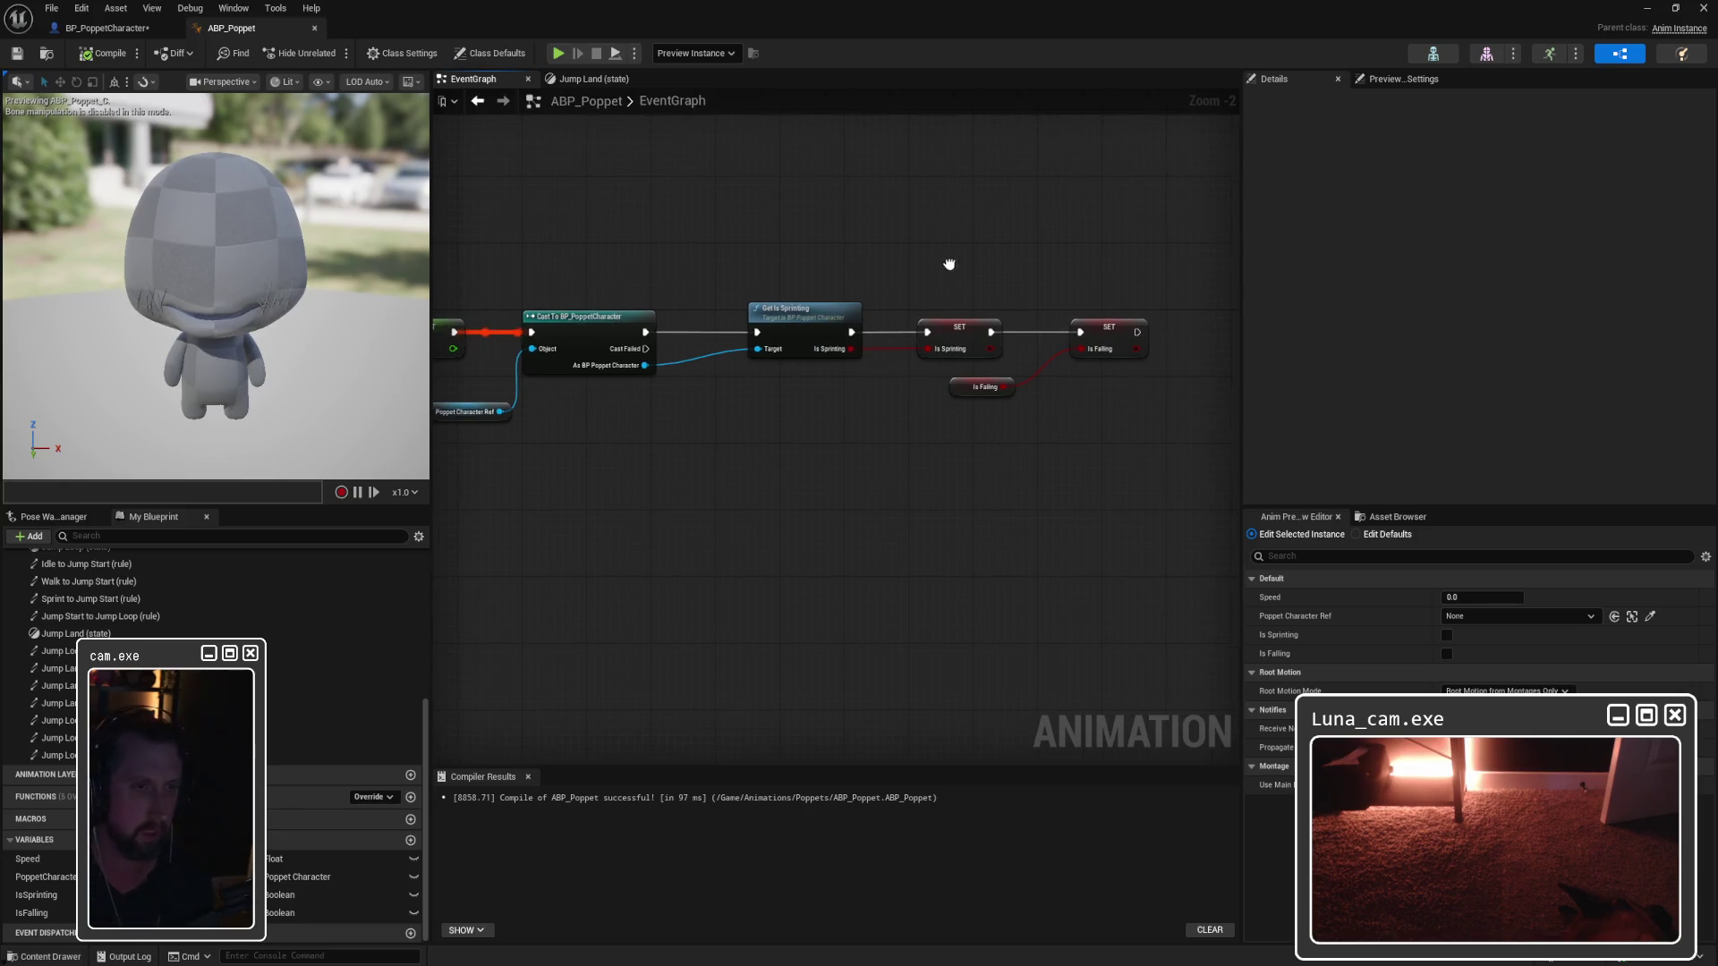
right_click(882, 482)
text(get is falling)
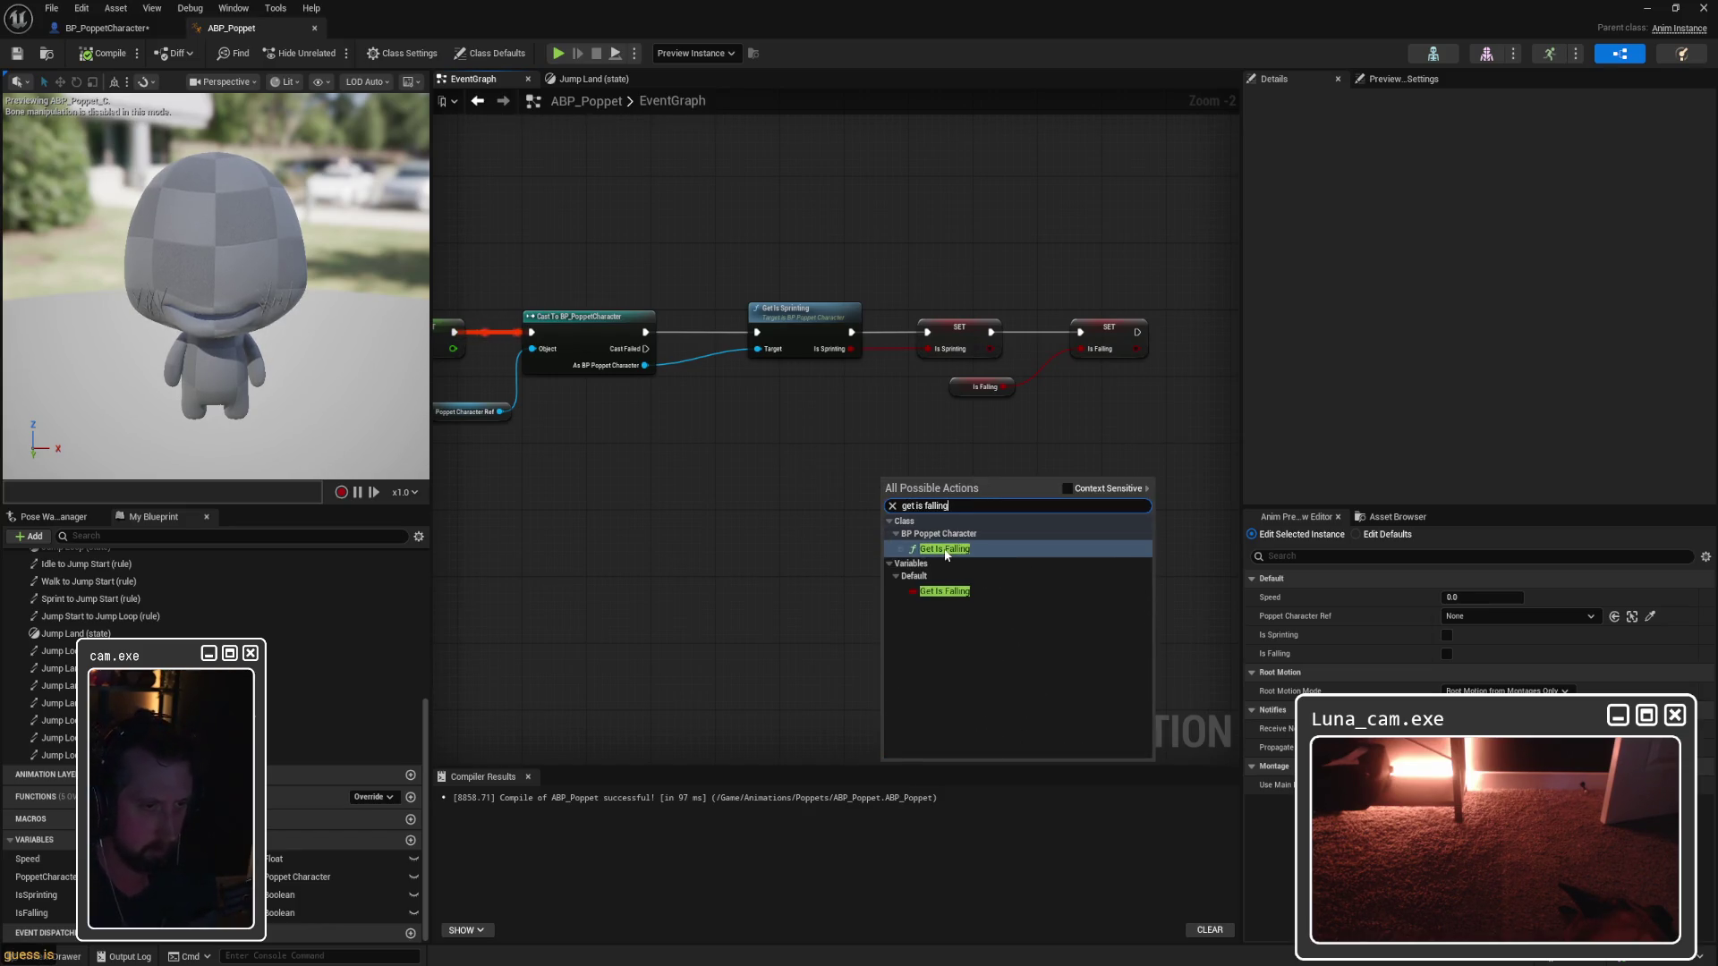
click(947, 550)
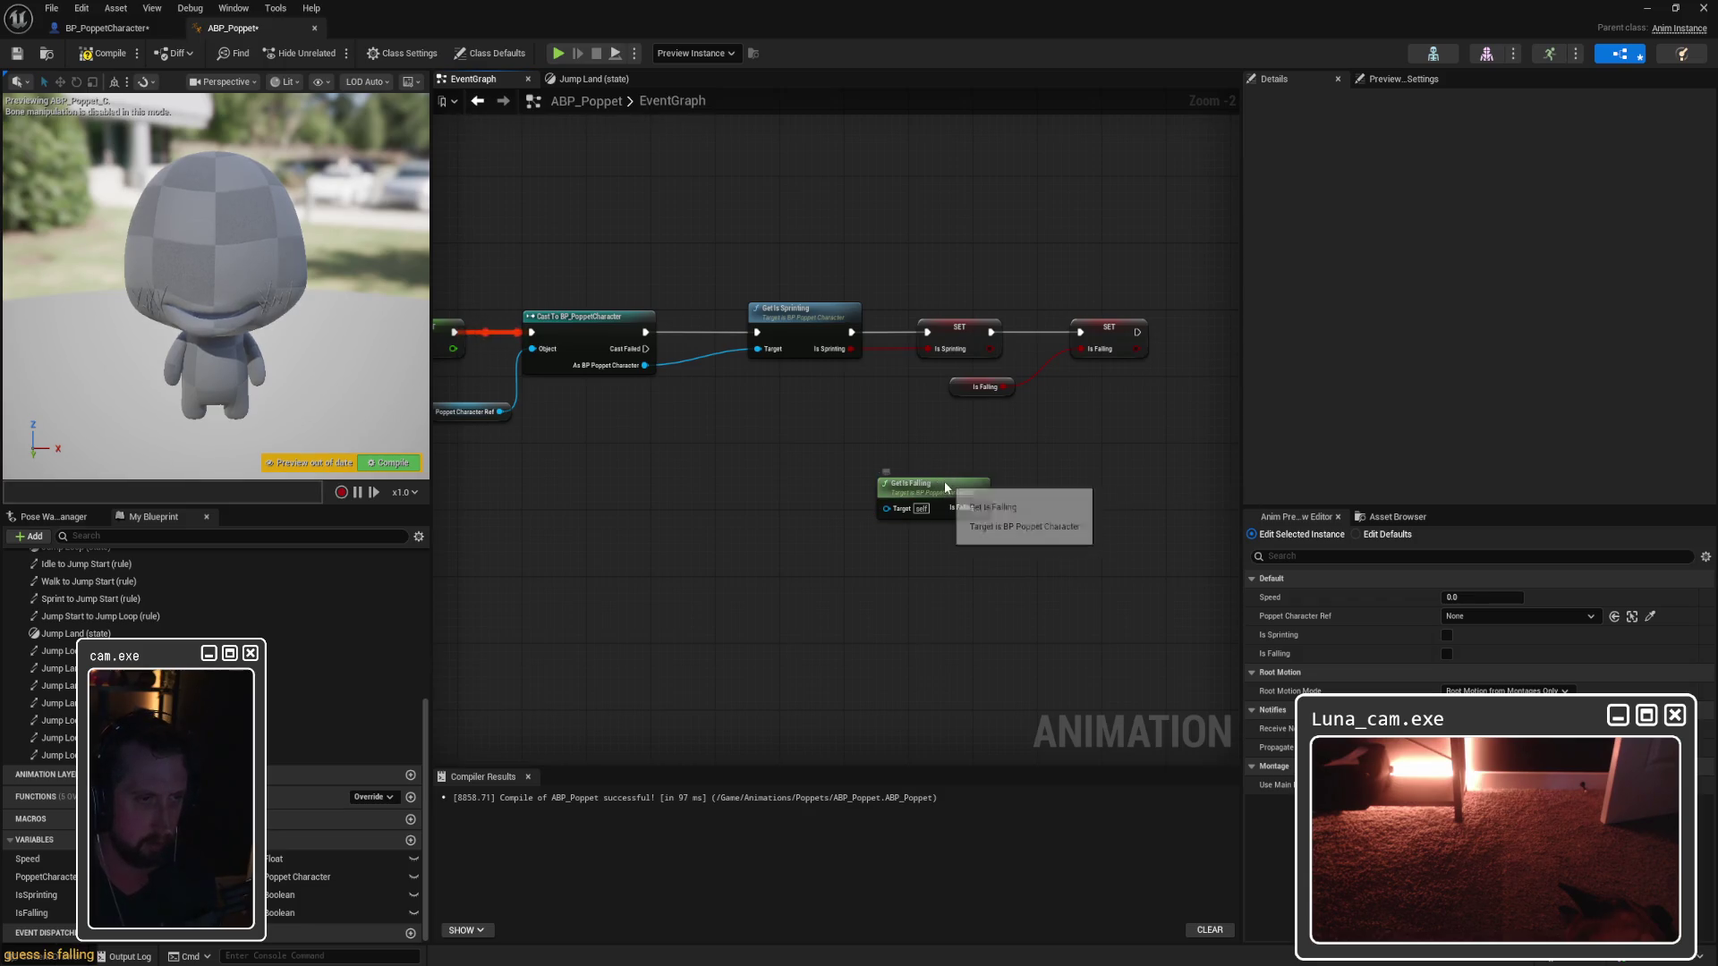
Step: Make BP_PoppetCharacter's GetIsFalling function non-pure and compile it
click(115, 30)
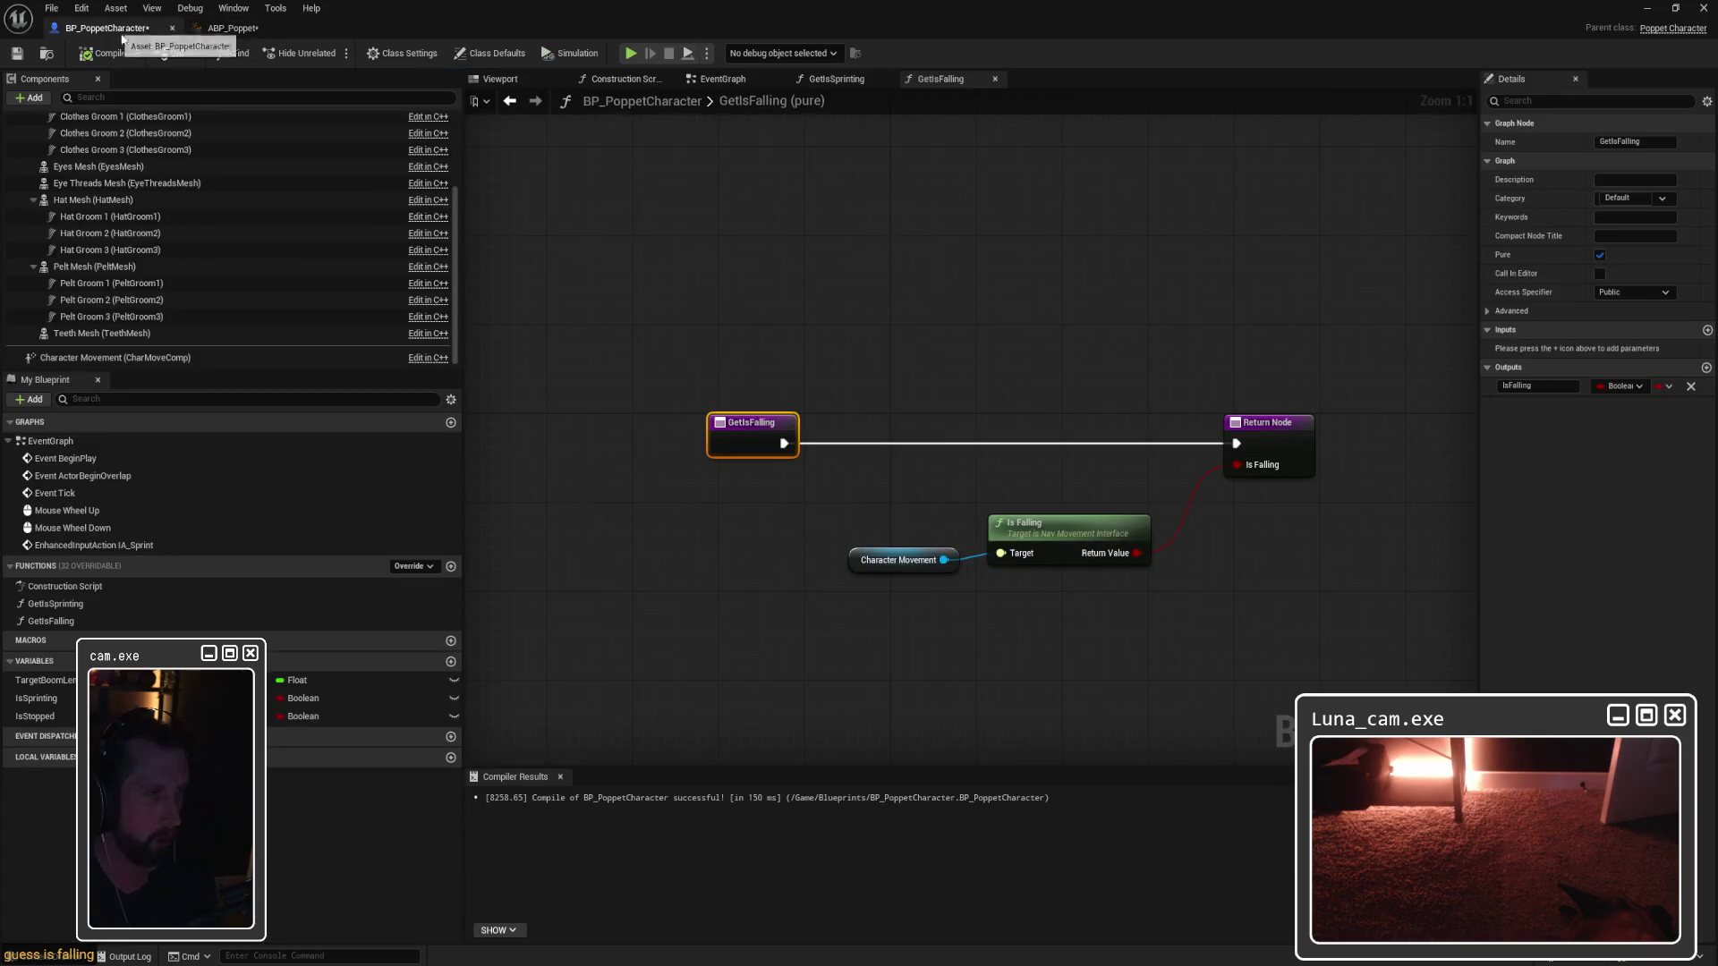
click(1601, 256)
click(103, 53)
click(233, 28)
Step: Chain Get Is Falling after SET Is Sprinting into SET Is Falling, delete the old variable, and compile
click(985, 269)
mouse_move(1011, 295)
mouse_down()
mouse_move(816, 293)
mouse_move(1053, 316)
mouse_up()
mouse_move(716, 483)
mouse_down()
mouse_move(850, 391)
mouse_move(907, 299)
mouse_up()
mouse_move(797, 328)
mouse_down()
mouse_move(885, 321)
mouse_move(1006, 358)
mouse_move(1031, 329)
mouse_move(1032, 346)
mouse_up()
drag(935, 301, 927, 309)
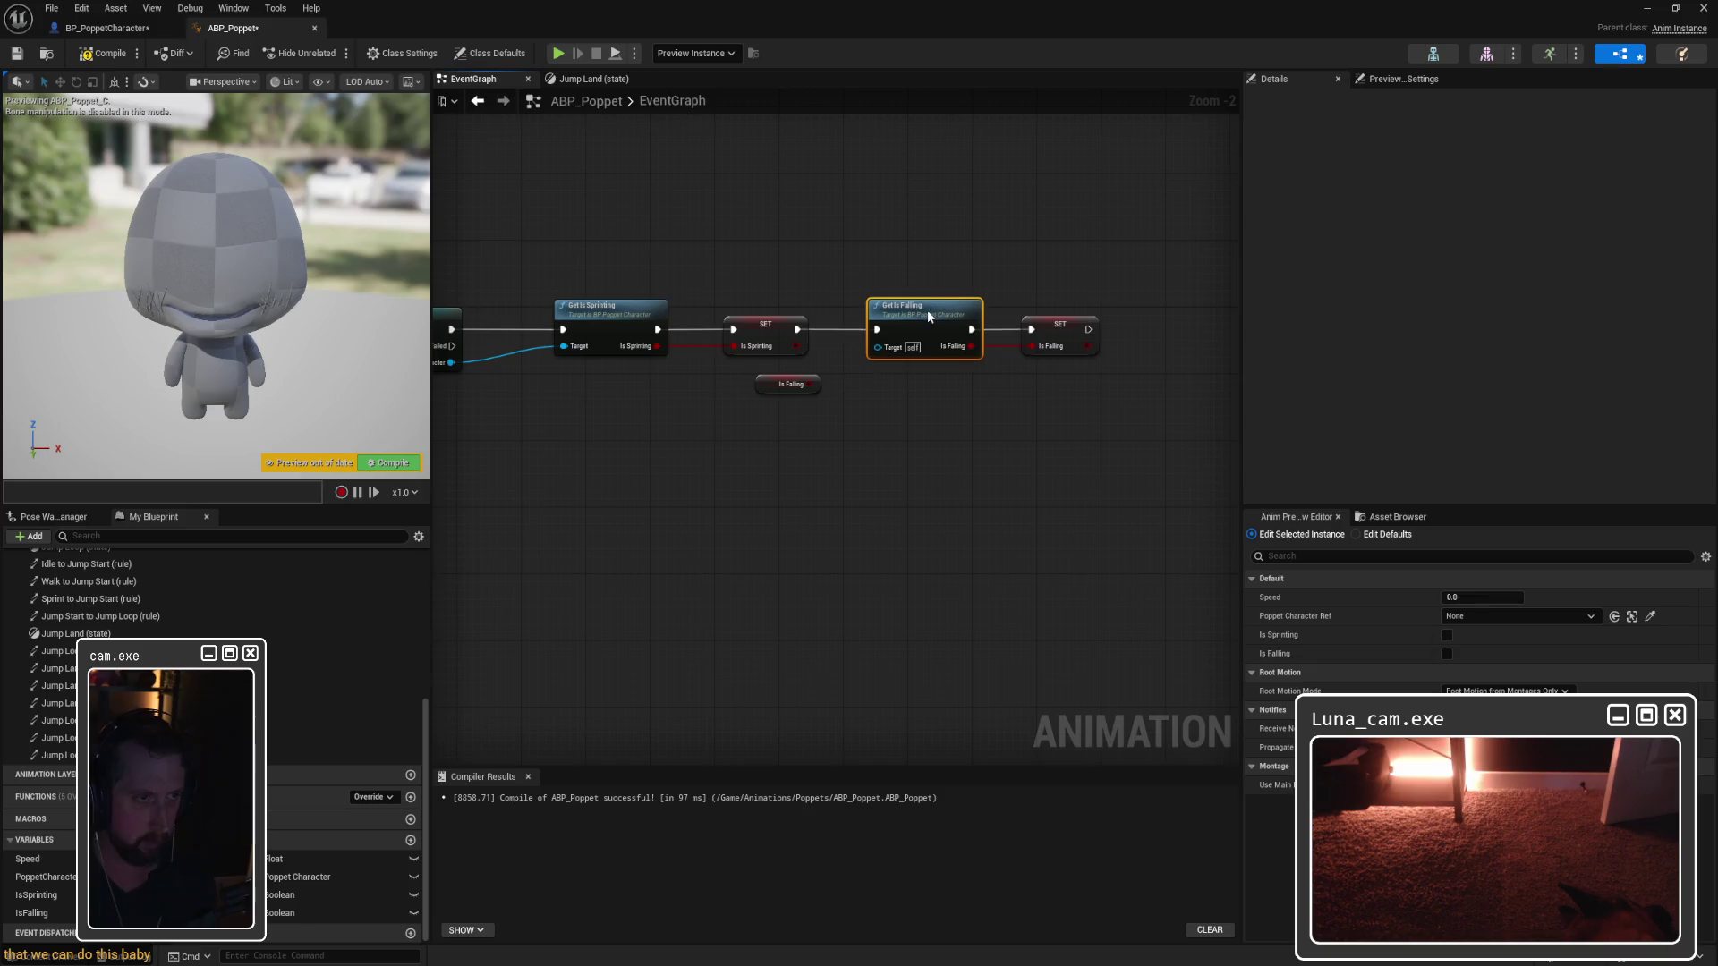
drag(771, 421, 794, 385)
key(Delete)
mouse_move(1189, 366)
mouse_down()
mouse_move(864, 295)
mouse_move(895, 299)
mouse_up()
click(893, 290)
click(99, 55)
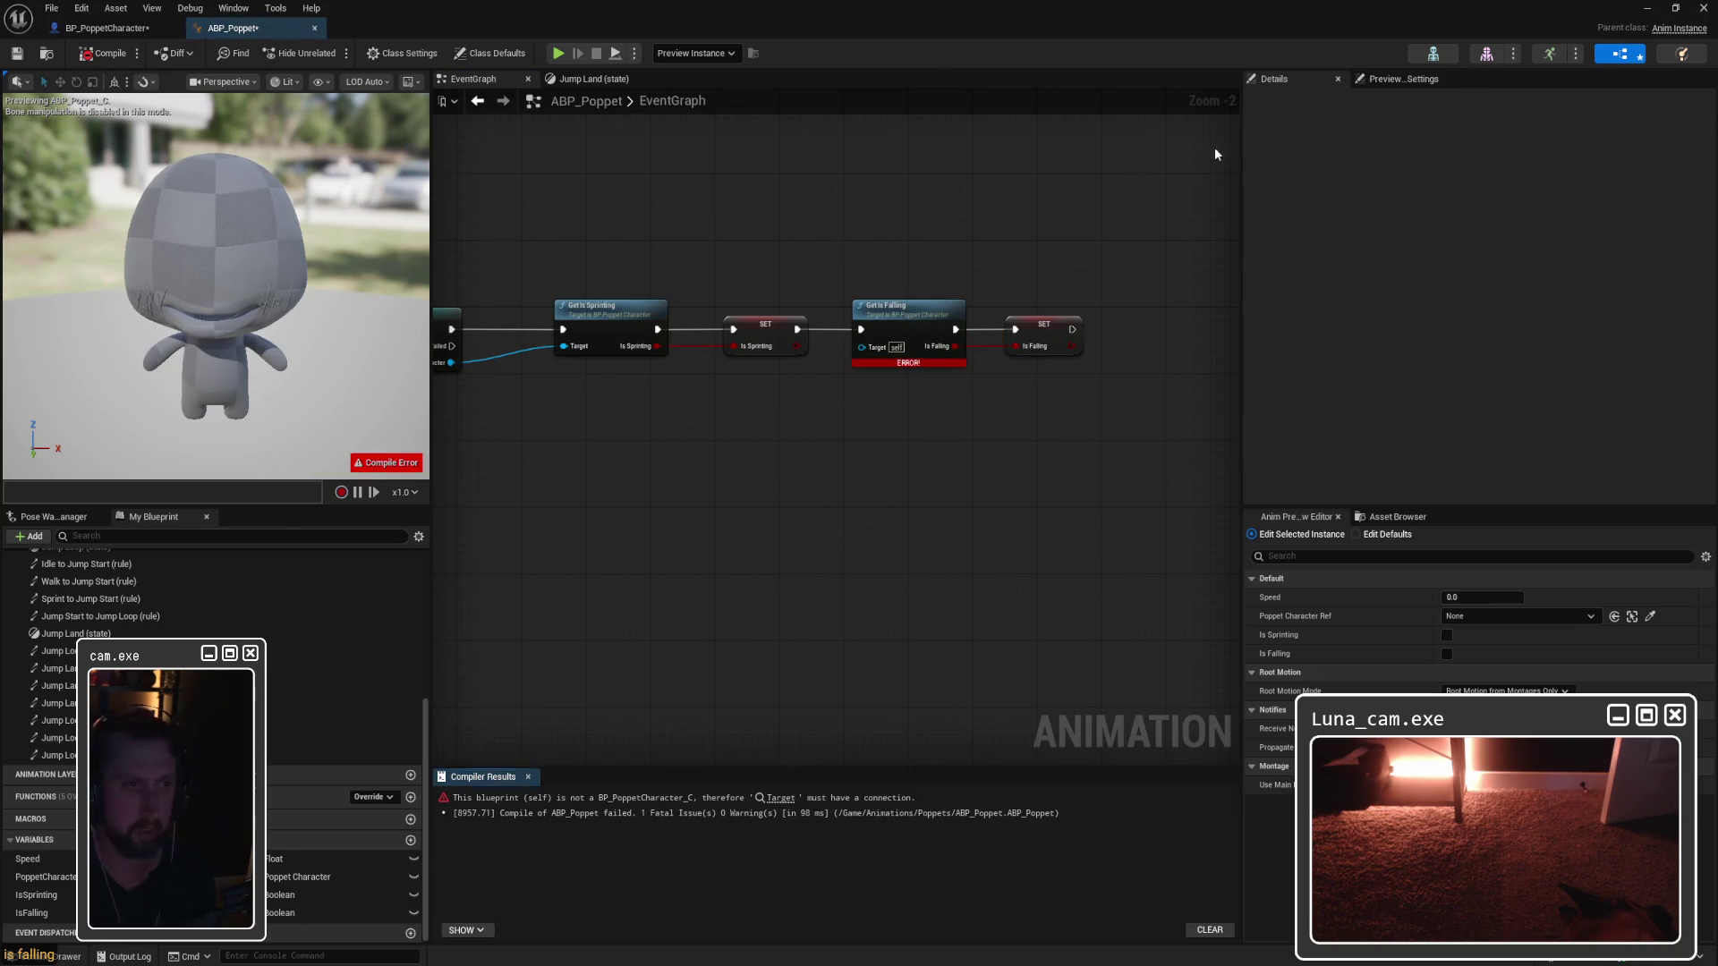
Step: Wire the cast's character output to Get Is Falling's Target via a reroute, recompile, and minimize
drag(645, 347, 1057, 332)
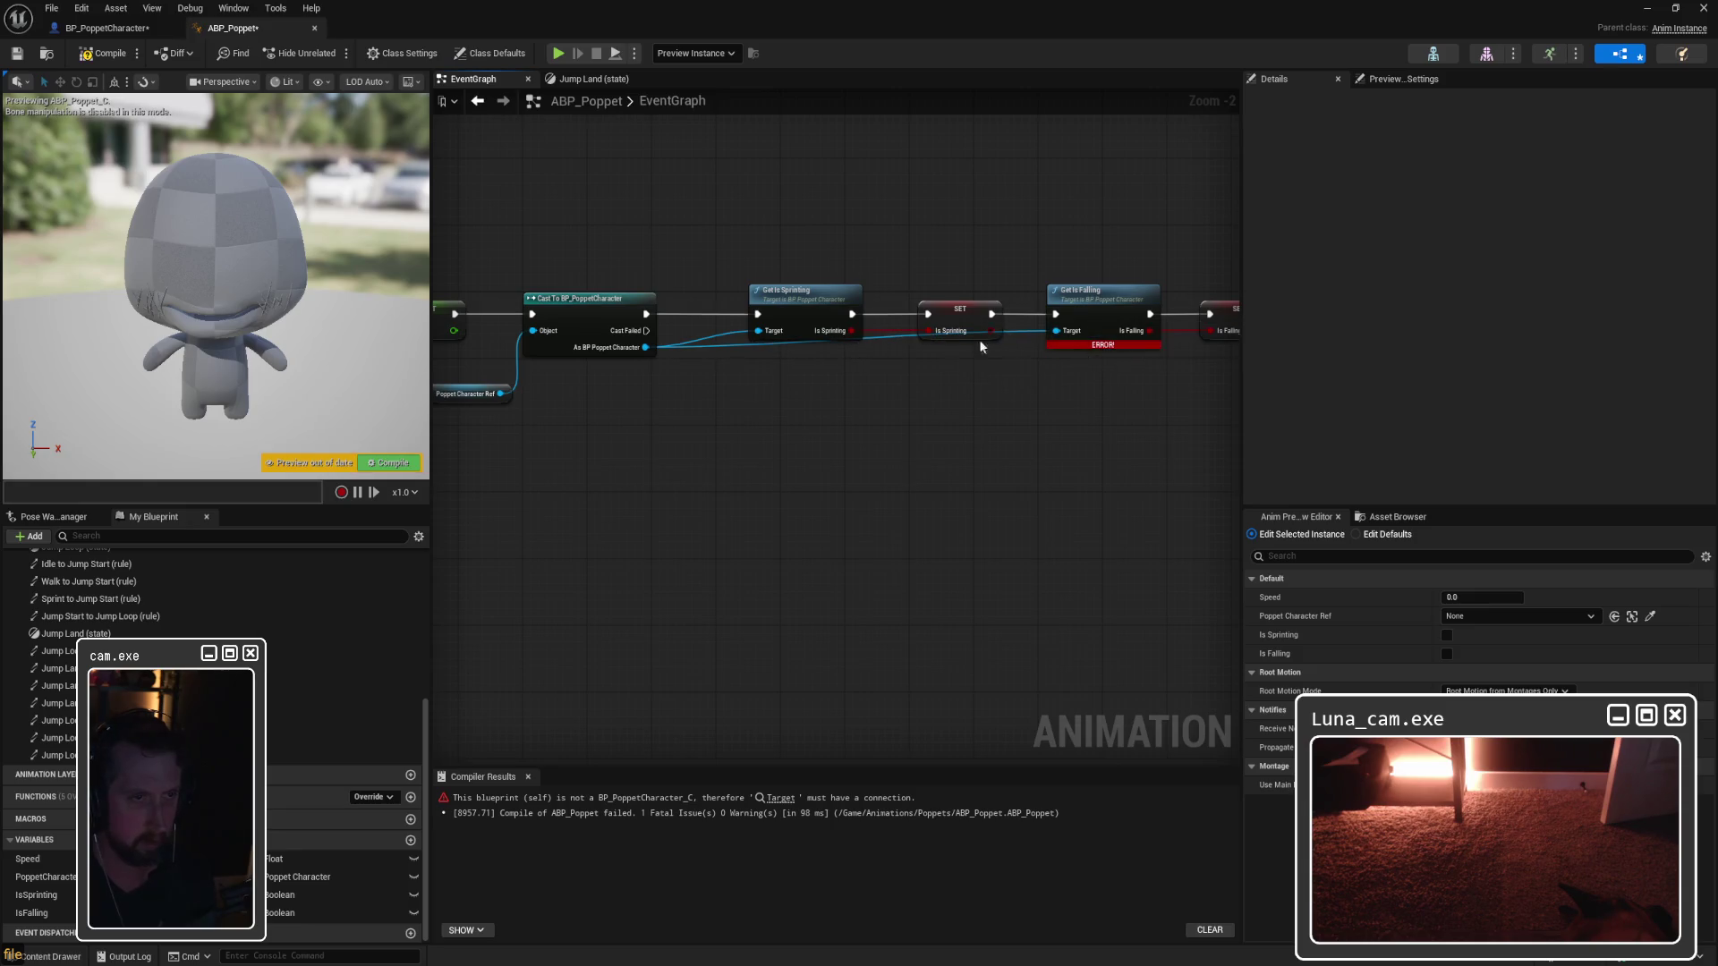
double_click(885, 336)
drag(884, 336, 1008, 360)
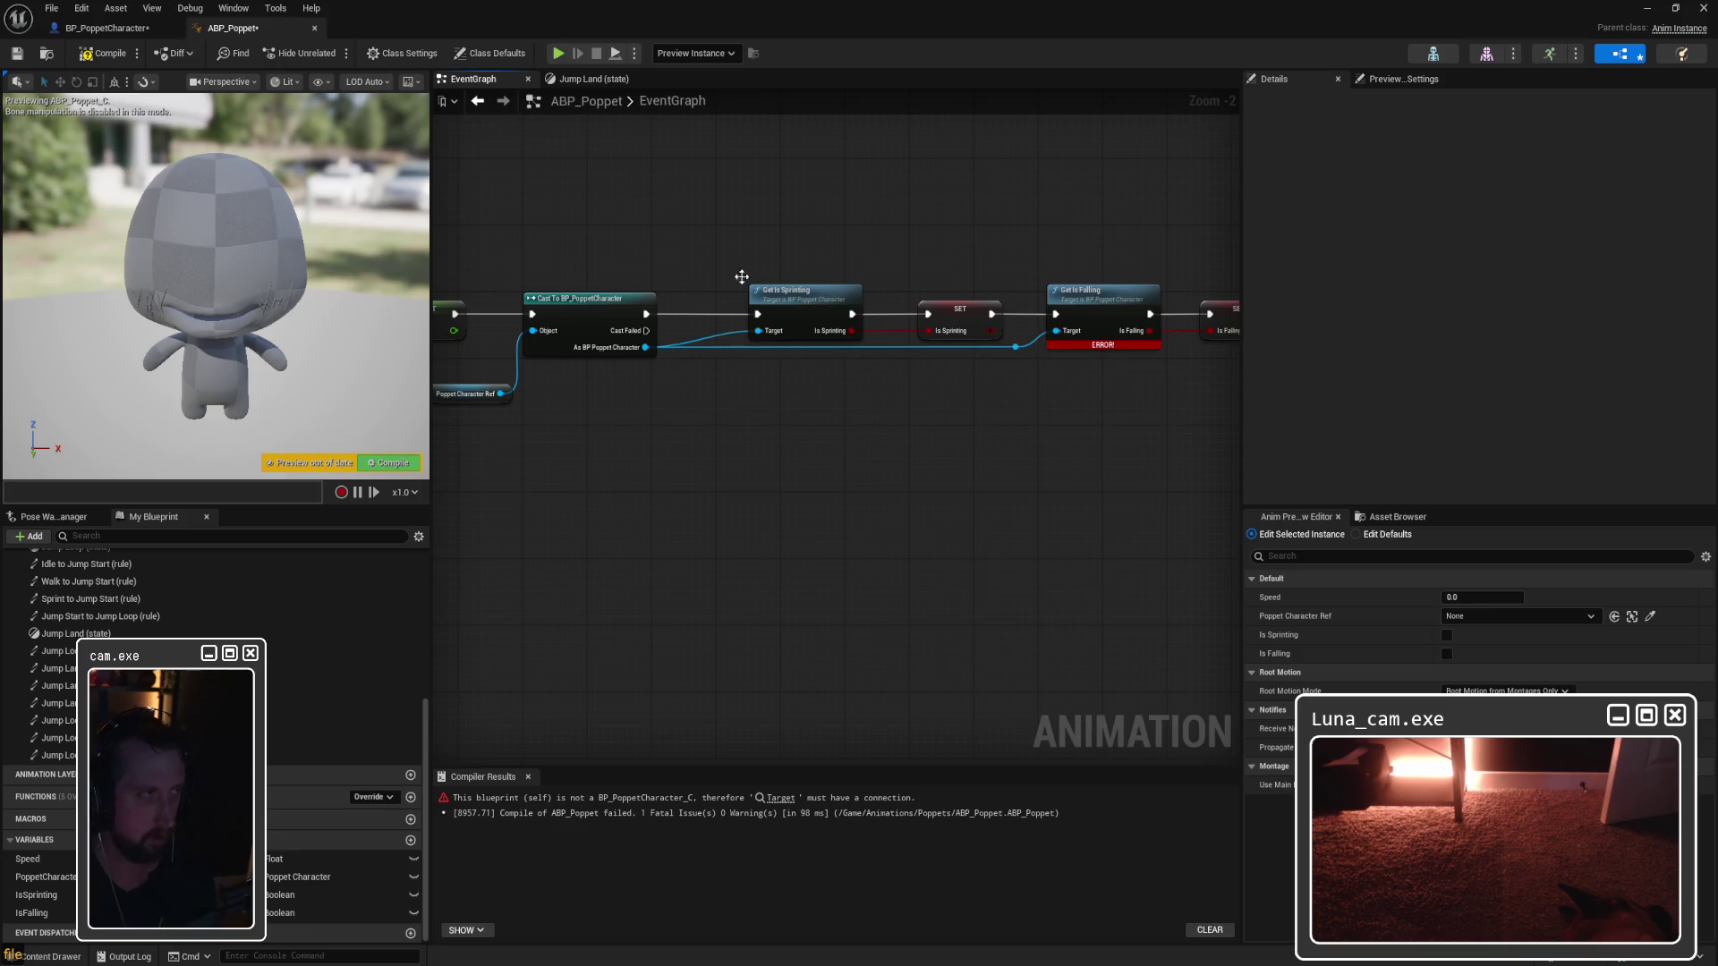
click(103, 52)
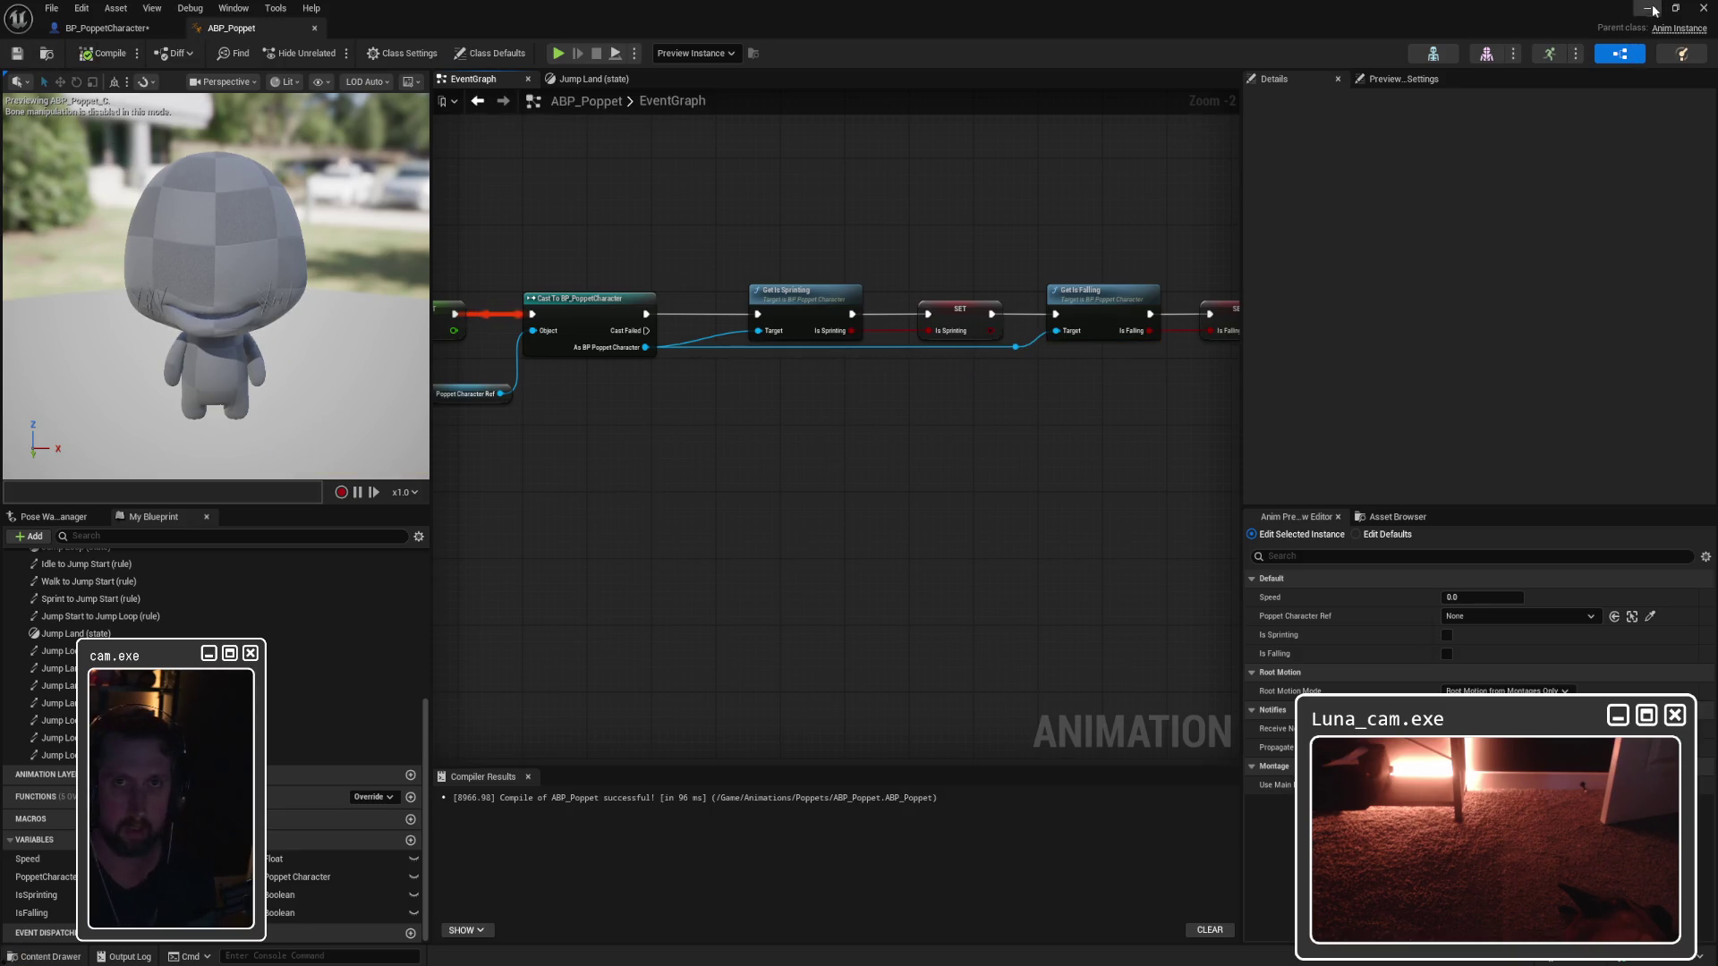
click(1650, 8)
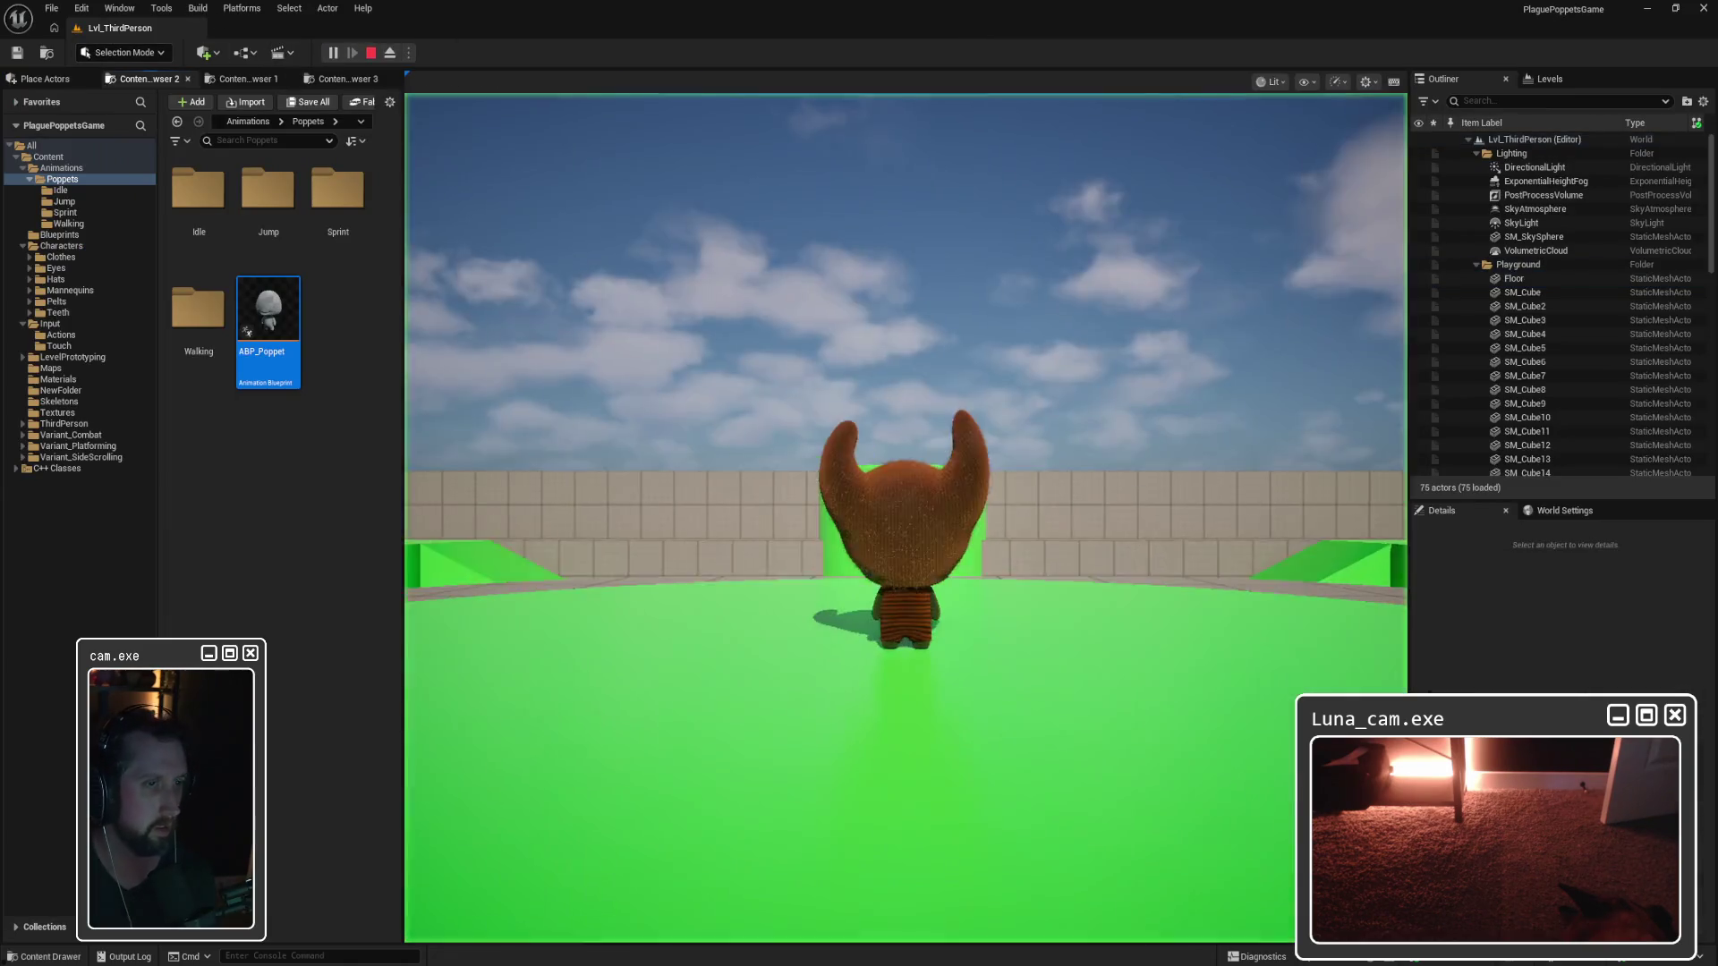
Step: Play-test walking and jumping, stop the session, and reopen ABP_Poppet
click(904, 519)
key(w)
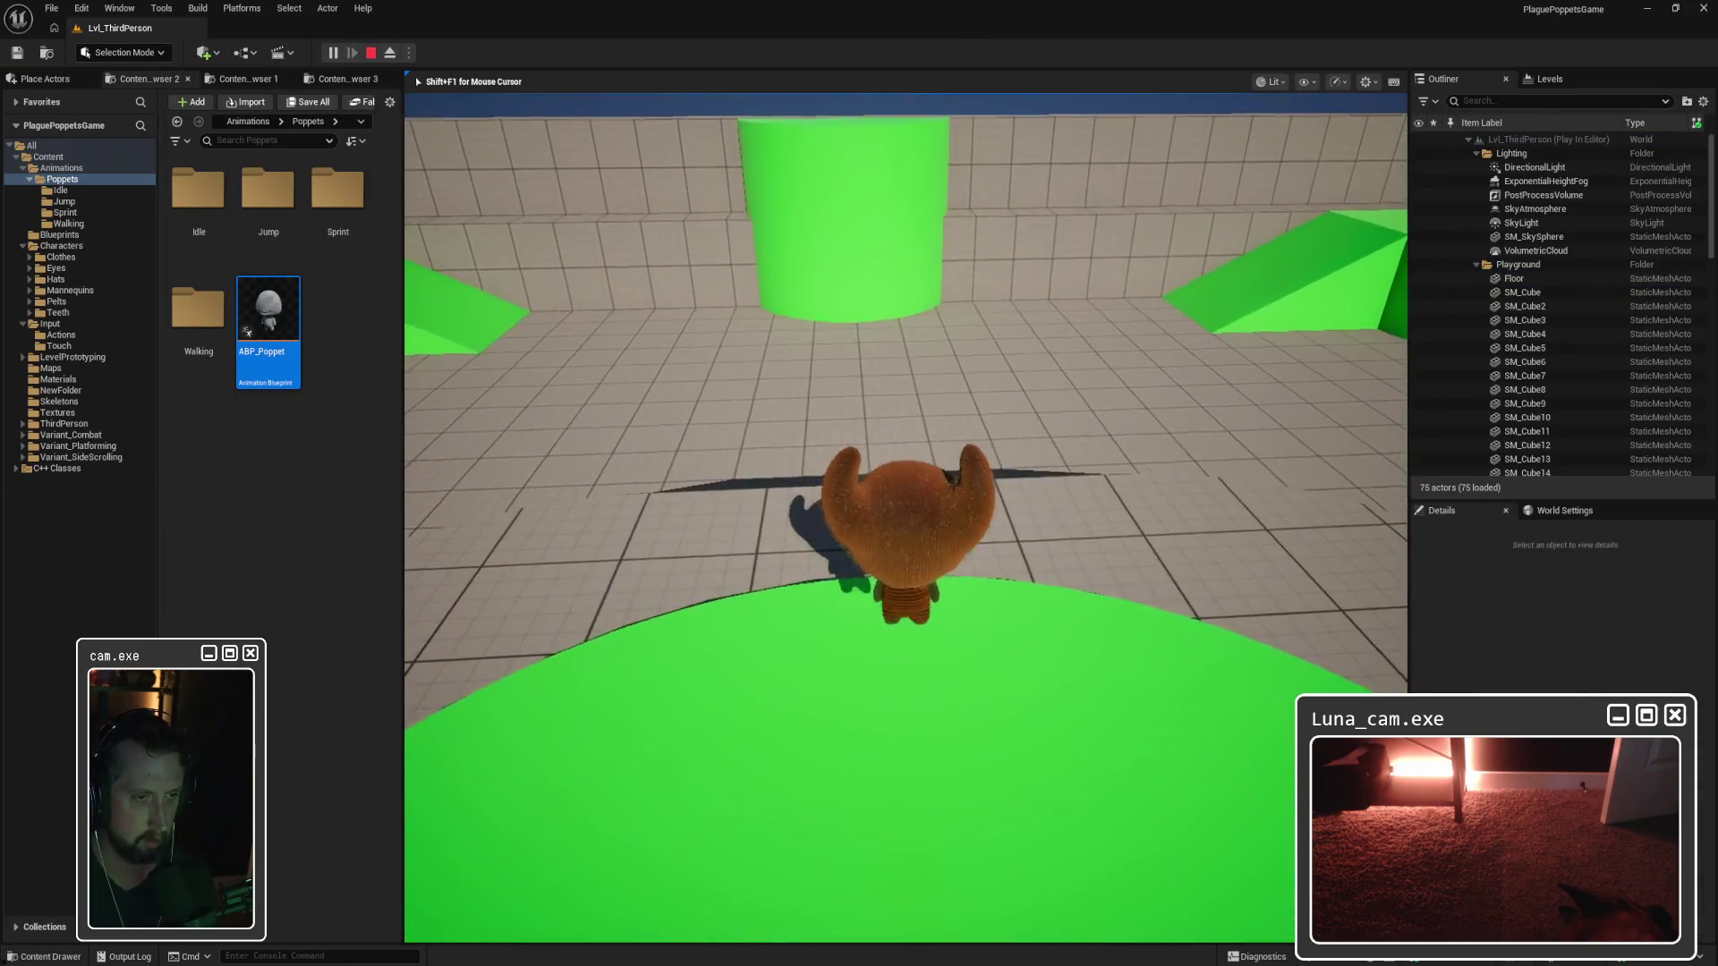
key(space)
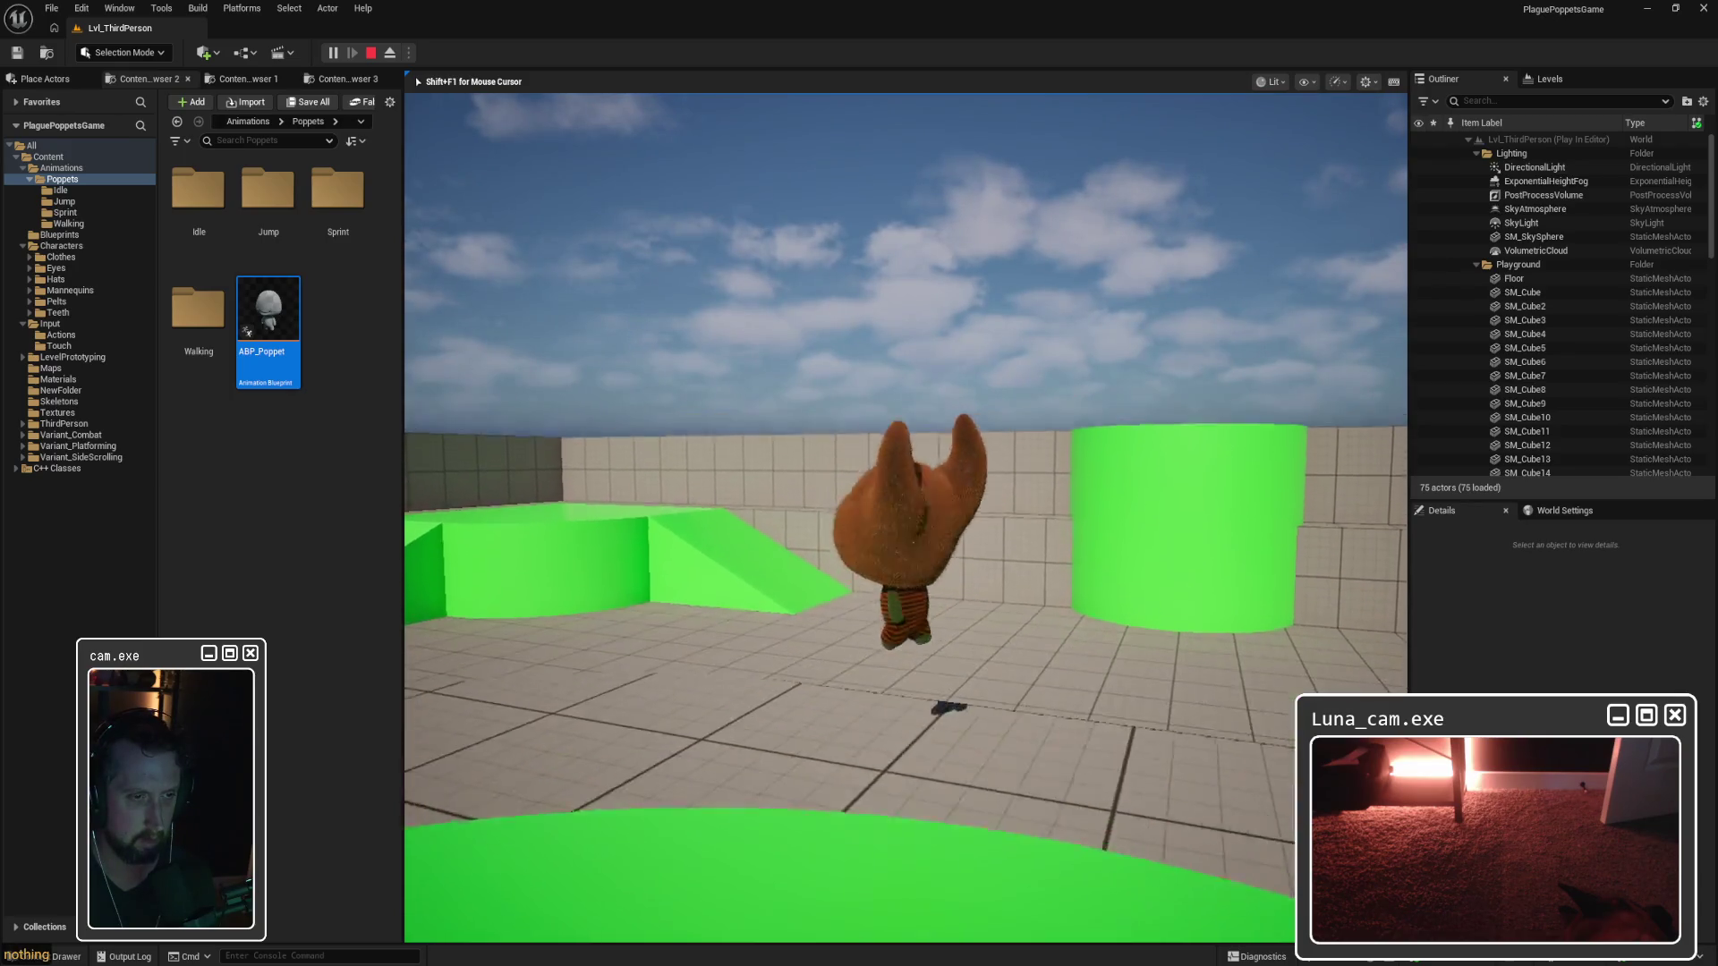
key(Escape)
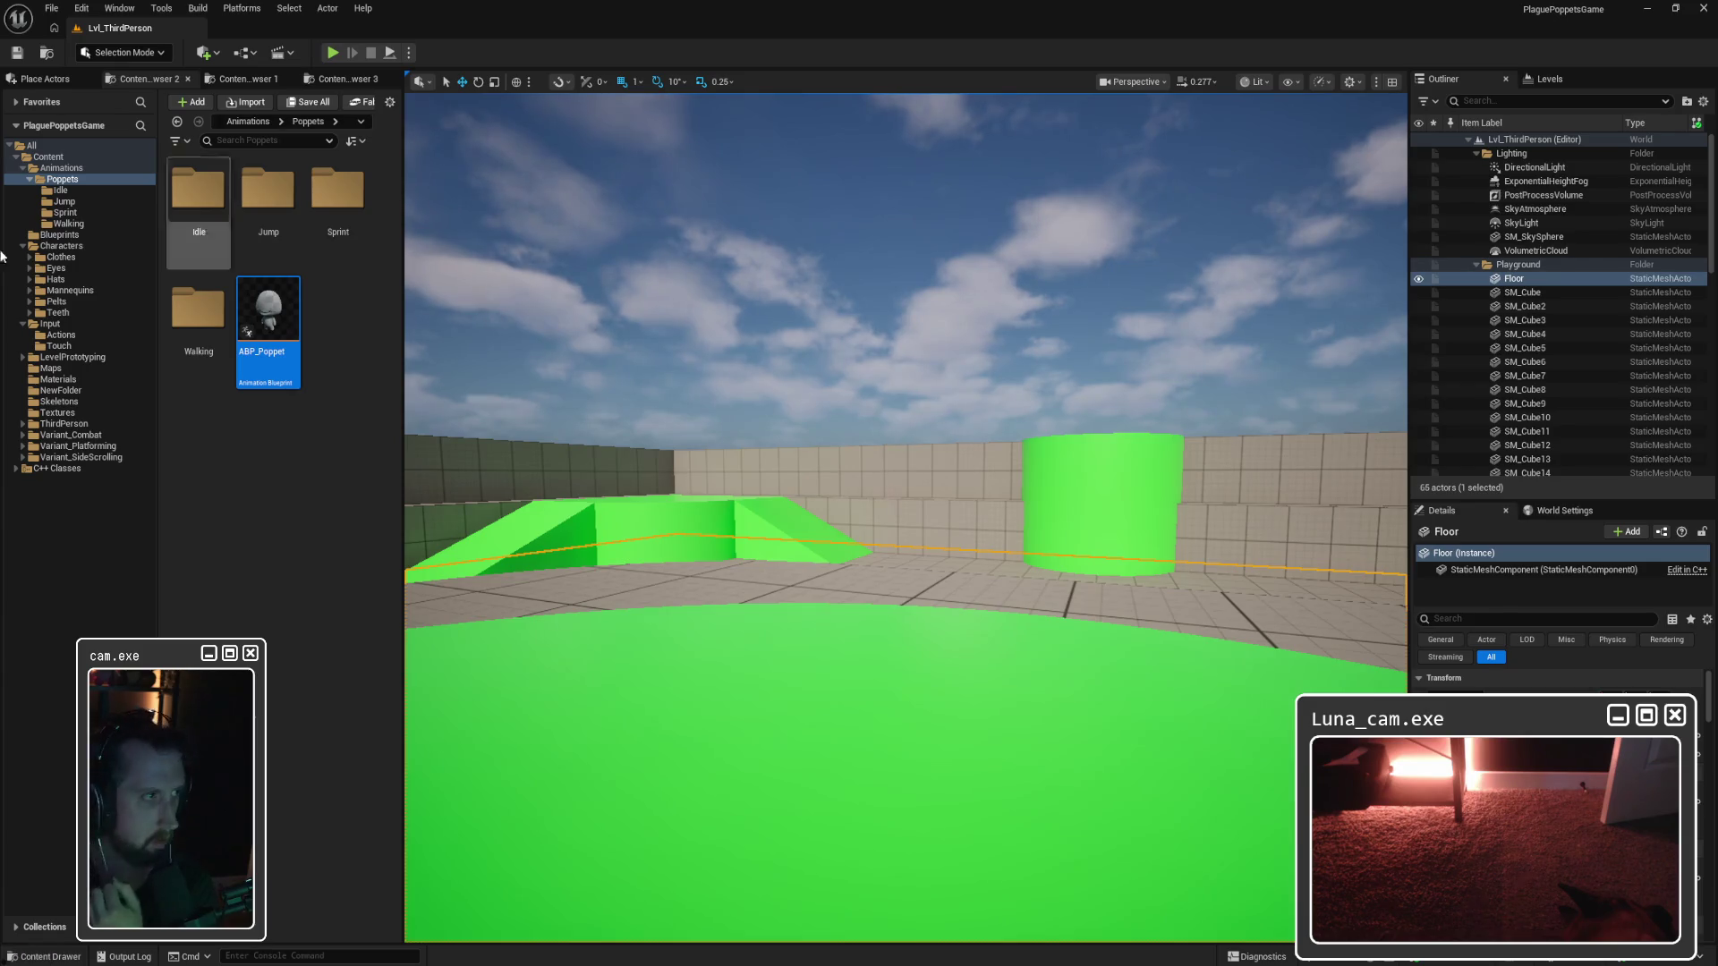
double_click(268, 314)
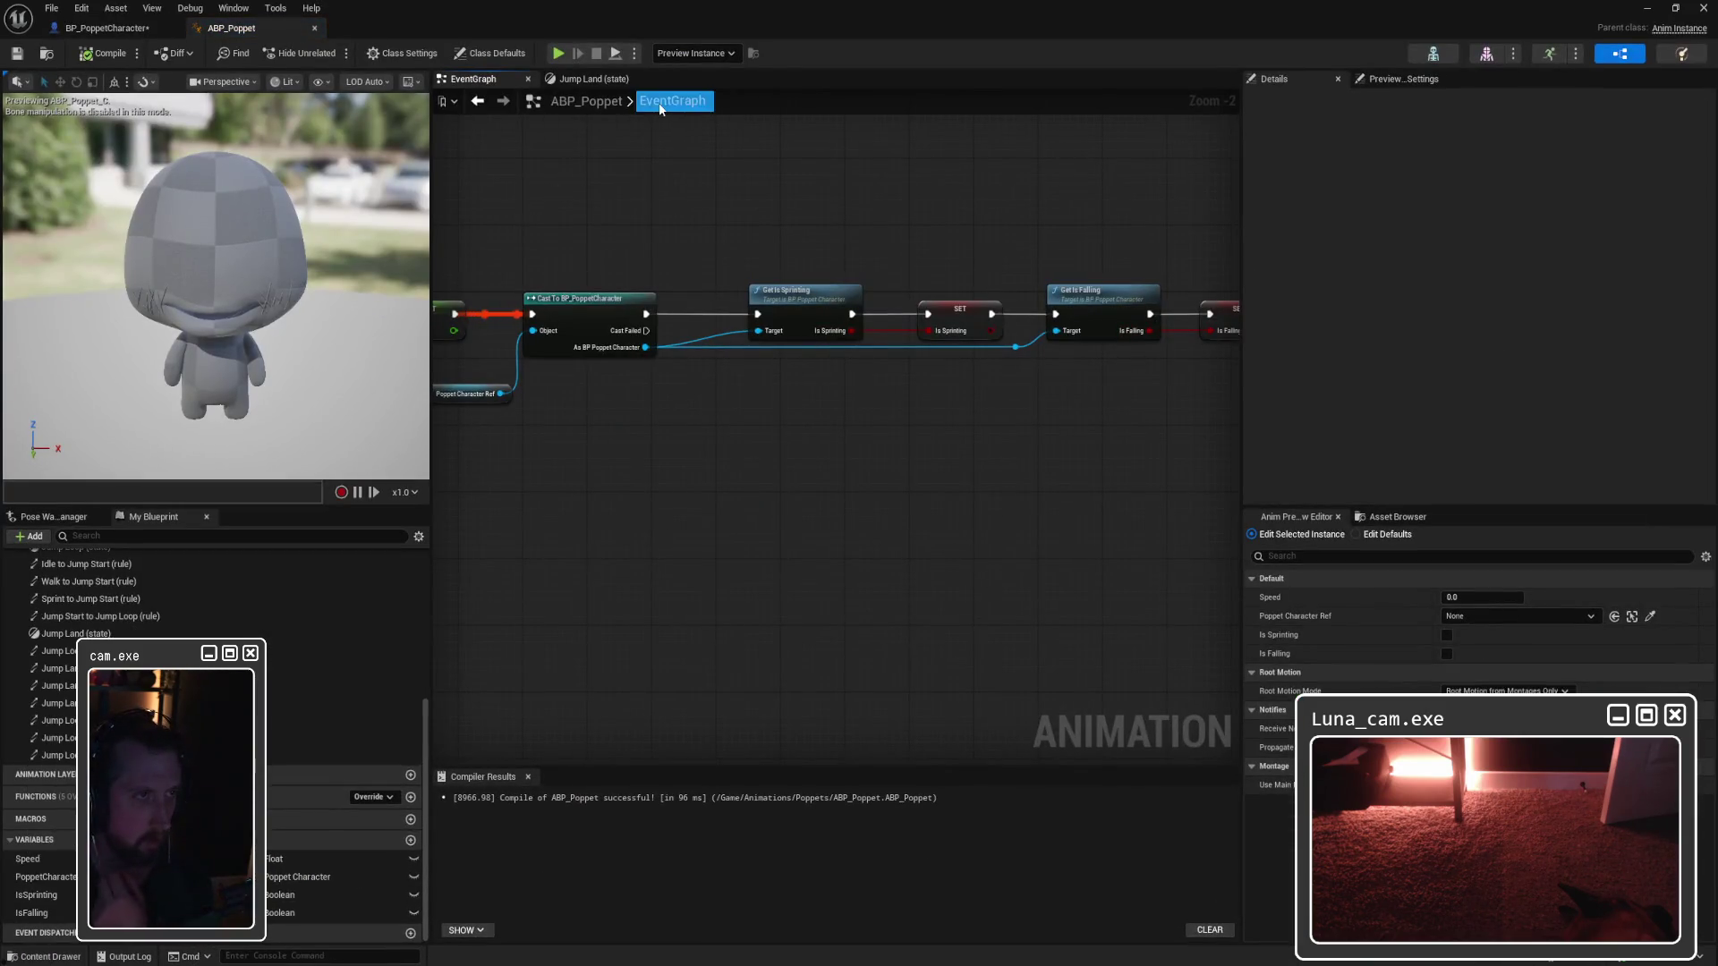
Step: Review the Jump Land and Jump Start states, moving ANIM_JumpStart closer to the output pose
click(567, 83)
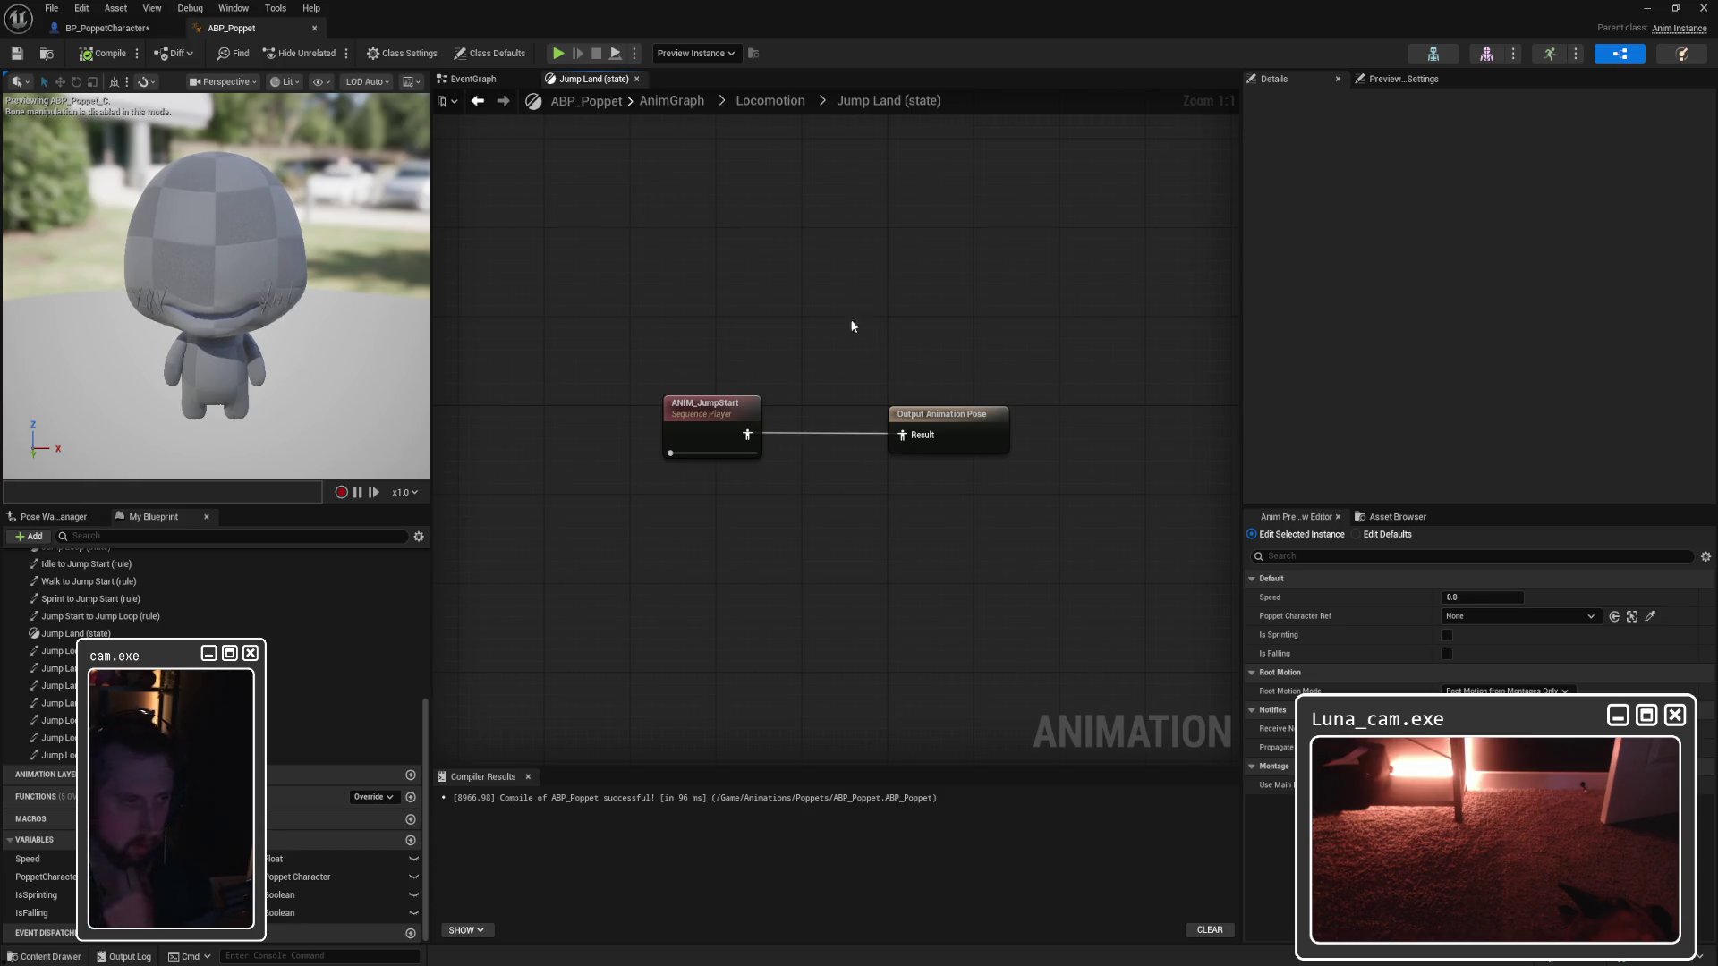
click(707, 405)
drag(707, 405, 793, 405)
click(786, 346)
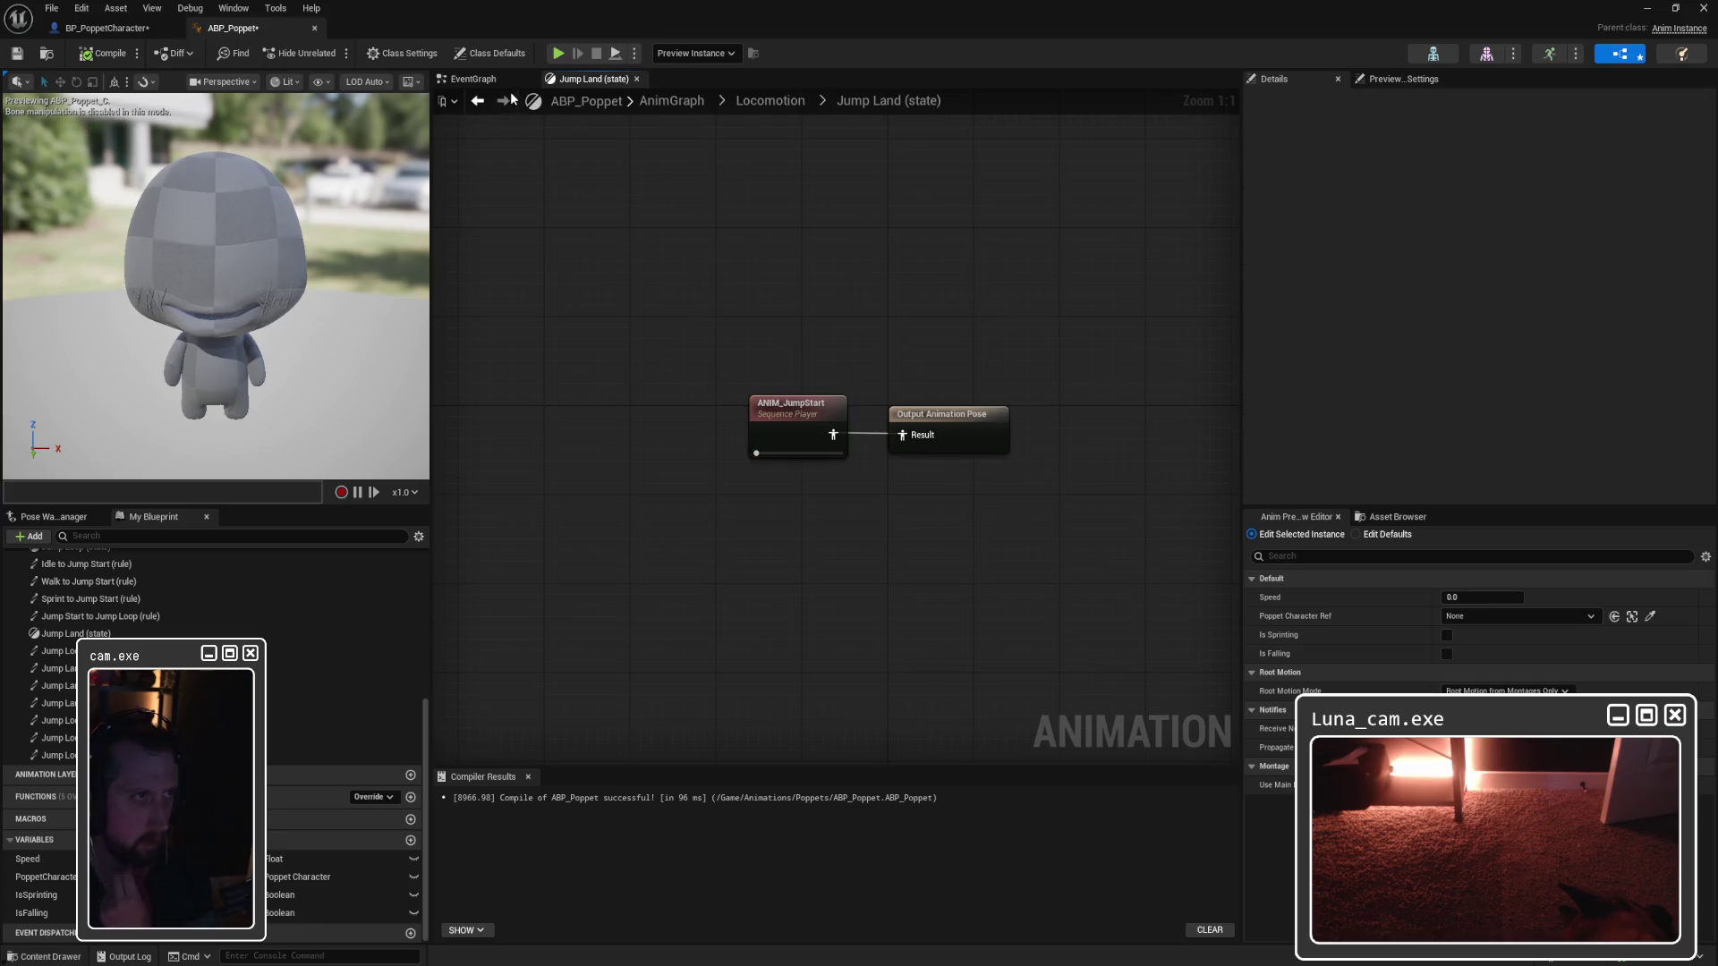
click(754, 103)
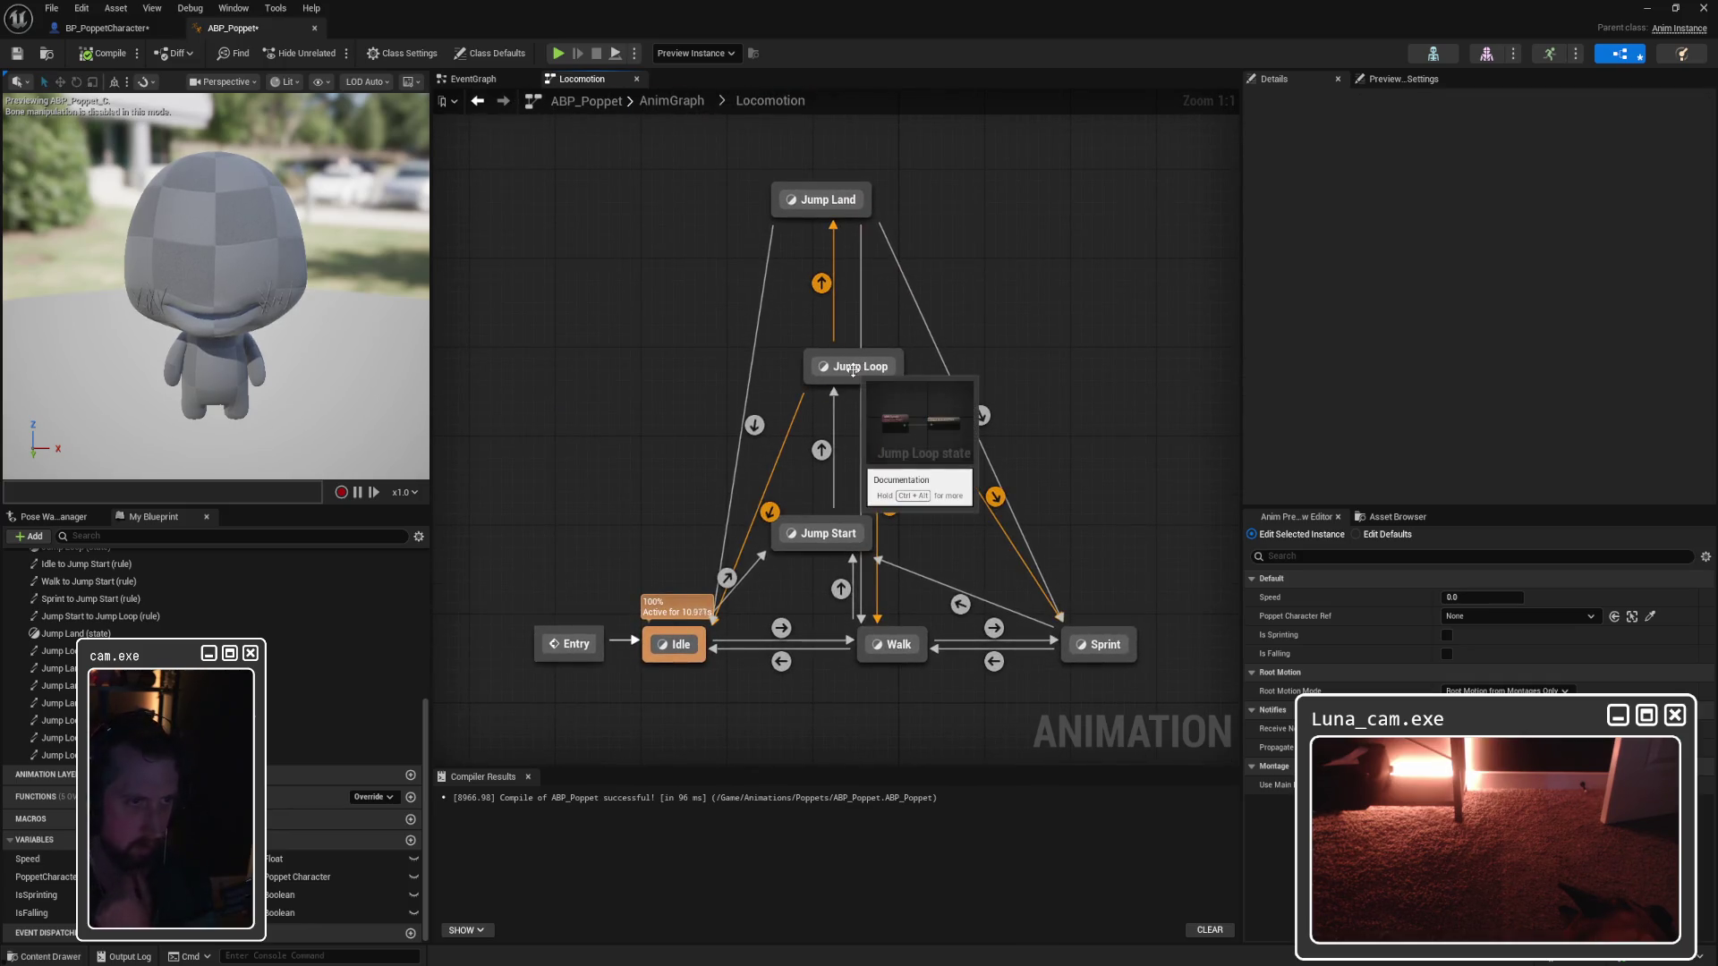
double_click(813, 534)
click(748, 413)
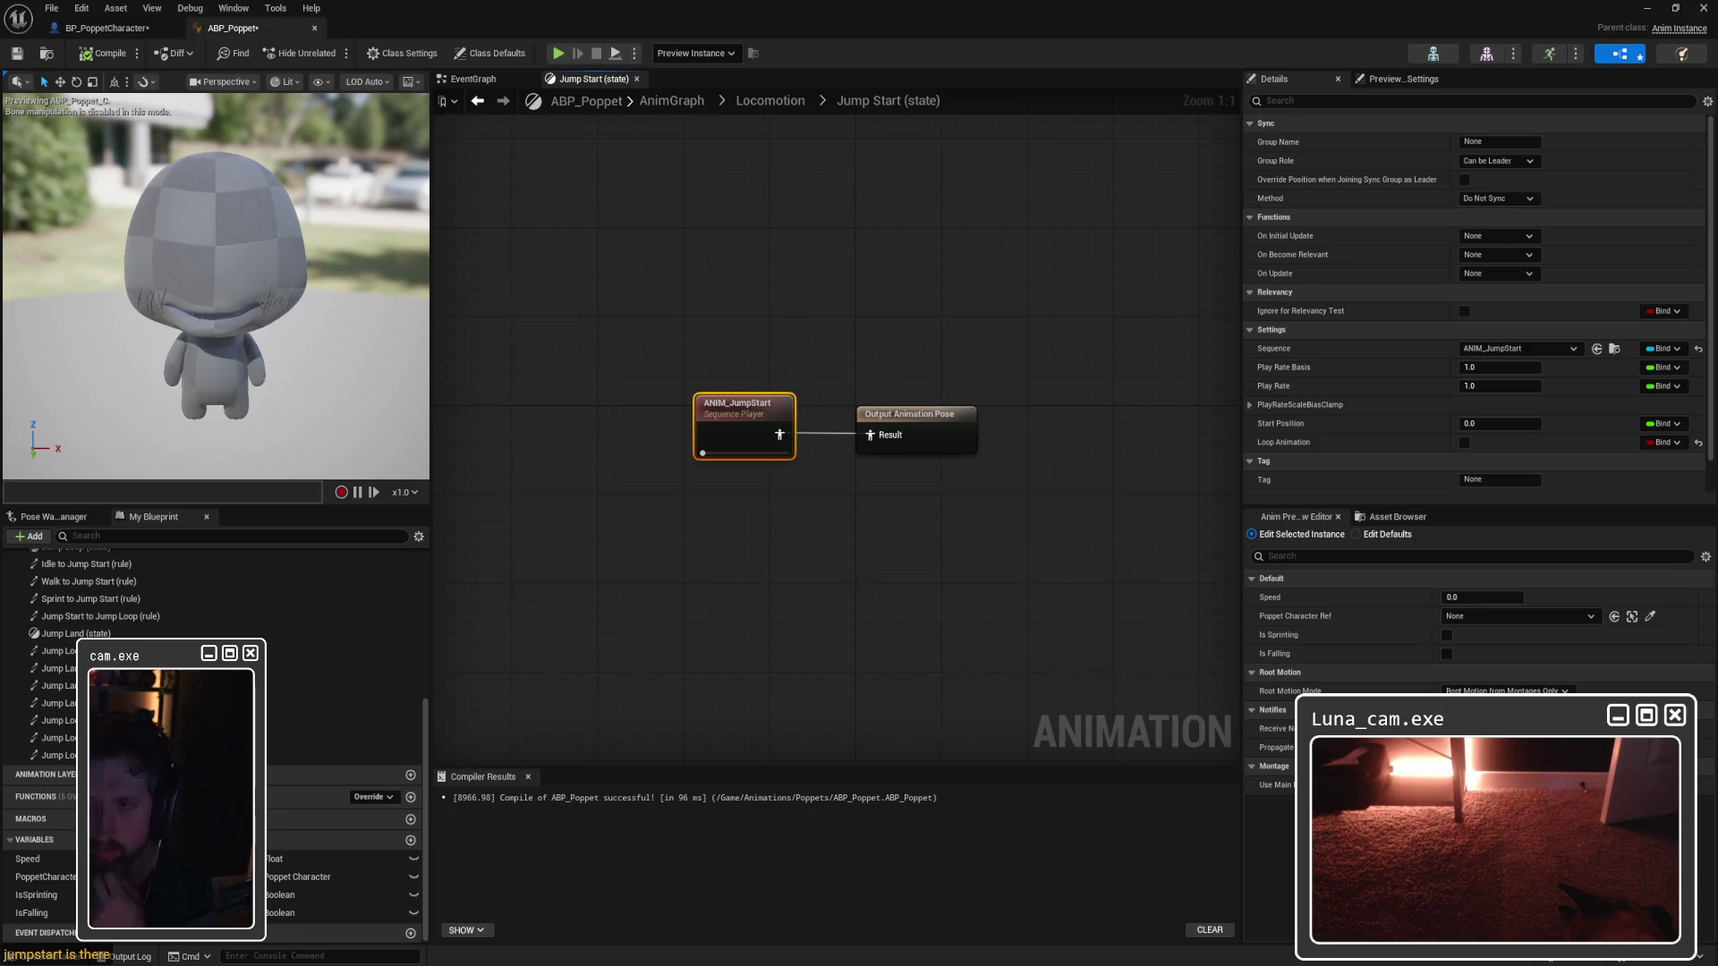
Step: Return to the Locomotion state machine and take a screen snip of it
click(465, 80)
click(576, 81)
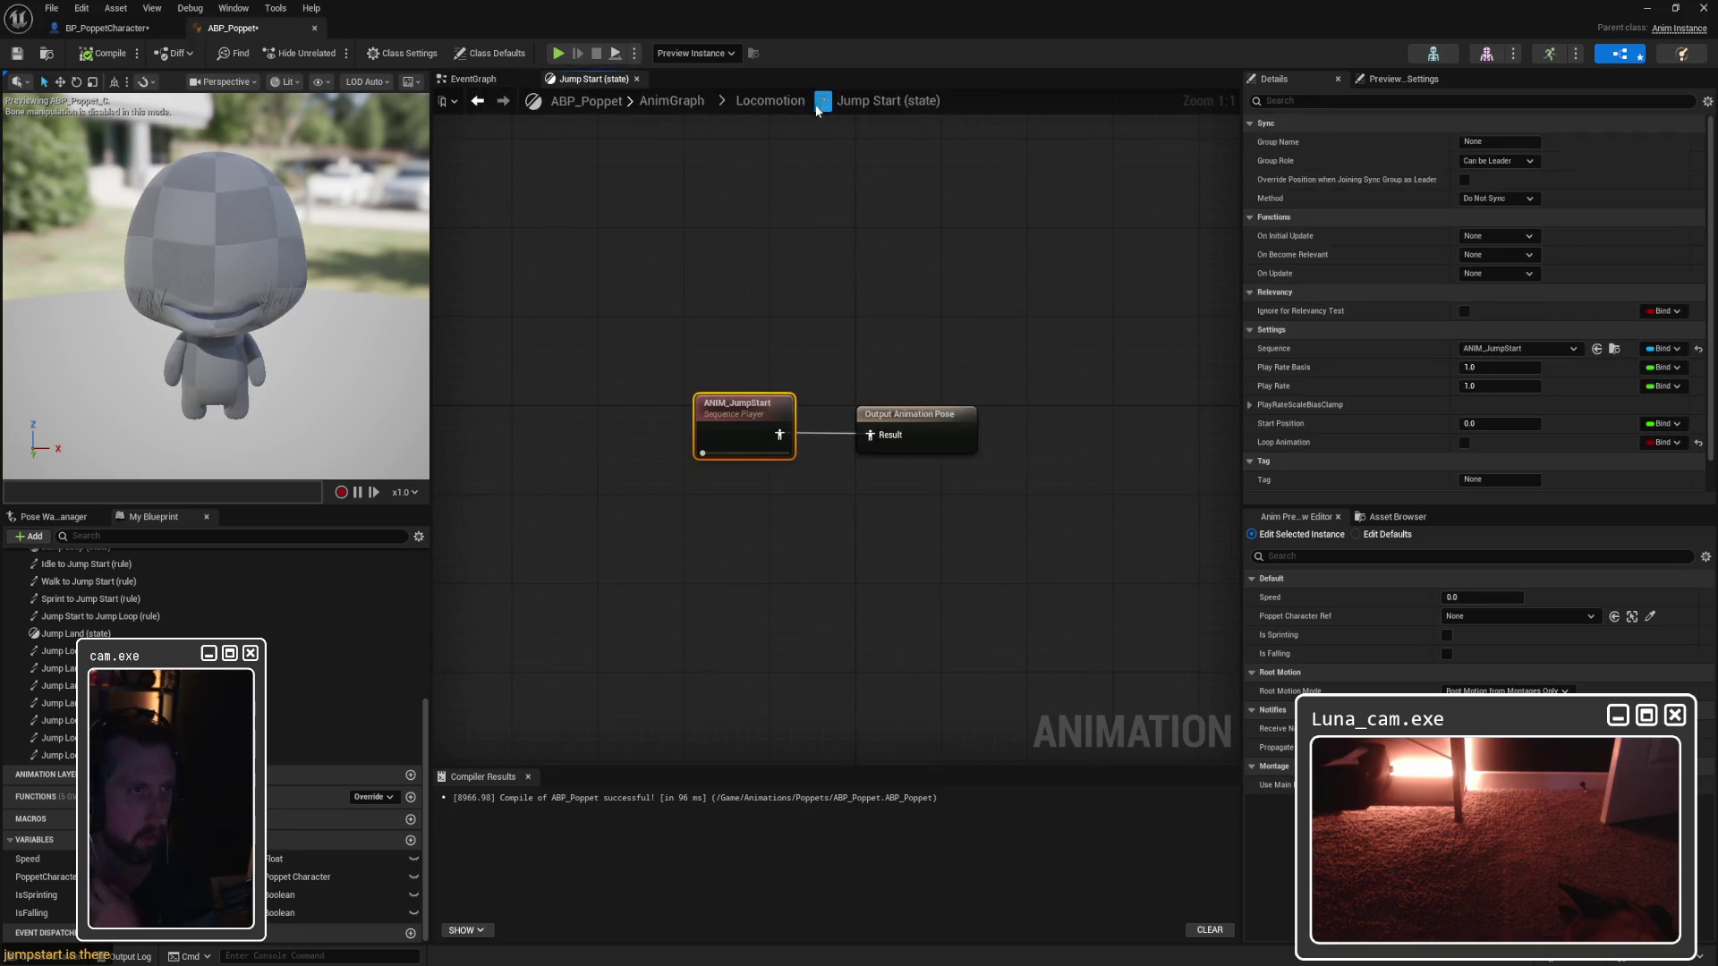
click(756, 100)
key(super)
key(Escape)
key(super+shift+s)
mouse_move(483, 123)
mouse_down()
mouse_move(1139, 653)
mouse_move(1173, 702)
mouse_up()
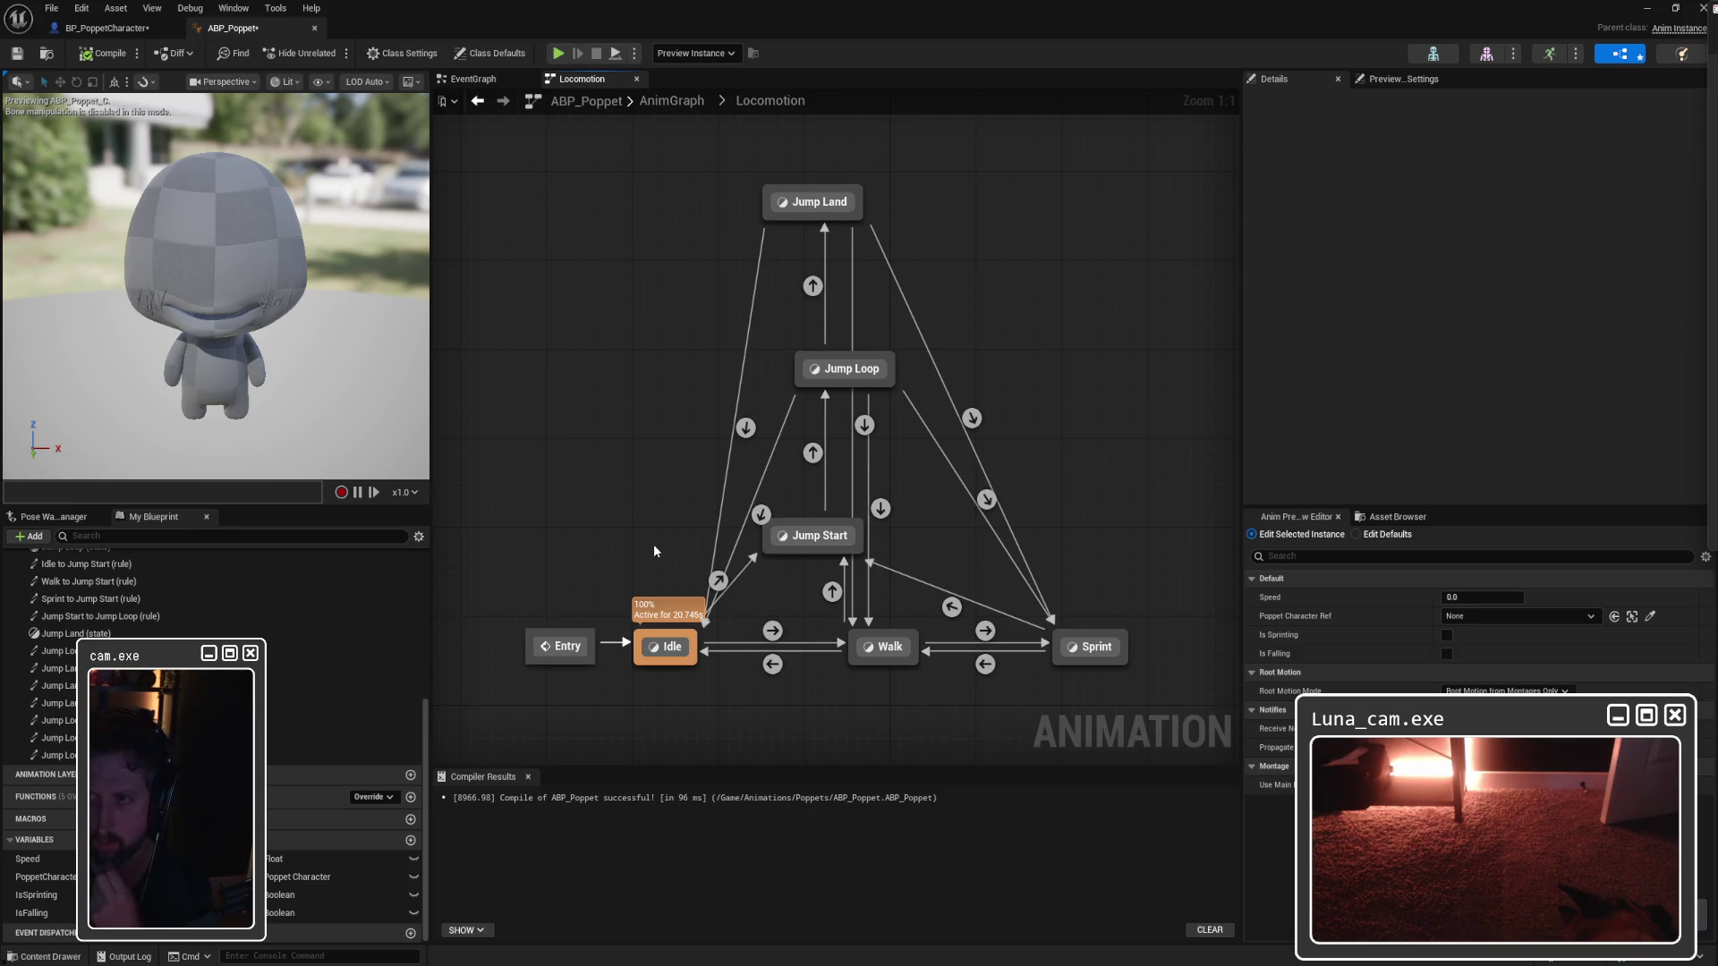
Step: Shift the Entry and Idle states left, then switch to the EventGraph
mouse_move(653, 544)
mouse_down()
mouse_move(782, 456)
mouse_move(642, 537)
mouse_move(806, 609)
mouse_move(738, 566)
mouse_up()
click(738, 555)
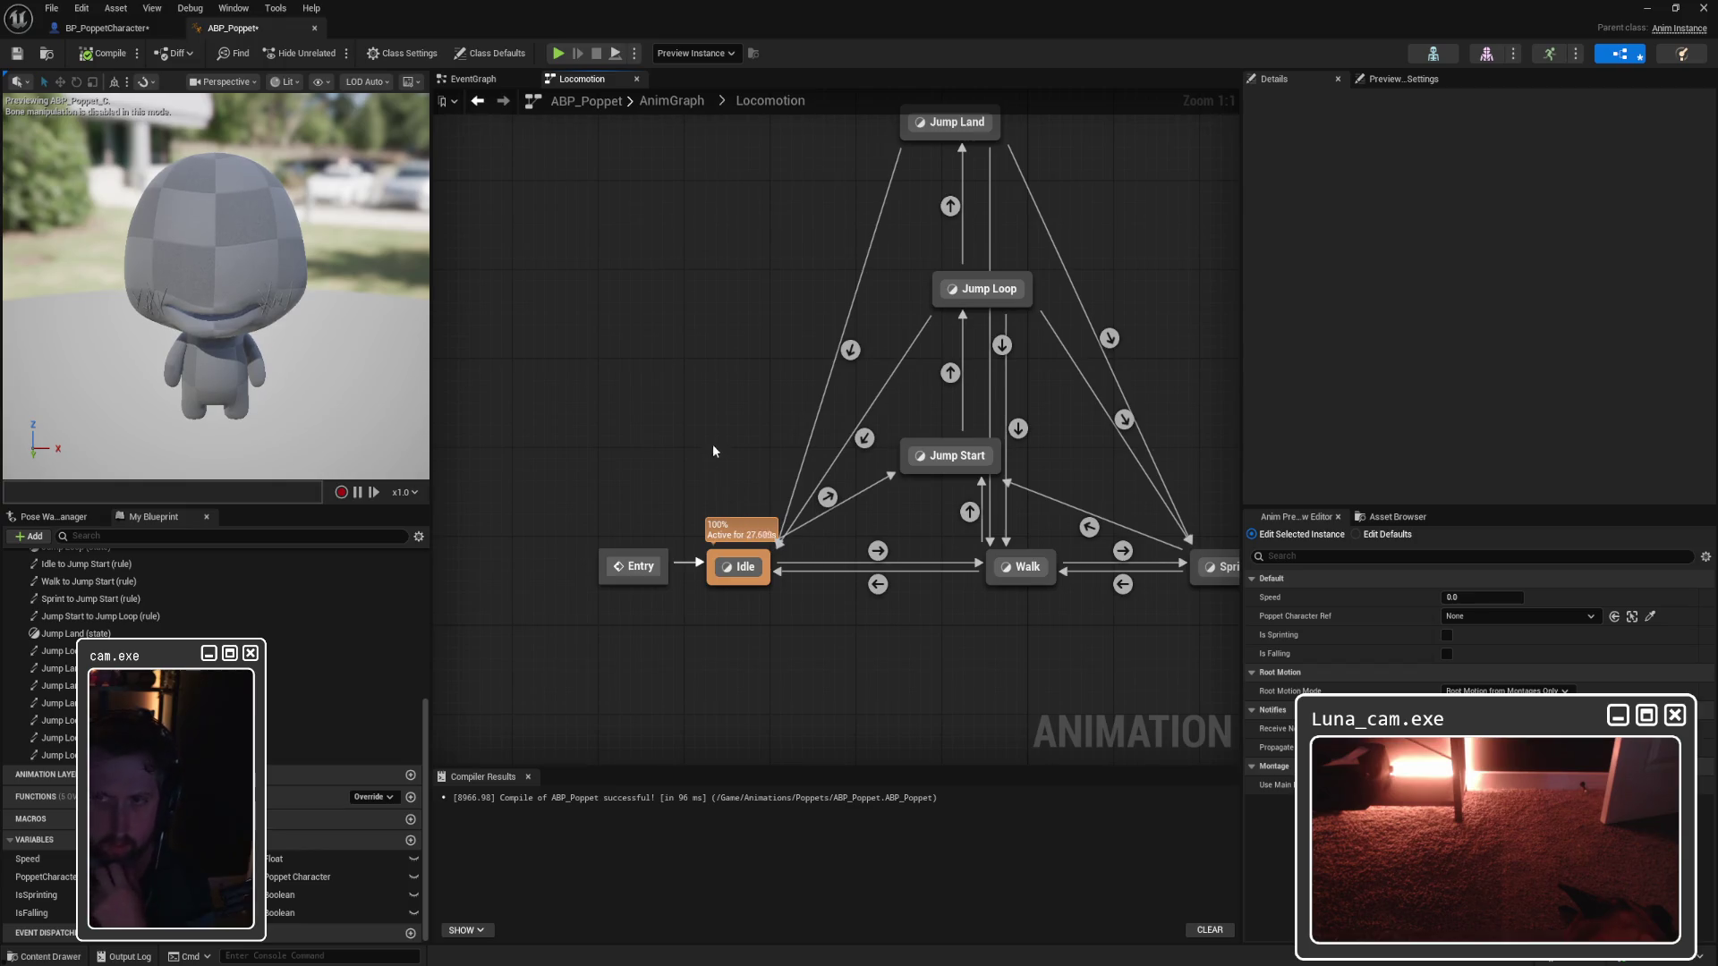
click(491, 80)
click(582, 80)
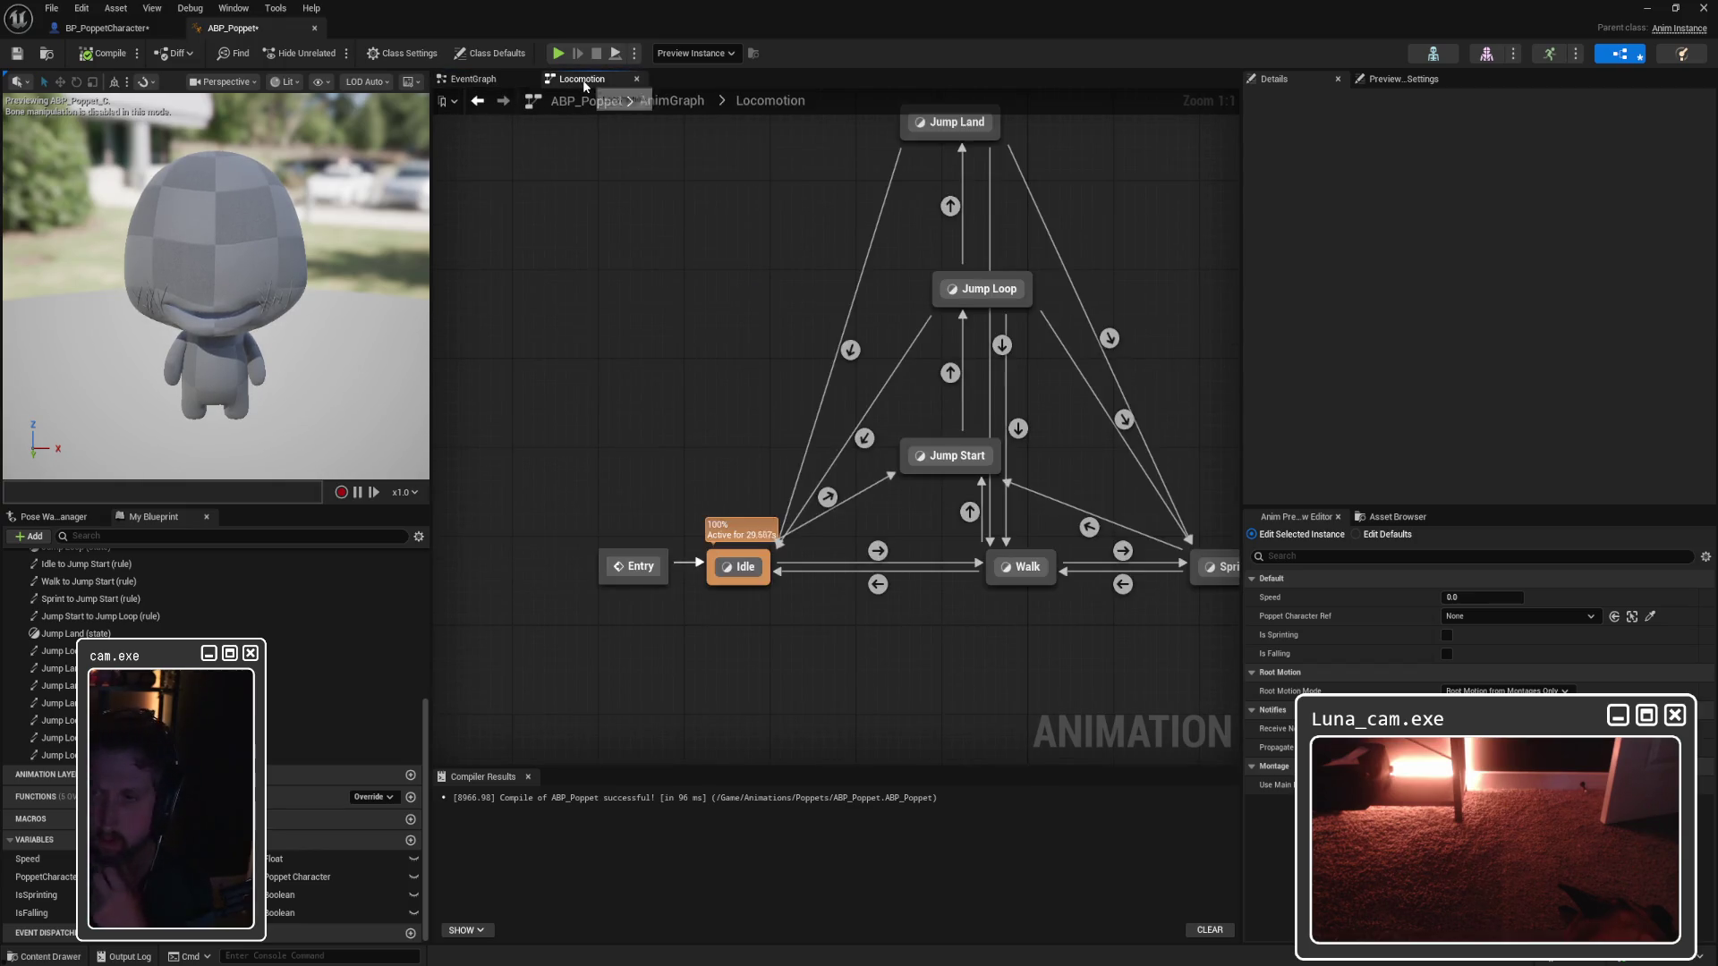
click(457, 79)
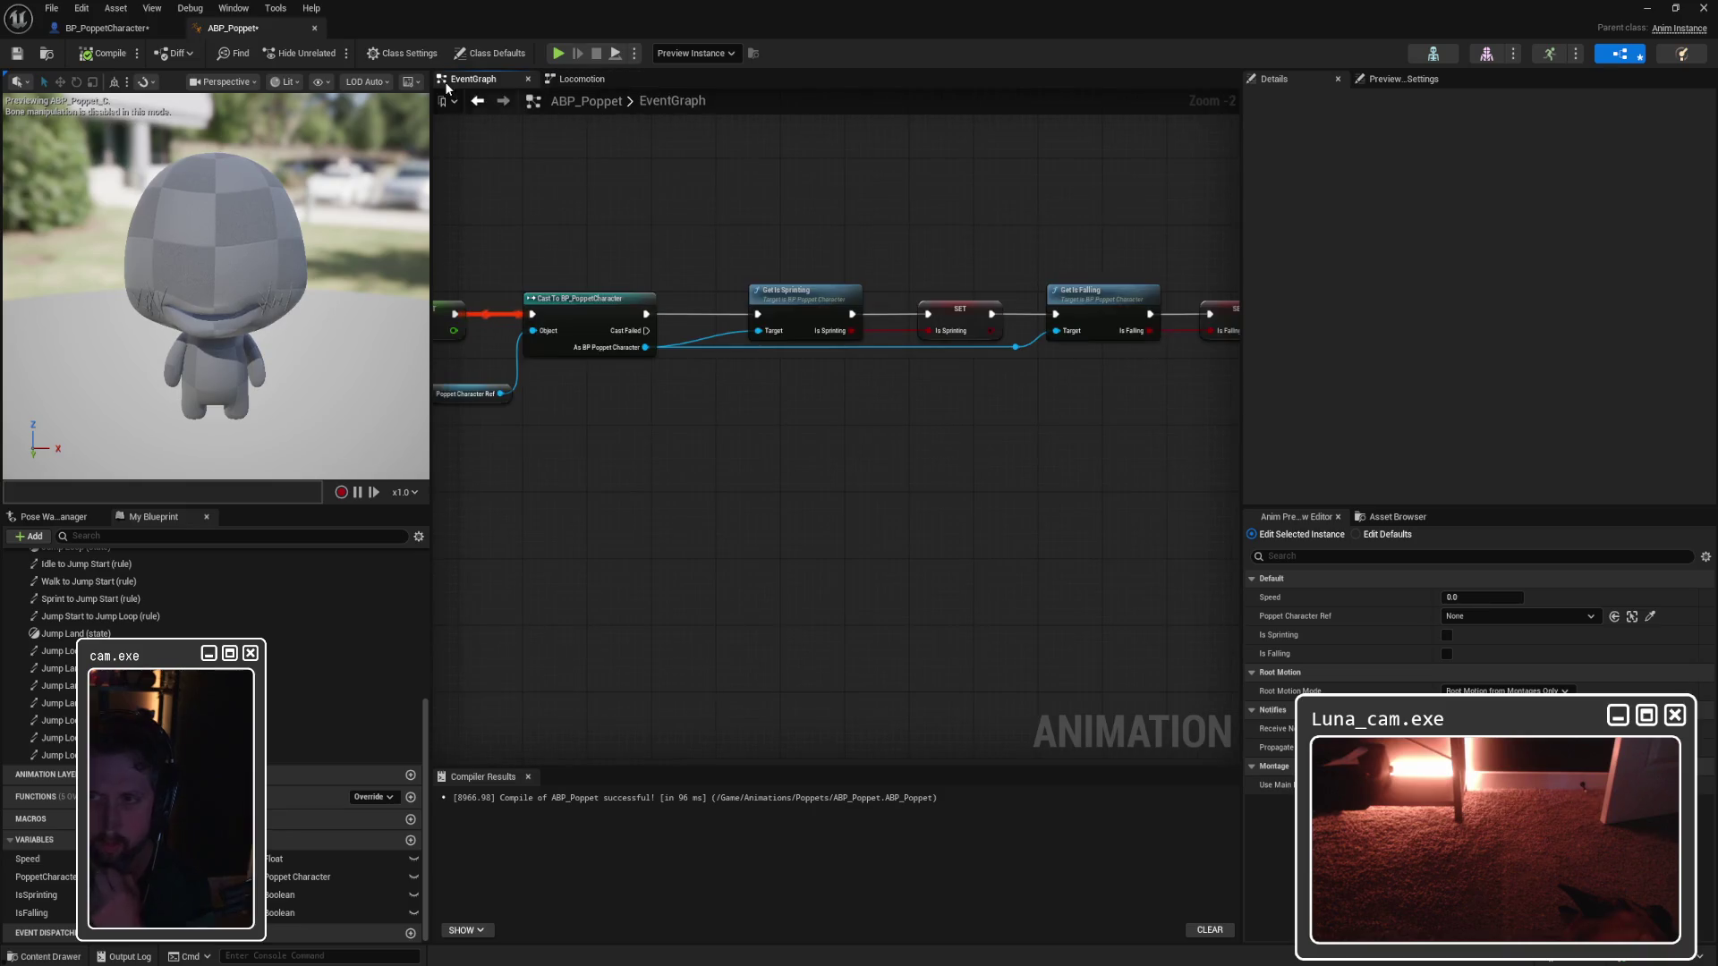
Step: Pan the EventGraph and widen the graph area by dragging the Details splitter right
drag(919, 226, 1258, 236)
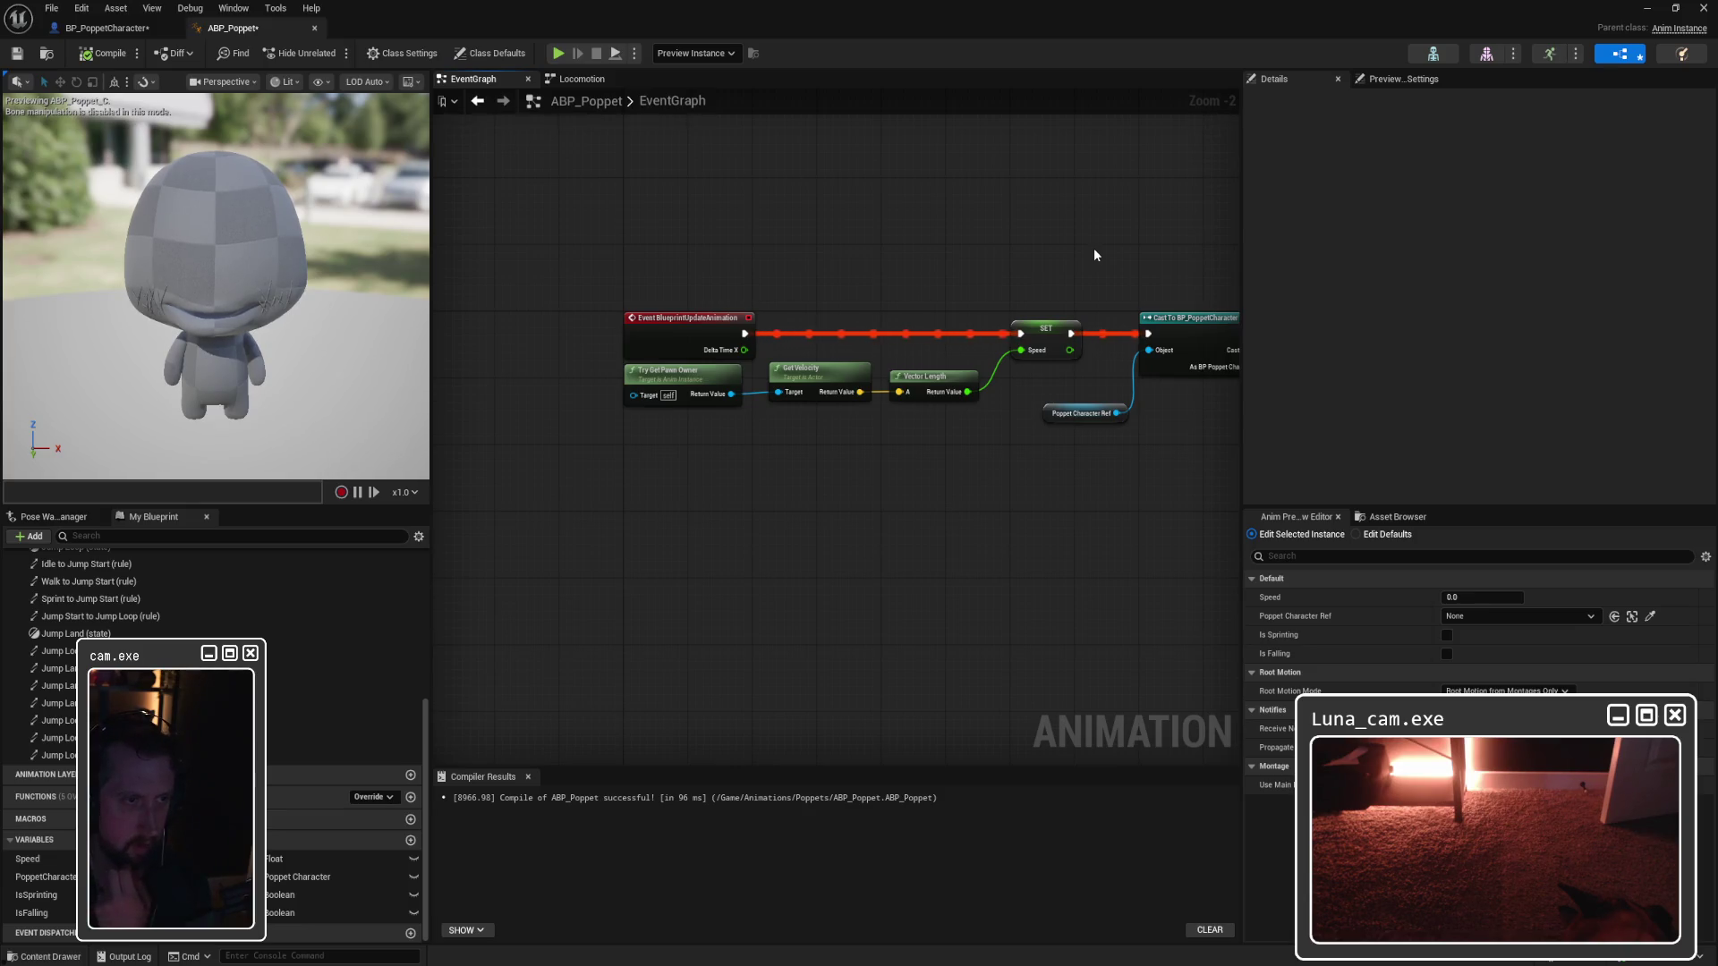
drag(1117, 255, 760, 253)
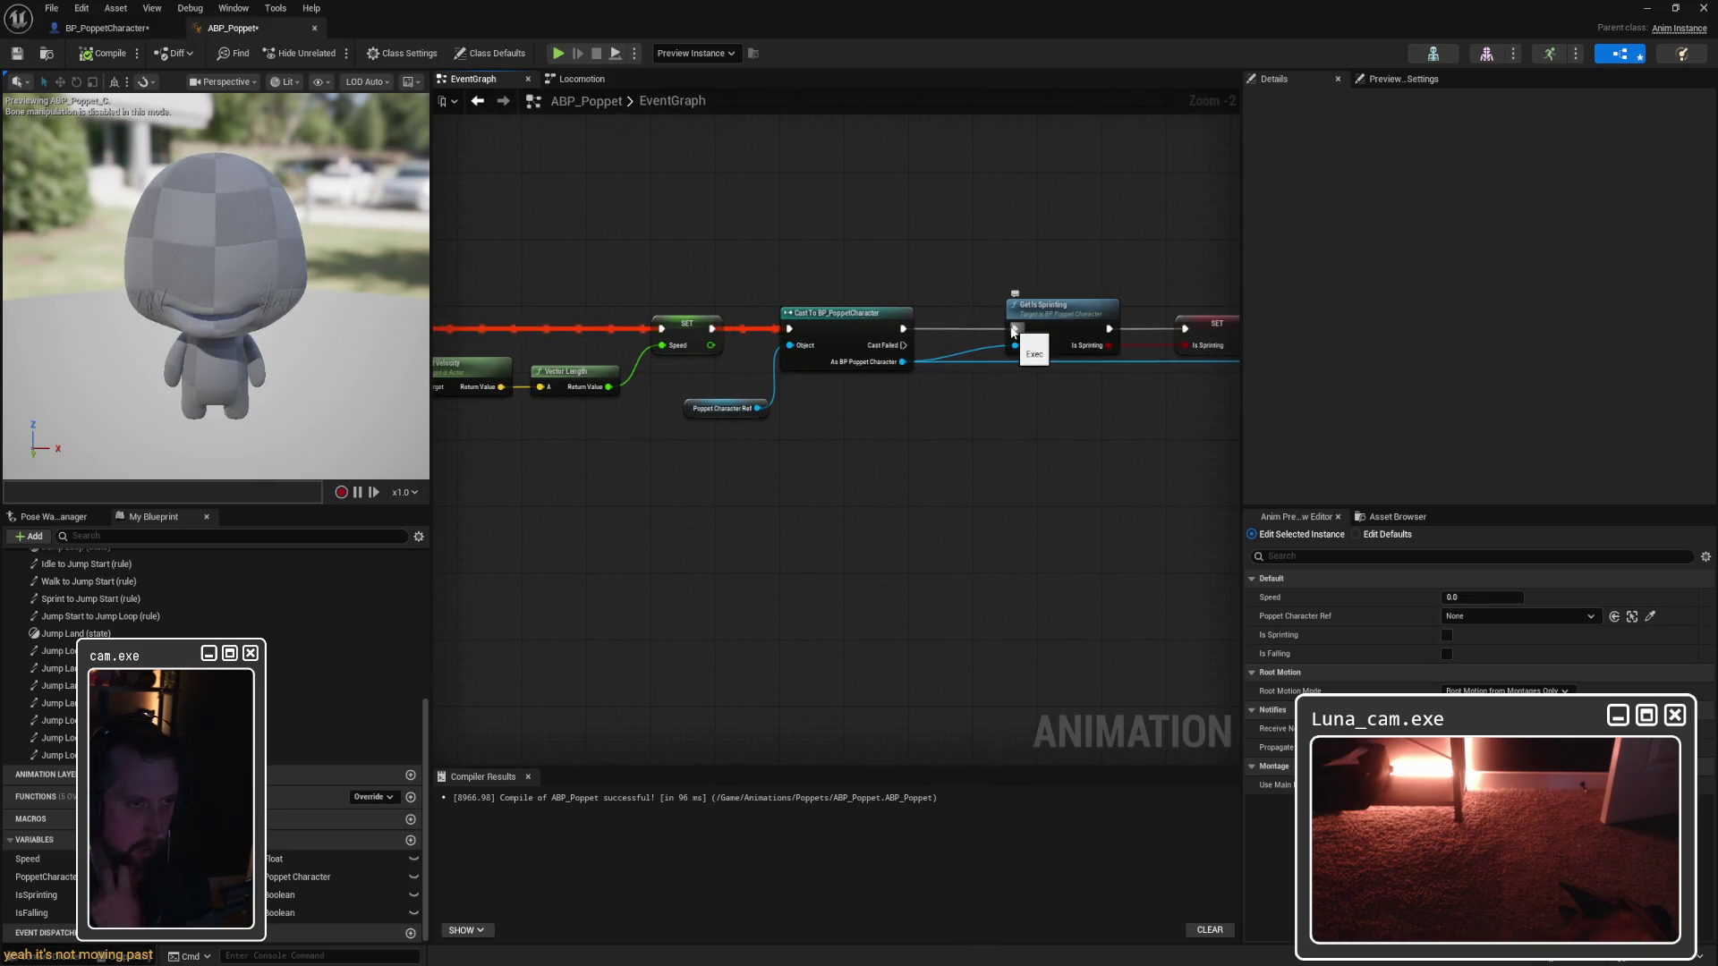
drag(949, 295, 817, 353)
scroll(947, 295, down, 2)
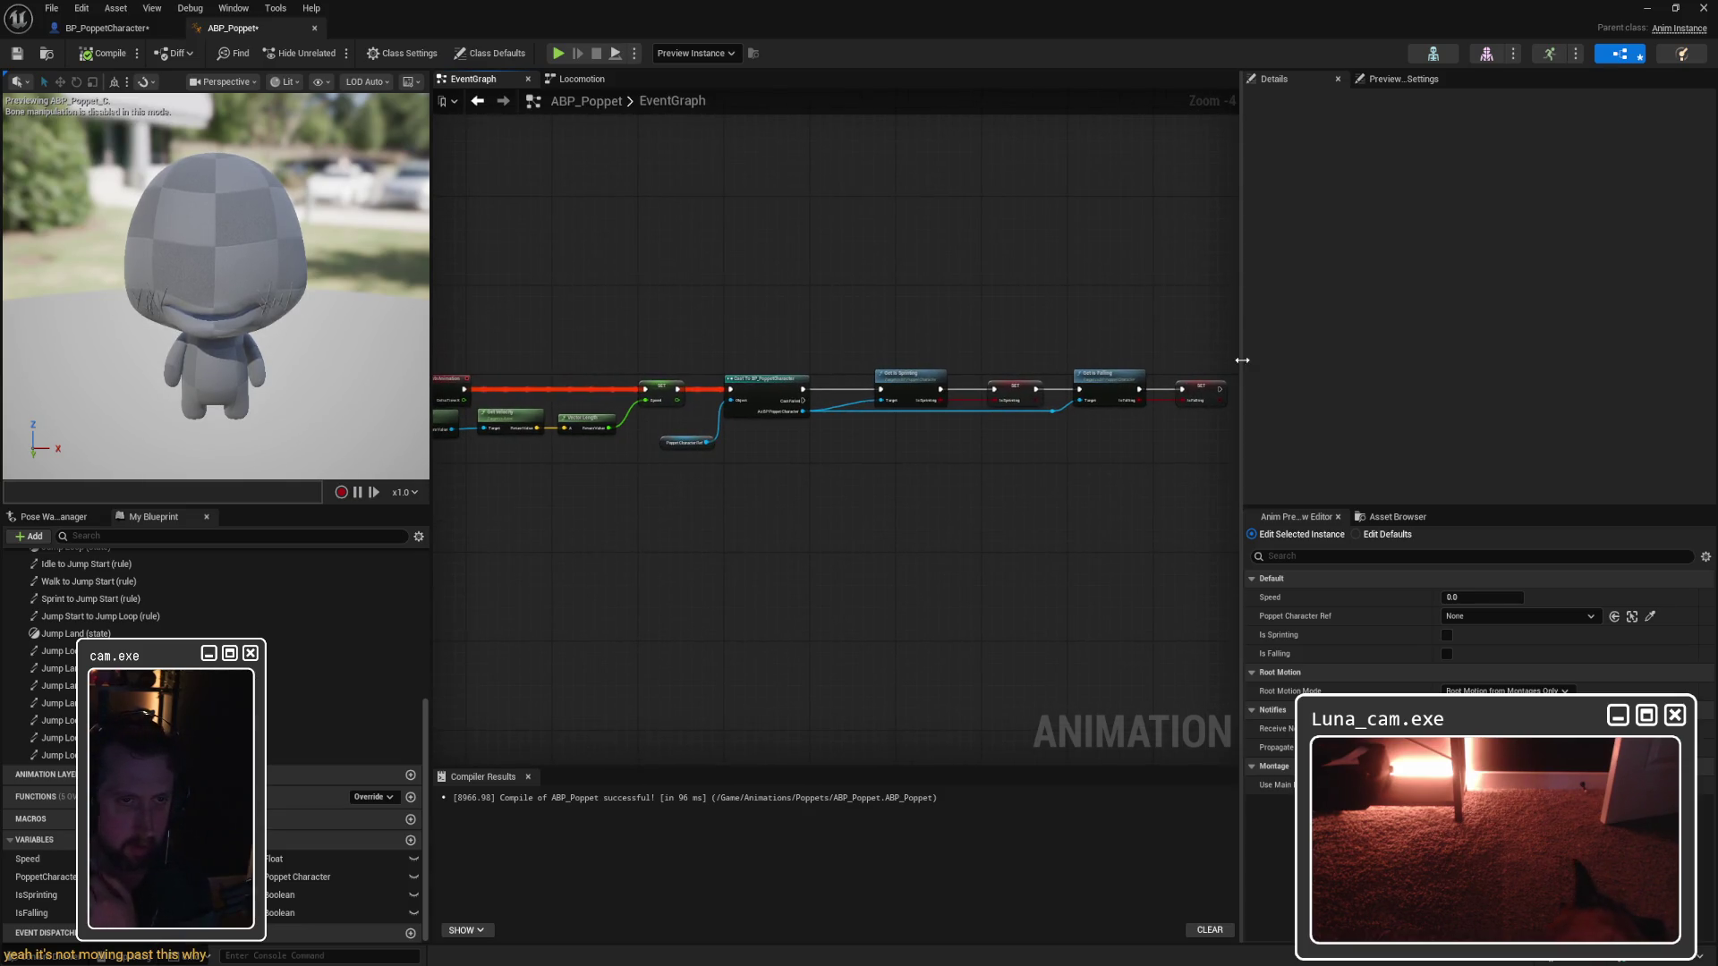
drag(1241, 360, 1584, 376)
mouse_move(967, 318)
mouse_down()
mouse_move(1185, 303)
mouse_move(1158, 299)
mouse_up()
scroll(1152, 325, up, 1)
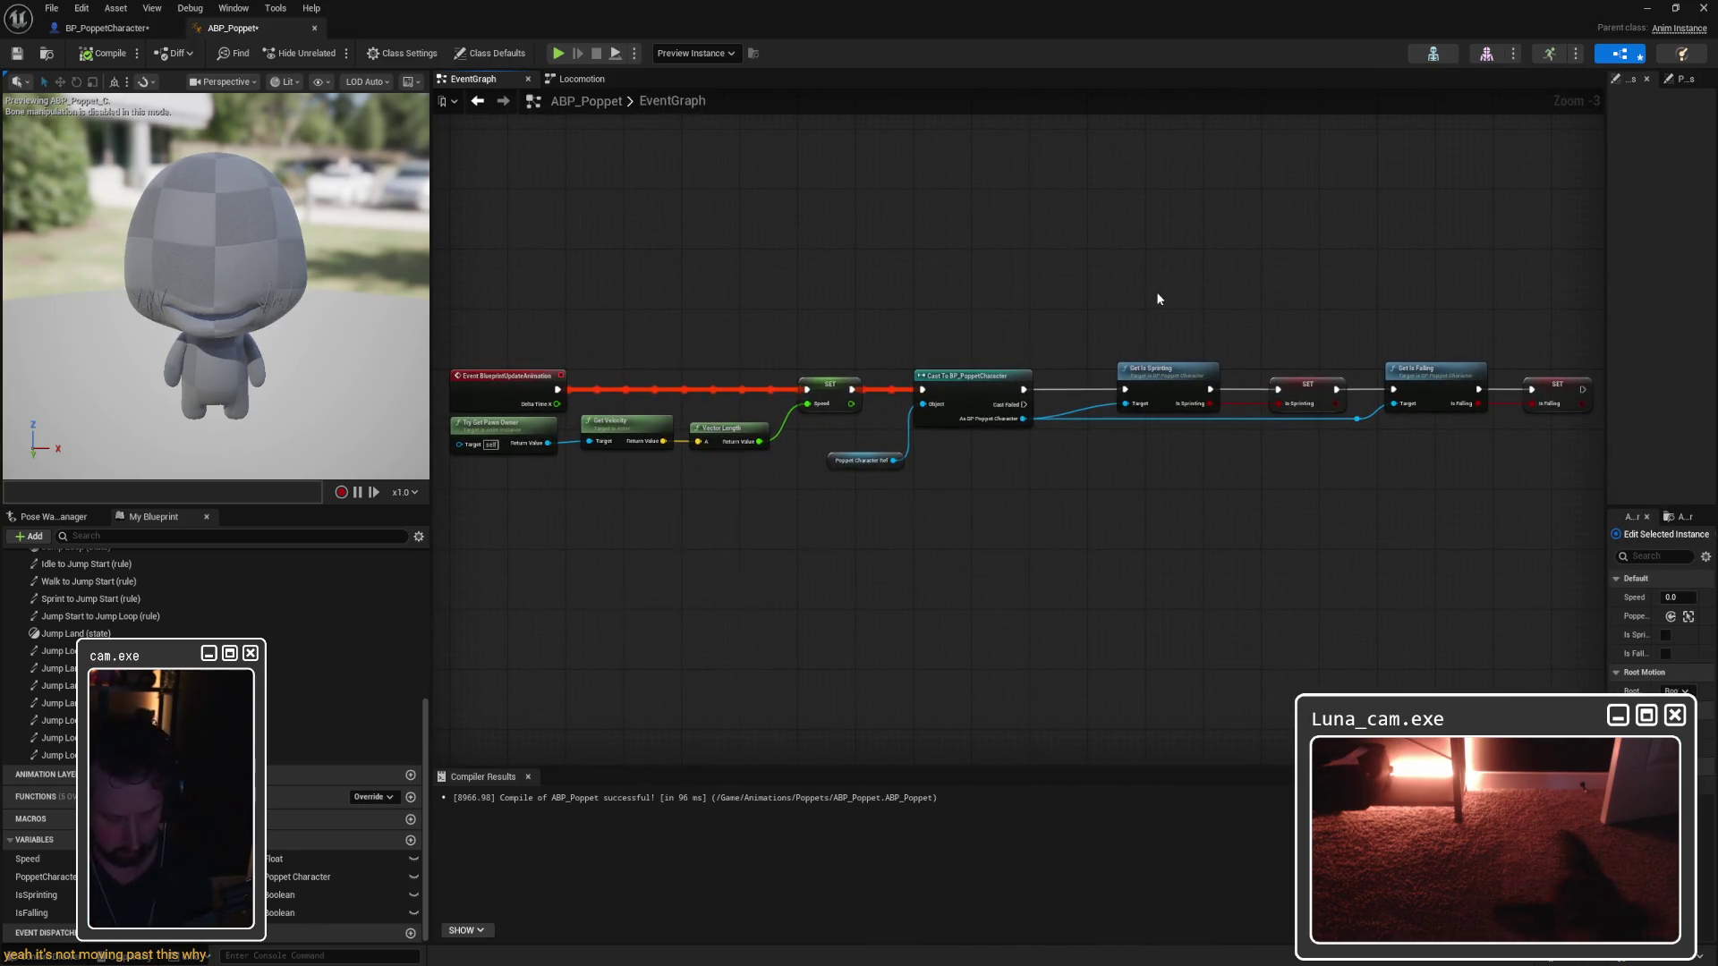
Step: Launch Snipping Tool and capture the whole update-animation node chain
key(super)
text(snip)
key(Return)
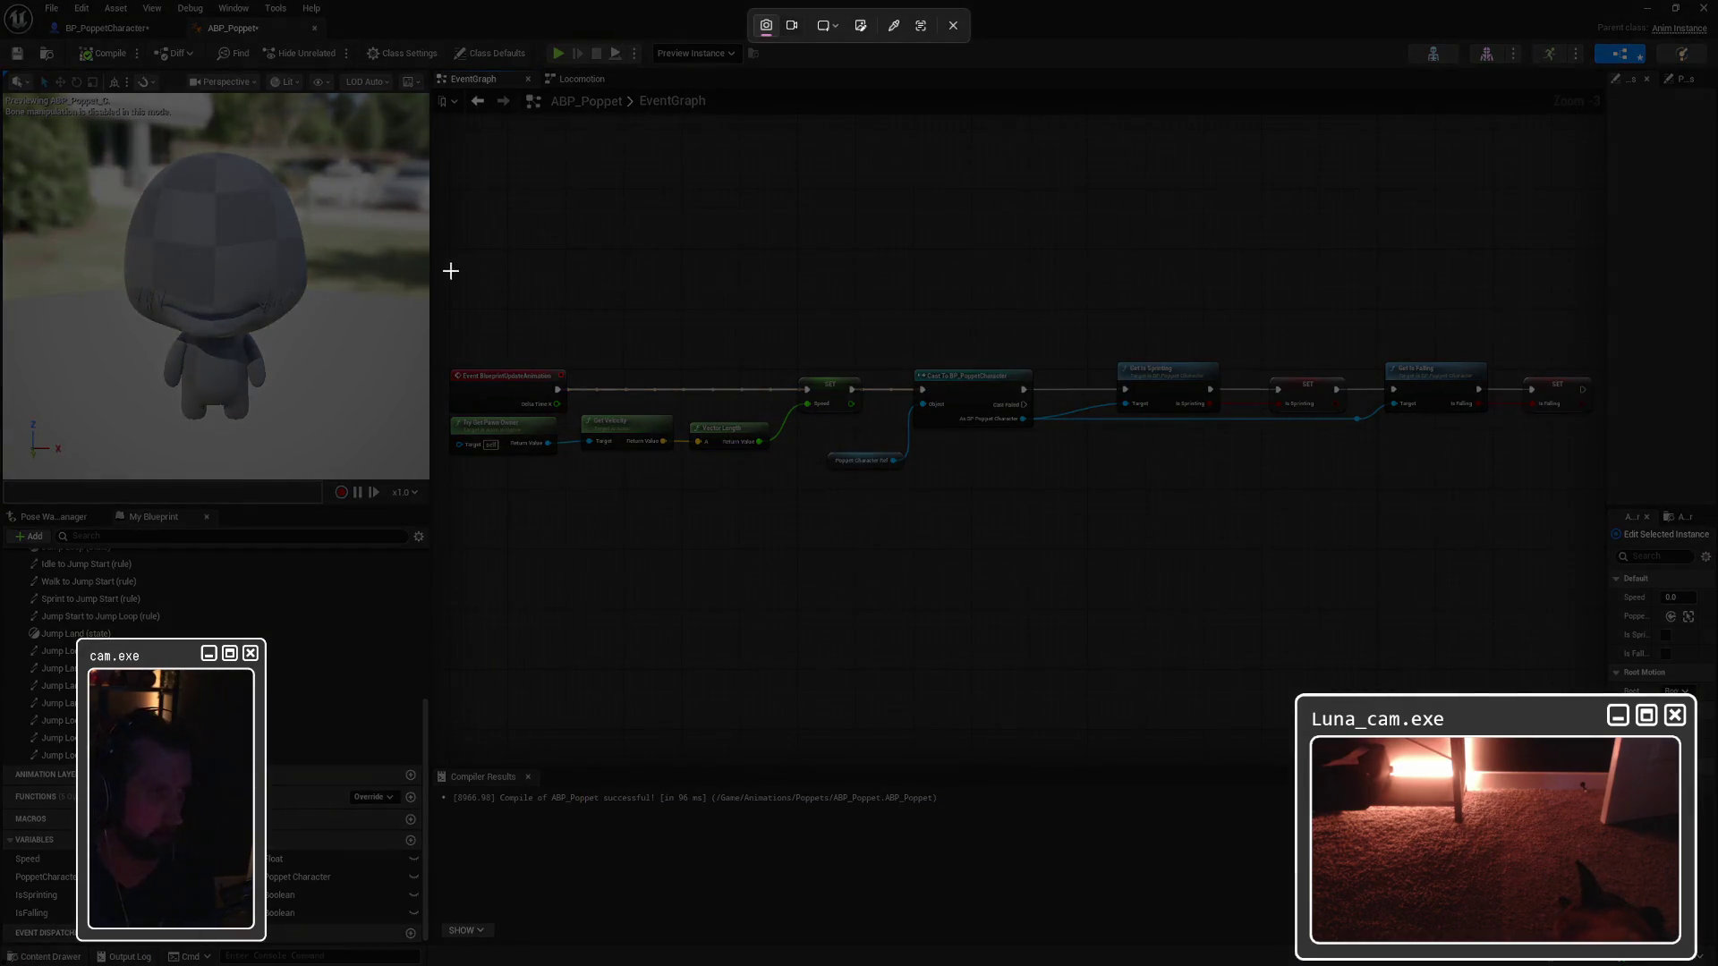
drag(441, 271, 1602, 541)
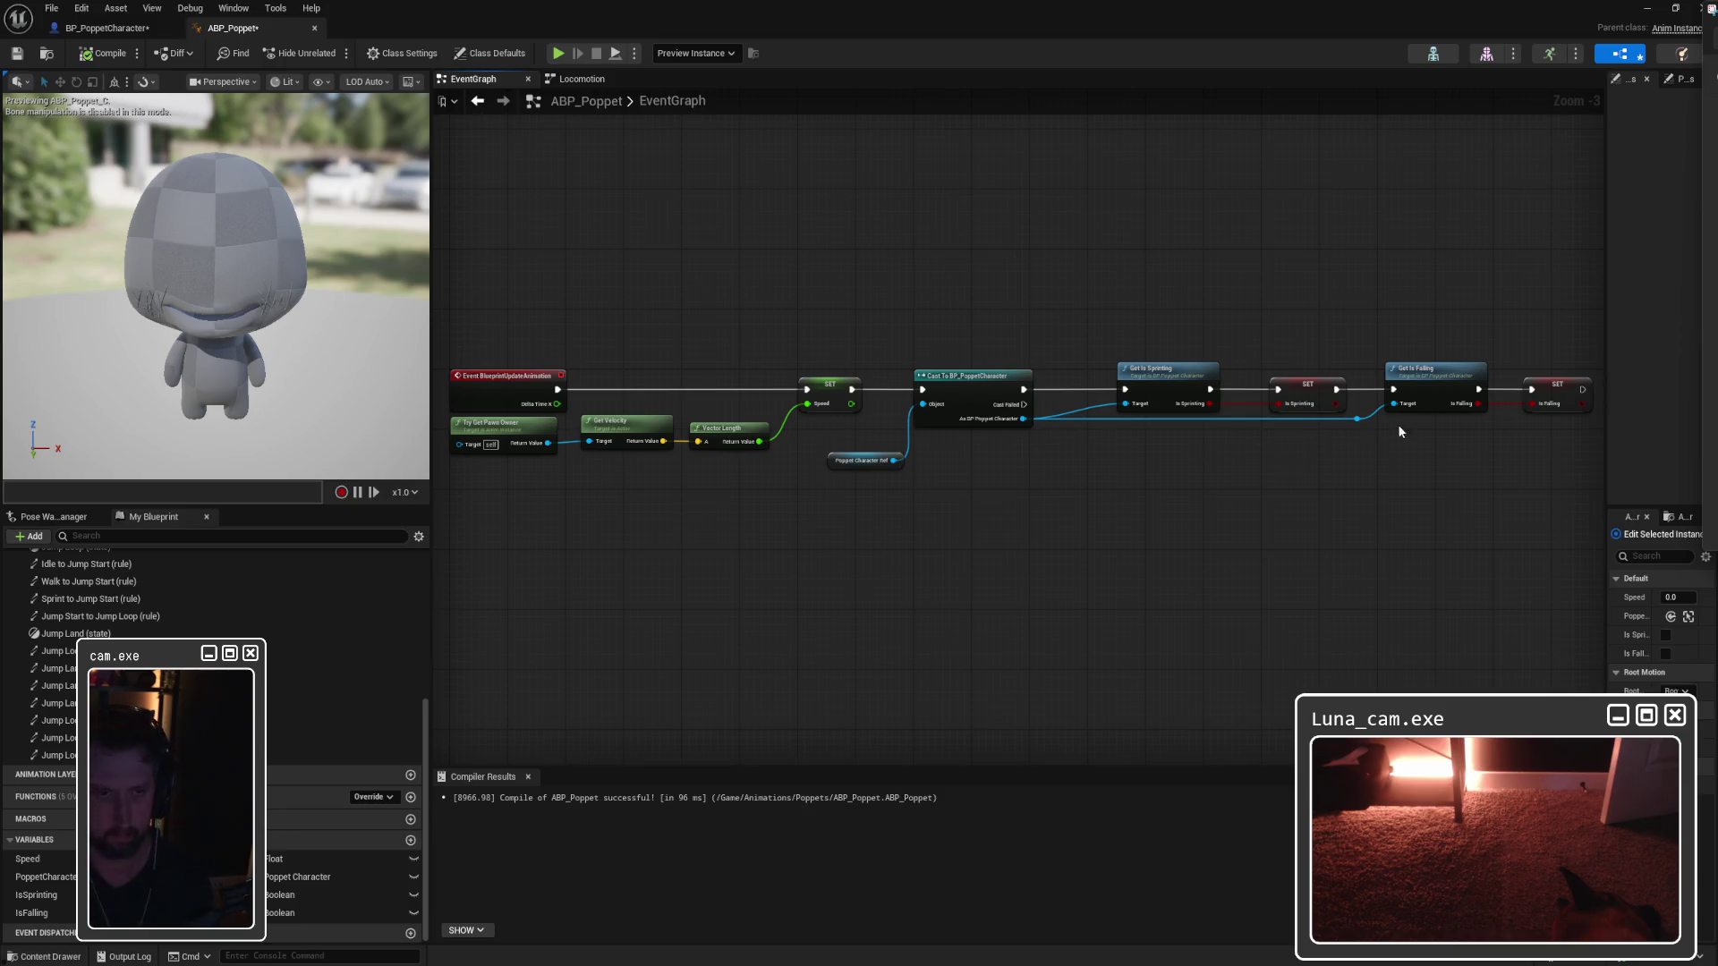
scroll(1010, 465, up, 3)
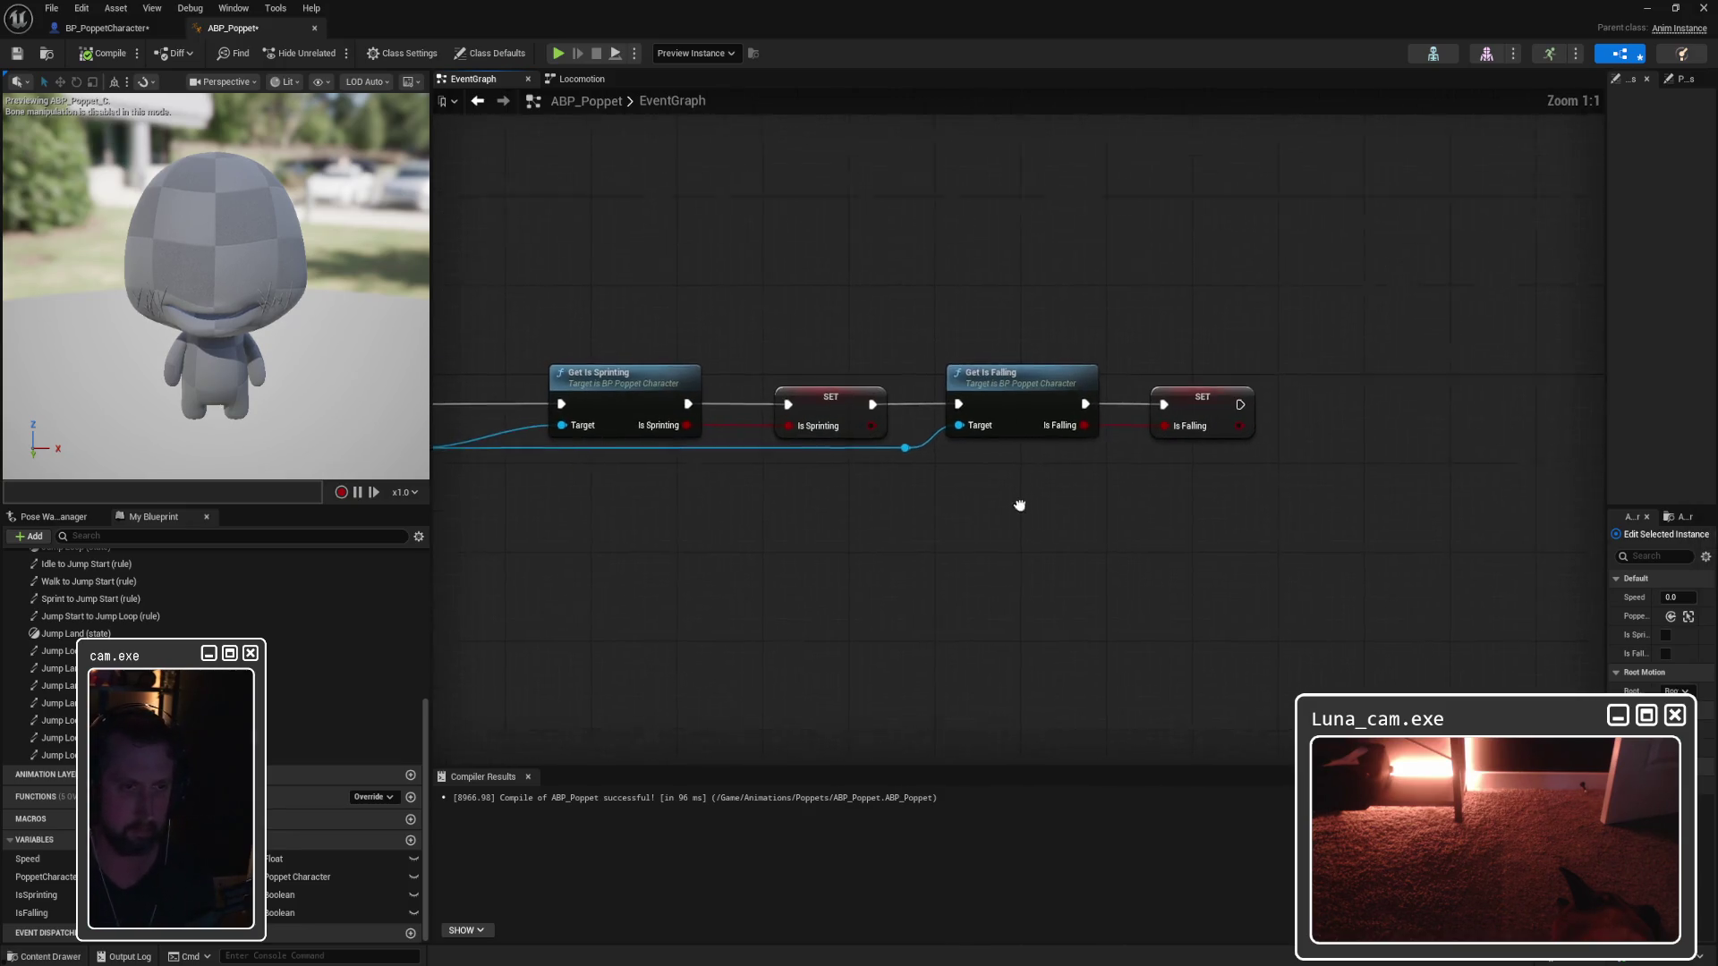
Step: Snip the Is Sprinting and Is Falling nodes, then open Locomotion and raise Jump Start slightly
drag(1021, 497, 1100, 533)
key(super)
key(super)
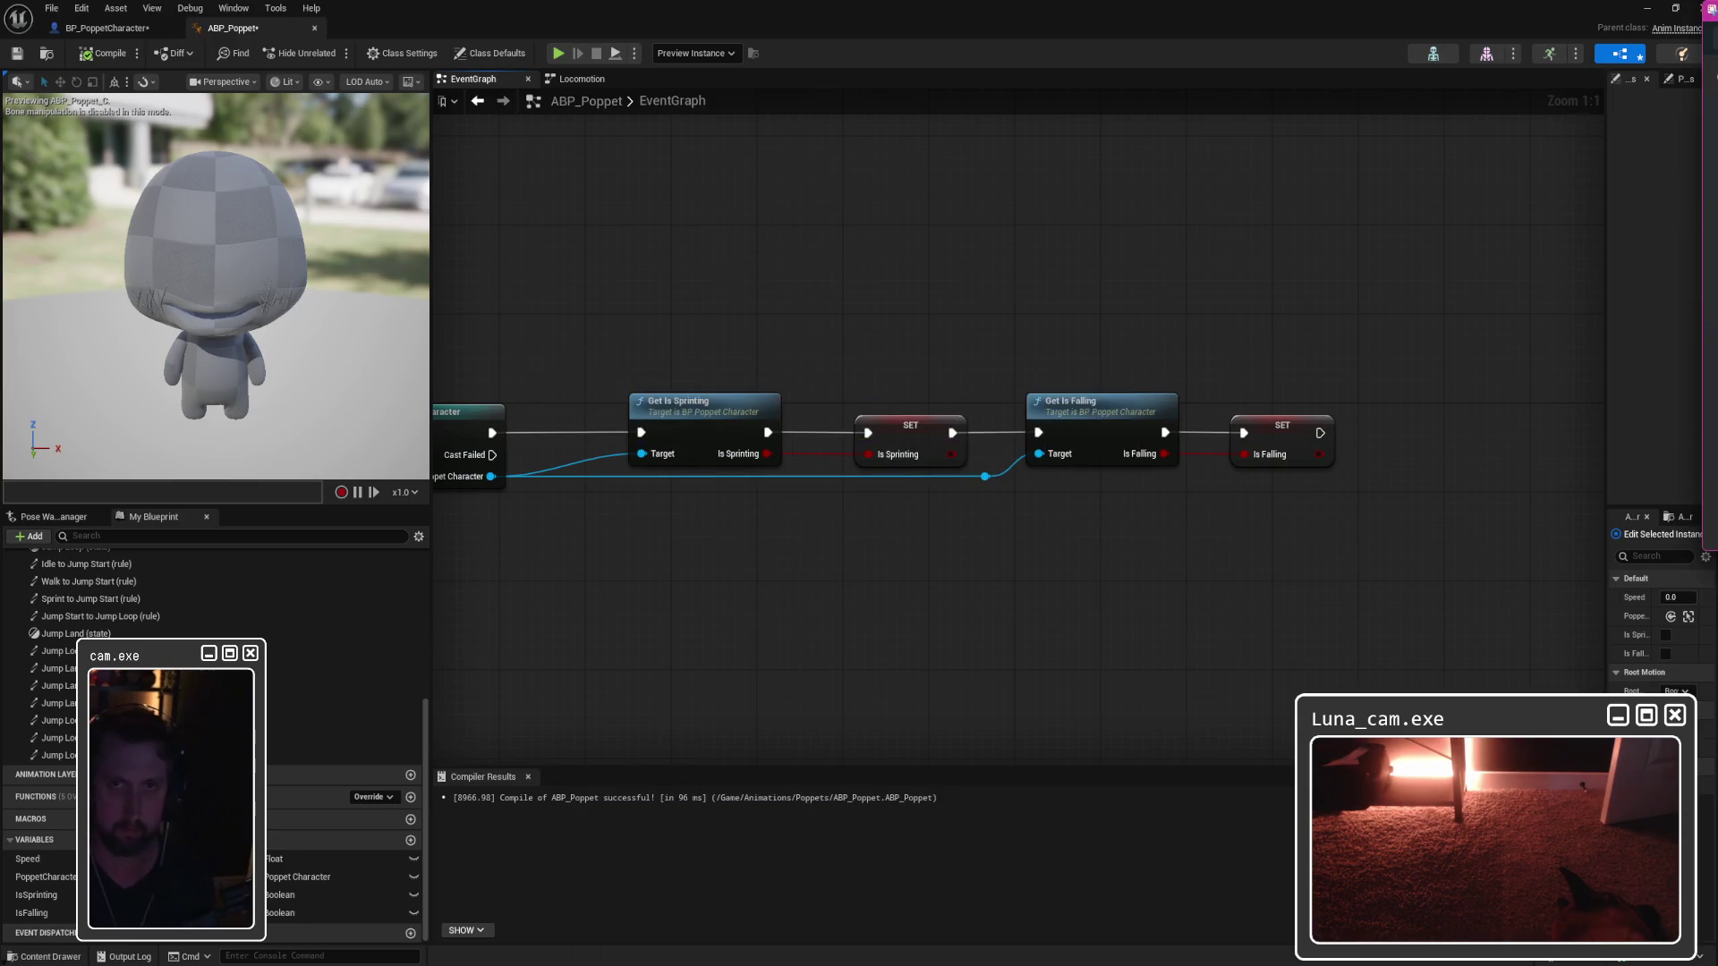
key(super+shift+s)
drag(577, 285, 1495, 599)
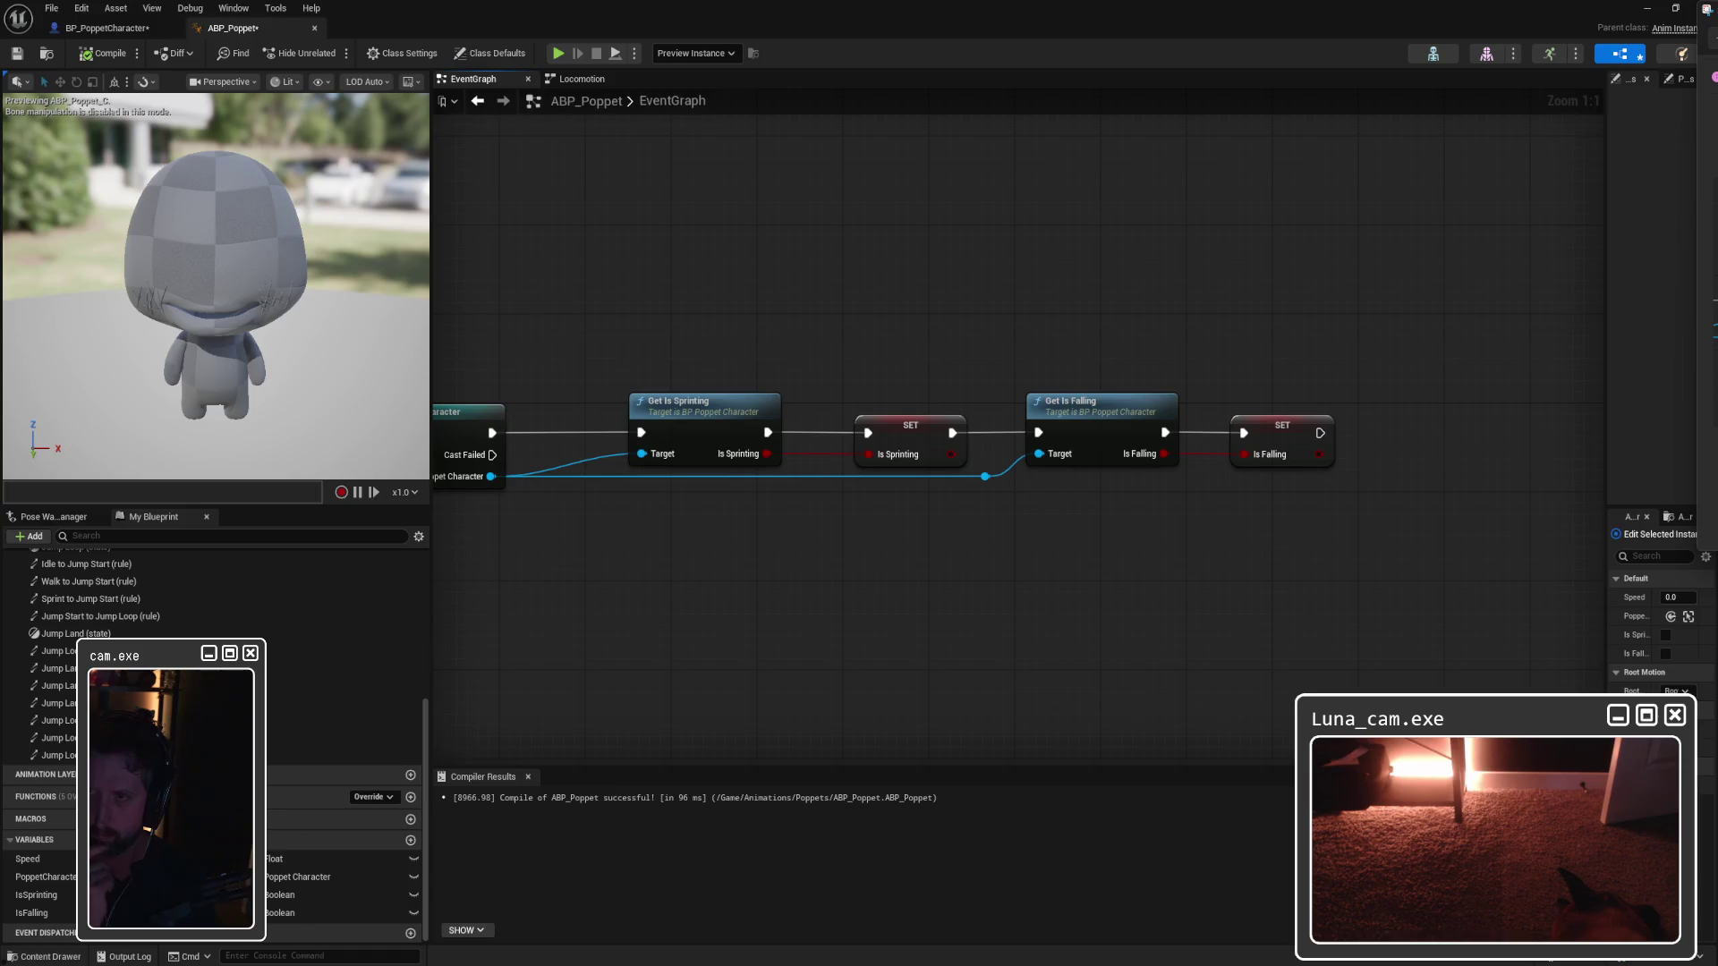
click(580, 78)
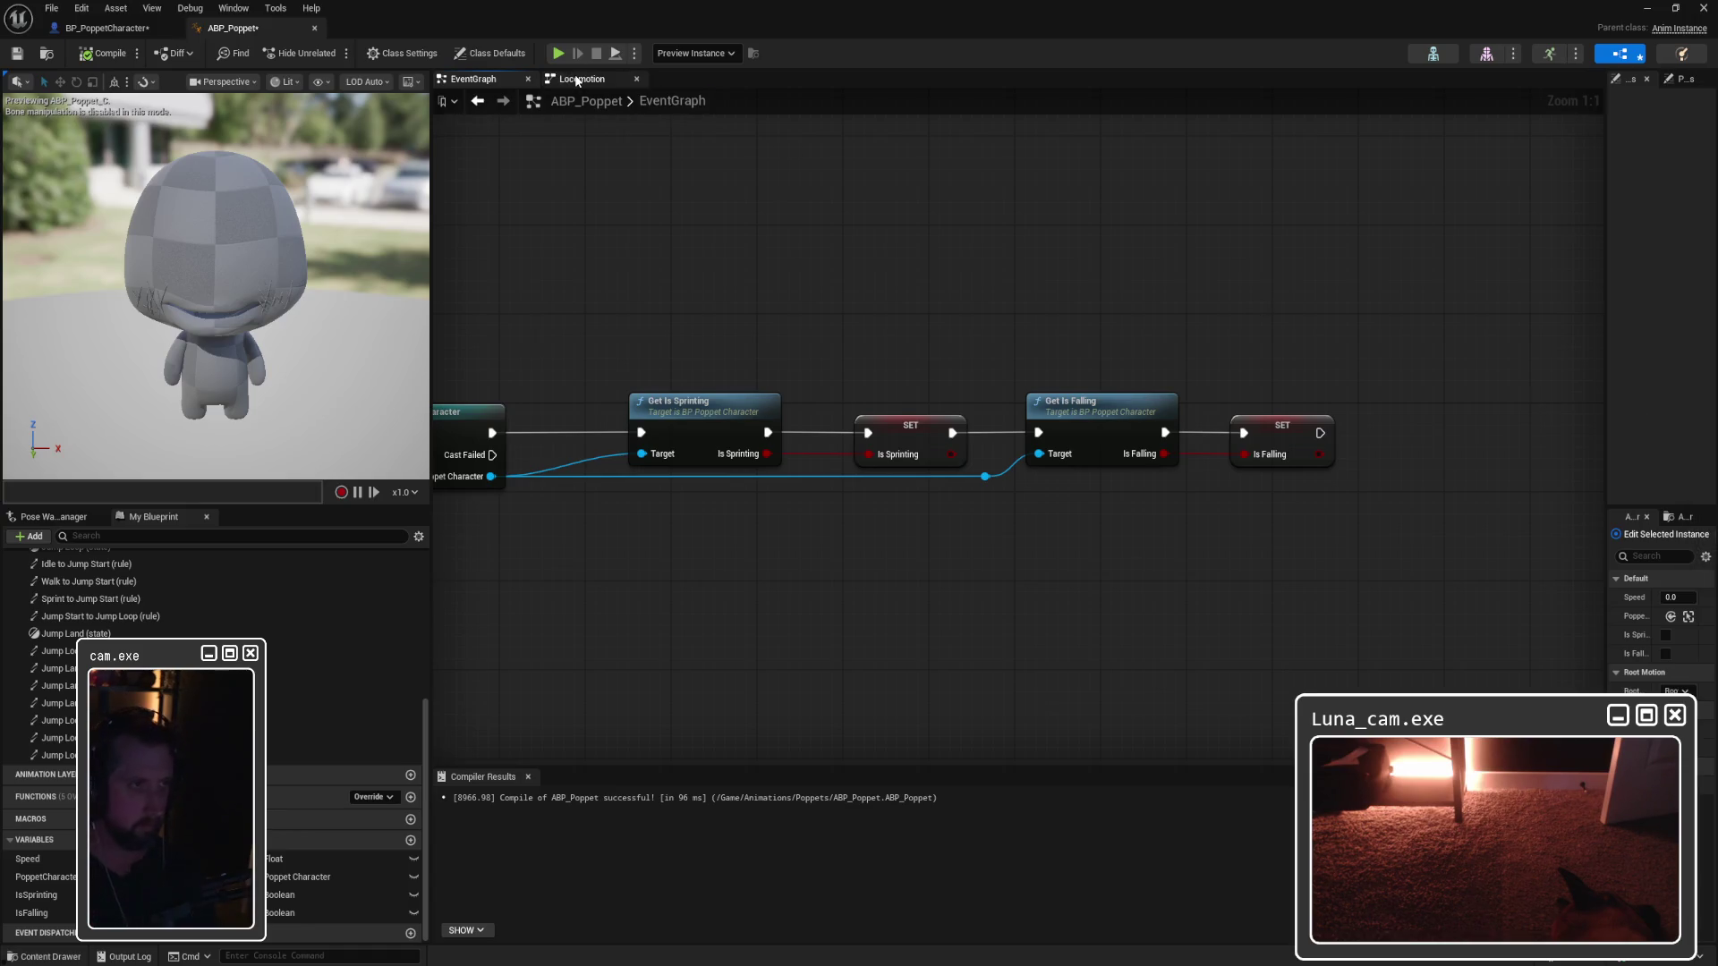
drag(940, 460, 941, 447)
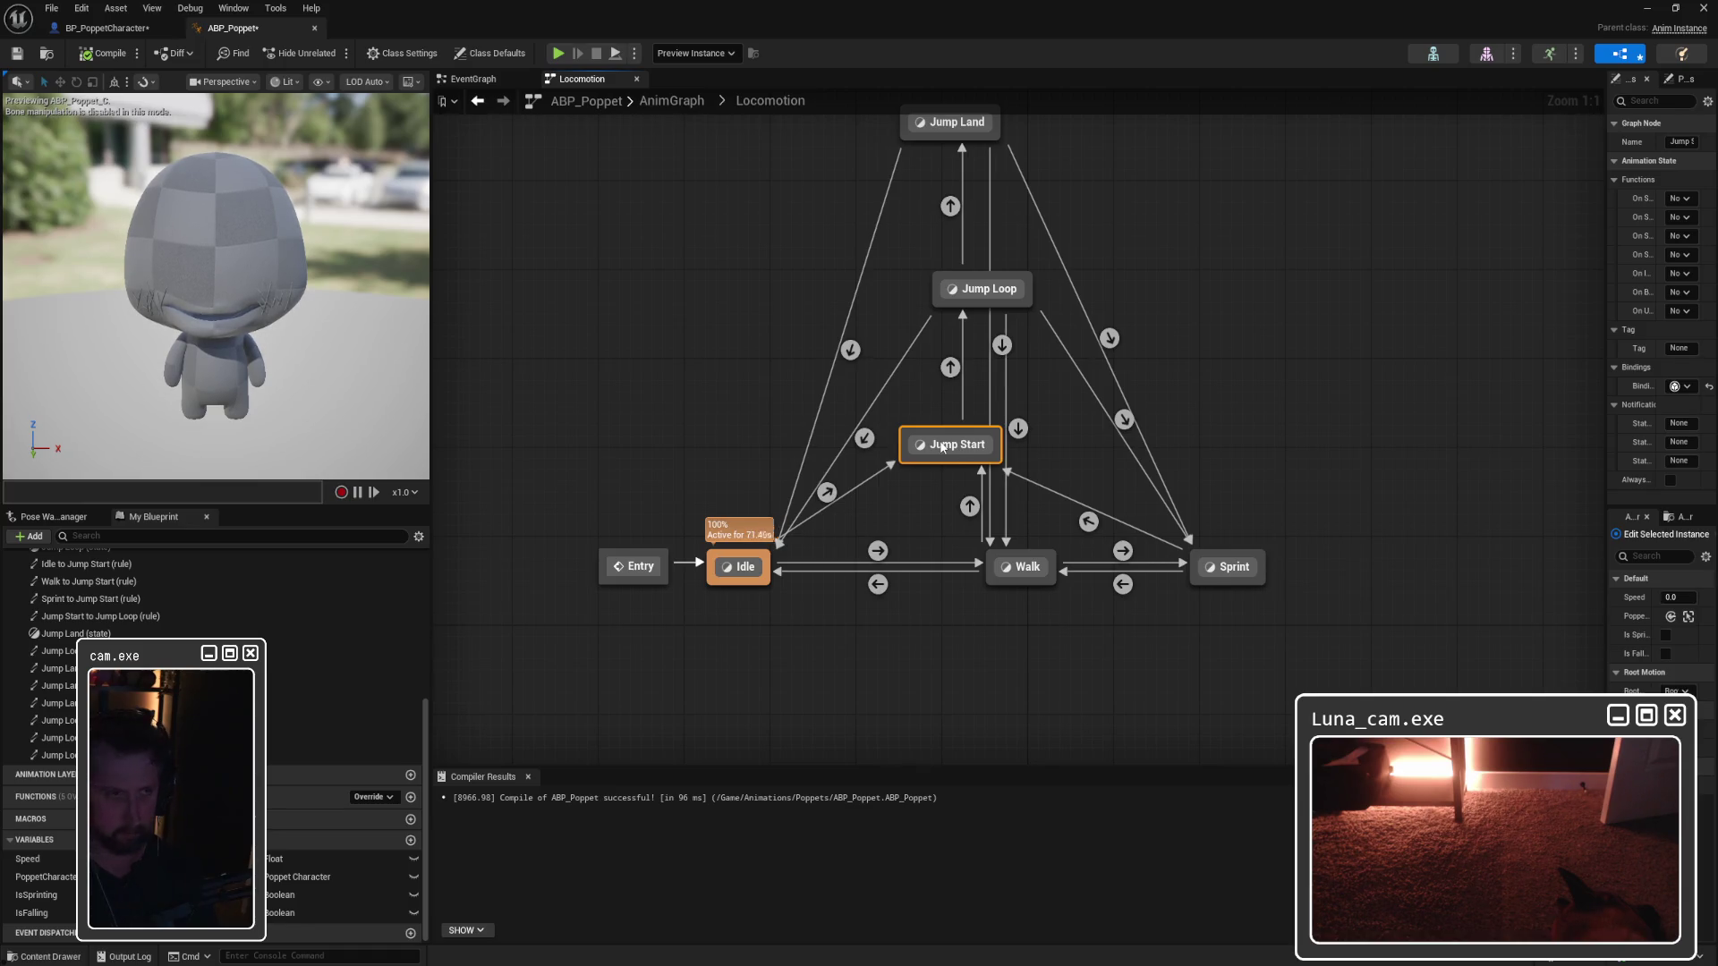
Step: Move the Jump Start state back down and nudge Jump Loop right, then left
drag(941, 448, 939, 464)
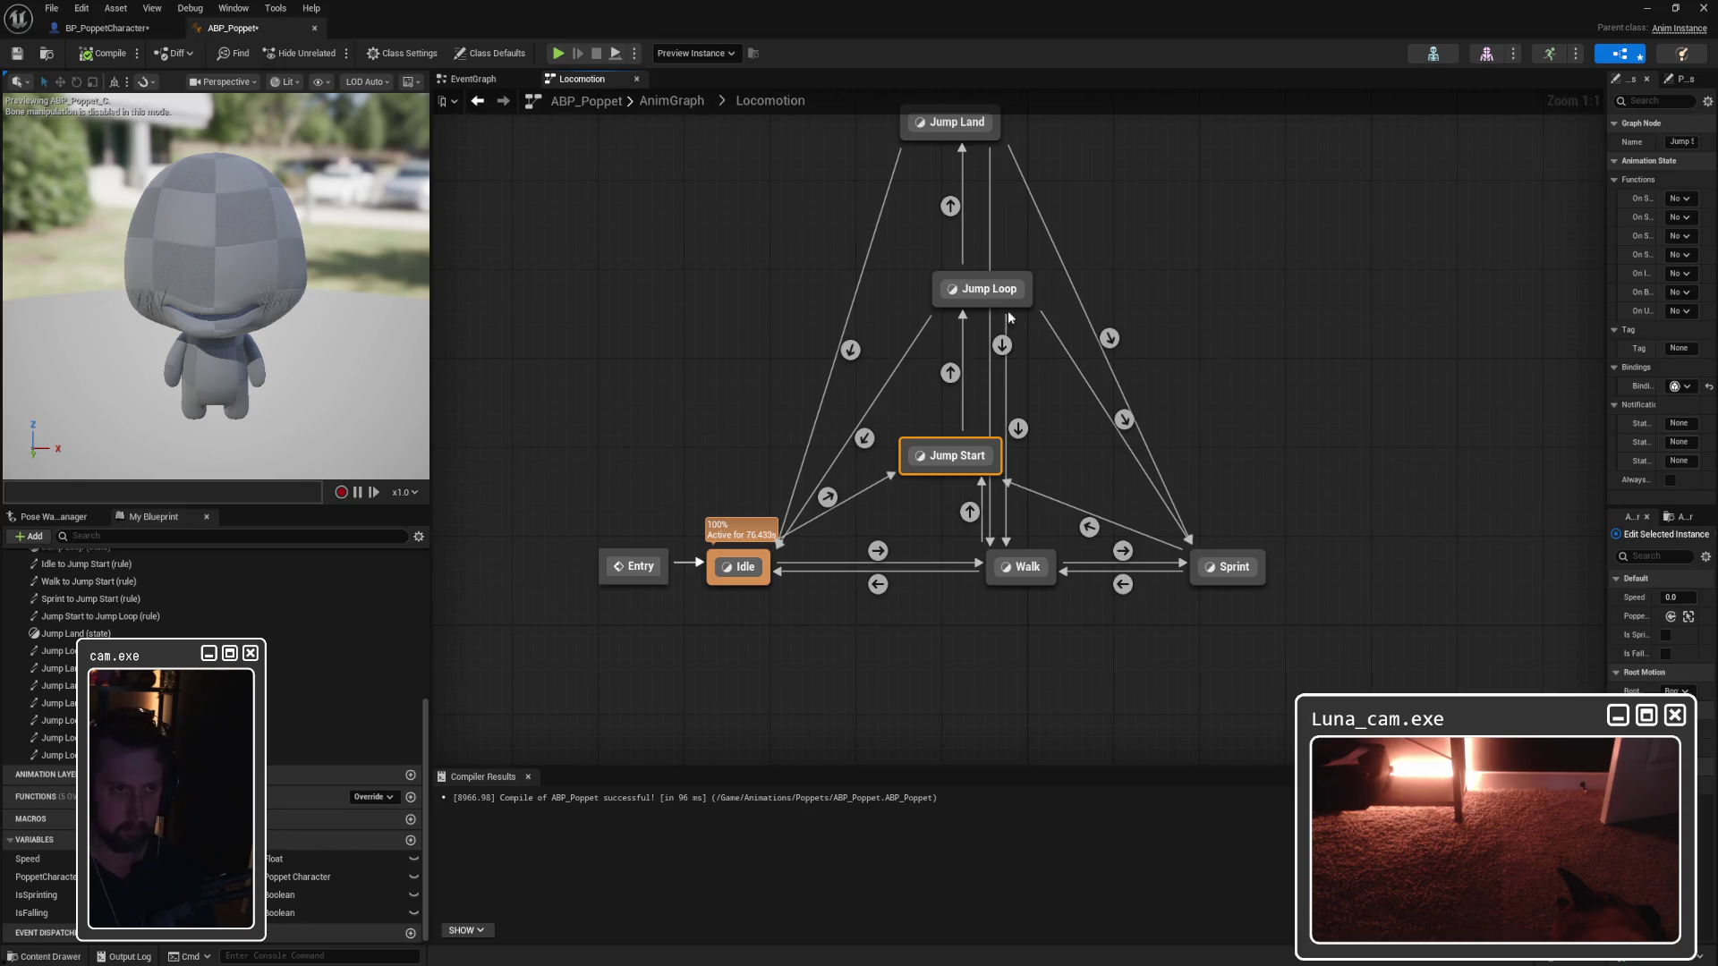
drag(956, 298, 971, 297)
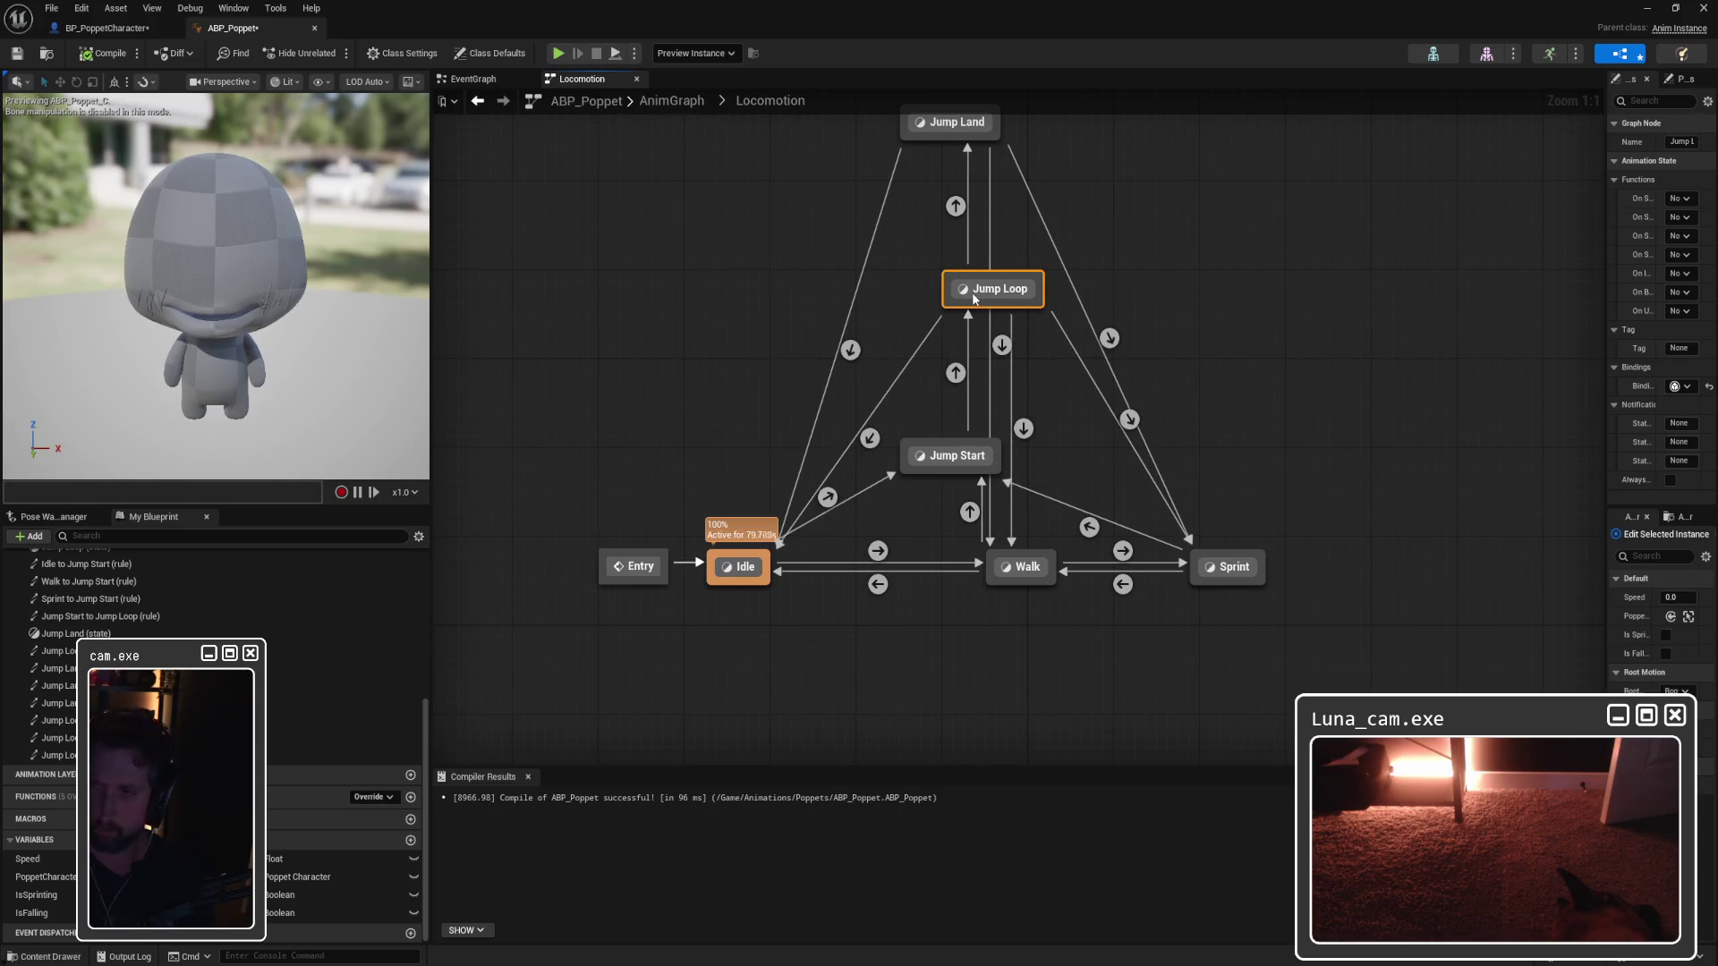
drag(975, 298, 967, 301)
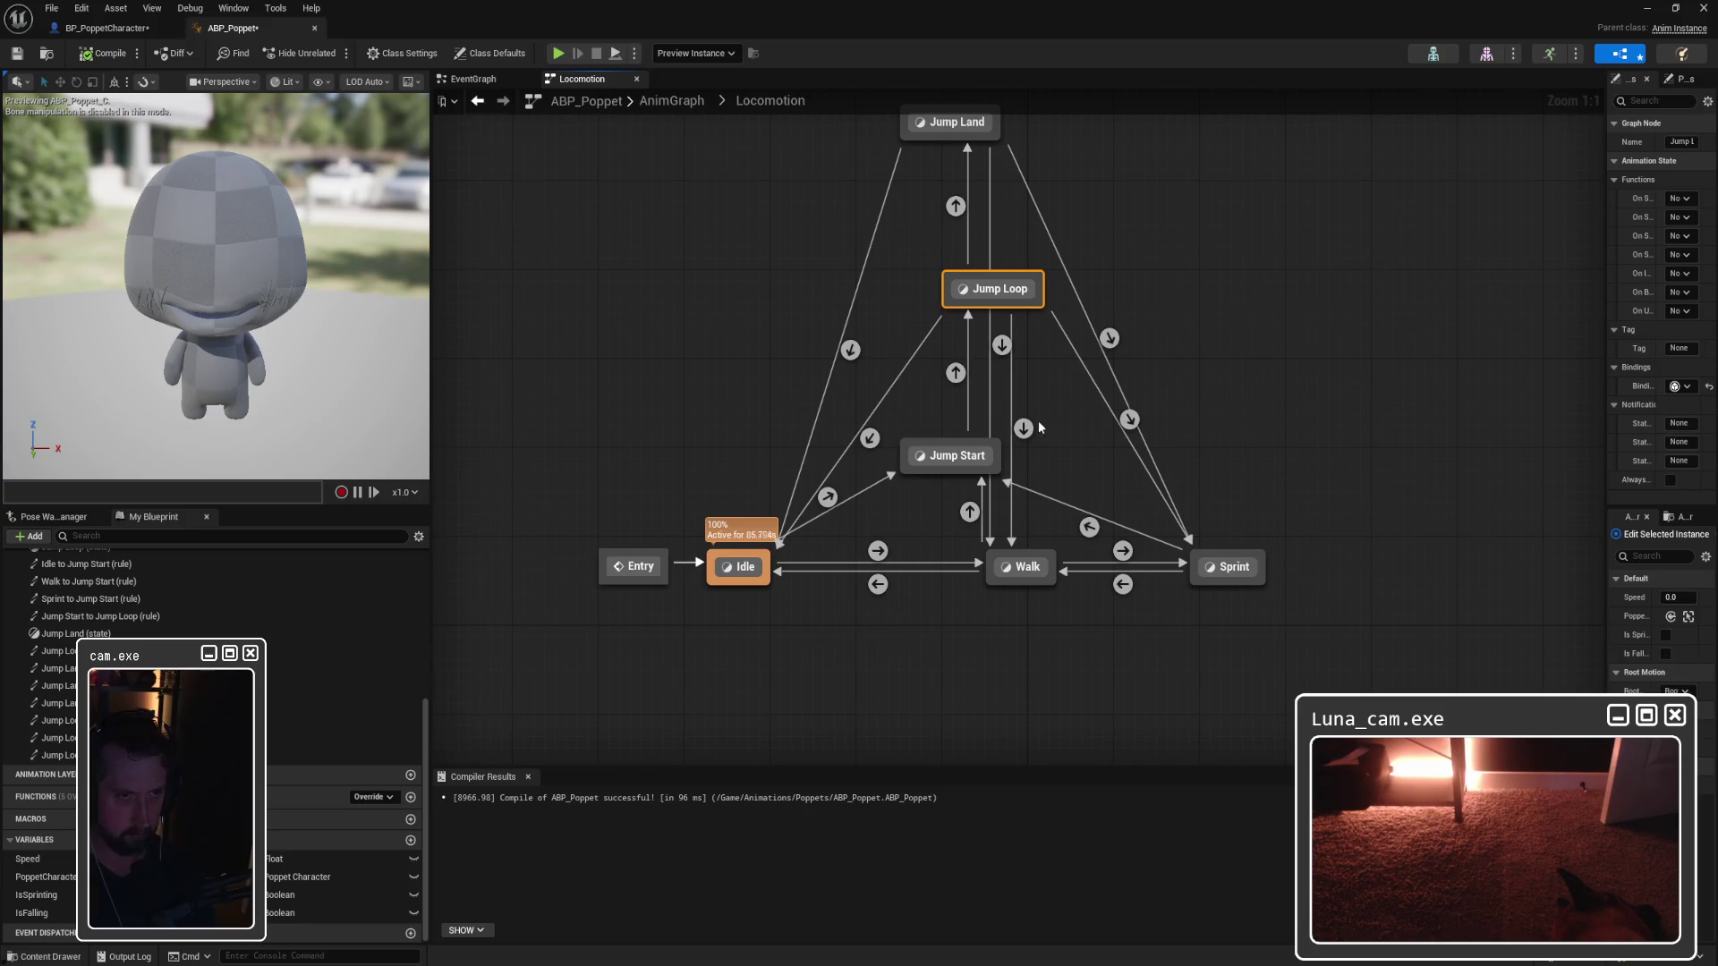
Step: Open the Jump Loop to Walk rule and move its Is Falling and NOT nodes down
double_click(1003, 345)
drag(943, 361, 837, 408)
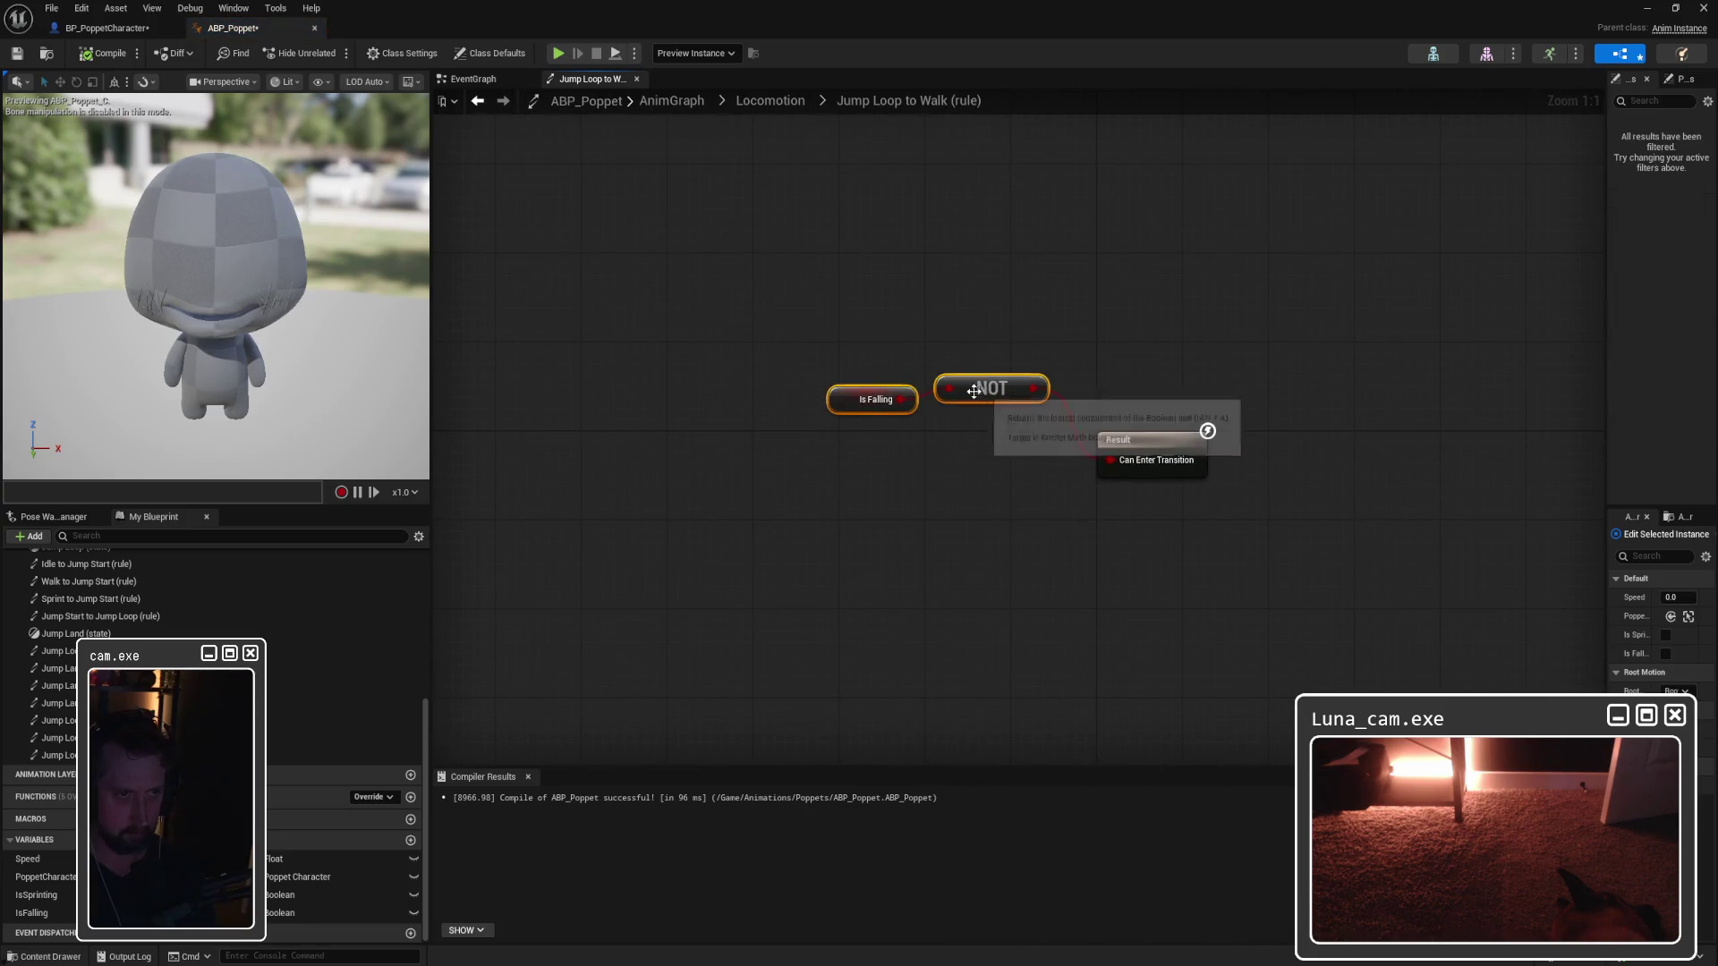
drag(968, 388, 959, 460)
click(988, 385)
Step: Launch Snipping Tool for the rule, then open the Jump Loop to Idle transition rule
key(super)
text(sn)
key(Return)
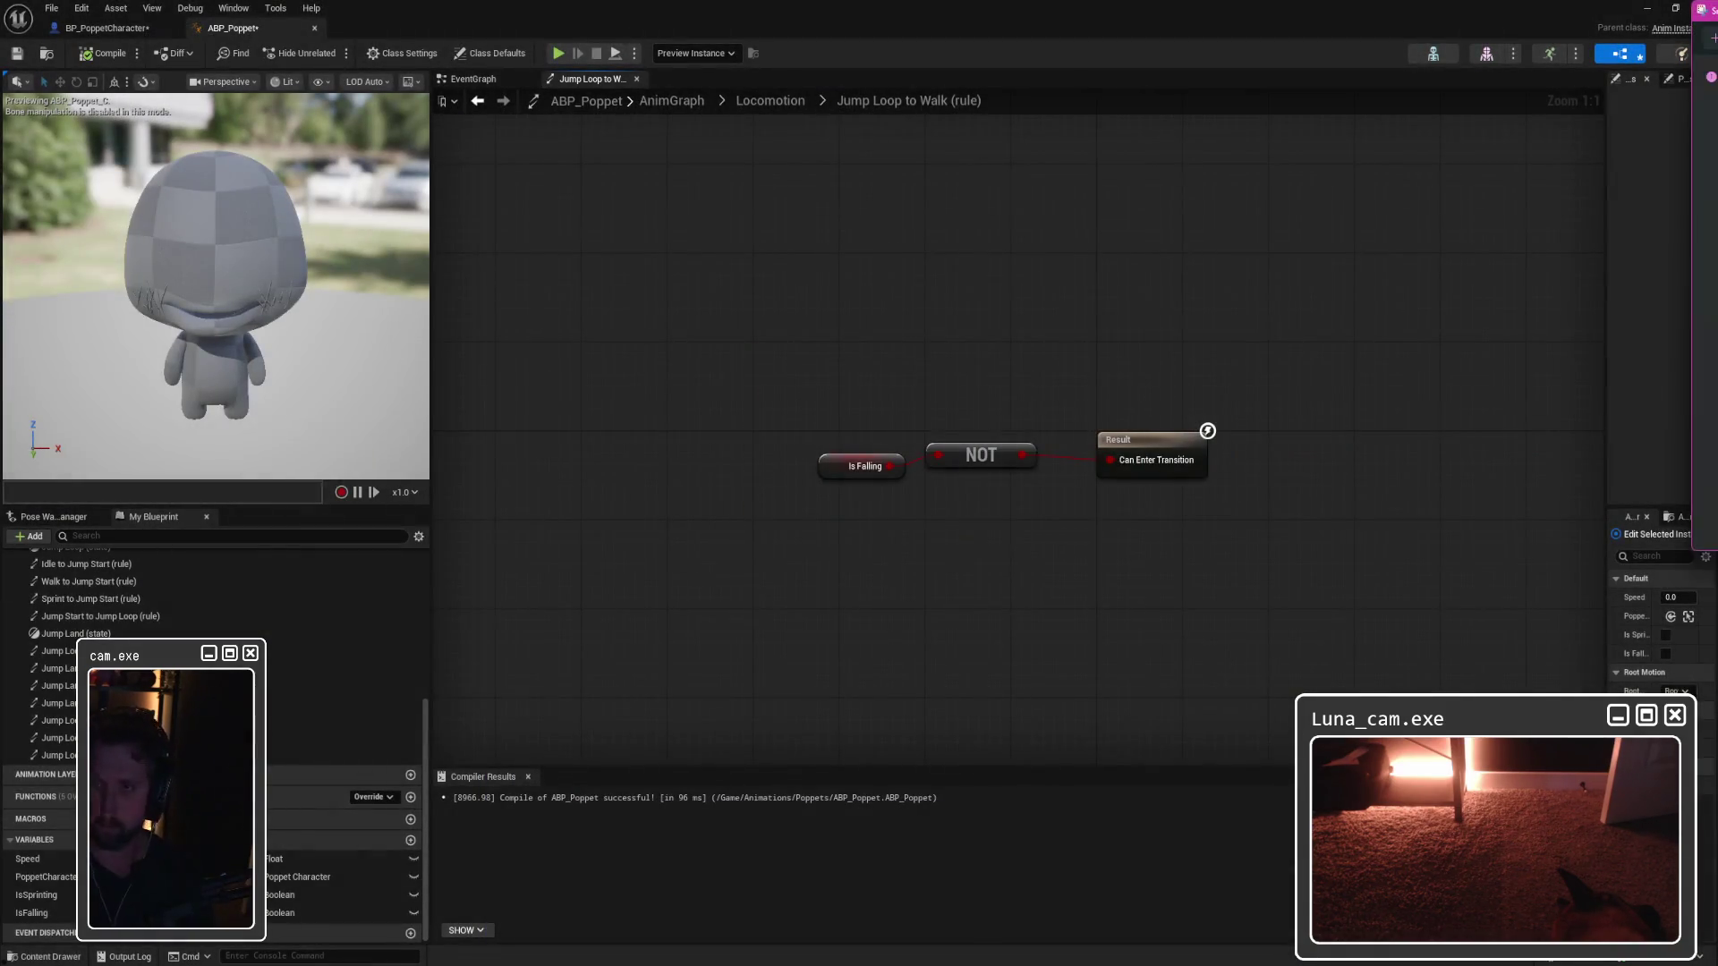
double_click(58, 720)
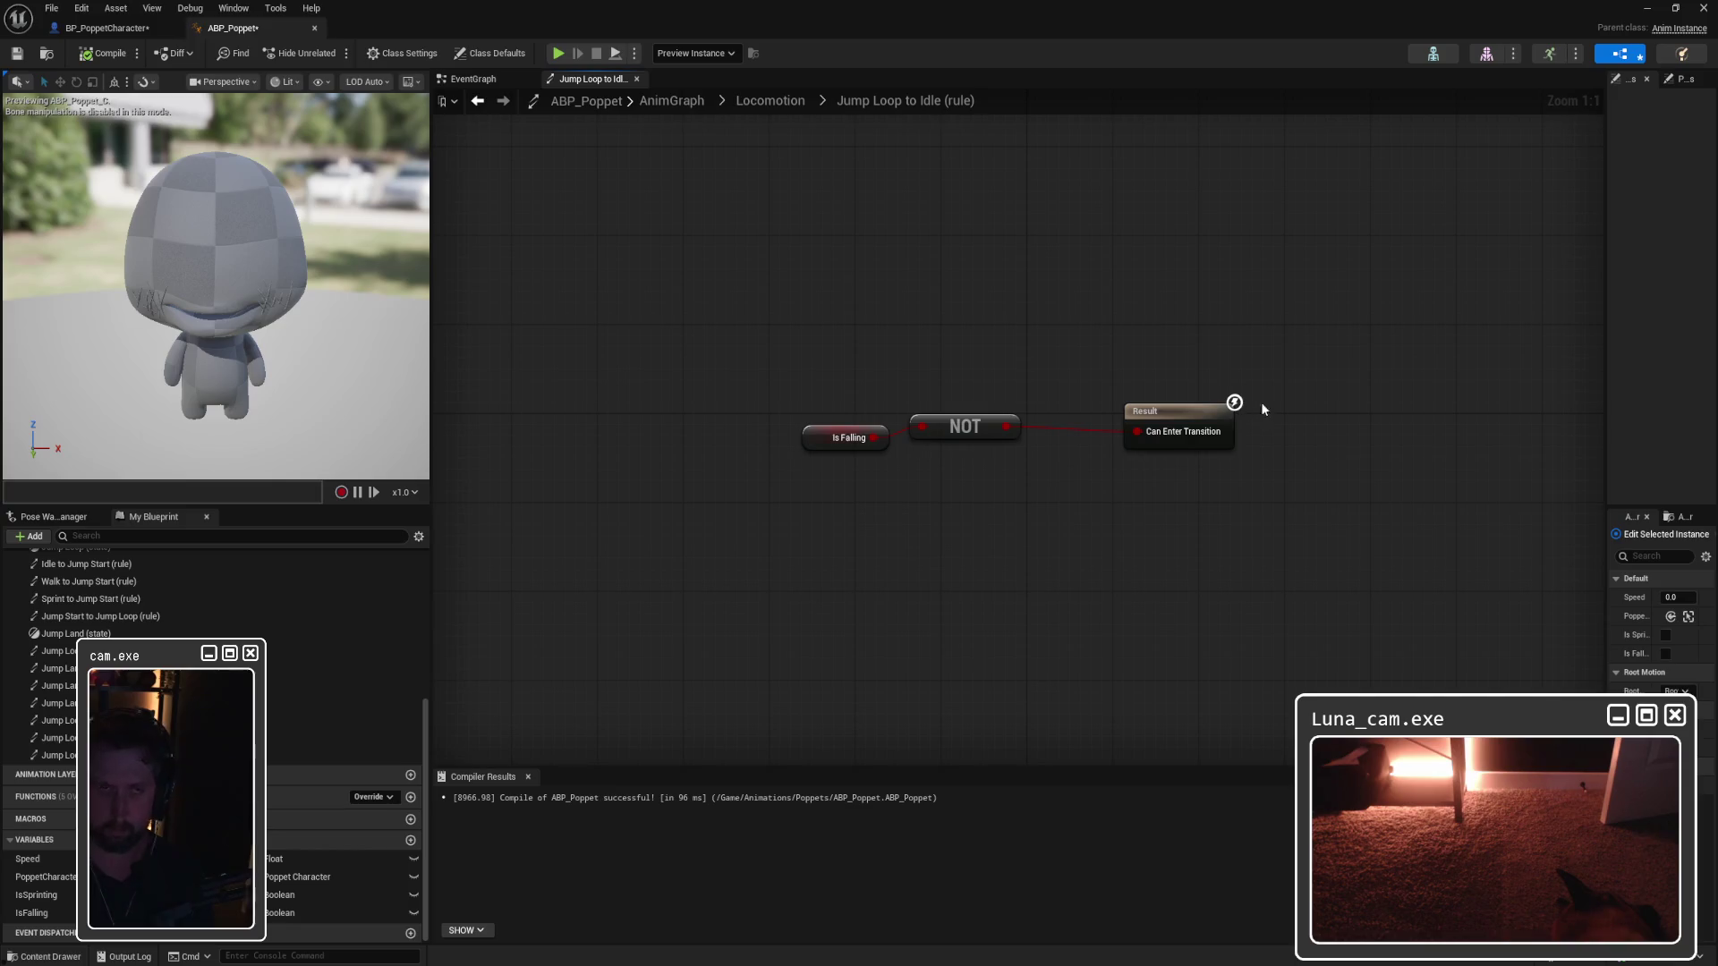
Step: Add a Print String node after SET Is Falling in the EventGraph
click(488, 81)
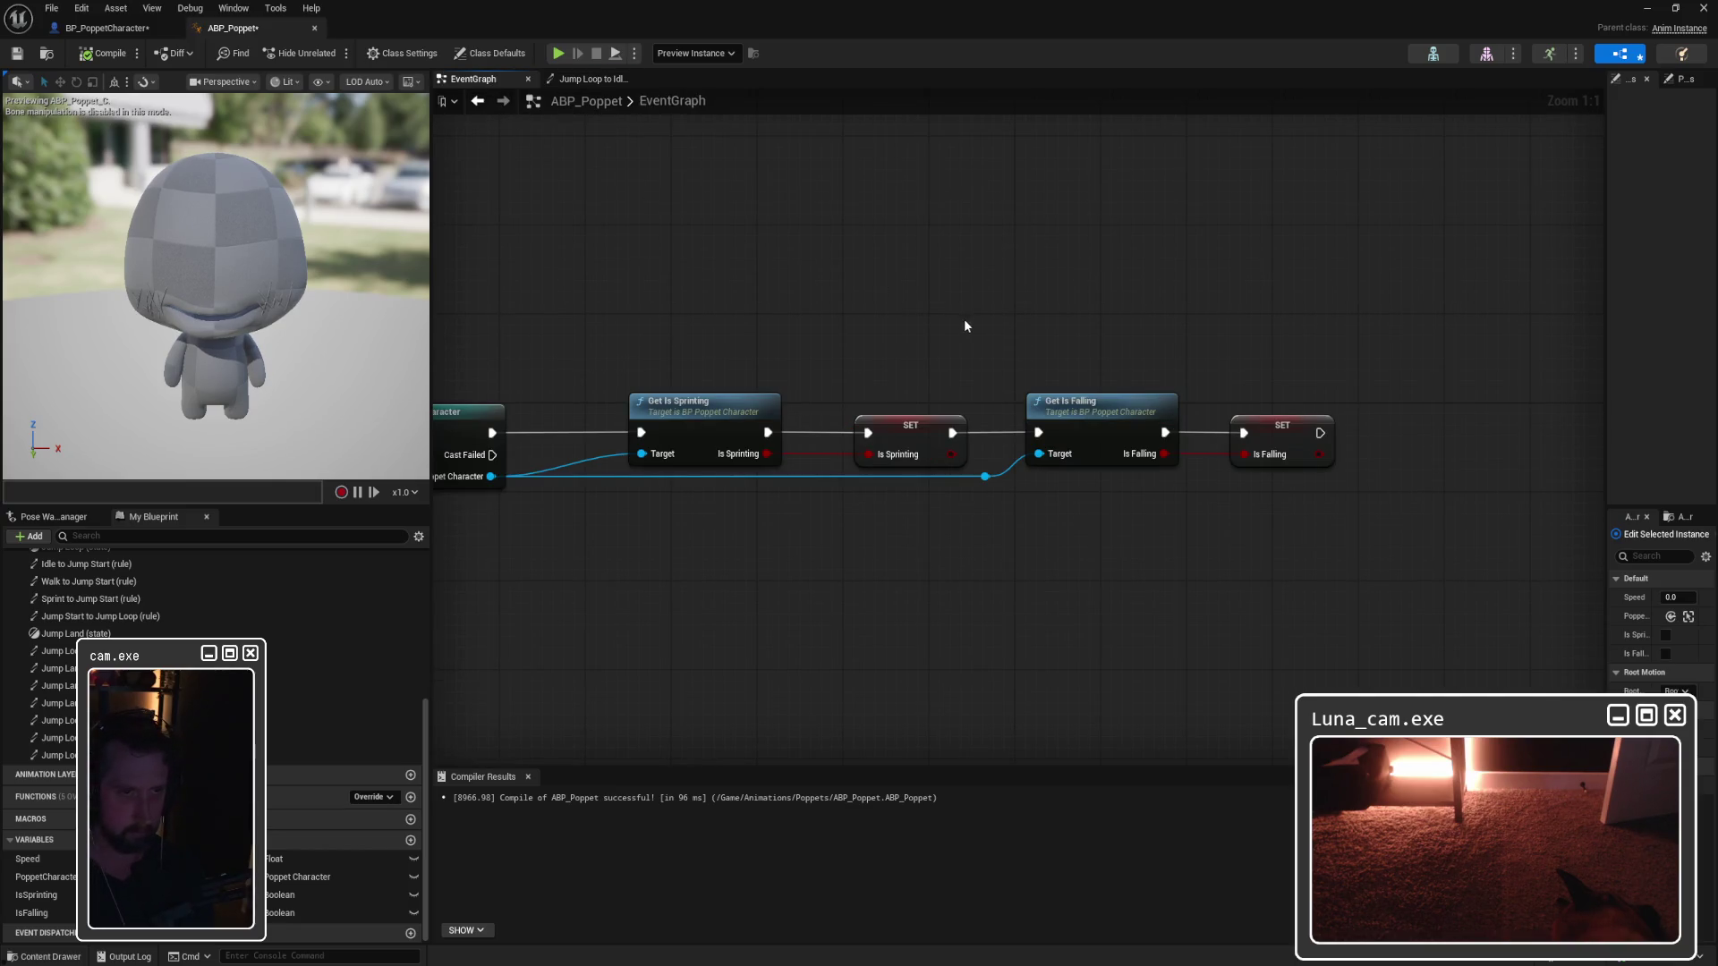
drag(1275, 347, 926, 320)
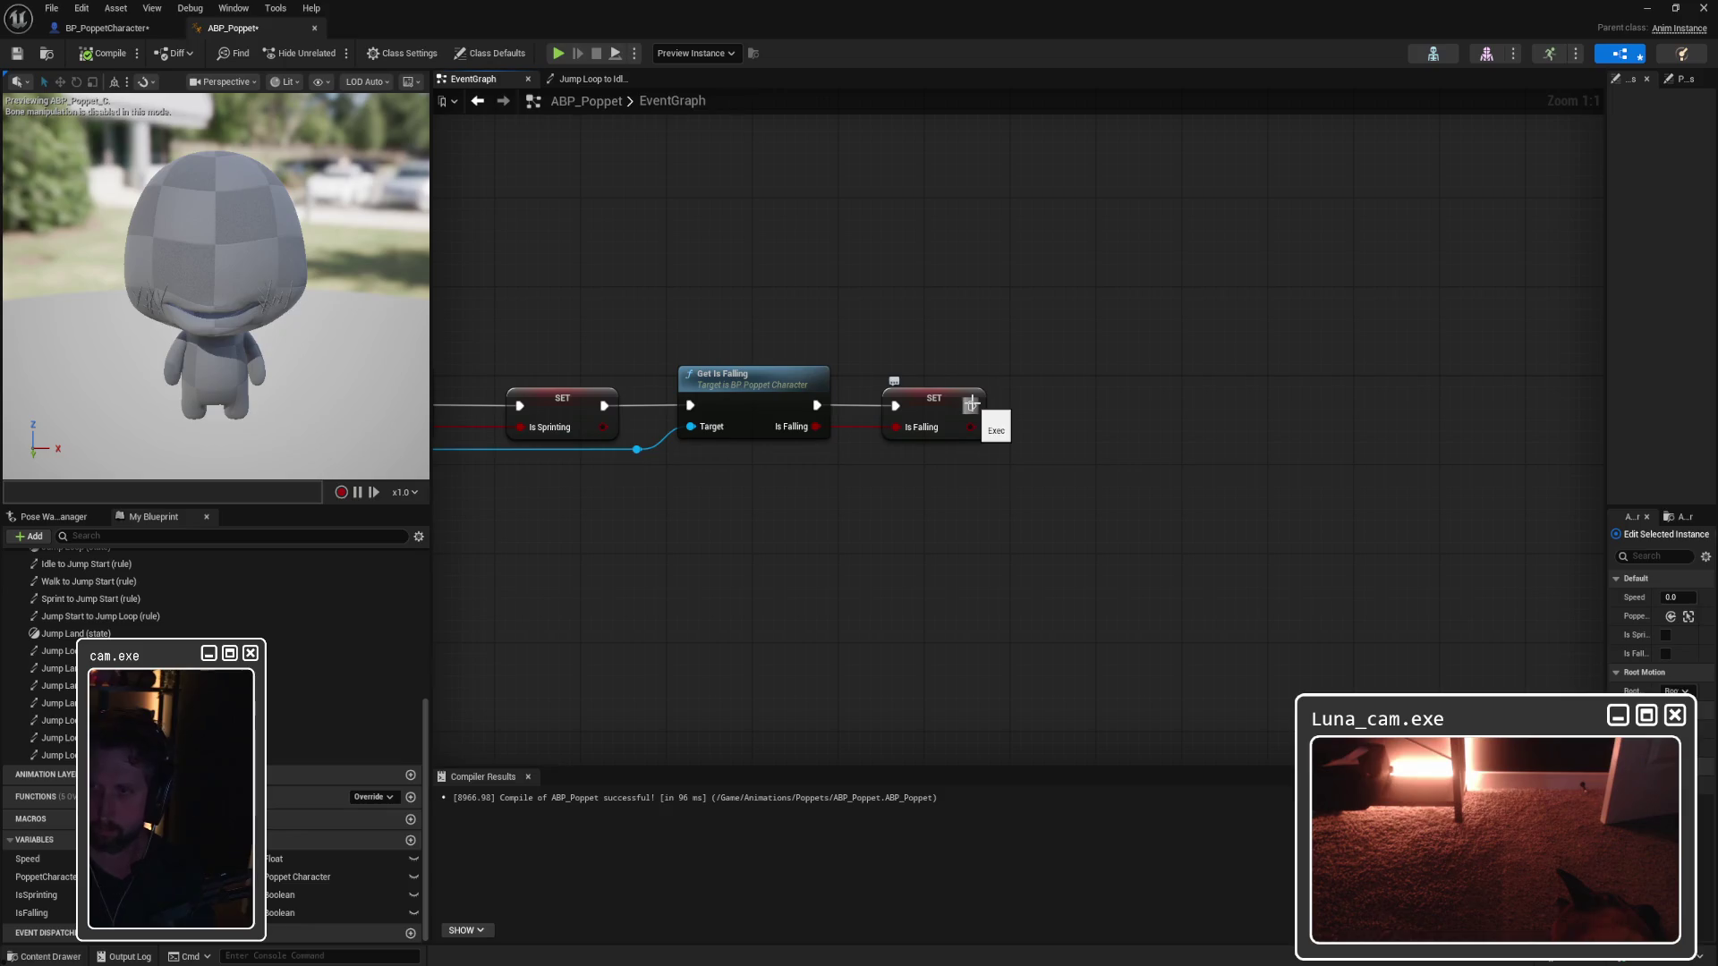
drag(971, 405, 1056, 409)
text(print str)
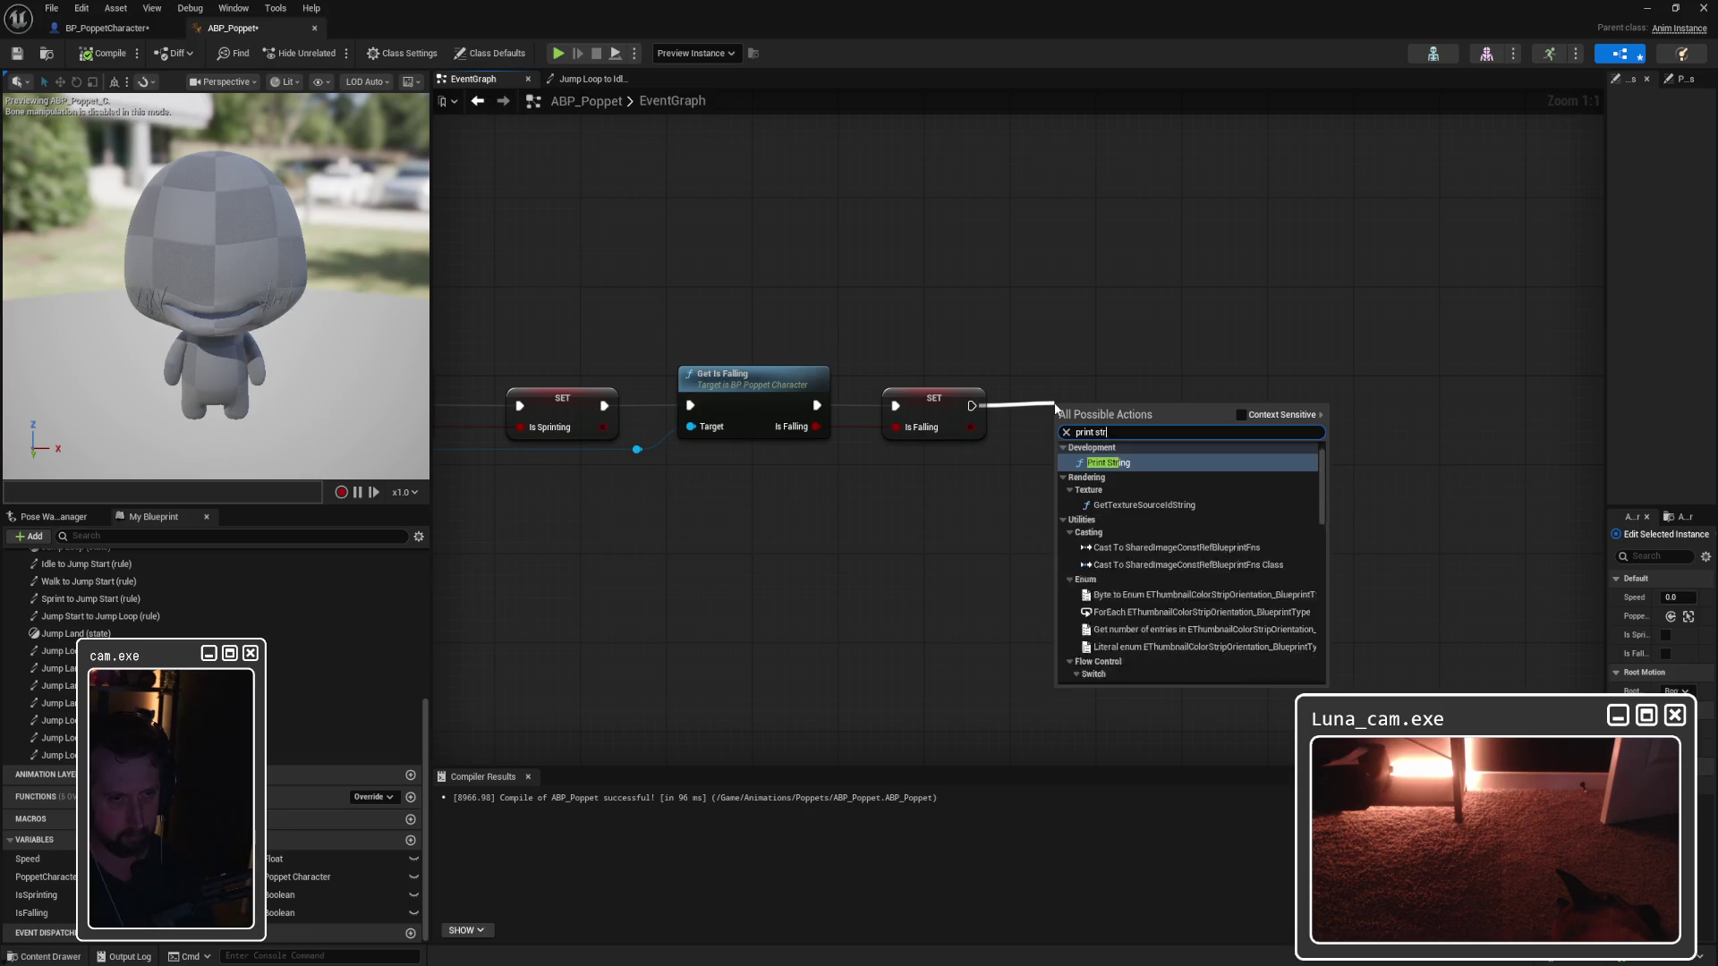
key(Escape)
key(Return)
drag(1095, 386, 1167, 385)
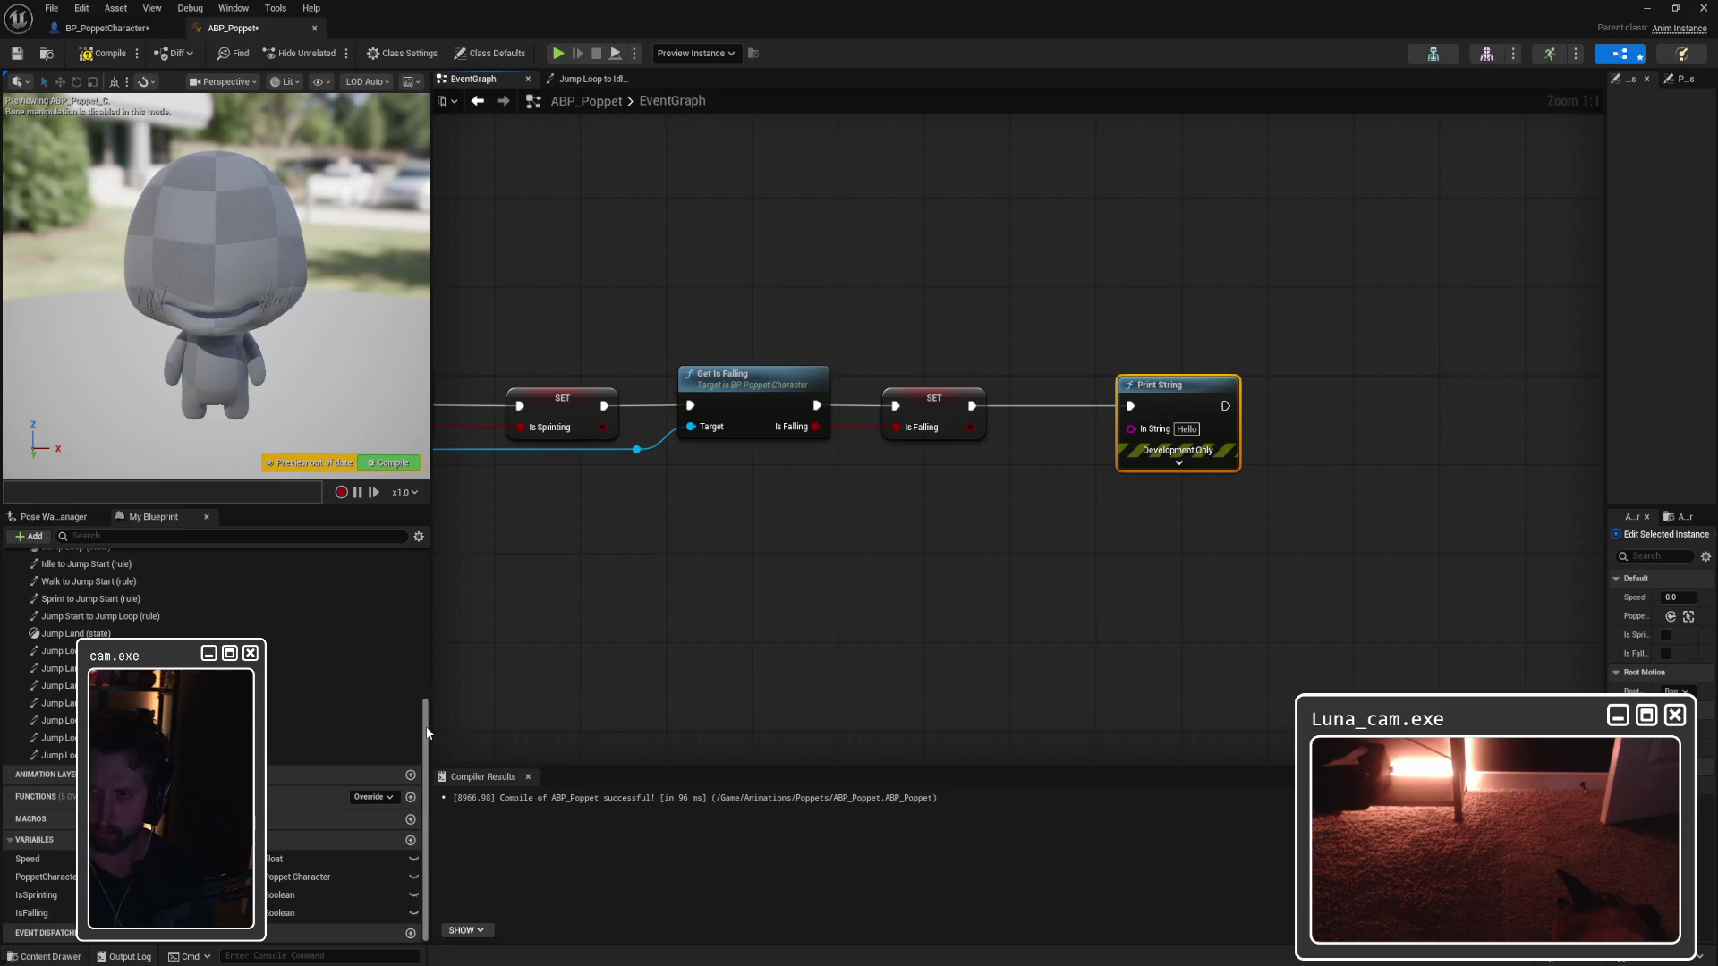
Step: Feed an Is Falling getter through a To String (Boolean) node into Print String's In String
mouse_move(340, 913)
mouse_down()
mouse_move(760, 551)
mouse_move(755, 596)
mouse_move(787, 555)
mouse_move(948, 523)
mouse_up()
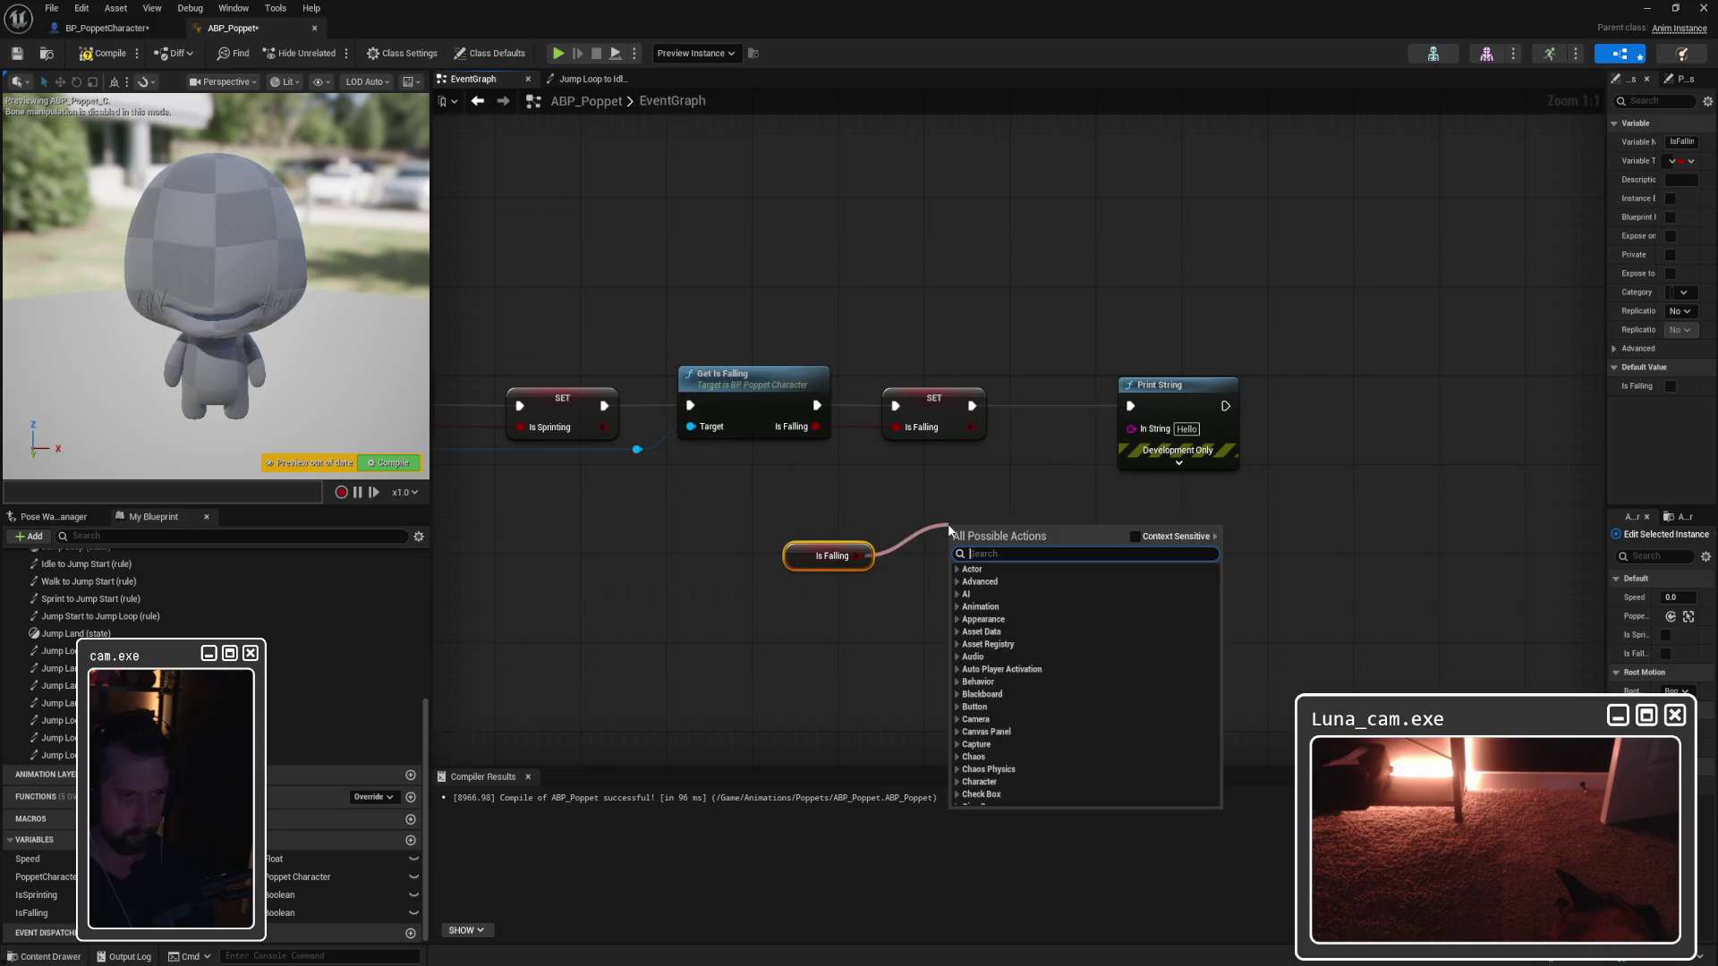
text(to string)
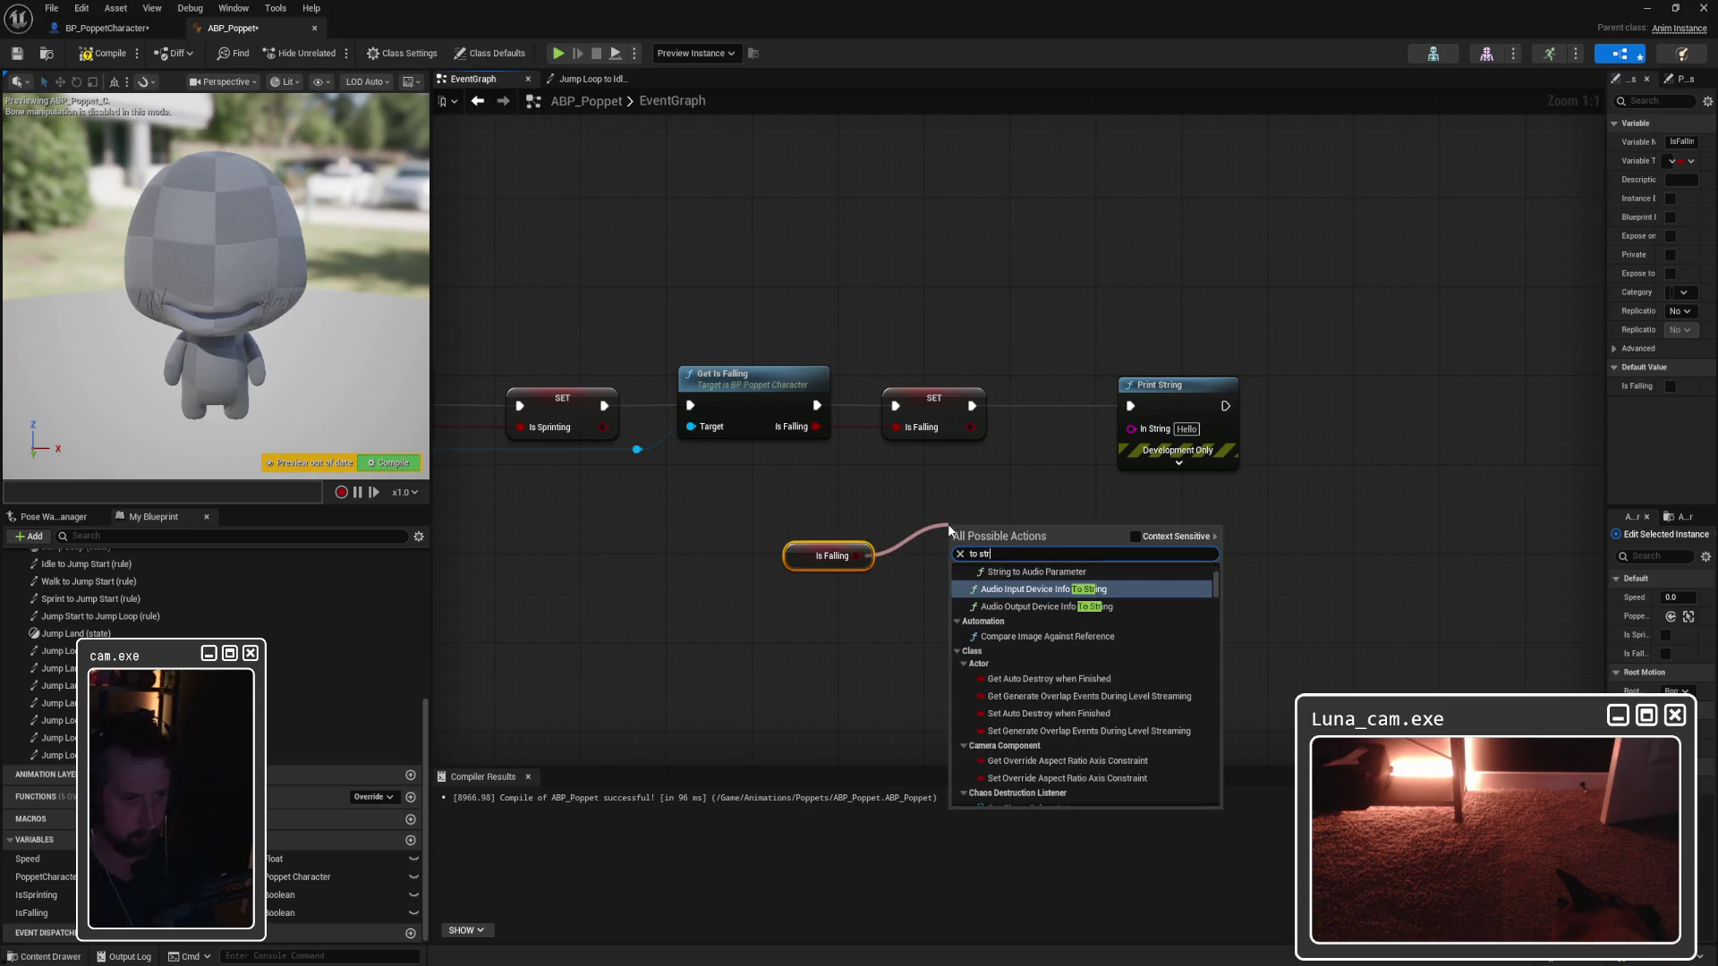
scroll(1082, 624, up, 2)
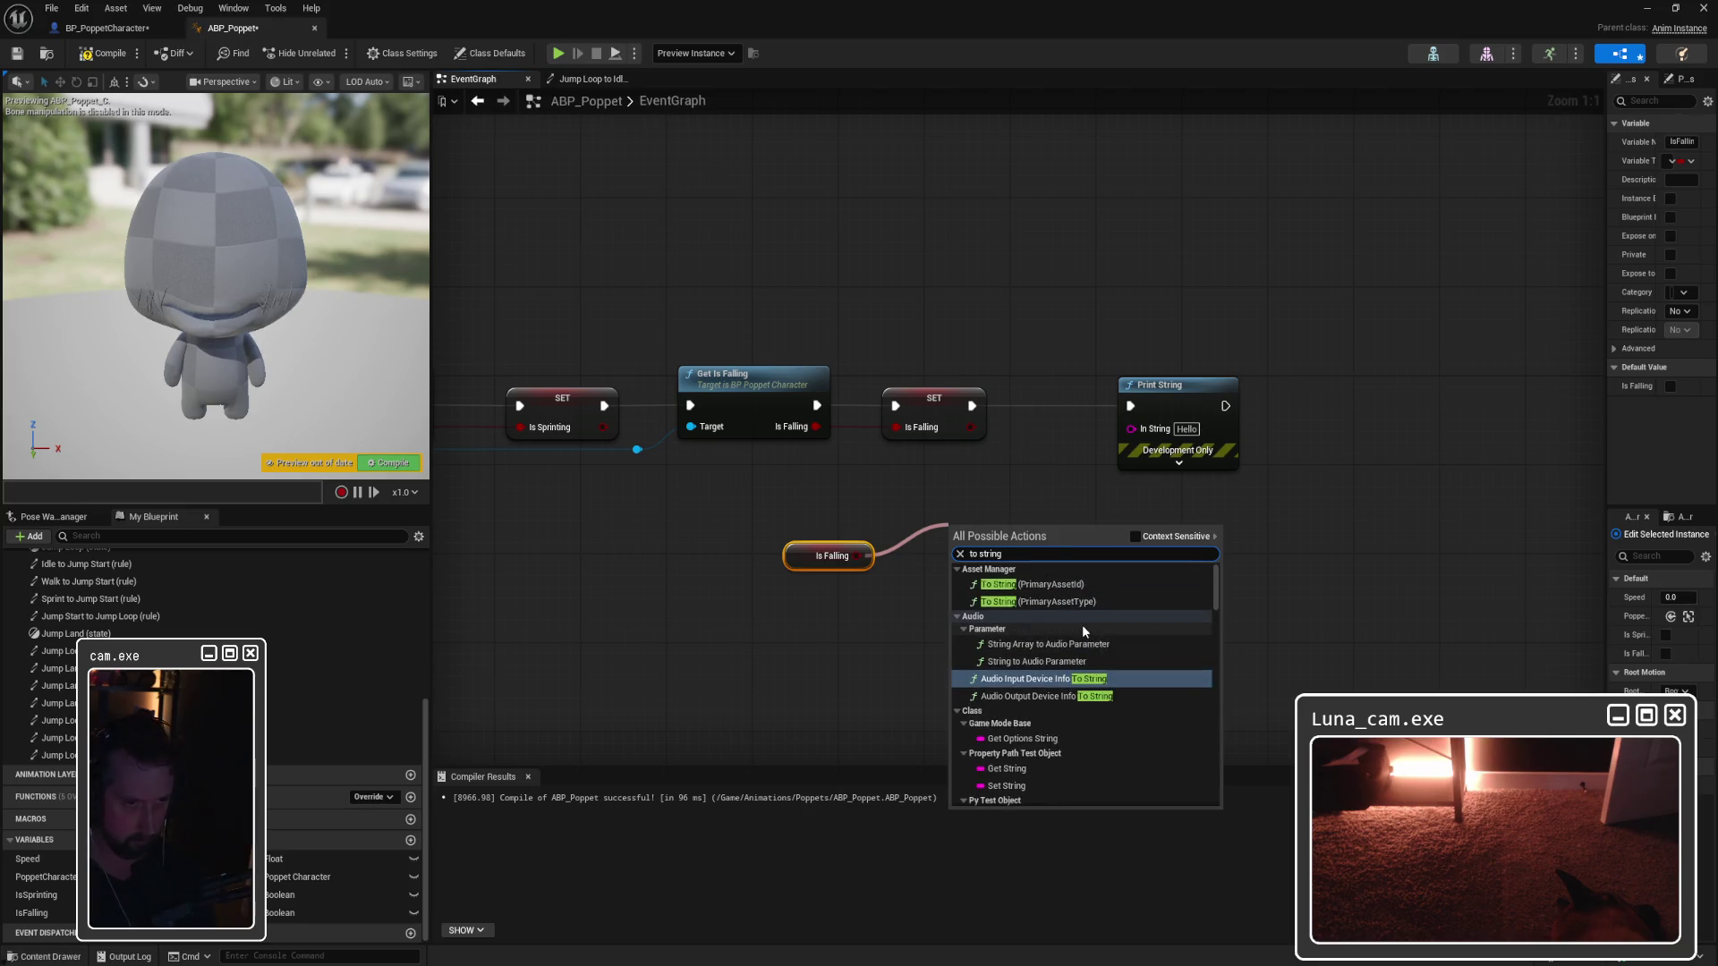
scroll(1115, 644, down, 2)
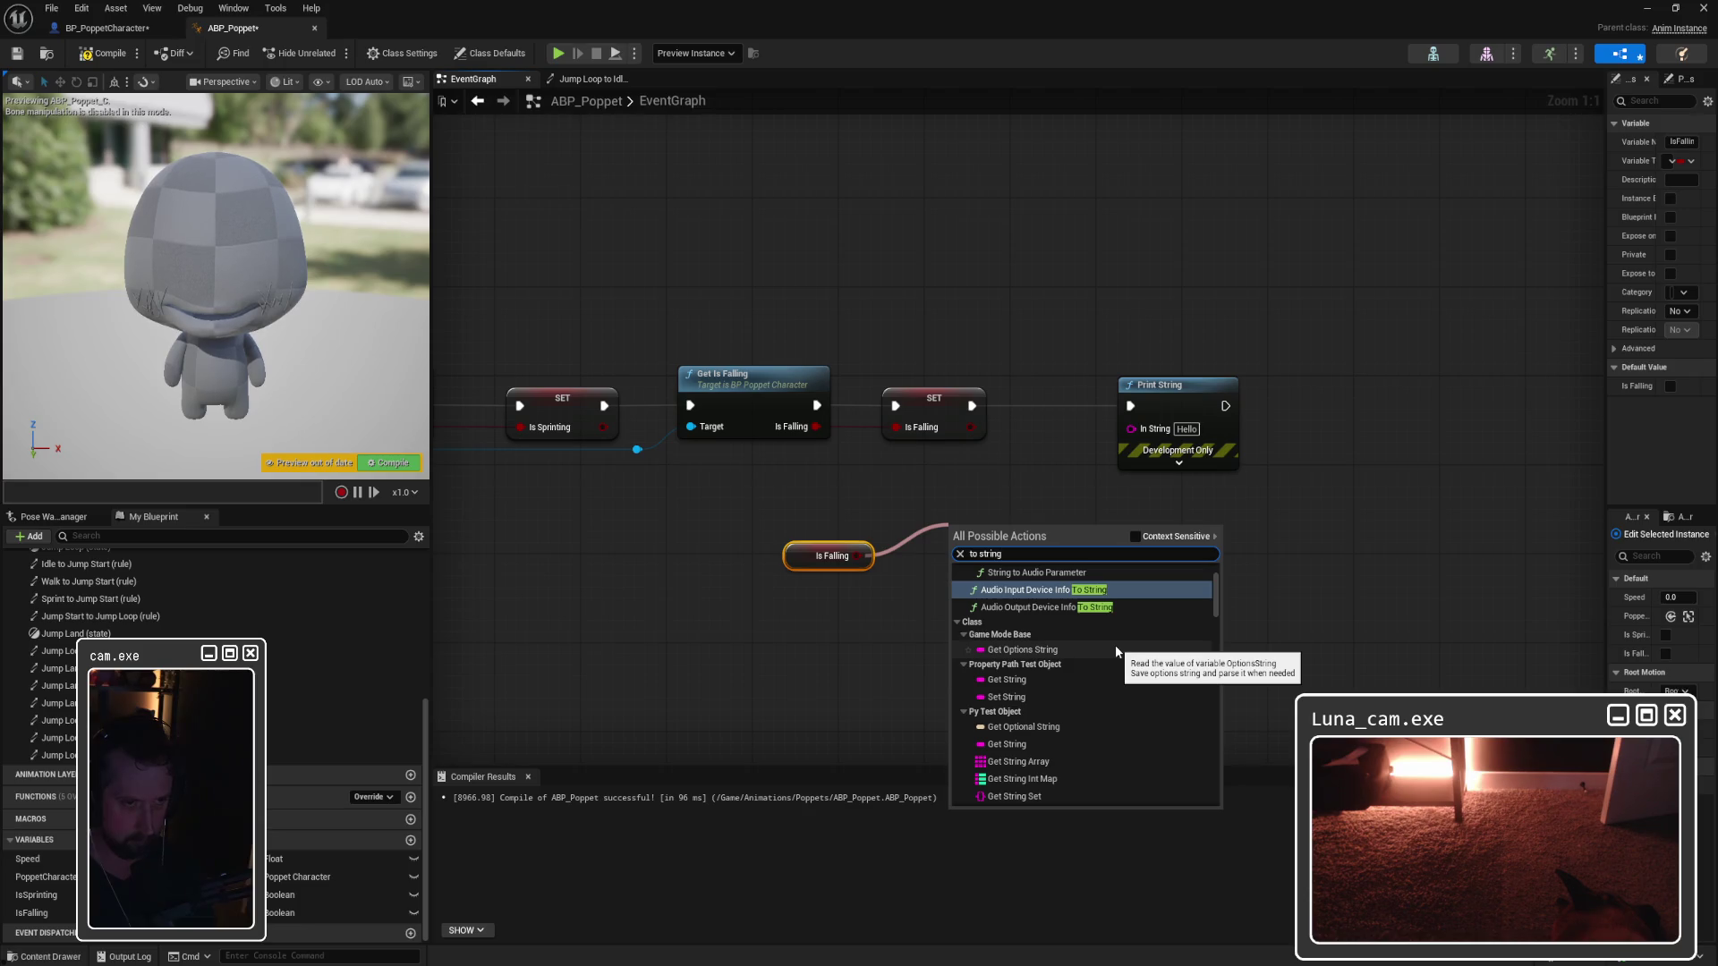
scroll(1115, 649, down, 5)
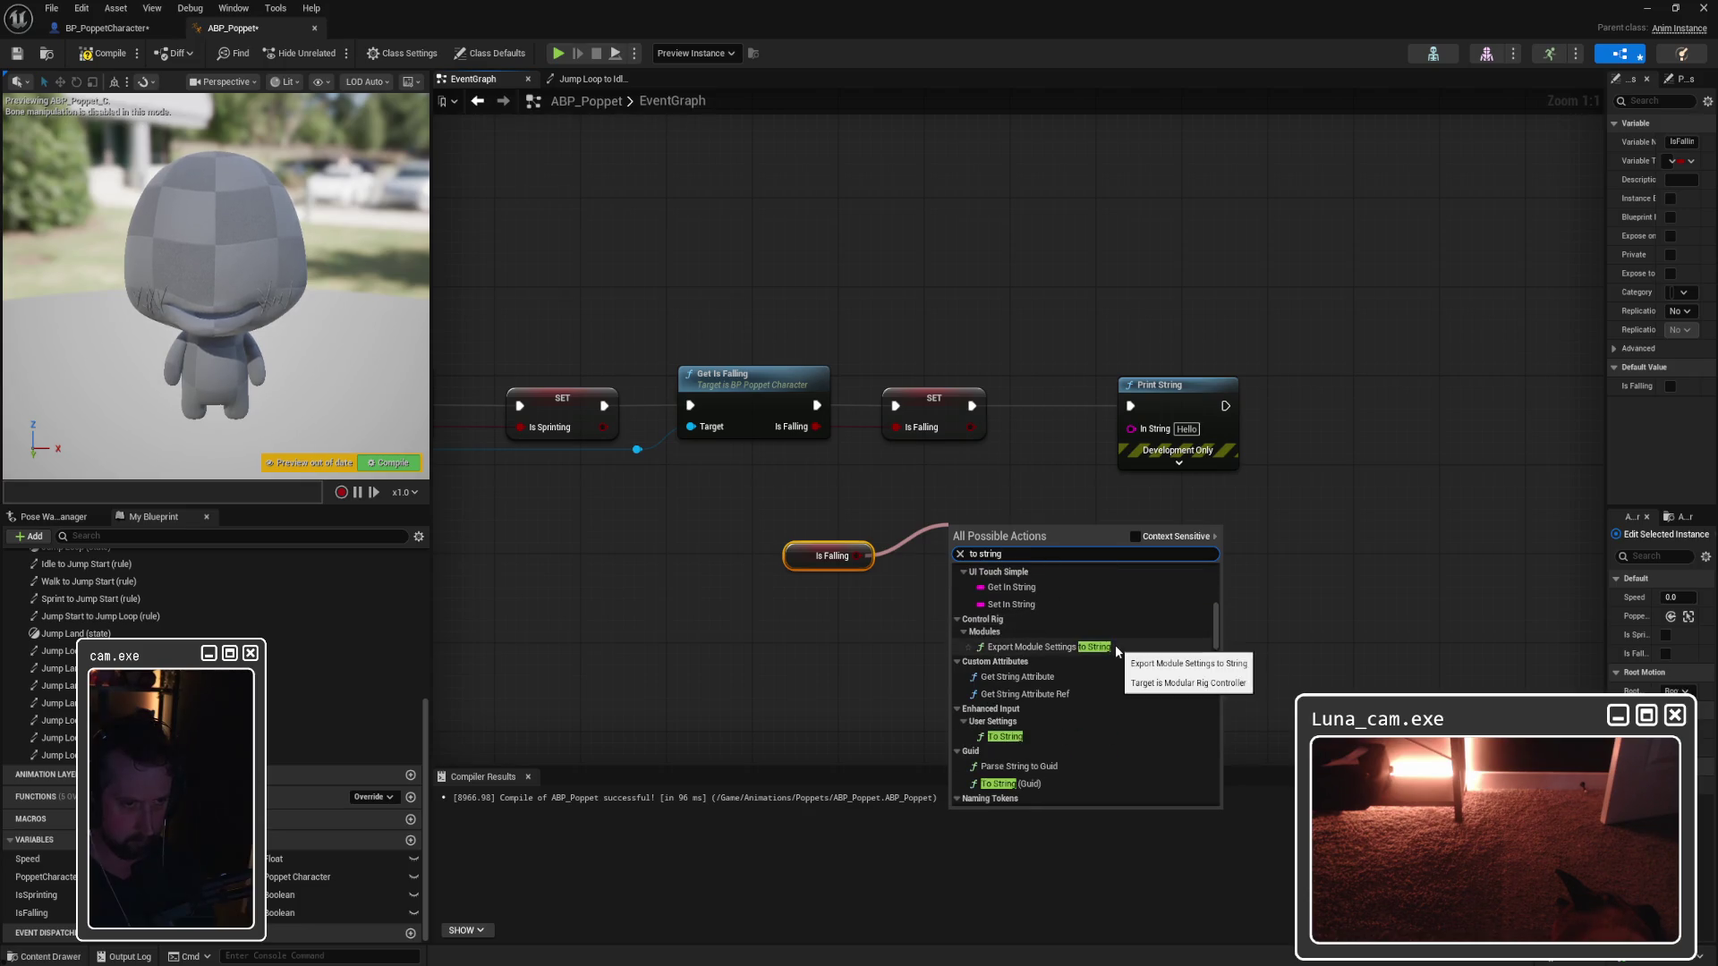
key(BackSpace)
key(BackSpace)
key(BackSpace)
text(bool)
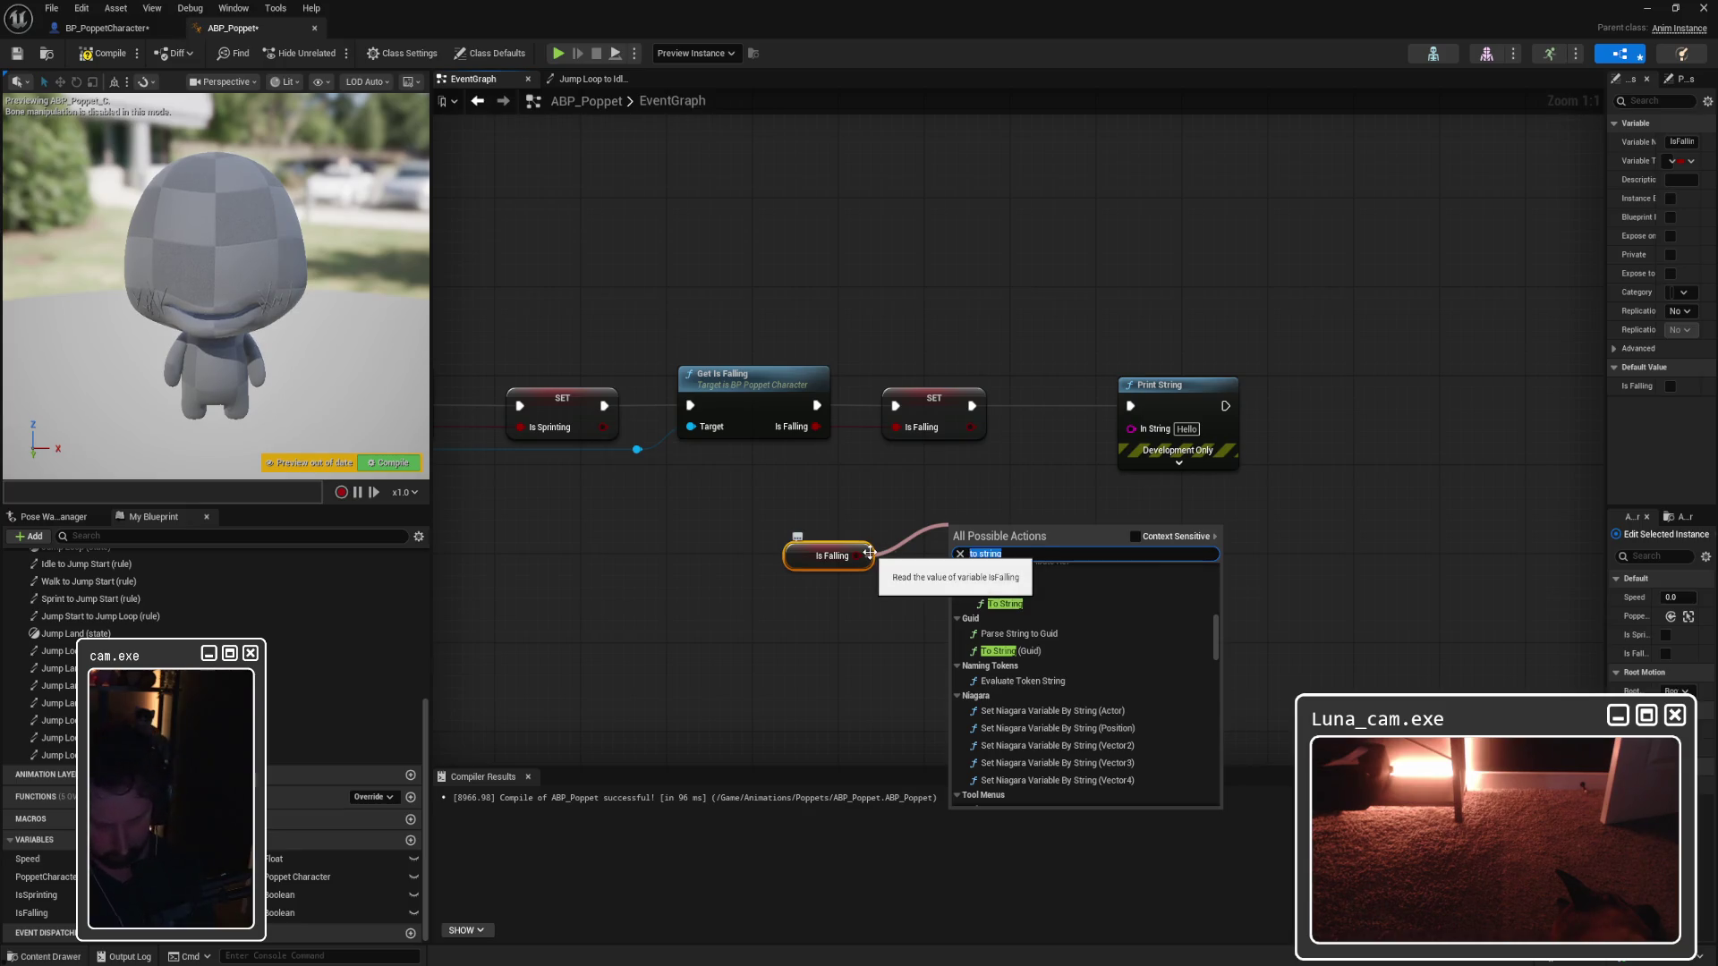
text(ean to string)
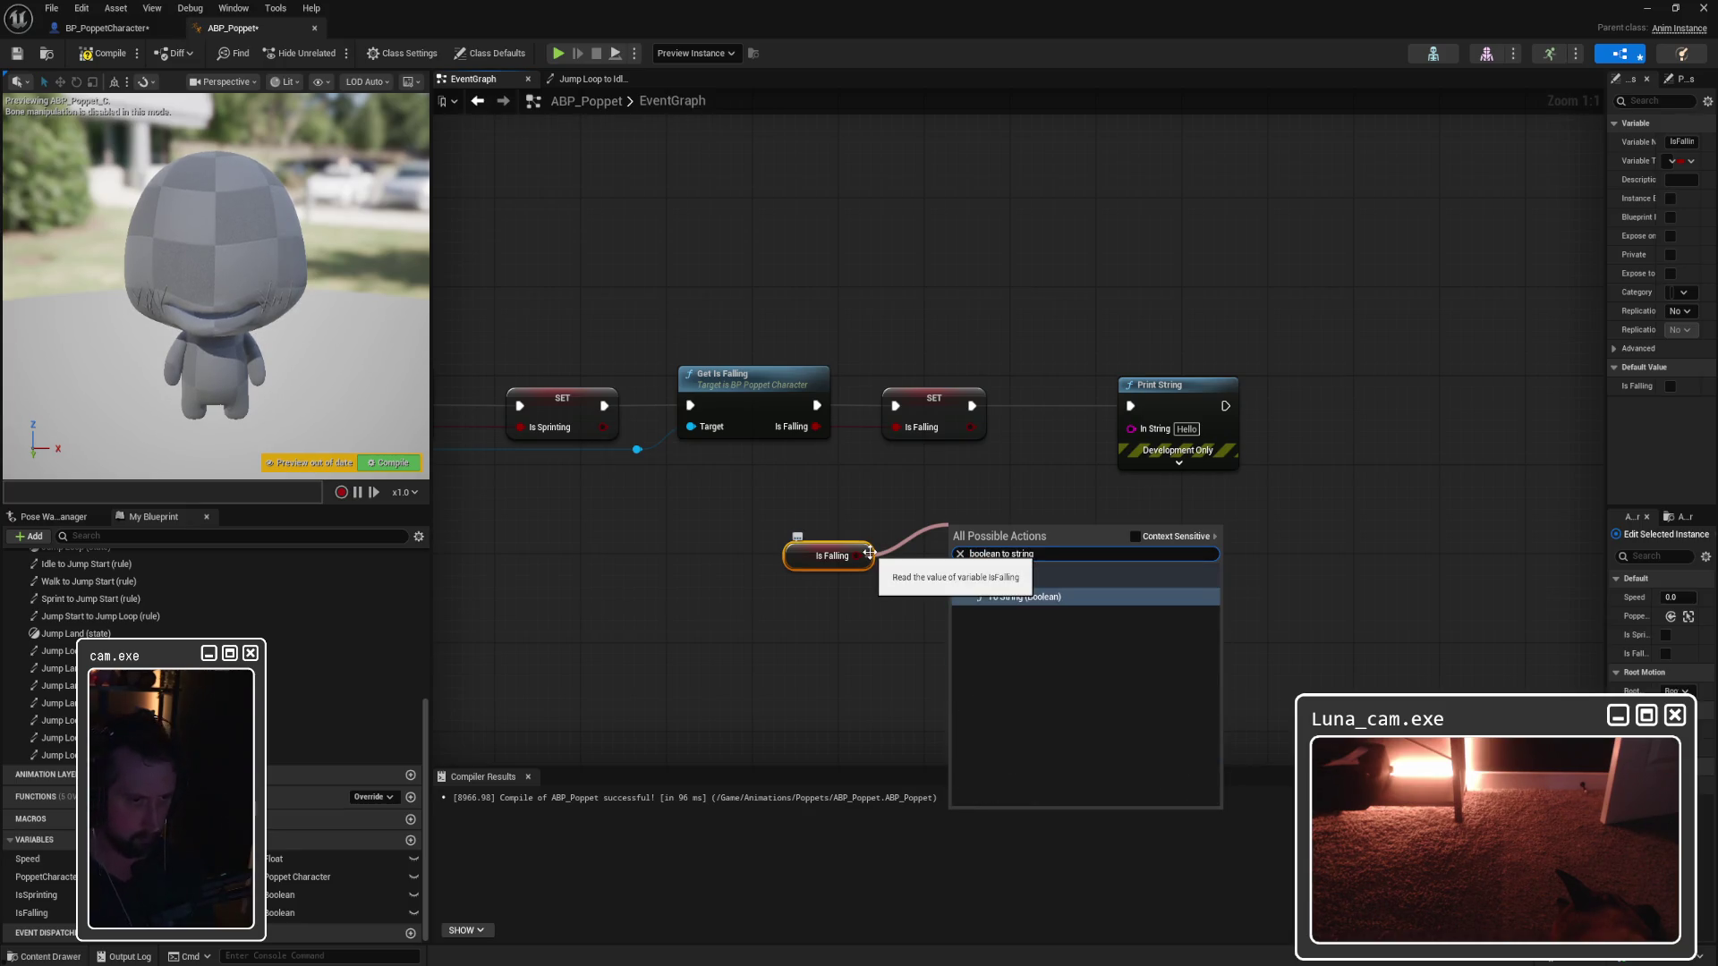
key(Return)
drag(1016, 534, 1131, 426)
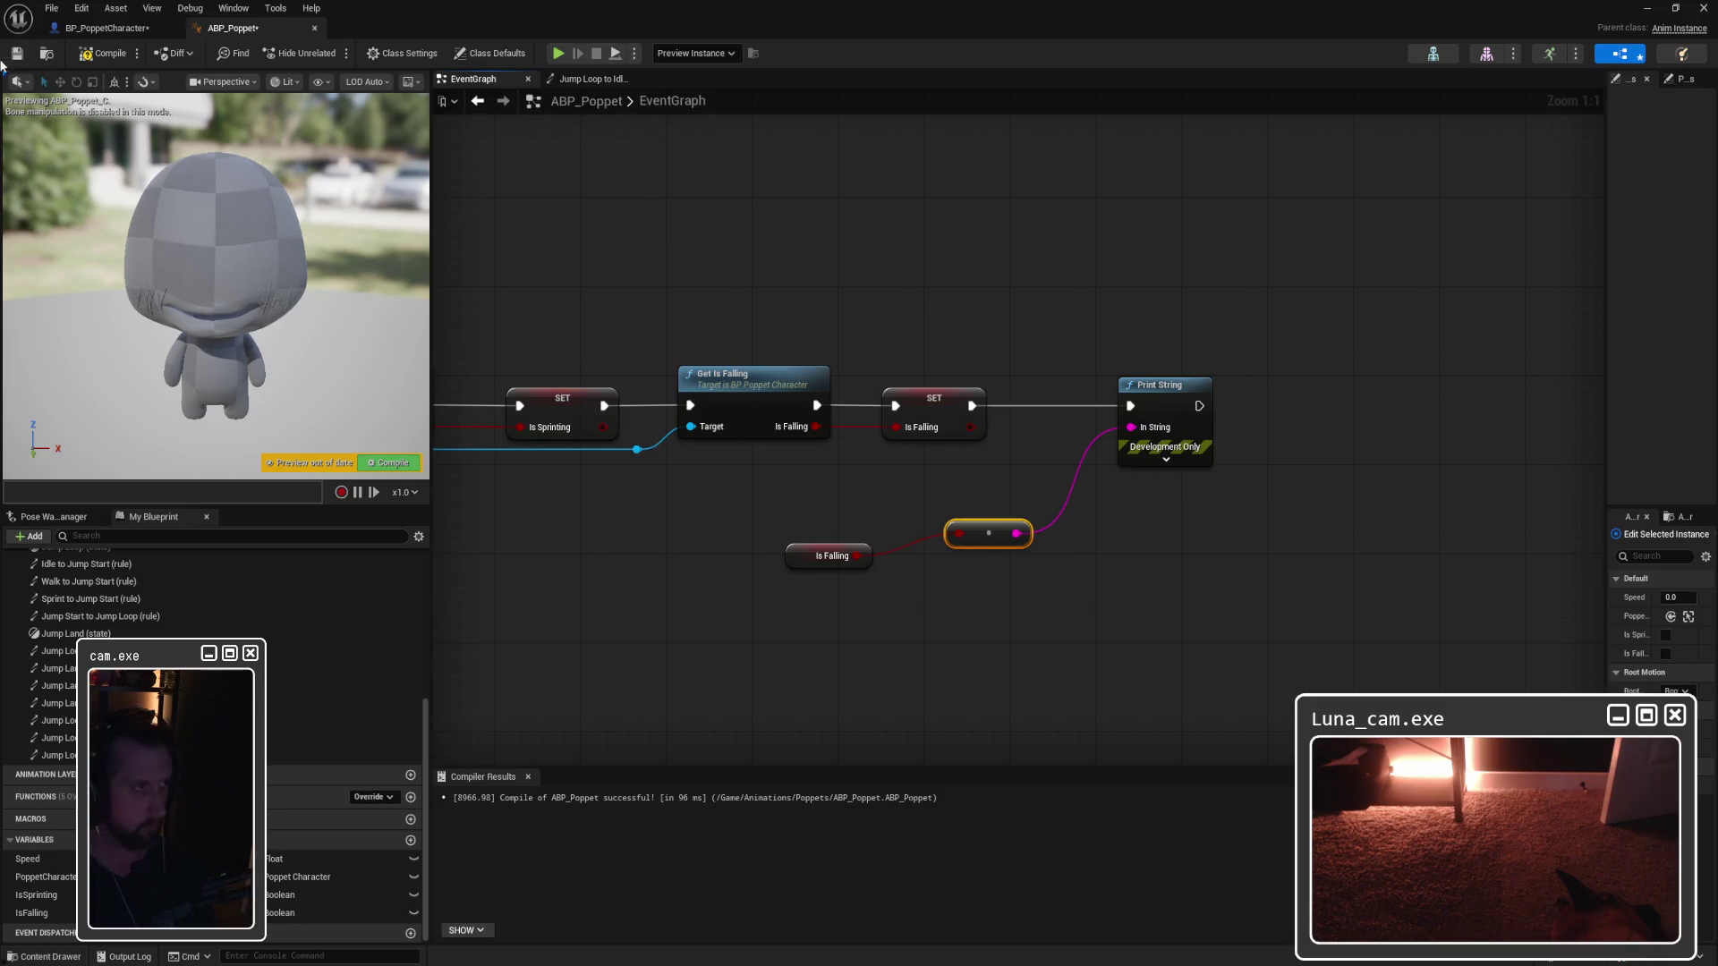
Step: Compile and save ABP_Poppet, then minimize it to view the level
click(103, 53)
click(16, 53)
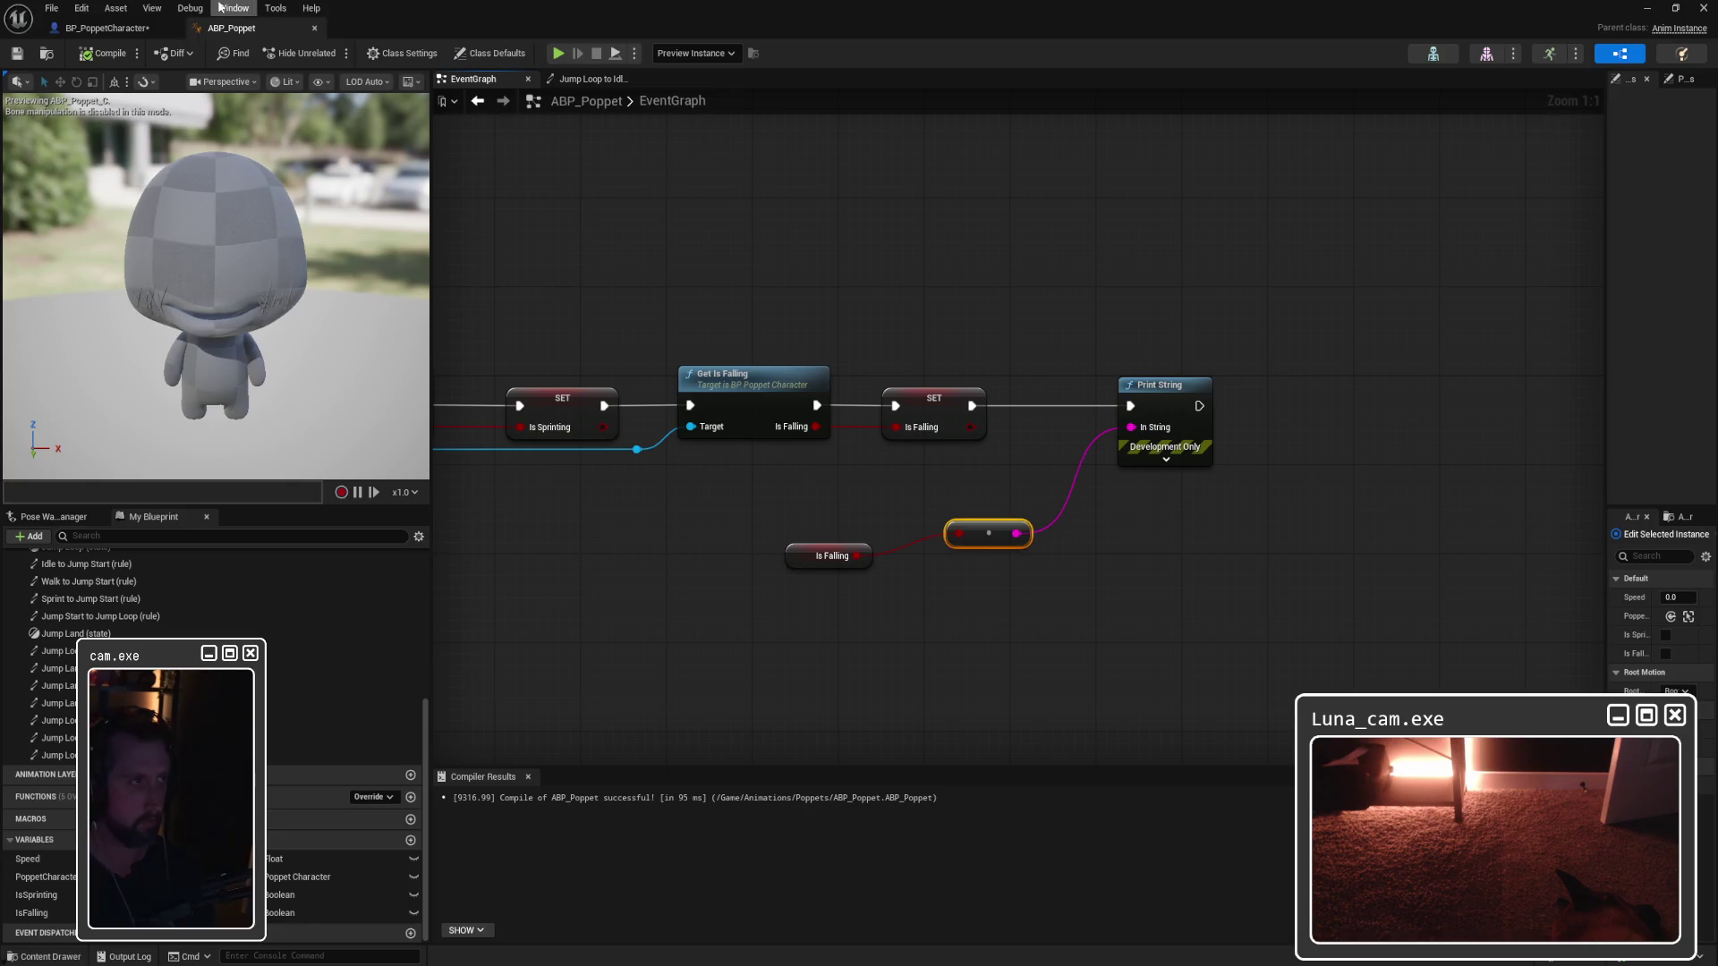
click(1646, 11)
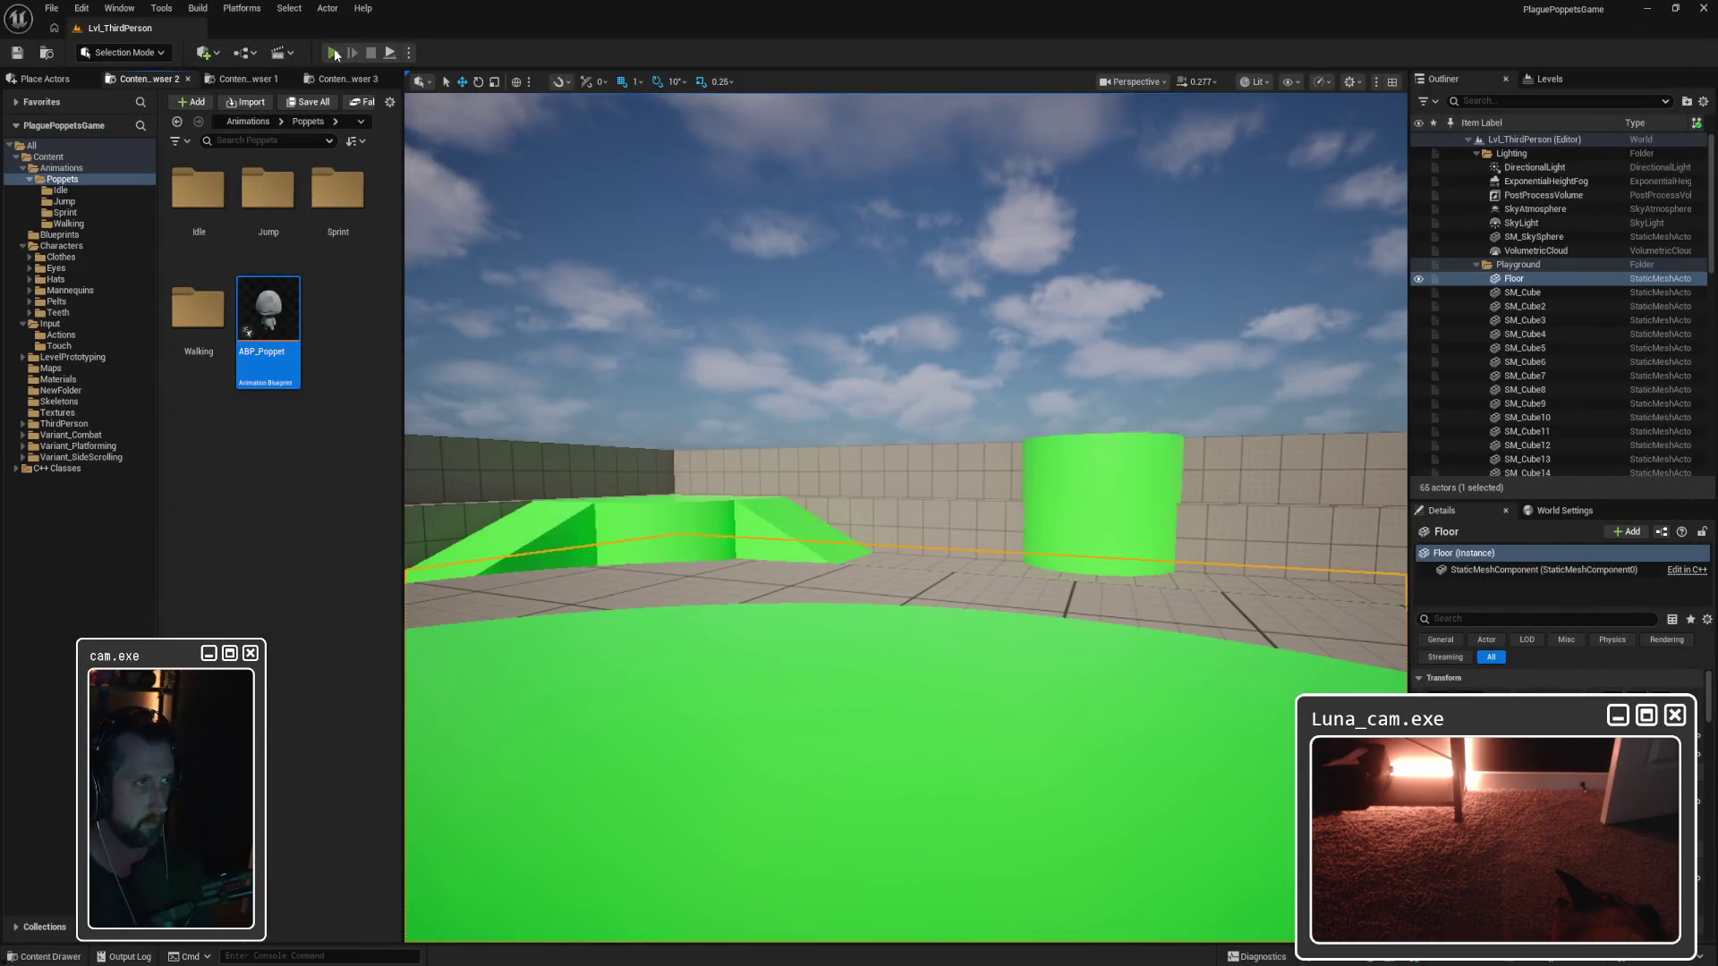
Step: Play Lvl_ThirdPerson and steer the Poppet around with S and W, onto the green circle
click(333, 52)
key(s)
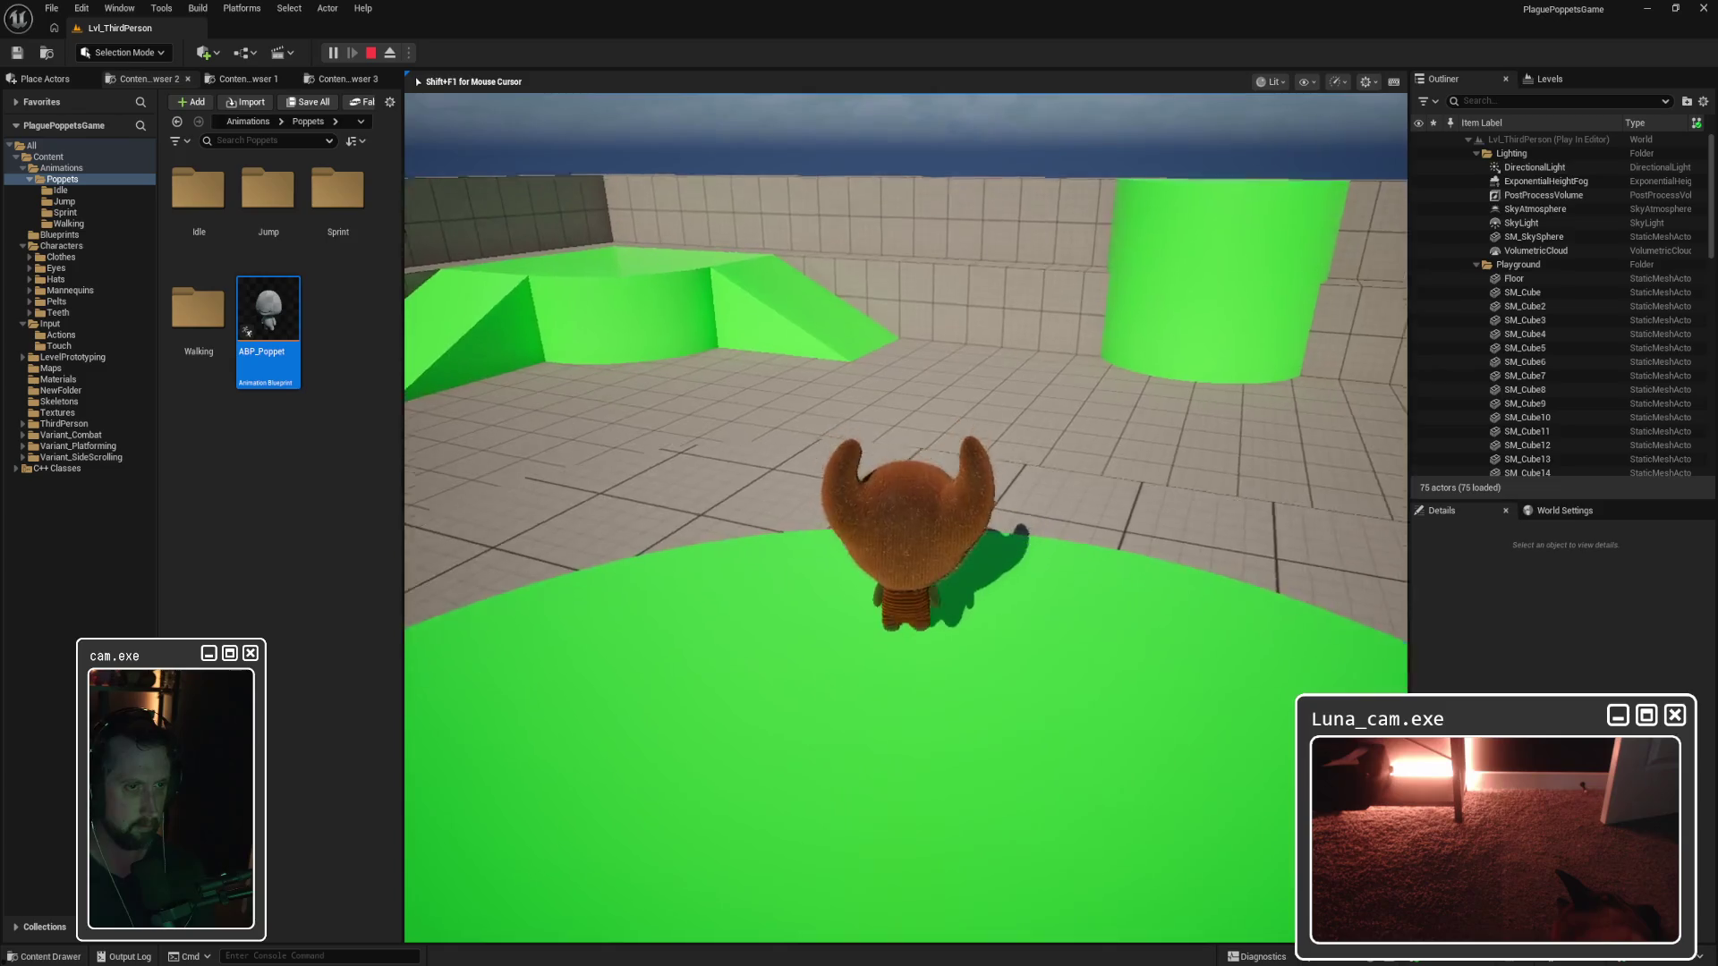
key(w)
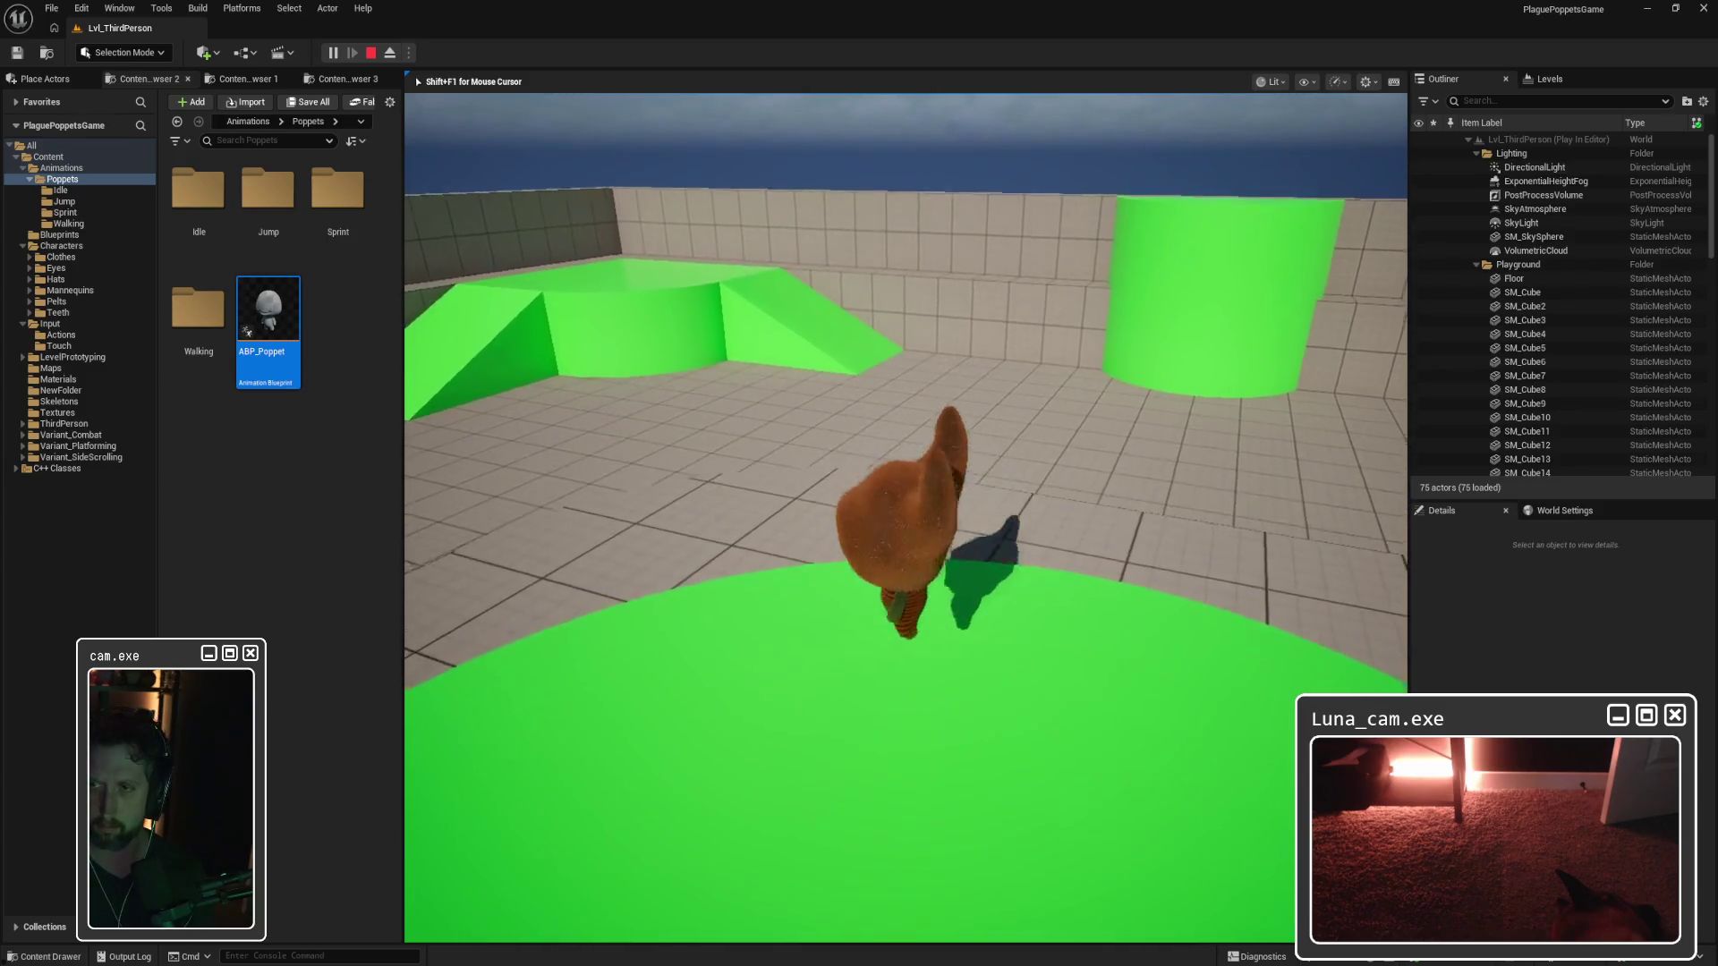
key(w)
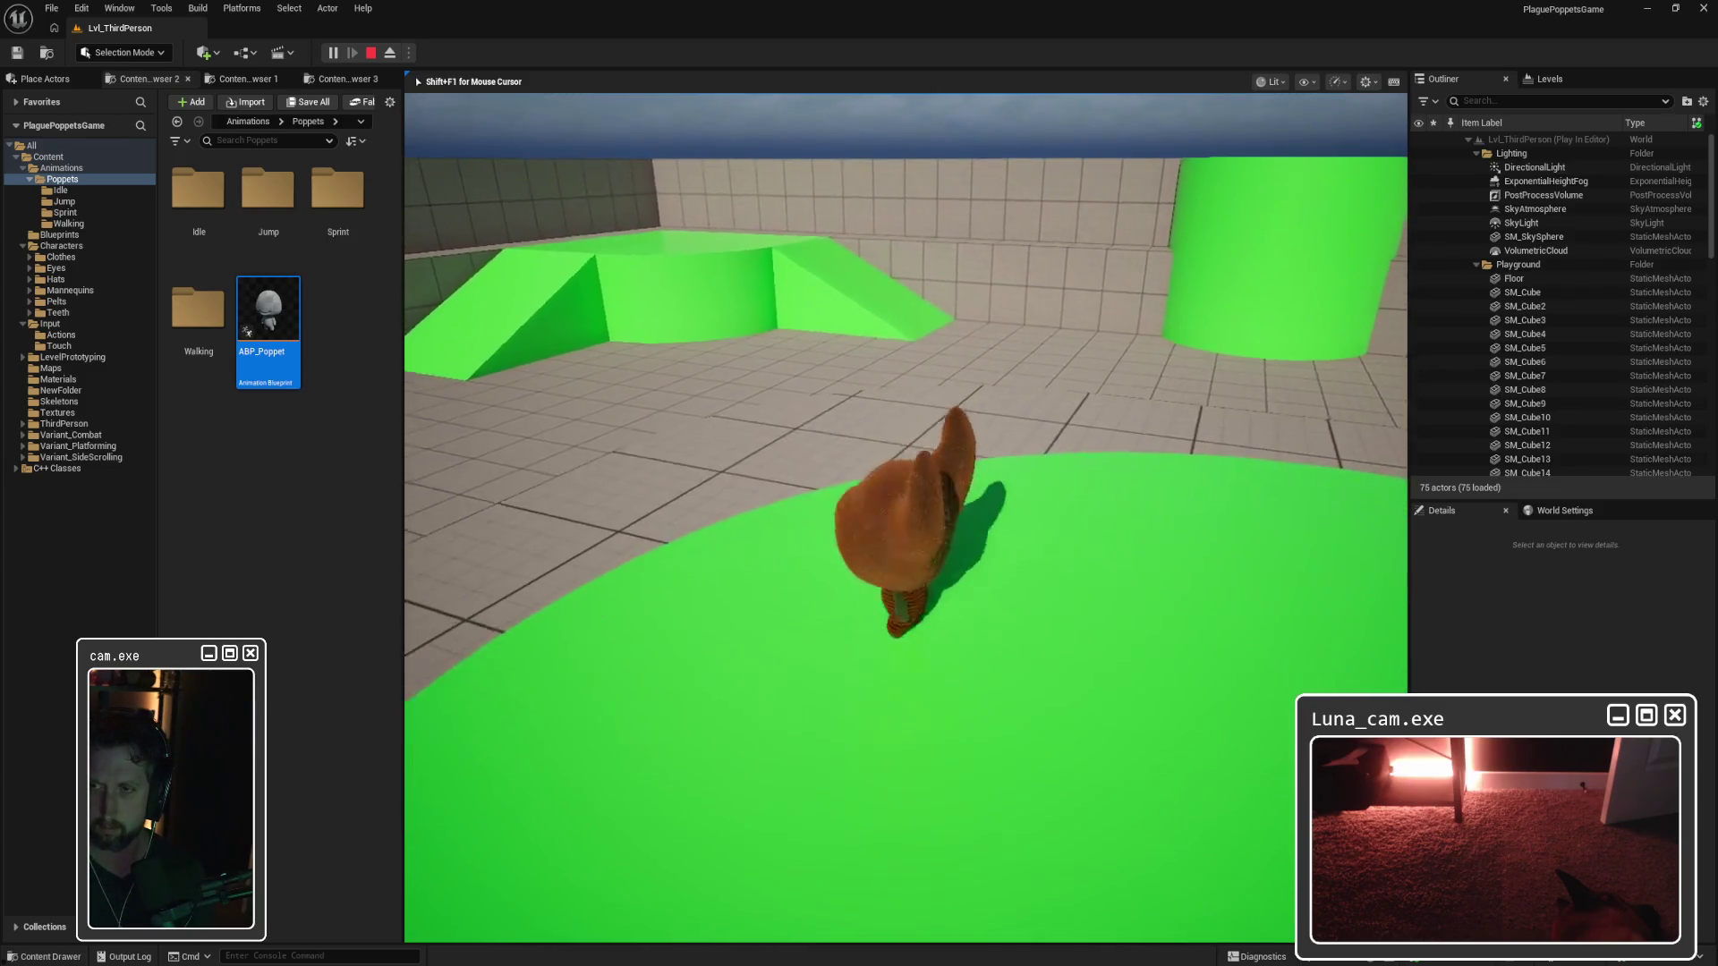
key(w)
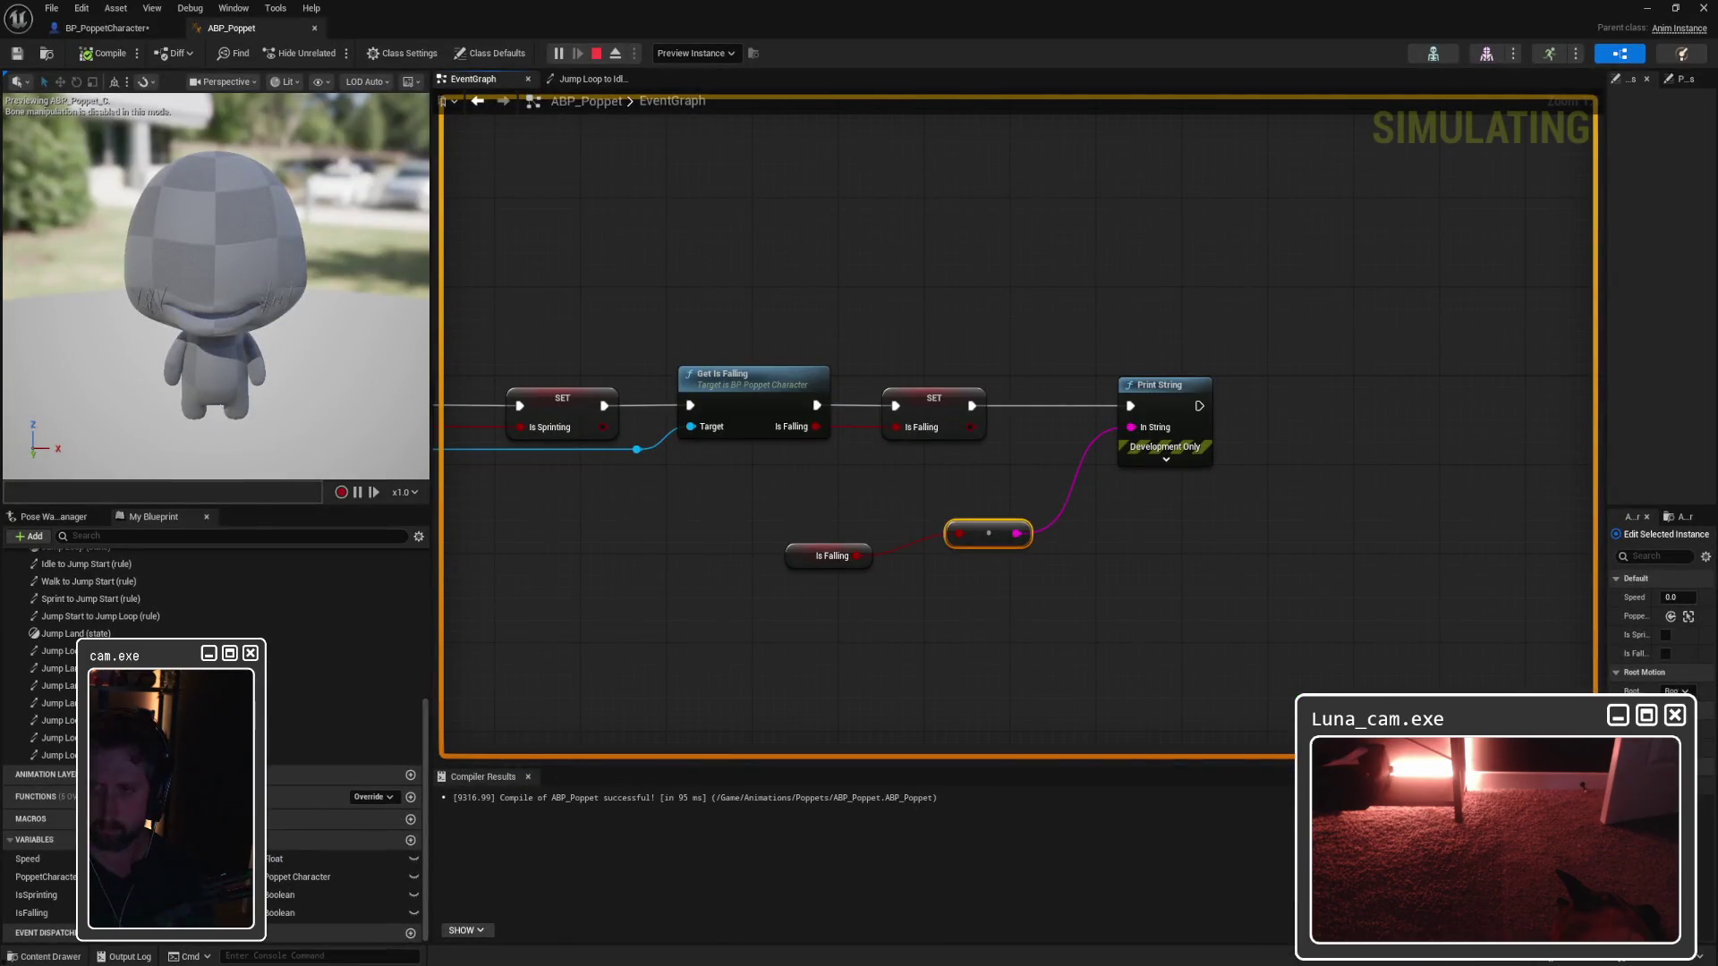
Step: Pan the EventGraph to the Speed and Cast nodes and widen it by shrinking the preview panel
mouse_move(714, 479)
mouse_down()
mouse_move(1024, 544)
mouse_move(1335, 540)
mouse_move(978, 529)
mouse_up()
scroll(977, 531, down, 5)
scroll(1002, 521, down, 1)
scroll(1047, 520, up, 1)
scroll(1072, 523, up, 1)
mouse_move(1072, 523)
mouse_down()
mouse_move(1024, 537)
mouse_move(1055, 533)
mouse_up()
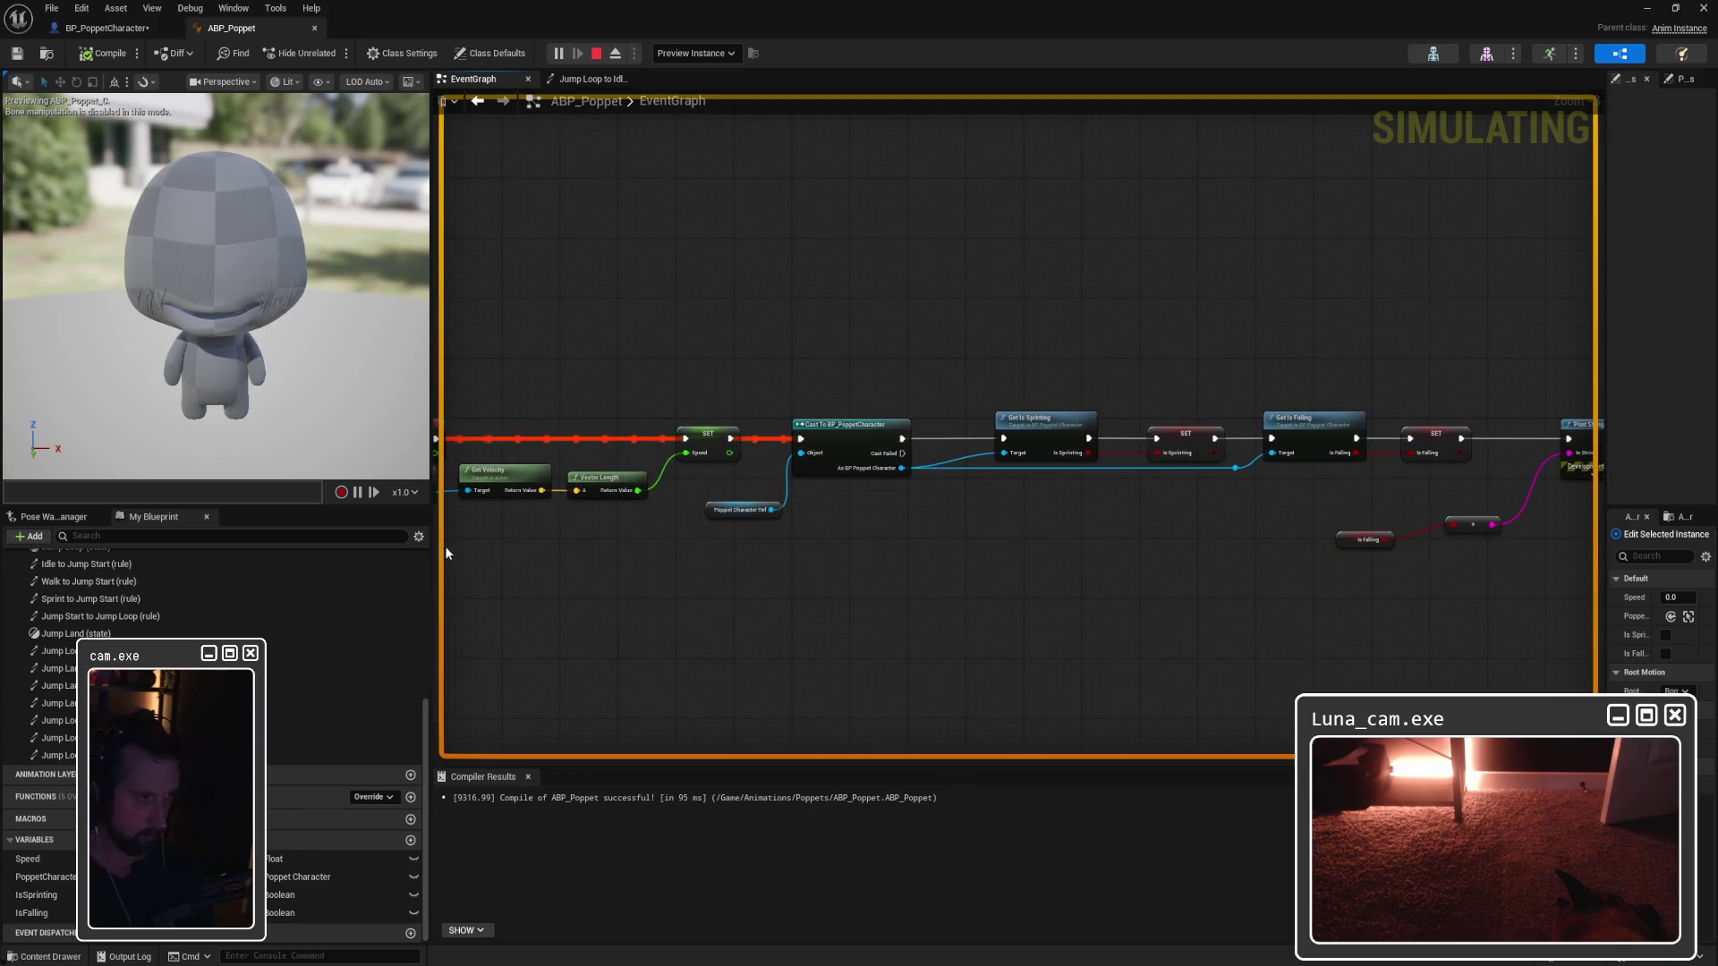
mouse_move(430, 553)
mouse_down()
mouse_move(245, 551)
mouse_move(609, 510)
mouse_up()
Step: Launch Snipping Tool from the Start search and snip the whole event graph
key(super)
text(snip)
key(Return)
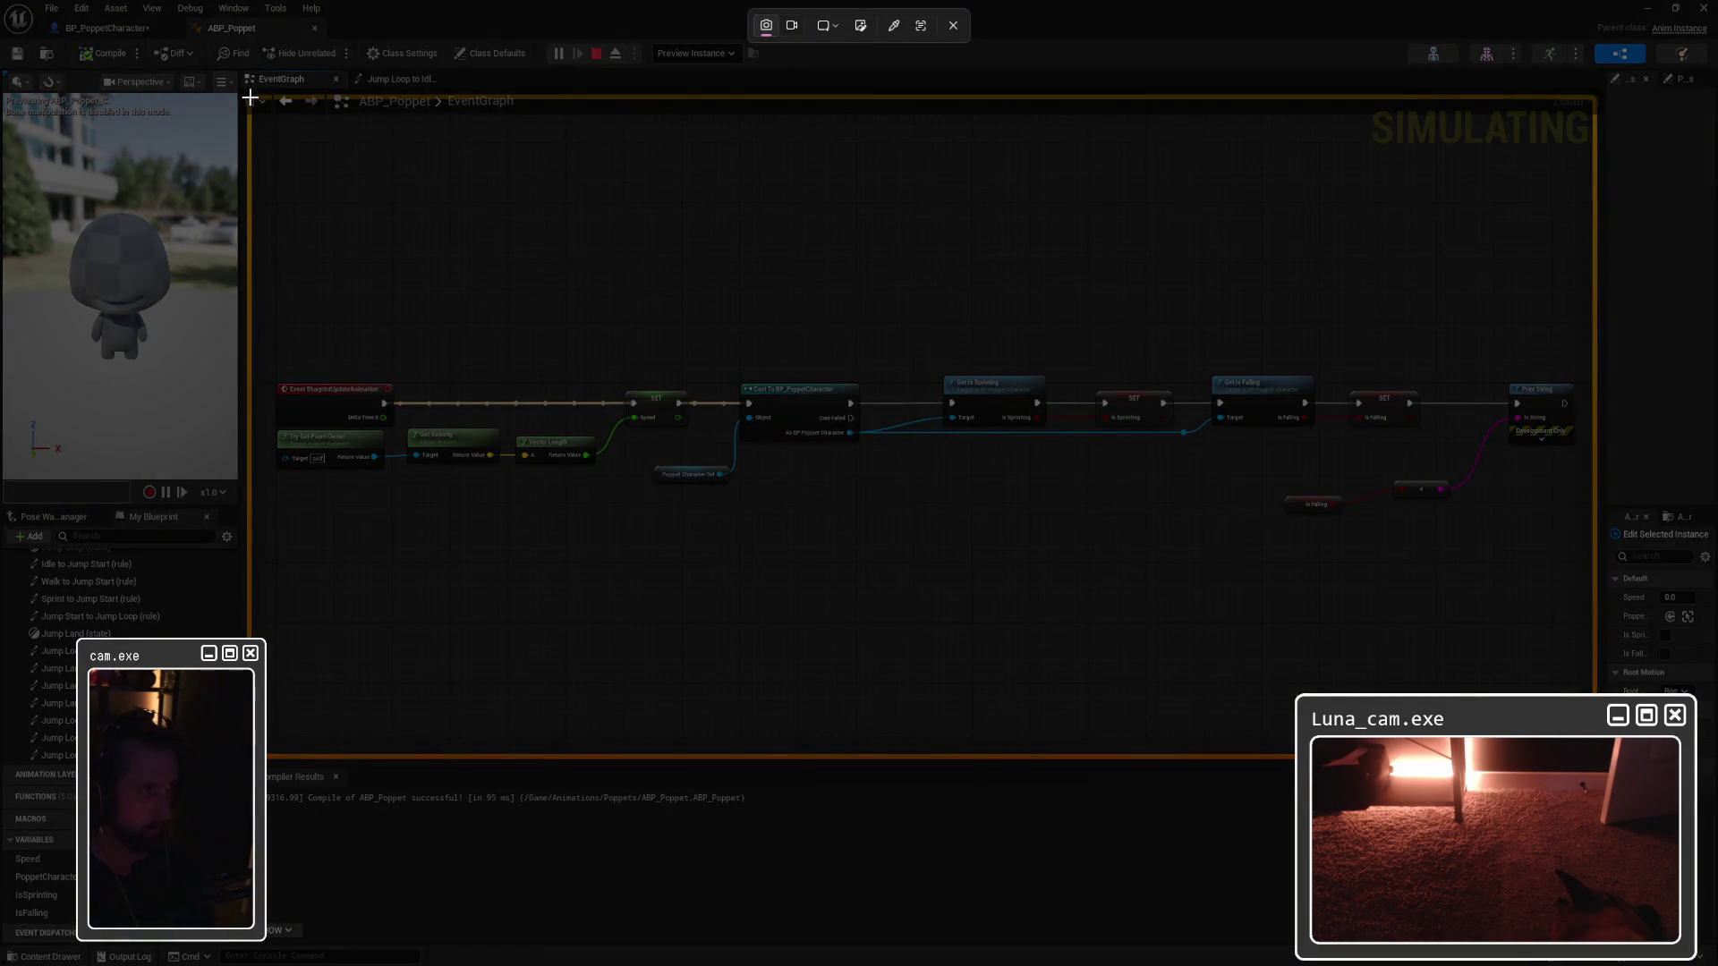
mouse_move(250, 97)
mouse_down()
mouse_move(1554, 759)
mouse_move(1595, 756)
mouse_up()
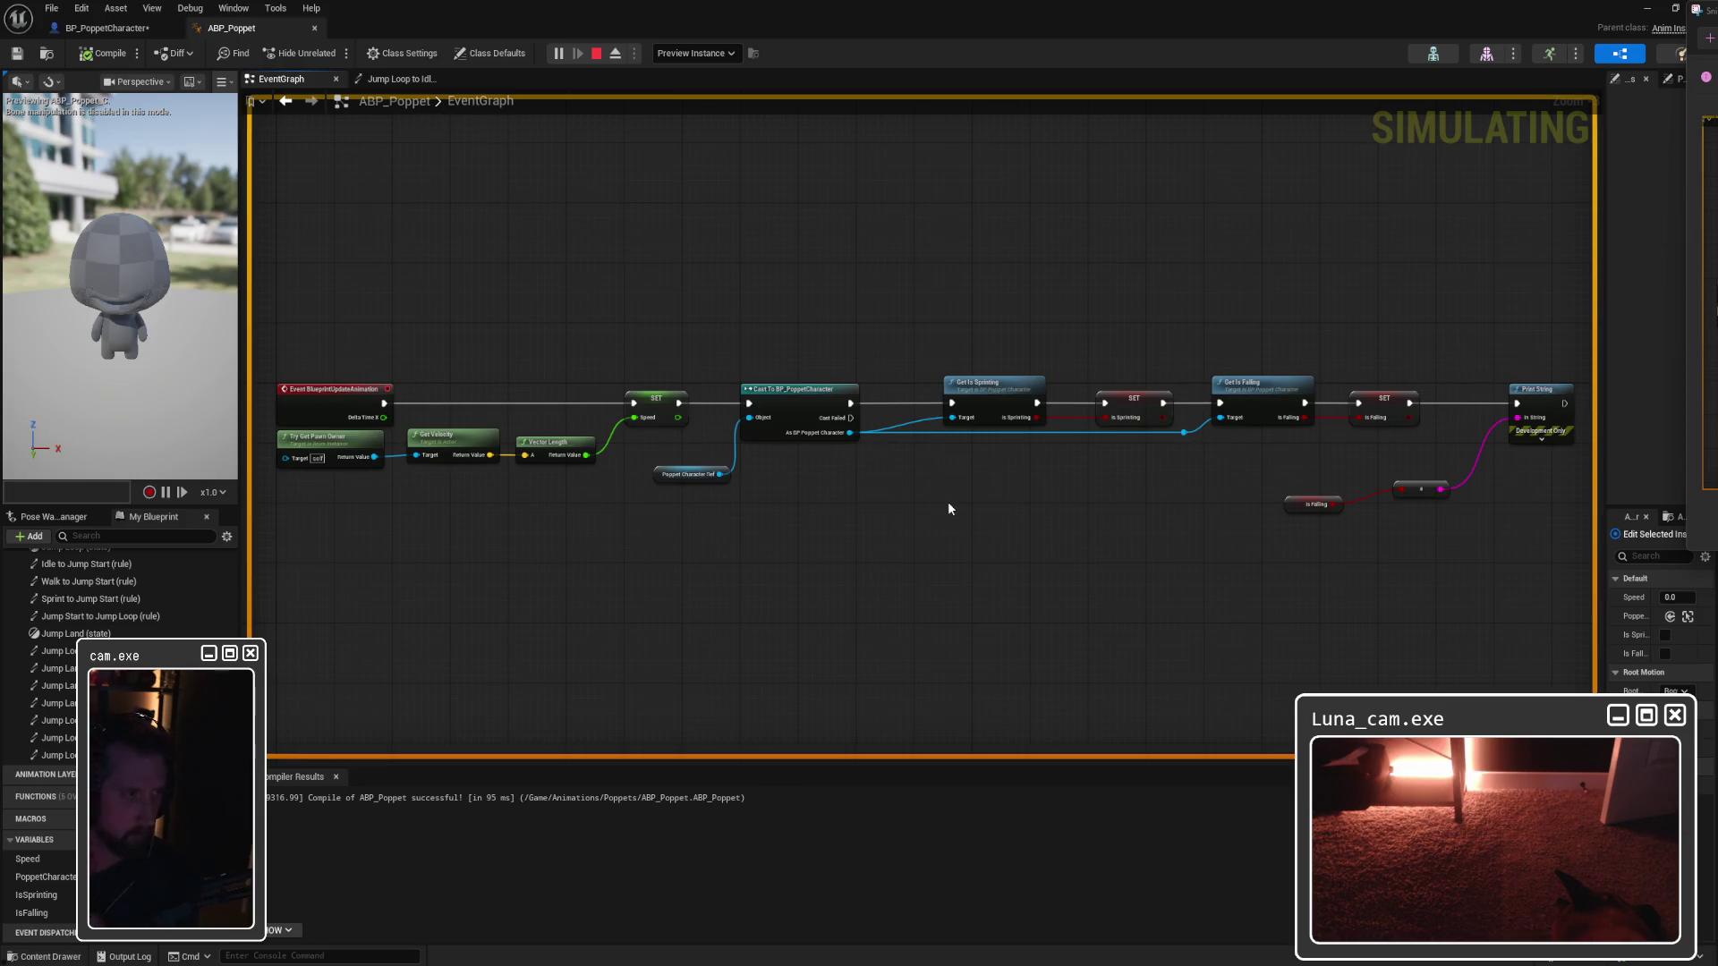
Step: Select the event, pawn owner, velocity and length nodes and stop the play session
drag(950, 508, 1073, 507)
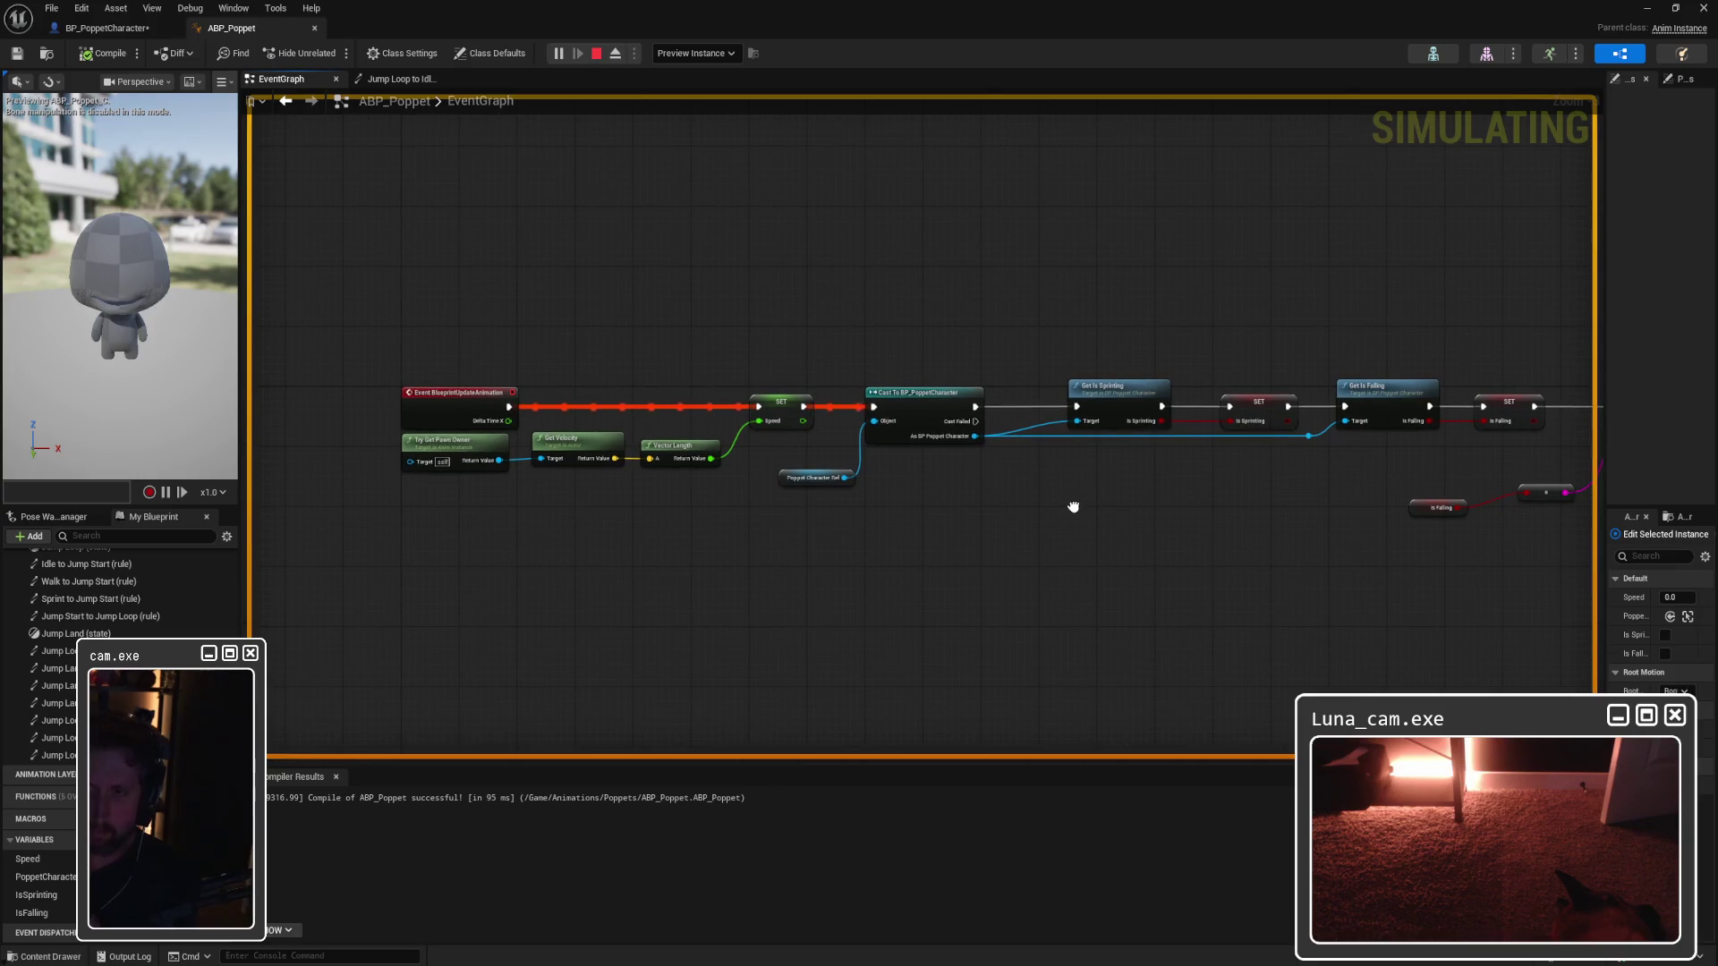
drag(367, 279, 723, 487)
click(631, 287)
Step: Add a Try Get Pawn Owner node from the SET node and place it below the chain
click(596, 52)
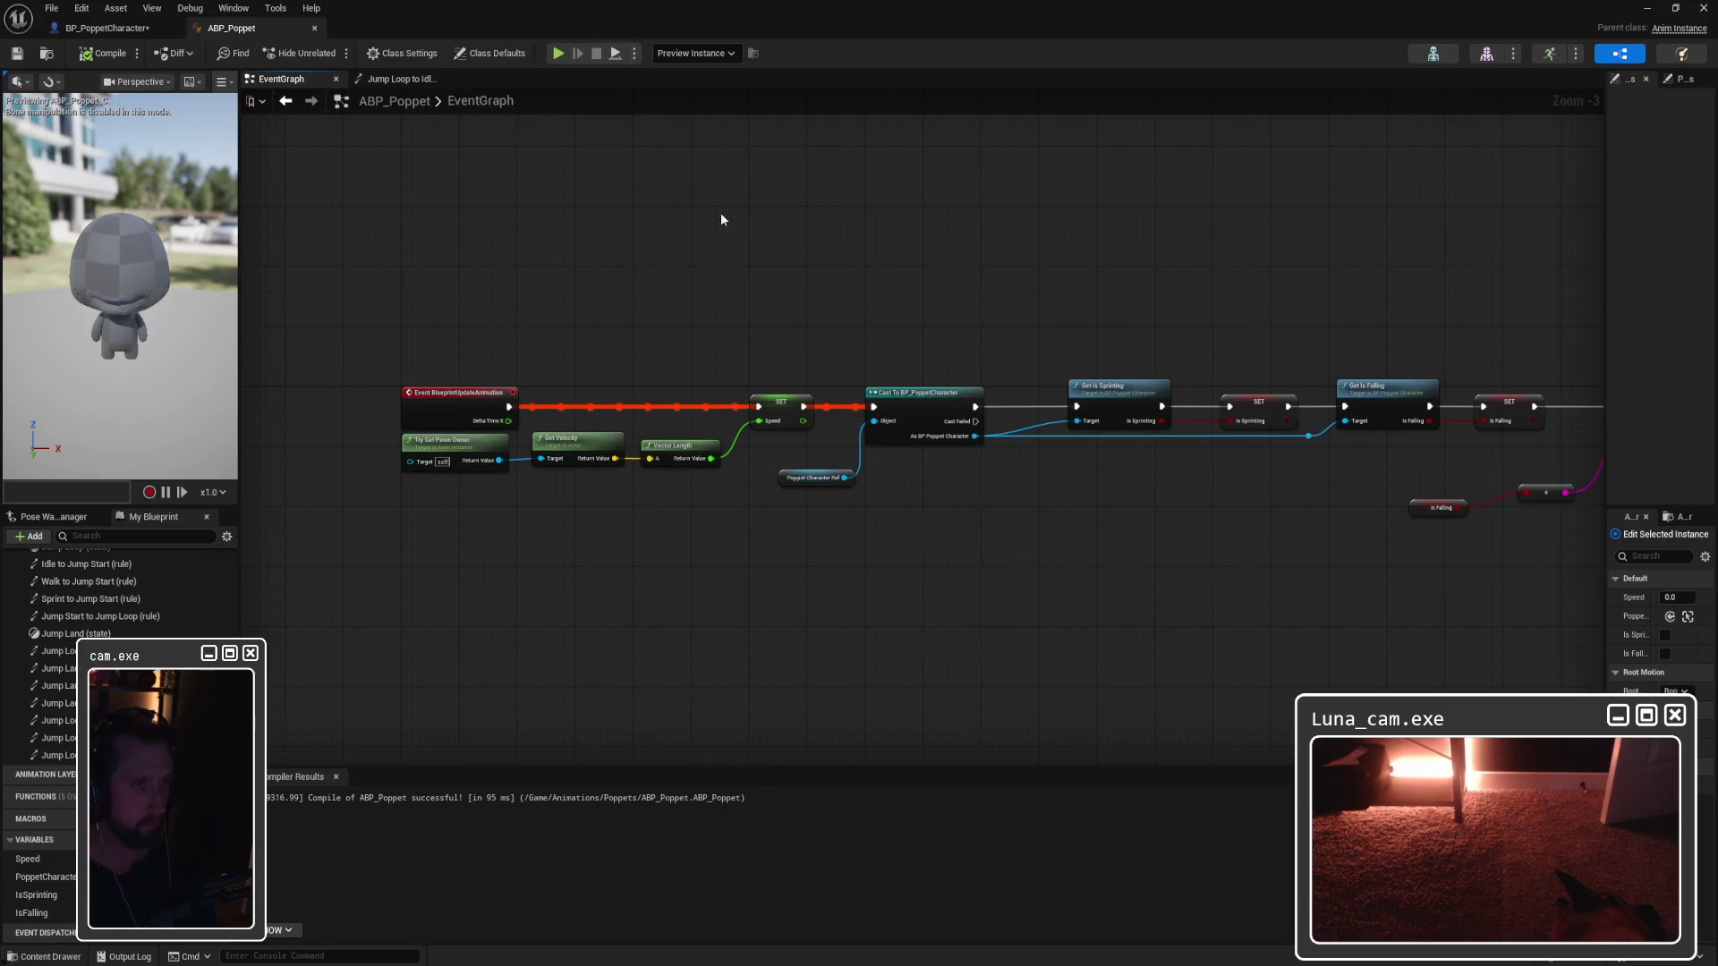
right_click(726, 227)
text(set speed)
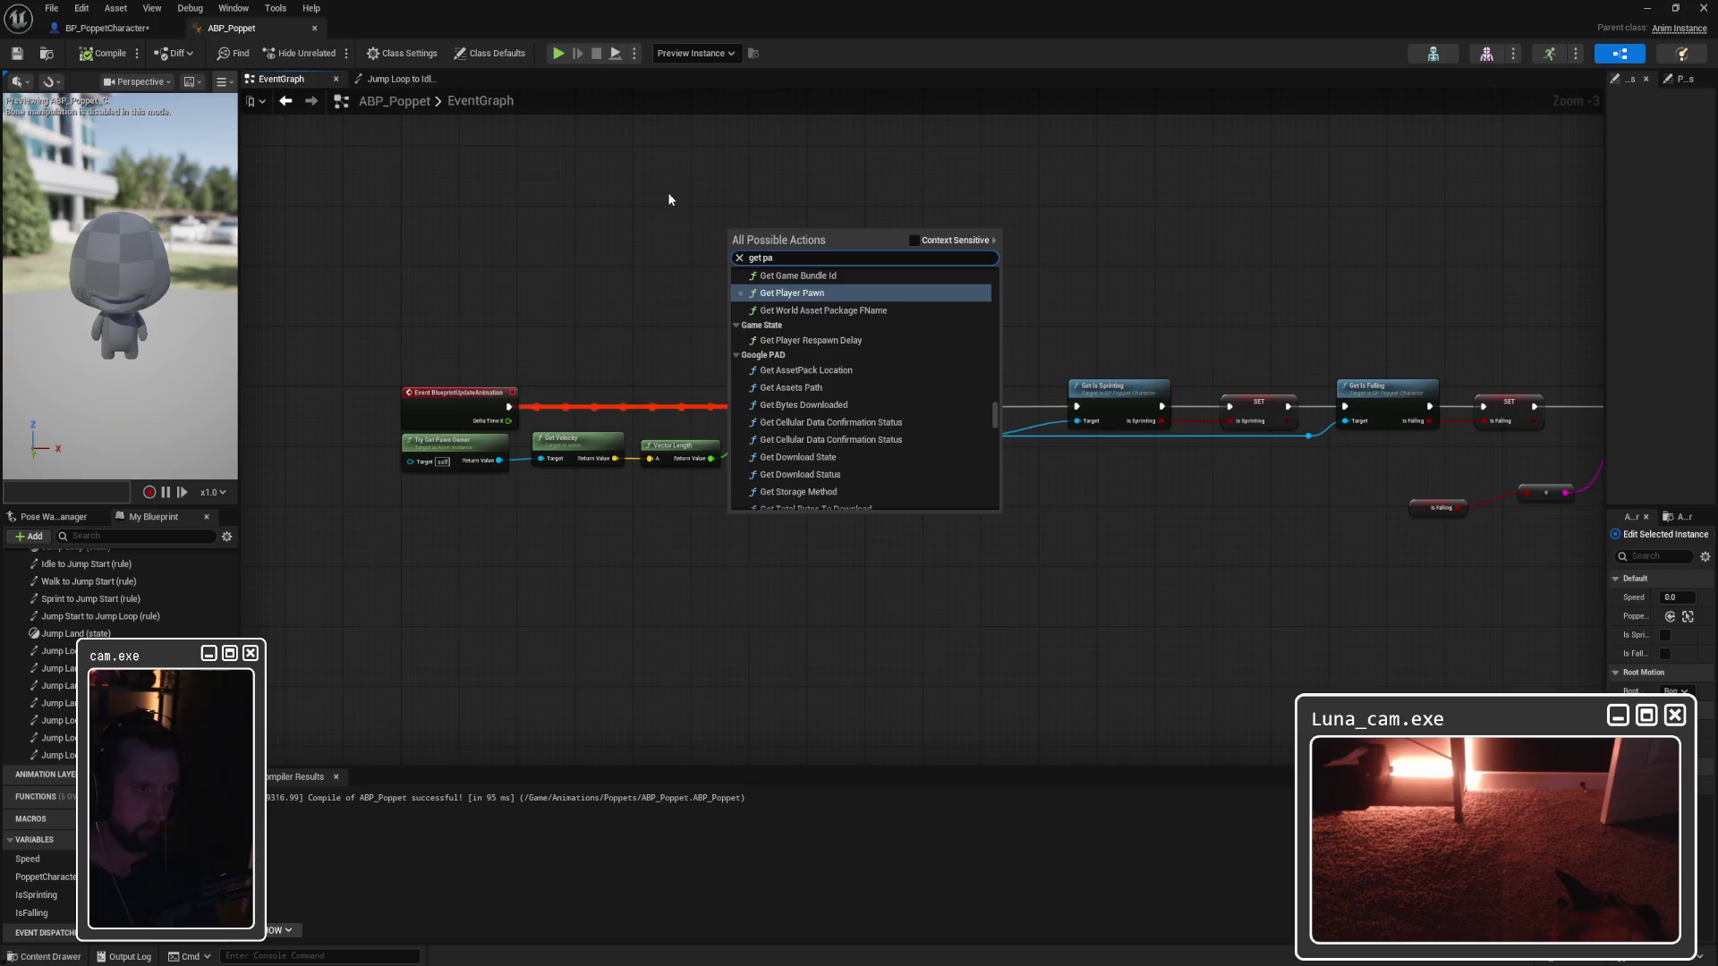
key(Return)
mouse_move(806, 408)
mouse_down()
mouse_move(861, 318)
mouse_move(867, 266)
mouse_up()
text(get pawn own)
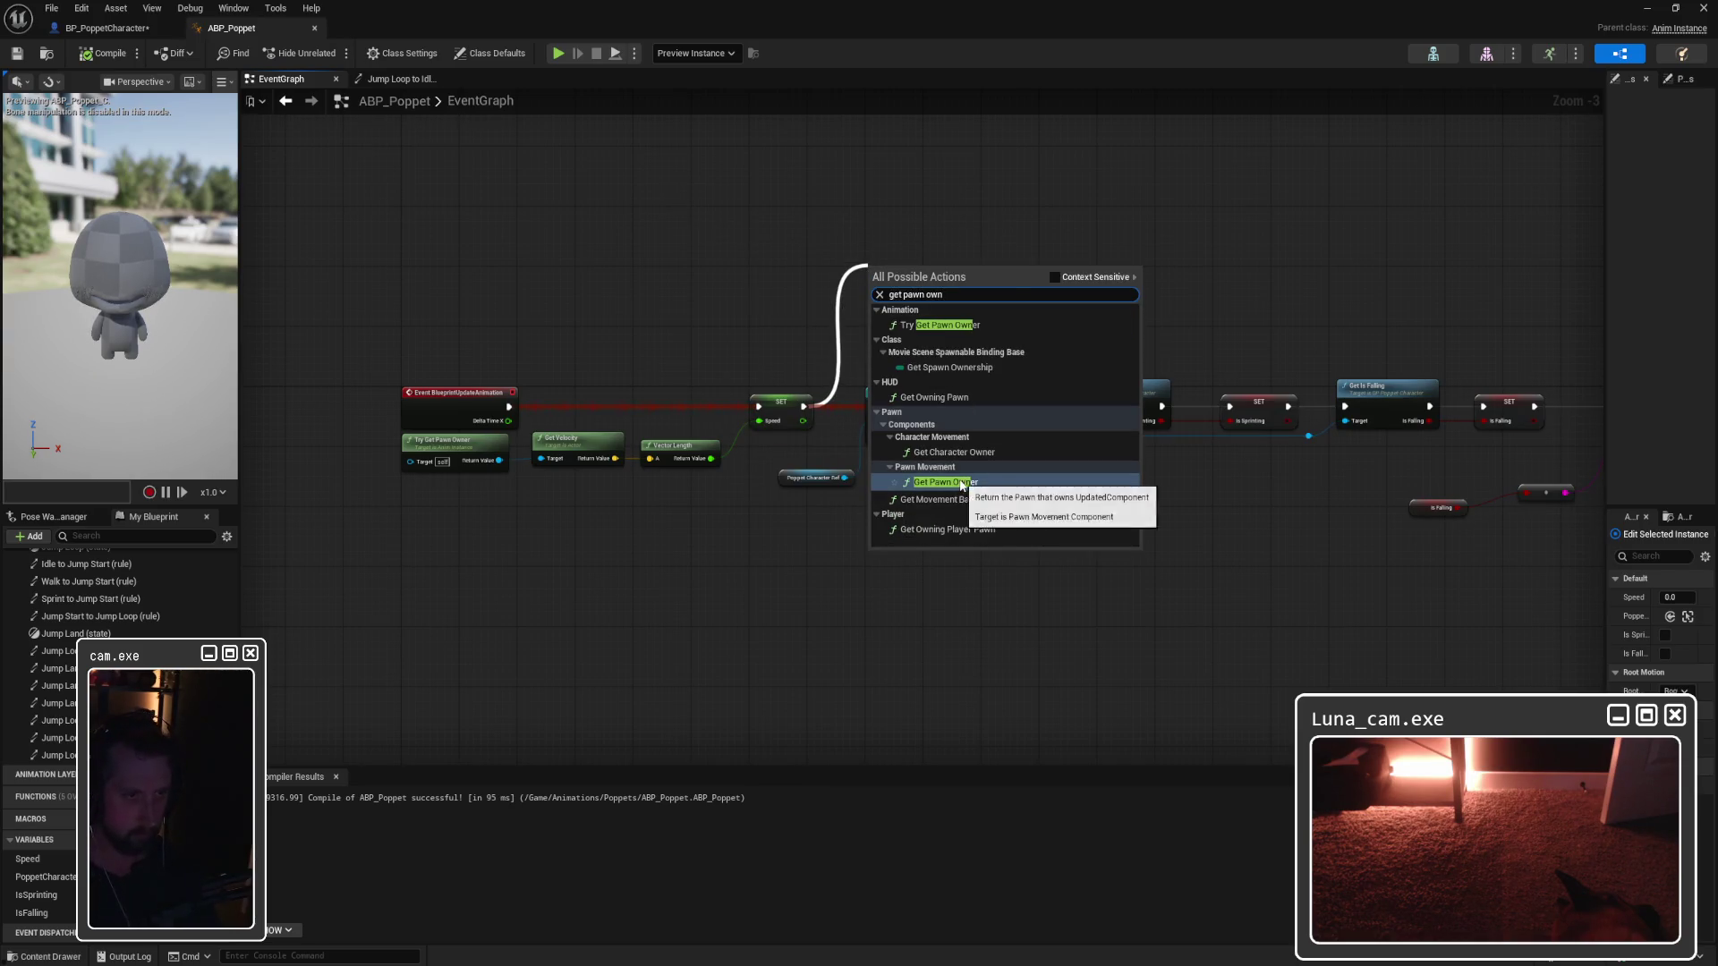
click(938, 328)
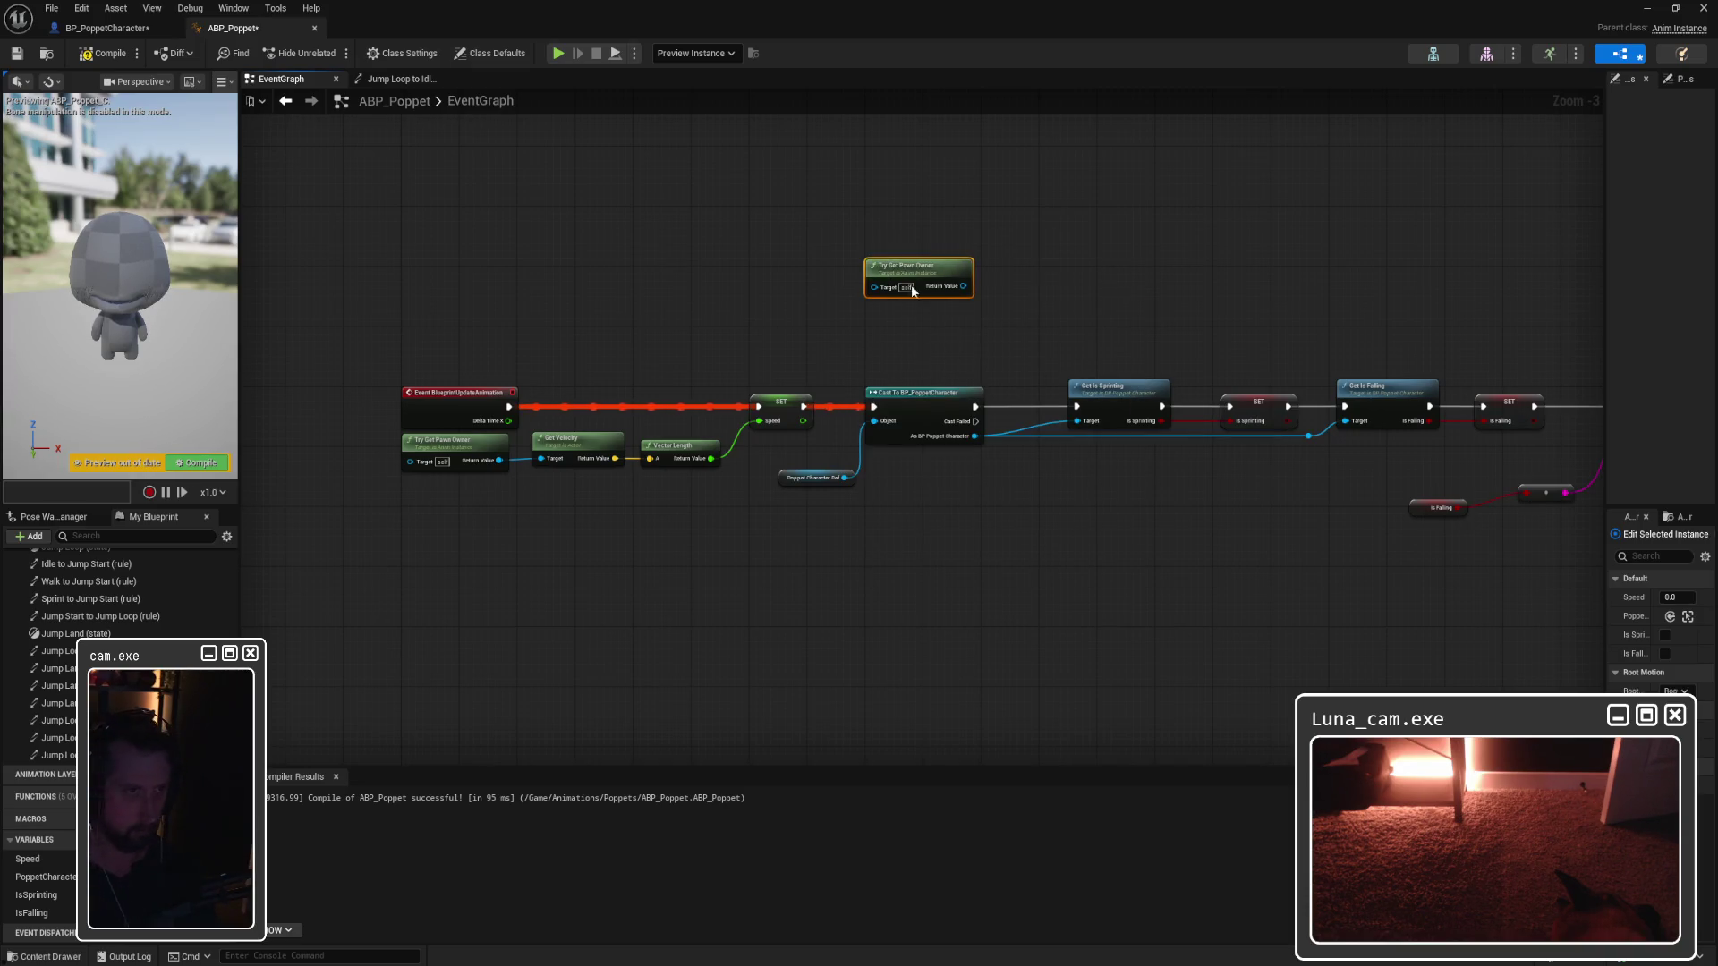
mouse_move(909, 271)
mouse_down()
mouse_move(831, 534)
mouse_move(702, 537)
mouse_up()
Step: Wire Try Get Pawn Owner into the Cast's Object input, tuck it under SET Speed, and compile
mouse_move(735, 538)
mouse_down()
mouse_move(846, 515)
mouse_move(810, 535)
mouse_move(756, 490)
mouse_up()
click(1264, 514)
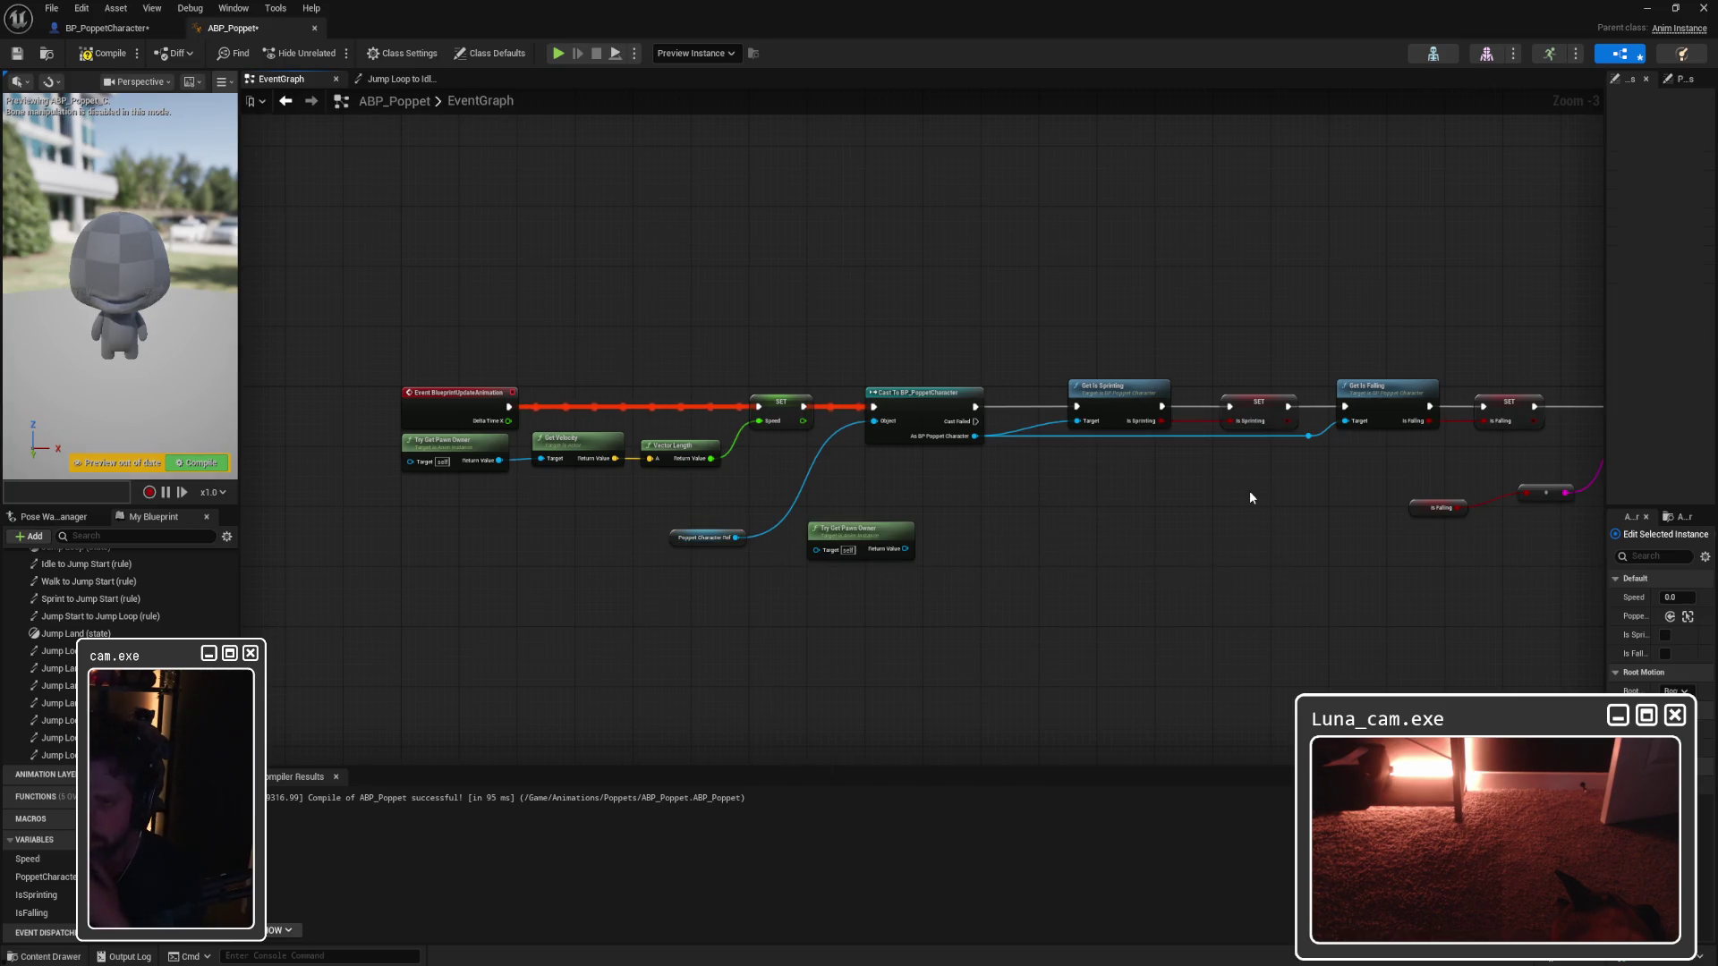
drag(906, 548, 874, 422)
drag(876, 523, 811, 463)
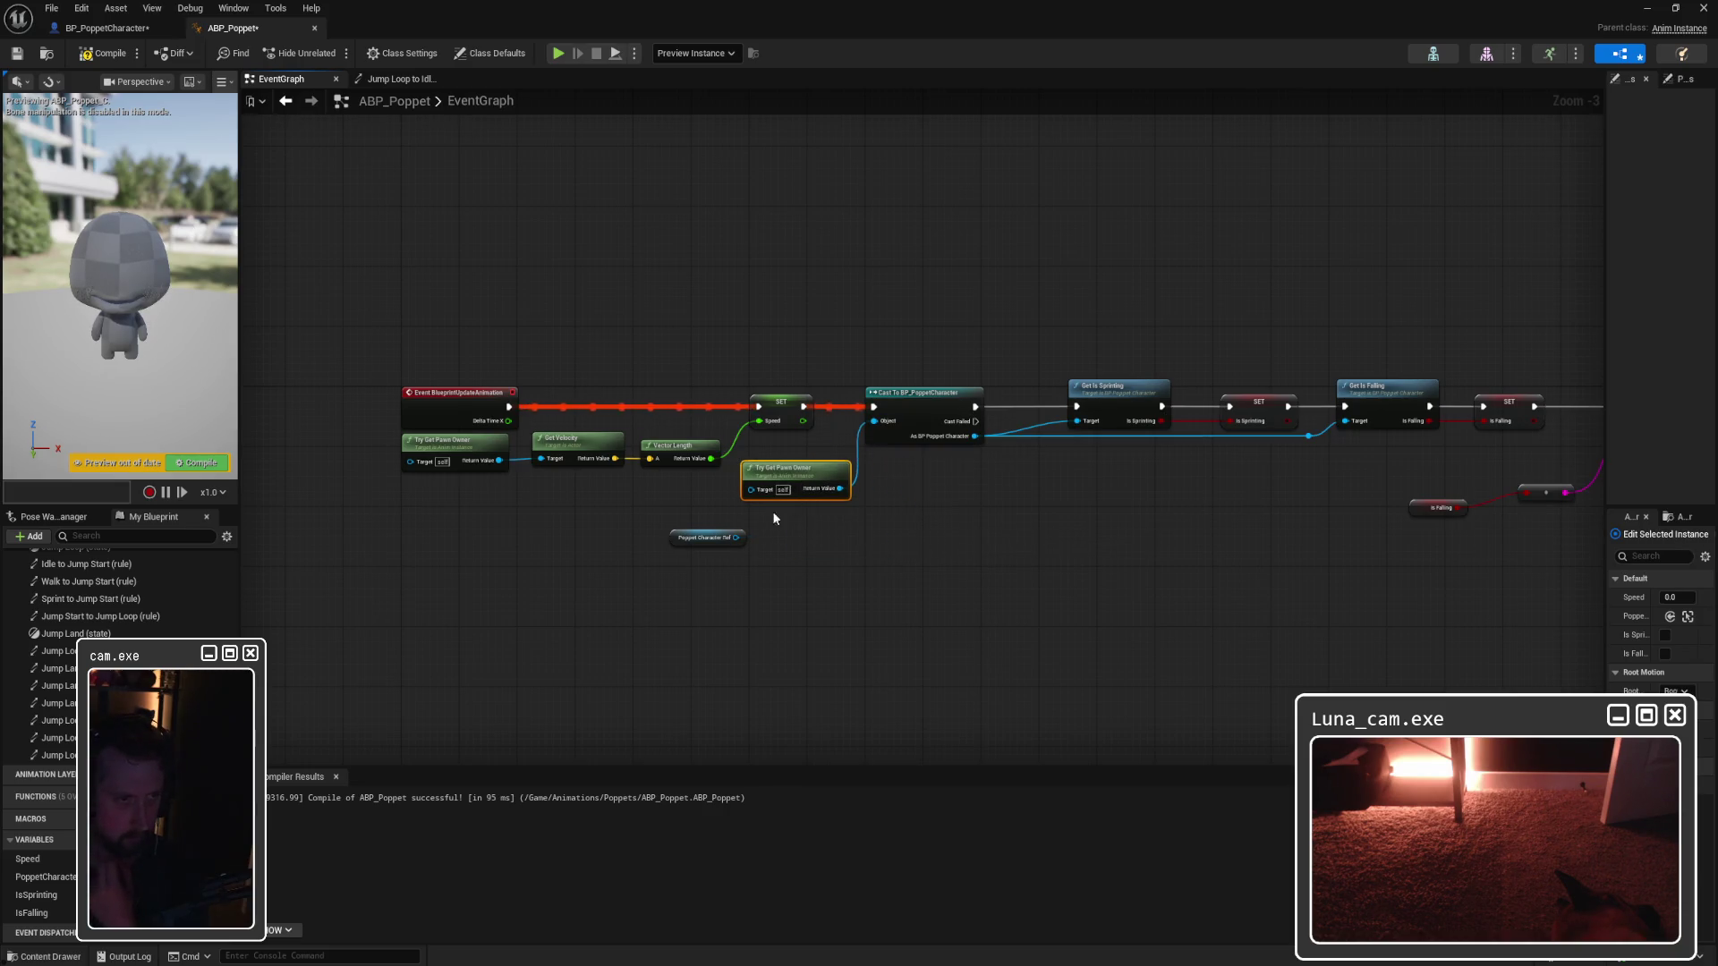
key(F7)
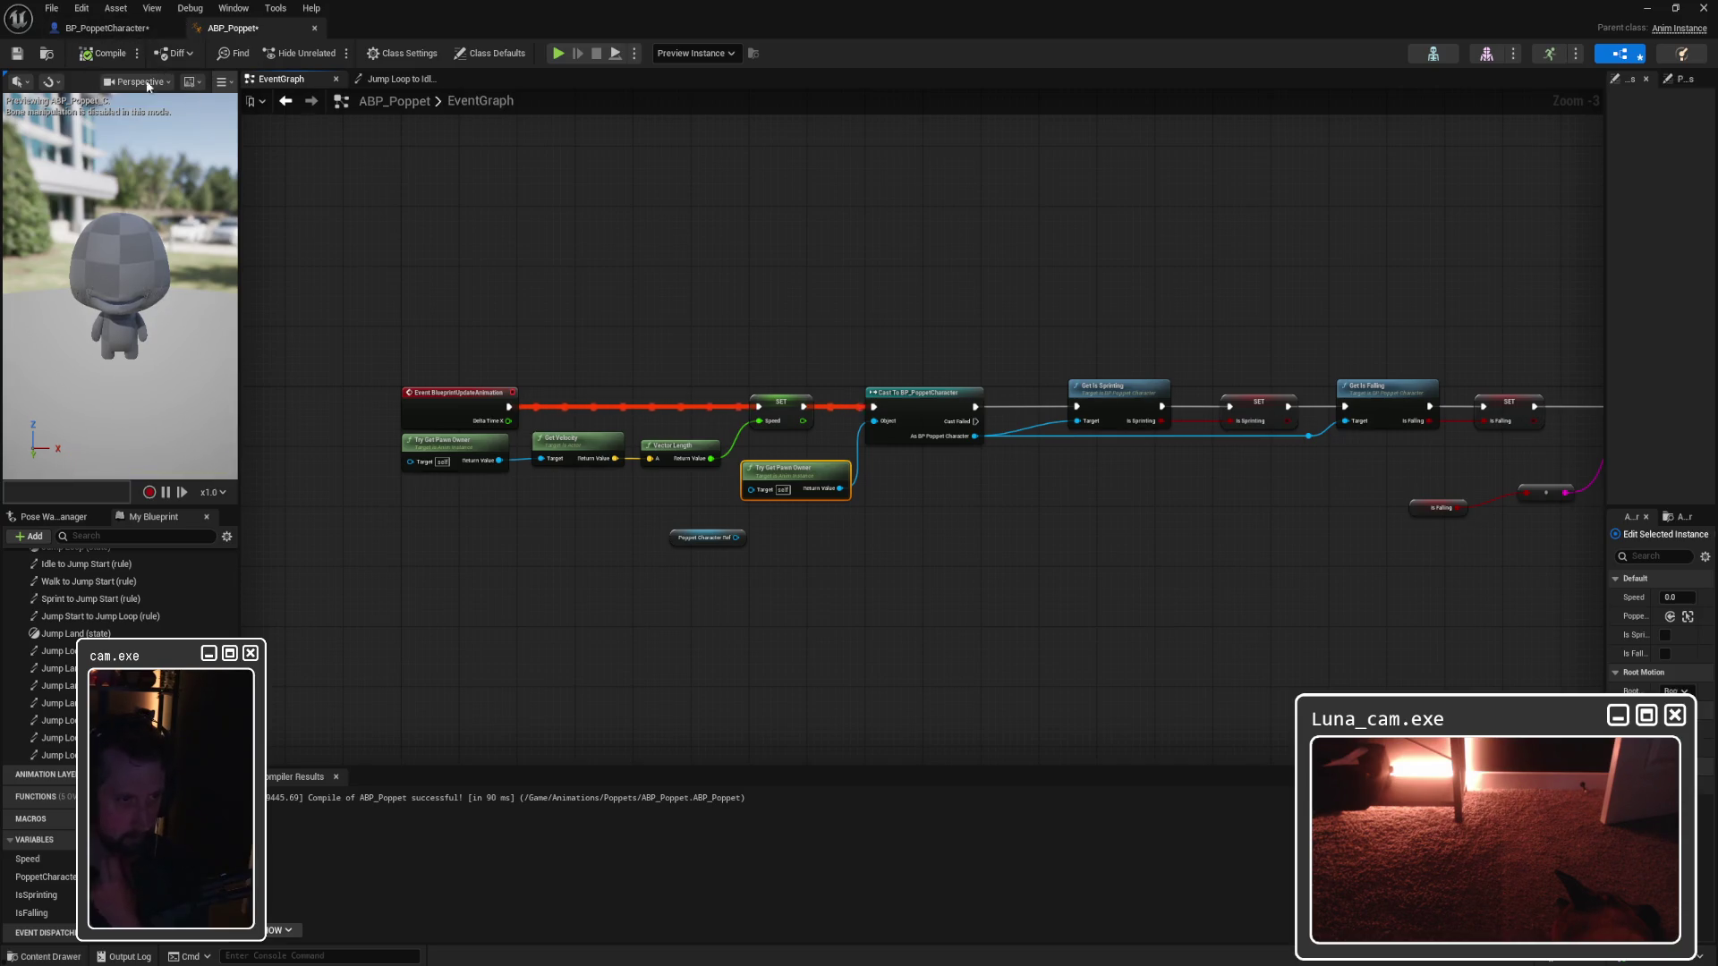
Step: Delete the Poppet Character Ref node and shift the nodes after the cast further right
click(707, 540)
key(Delete)
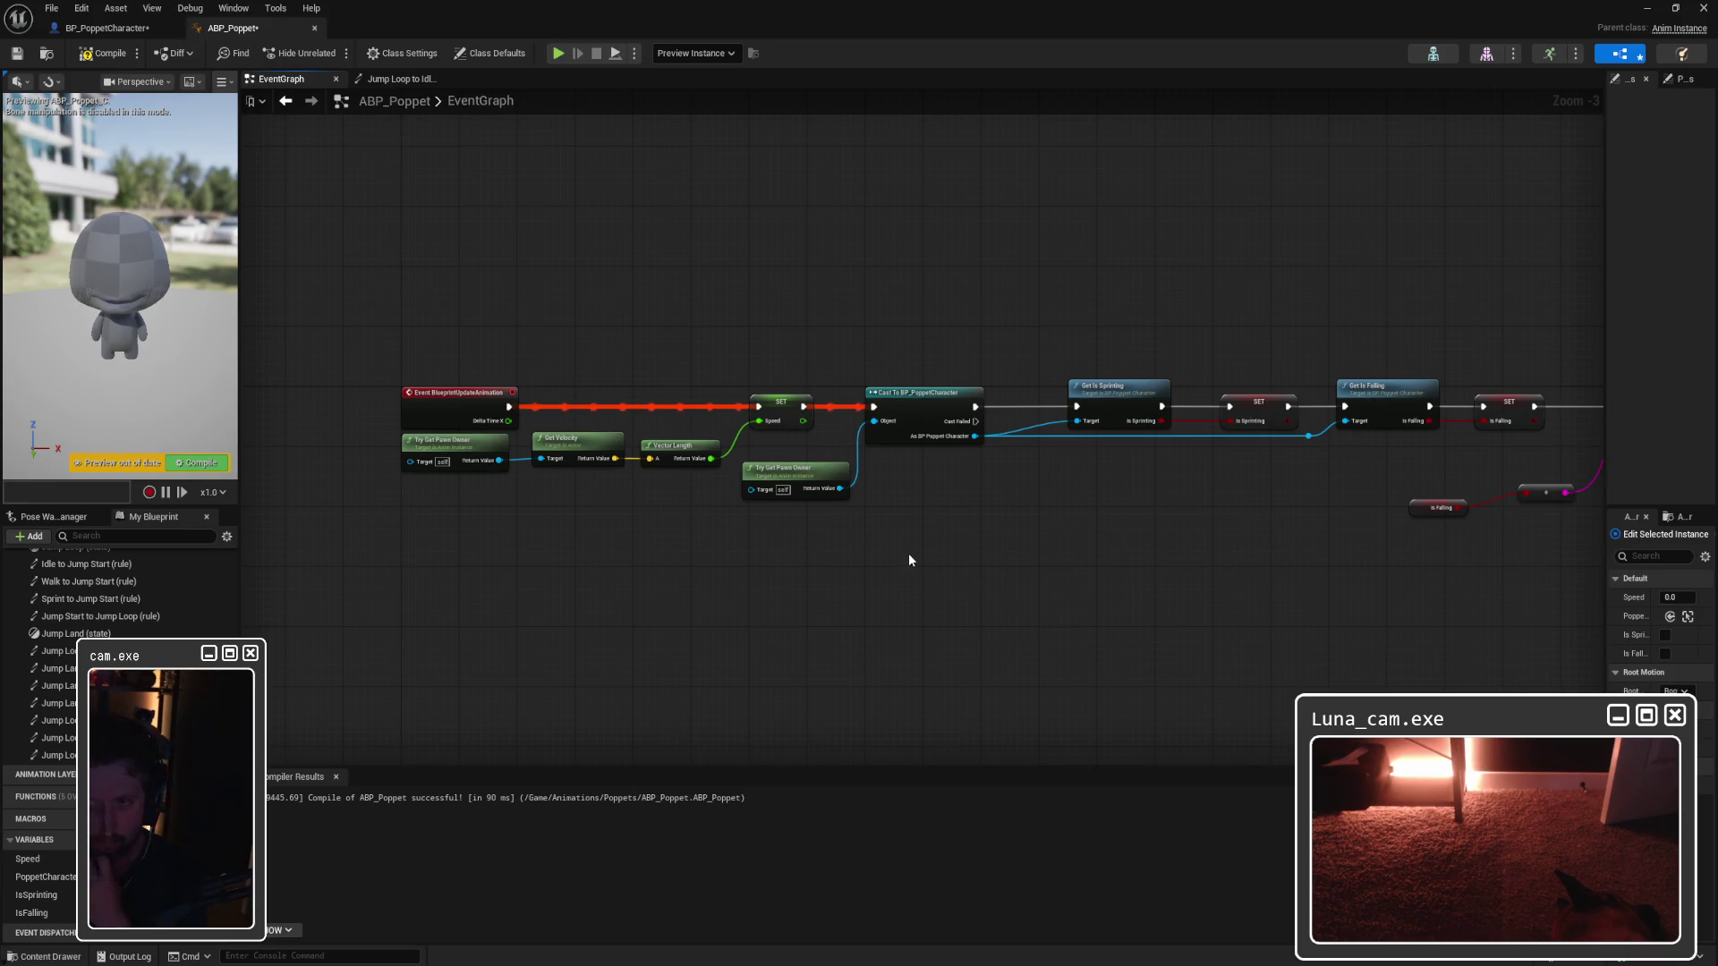
scroll(950, 489, up, 3)
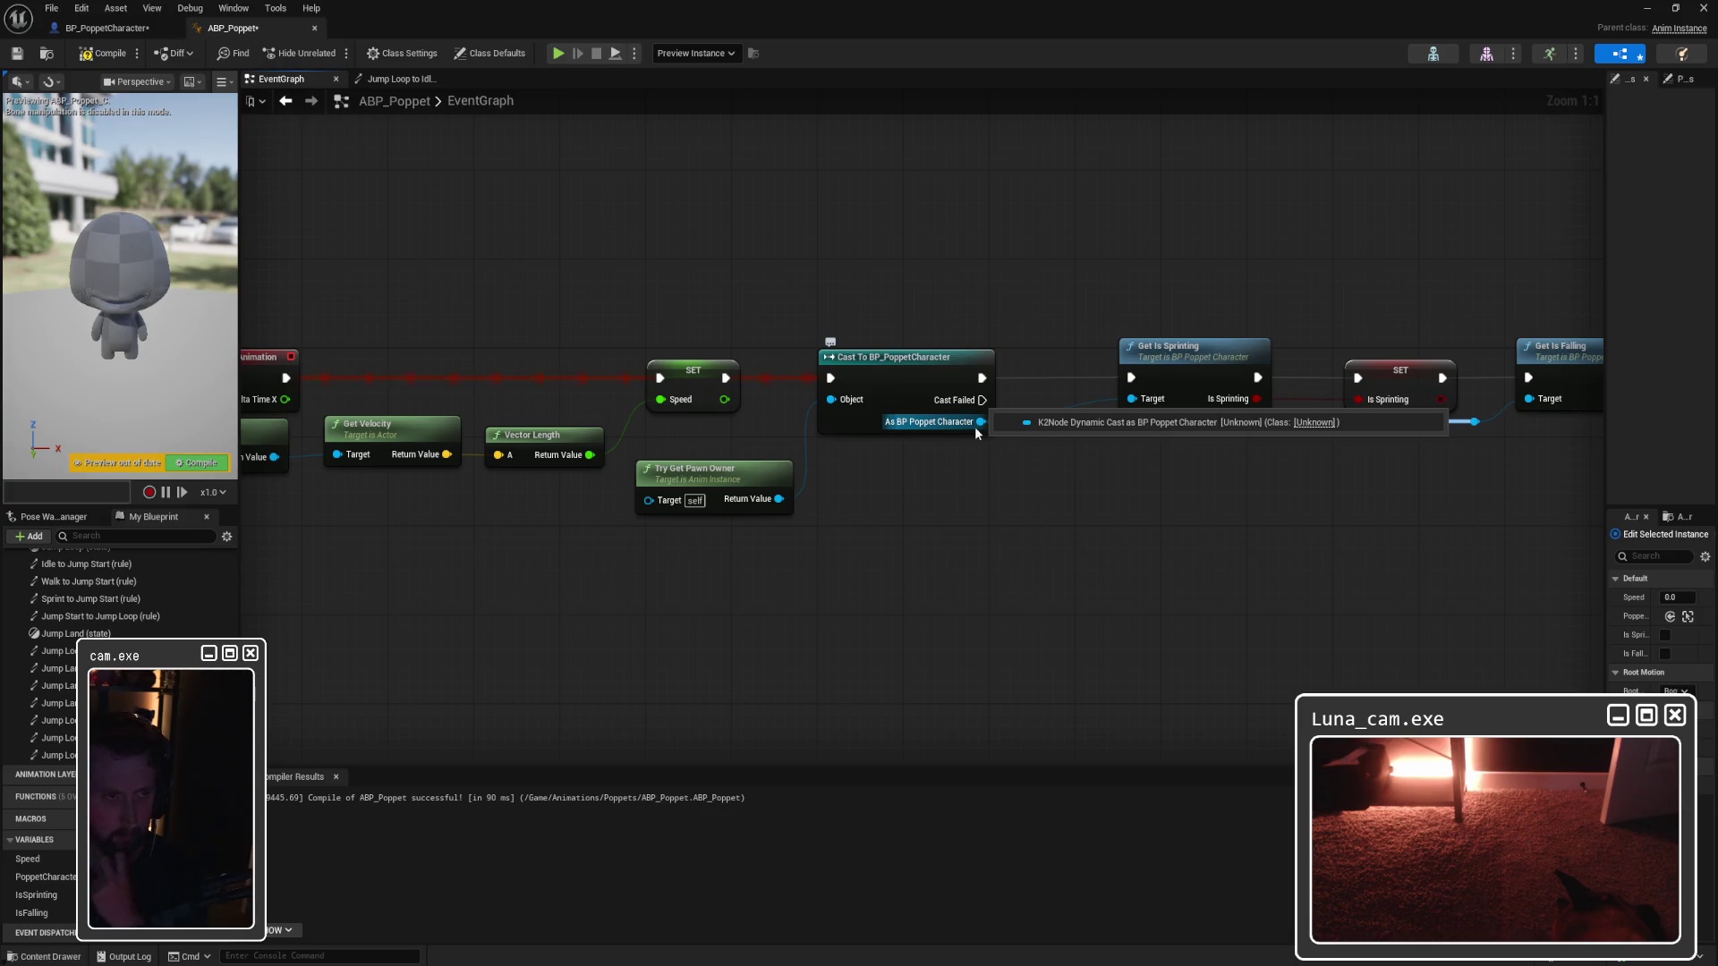
scroll(1011, 293, down, 2)
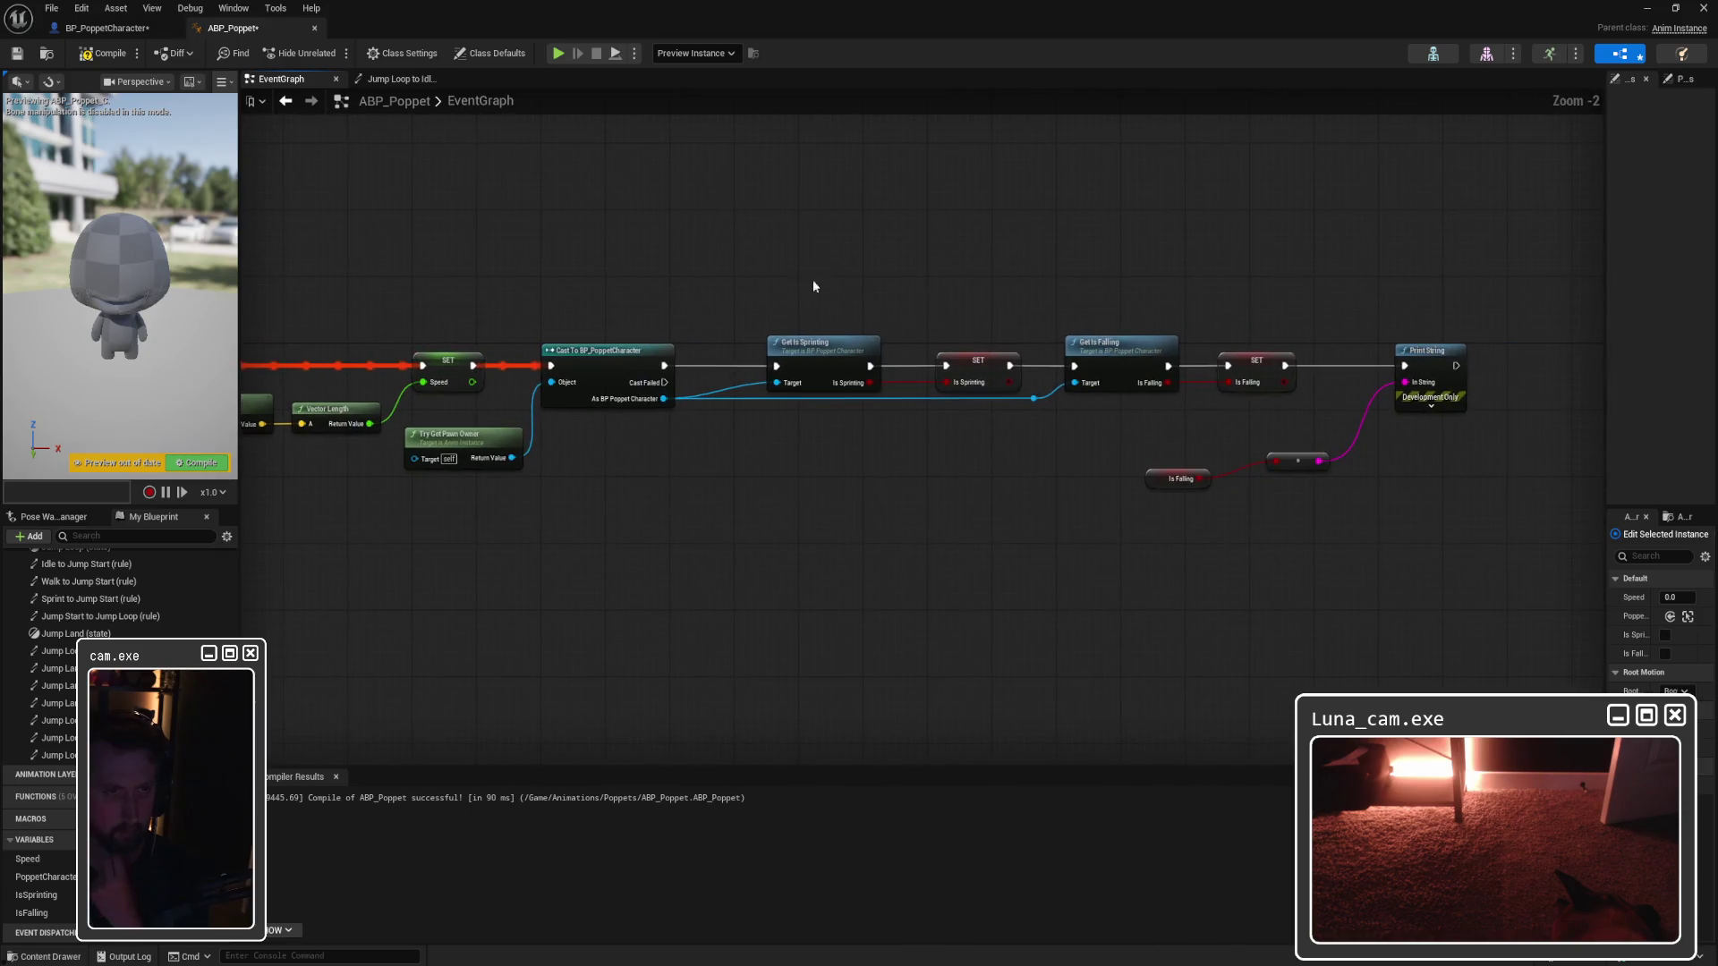
drag(837, 343, 1023, 351)
Step: Drag an execution wire from the cast and search 'store as' and 'popp', dismissing the empty search
drag(663, 366, 782, 322)
text(store as)
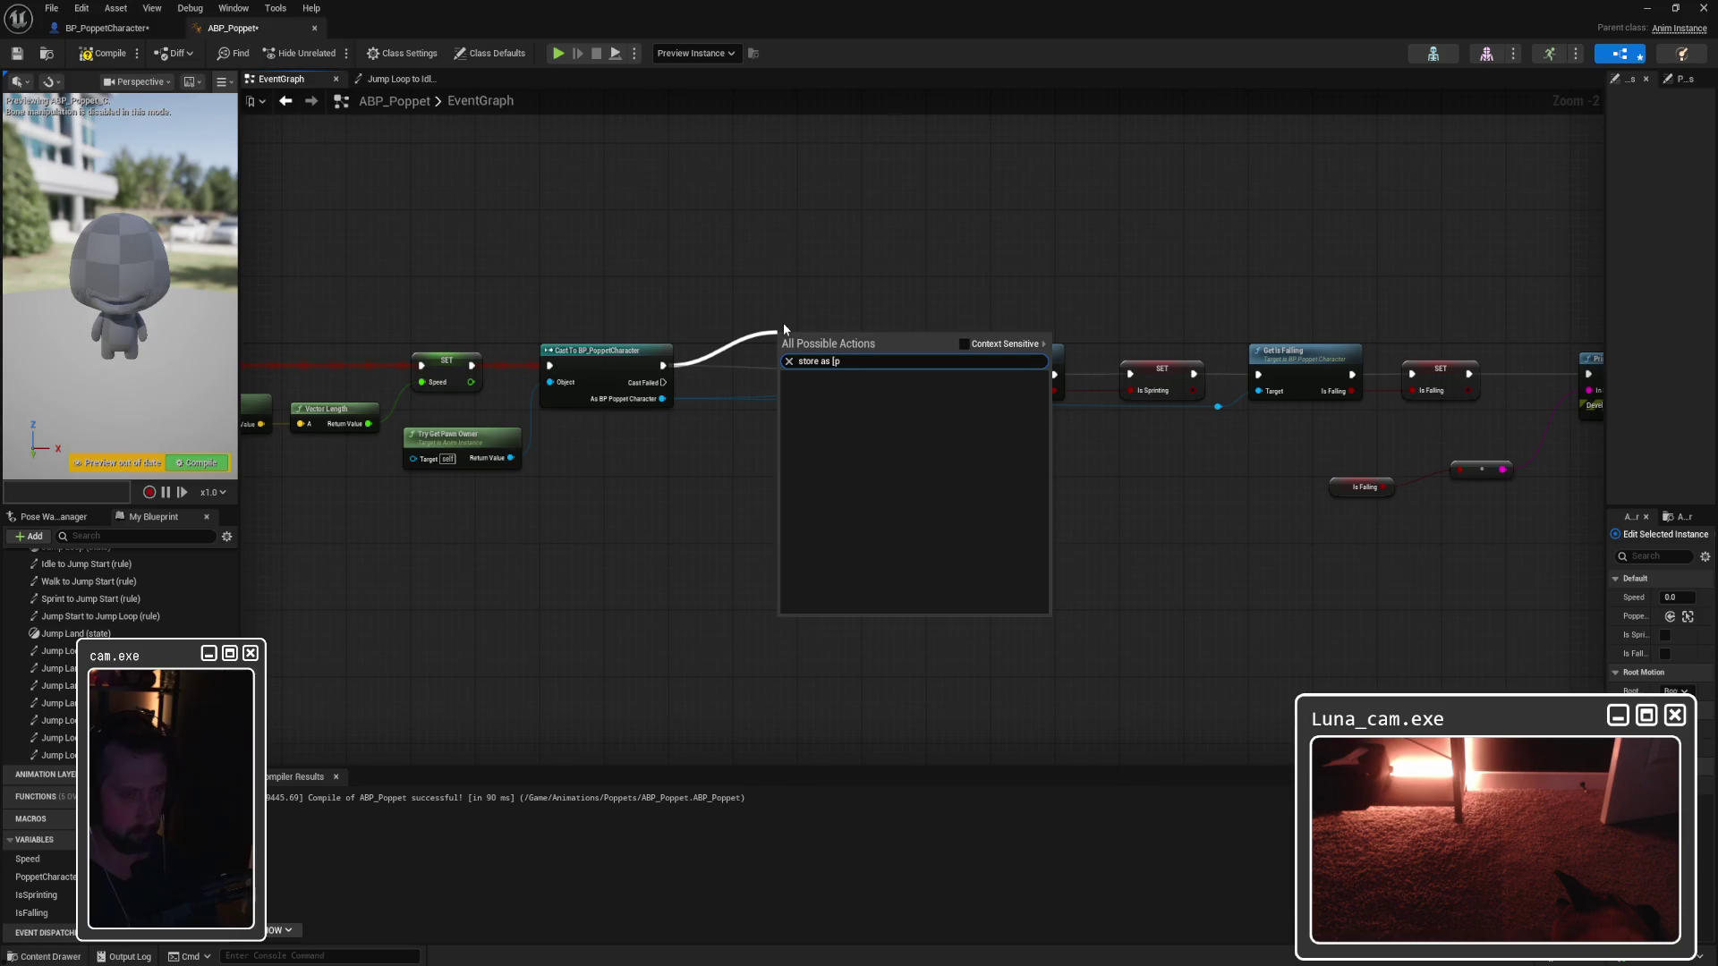
text(popp)
click(819, 288)
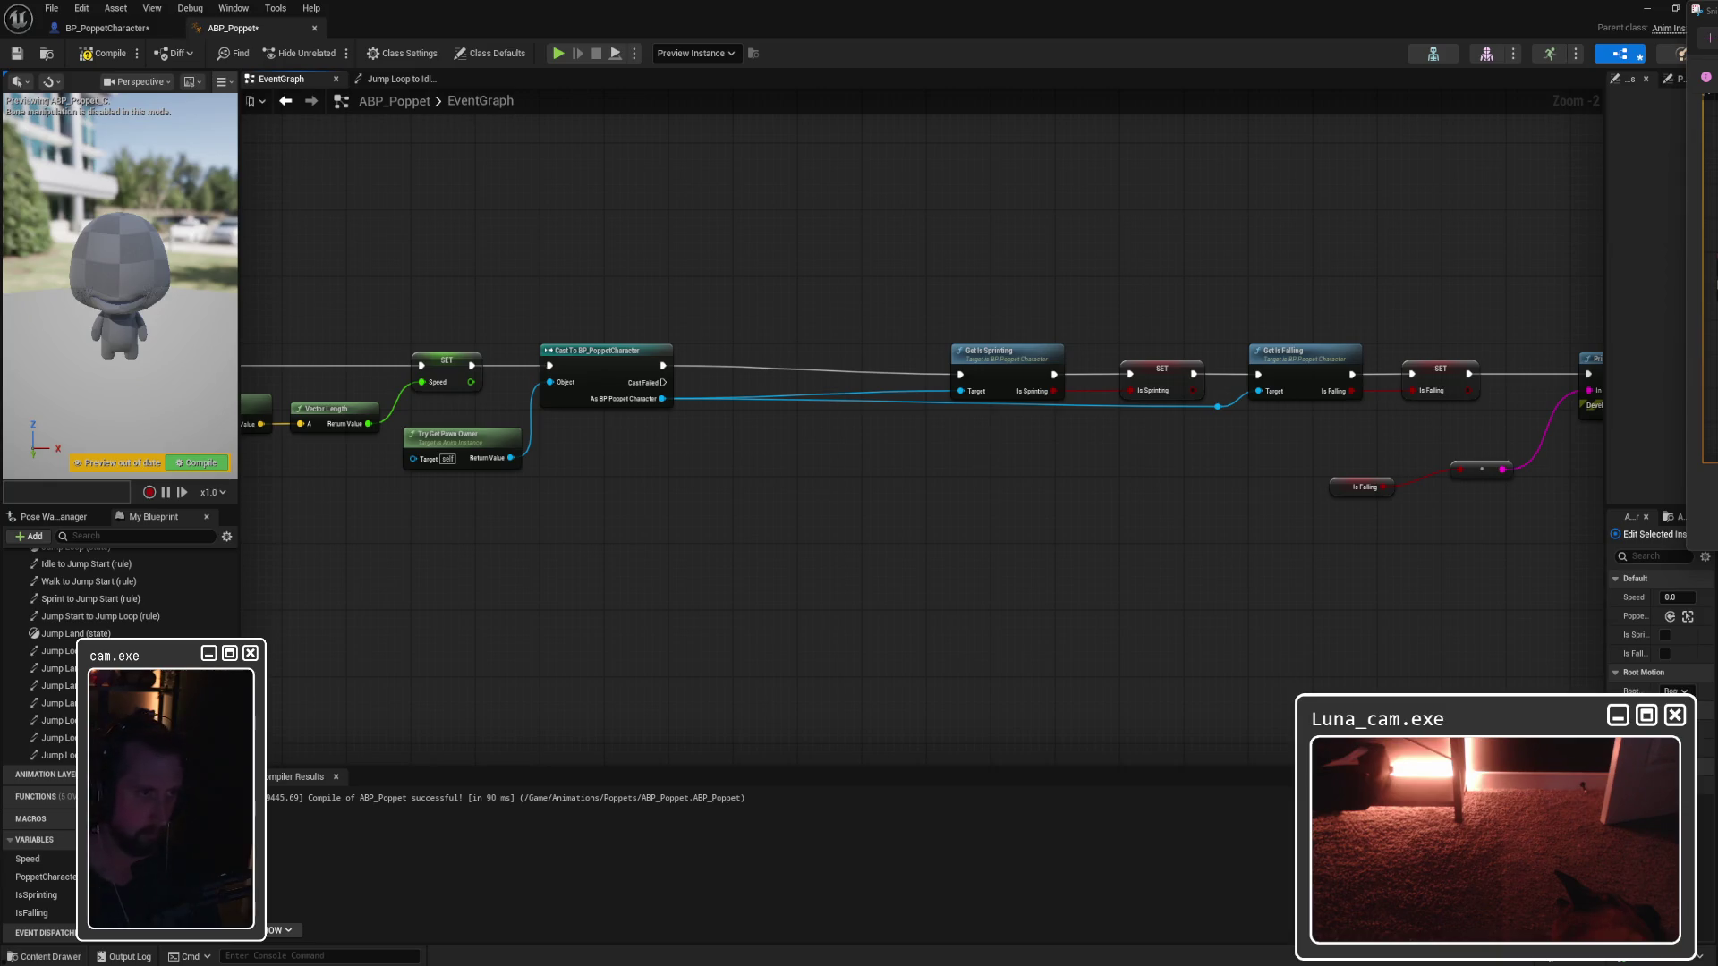
Step: Briefly link Cast Failed to Get Is Sprinting, remove it, and undo twice to restore the earlier wiring
mouse_move(813, 314)
mouse_down()
mouse_move(1124, 291)
mouse_move(849, 297)
mouse_move(843, 336)
mouse_move(1194, 355)
mouse_up()
drag(1027, 280, 970, 284)
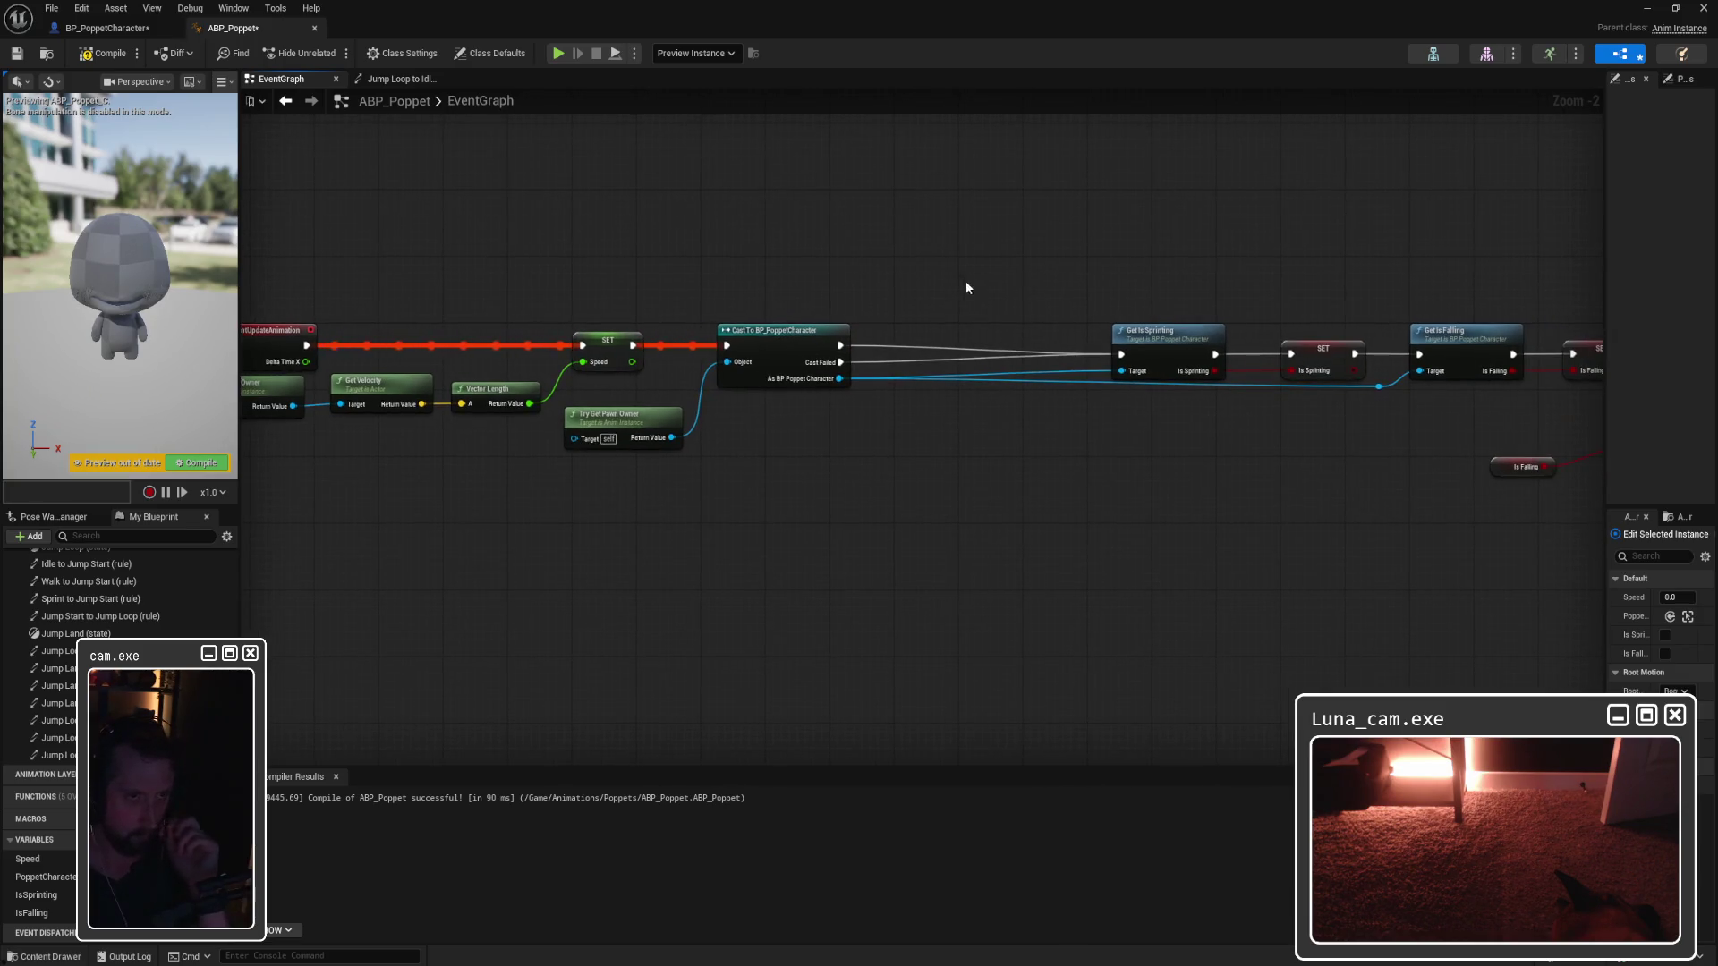
alt+click(841, 362)
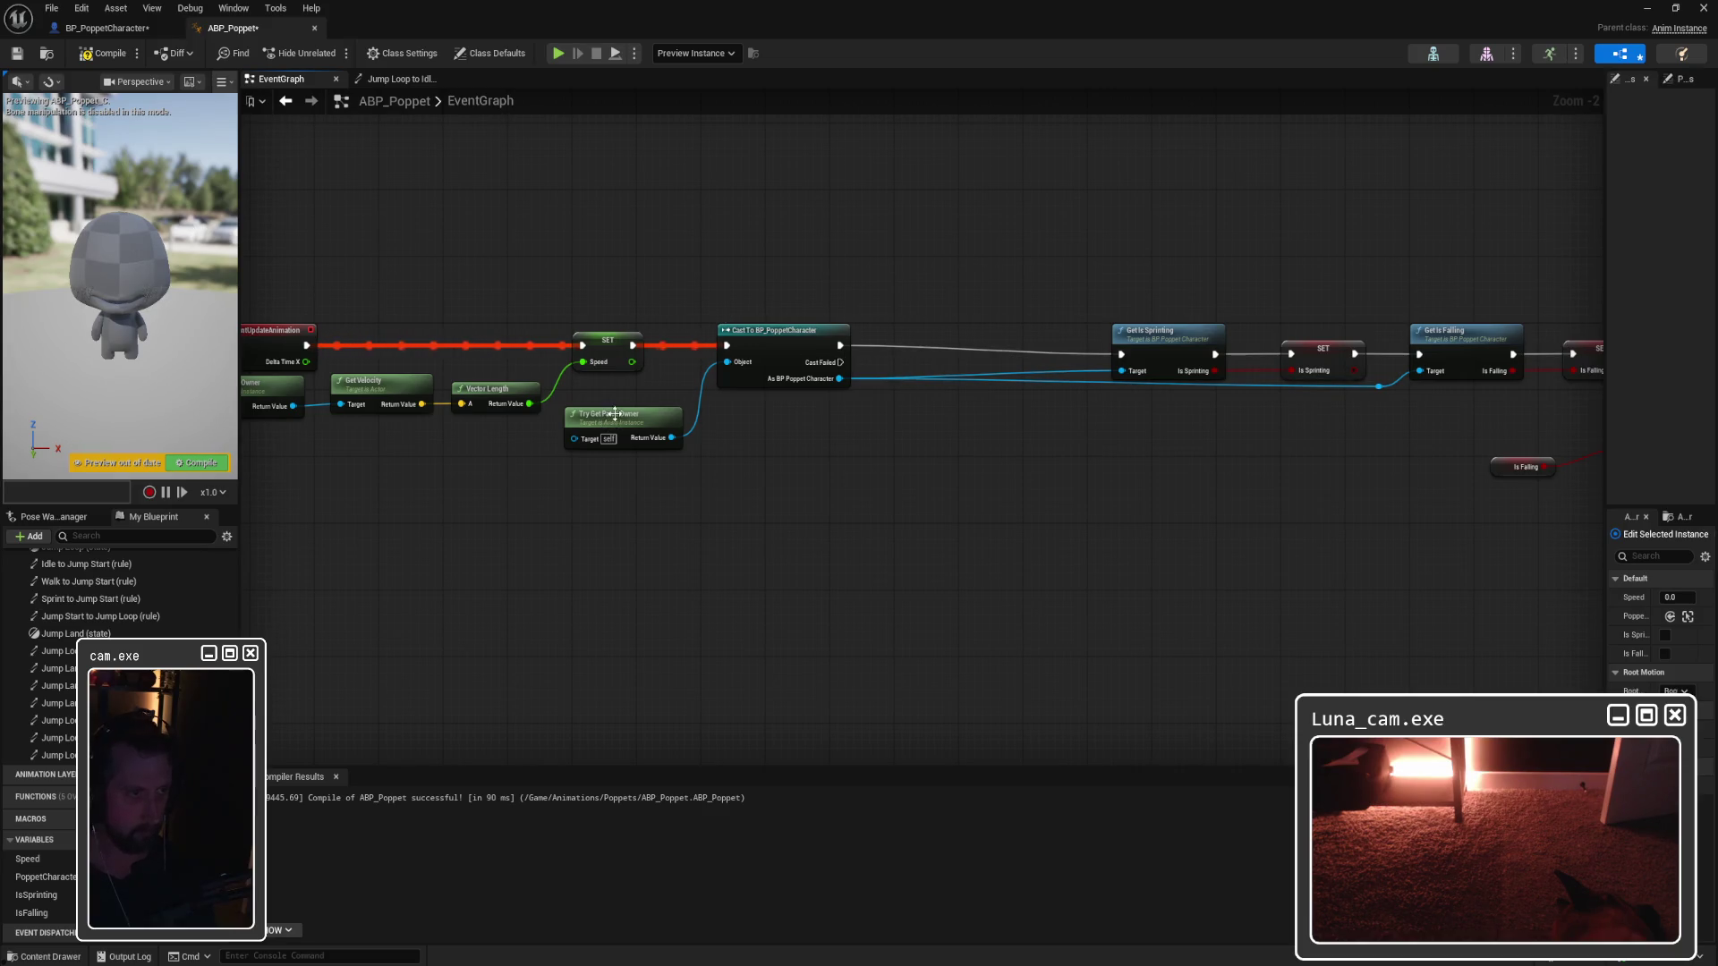
key(ctrl+z)
key(ctrl+z)
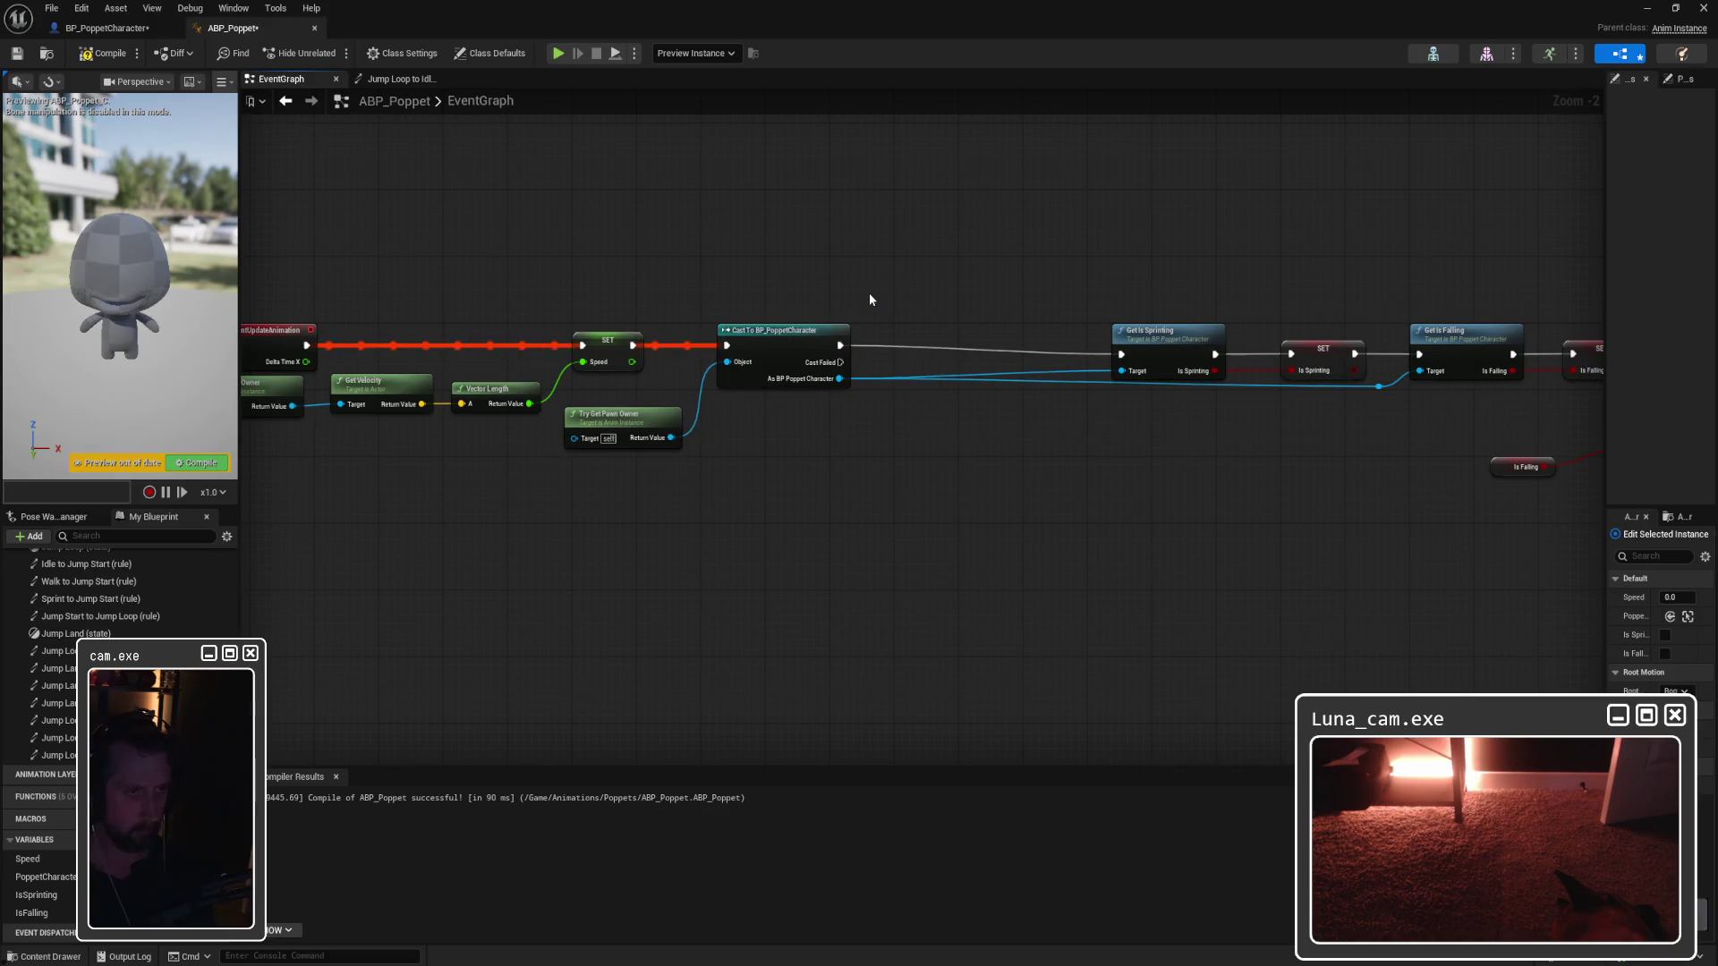
key(ctrl+z)
key(ctrl+z)
key(ctrl+z)
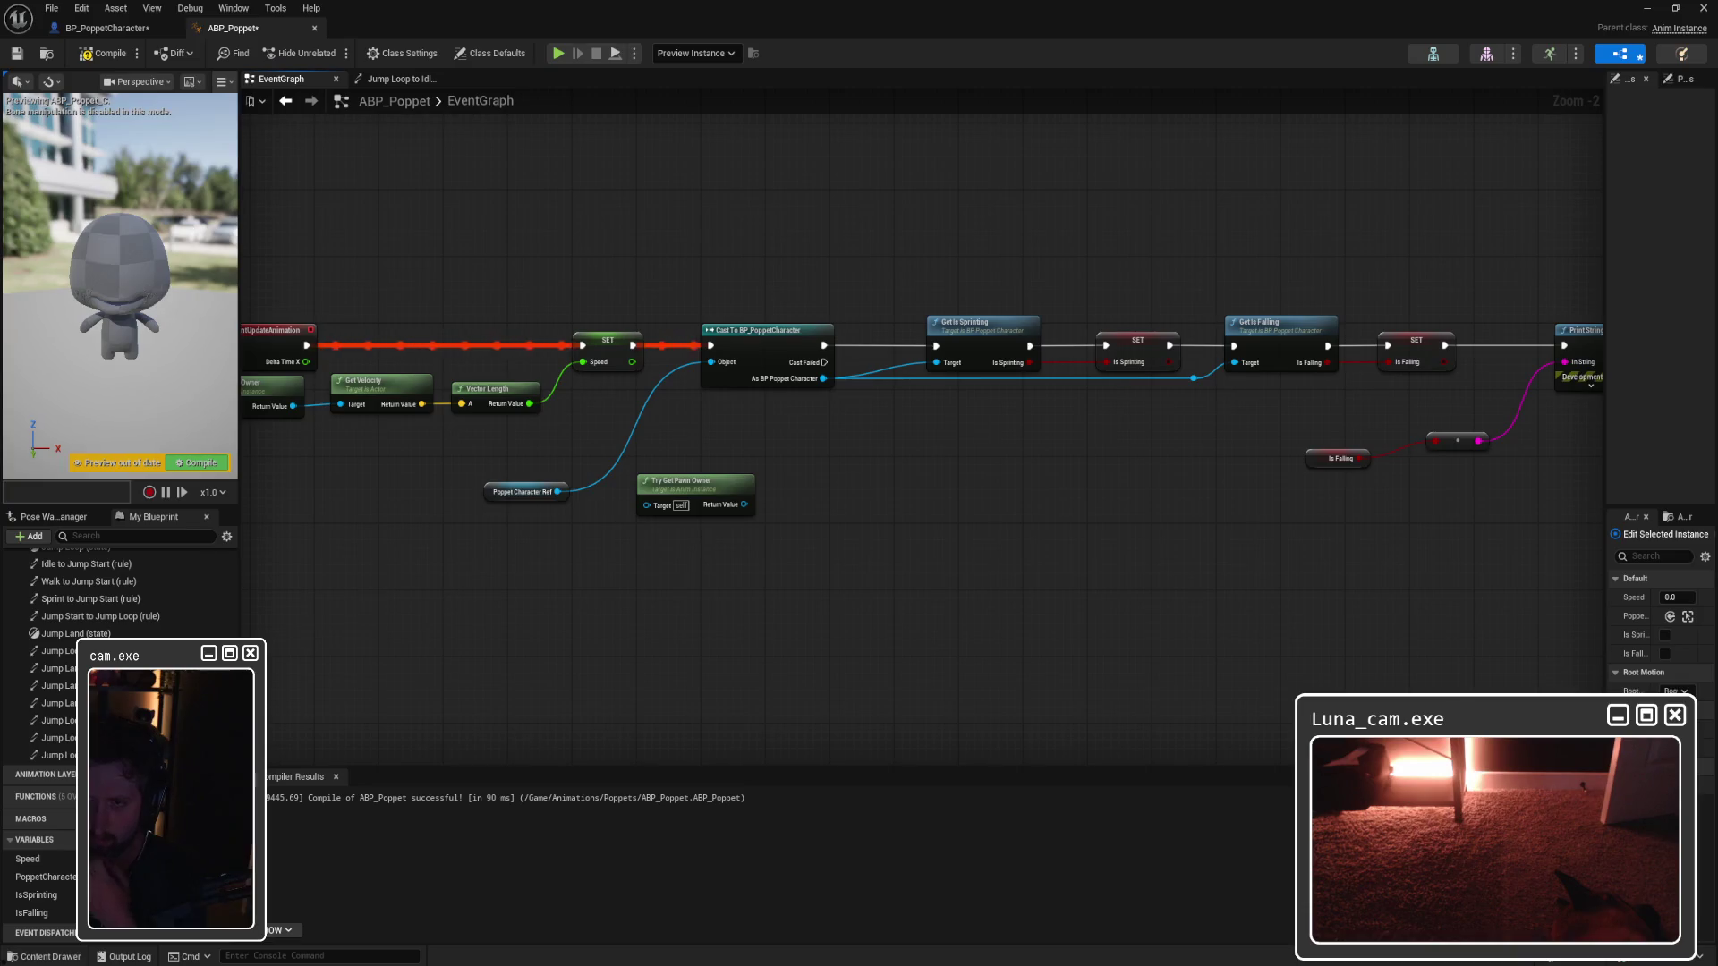
Step: Move the spare Try Get Pawn Owner node down below the chain, zoom in, and snip the graph
mouse_move(1269, 529)
mouse_down()
mouse_move(1009, 495)
mouse_move(1163, 496)
mouse_up()
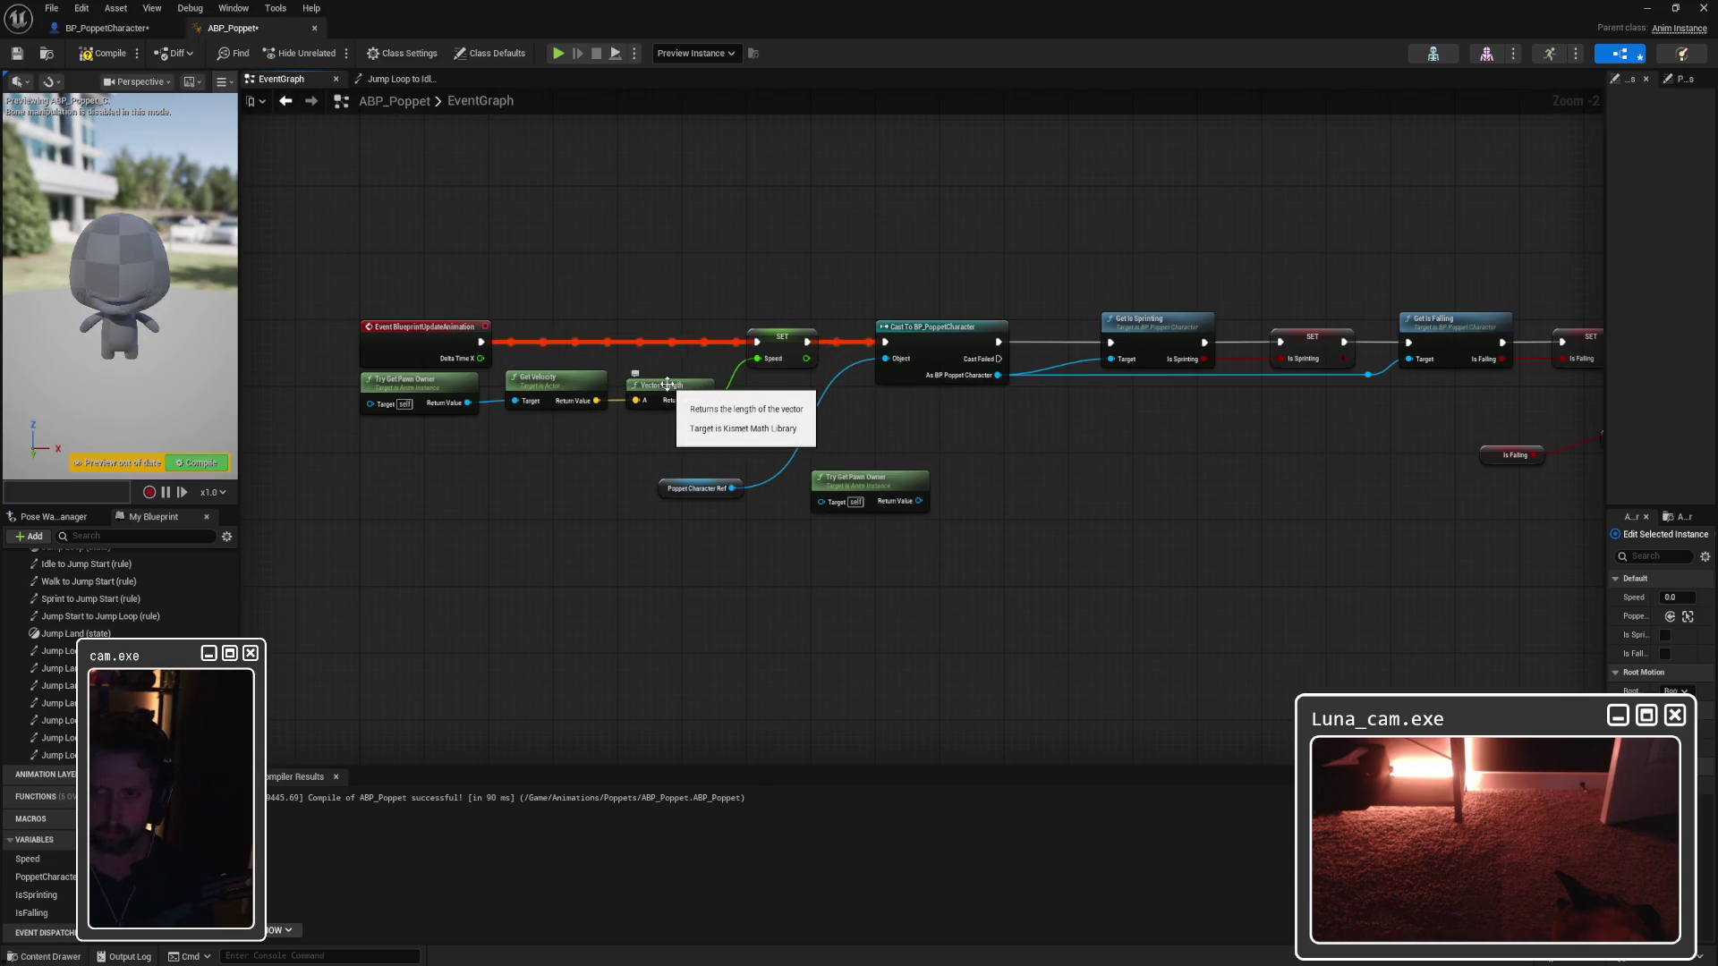
click(412, 381)
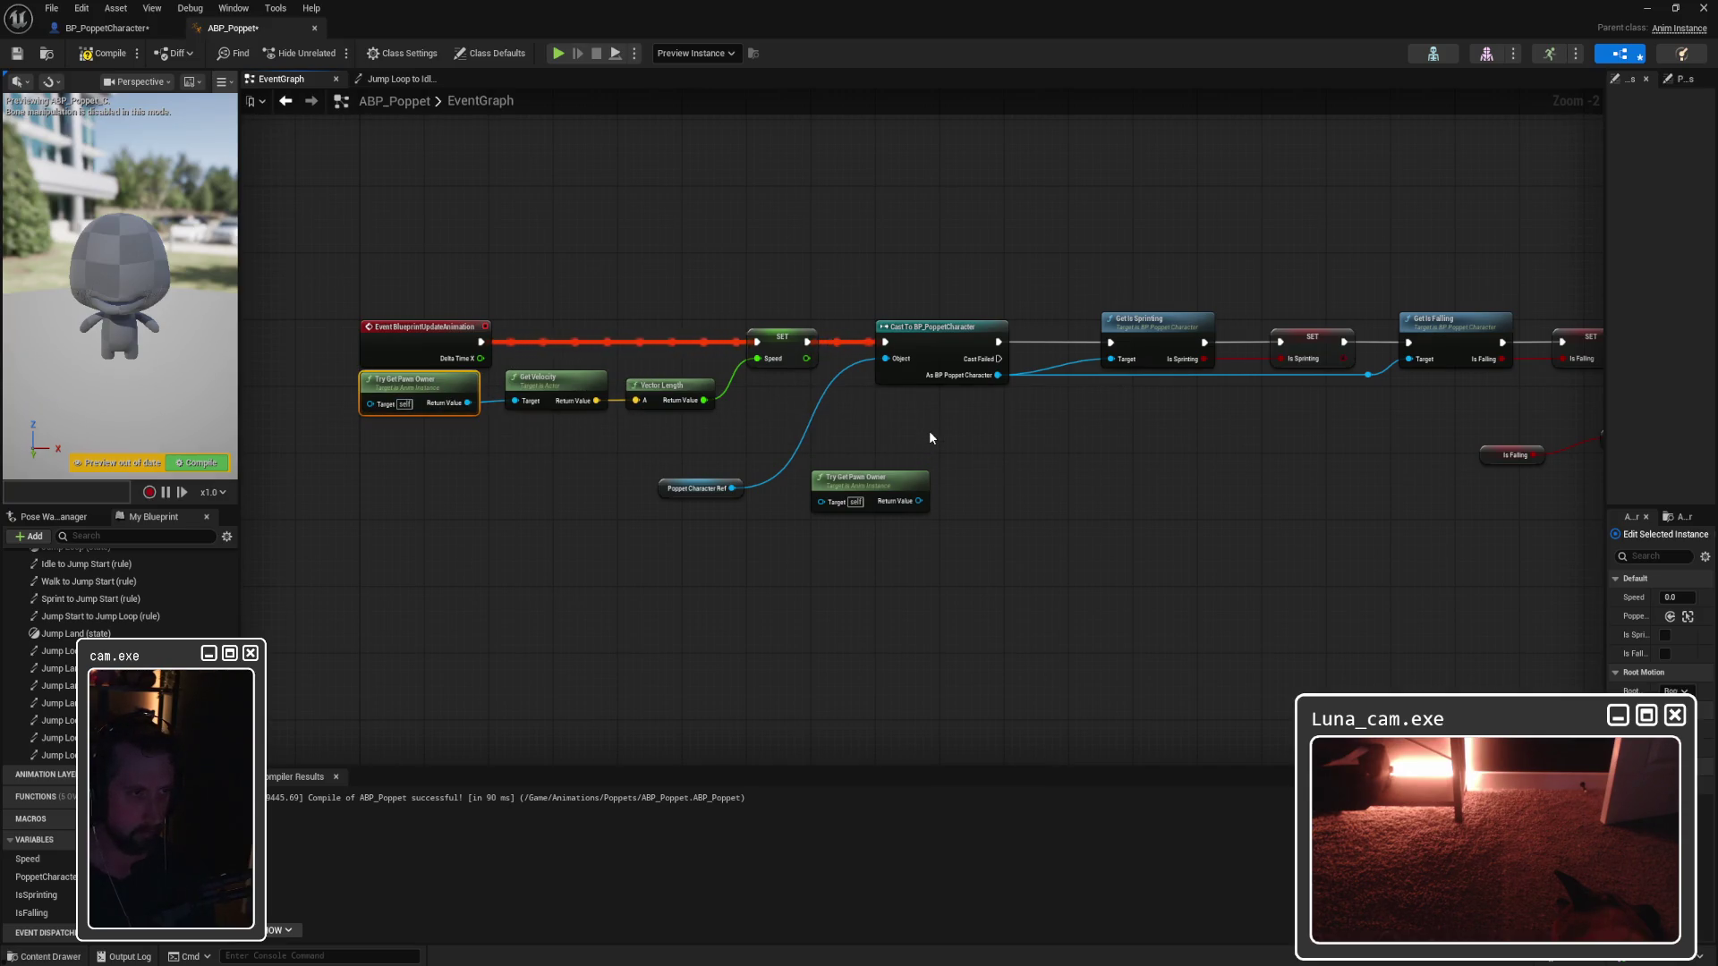
mouse_move(882, 492)
mouse_down()
mouse_move(667, 550)
mouse_move(686, 545)
mouse_up()
scroll(596, 482, up, 2)
mouse_move(594, 480)
mouse_down()
mouse_move(775, 499)
mouse_move(762, 514)
mouse_up()
drag(882, 622, 894, 711)
key(super+shift+s)
mouse_move(412, 223)
mouse_down()
mouse_move(1319, 560)
mouse_move(1343, 587)
mouse_up()
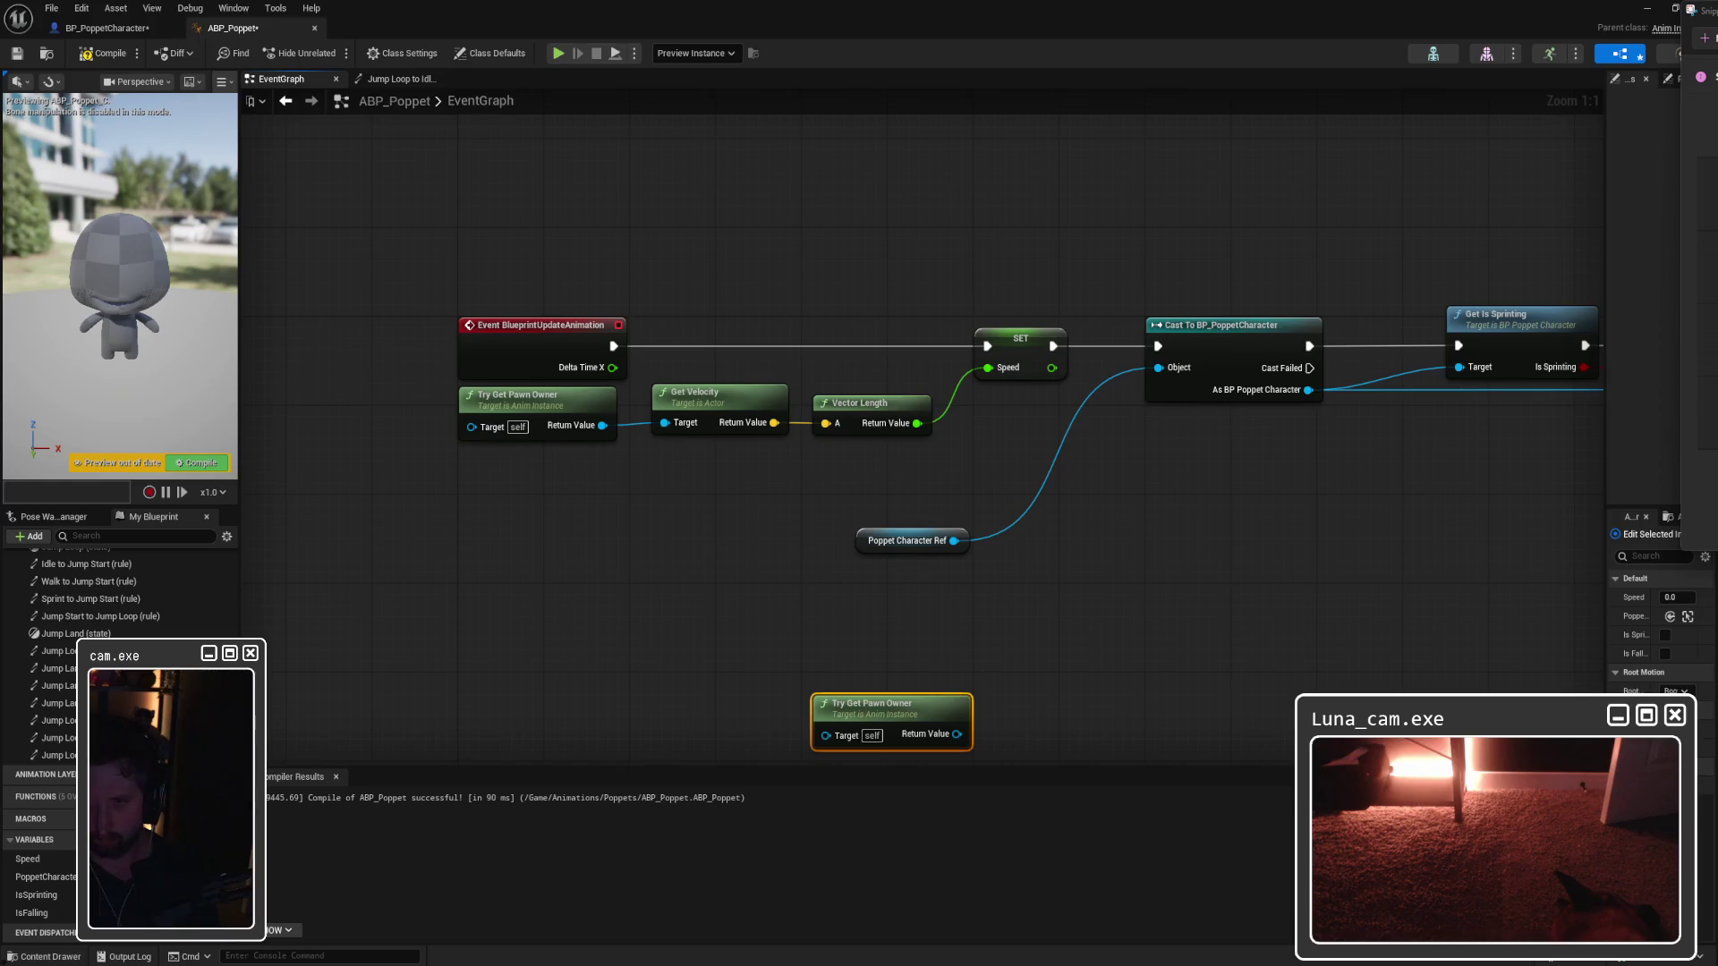
Step: Nudge the Try Get Pawn Owner, Get Velocity and Vector Length nodes slightly down
drag(558, 503, 848, 417)
drag(847, 417, 848, 440)
click(514, 253)
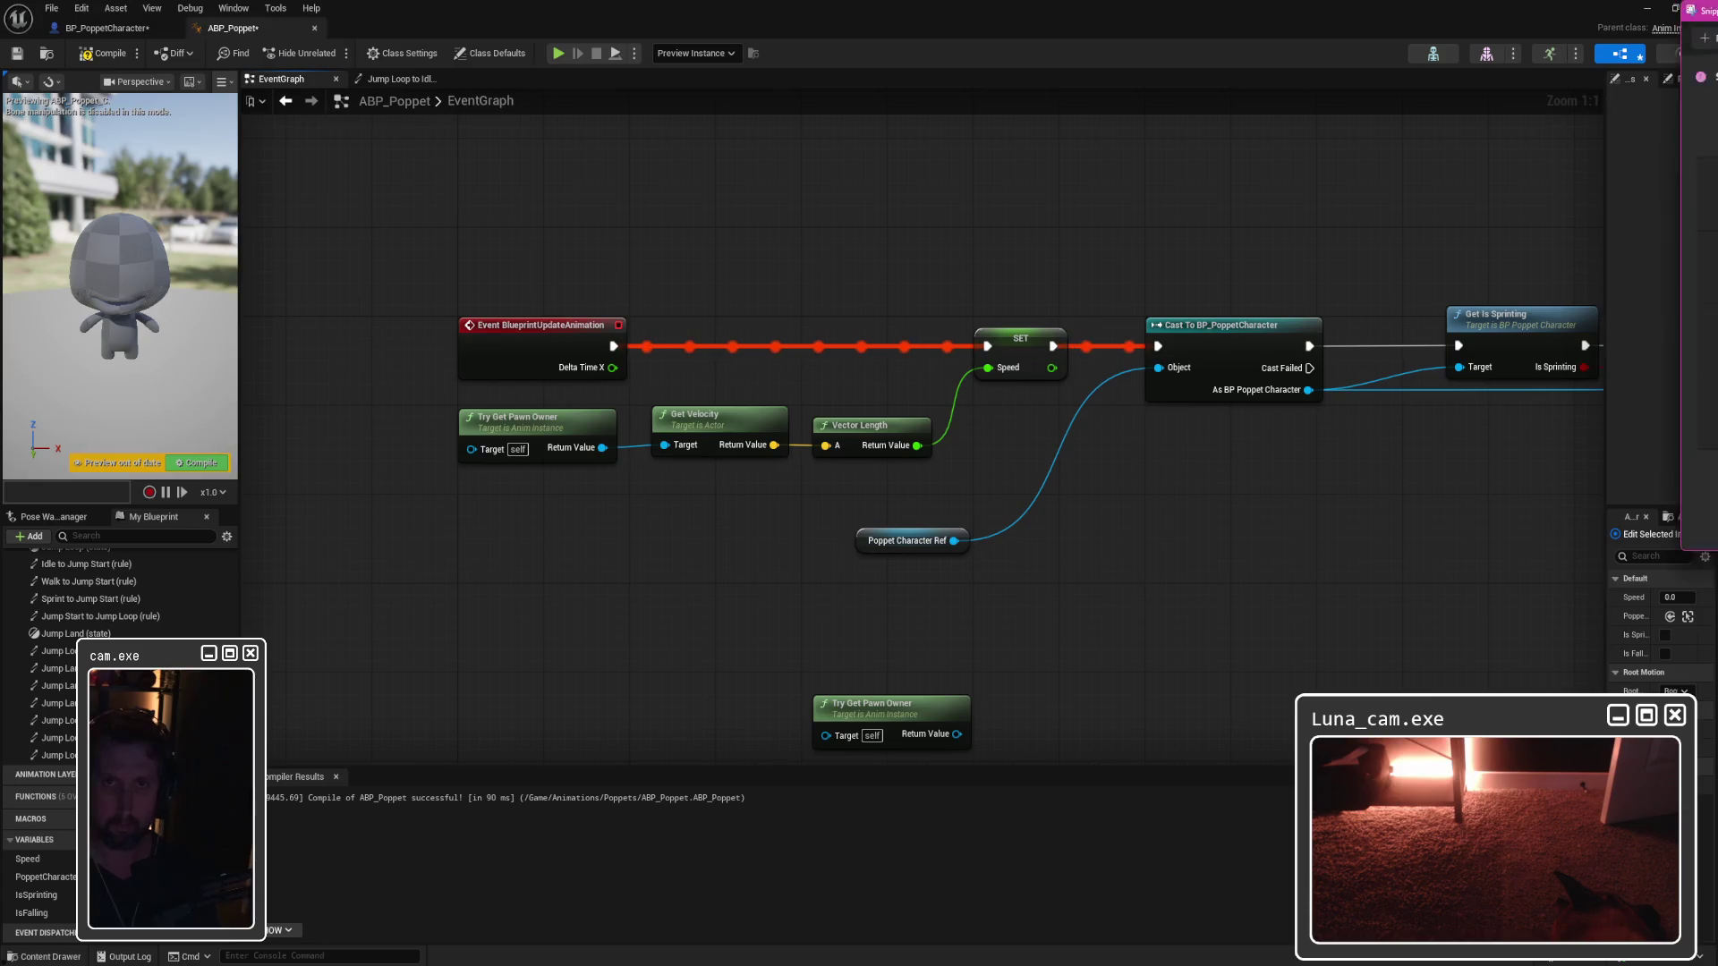
Step: Snip the node graph and move Poppet Character Ref up beside the Cast node
key(super+shift+s)
mouse_move(427, 233)
mouse_down()
mouse_move(1398, 537)
mouse_move(1397, 592)
mouse_up()
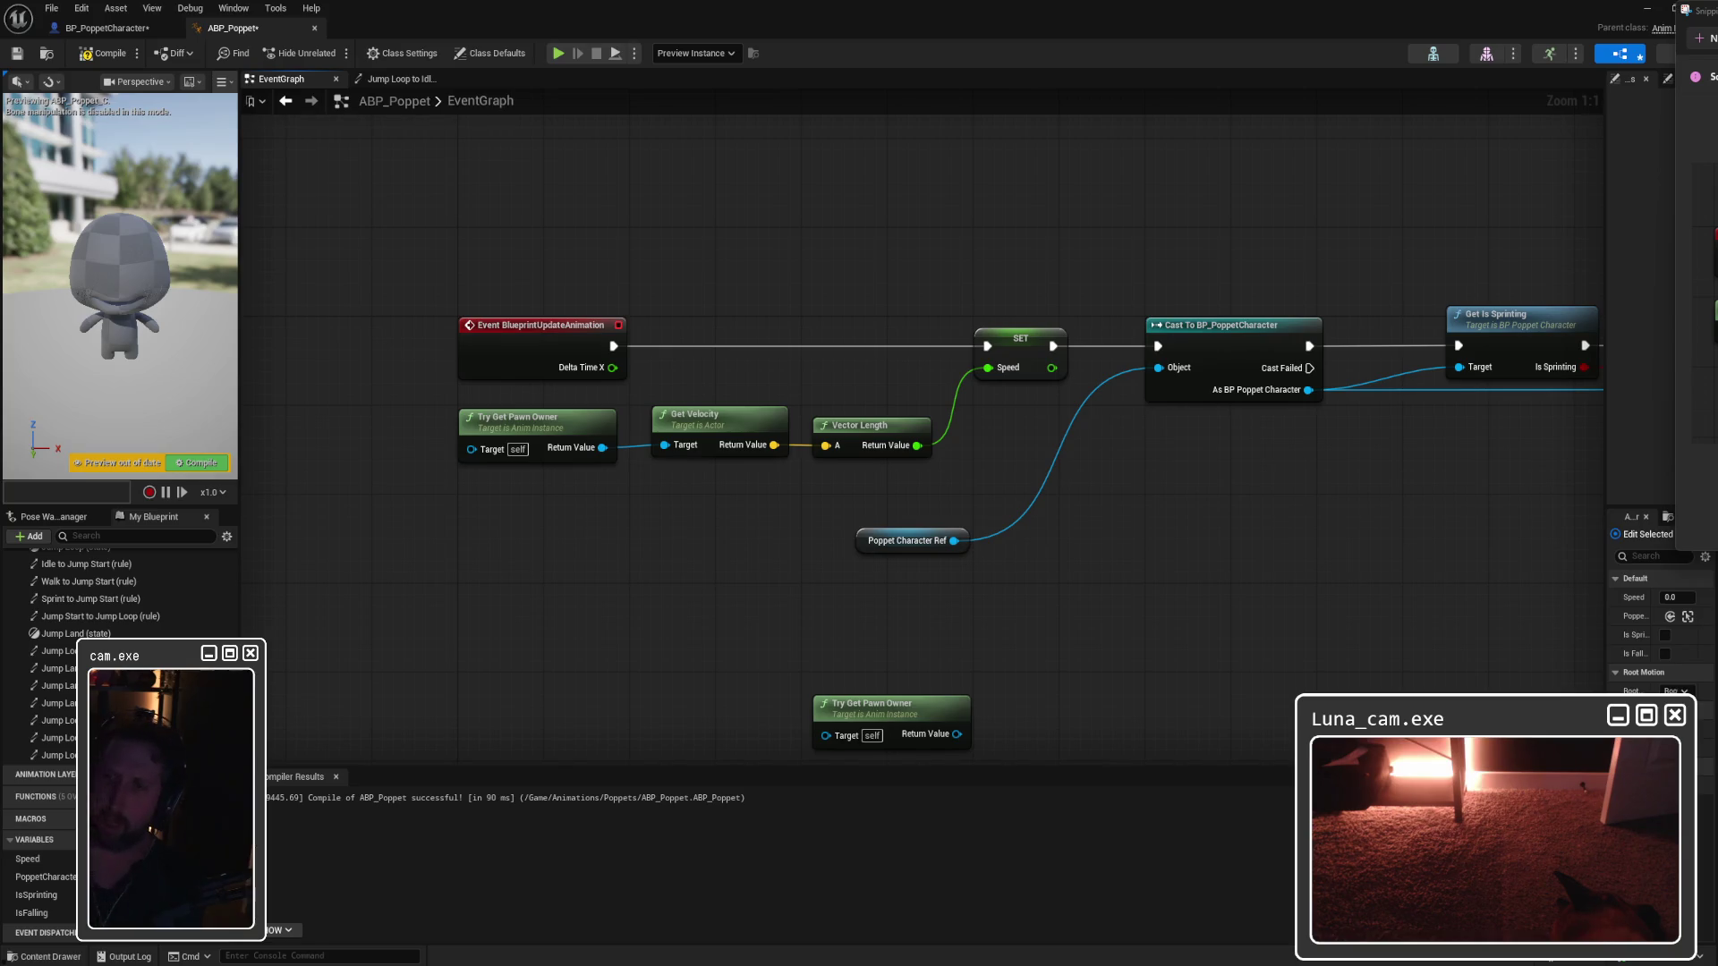
click(1008, 414)
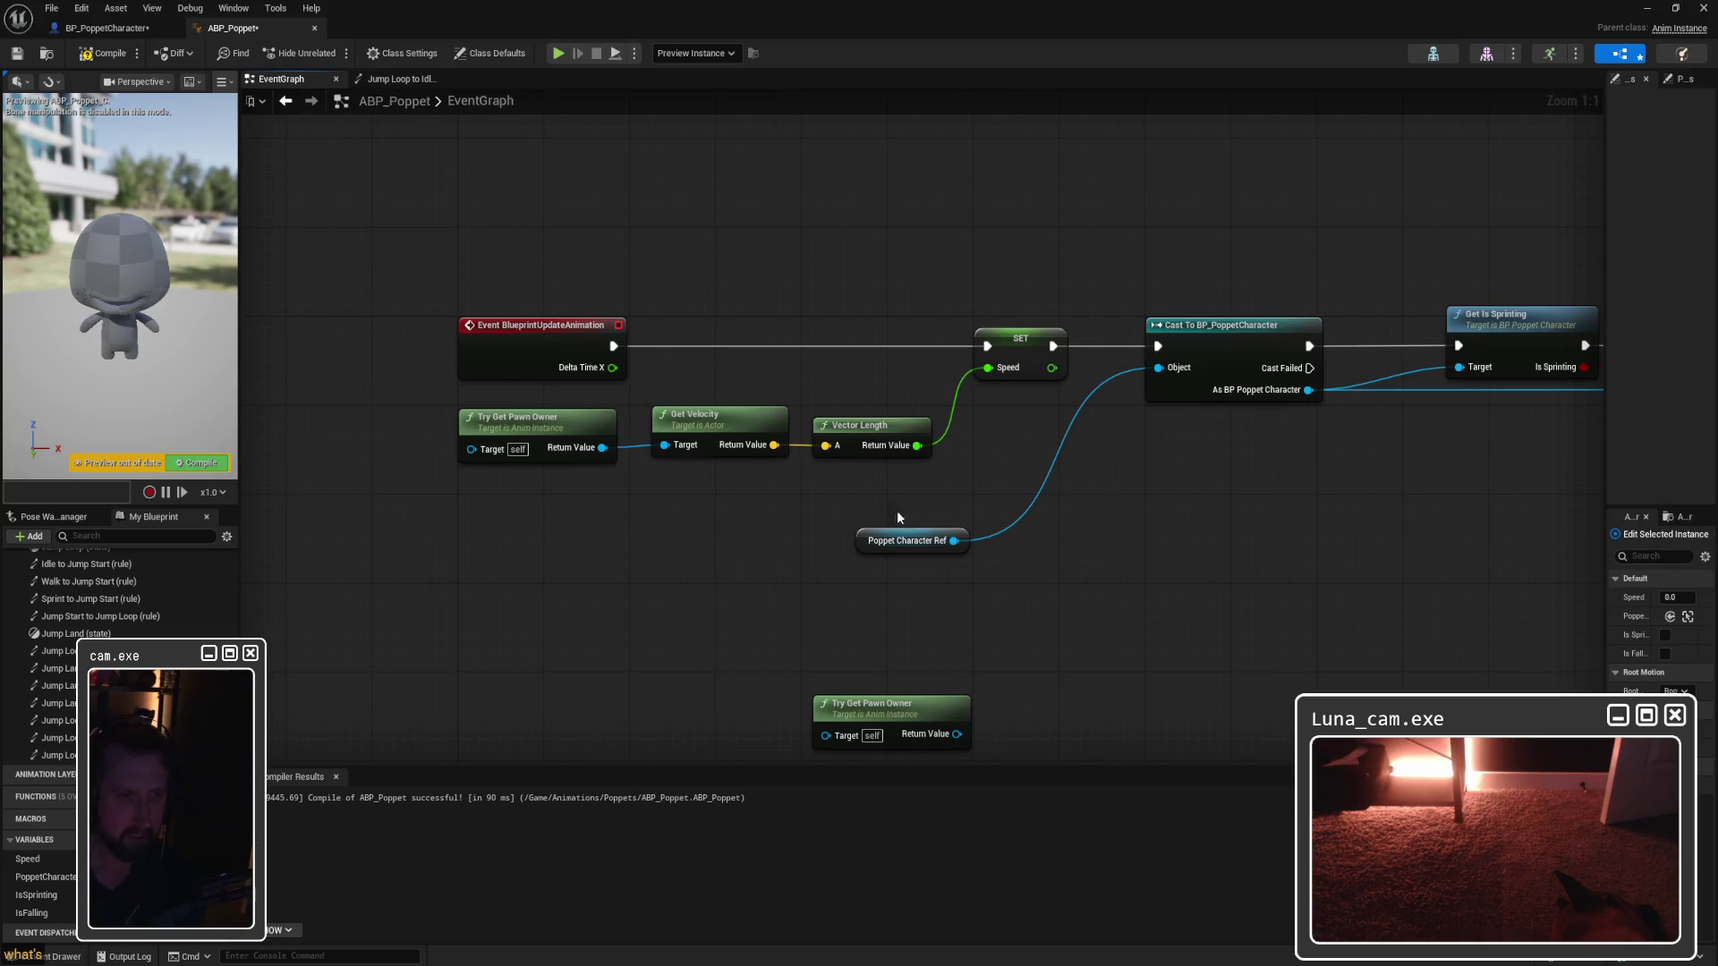
mouse_move(887, 540)
mouse_down()
mouse_move(1059, 448)
mouse_move(1046, 441)
mouse_up()
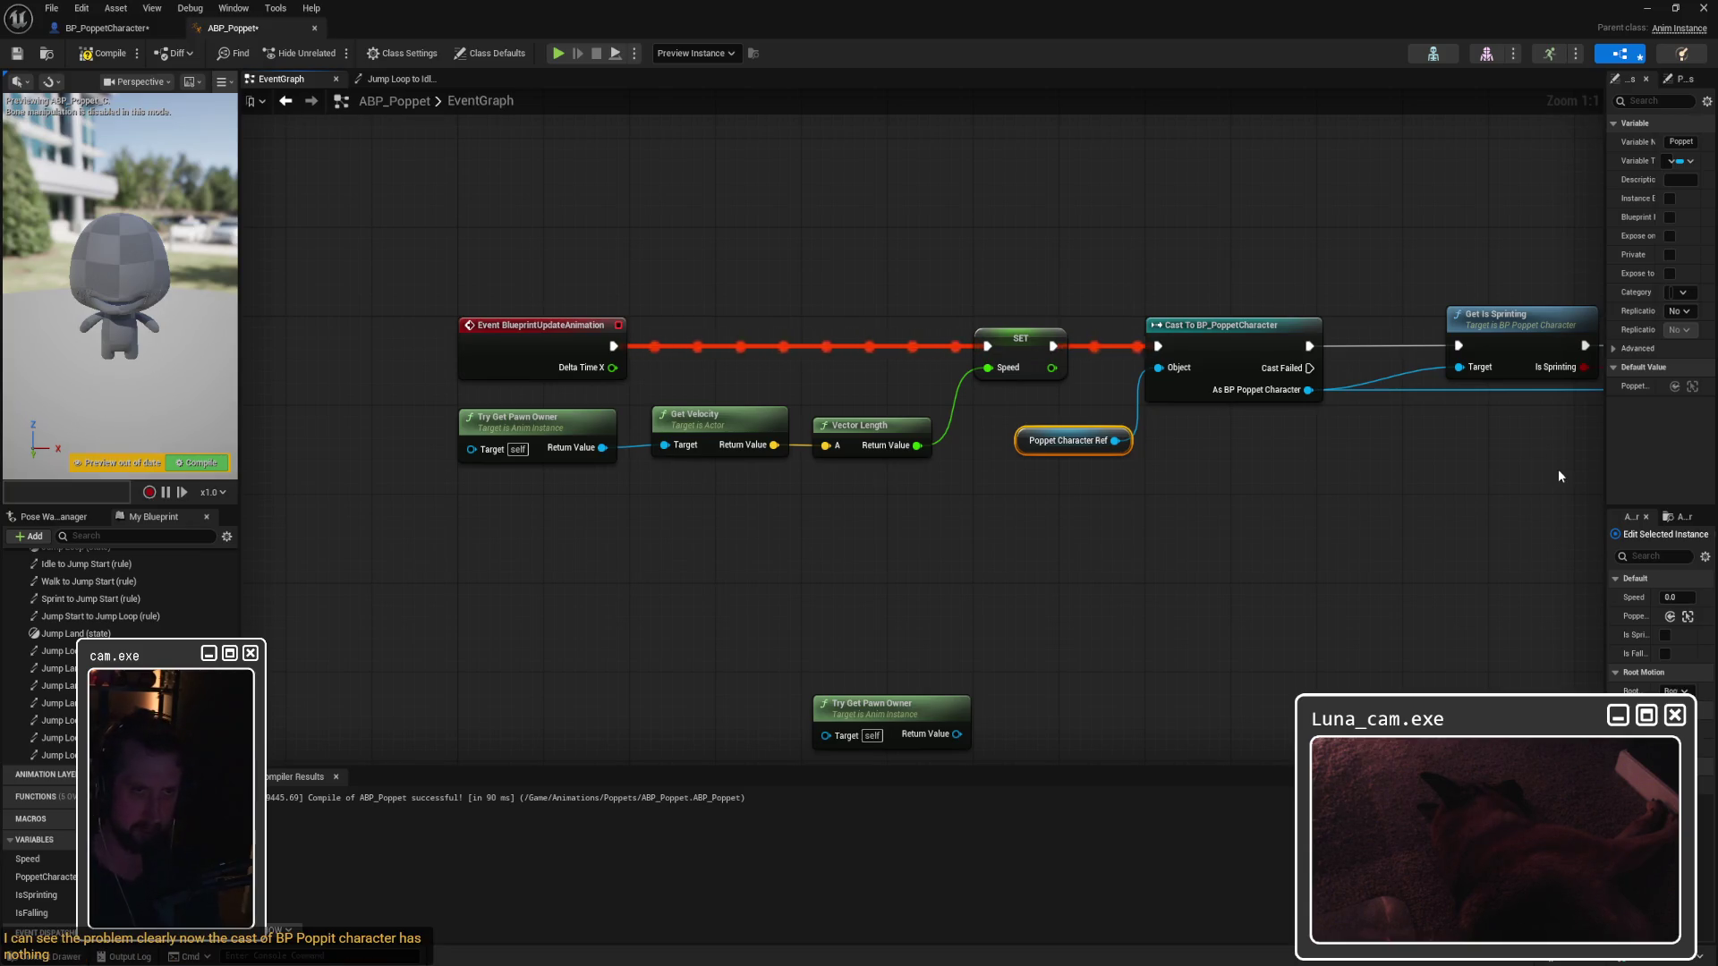
Step: Move Poppet Character Ref back down-left and delete the unused lower Try Get Pawn Owner node
click(1070, 426)
mouse_move(1072, 433)
mouse_down()
mouse_move(1178, 384)
mouse_move(924, 423)
mouse_move(1029, 521)
mouse_up()
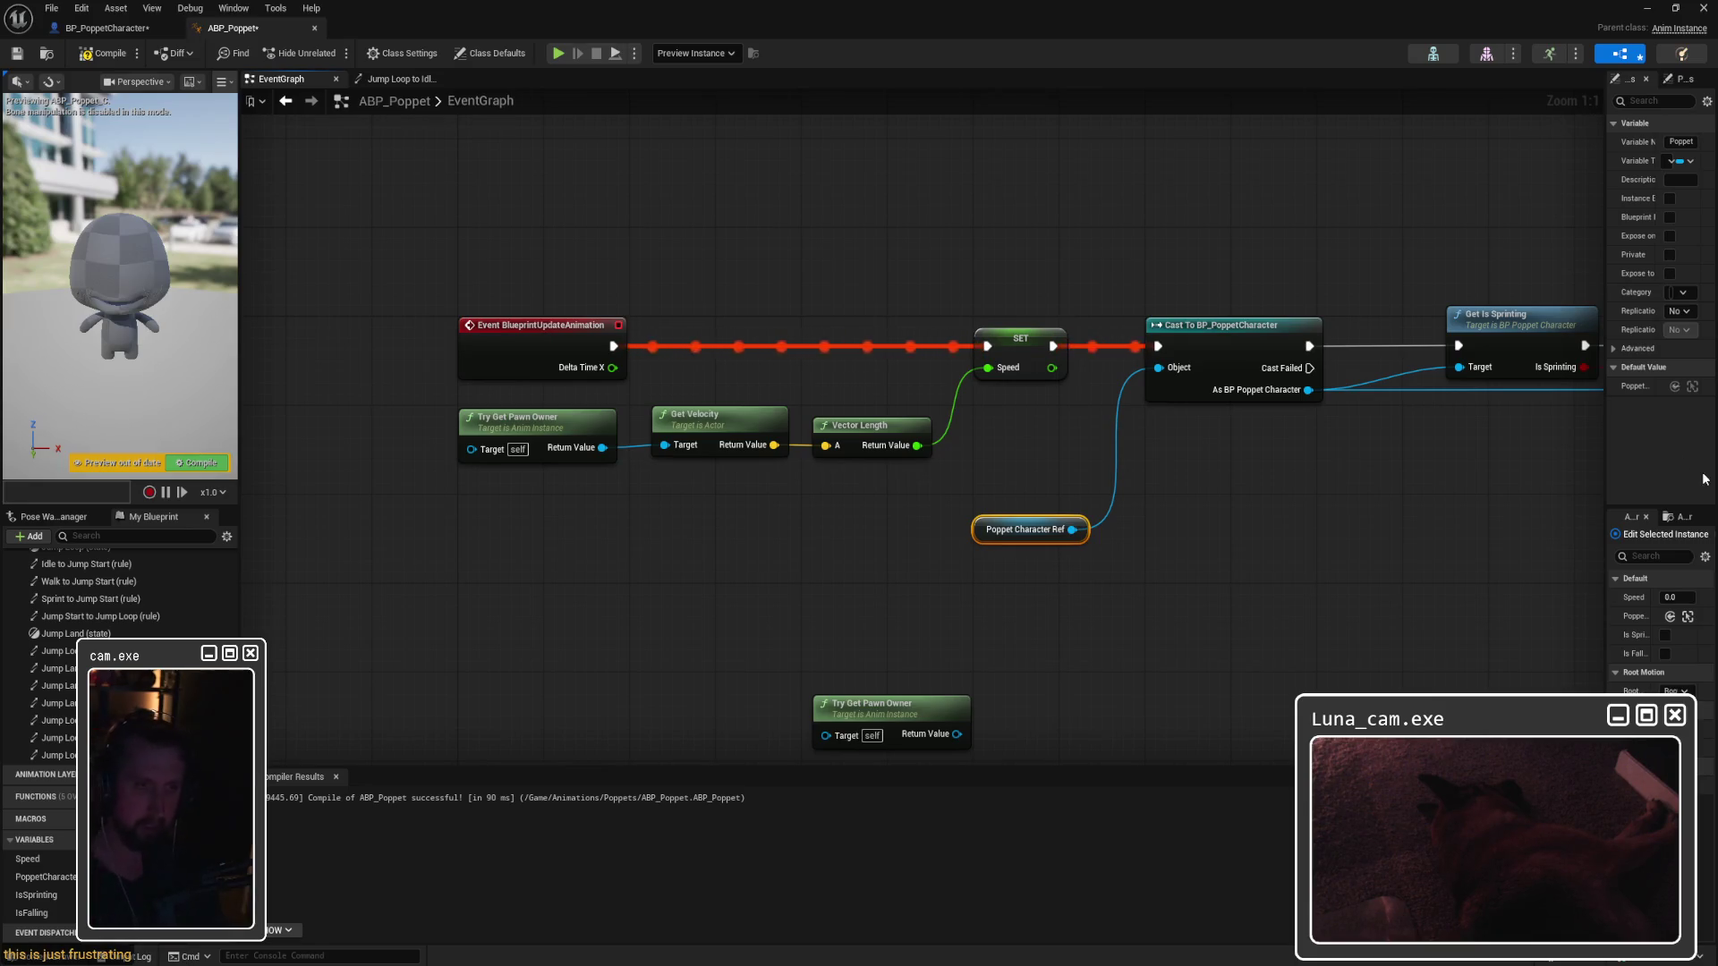
drag(1117, 693, 1057, 617)
mouse_move(748, 549)
mouse_down()
mouse_move(987, 671)
mouse_move(975, 653)
mouse_up()
key(Delete)
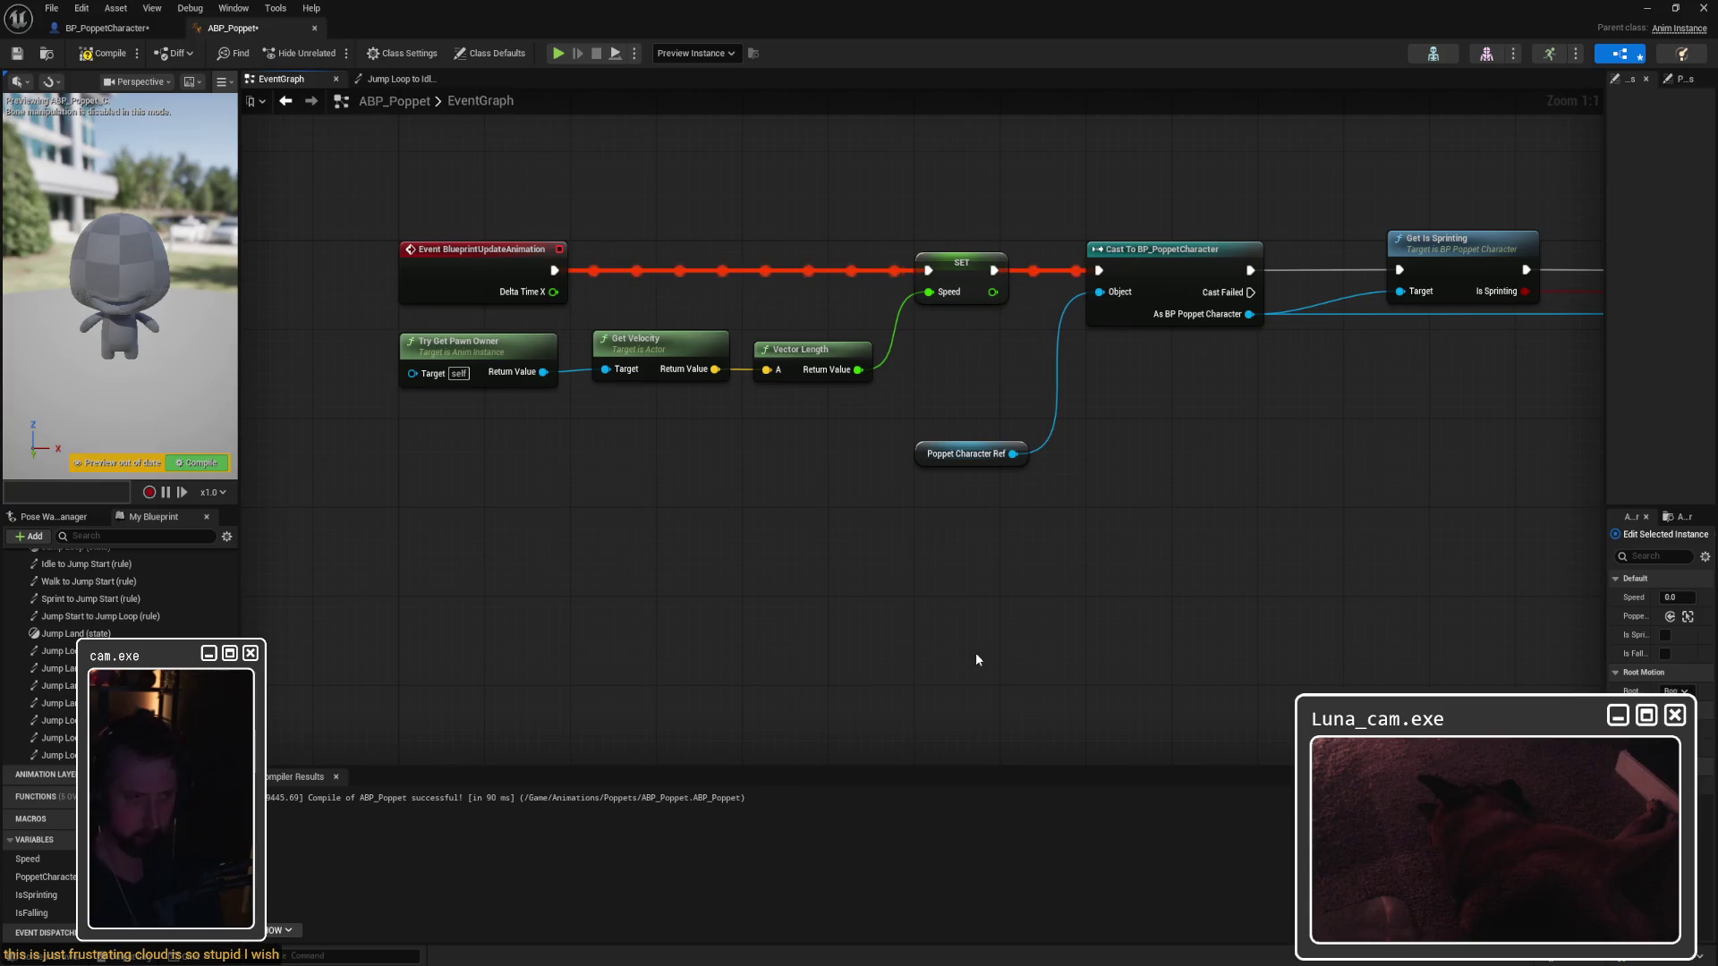
mouse_move(1086, 541)
mouse_down()
mouse_move(644, 434)
mouse_move(946, 469)
mouse_move(971, 504)
mouse_up()
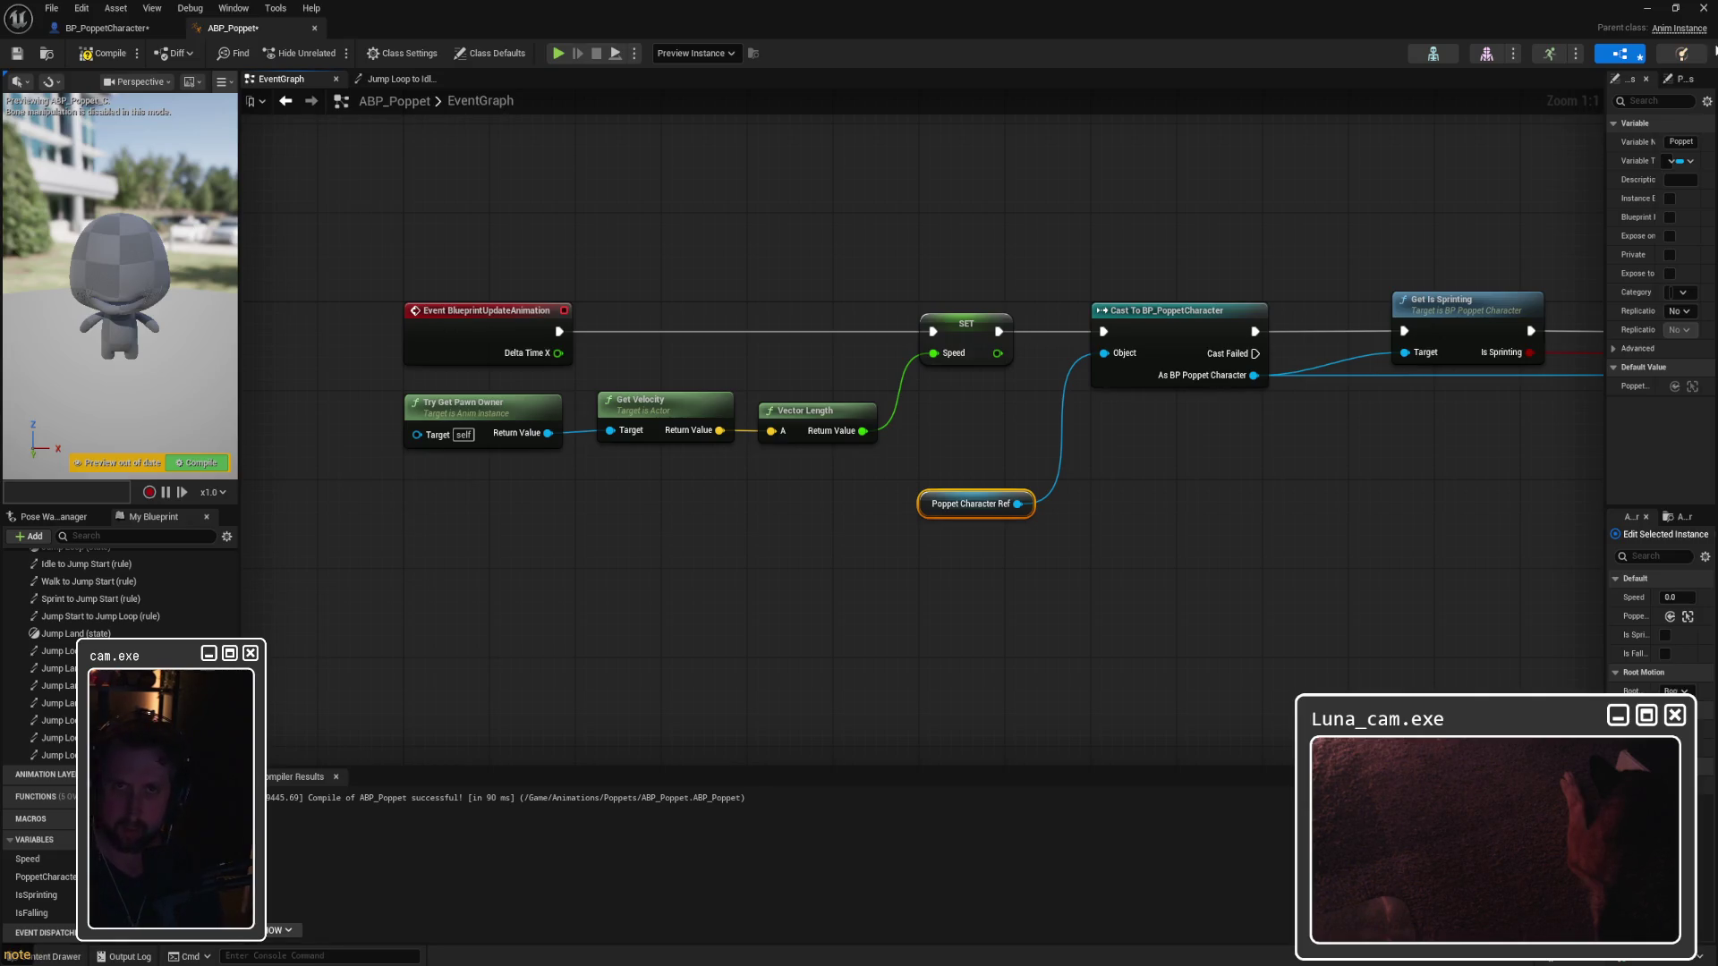
Step: Snip the graph and nudge Poppet Character Ref slightly right, just under the Cast node
key(super+shift+s)
mouse_move(384, 199)
mouse_down()
mouse_move(1239, 587)
mouse_move(1313, 587)
mouse_up()
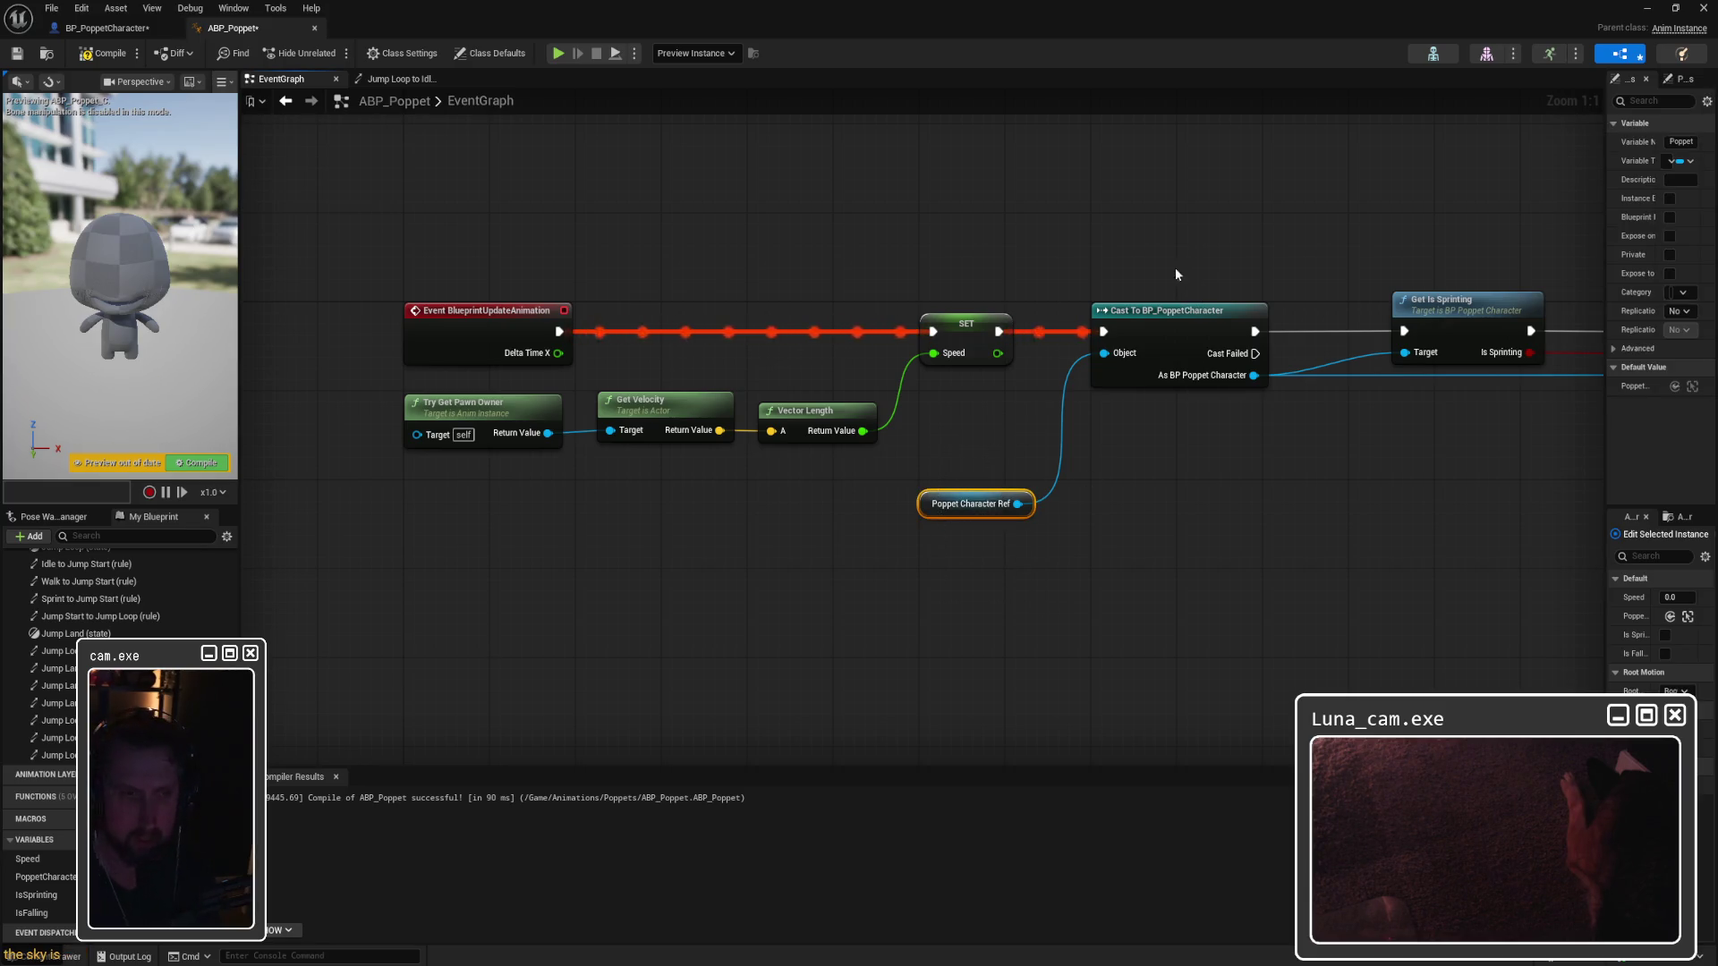
click(1181, 341)
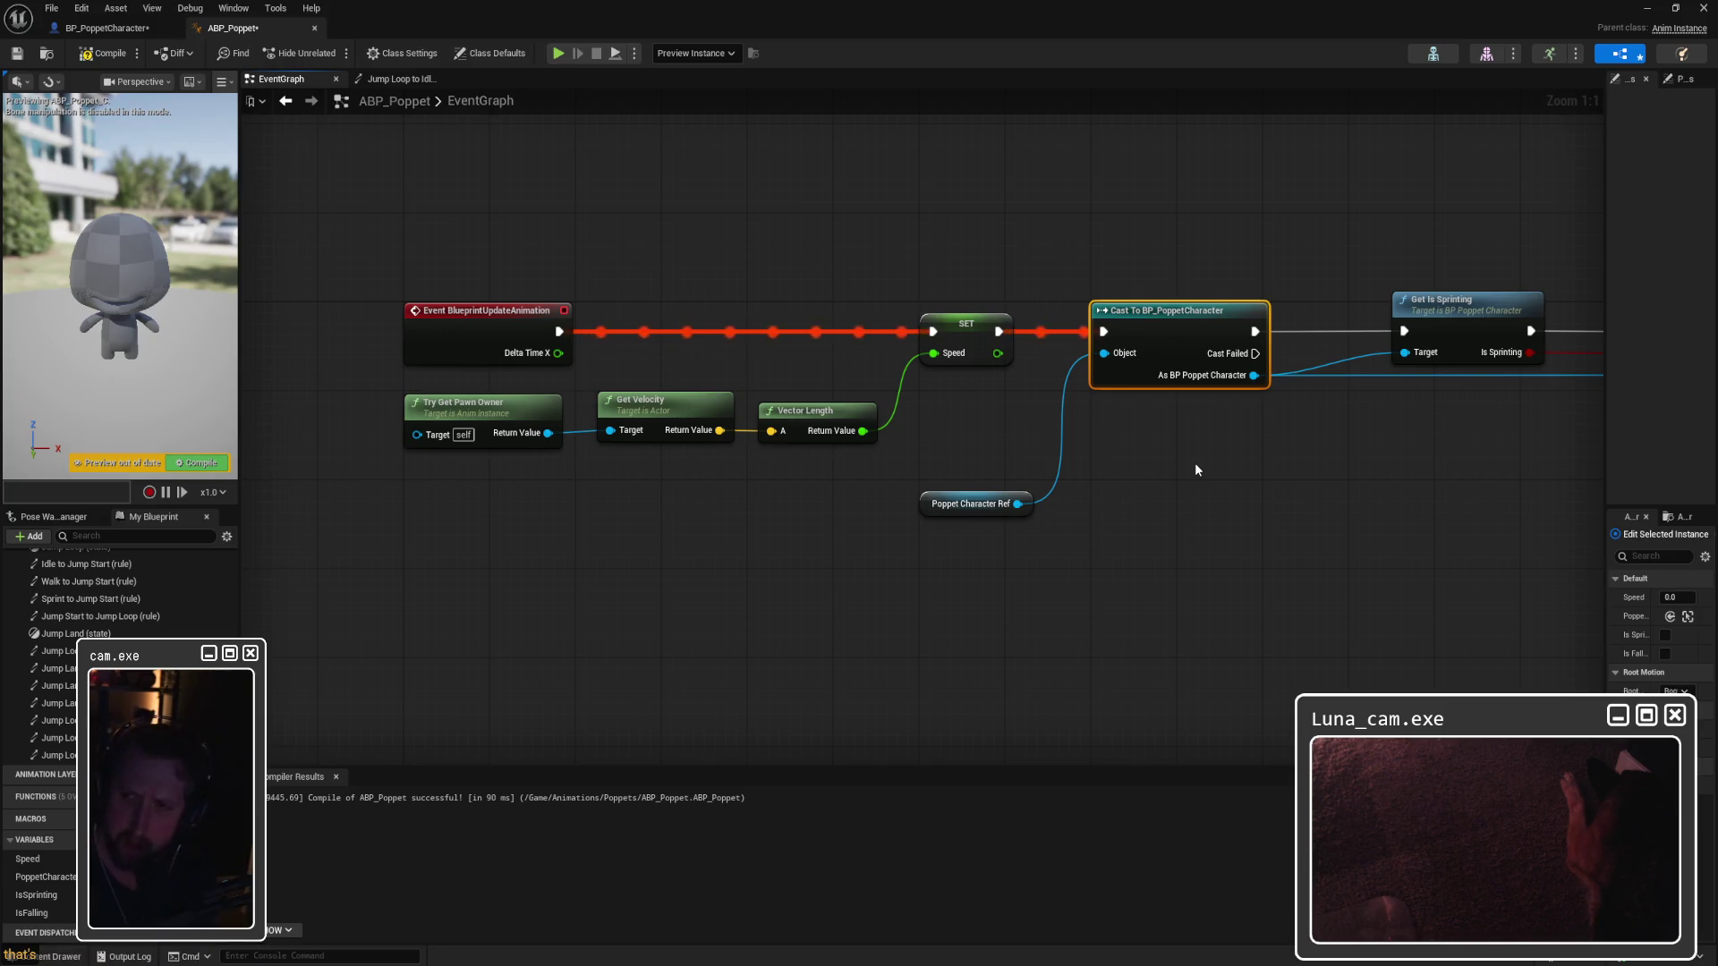
mouse_move(970, 504)
mouse_down()
mouse_move(993, 492)
mouse_move(972, 514)
mouse_up()
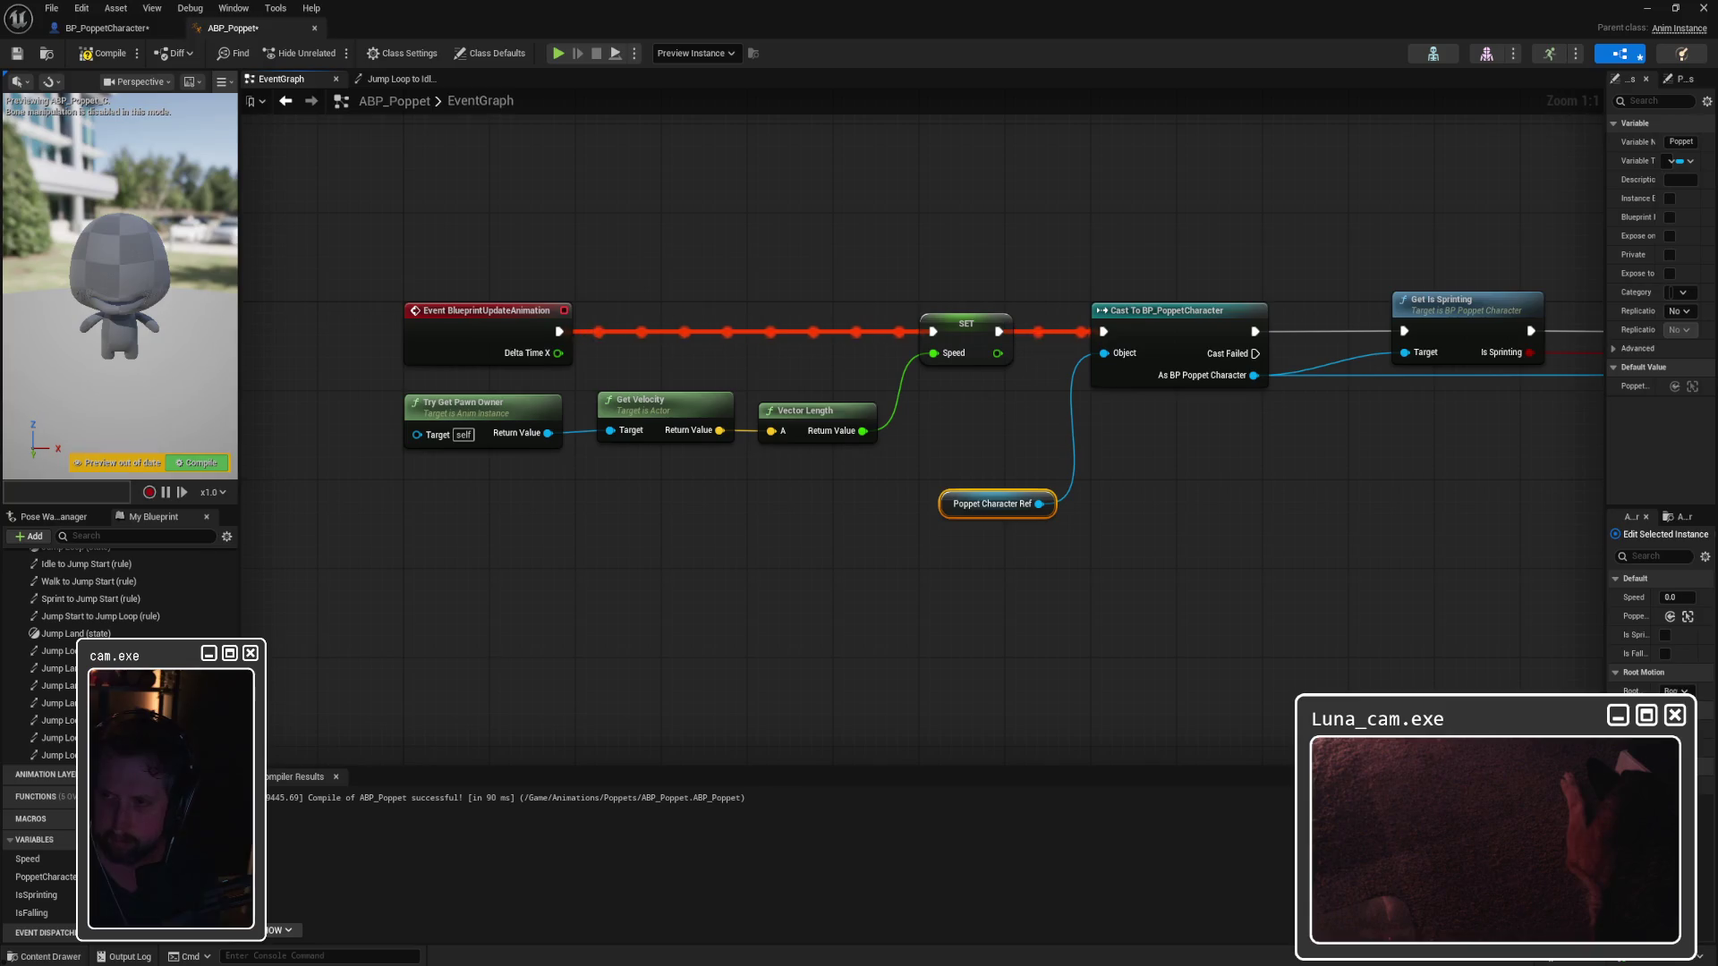
scroll(1103, 491, down, 2)
mouse_move(932, 349)
mouse_down()
mouse_move(1363, 486)
mouse_move(1524, 486)
mouse_up()
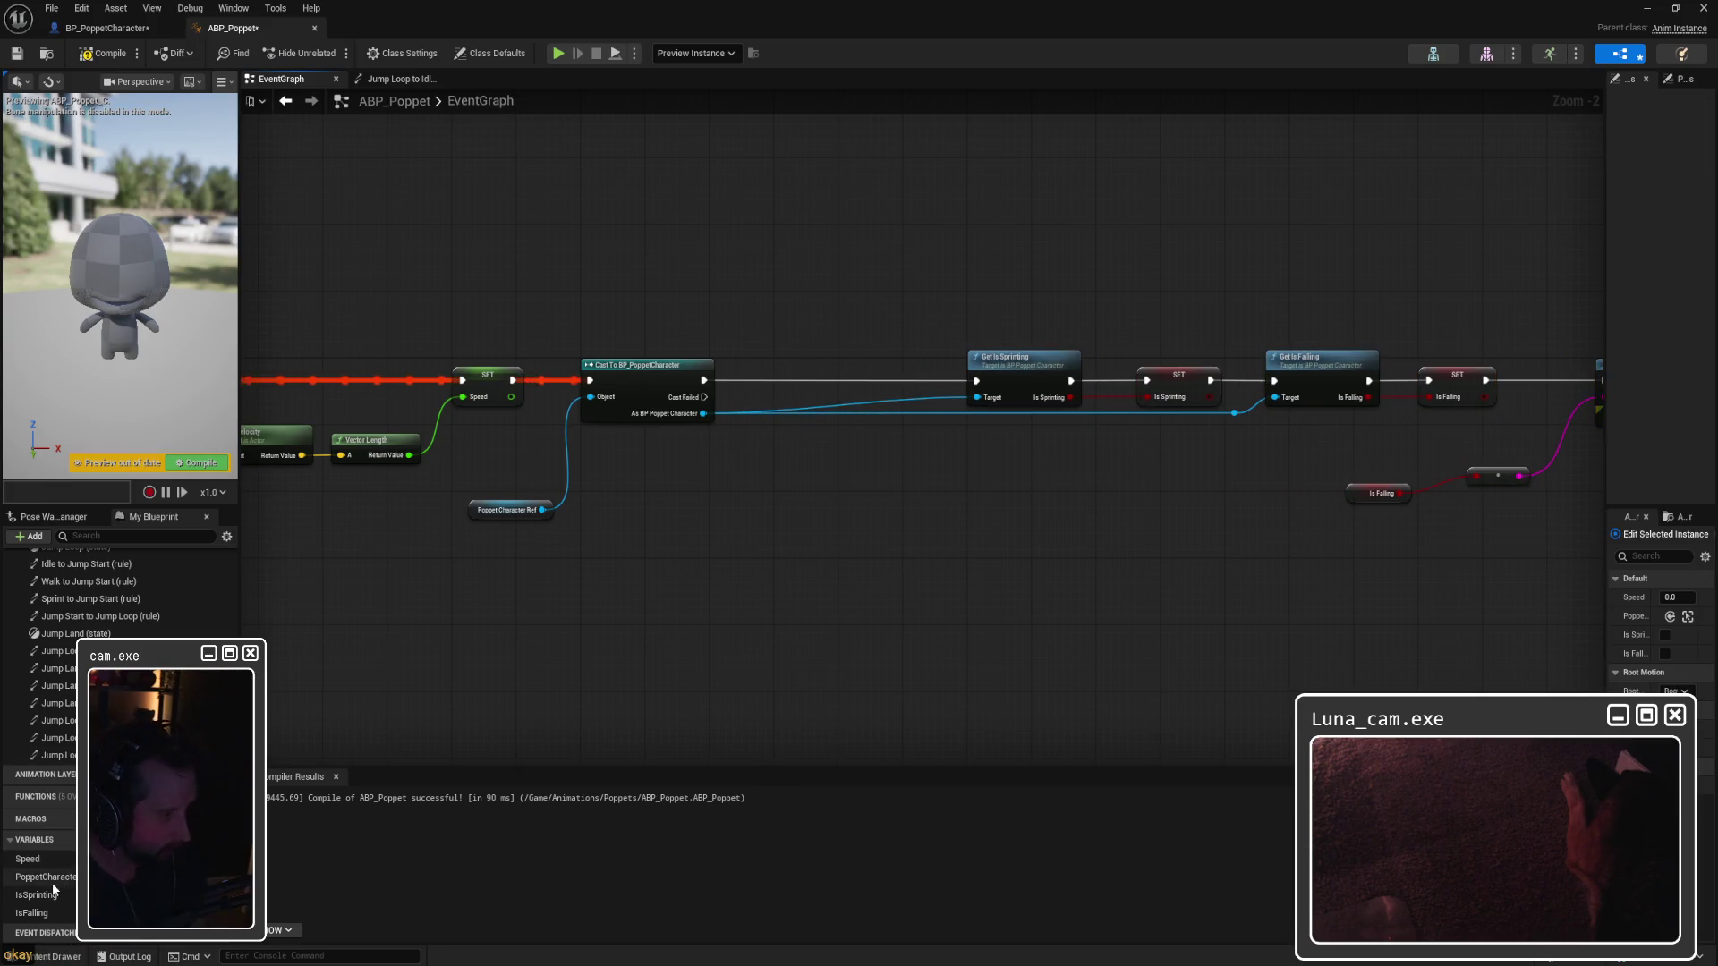
Step: Add a SET Poppet Character Ref node, run it after the cast, and store the cast result
mouse_move(45, 877)
mouse_down()
mouse_move(877, 495)
mouse_move(852, 441)
mouse_up()
click(910, 539)
drag(703, 379, 809, 446)
mouse_move(703, 413)
mouse_down()
mouse_move(787, 430)
mouse_move(808, 463)
mouse_move(973, 369)
mouse_move(895, 358)
mouse_up()
Step: Run Get Is Sprinting after the setter and feed the cast result to Get Is Sprinting and Get Is Falling Targets
click(709, 412)
mouse_move(703, 414)
mouse_down()
mouse_move(890, 452)
mouse_move(976, 381)
mouse_up()
click(887, 393)
drag(847, 447, 823, 377)
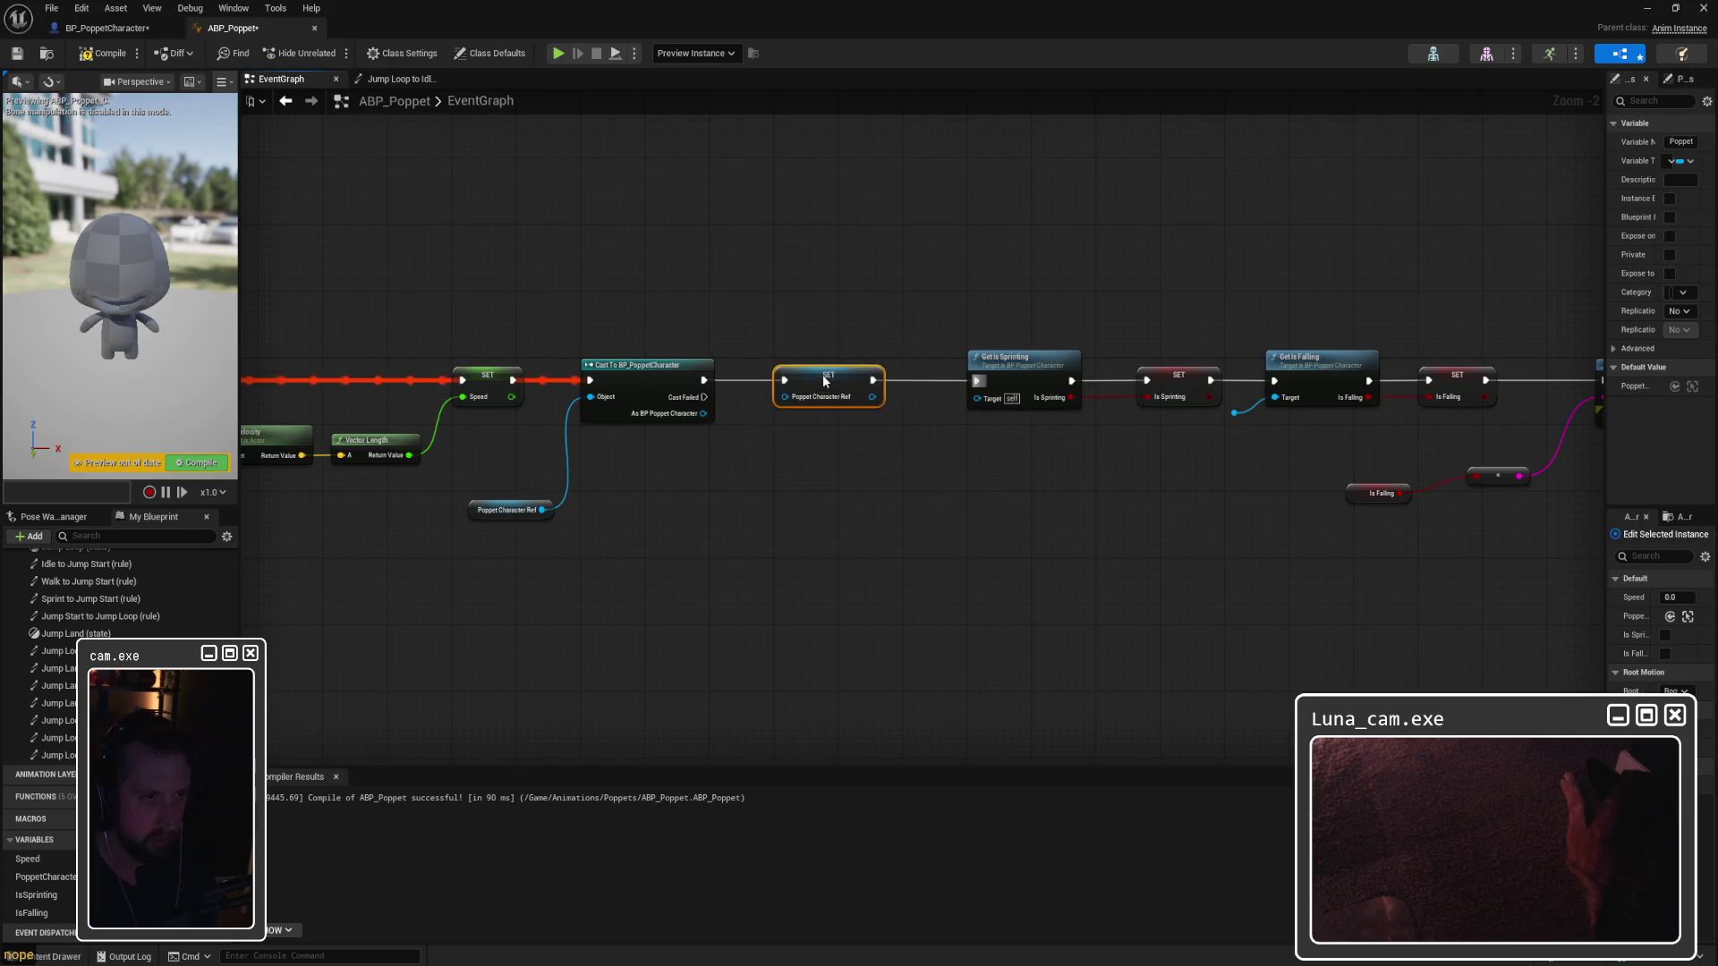
mouse_move(703, 413)
mouse_down()
mouse_move(755, 405)
mouse_move(741, 432)
mouse_move(978, 397)
mouse_up()
drag(1091, 465, 938, 472)
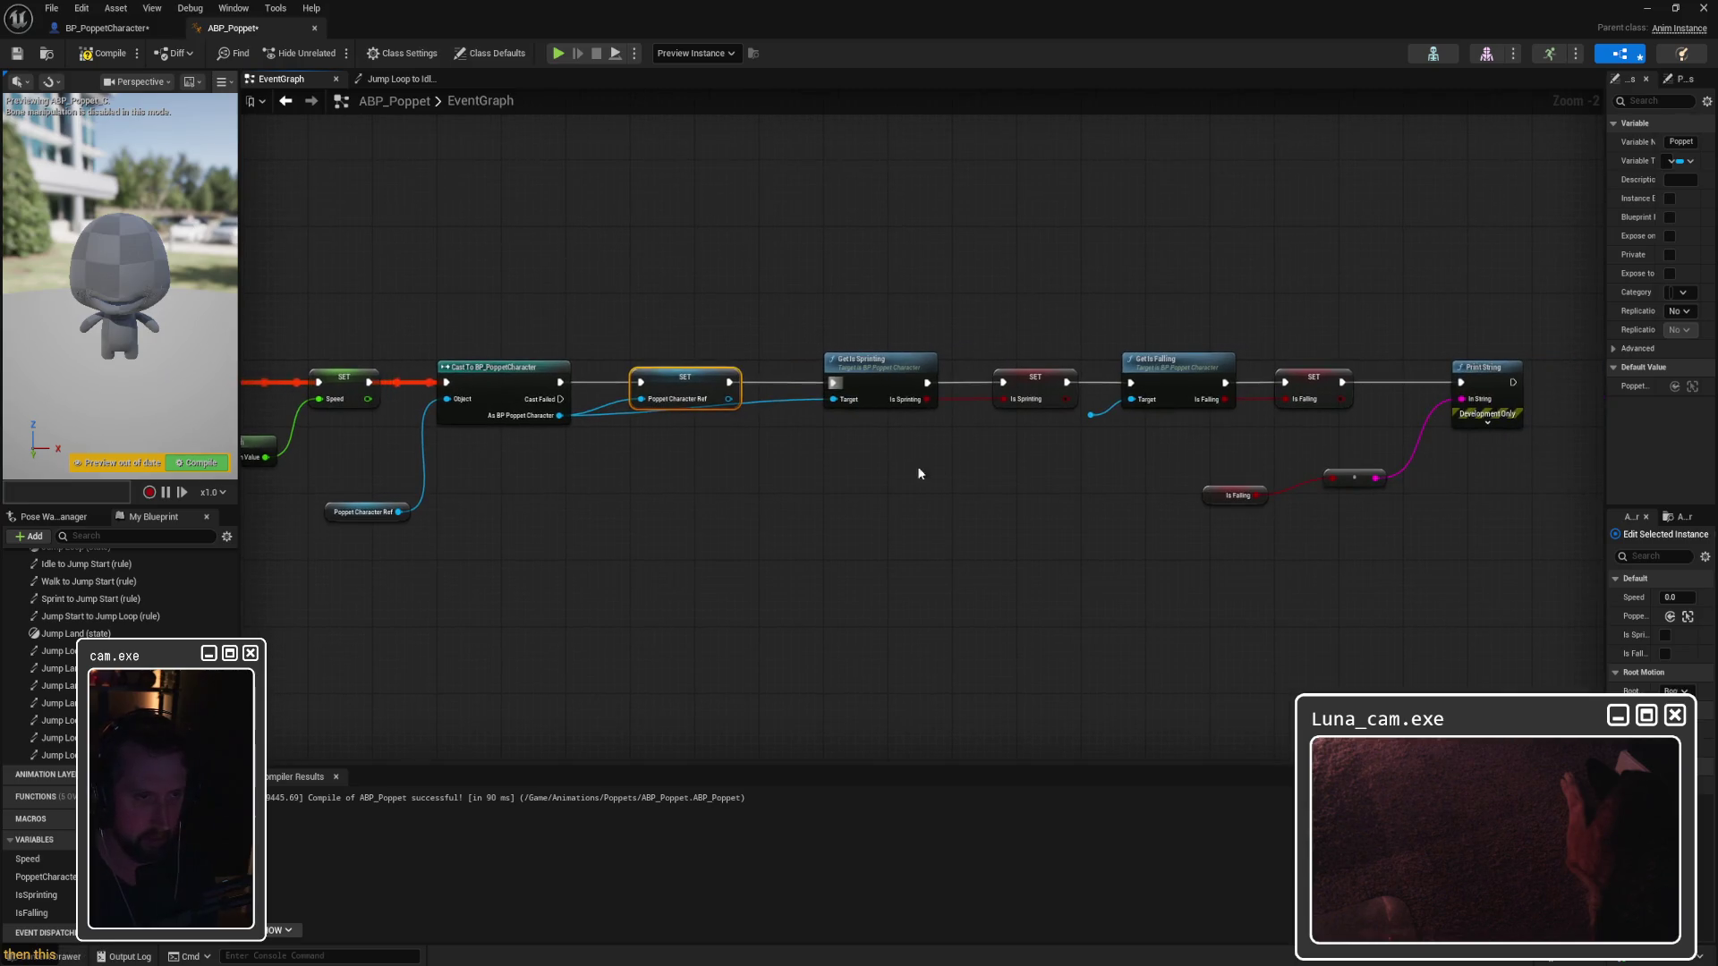
mouse_move(559, 415)
mouse_down()
mouse_move(1108, 420)
mouse_move(1131, 400)
mouse_up()
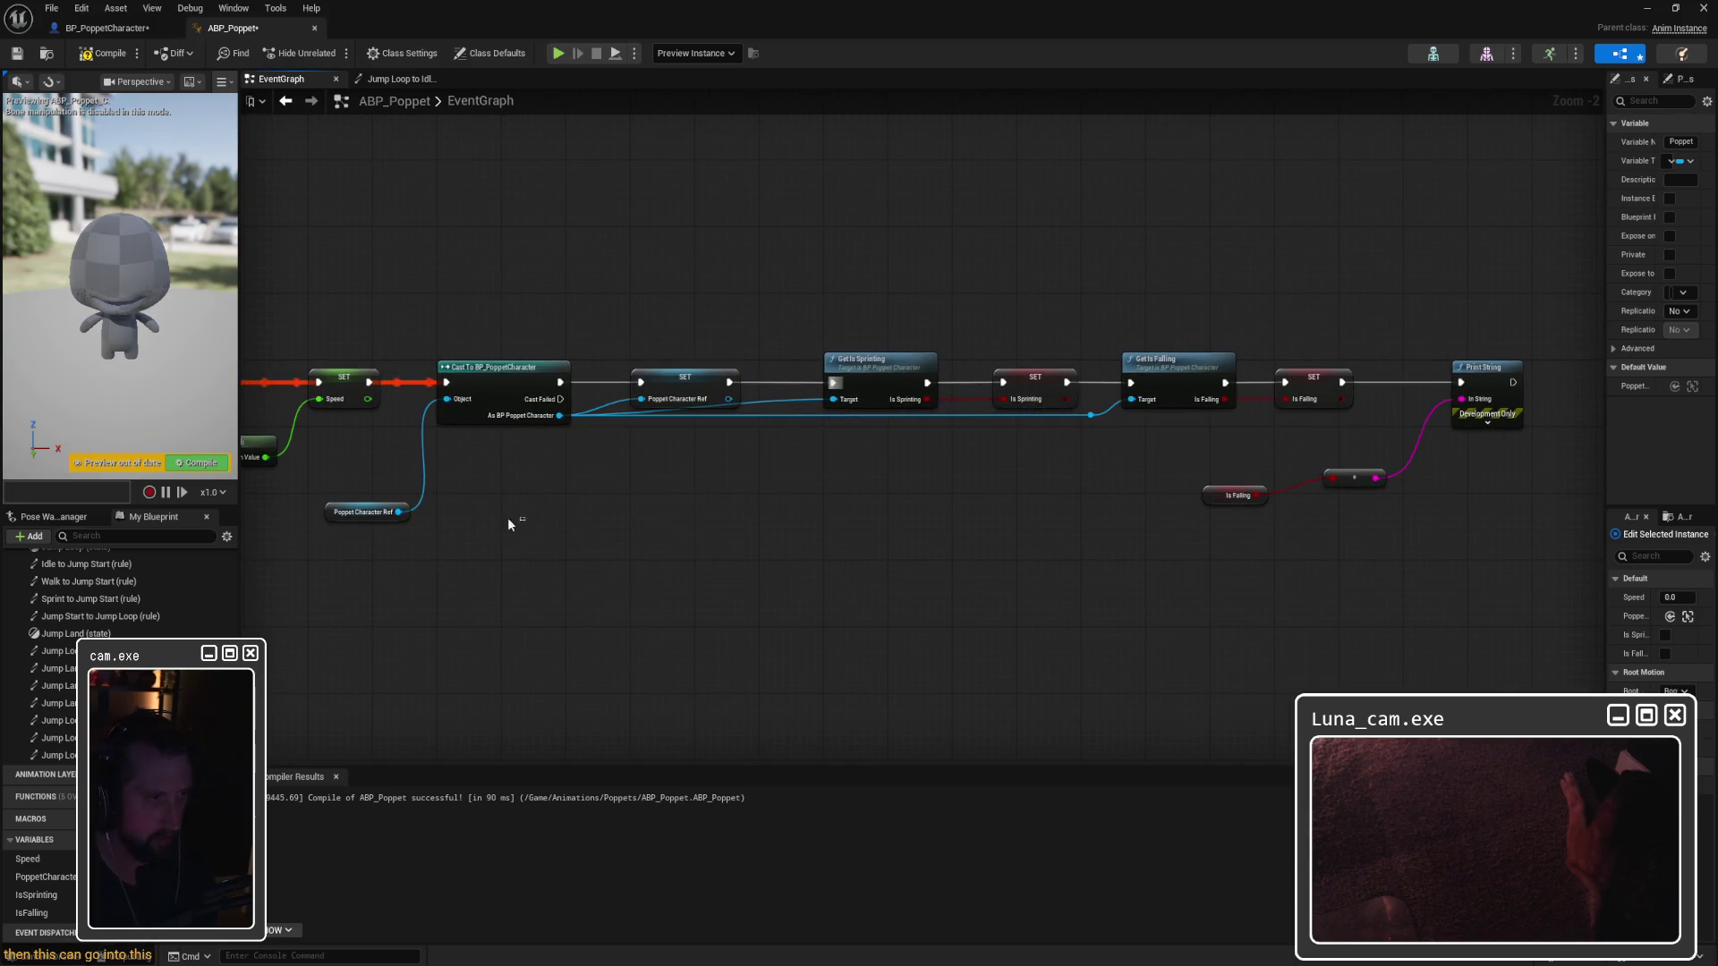
Step: Delete the old Poppet Character Ref getter and compile the animation blueprint
click(366, 511)
key(Delete)
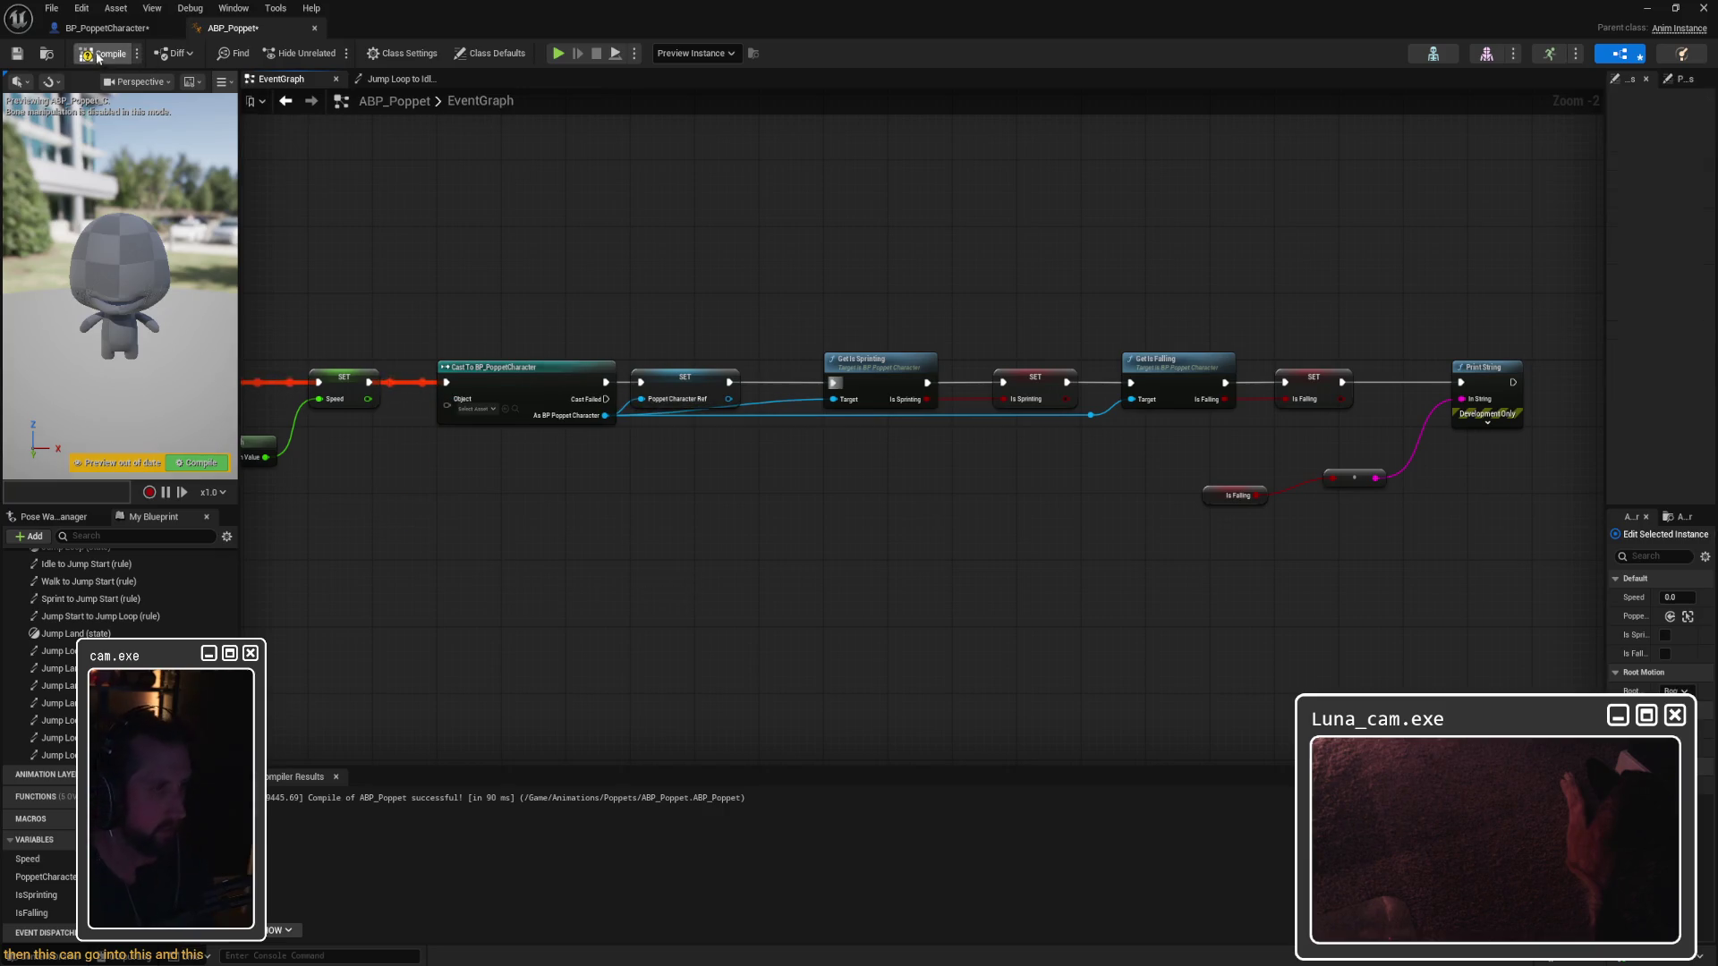
click(99, 56)
Step: Undo the getter deletion to clear the Cast error and recompile
drag(528, 324, 861, 313)
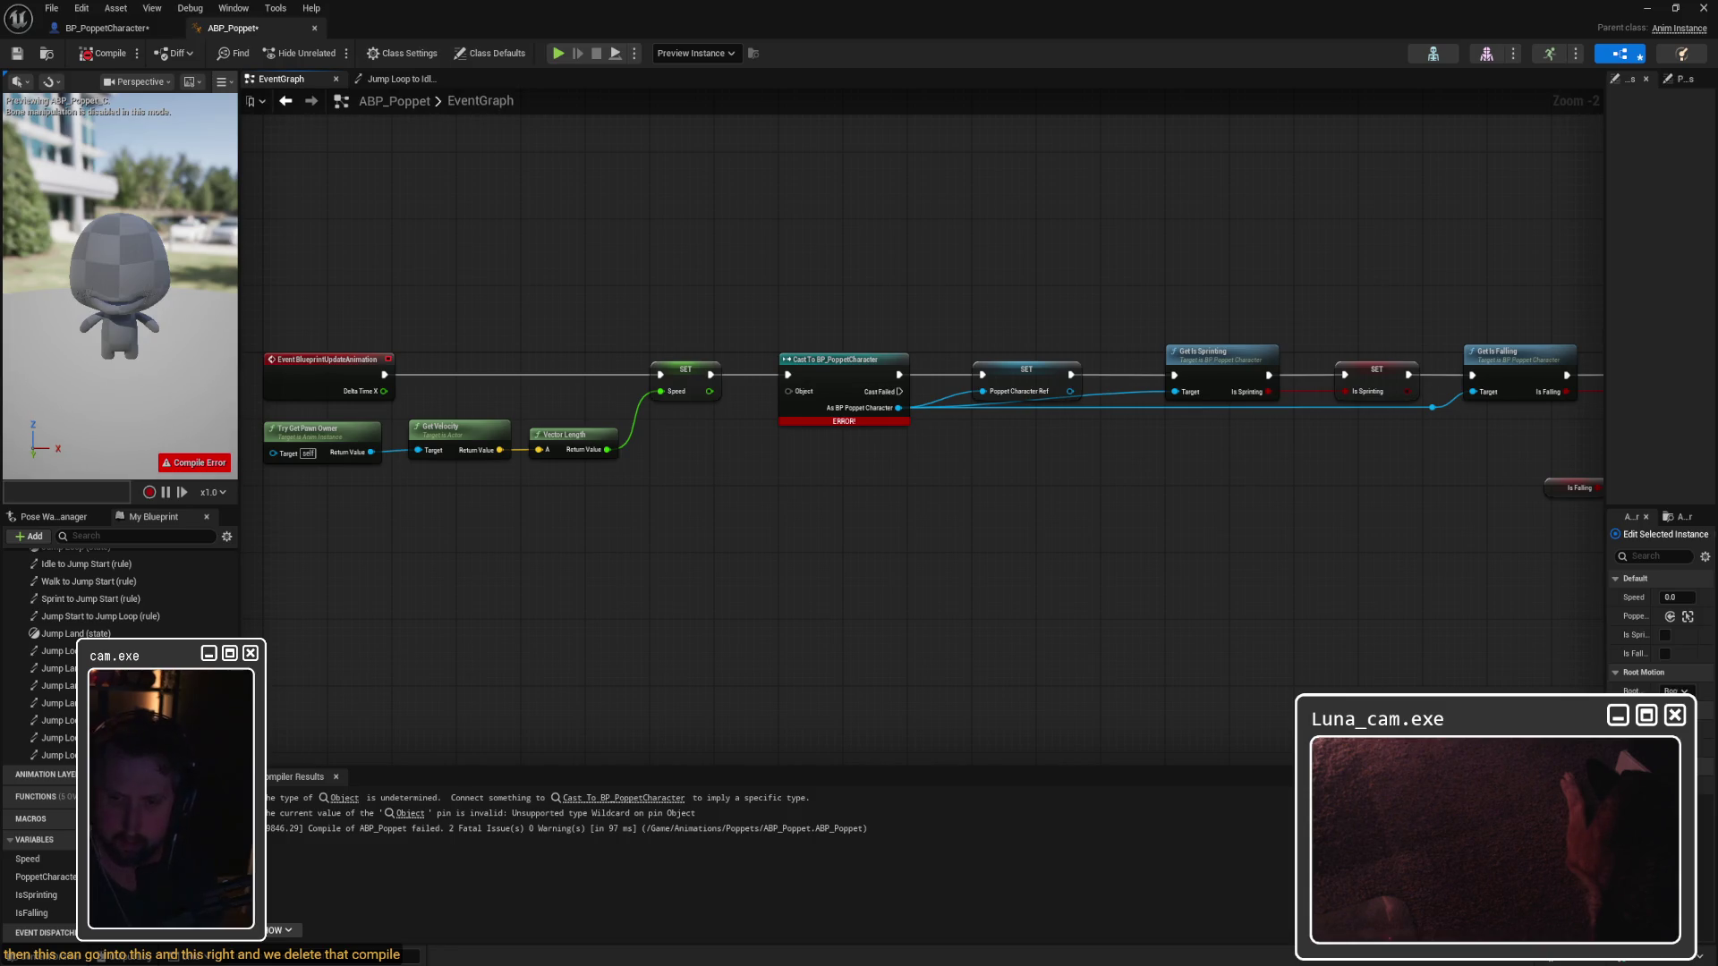
key(ctrl+z)
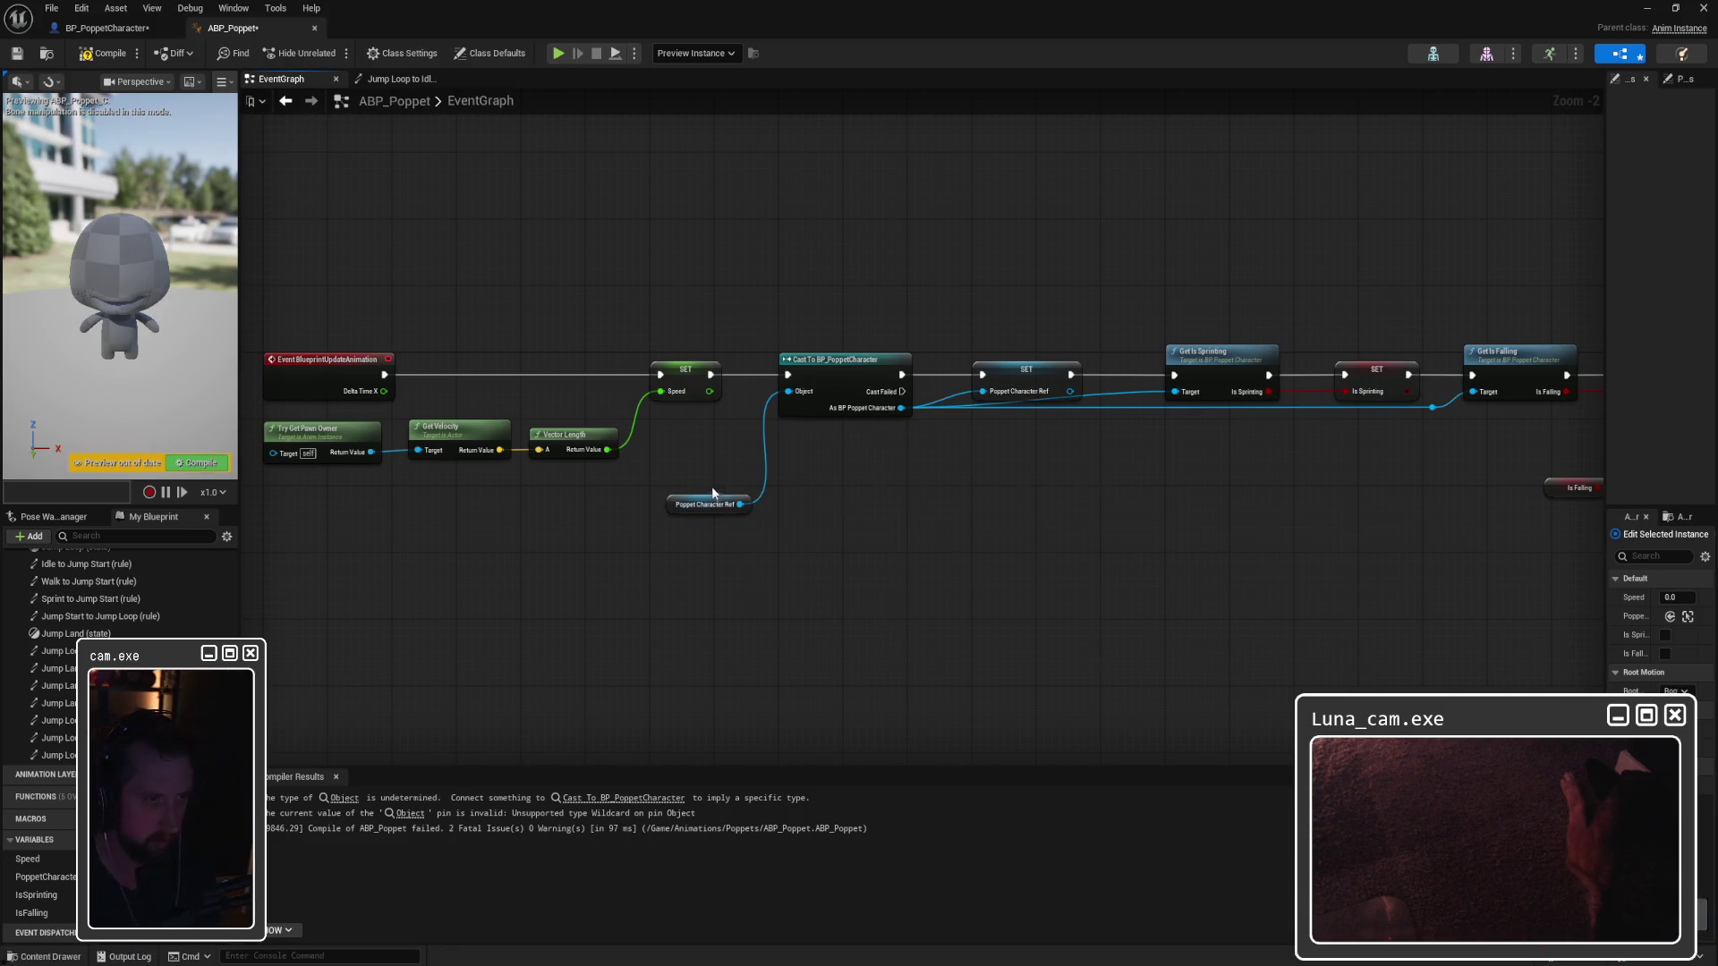
click(103, 53)
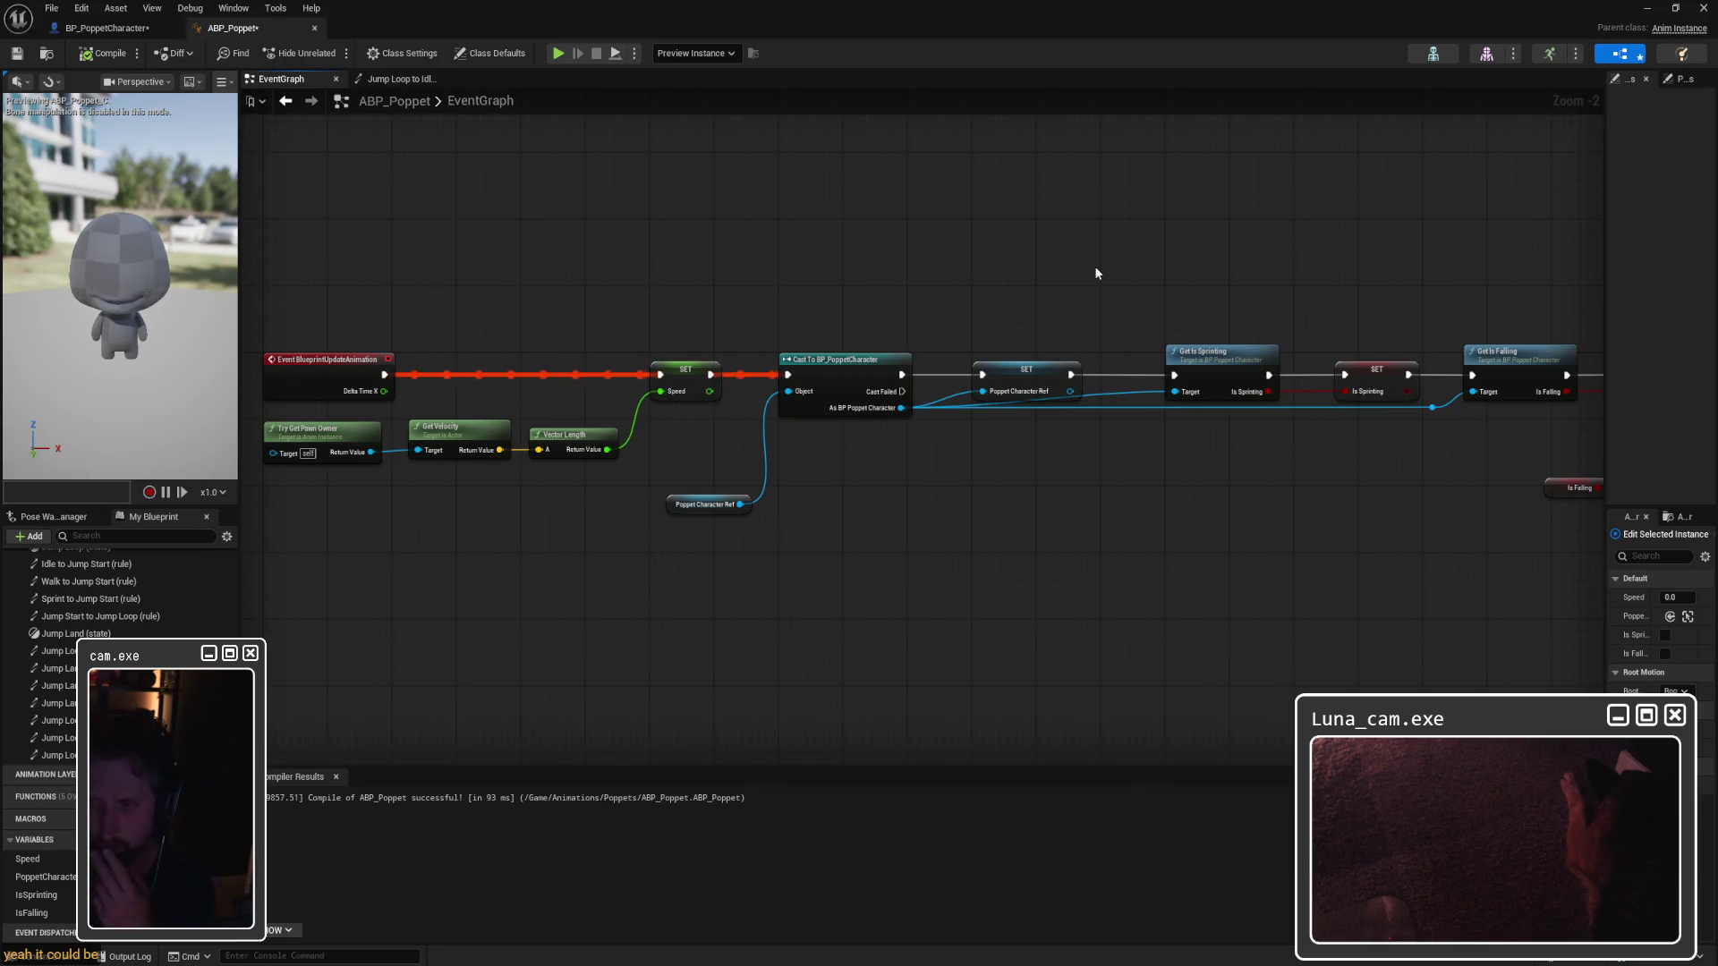
Step: Feed Try Get Pawn Owner into the Cast's Object, delete the unused getter, and recompile
drag(818, 571, 972, 580)
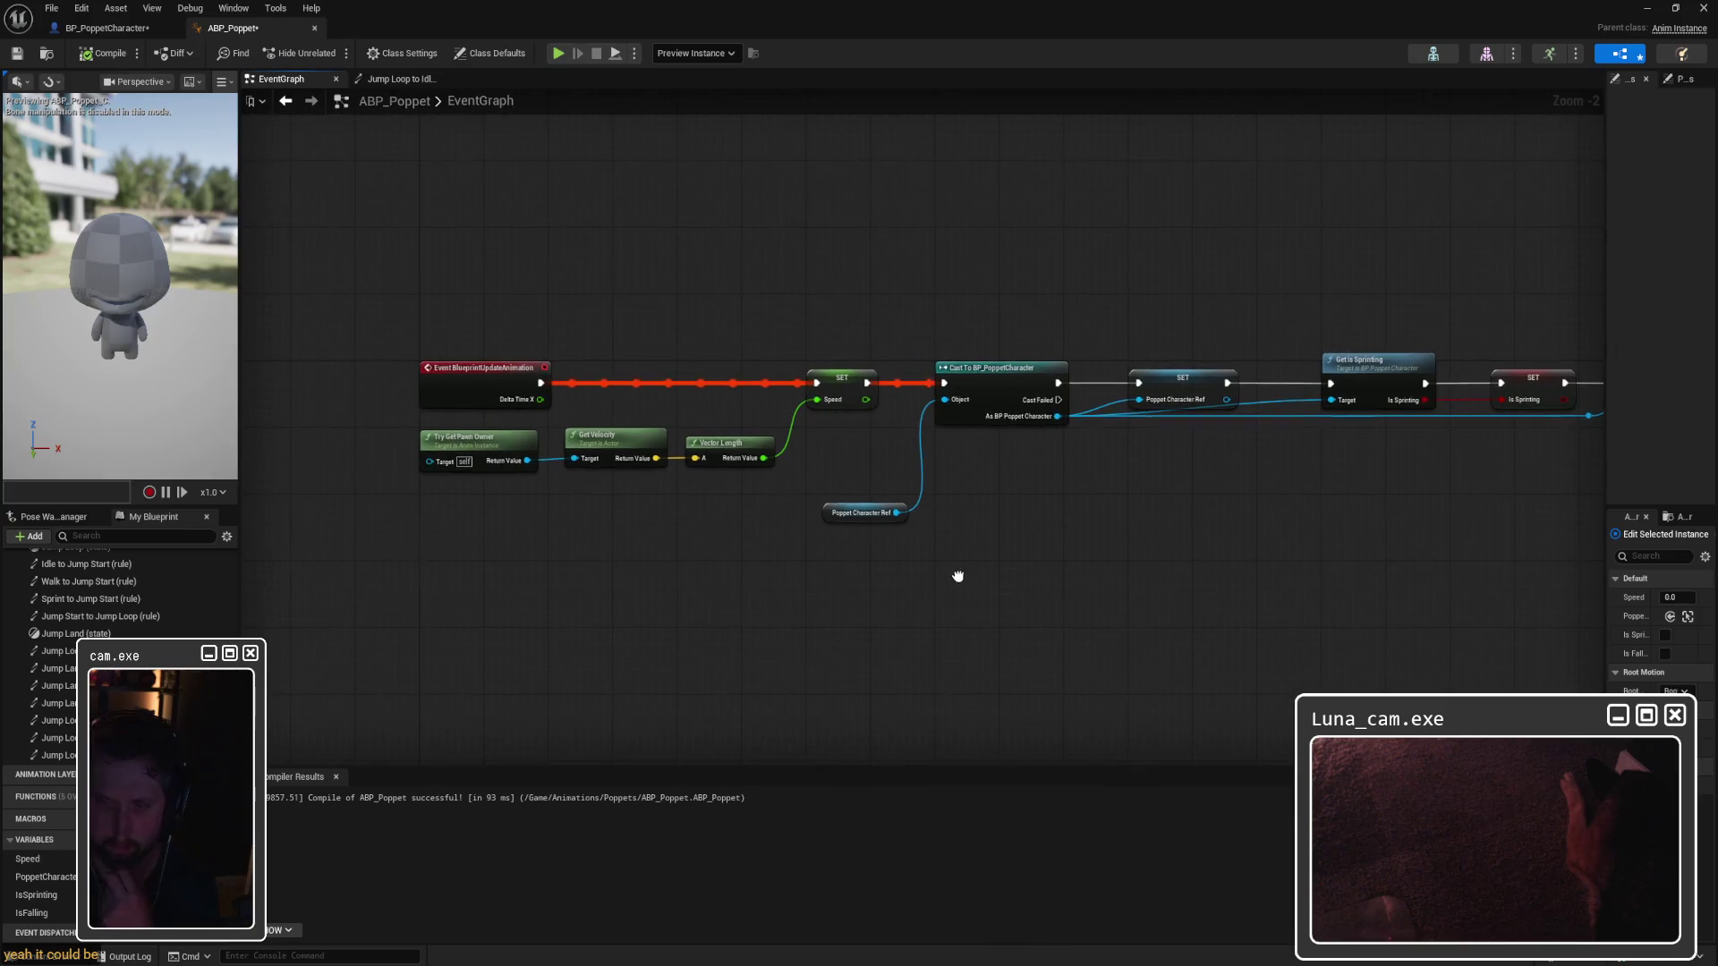
drag(528, 461, 944, 400)
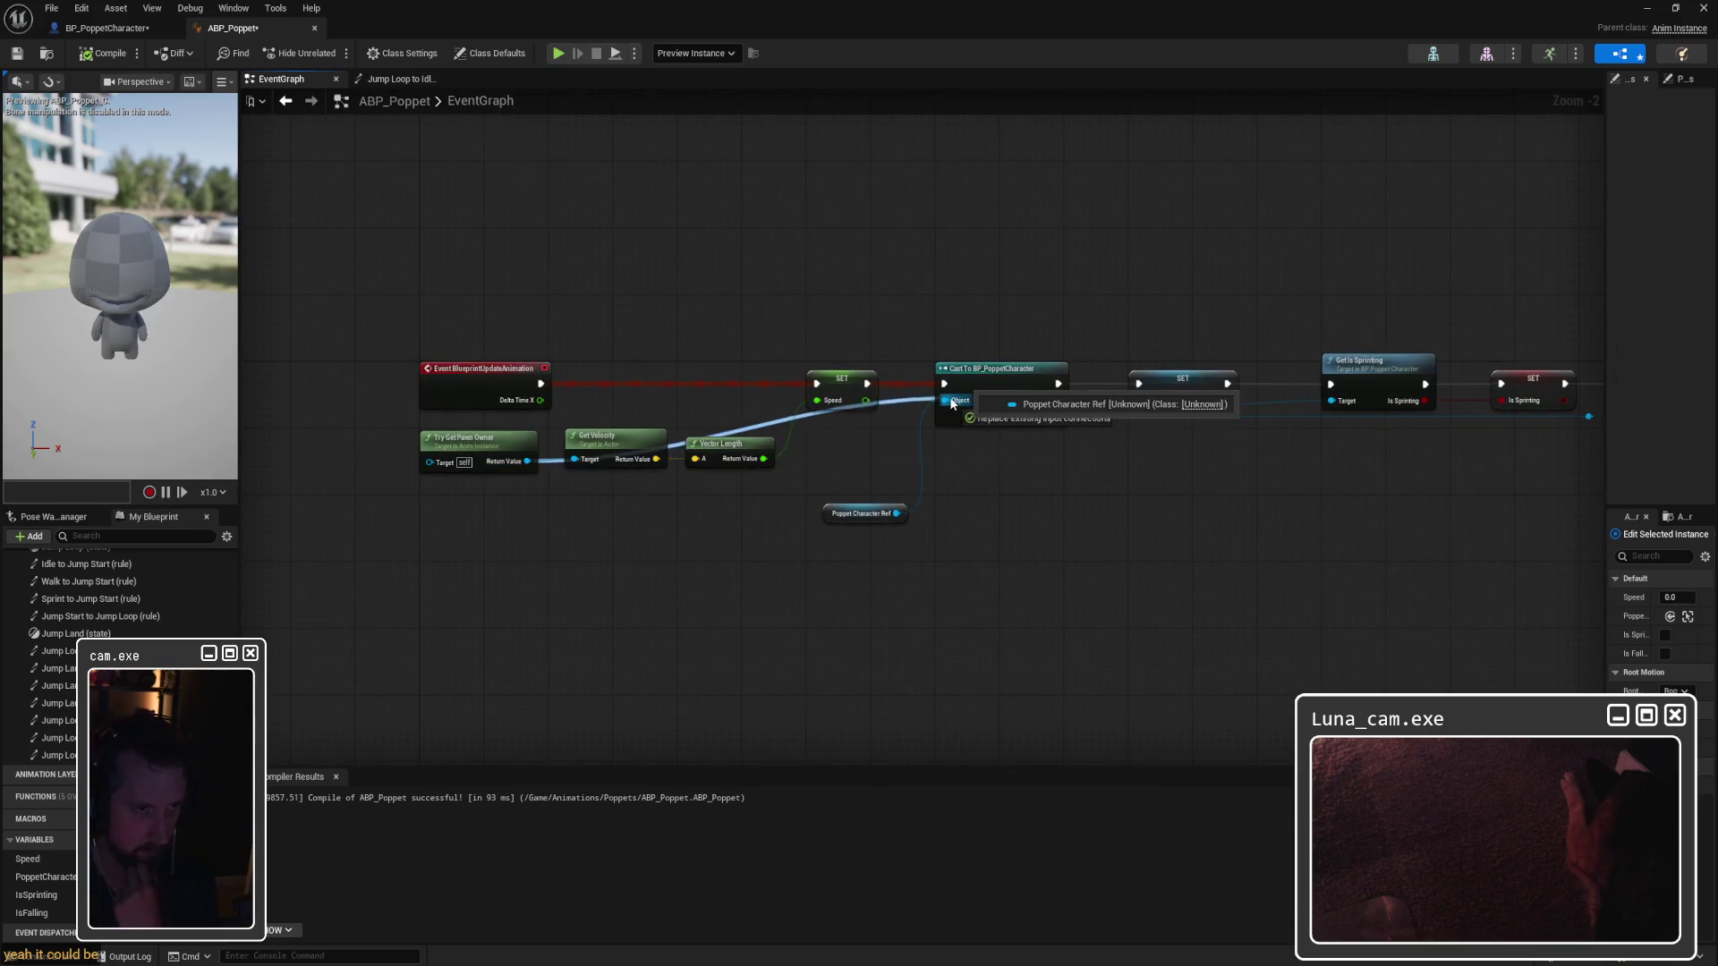
click(873, 516)
key(Delete)
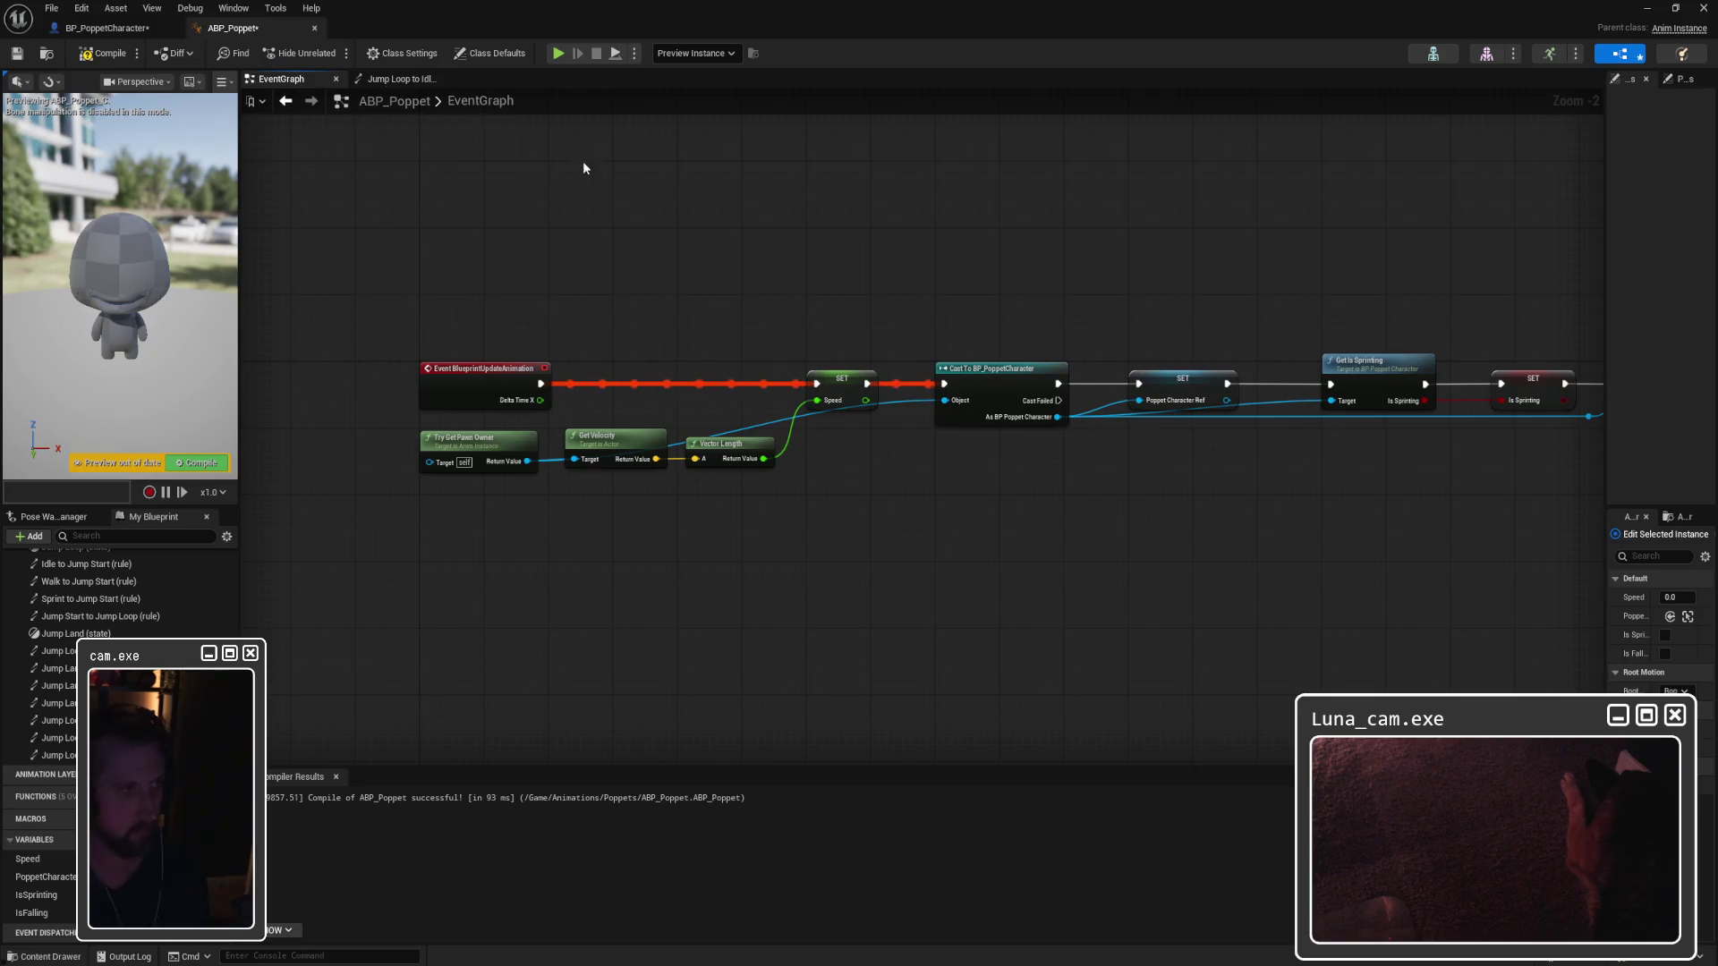
click(105, 53)
drag(1211, 289, 809, 250)
mouse_move(817, 362)
mouse_down()
mouse_move(935, 372)
mouse_move(732, 428)
mouse_move(797, 410)
mouse_move(774, 430)
mouse_move(1036, 429)
mouse_up()
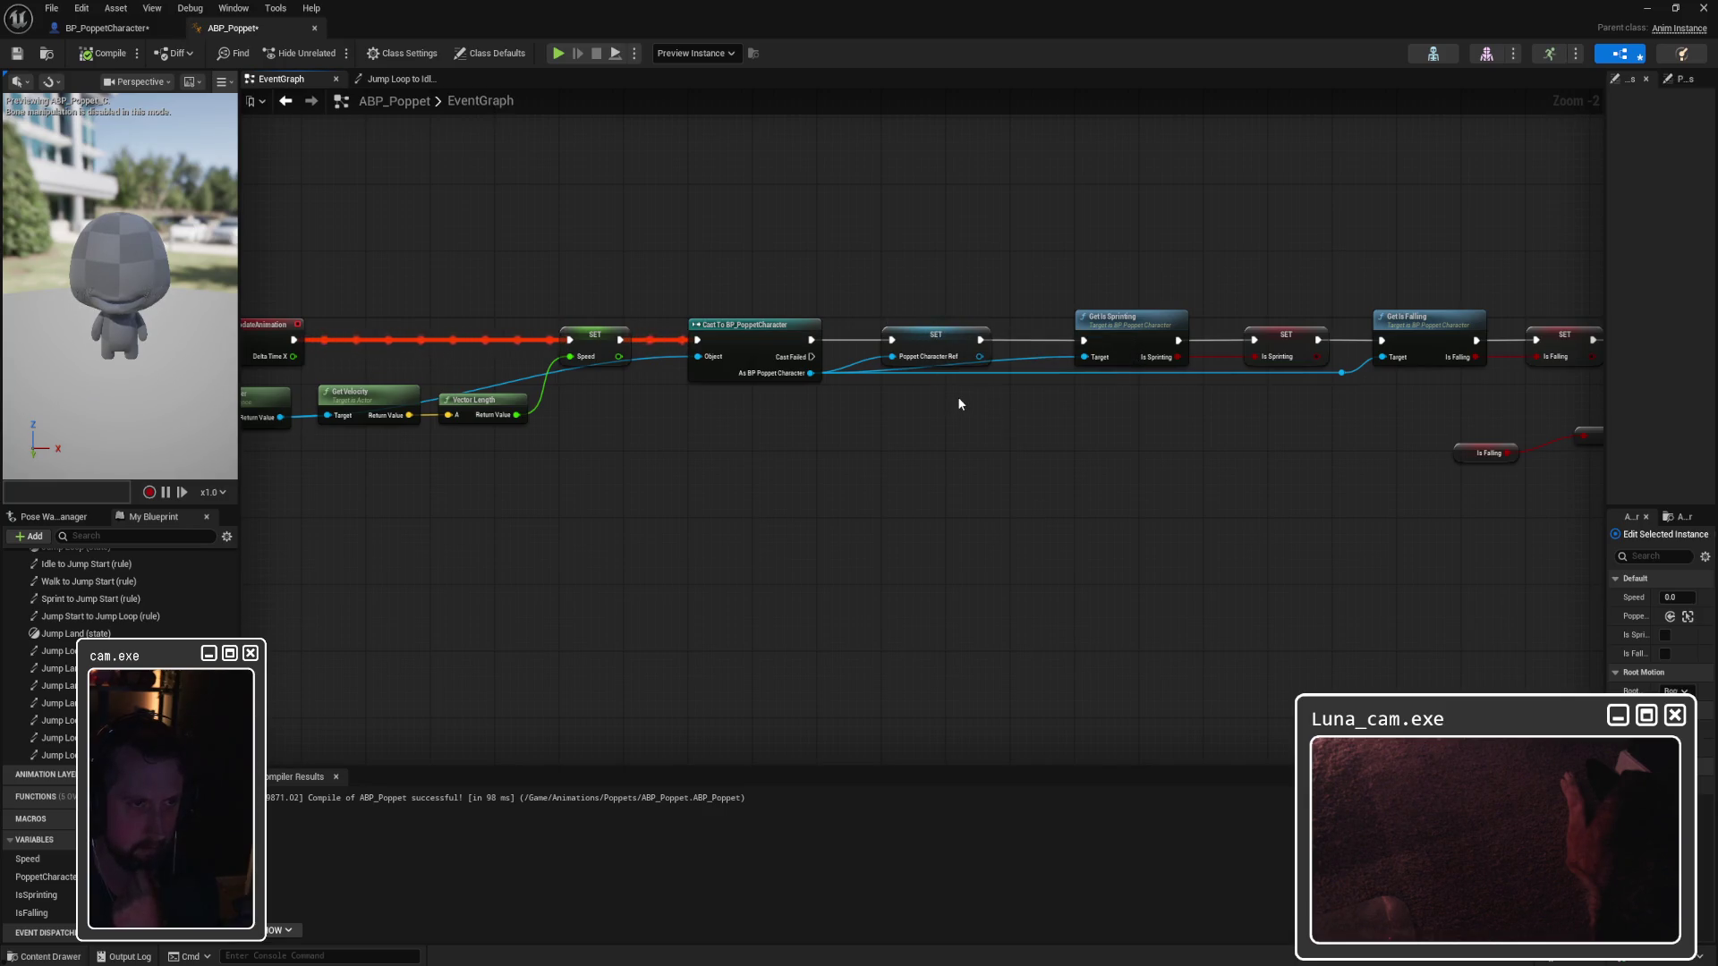
Step: Add and position a reroute point on the character reference wire
double_click(1017, 373)
drag(1019, 372, 1045, 374)
click(1067, 410)
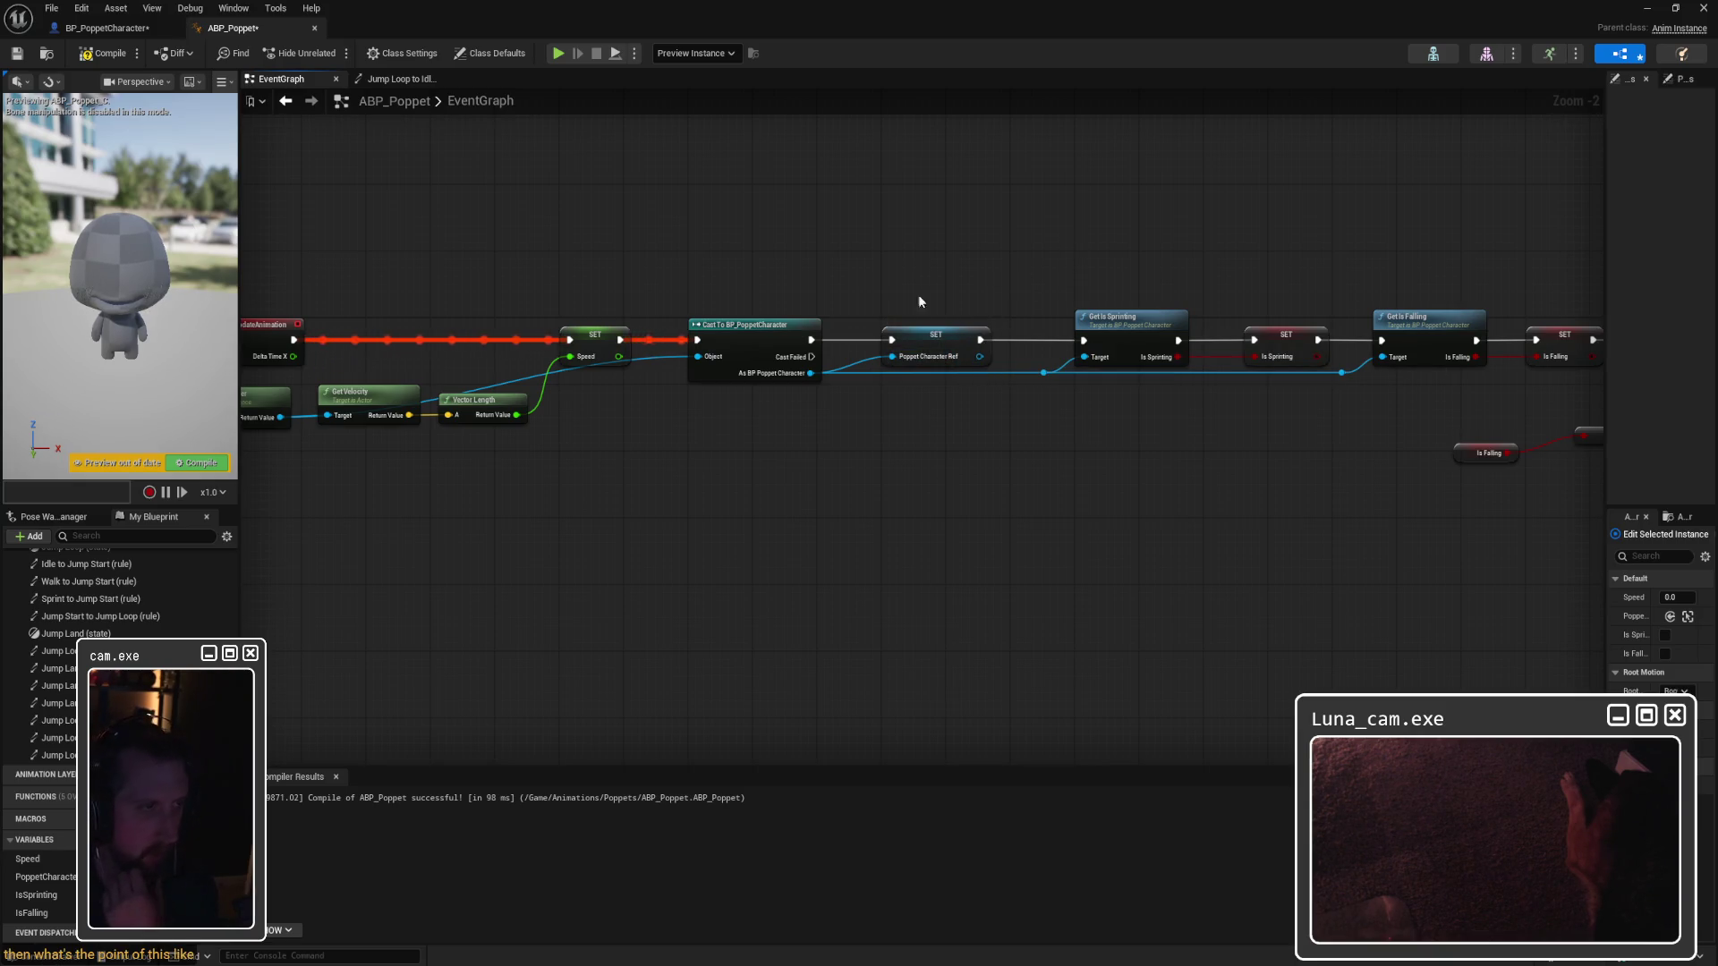
Step: Tidy the graph, nudging the Cast node right and selecting the SET and sprint/falling nodes
mouse_move(770, 321)
mouse_down()
mouse_move(1038, 324)
mouse_move(977, 376)
mouse_up()
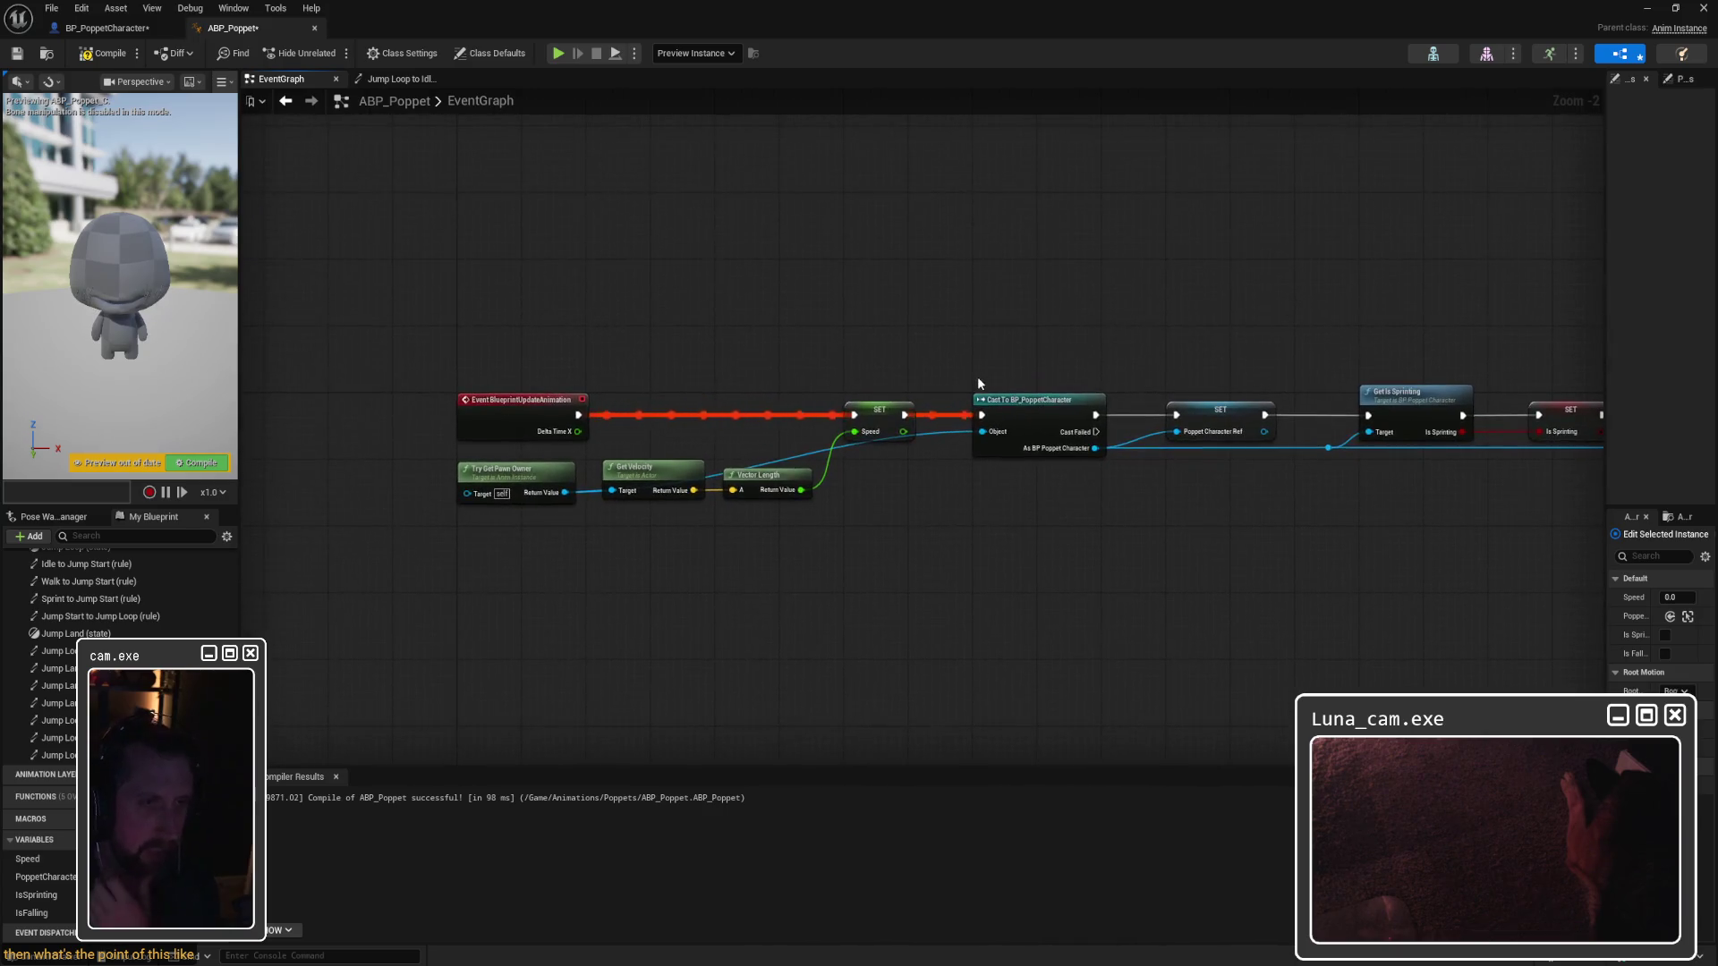
mouse_move(707, 366)
mouse_down()
mouse_move(716, 405)
mouse_move(694, 434)
mouse_up()
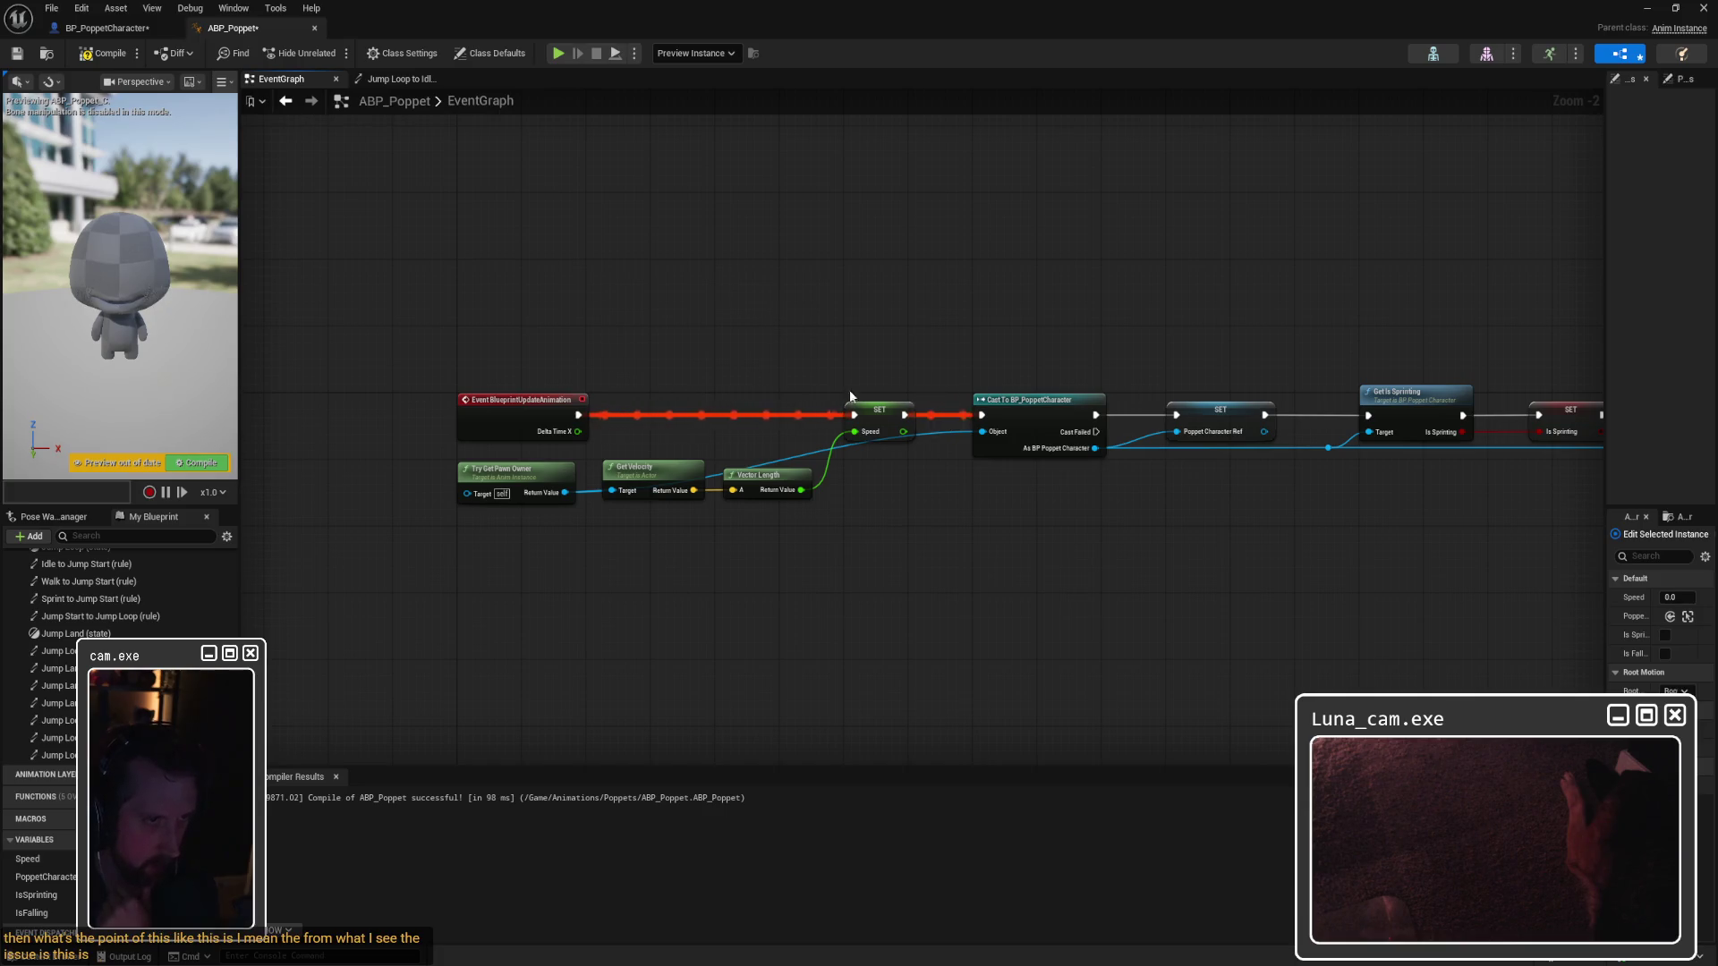
drag(1043, 401, 1048, 409)
mouse_move(872, 331)
mouse_down()
mouse_move(1484, 577)
mouse_move(1448, 557)
mouse_up()
drag(595, 515, 741, 424)
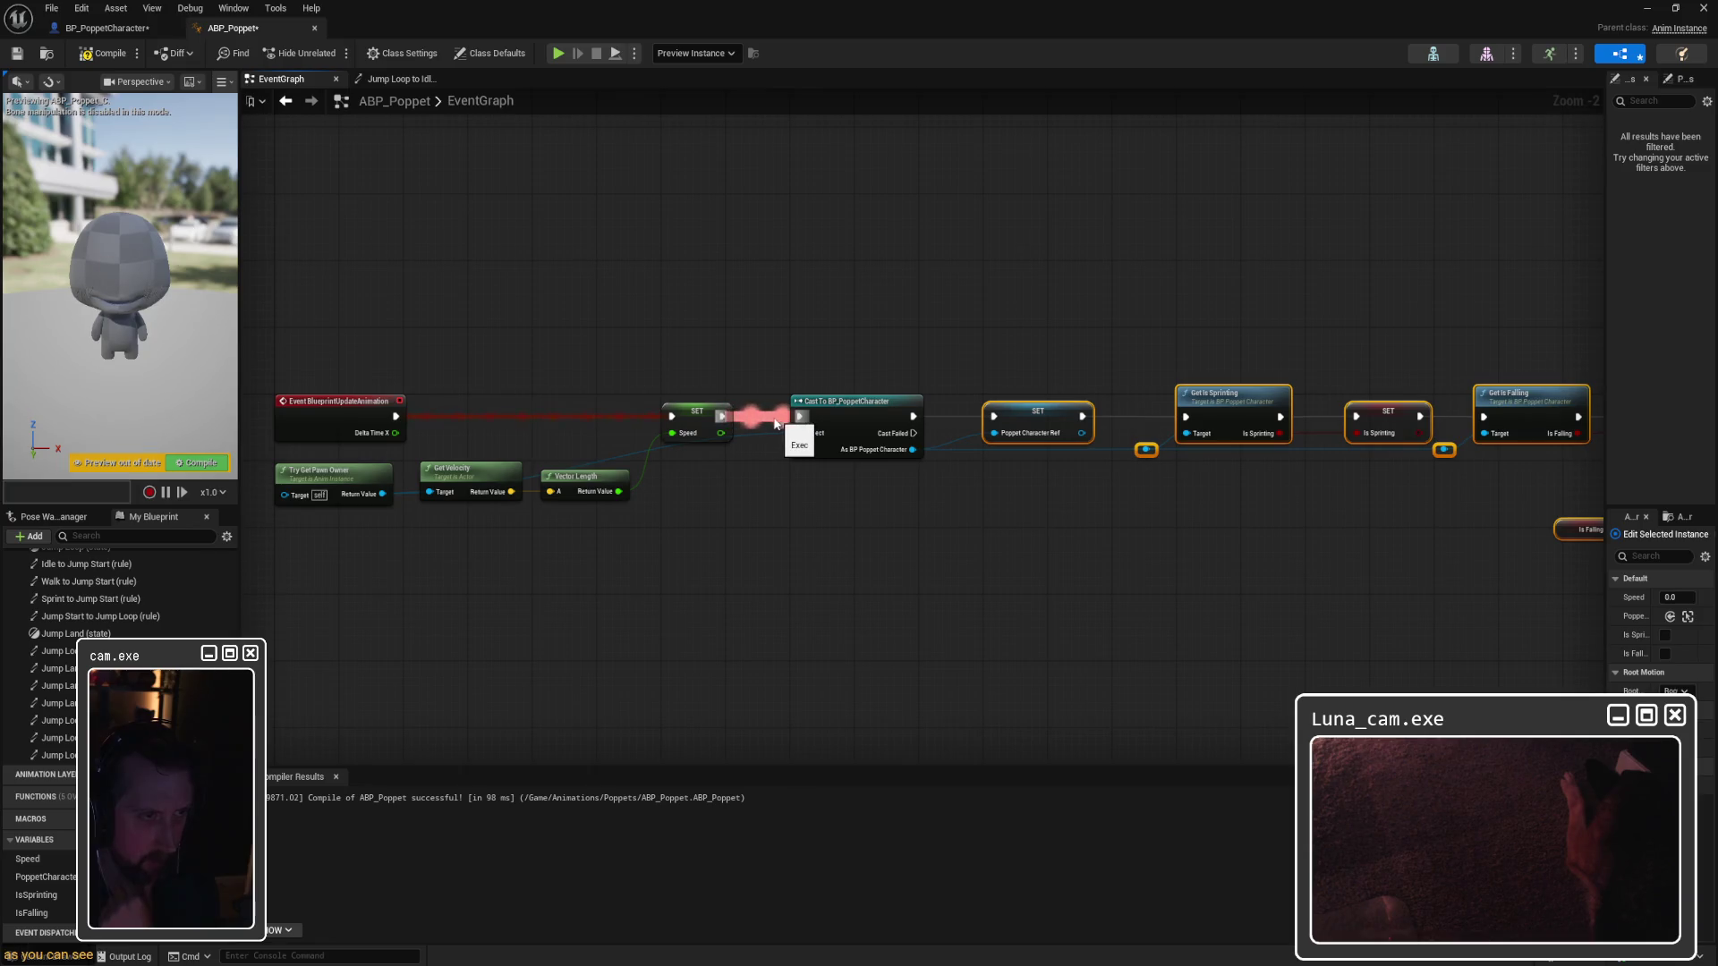
click(933, 427)
Step: Disconnect Cast Failed from the SET node and move an Object-wire reroute point below Get Velocity
mouse_move(913, 433)
mouse_down()
mouse_move(930, 451)
mouse_move(994, 416)
mouse_up()
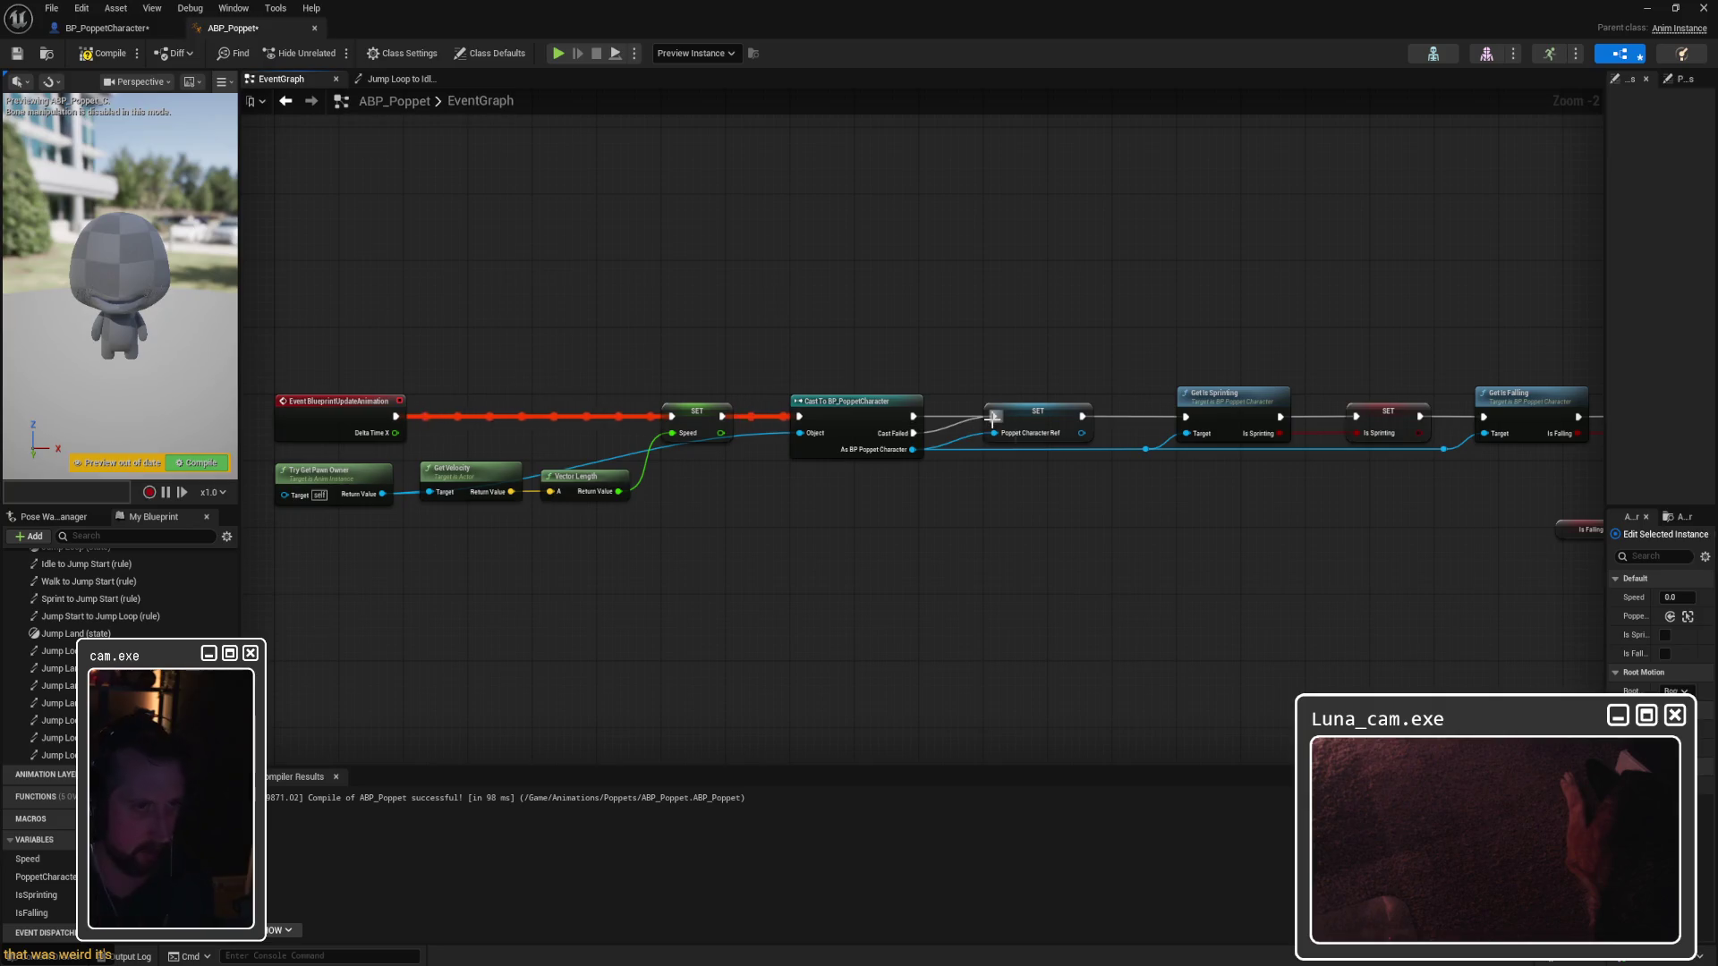
alt+click(913, 433)
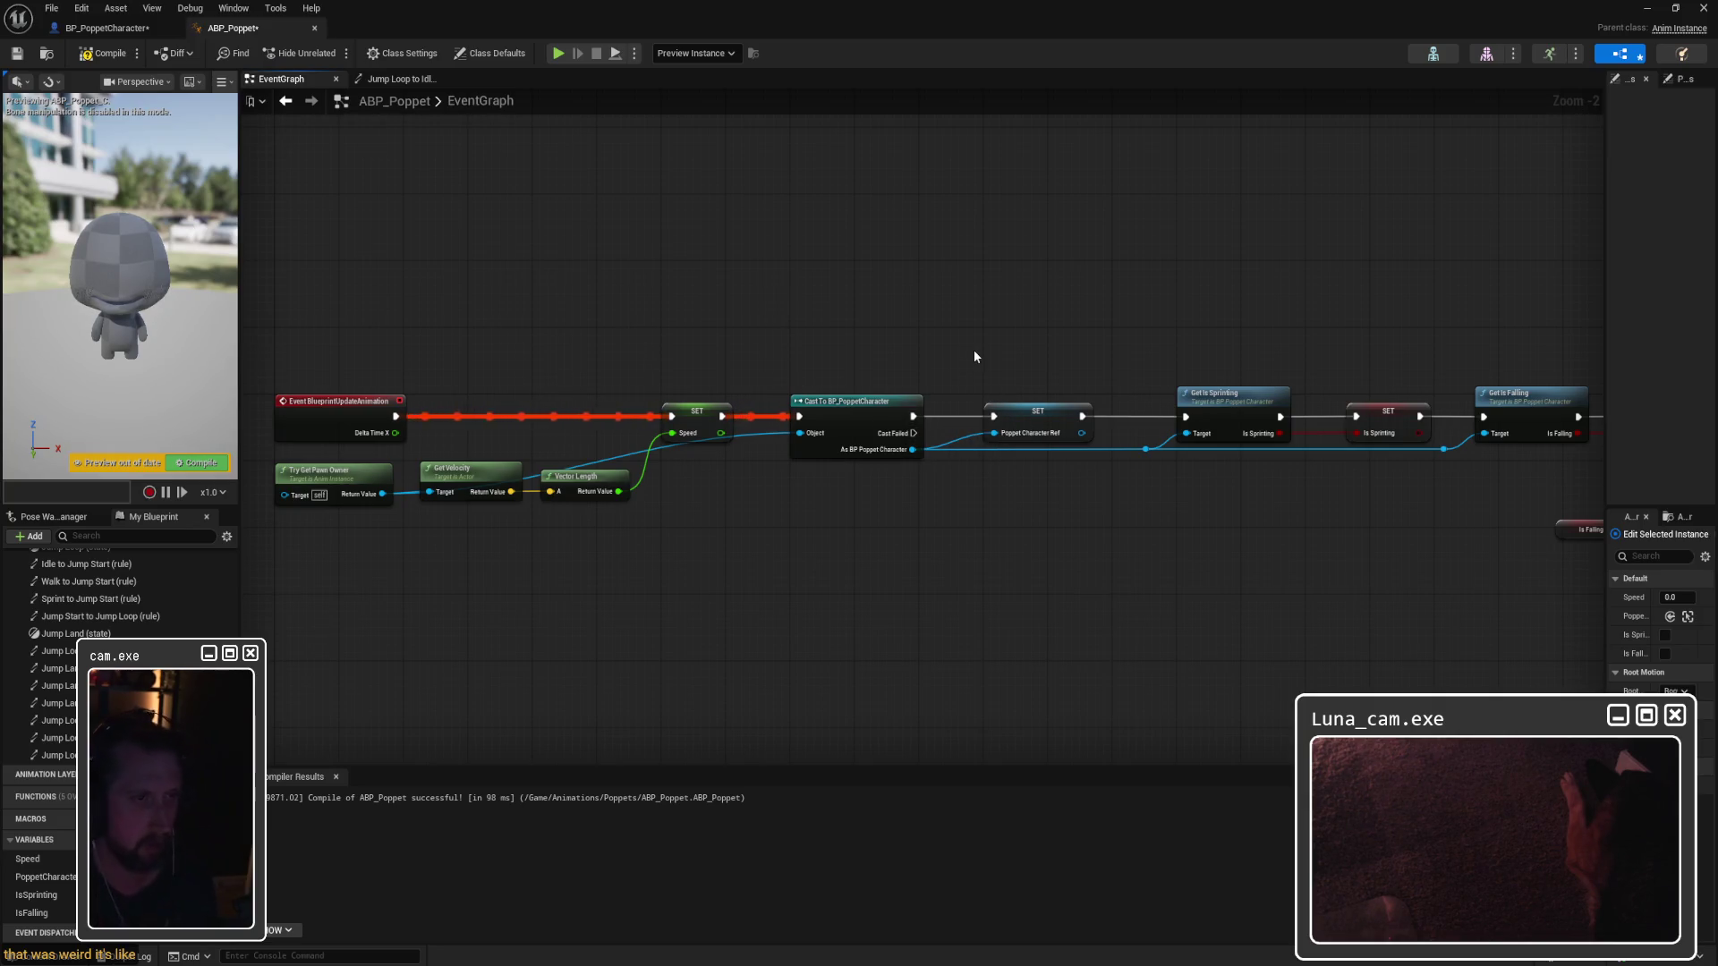
mouse_move(748, 471)
mouse_down()
mouse_move(898, 475)
mouse_move(865, 535)
mouse_move(813, 509)
mouse_move(593, 514)
mouse_up()
double_click(911, 430)
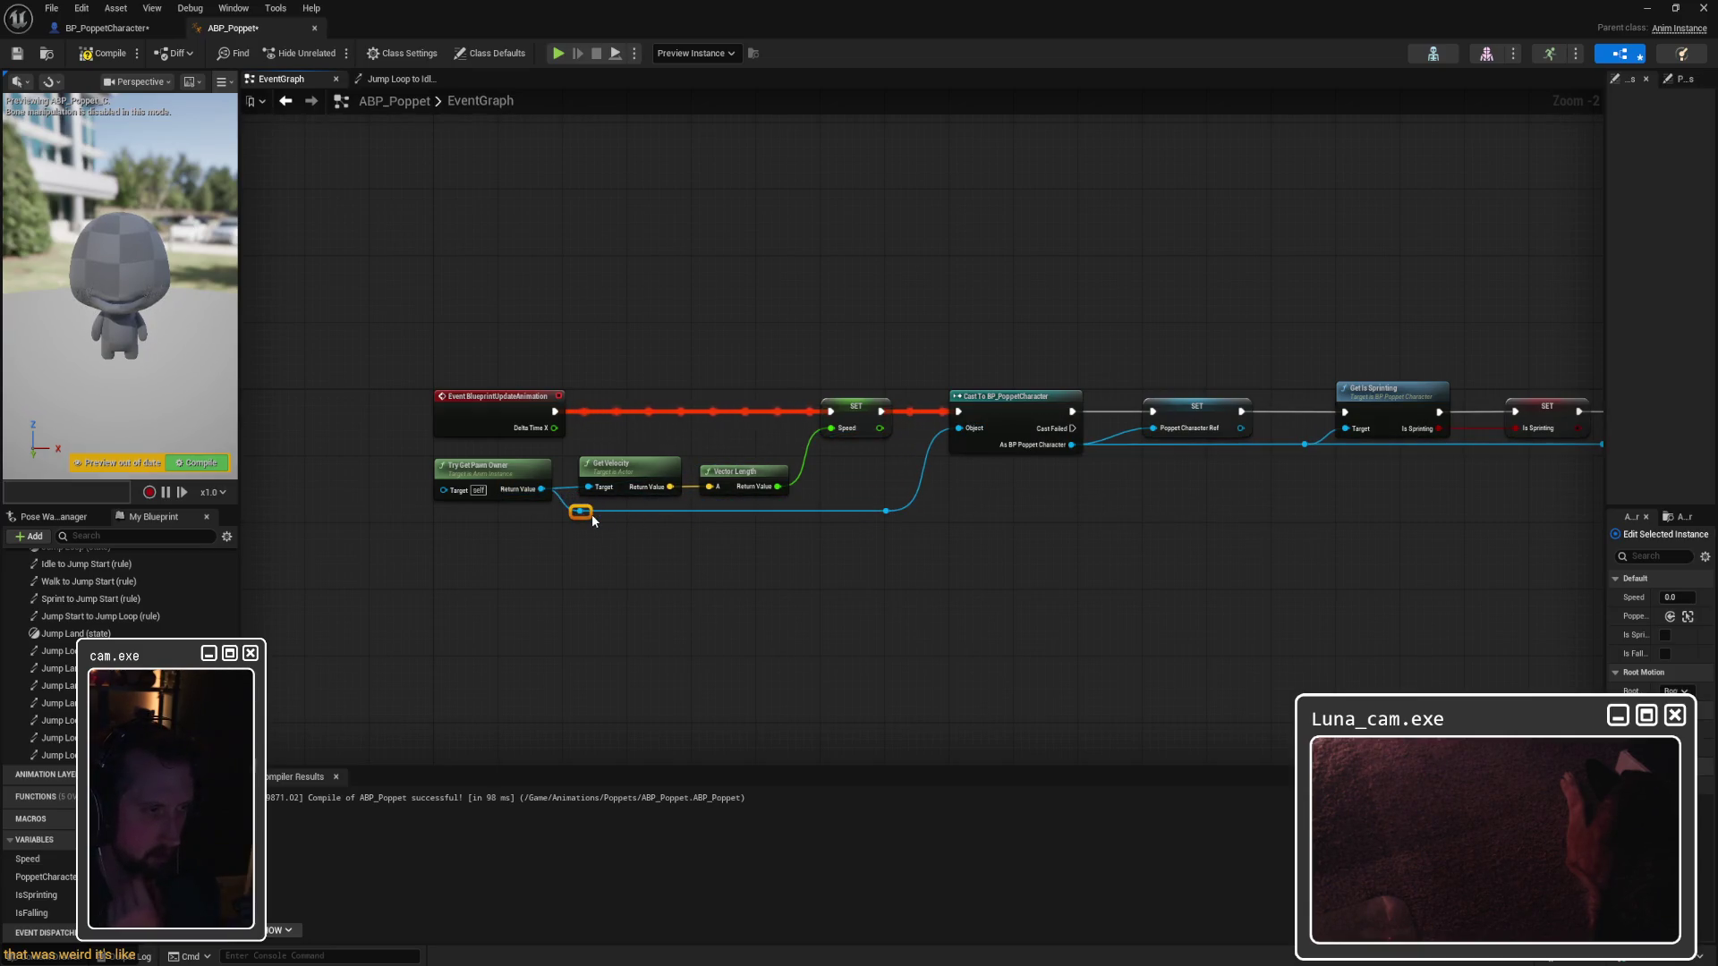
click(909, 555)
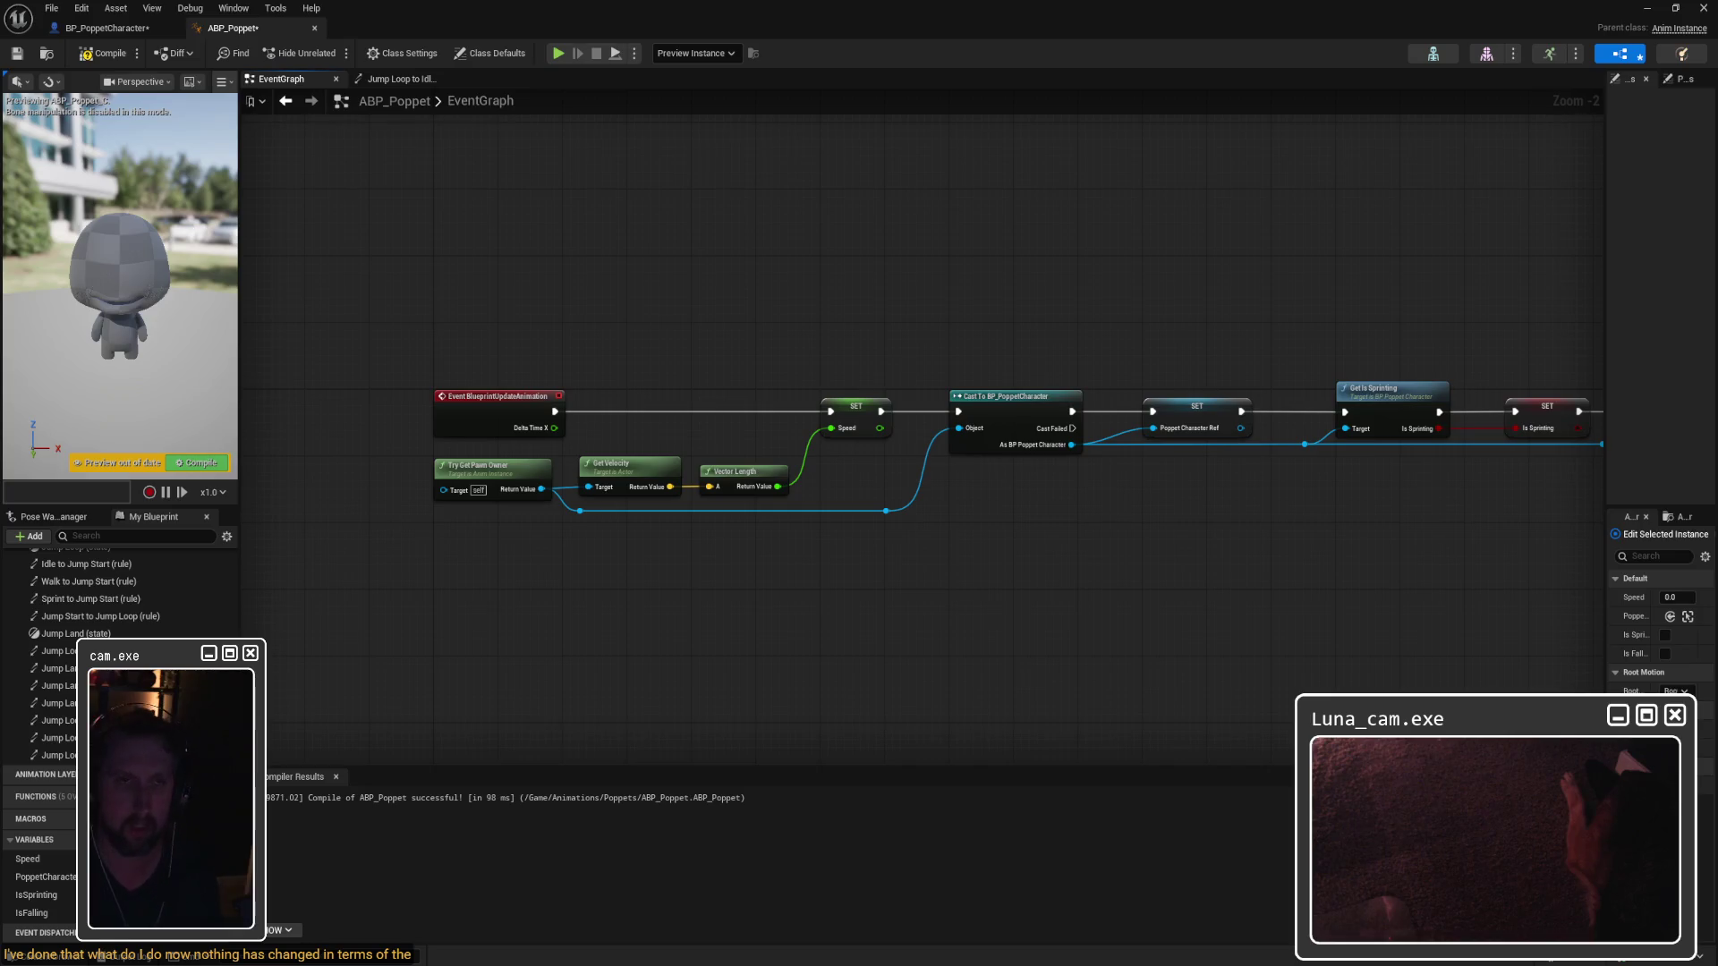
Step: Start a play session and walk the character off the green platform toward the green pillar
click(1646, 9)
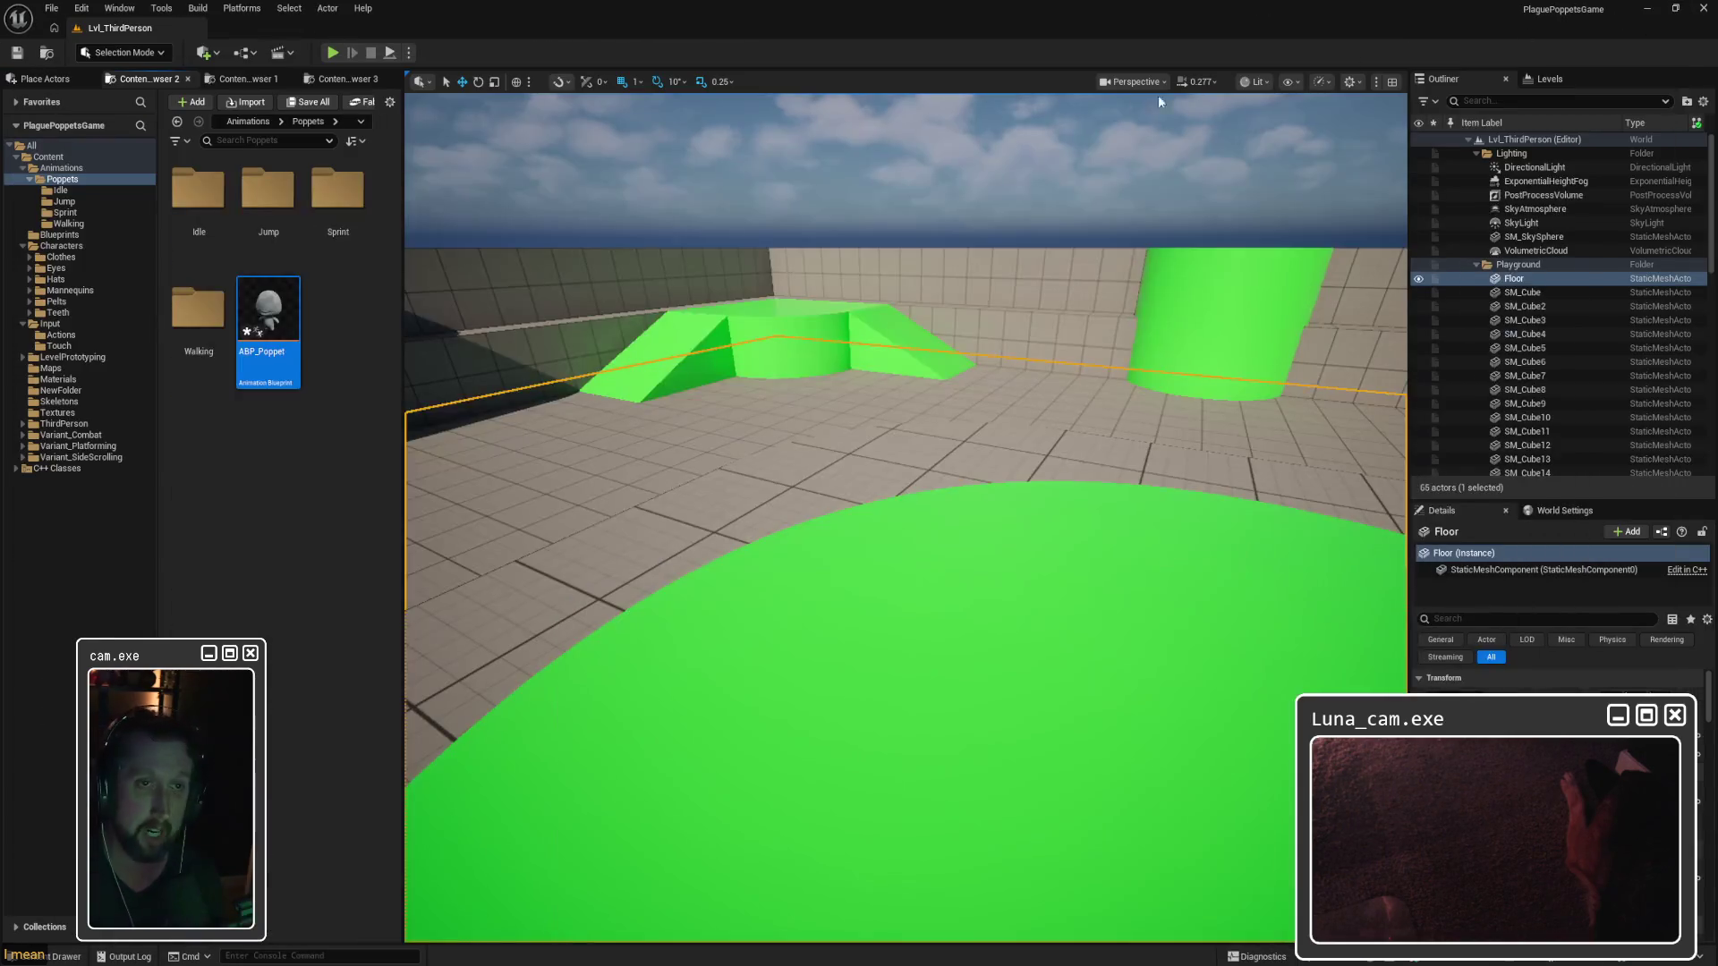
click(627, 358)
key(space)
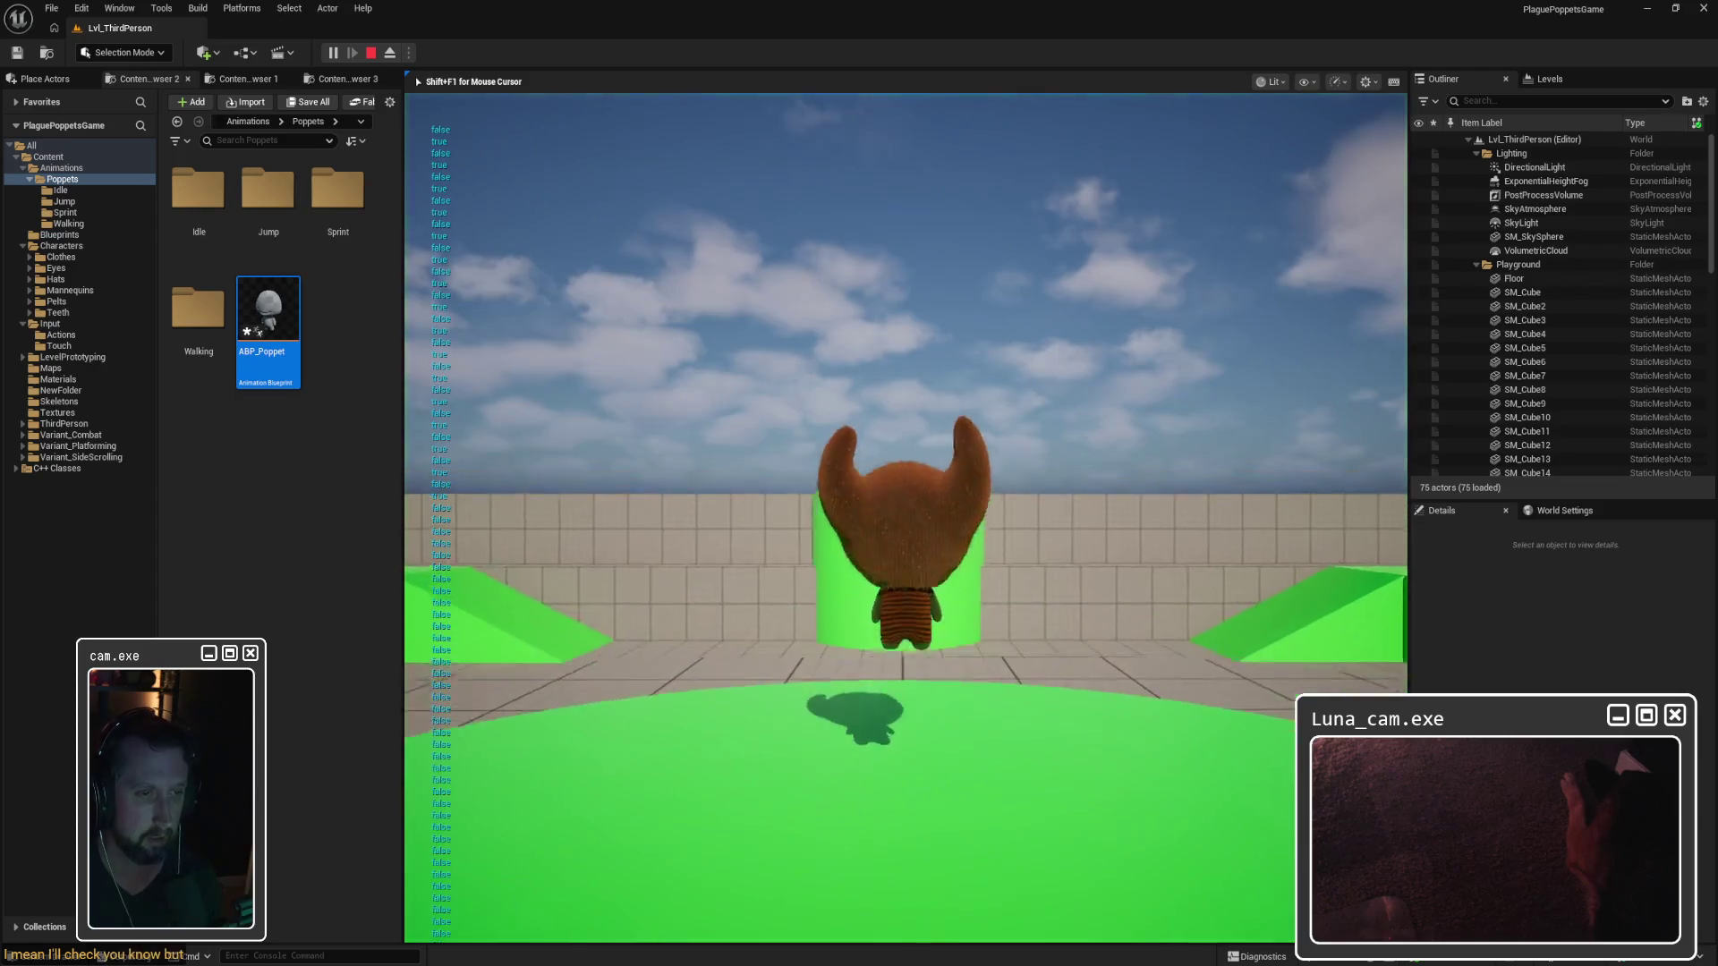
key(w)
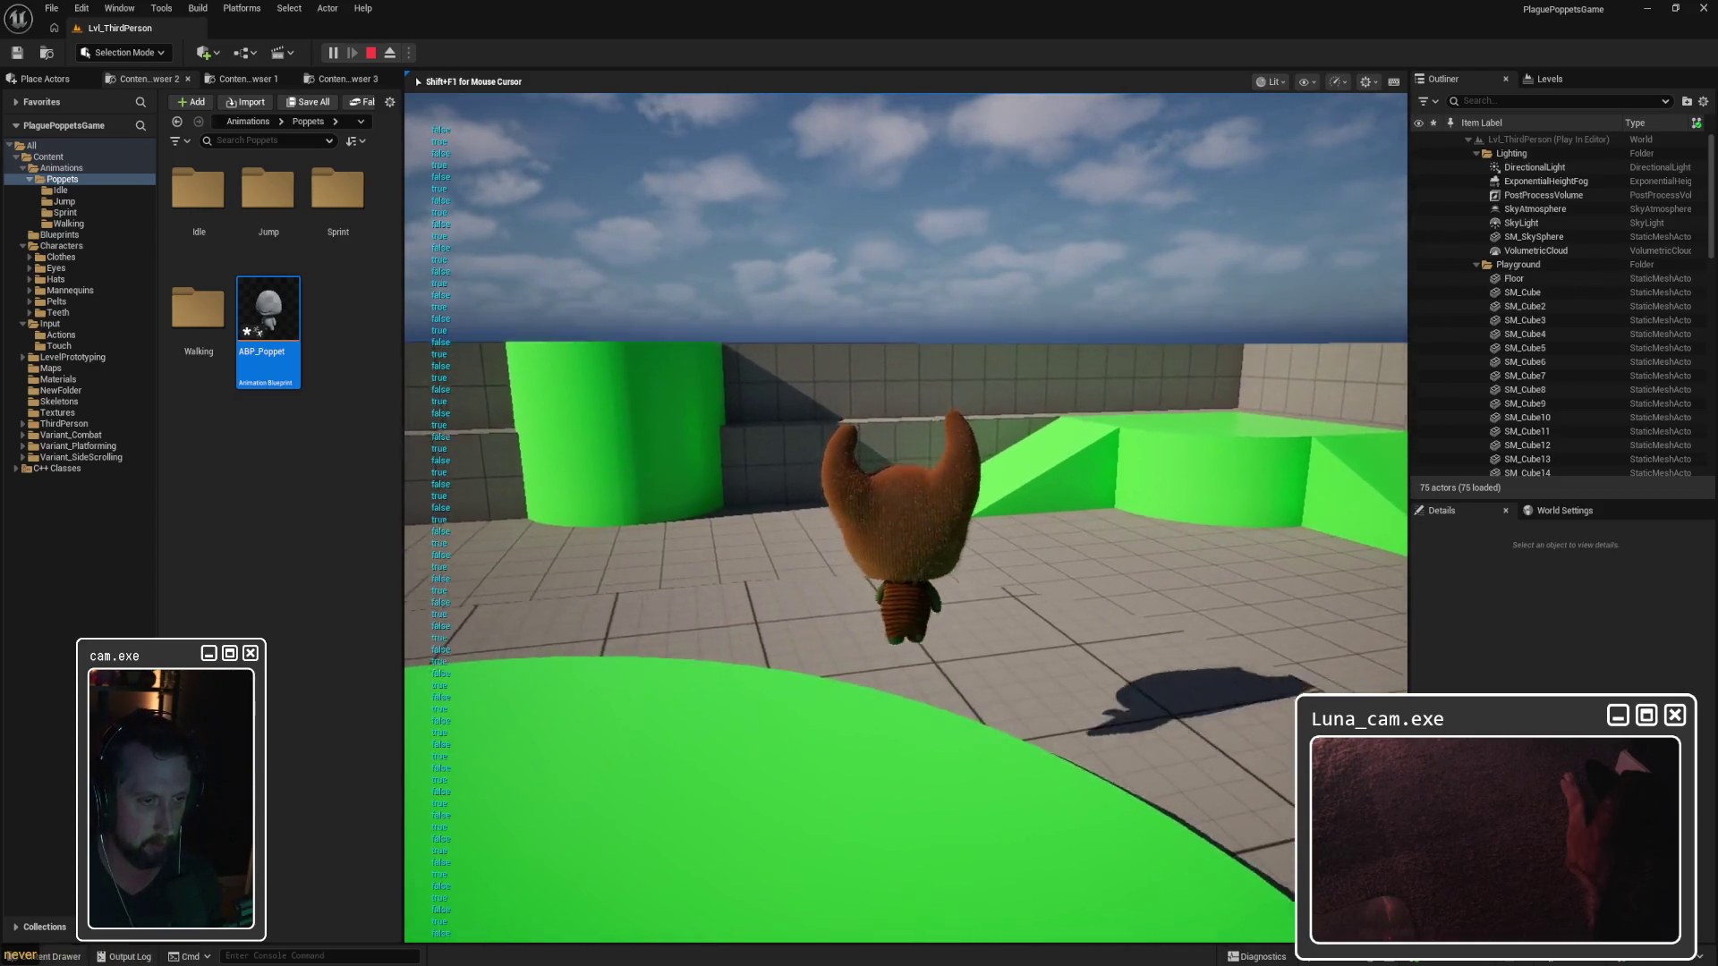
key(w)
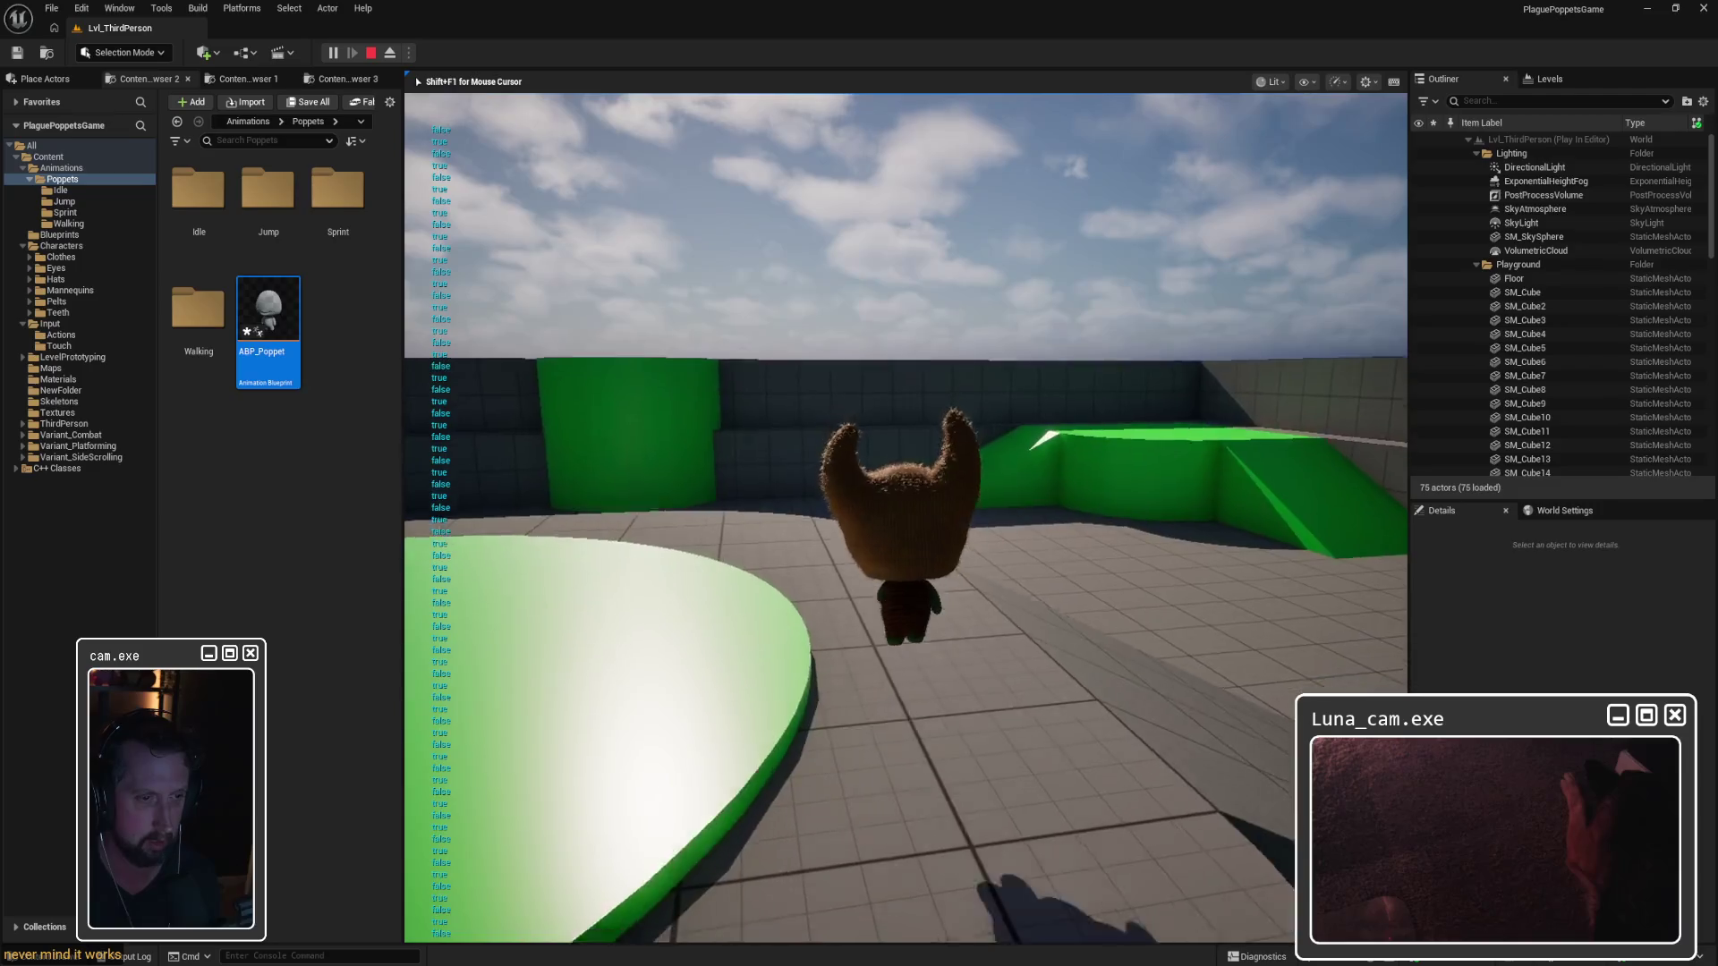
key(w)
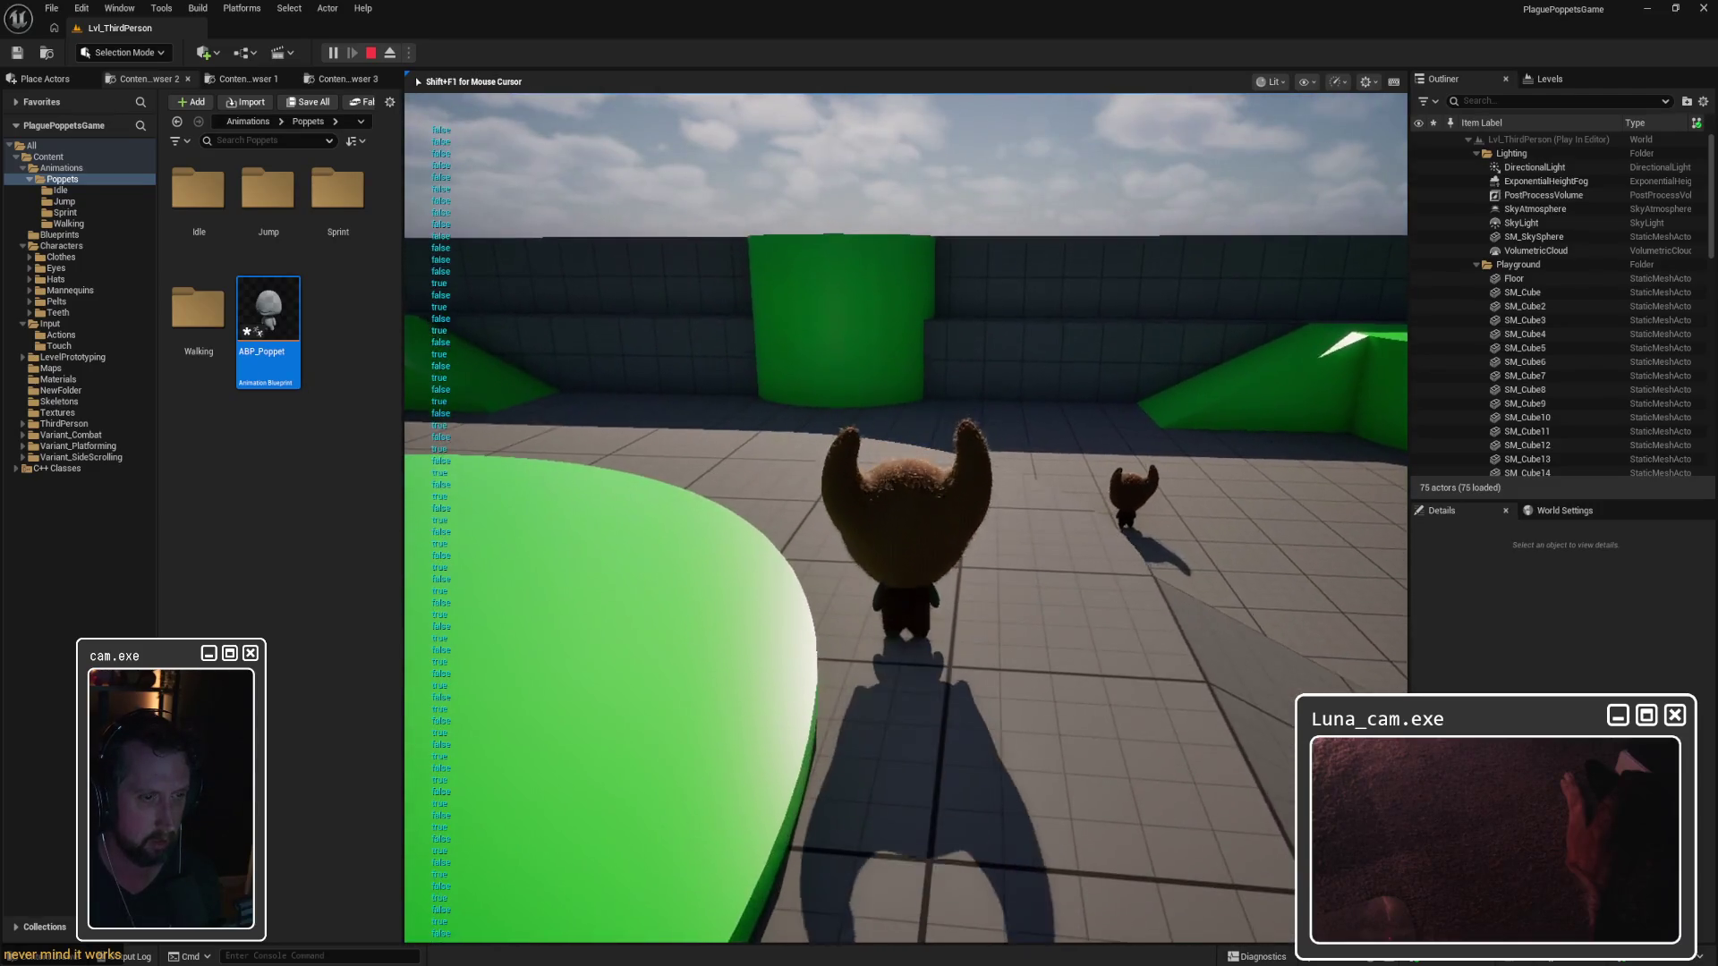
Step: Jump the character repeatedly toward the green pillar, then stop the play session
key(space)
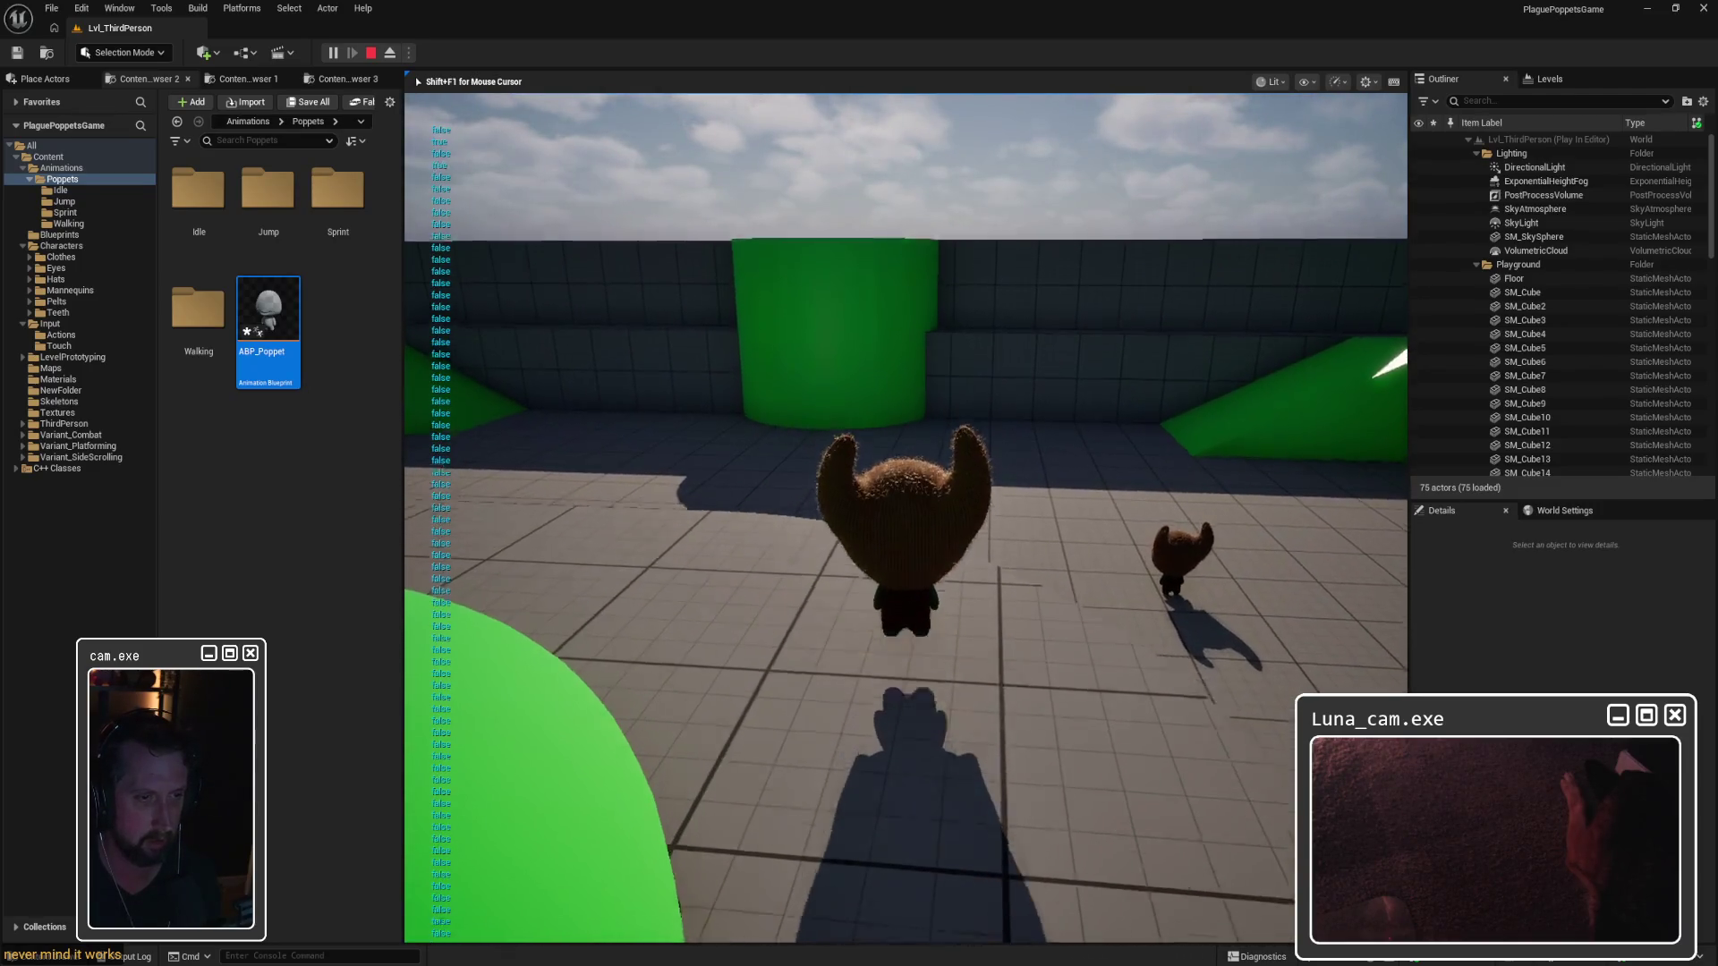
key(w)
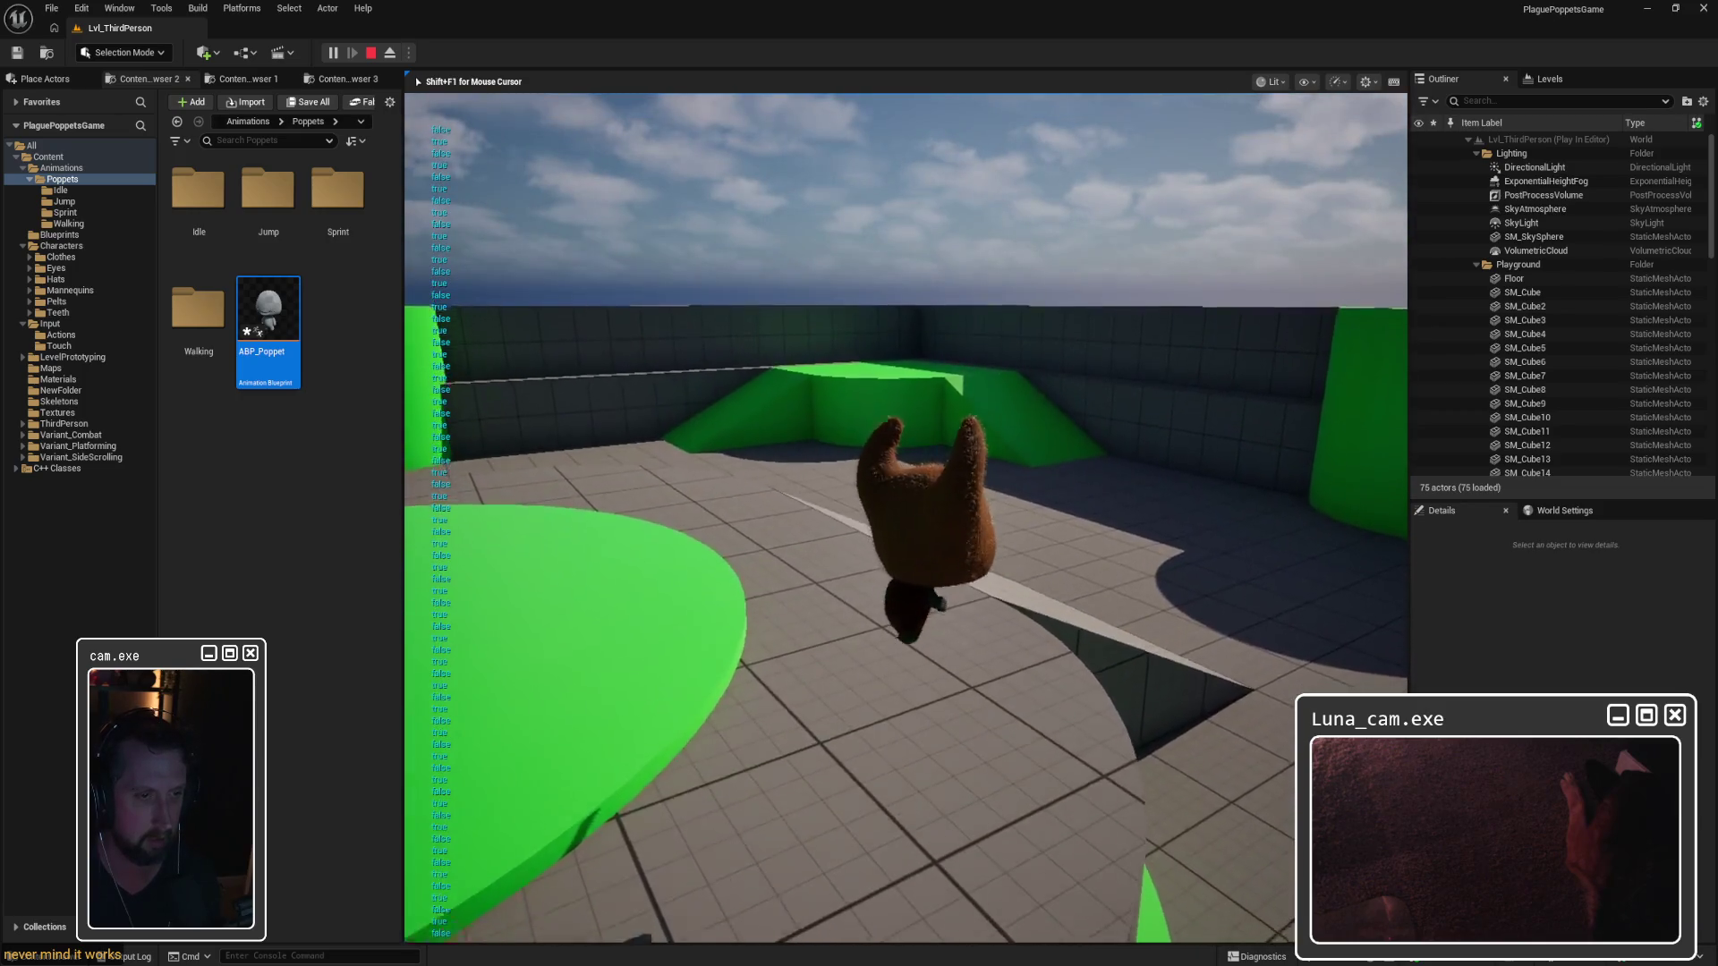
key(space)
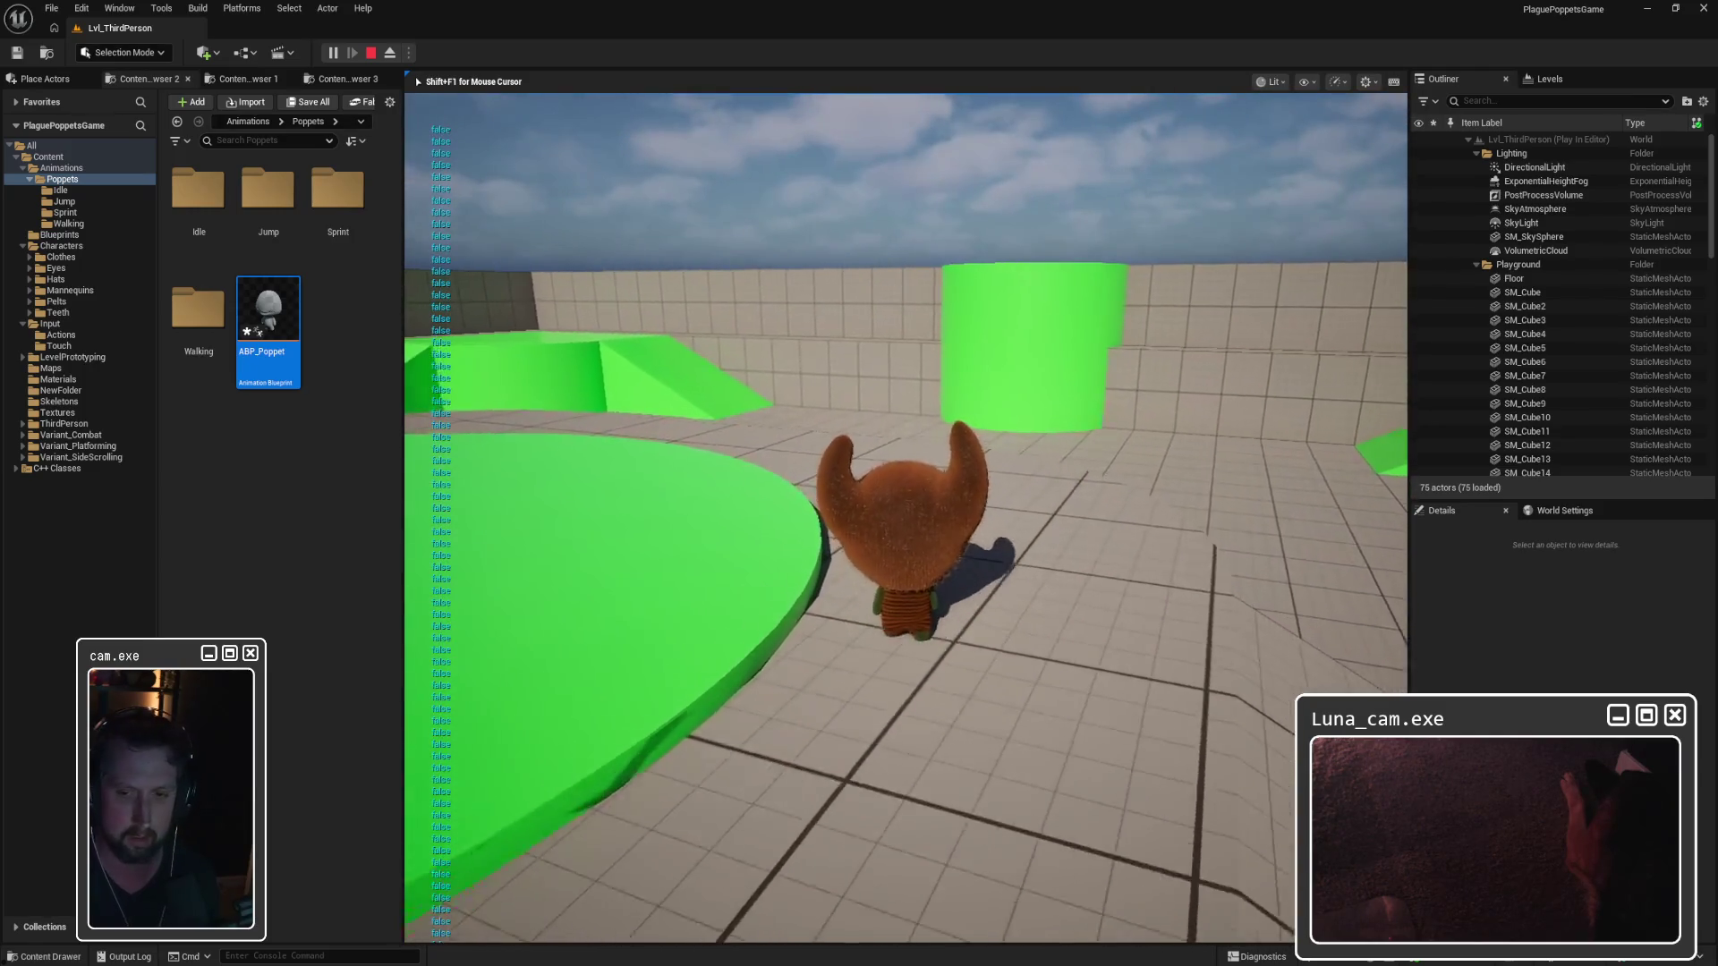
key(space)
key(w)
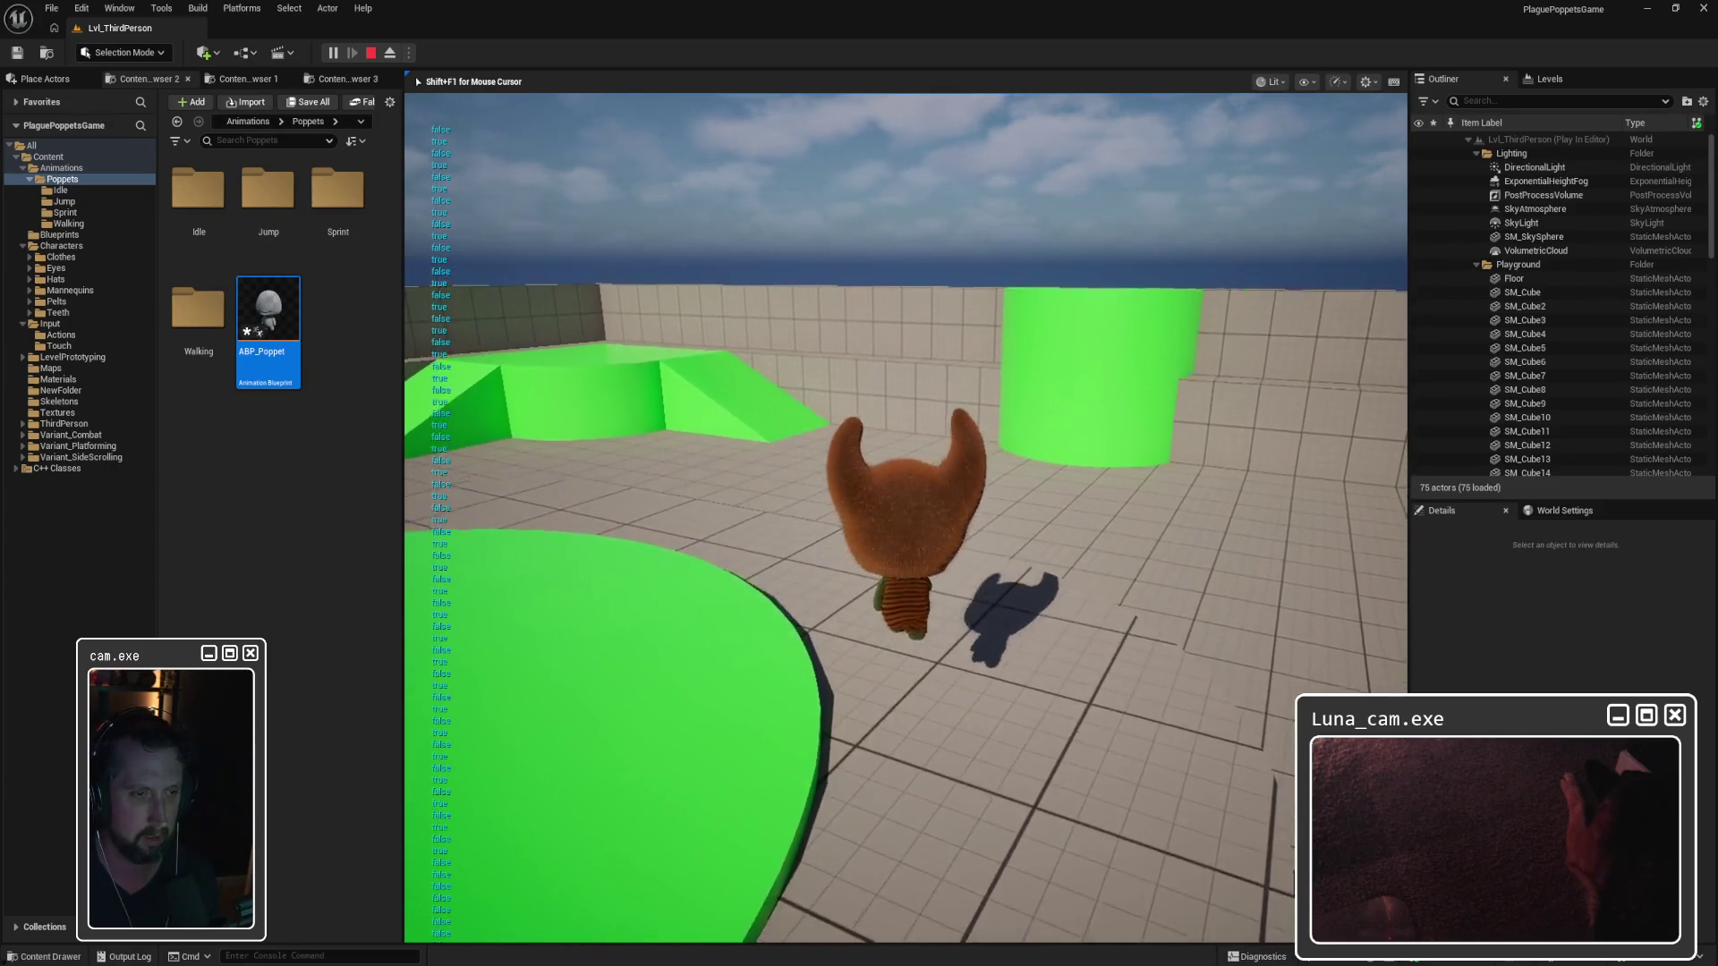
key(Escape)
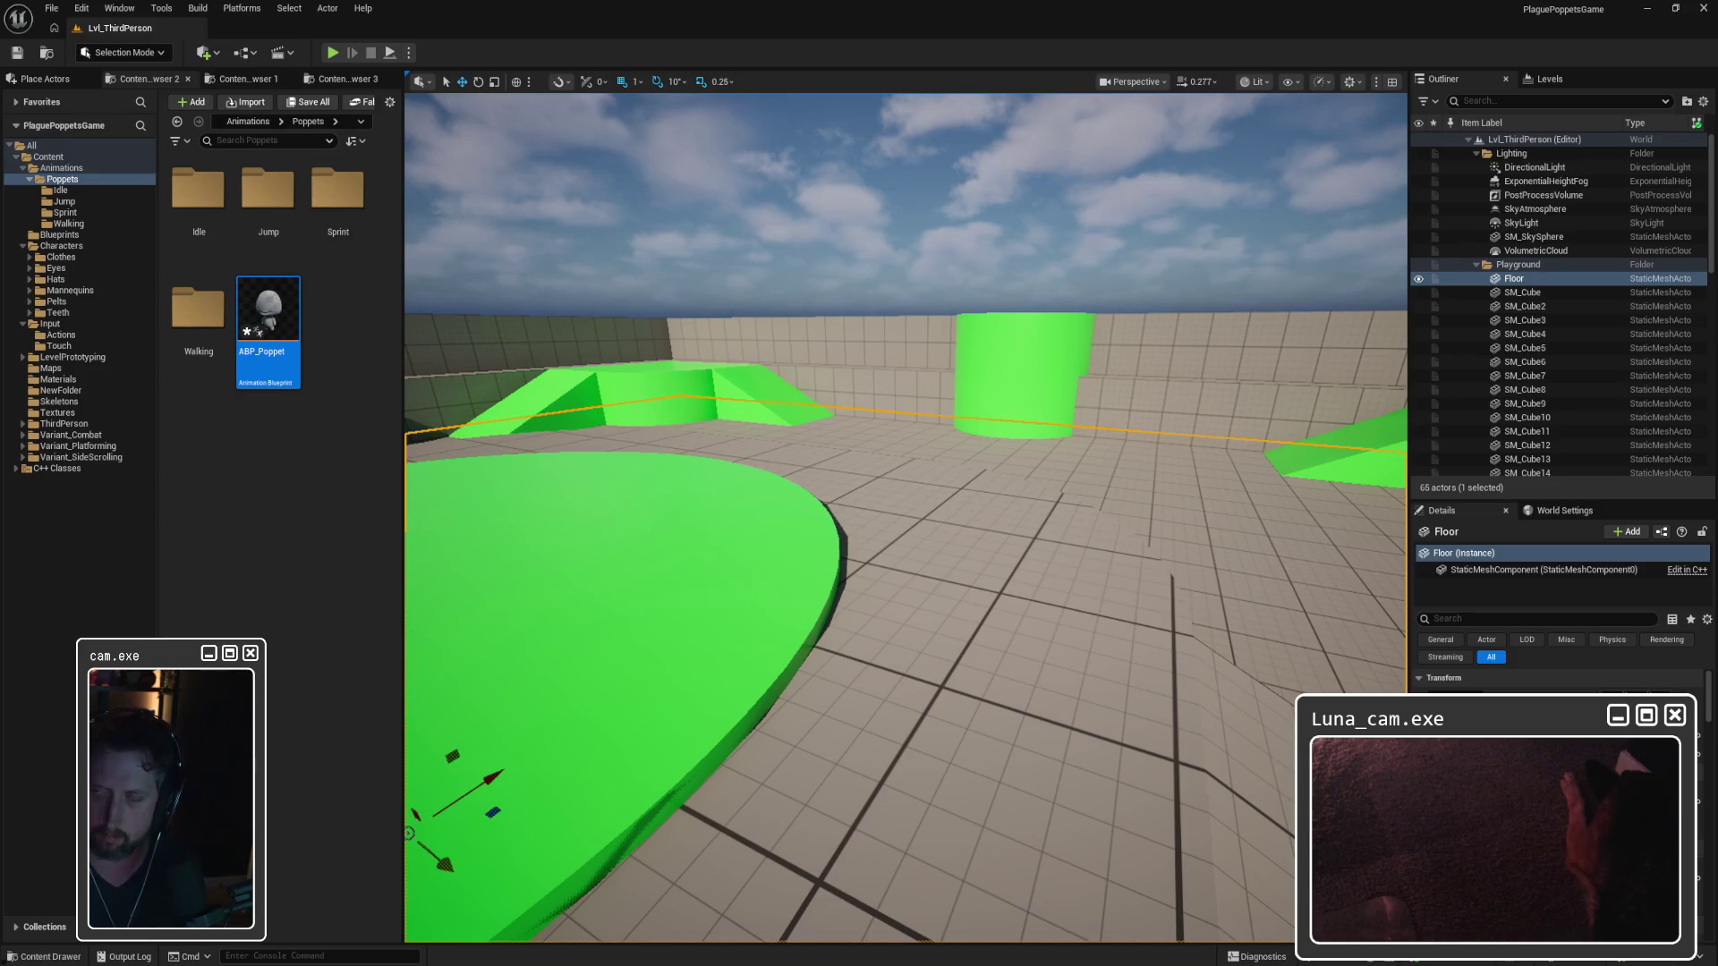
click(1045, 938)
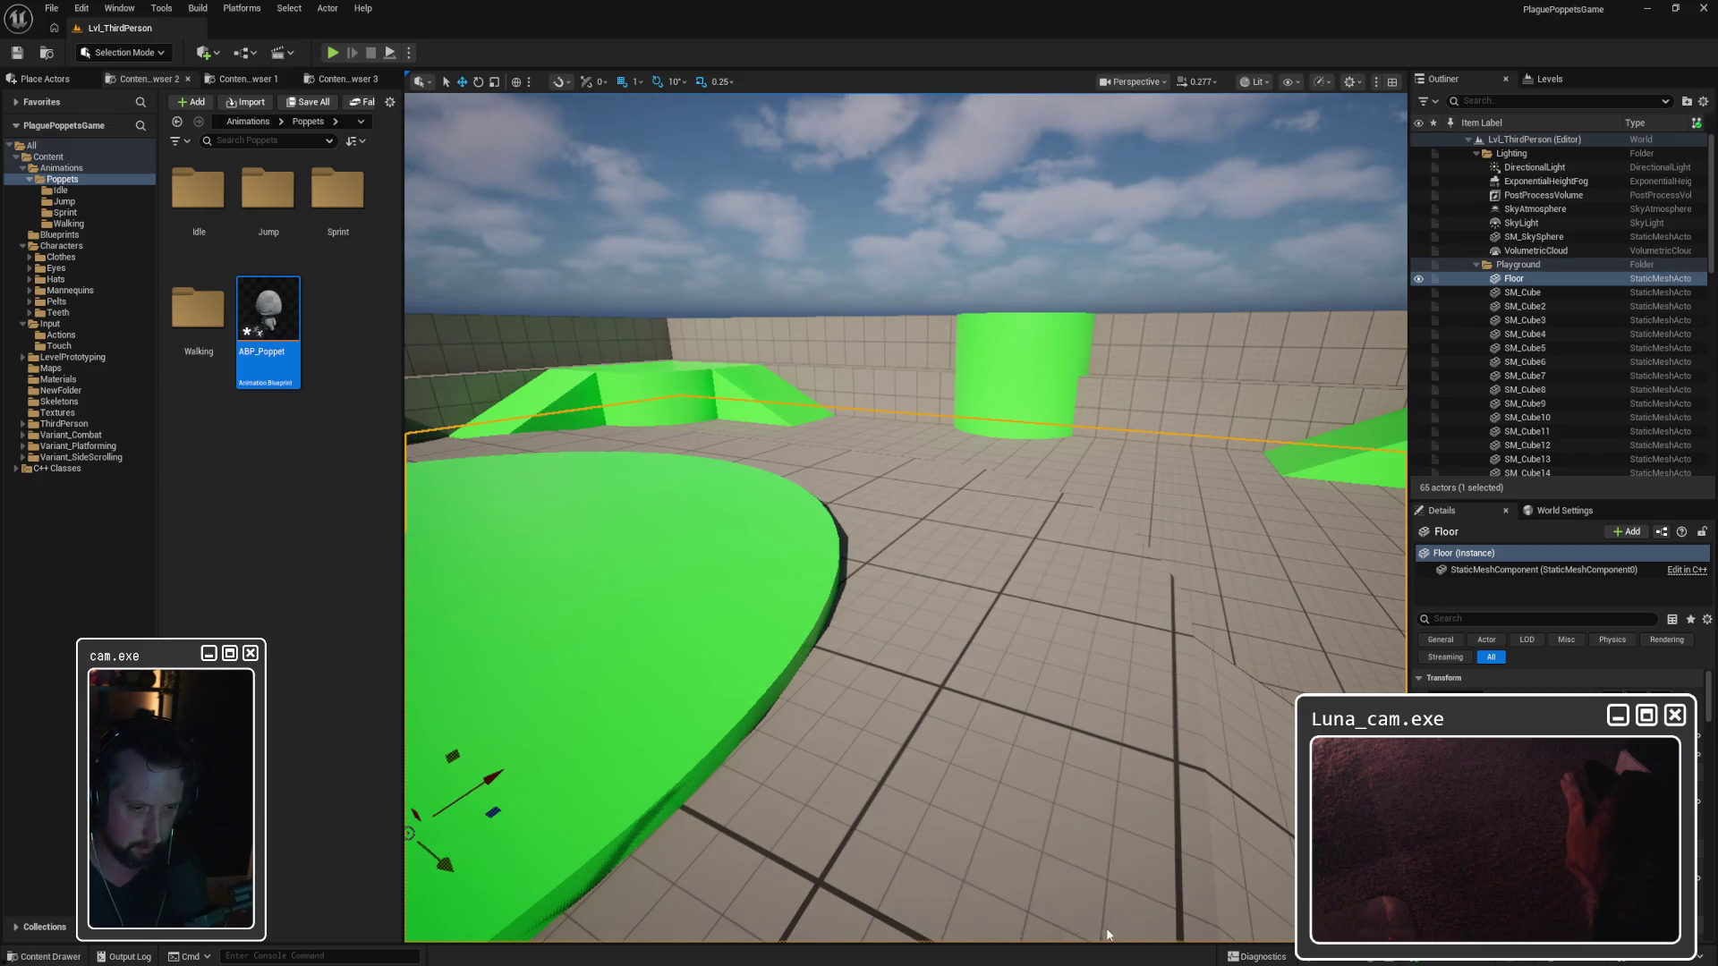
drag(1116, 341, 910, 334)
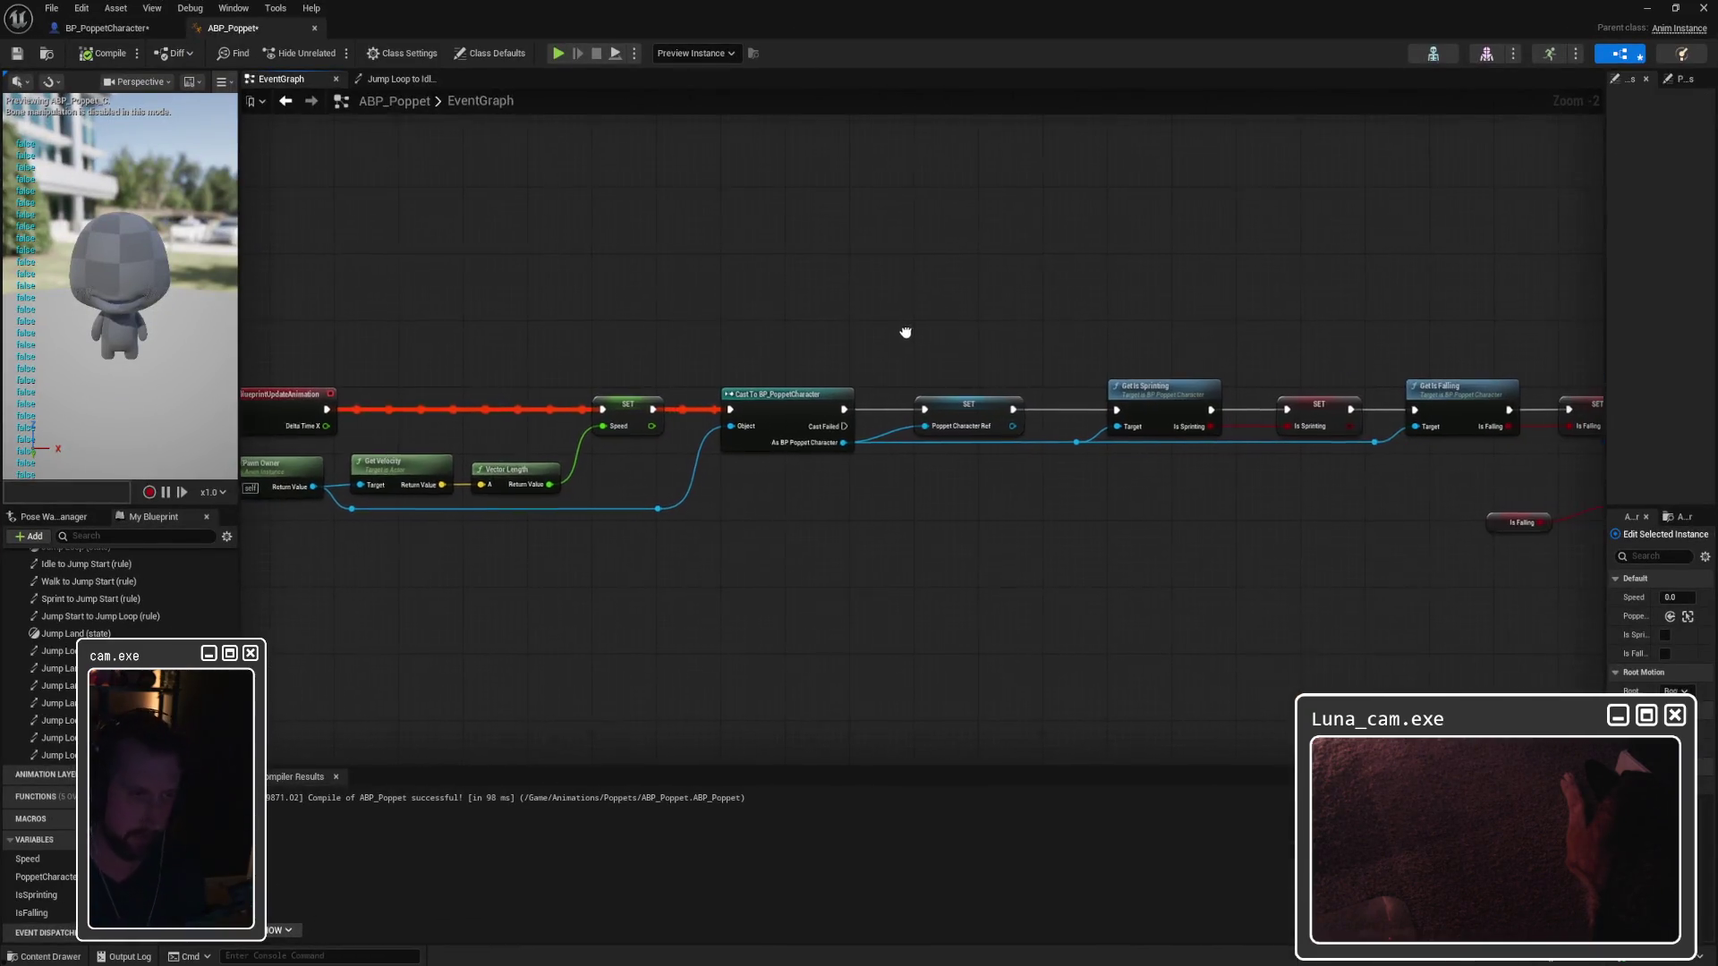
key(alt+s)
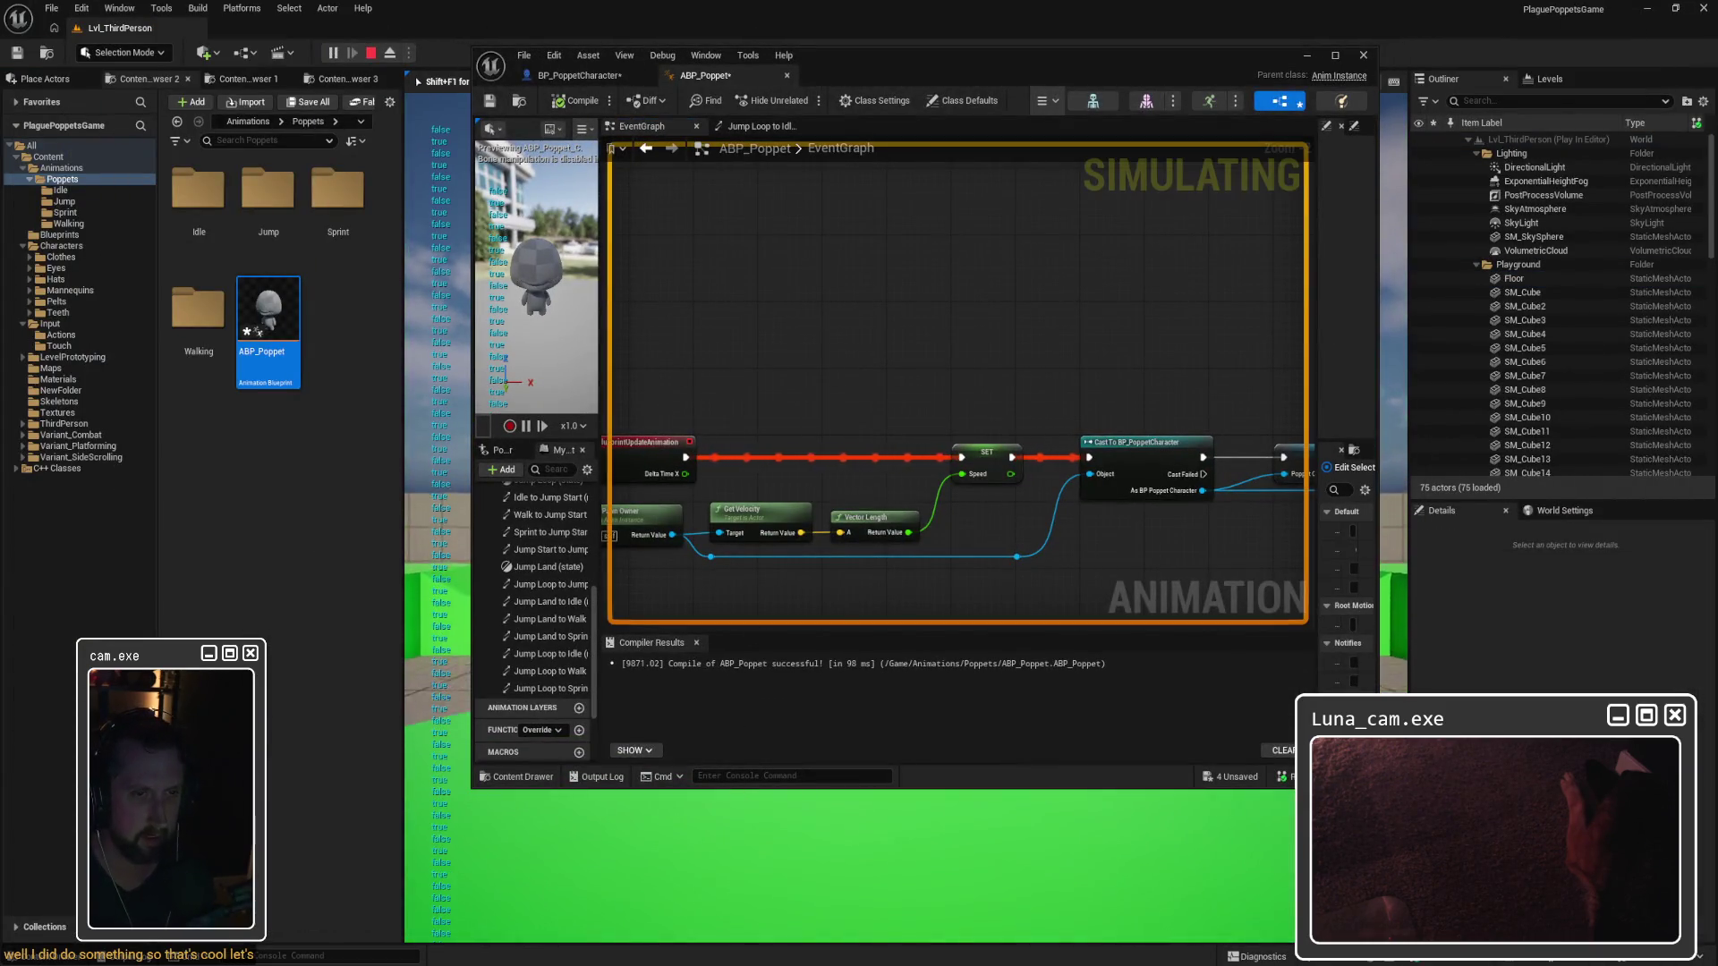
key(Escape)
click(857, 717)
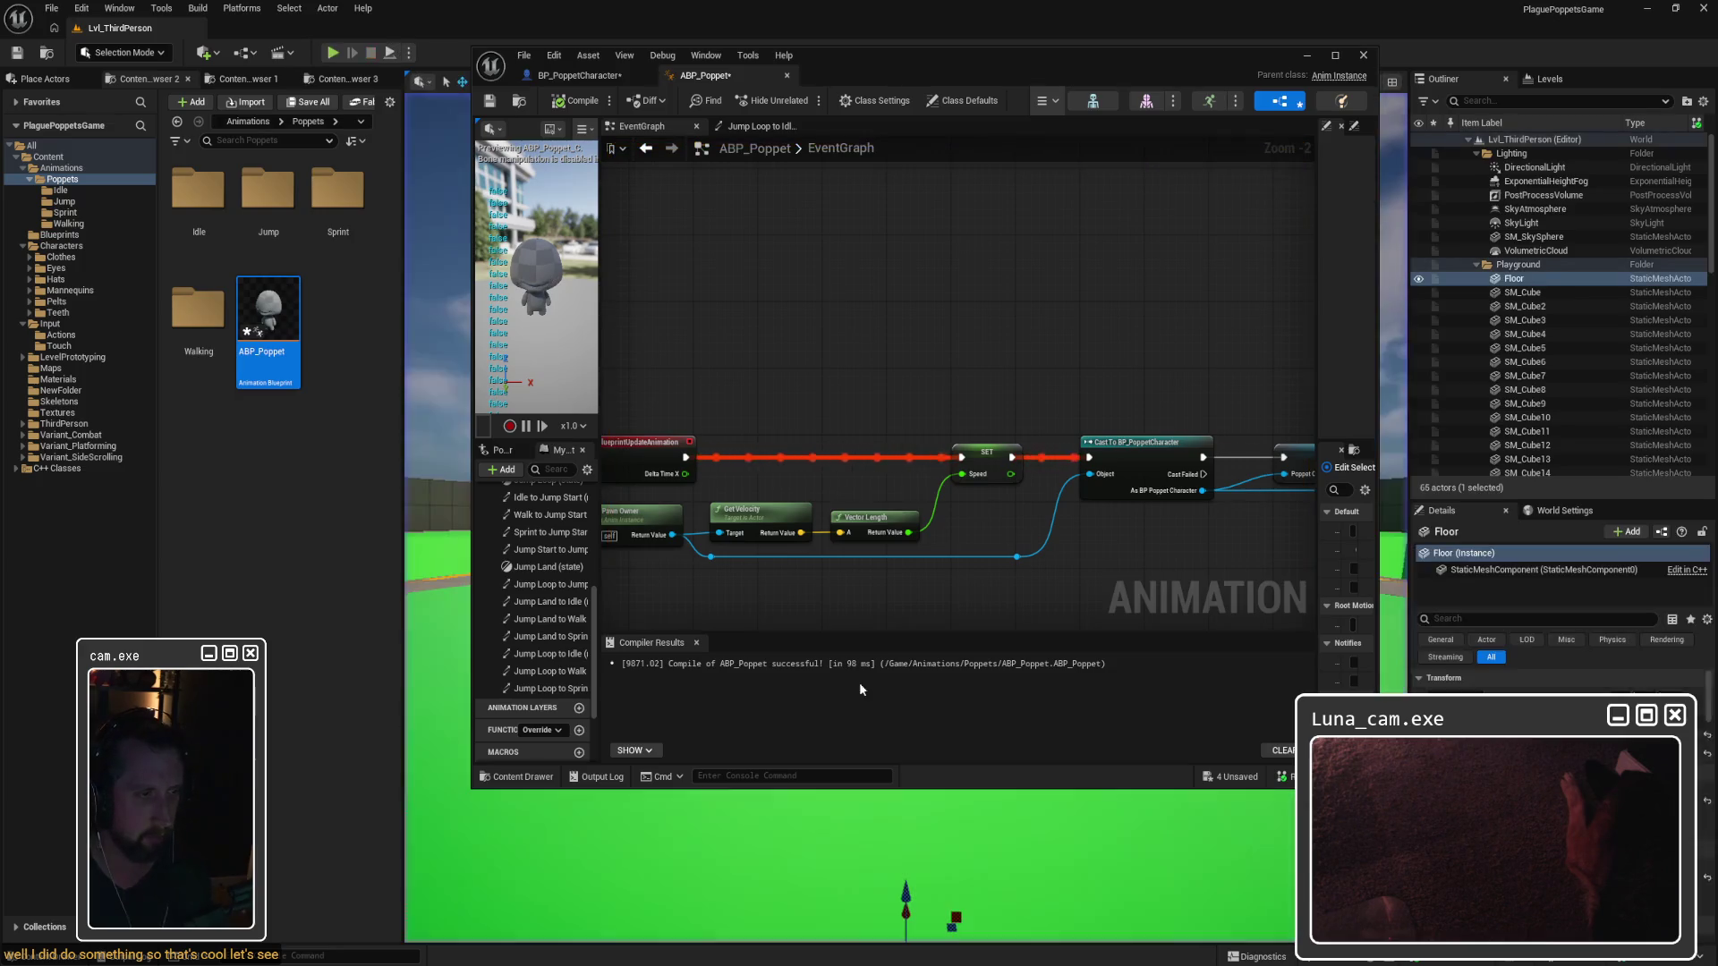
drag(1085, 258, 799, 262)
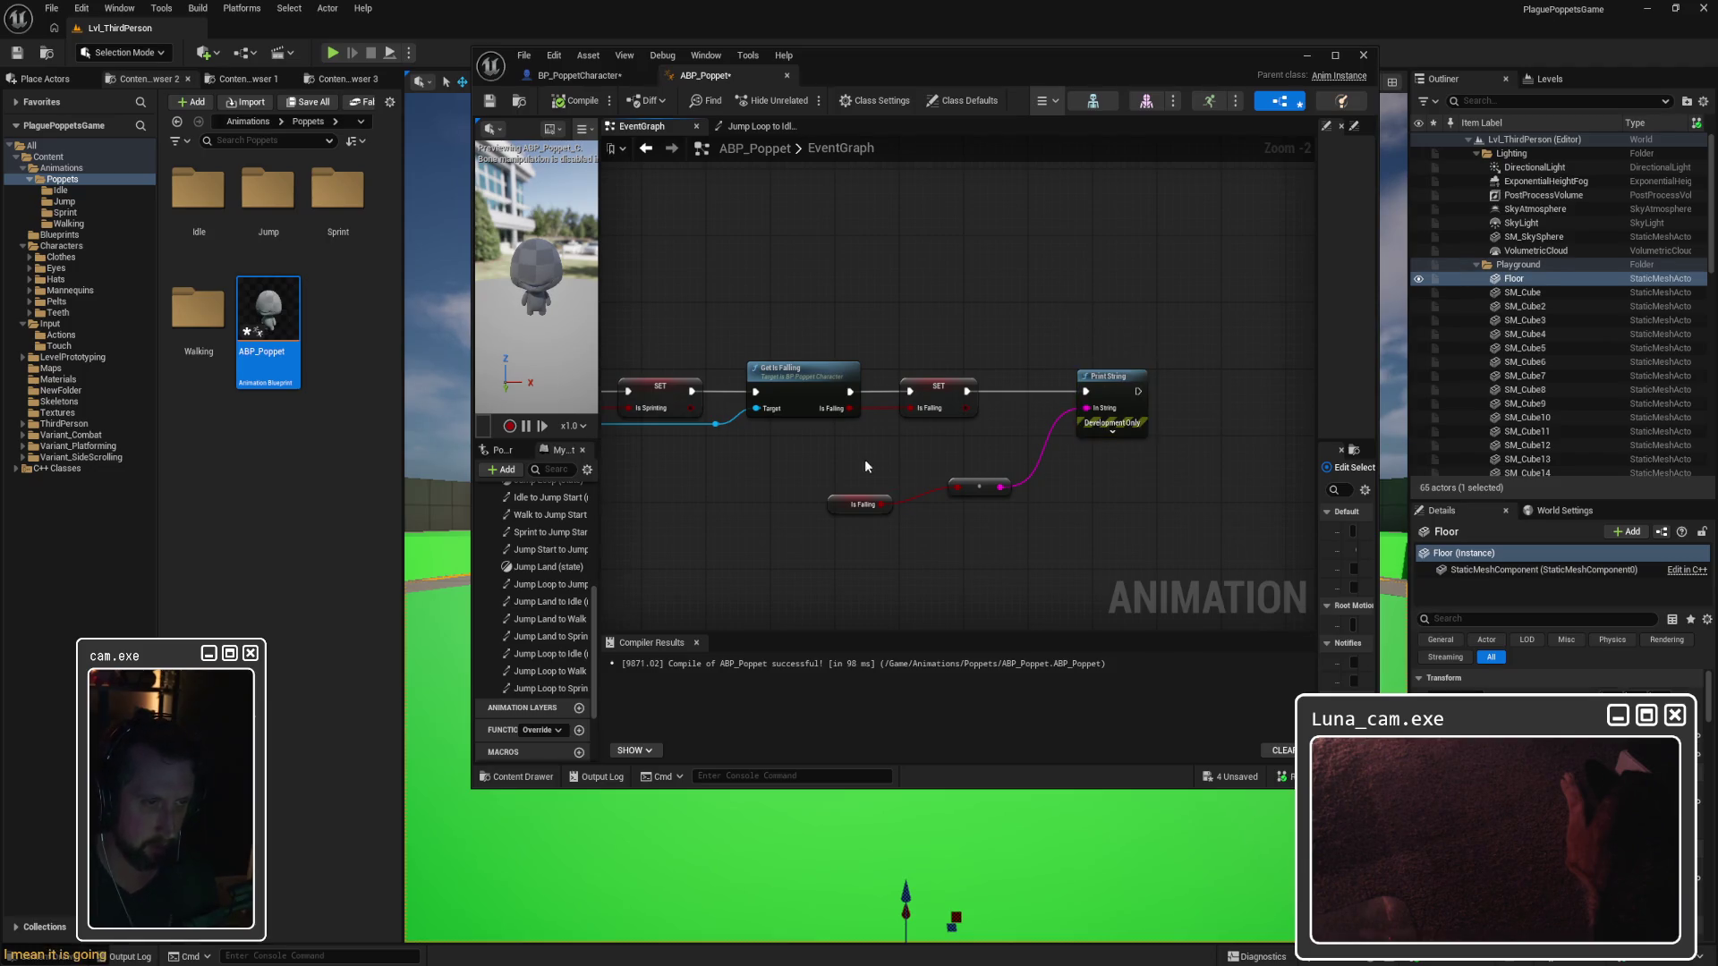
drag(864, 459, 1054, 538)
mouse_move(938, 67)
mouse_down()
mouse_move(1251, 120)
mouse_move(1717, 125)
mouse_up()
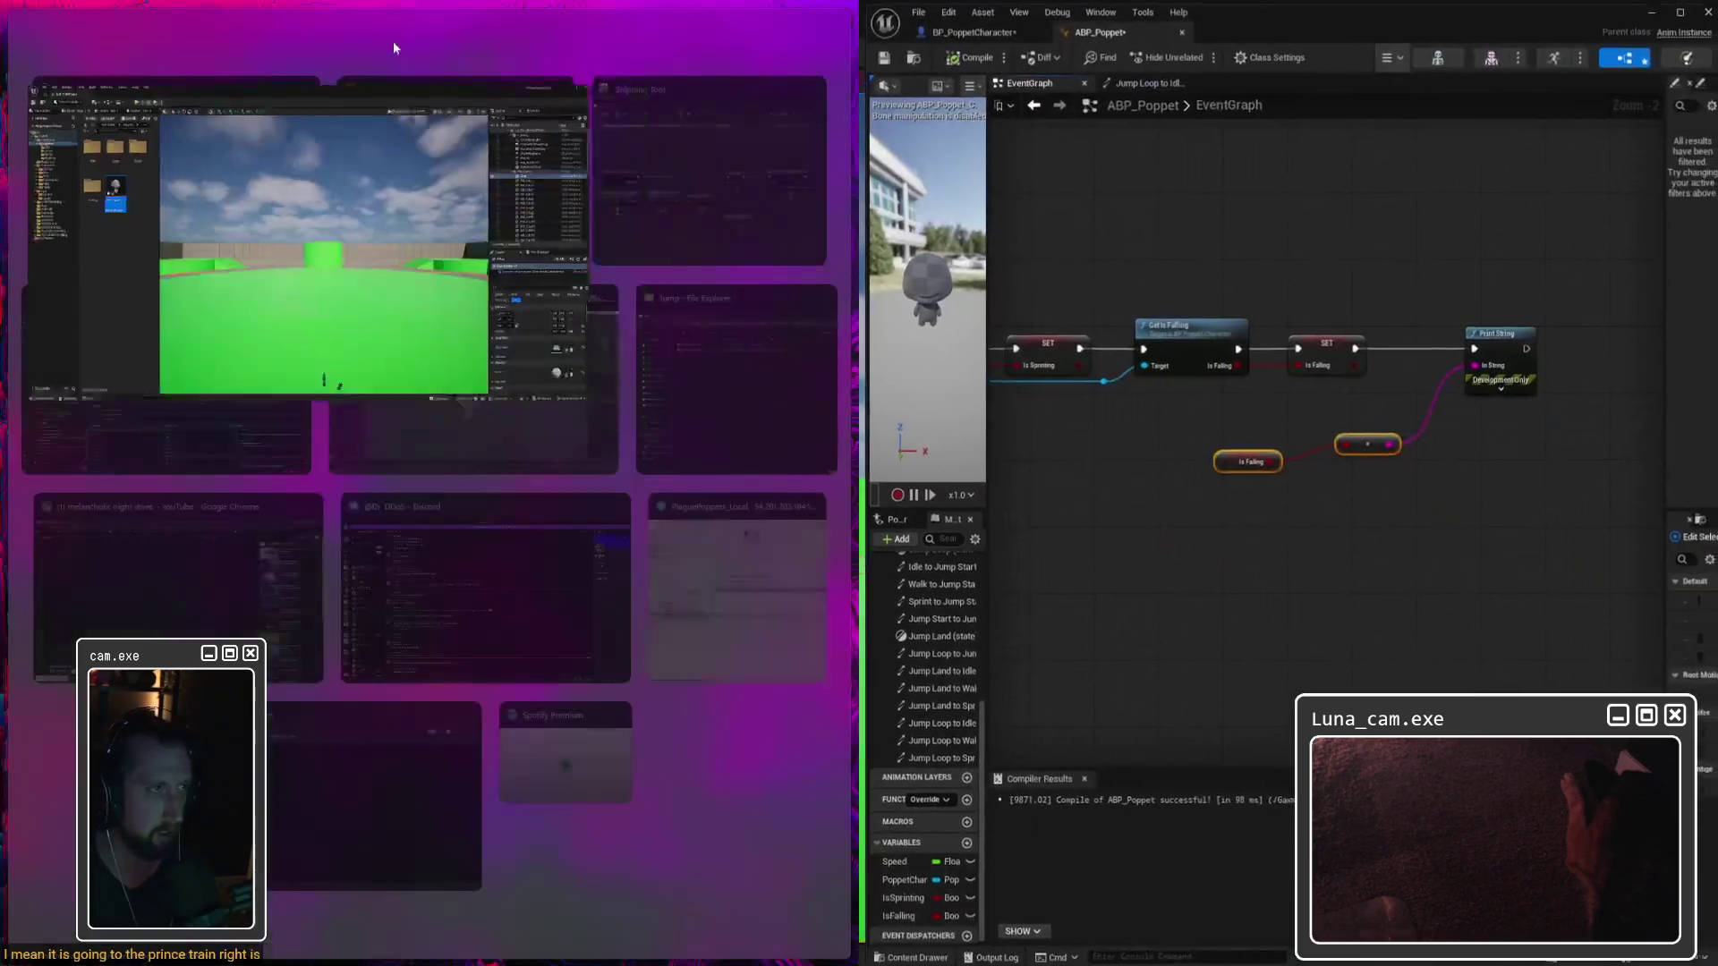
click(175, 170)
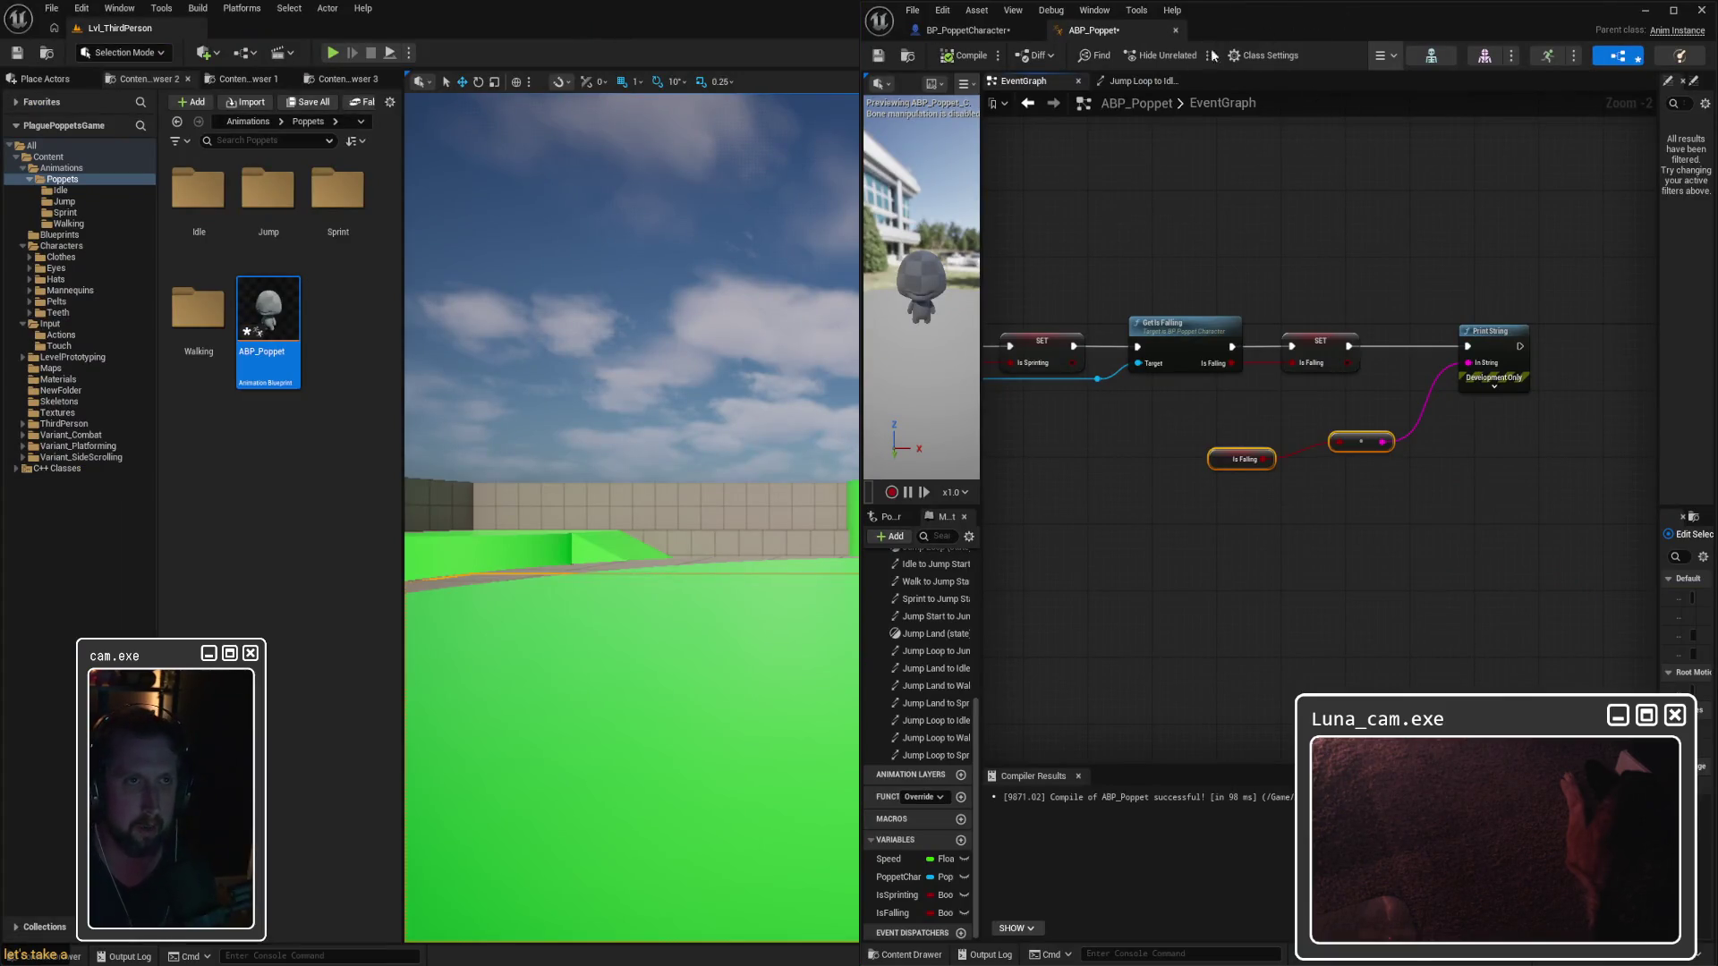
drag(1312, 13, 643, 29)
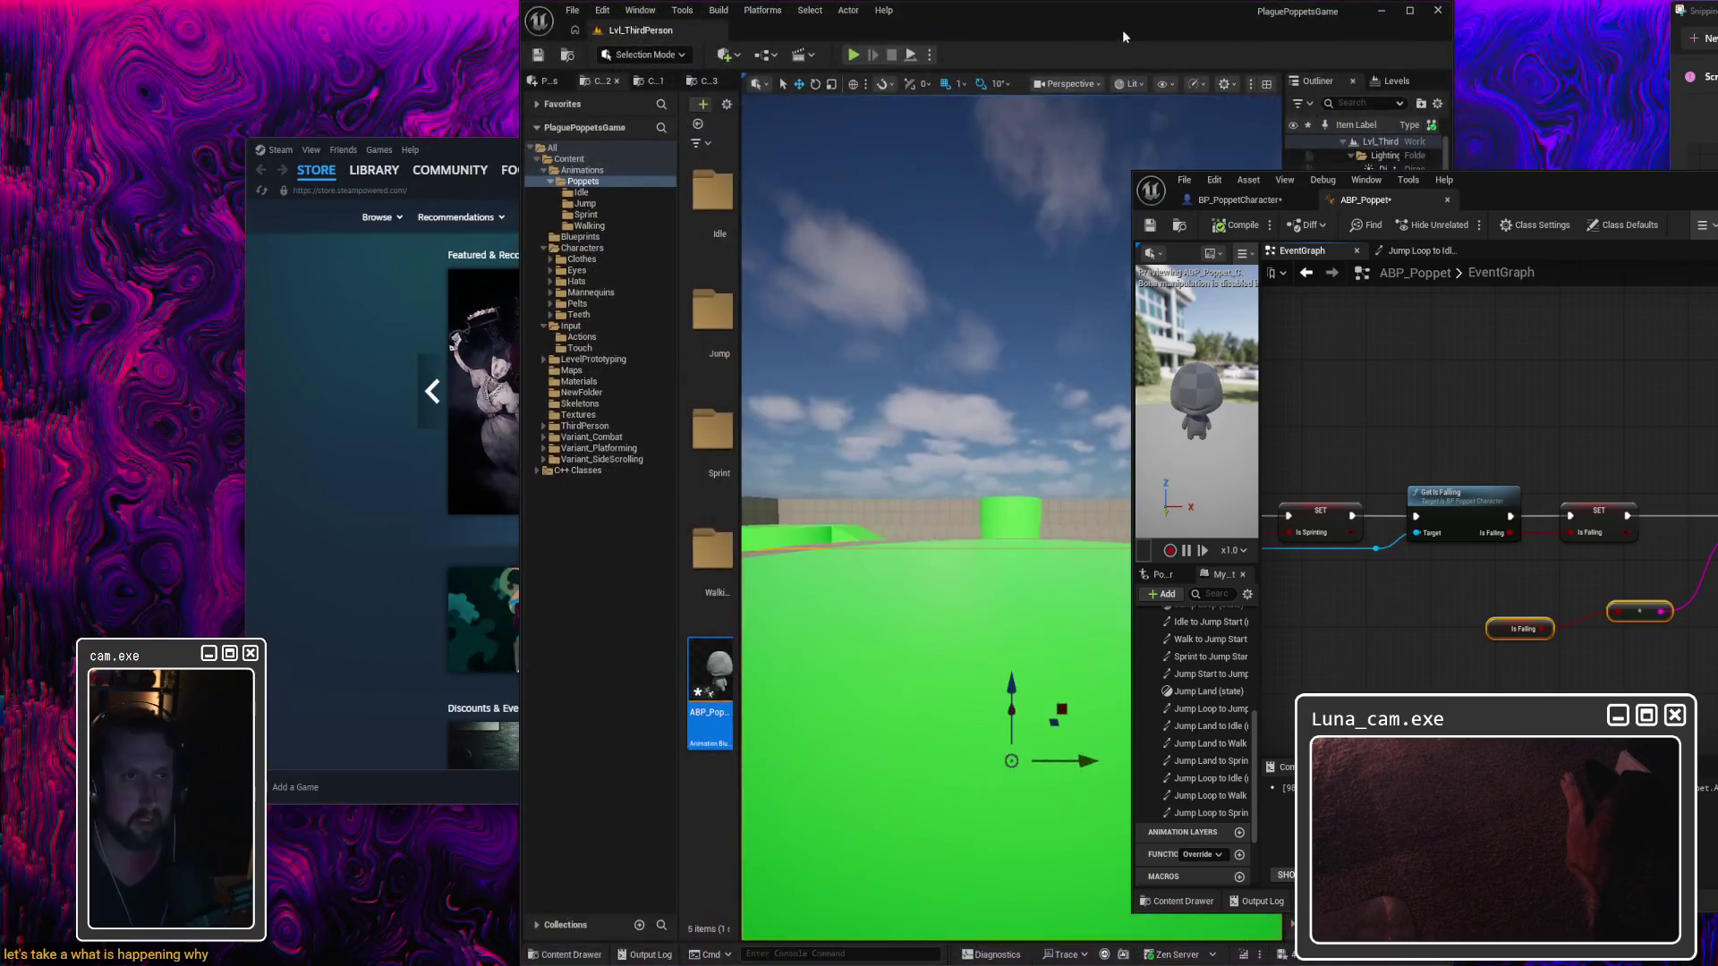
double_click(1122, 29)
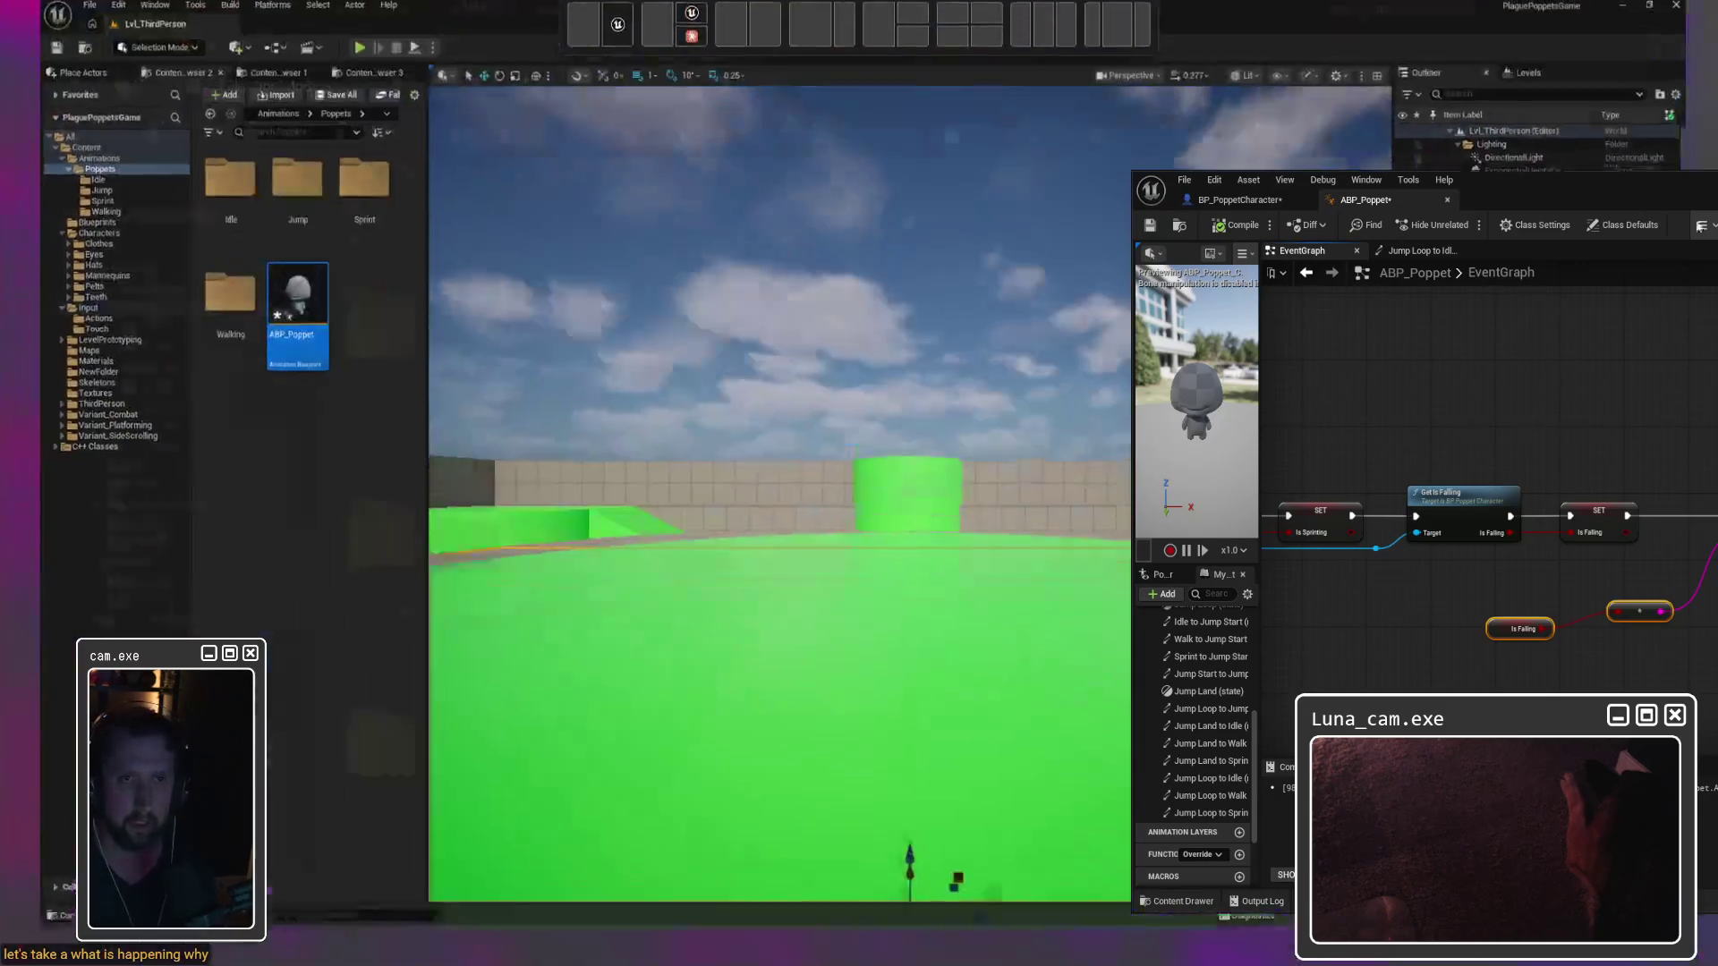
click(332, 52)
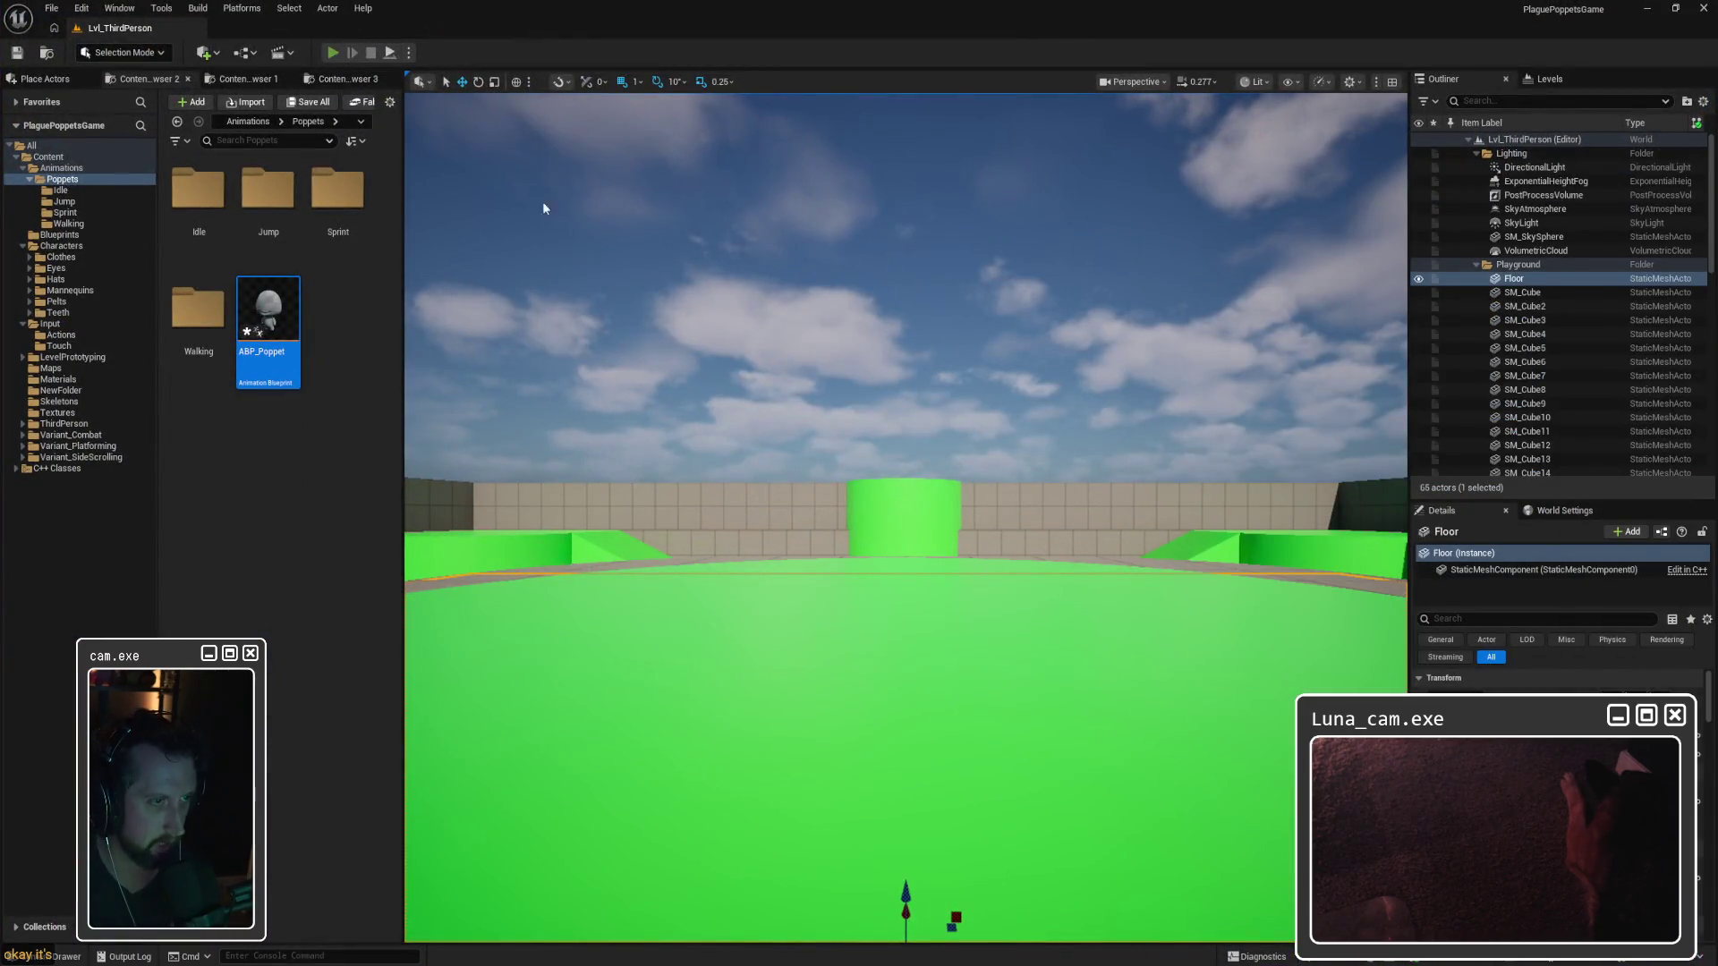
Step: Jump twice in play, stop the session, and bring the ABP_Poppet window over the level
key(space)
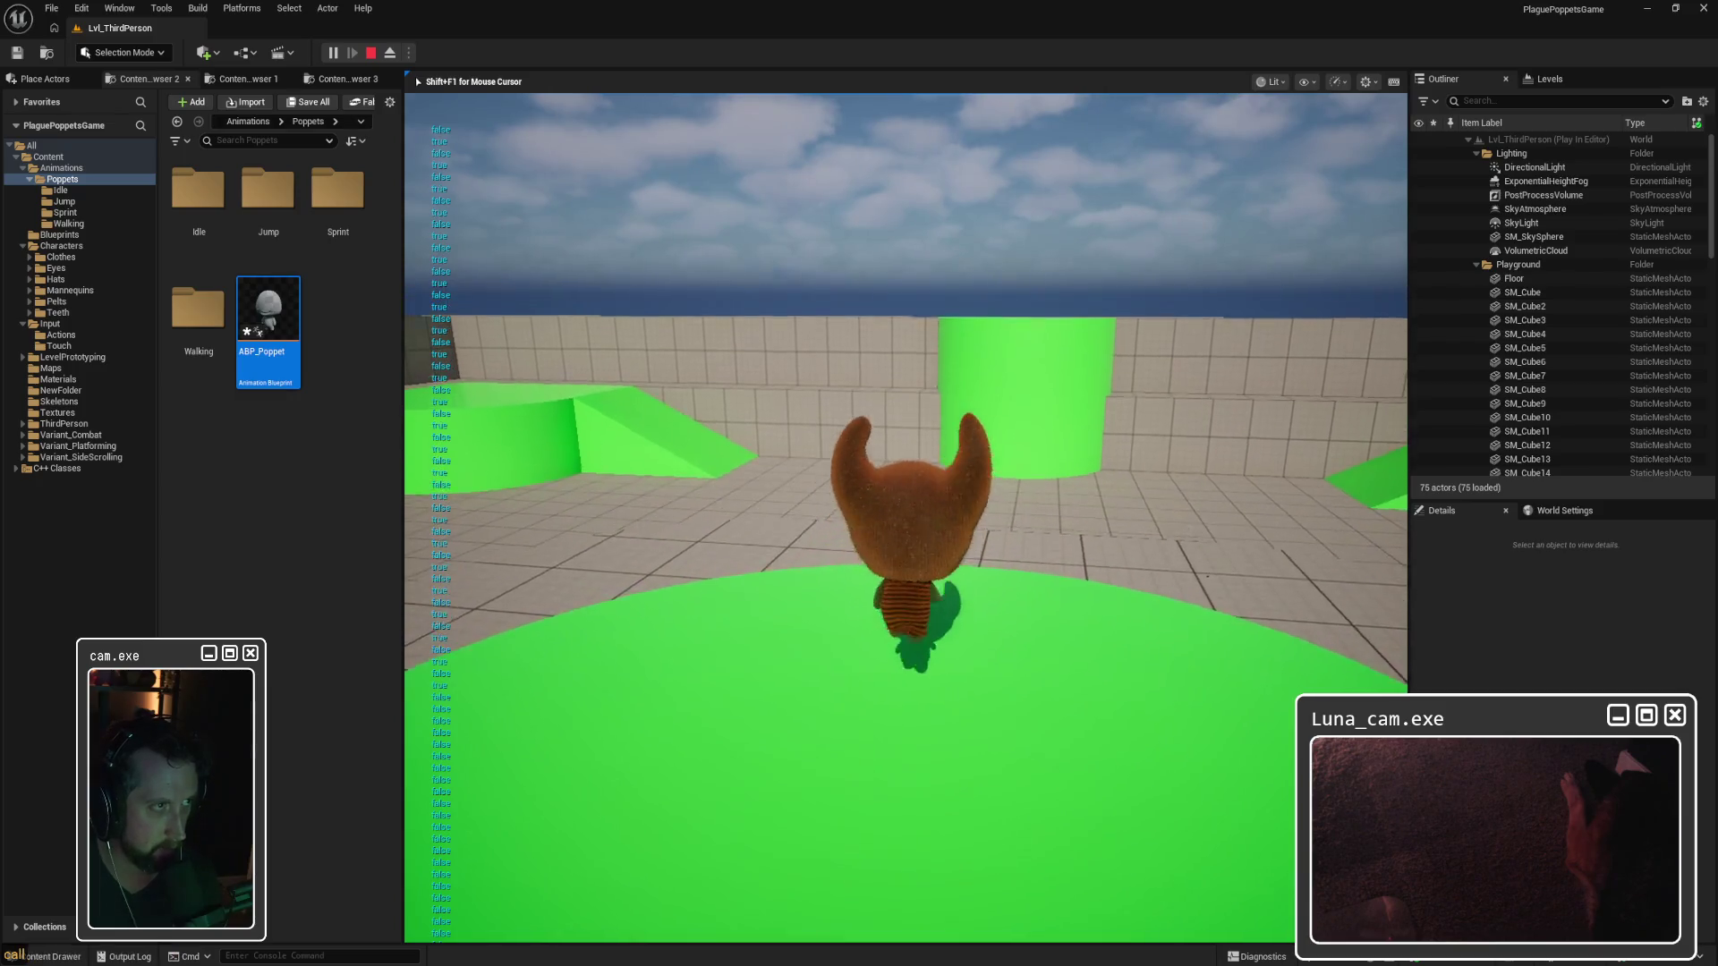
key(space)
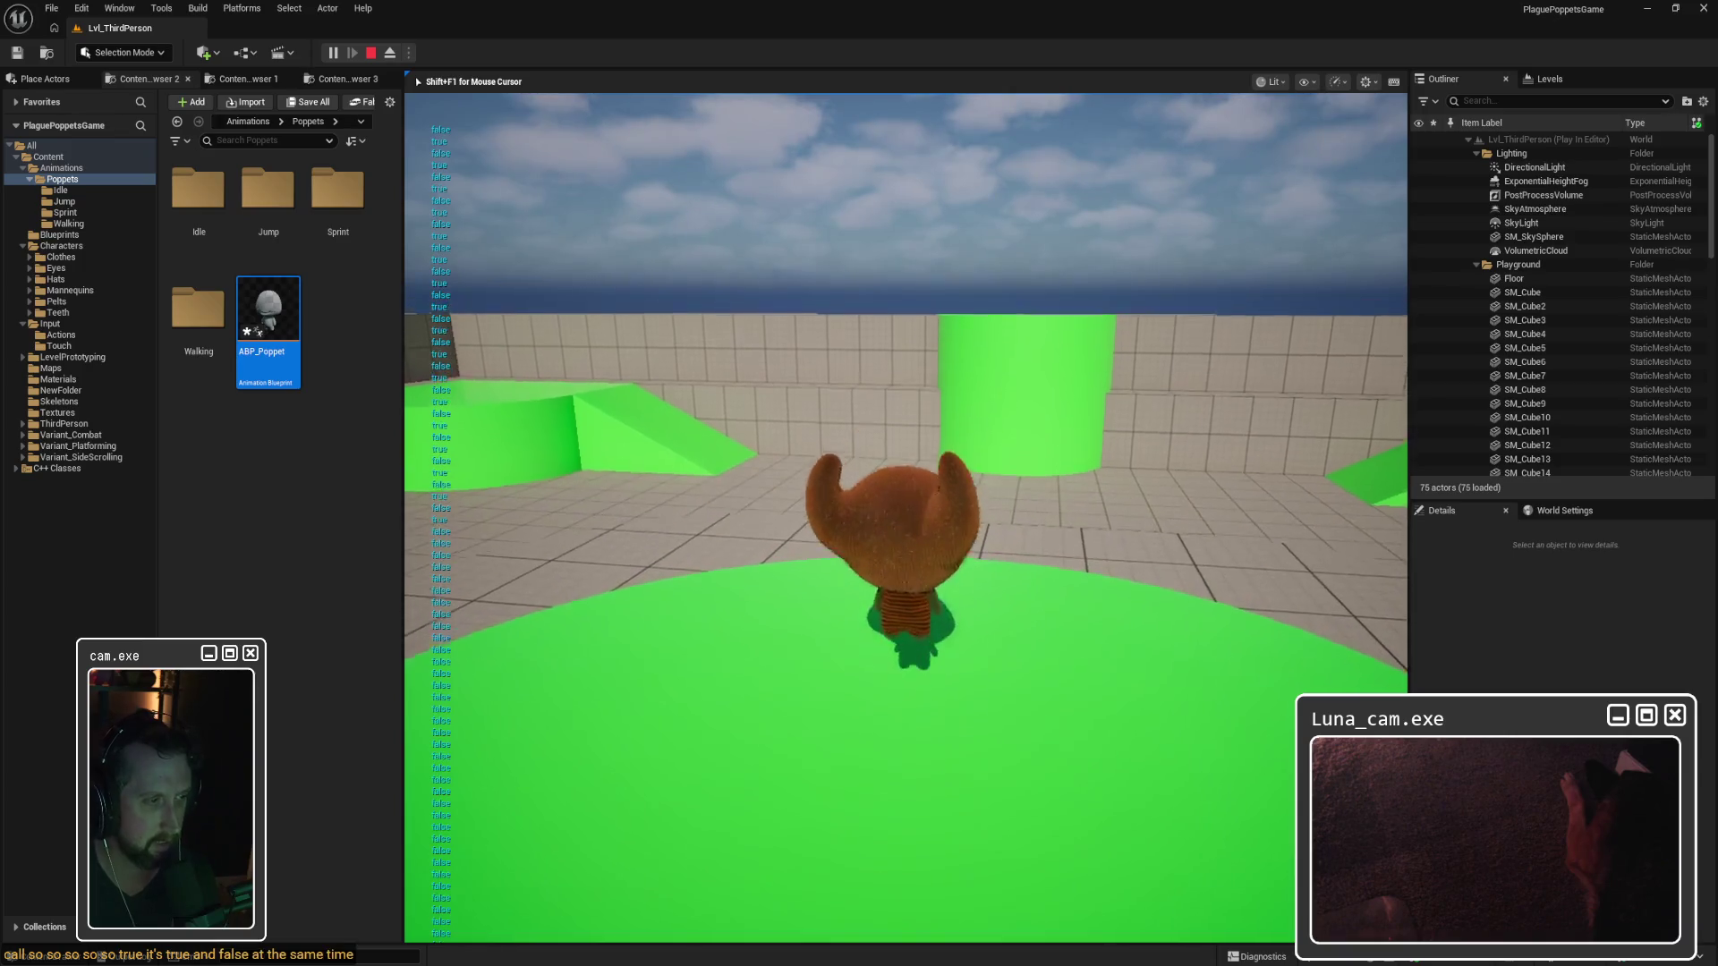
key(Escape)
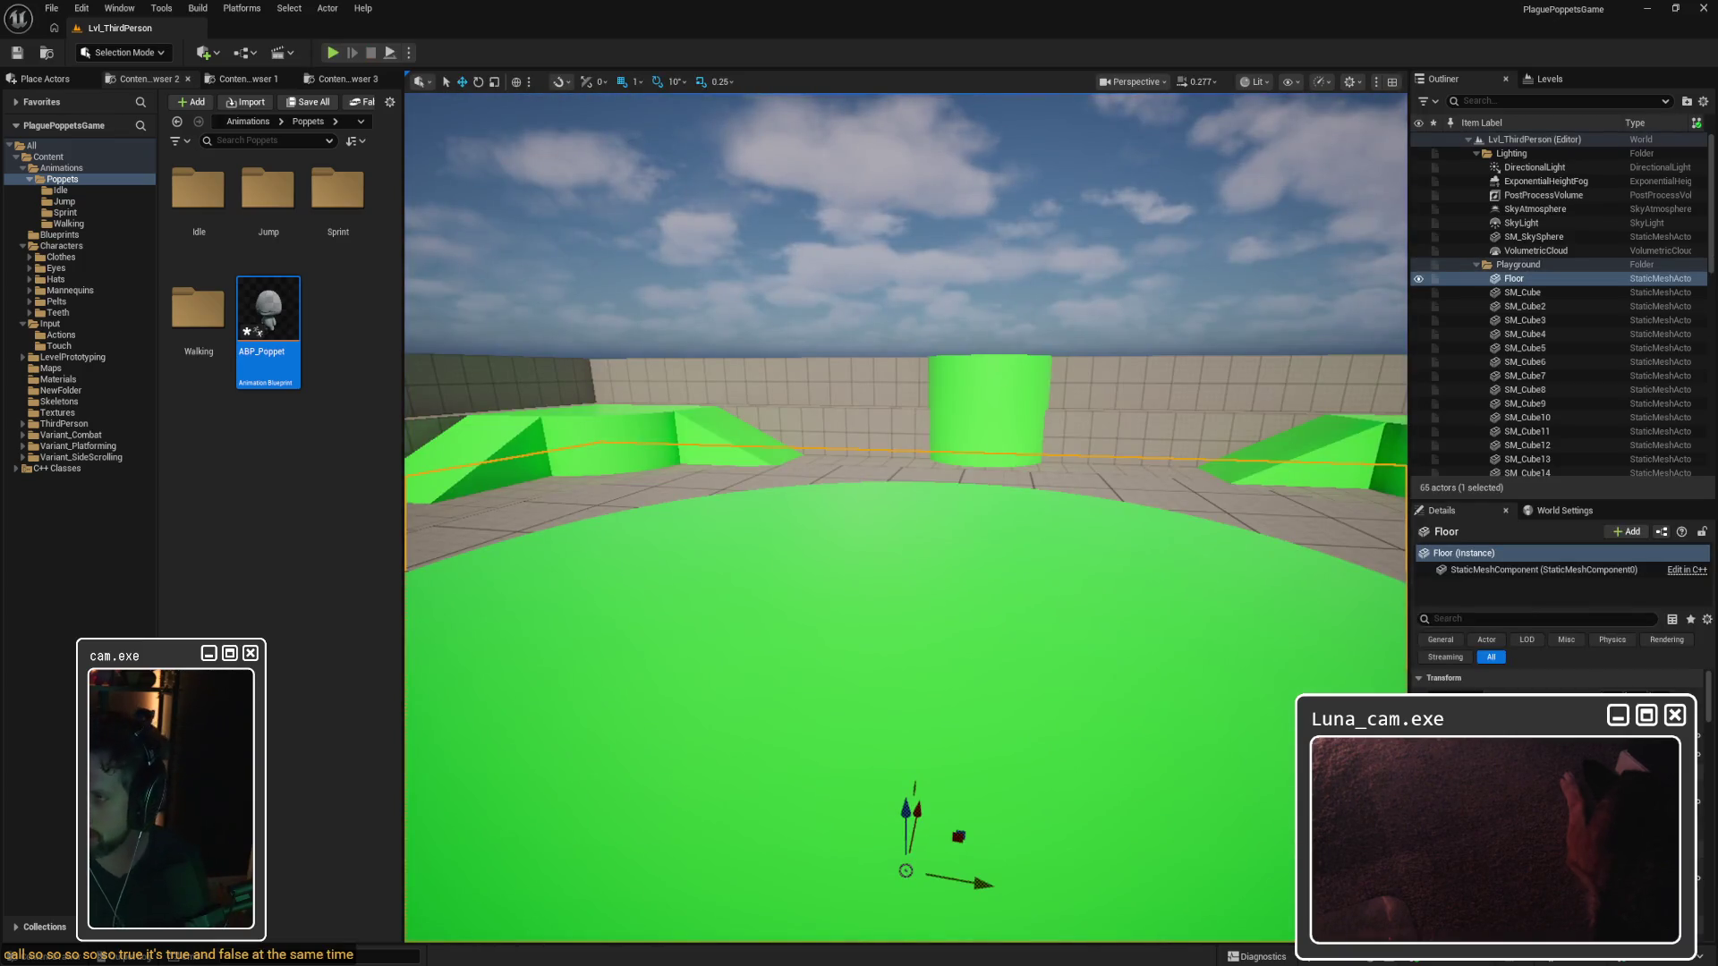
key(alt+Tab)
drag(1182, 173, 1156, 177)
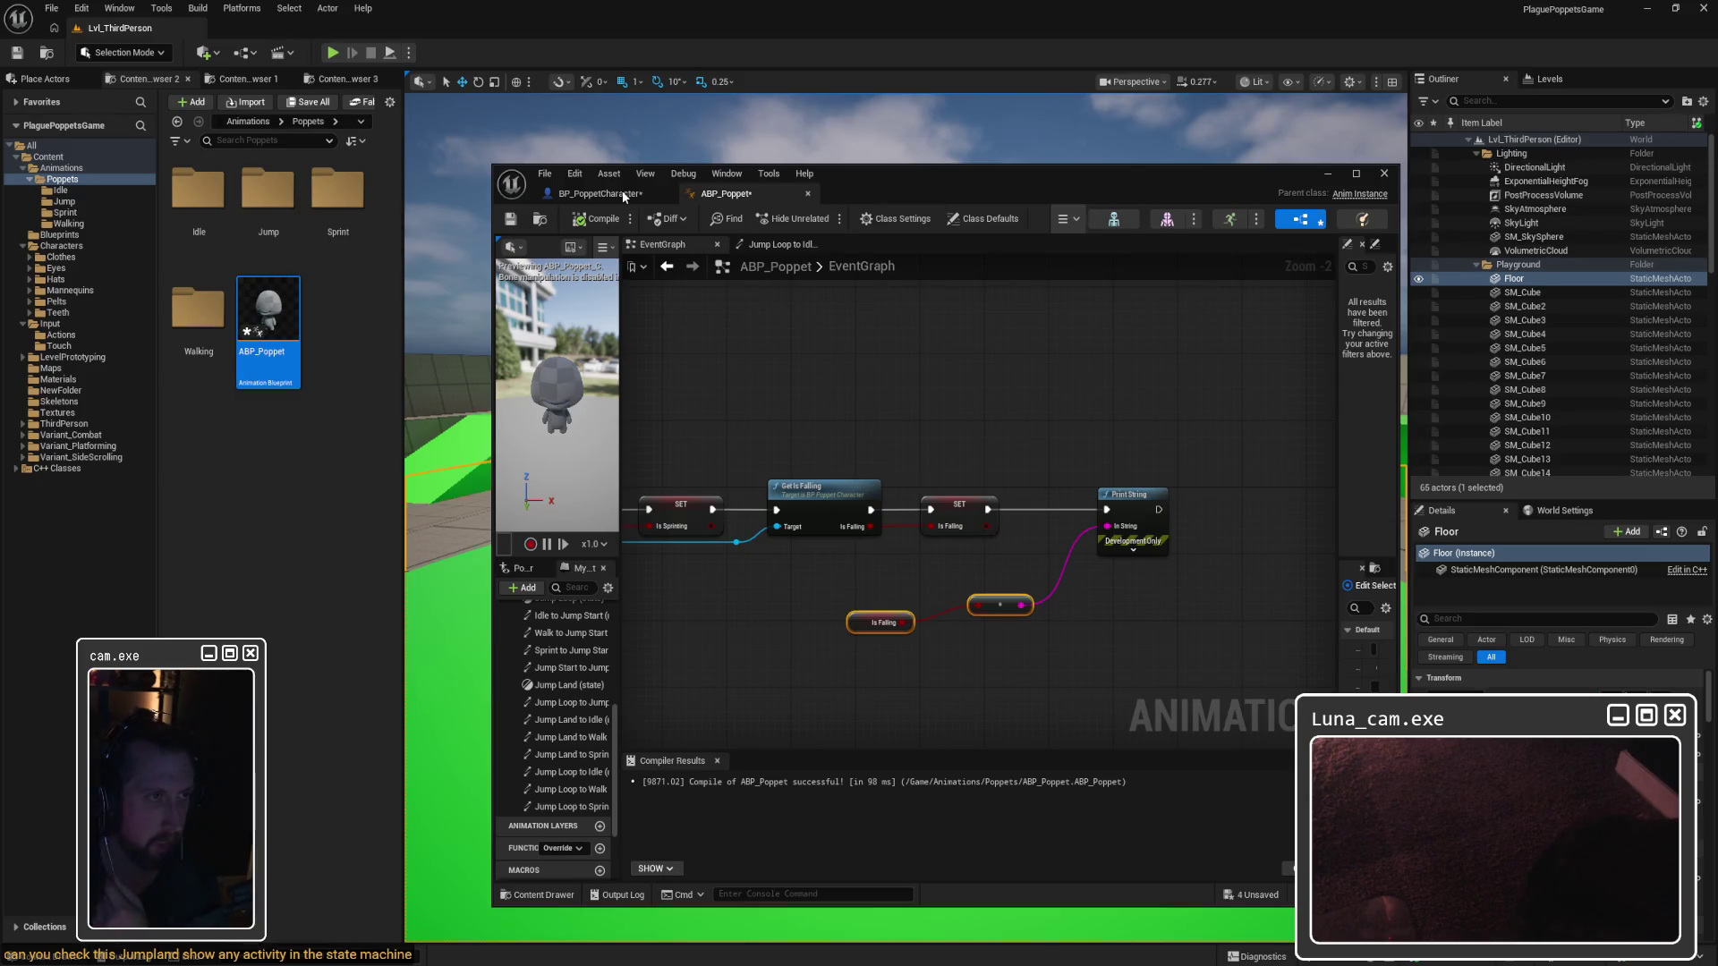
click(777, 245)
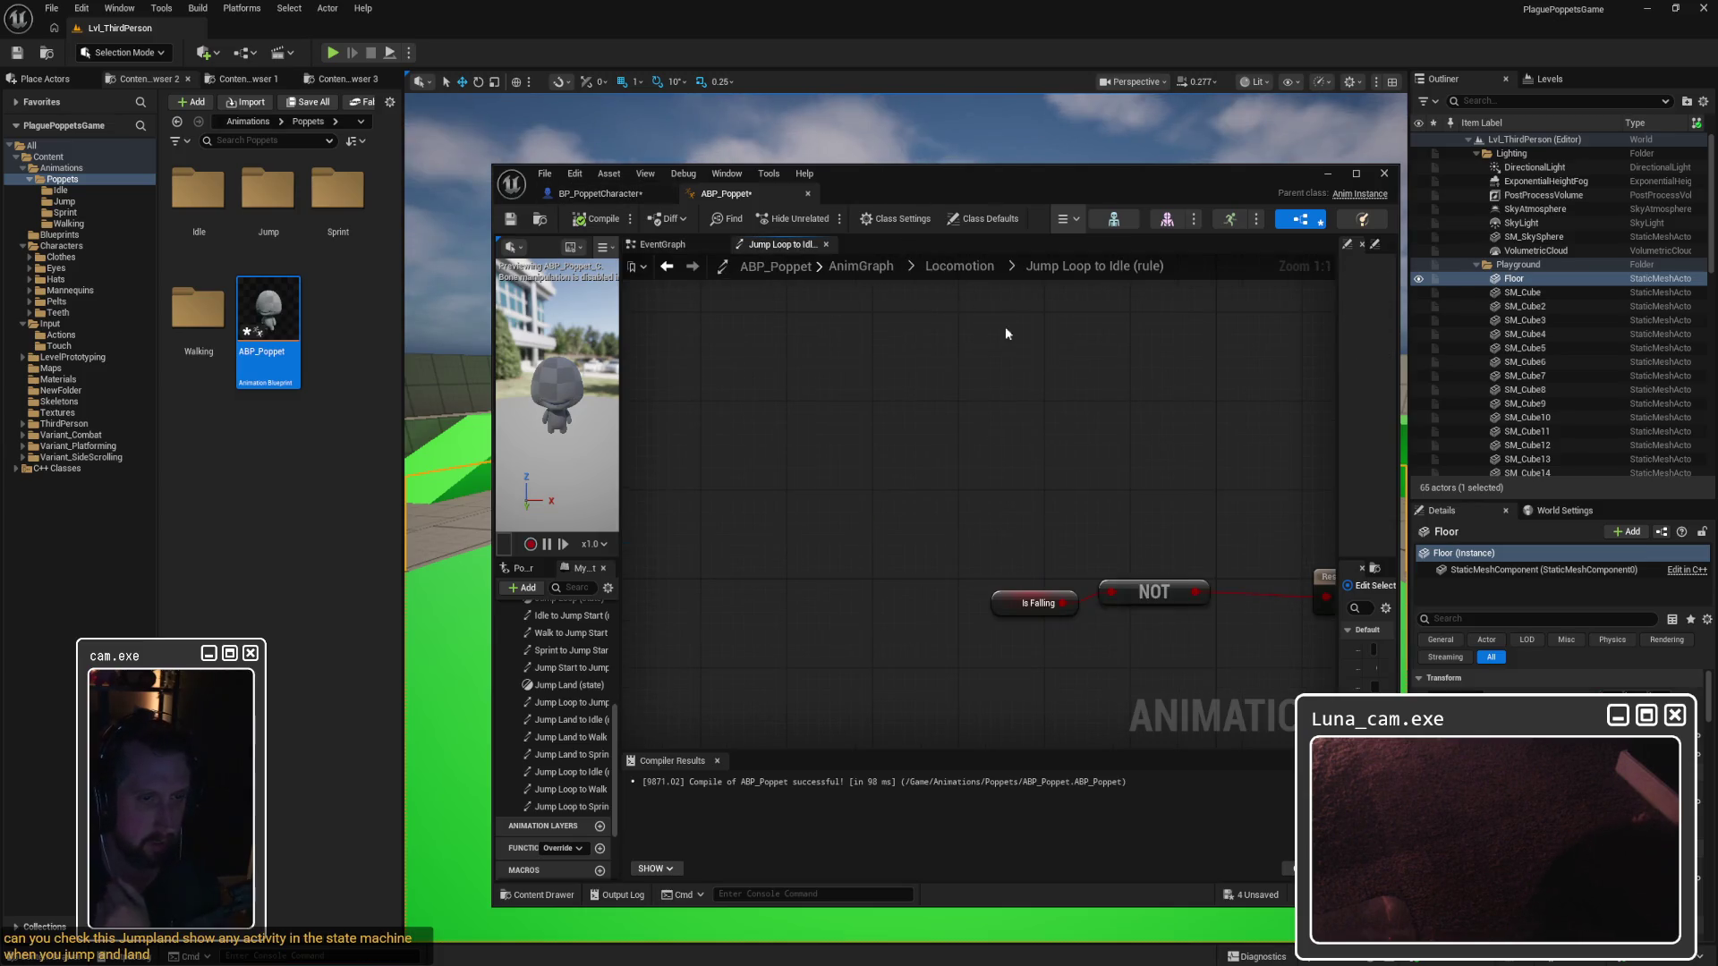
click(958, 265)
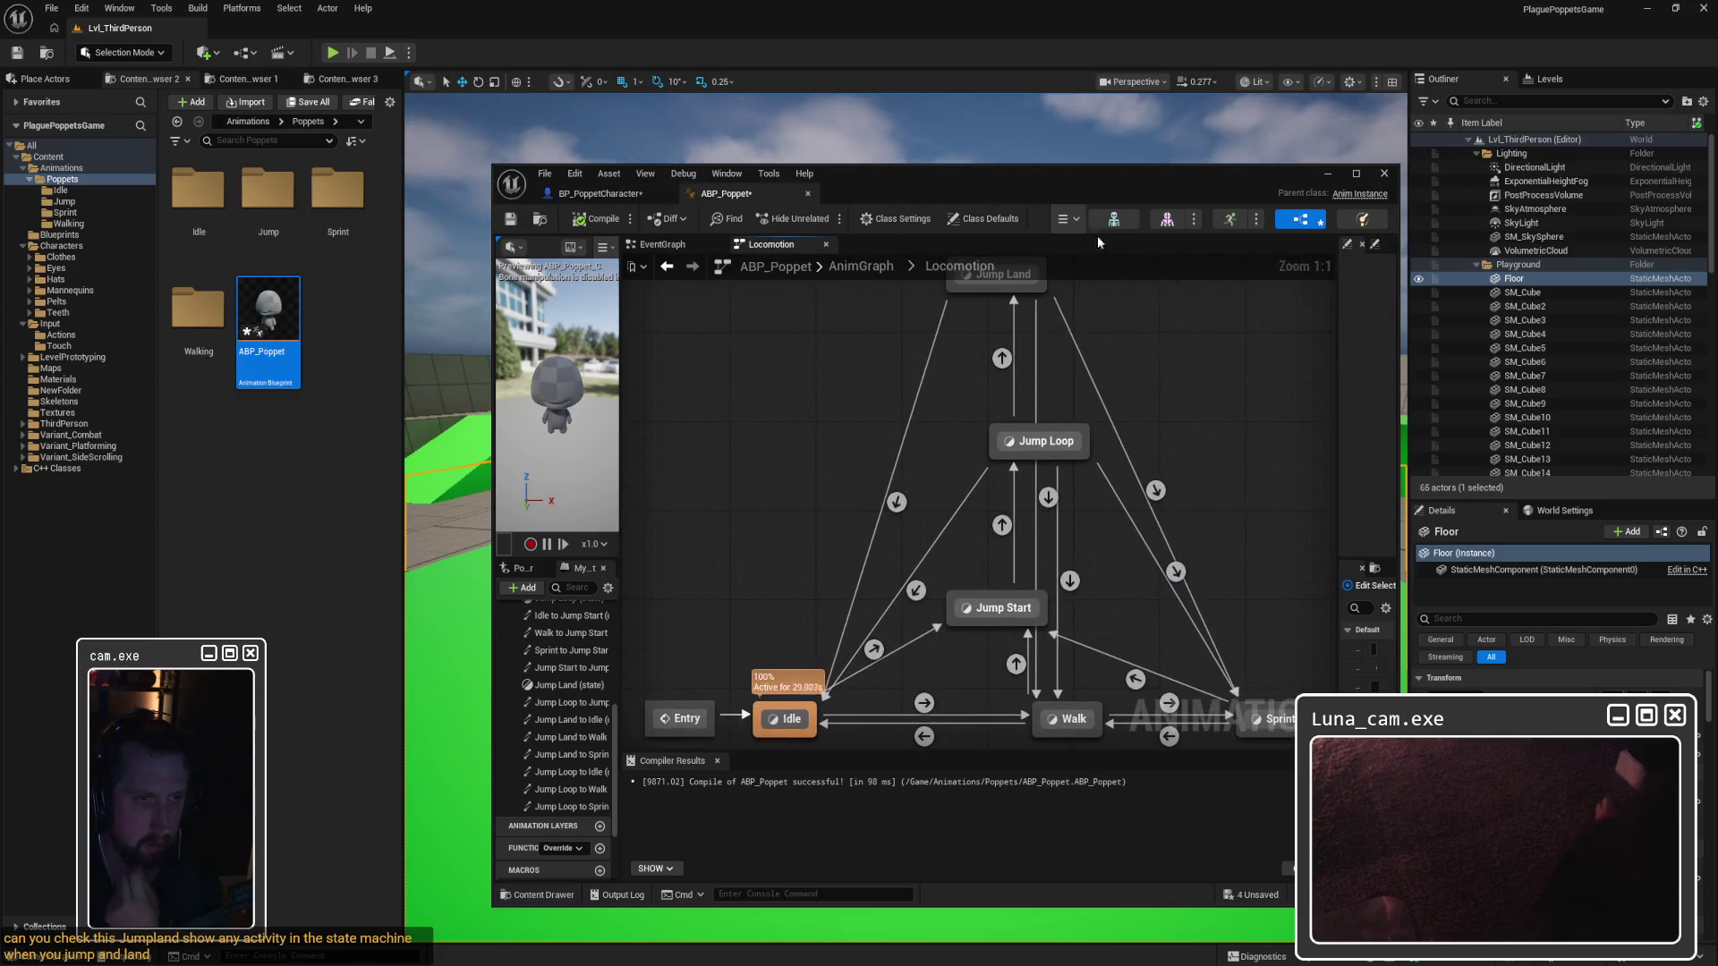
scroll(1086, 406, down, 1)
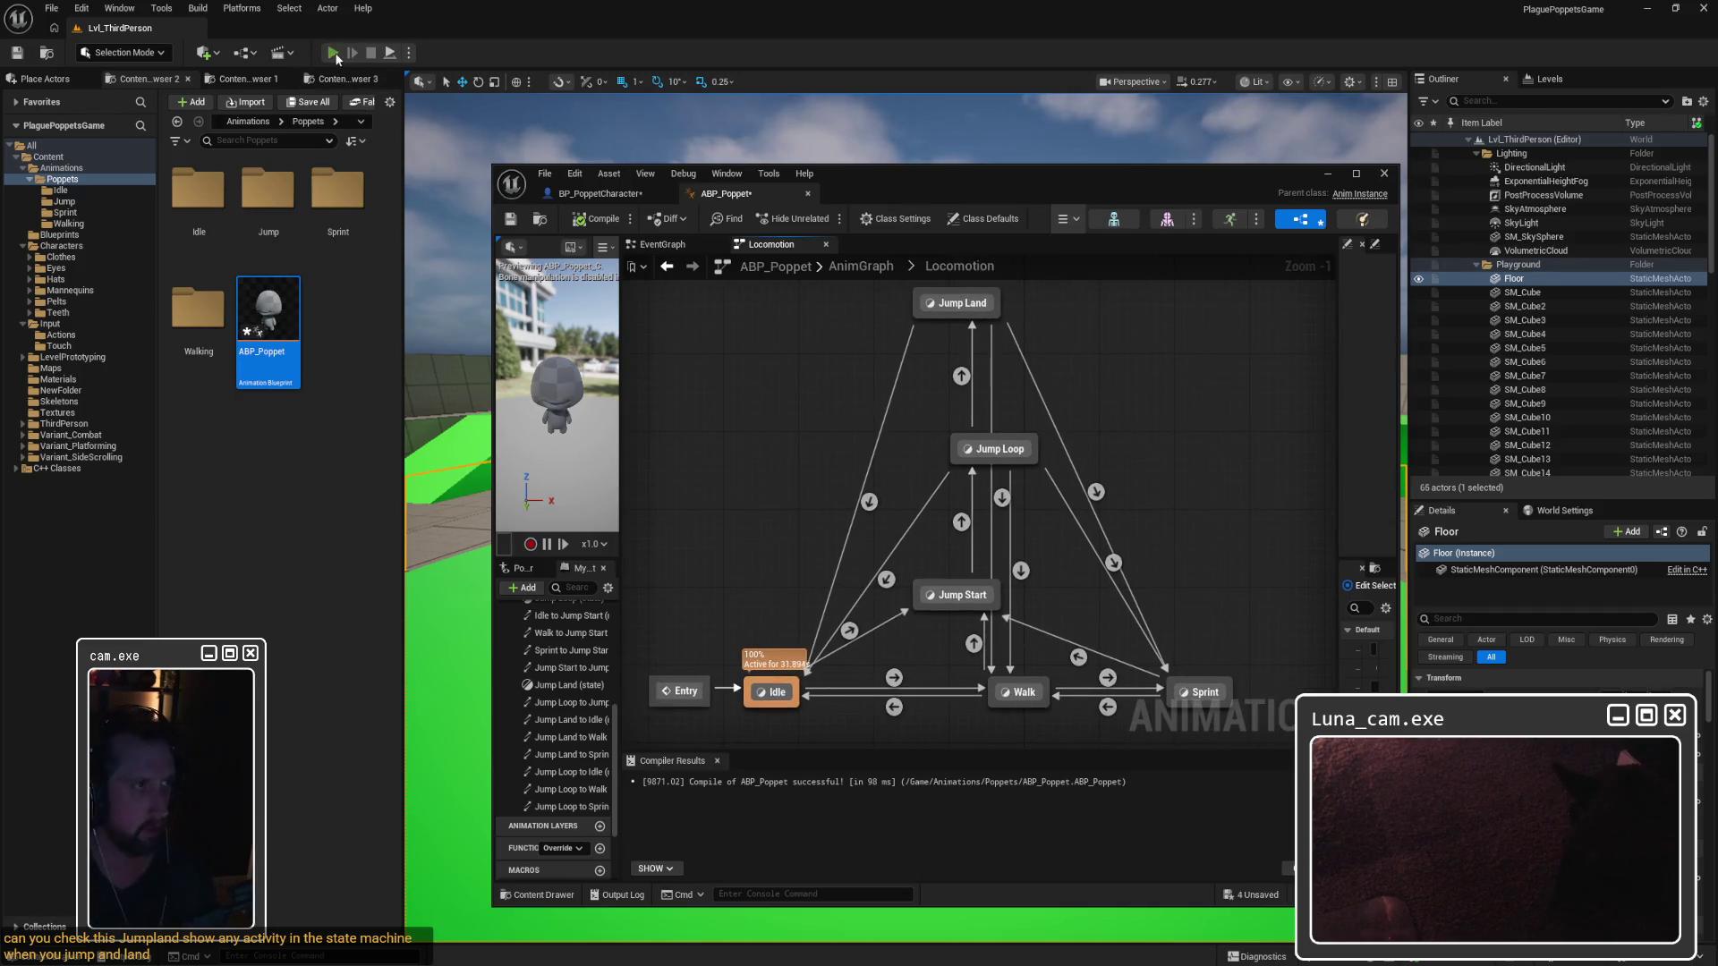
click(333, 53)
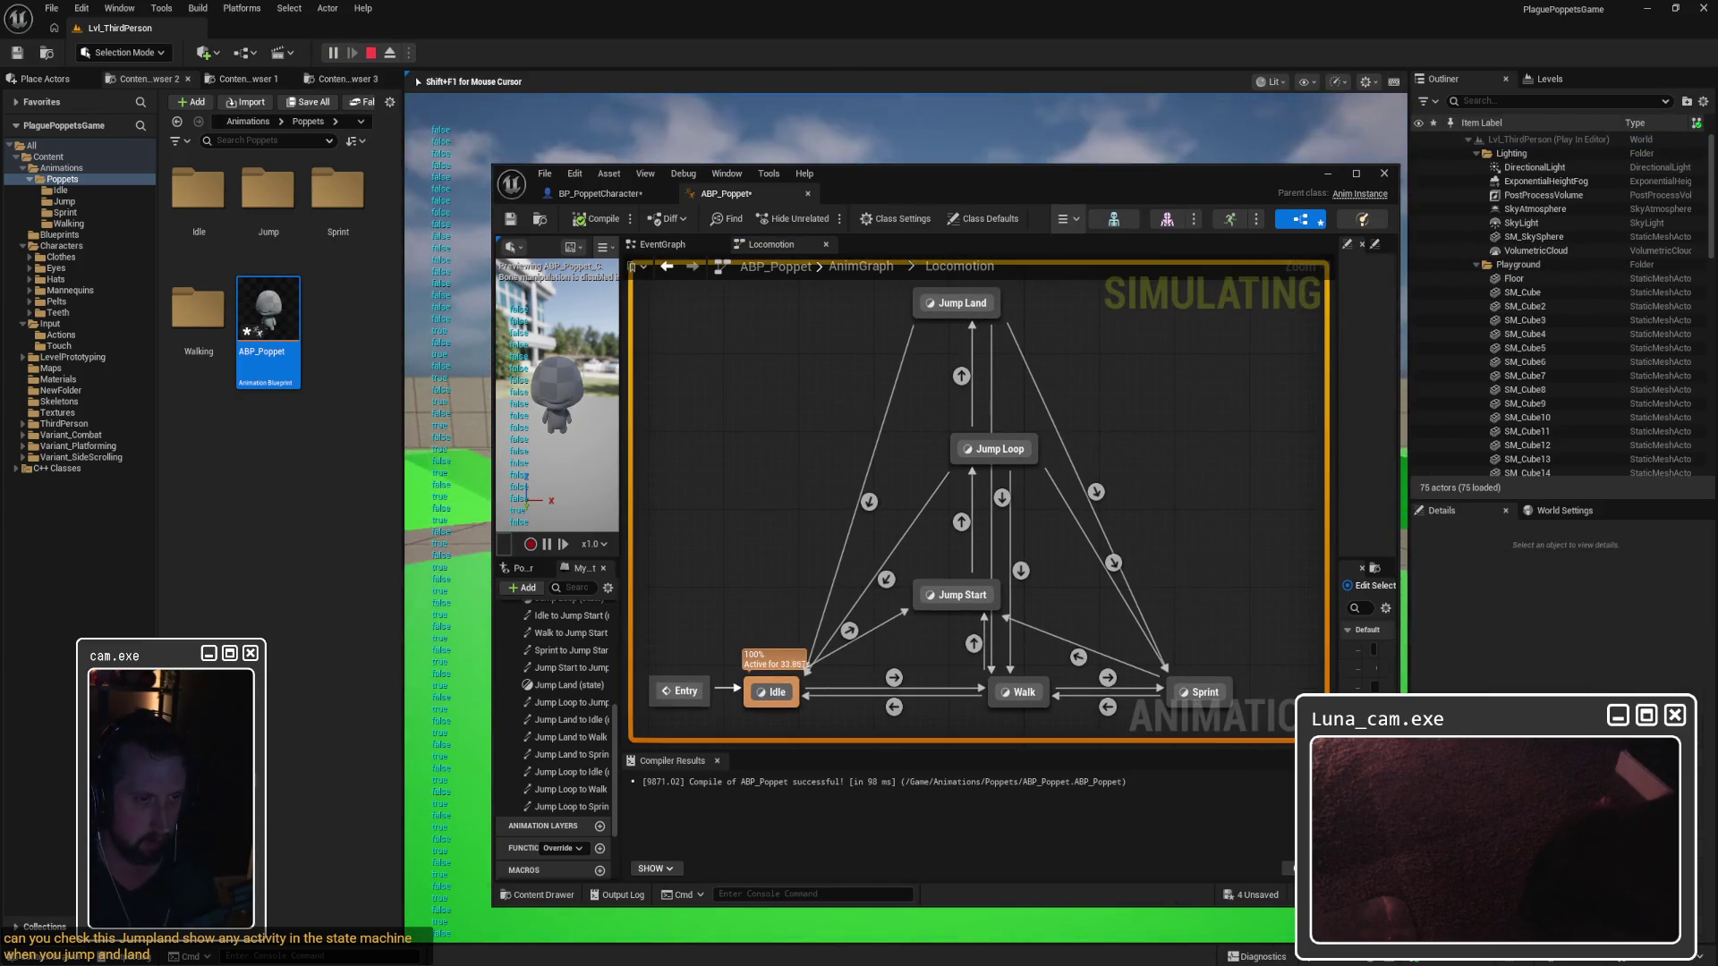
key(Escape)
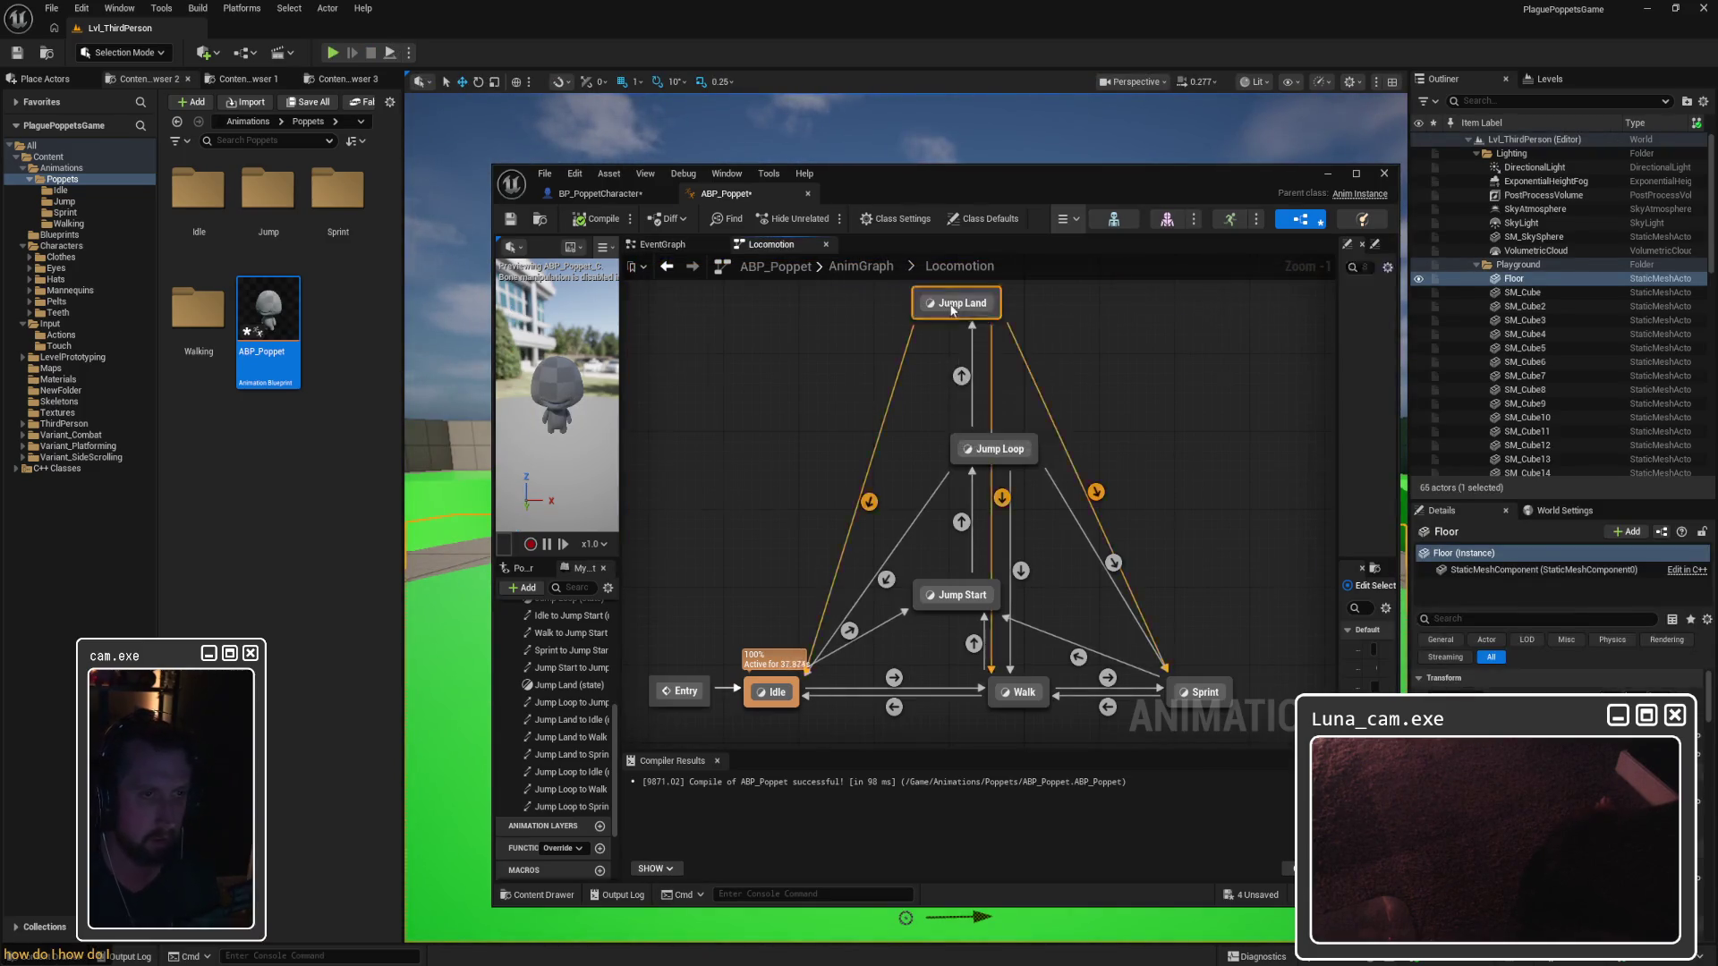
double_click(950, 303)
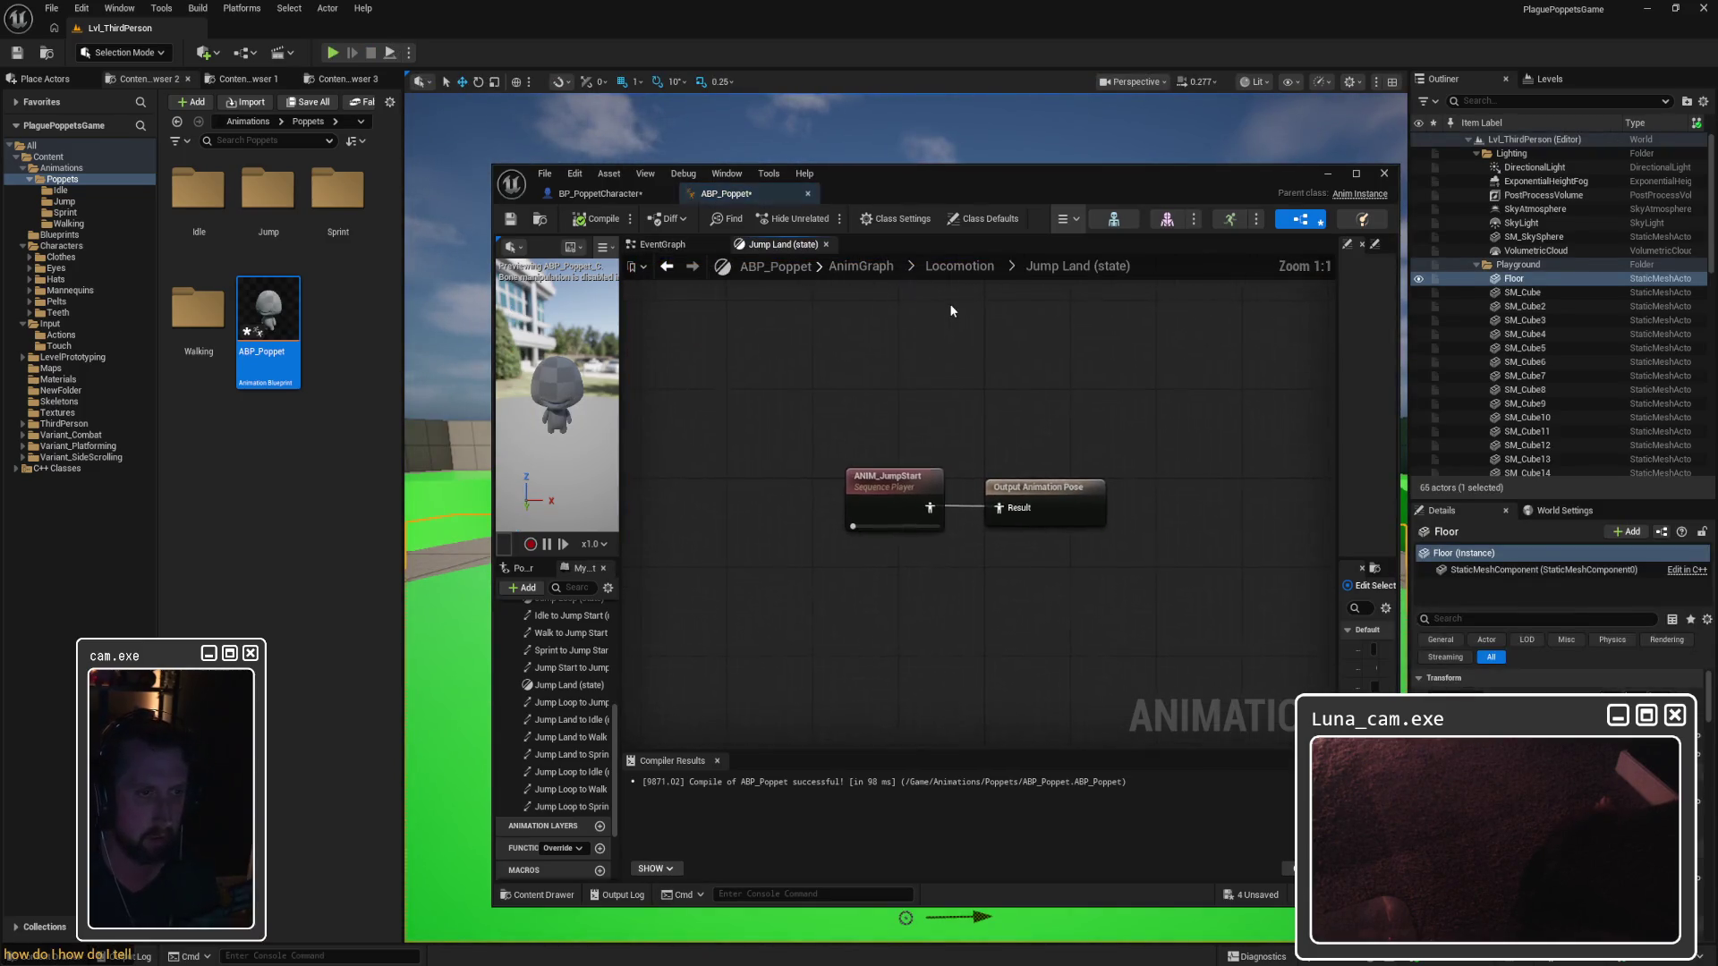
click(332, 52)
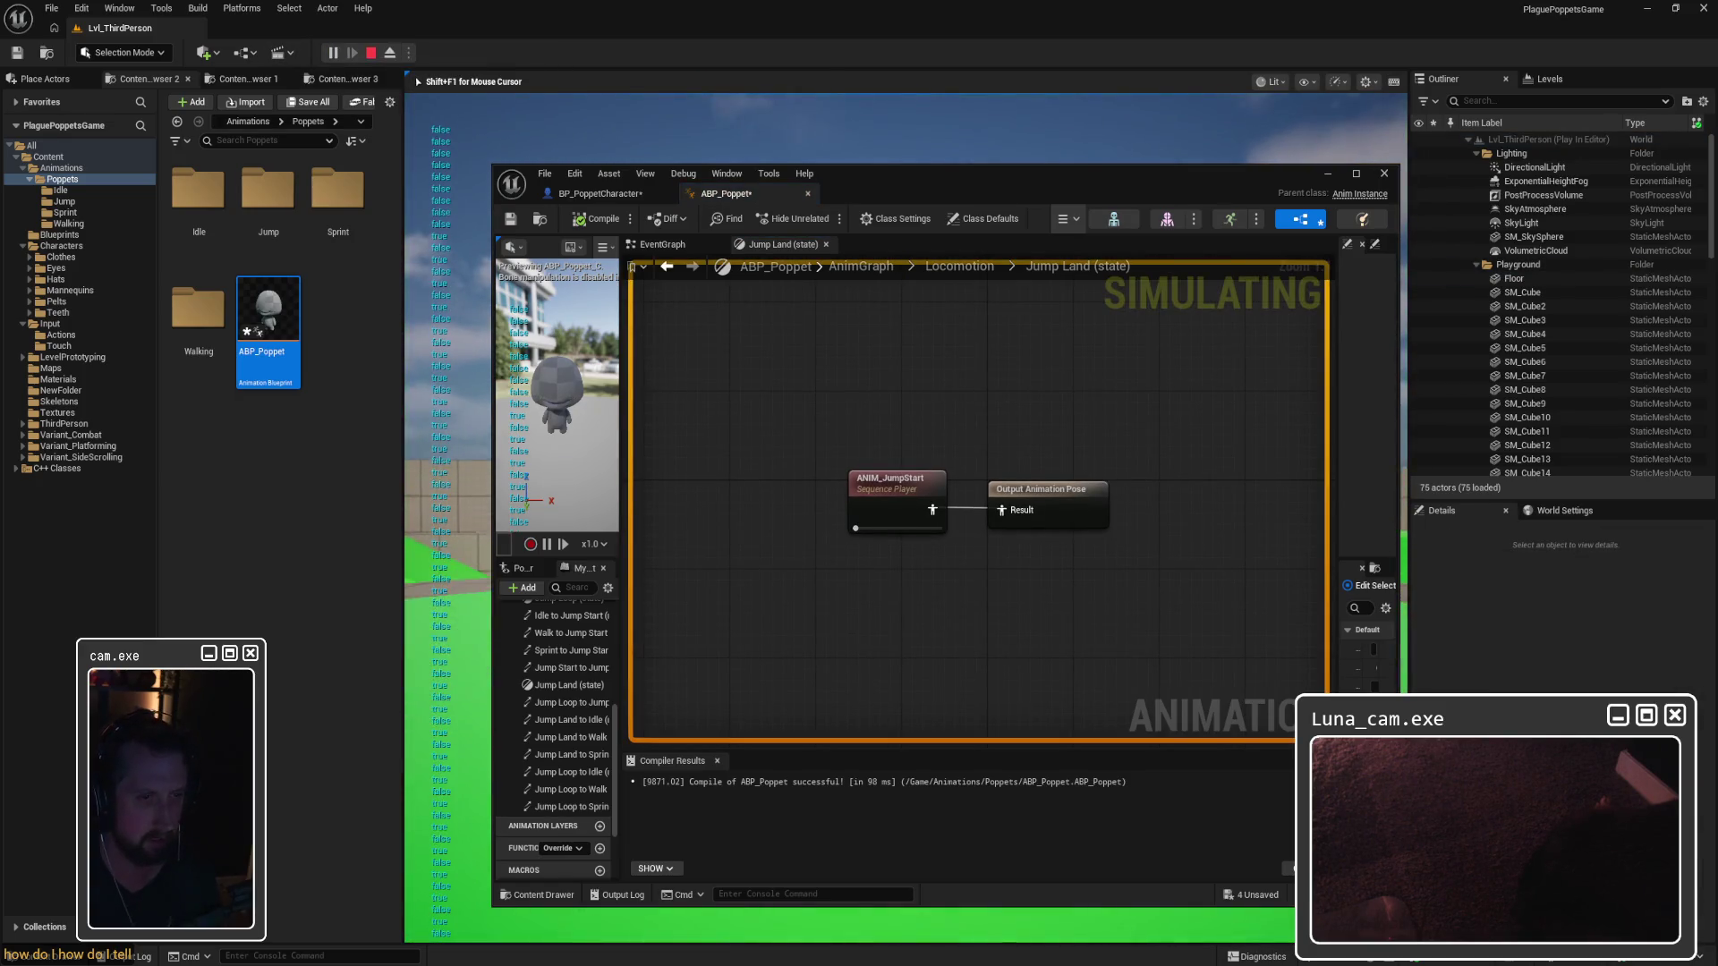
key(Escape)
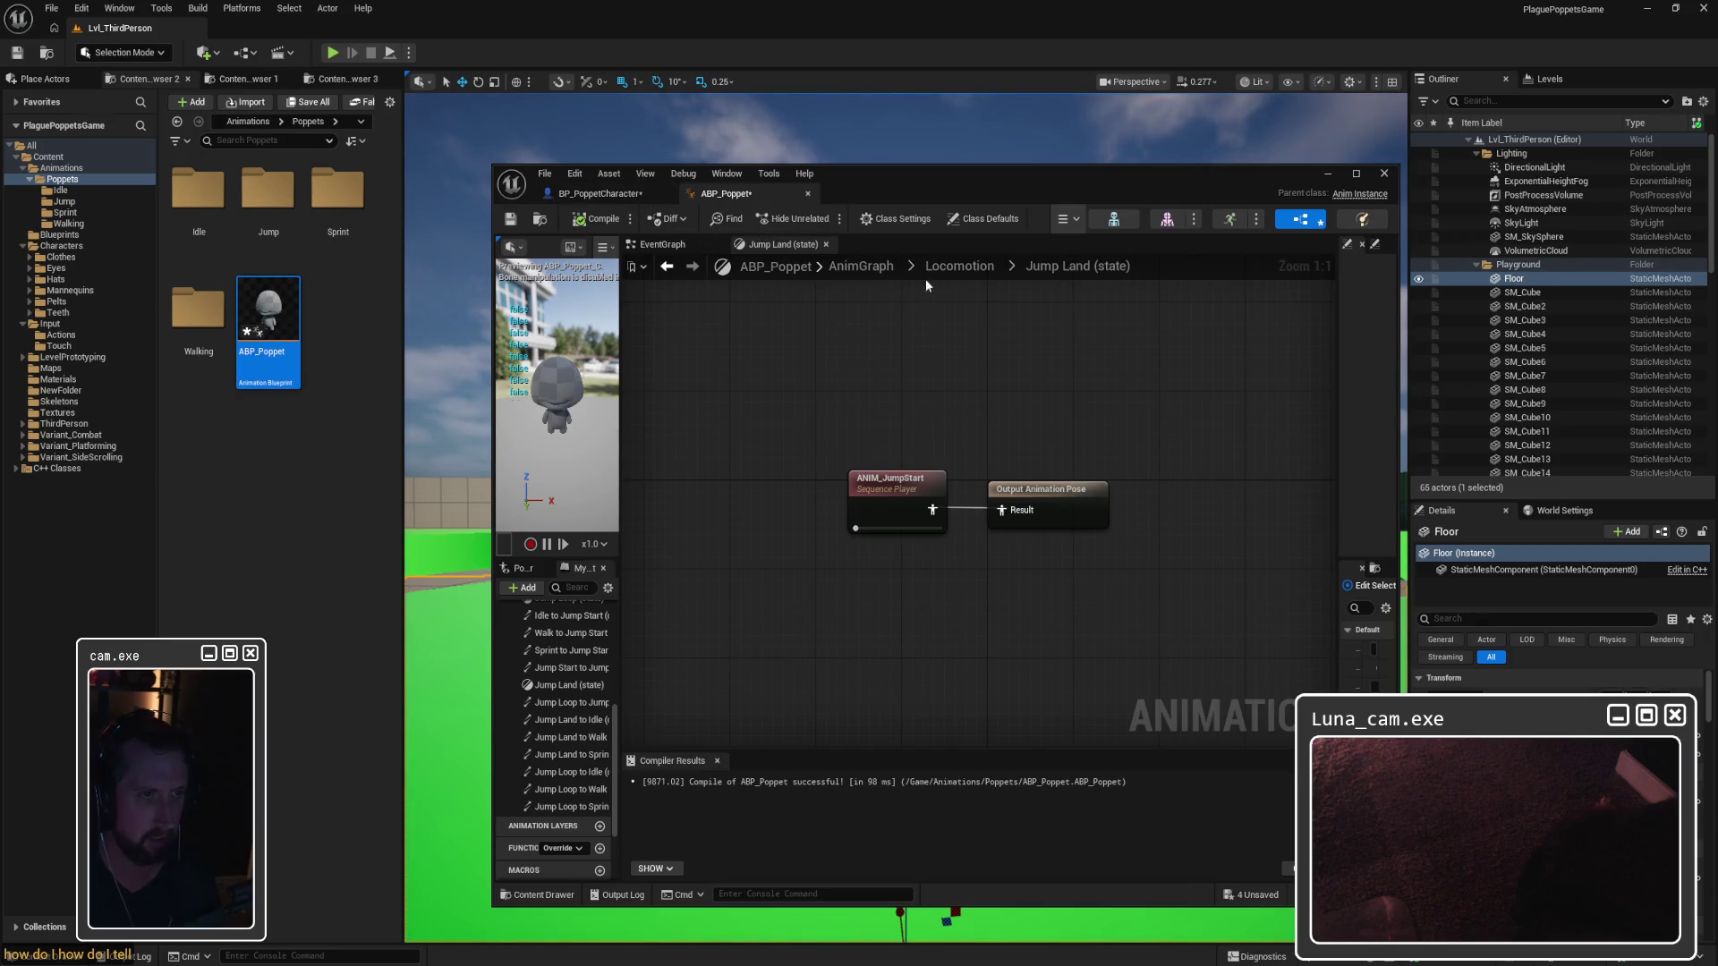
click(990, 271)
click(332, 52)
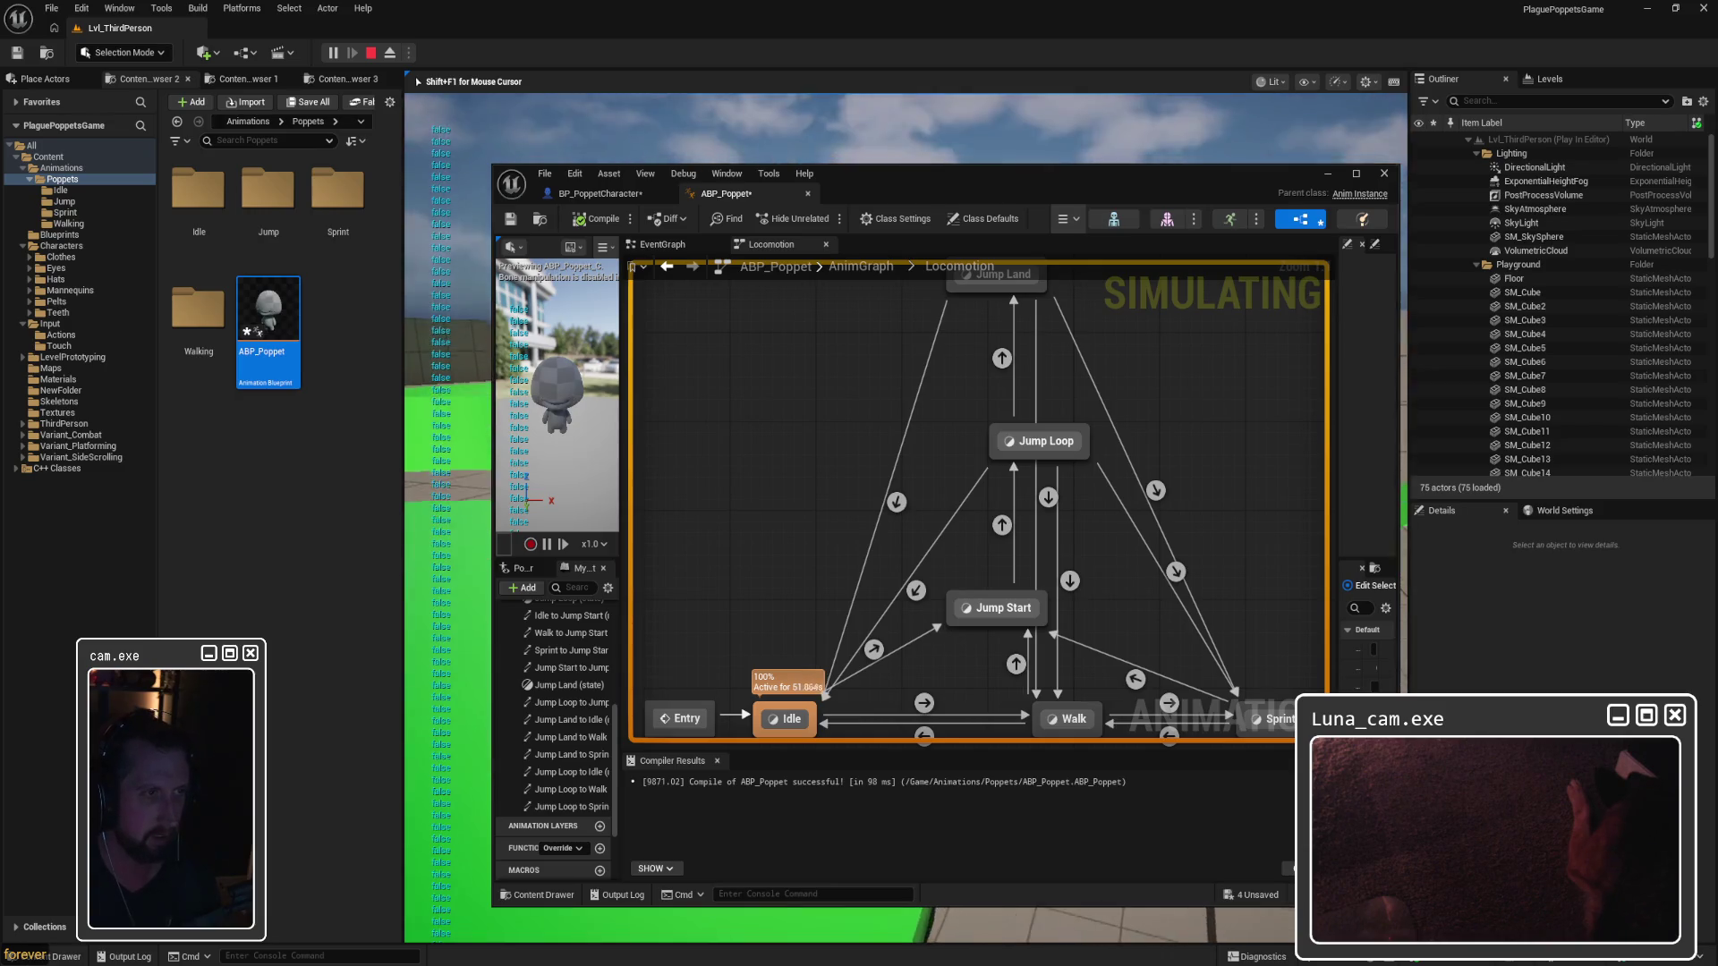
key(Escape)
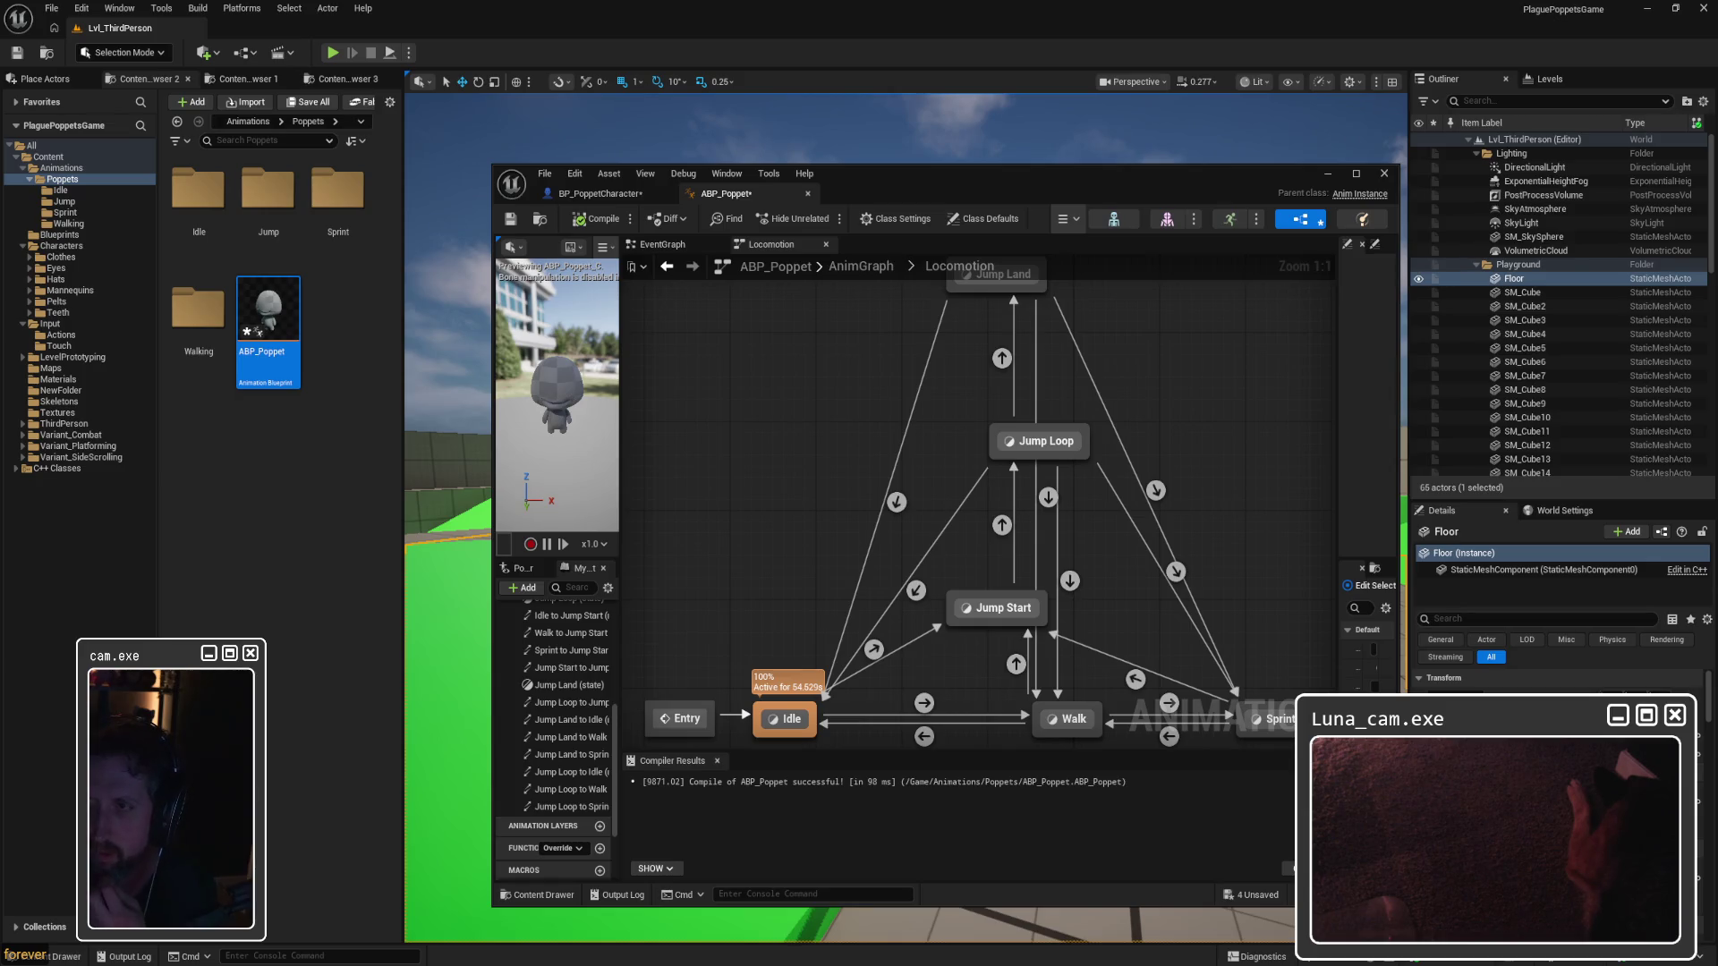
drag(963, 397, 996, 465)
Step: In the Jump Loop to Jump Land rule, wire Is Falling directly into Can Enter Transition
double_click(997, 425)
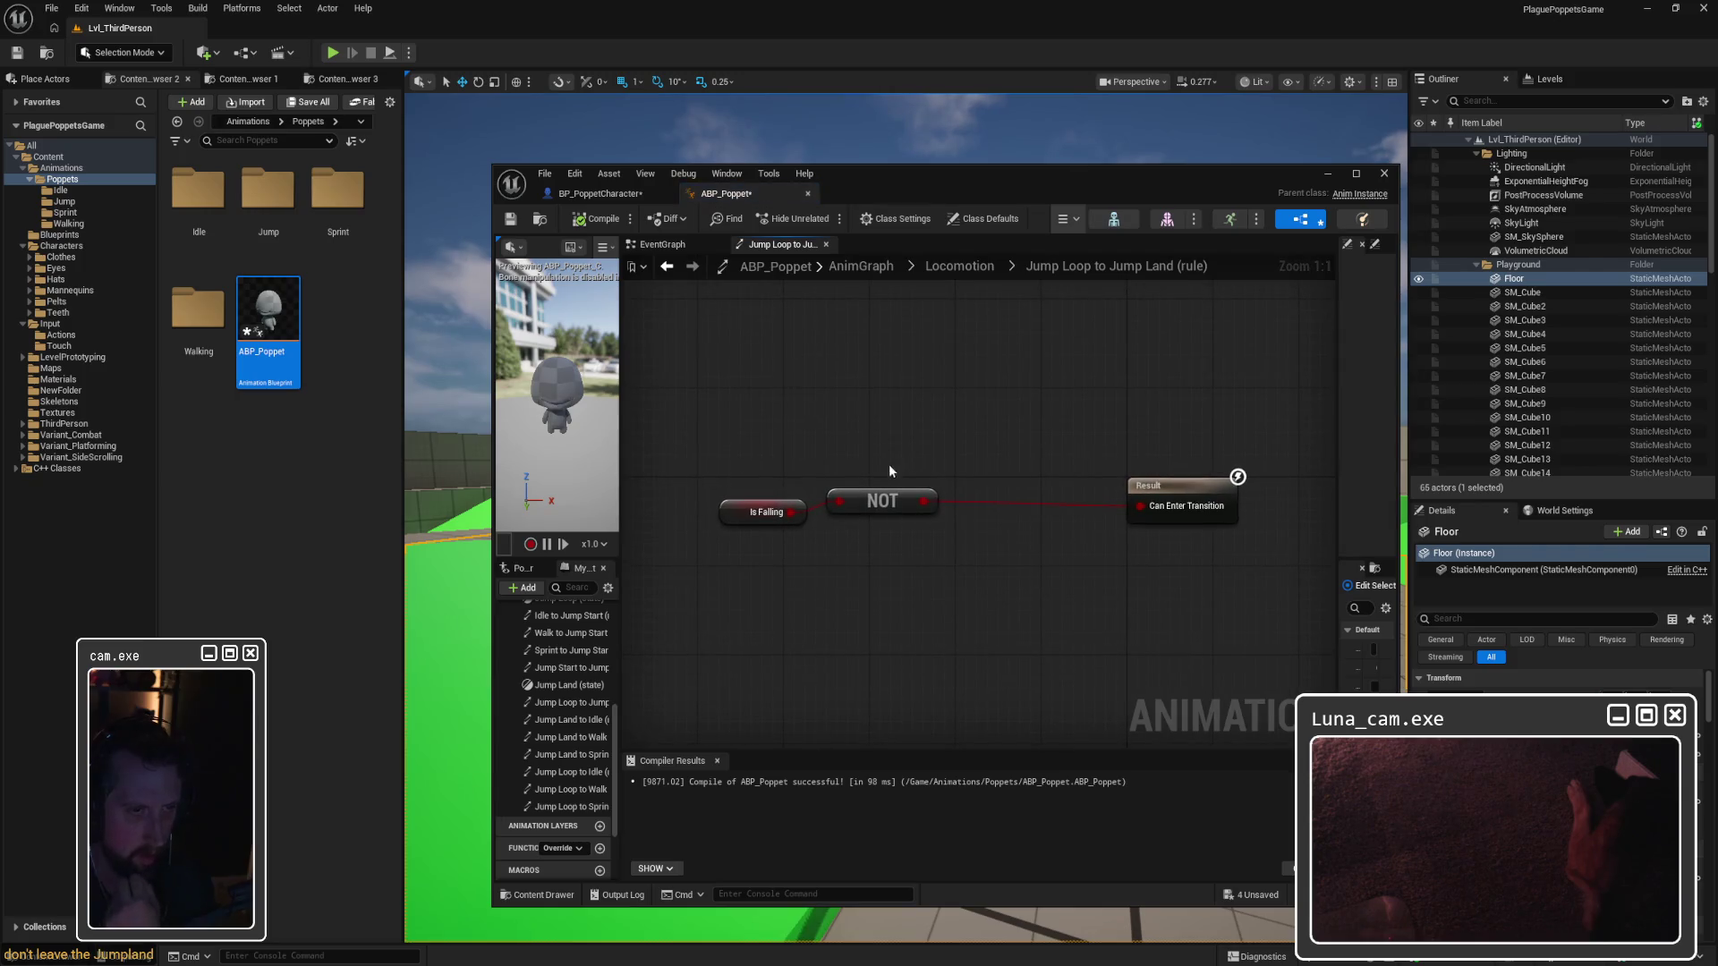
drag(855, 490, 941, 502)
mouse_move(733, 509)
mouse_down()
mouse_move(839, 509)
mouse_move(819, 509)
mouse_up()
click(774, 456)
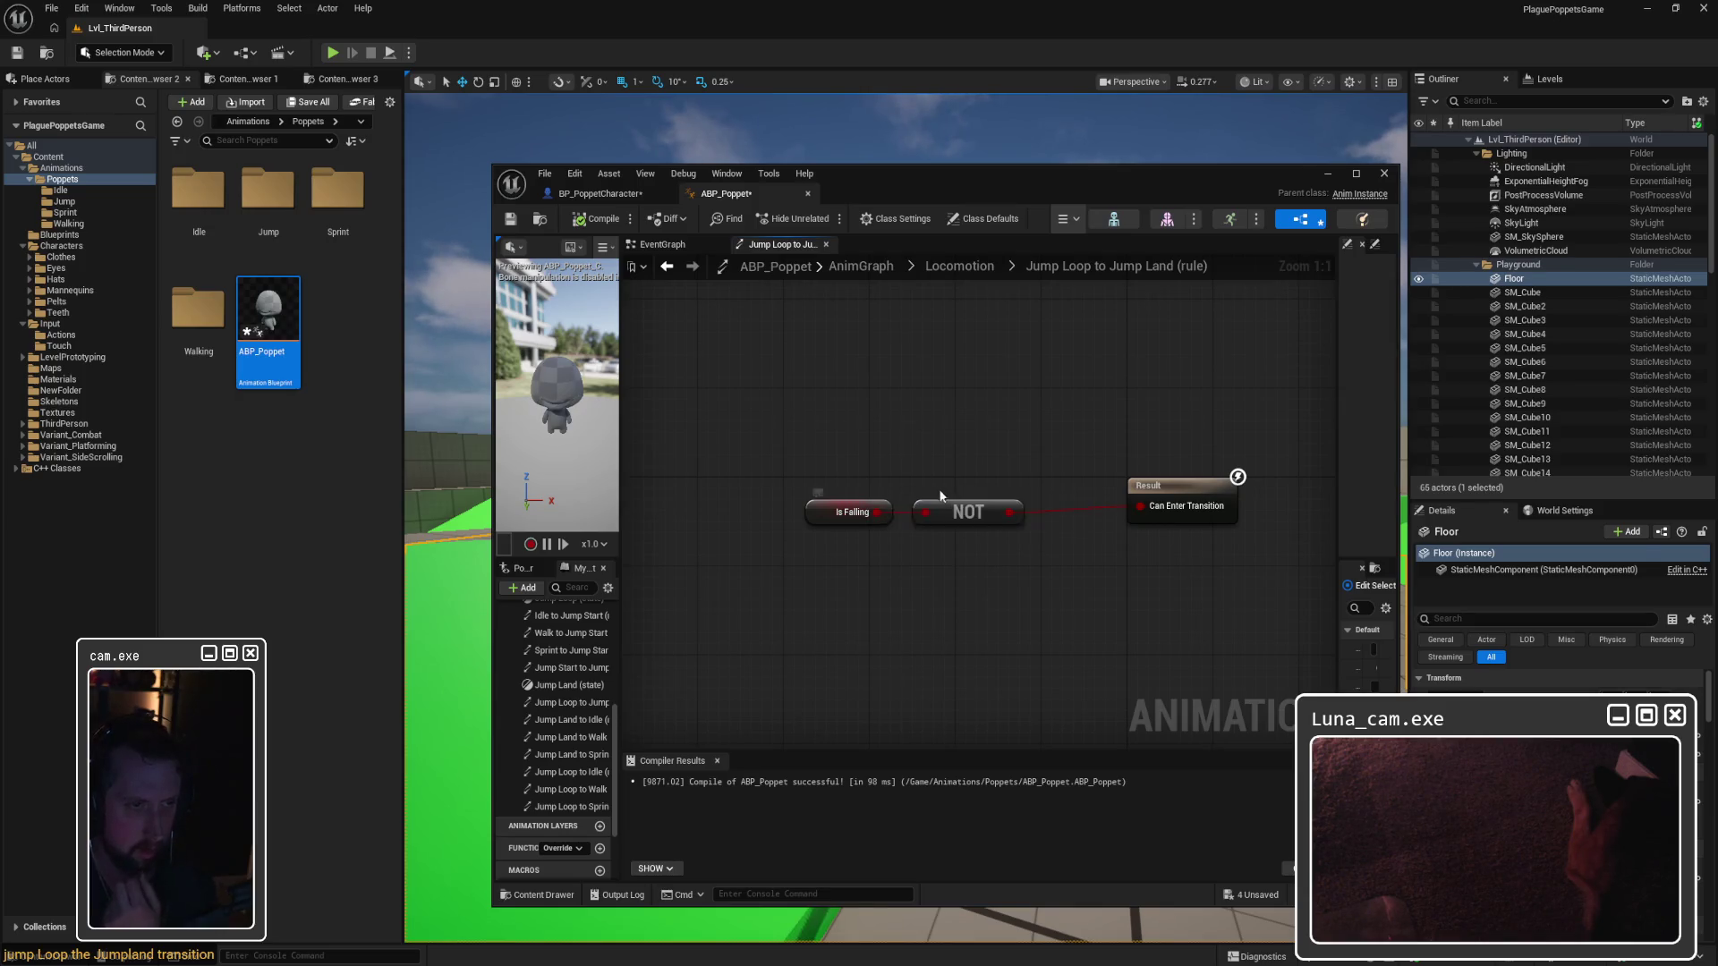
drag(871, 512, 1140, 506)
drag(976, 512, 965, 461)
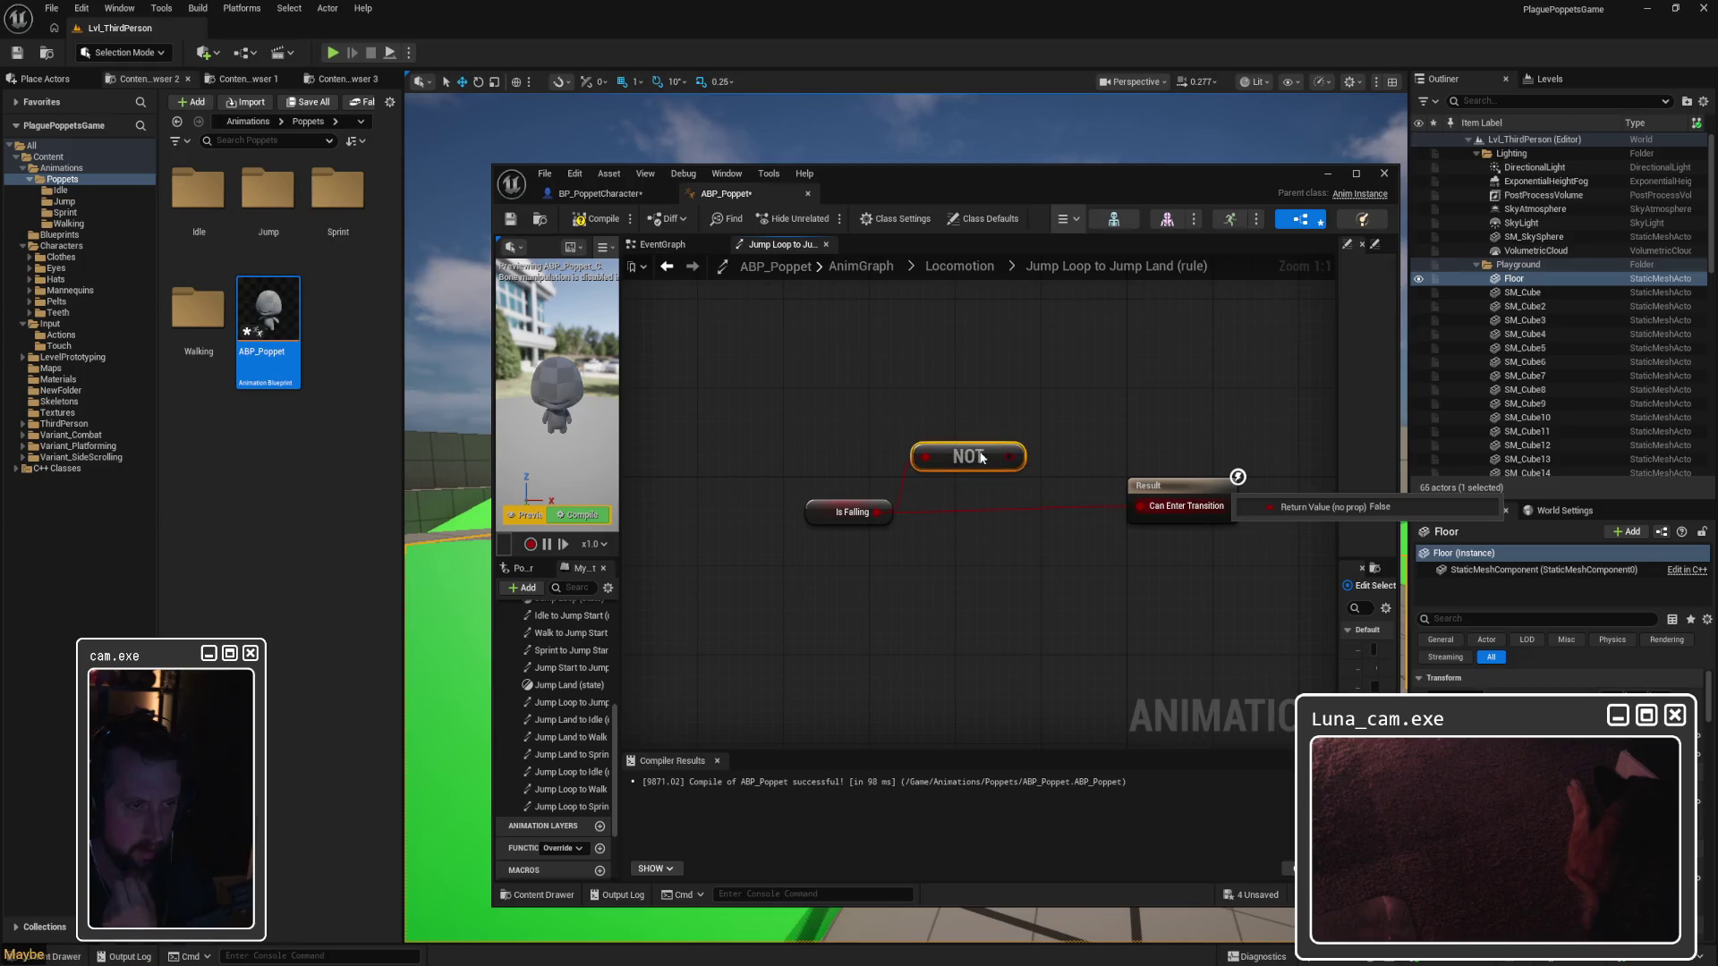
click(965, 465)
Step: Recompile ABP_Poppet and start a test play of the level
click(984, 387)
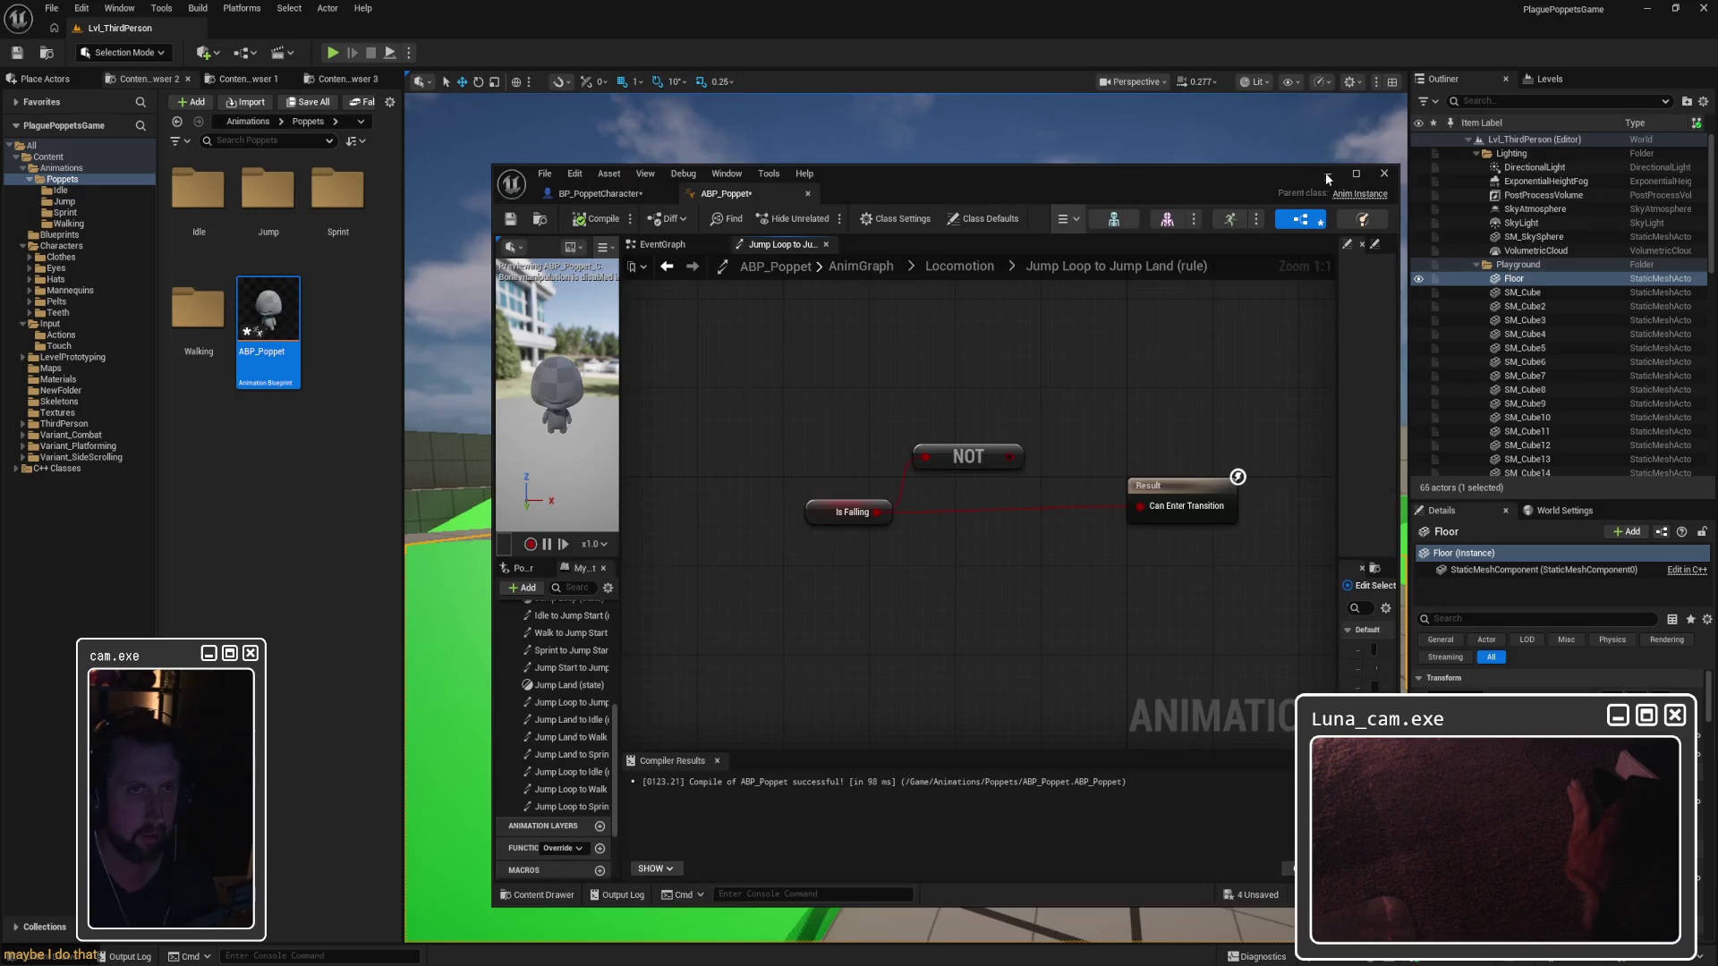
click(1385, 174)
click(332, 51)
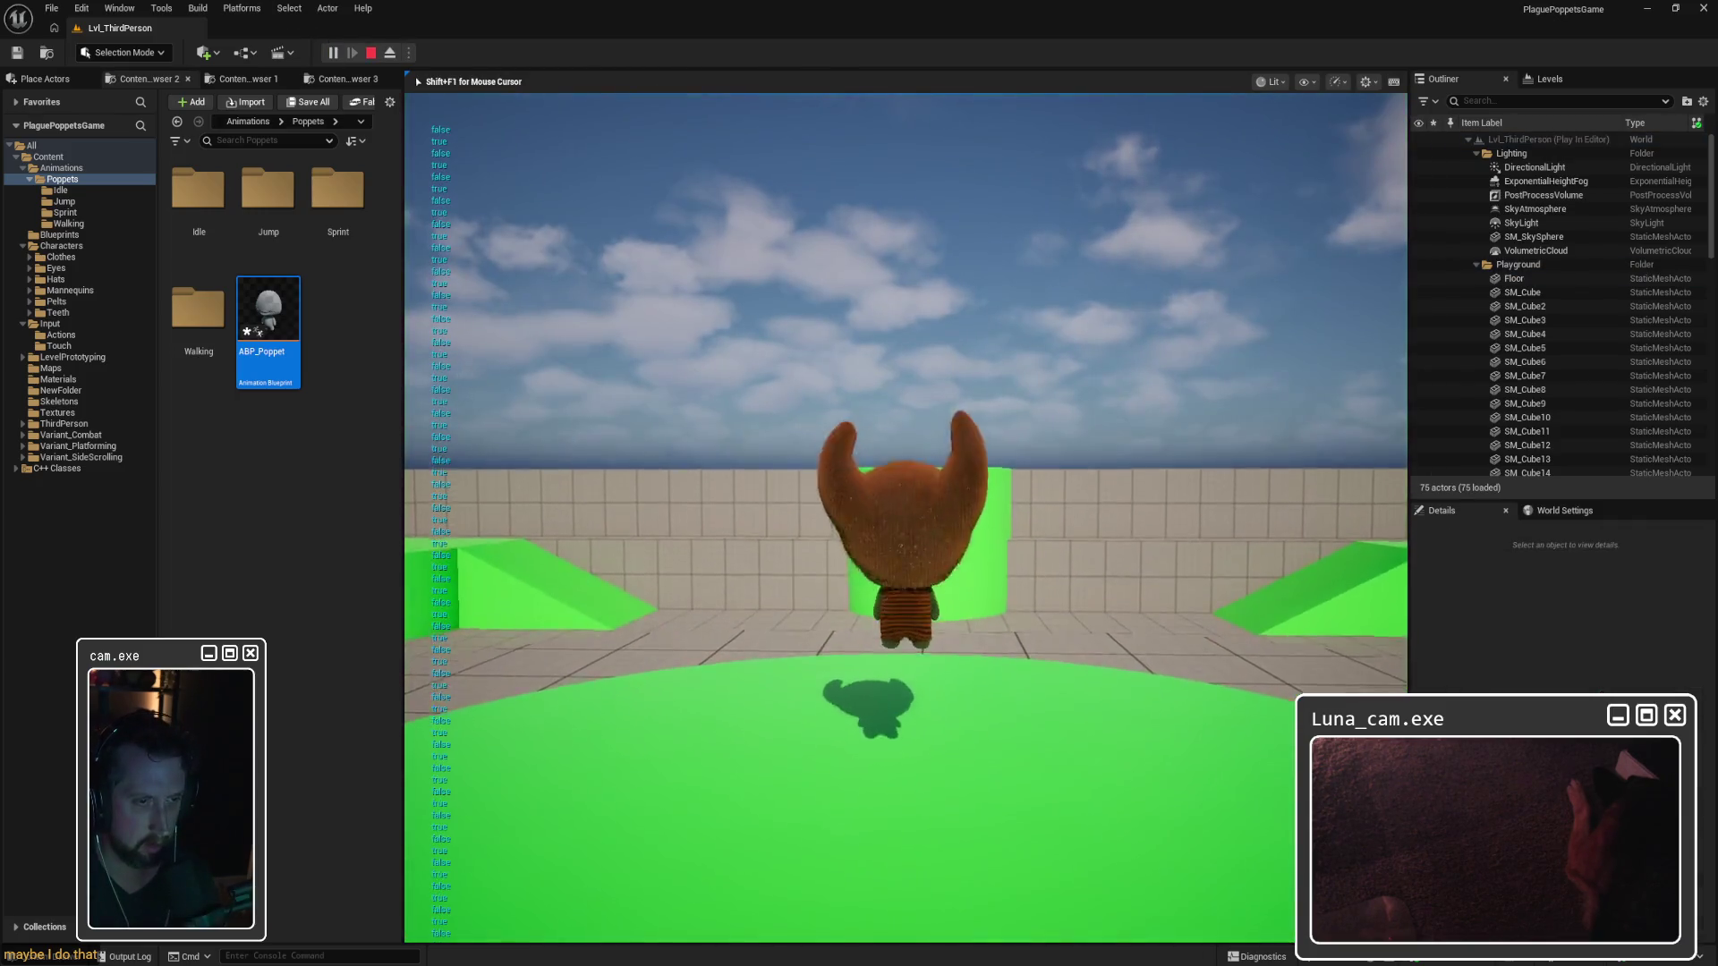
Step: Jump four times in play mode to check the landing, then stop the session
key(space)
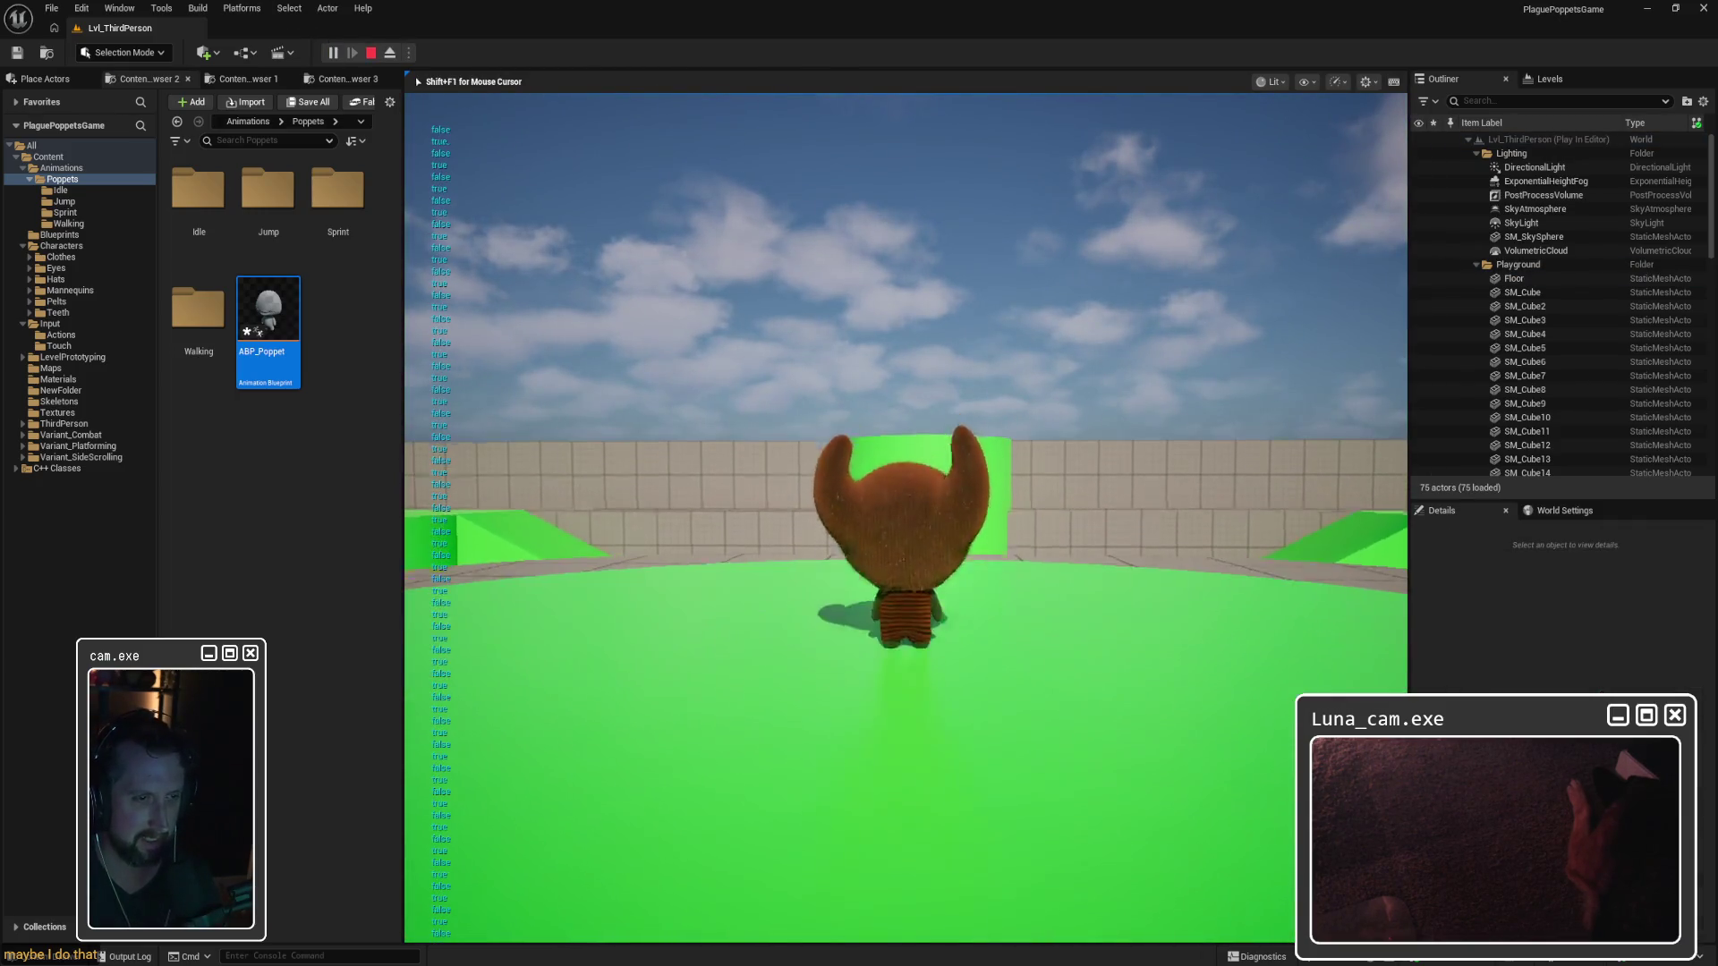
key(space)
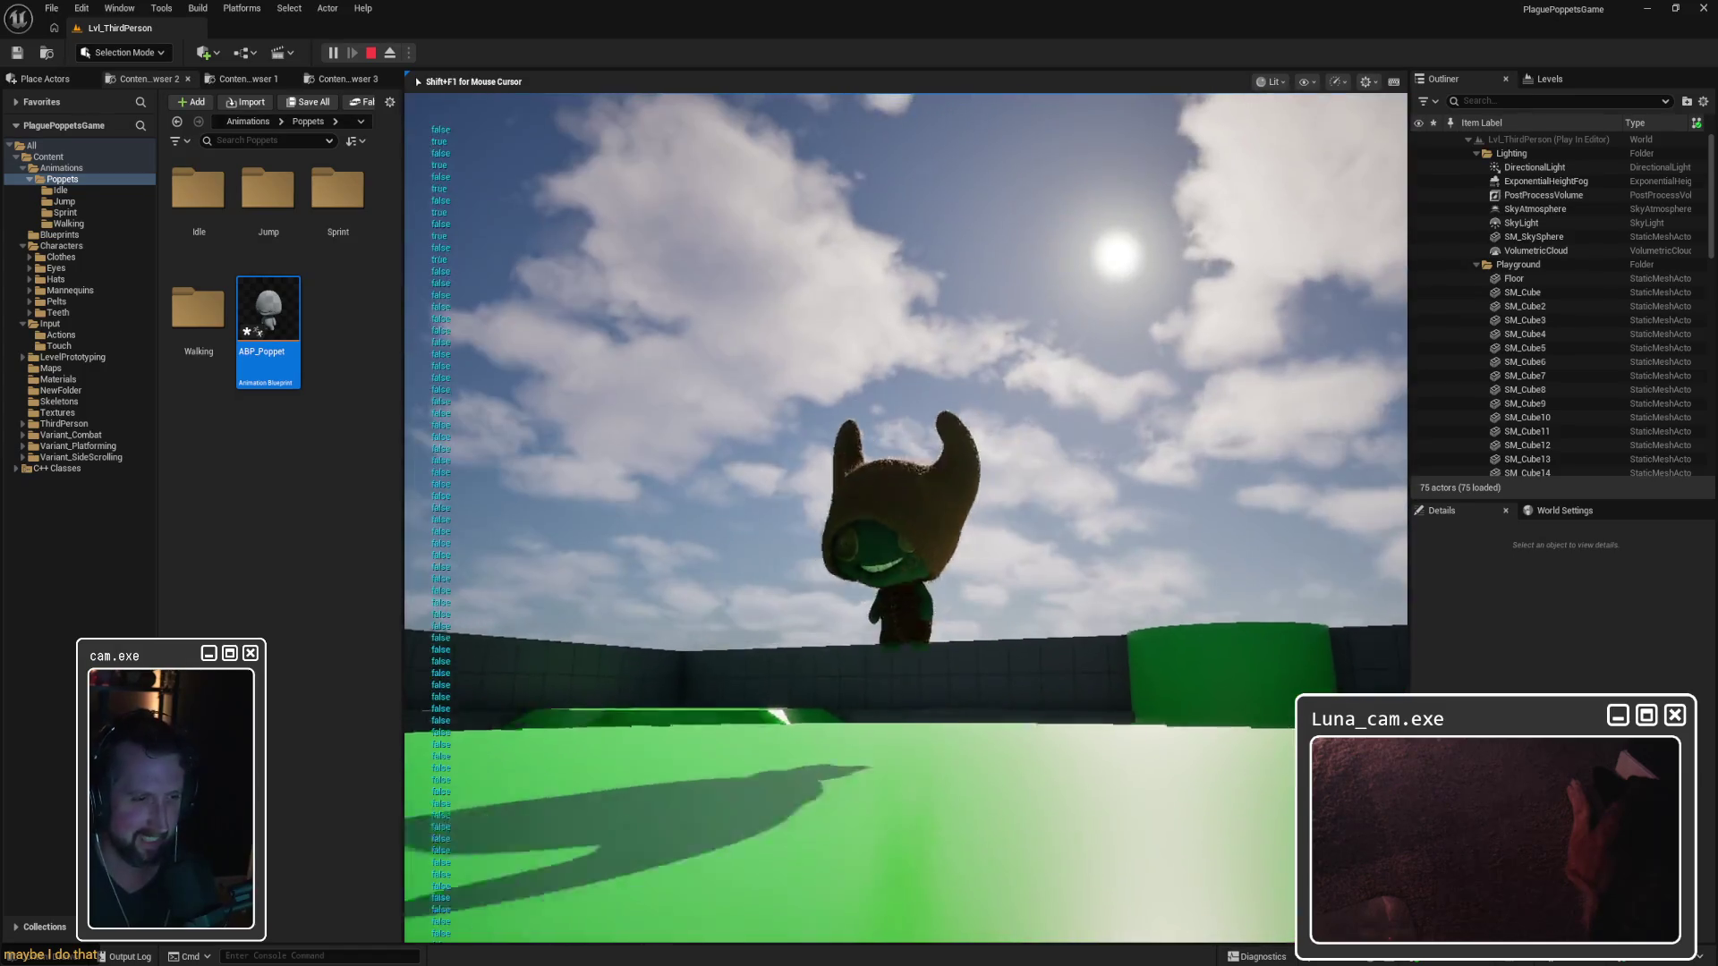
key(space)
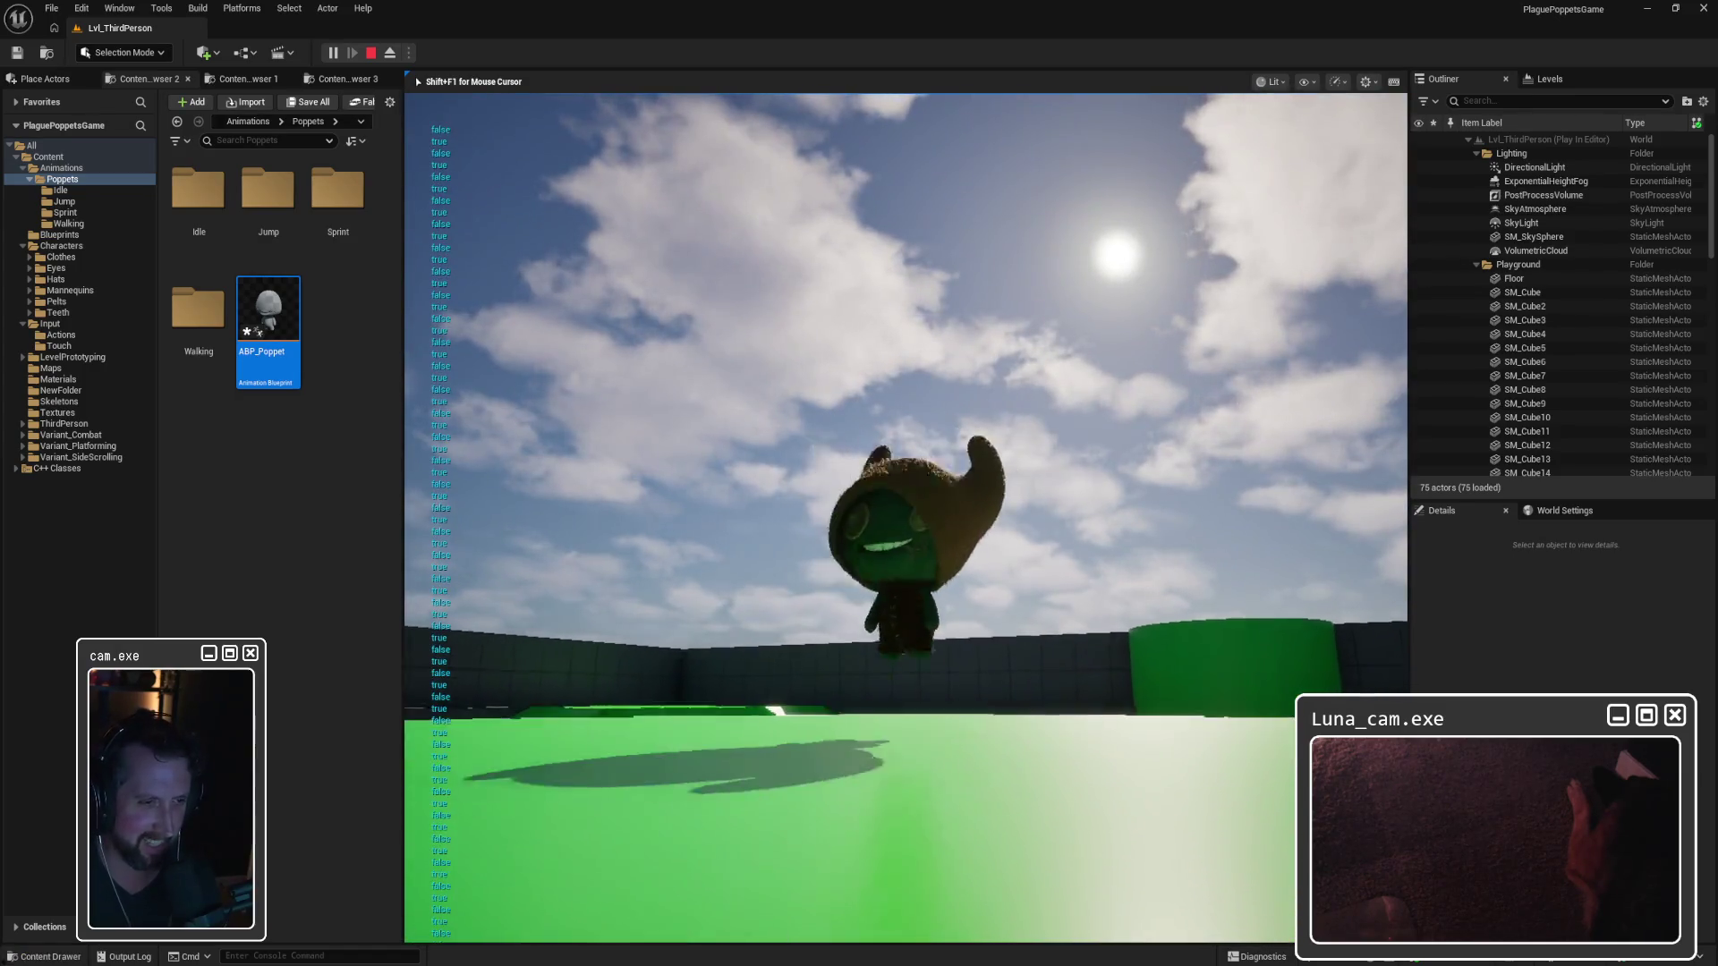
key(space)
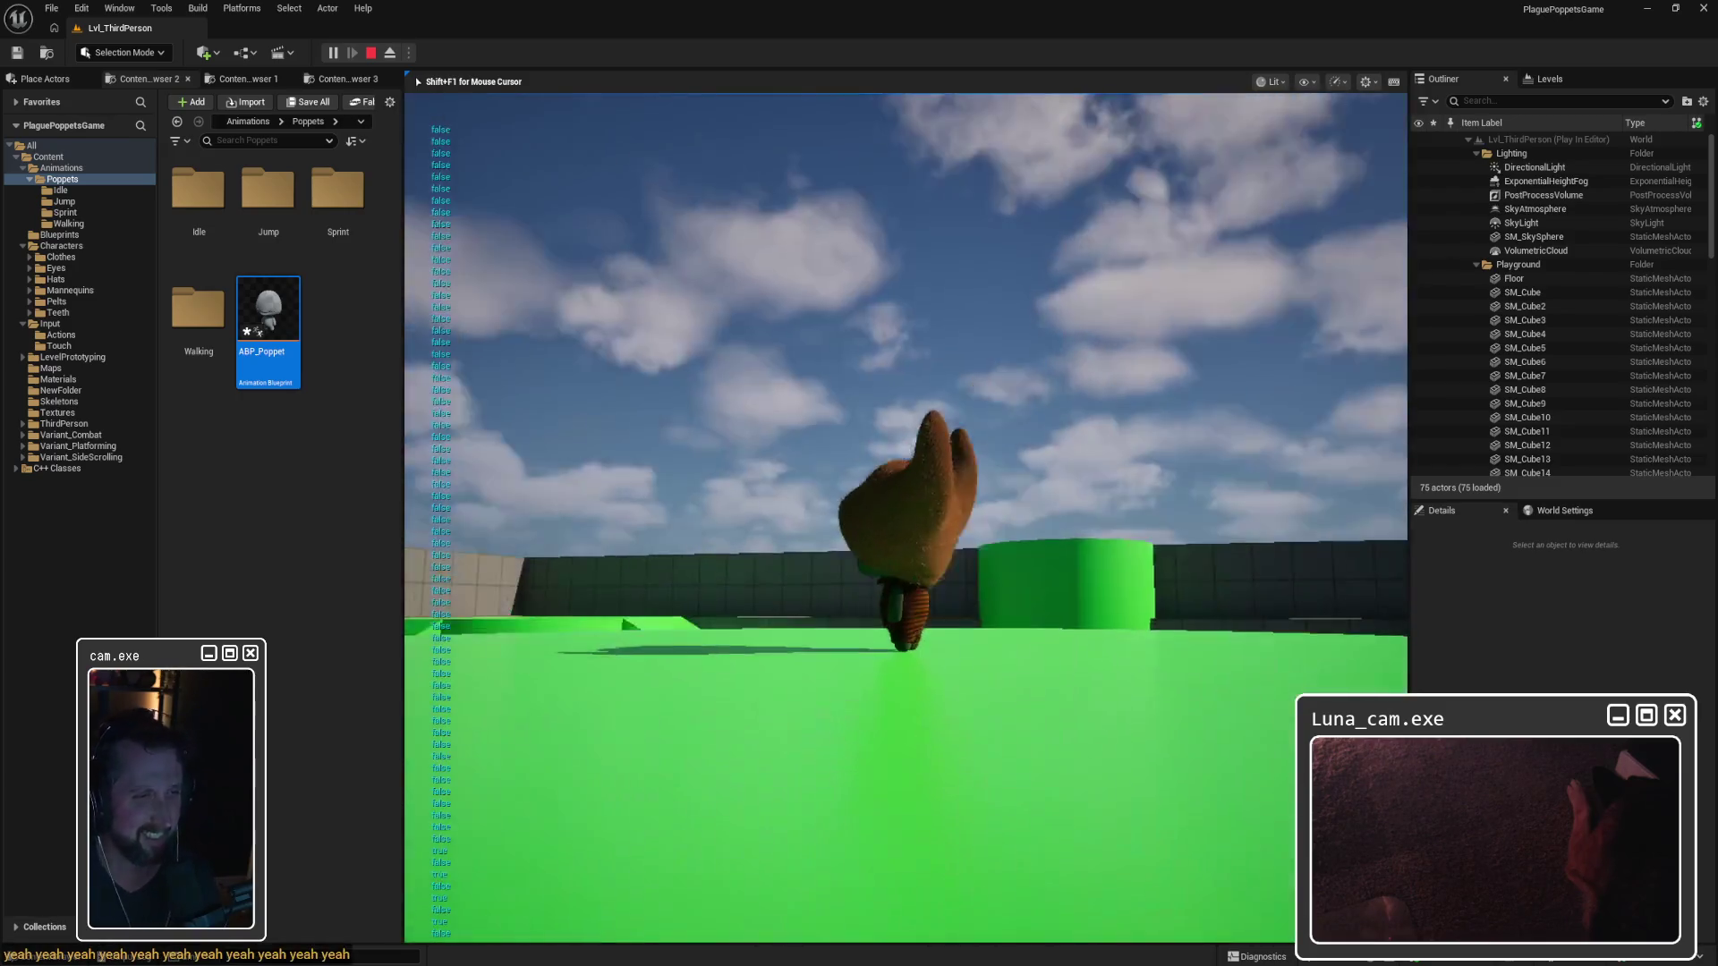
key(Escape)
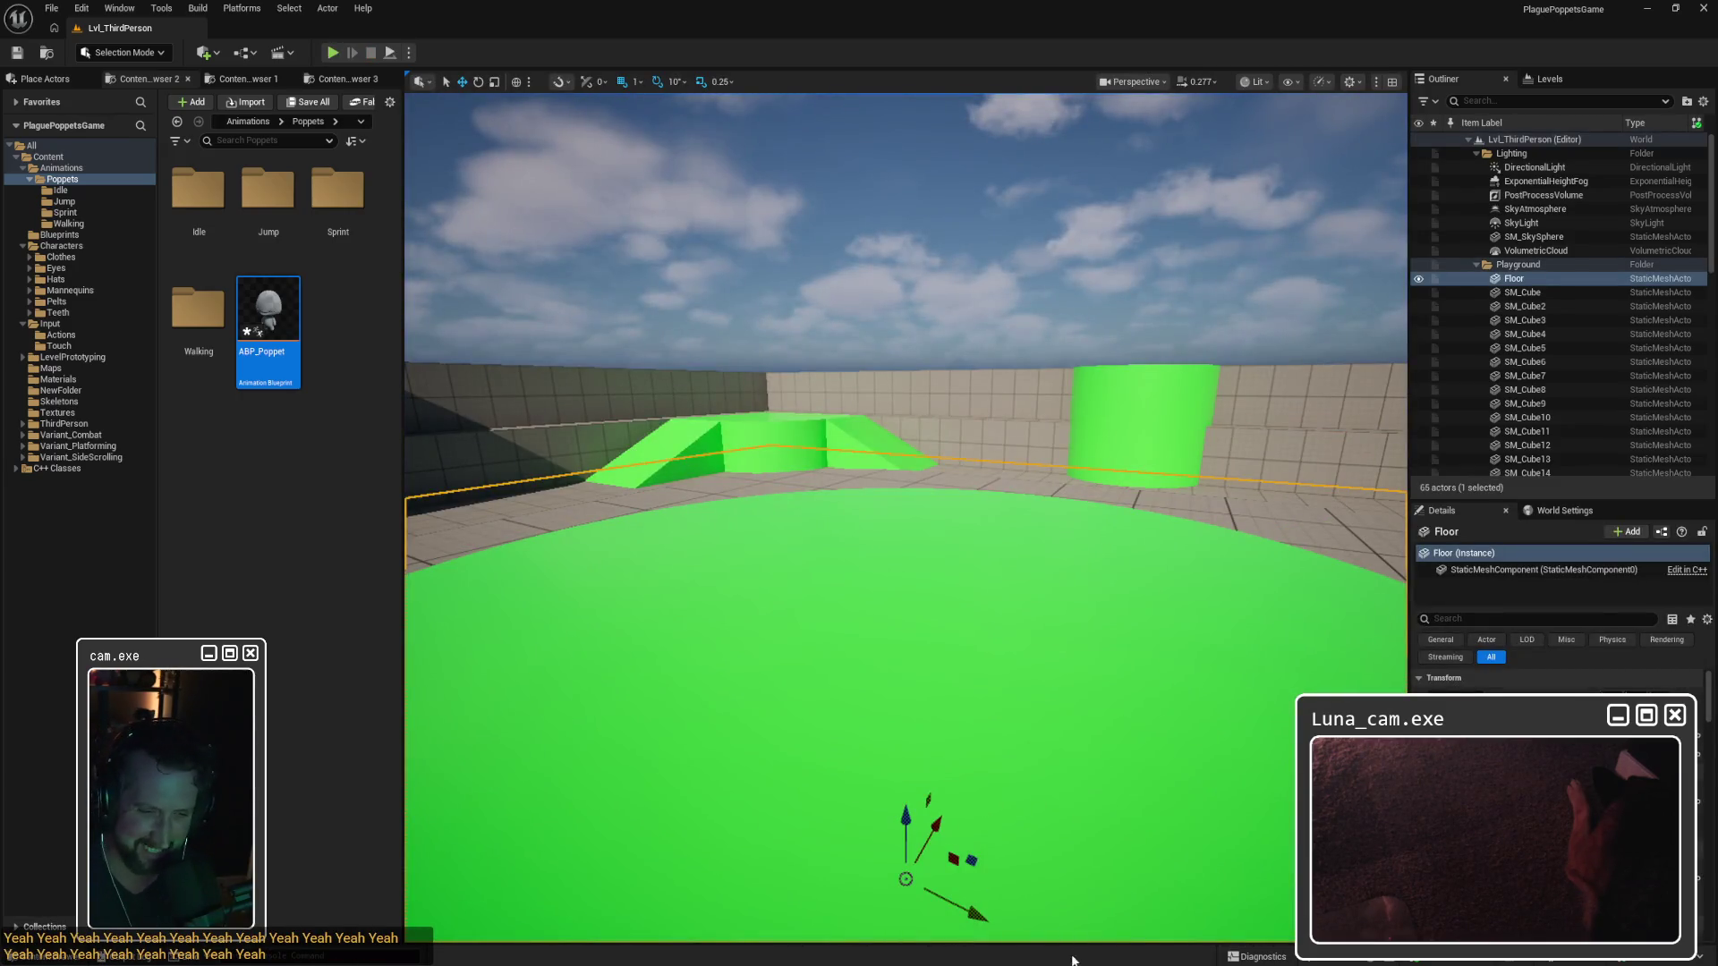
Step: Reconnect the NOT output to Can Enter Transition, between Is Falling and the result
click(1146, 916)
mouse_move(1013, 457)
mouse_down()
mouse_move(1139, 506)
mouse_move(982, 480)
mouse_move(990, 501)
mouse_up()
click(749, 413)
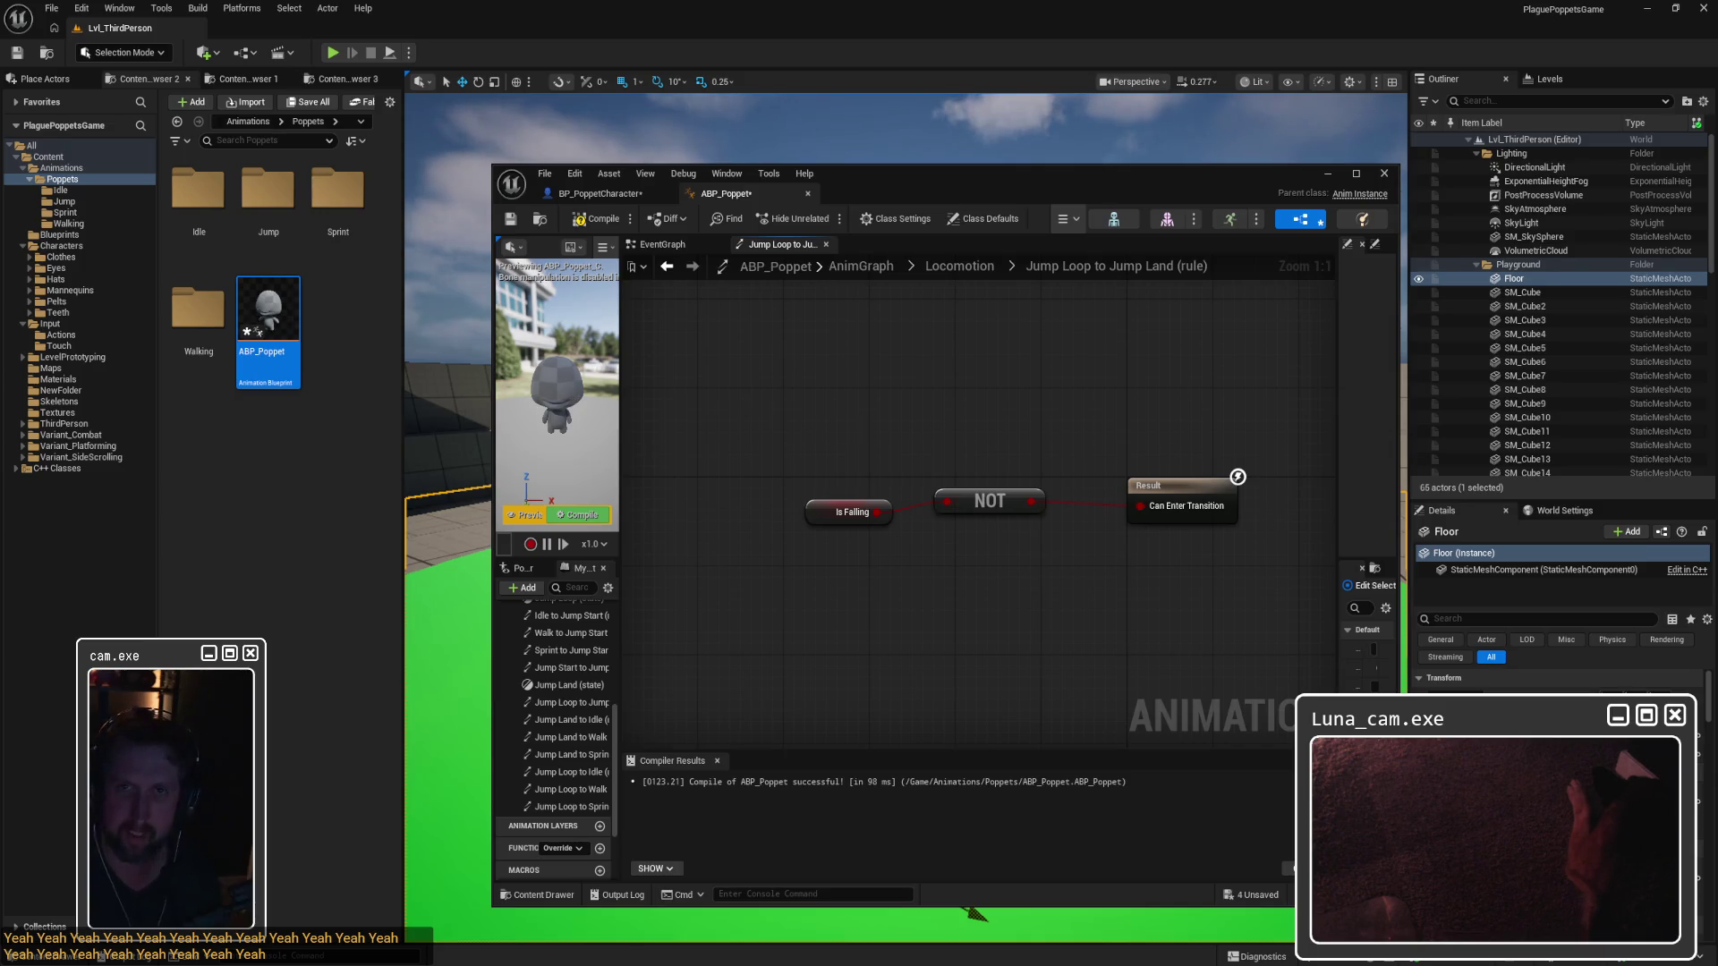
Step: Screenshot the rule's nodes and go back to the Locomotion state machine
key(super+shift+s)
drag(757, 381, 1296, 572)
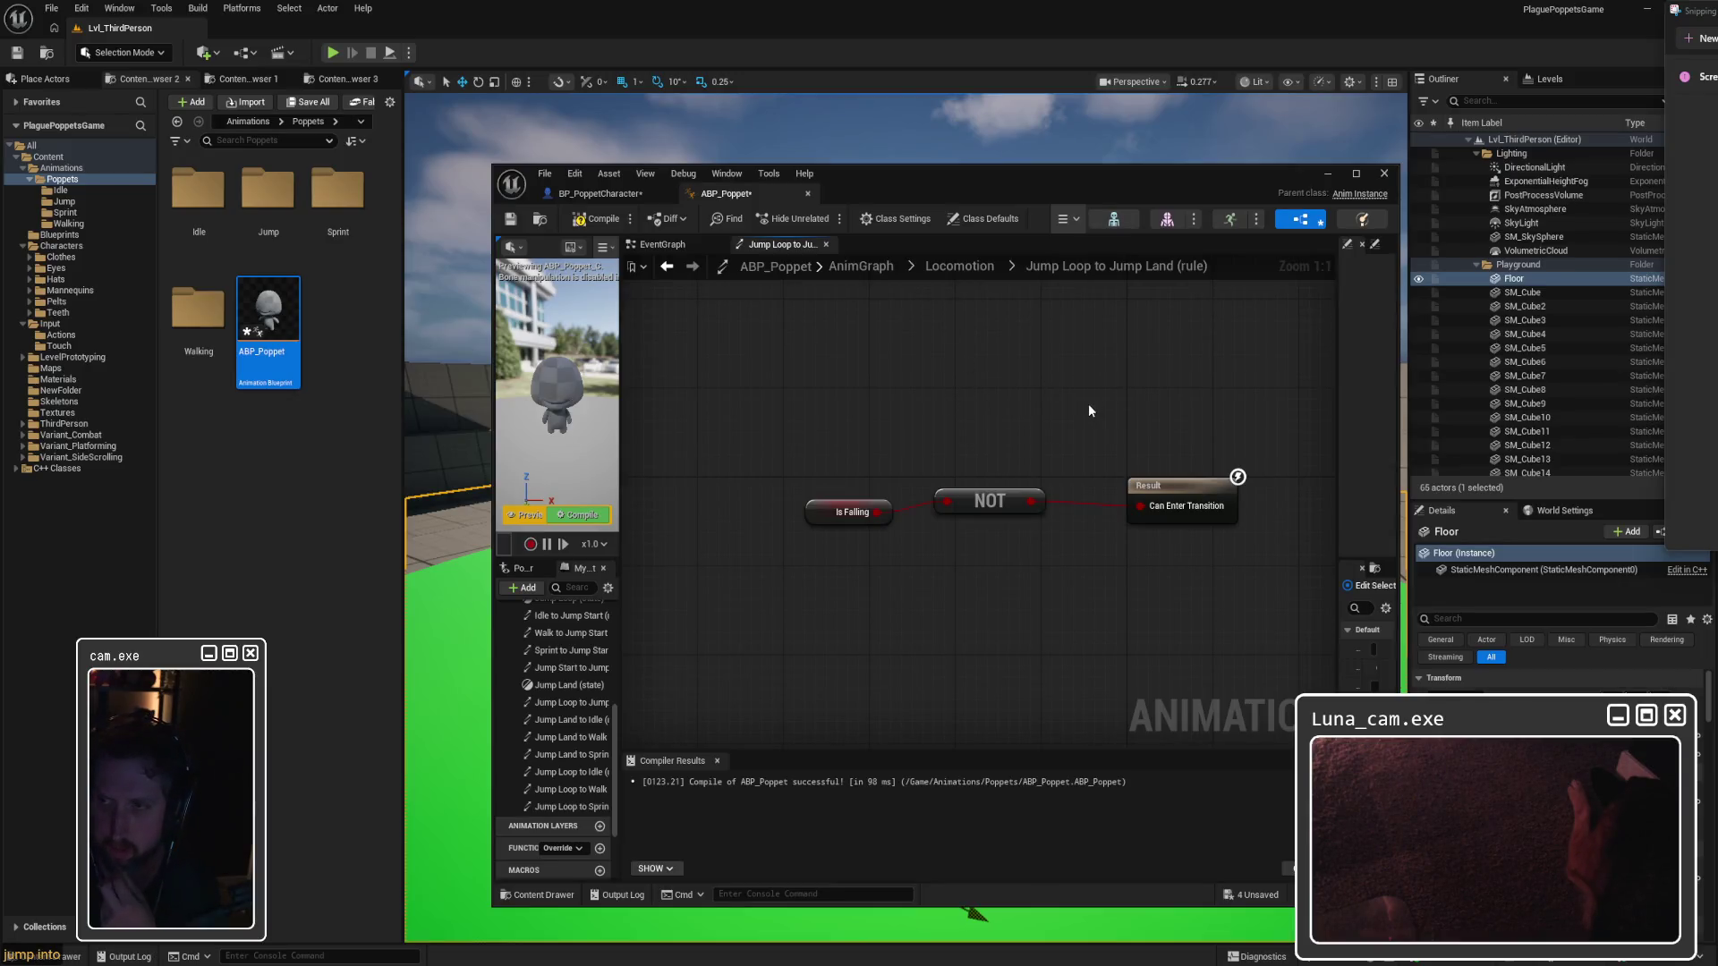
click(959, 266)
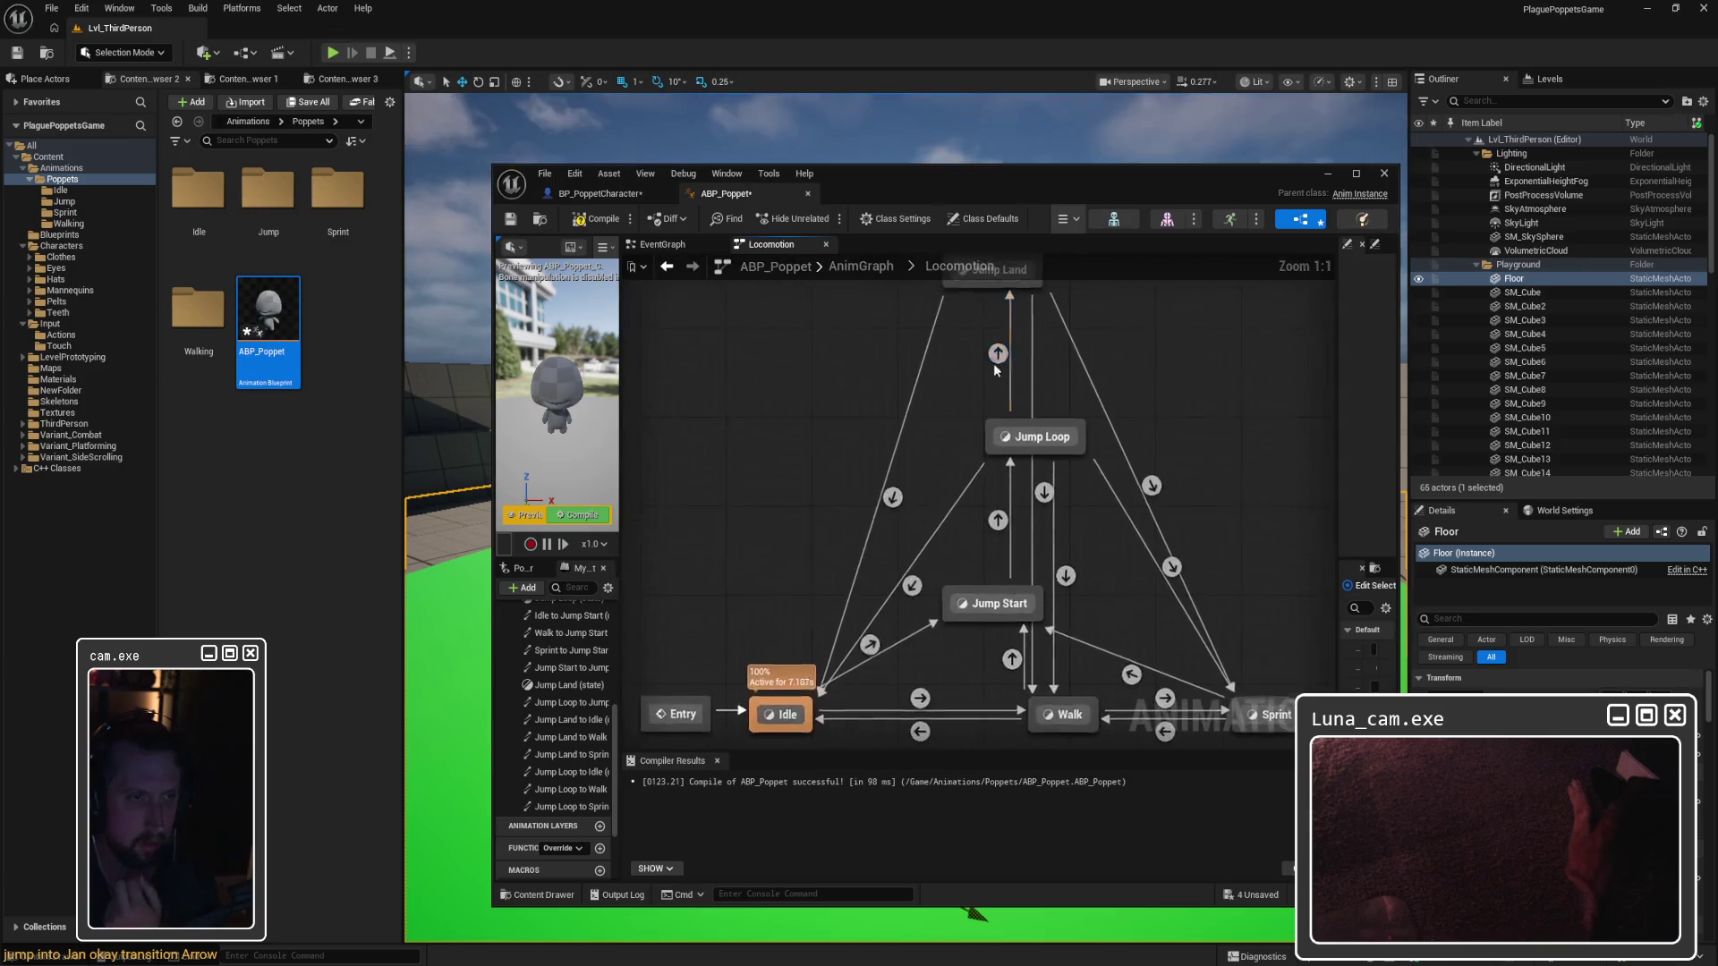
Step: Set Priority Order 2 on the transitions leaving Jump Loop, then hide the editor
click(997, 354)
drag(1208, 177, 959, 162)
mouse_move(1090, 358)
mouse_down()
mouse_move(876, 363)
mouse_move(895, 362)
mouse_up()
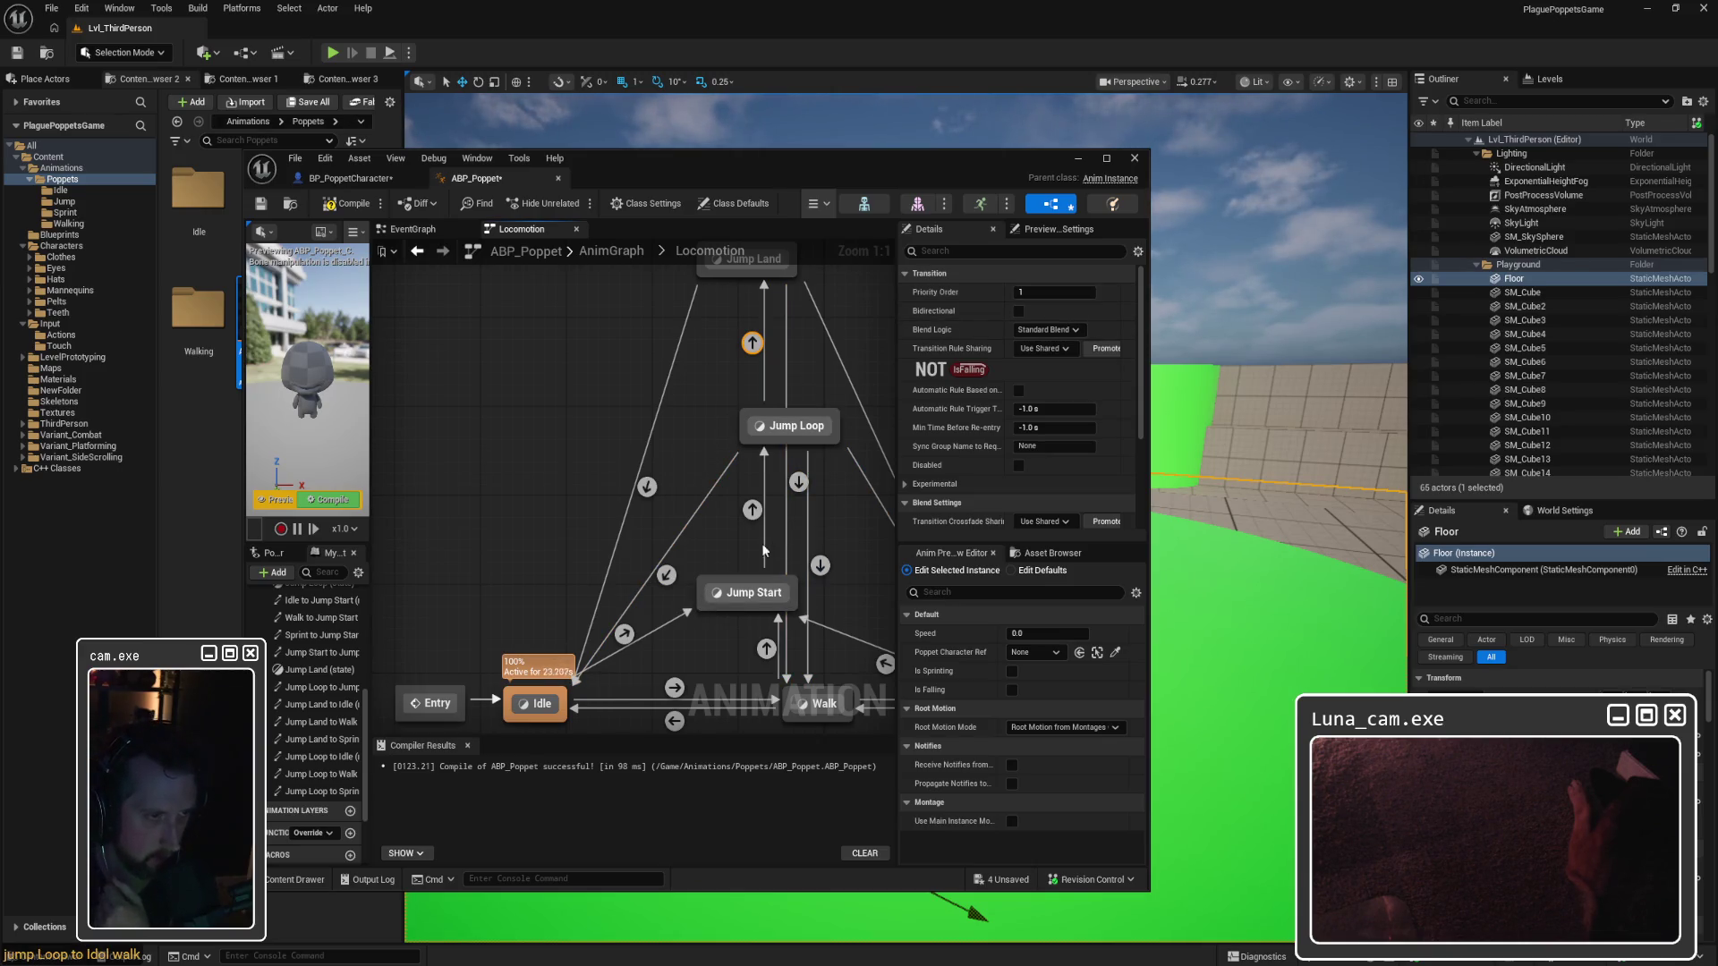
click(666, 574)
click(1055, 293)
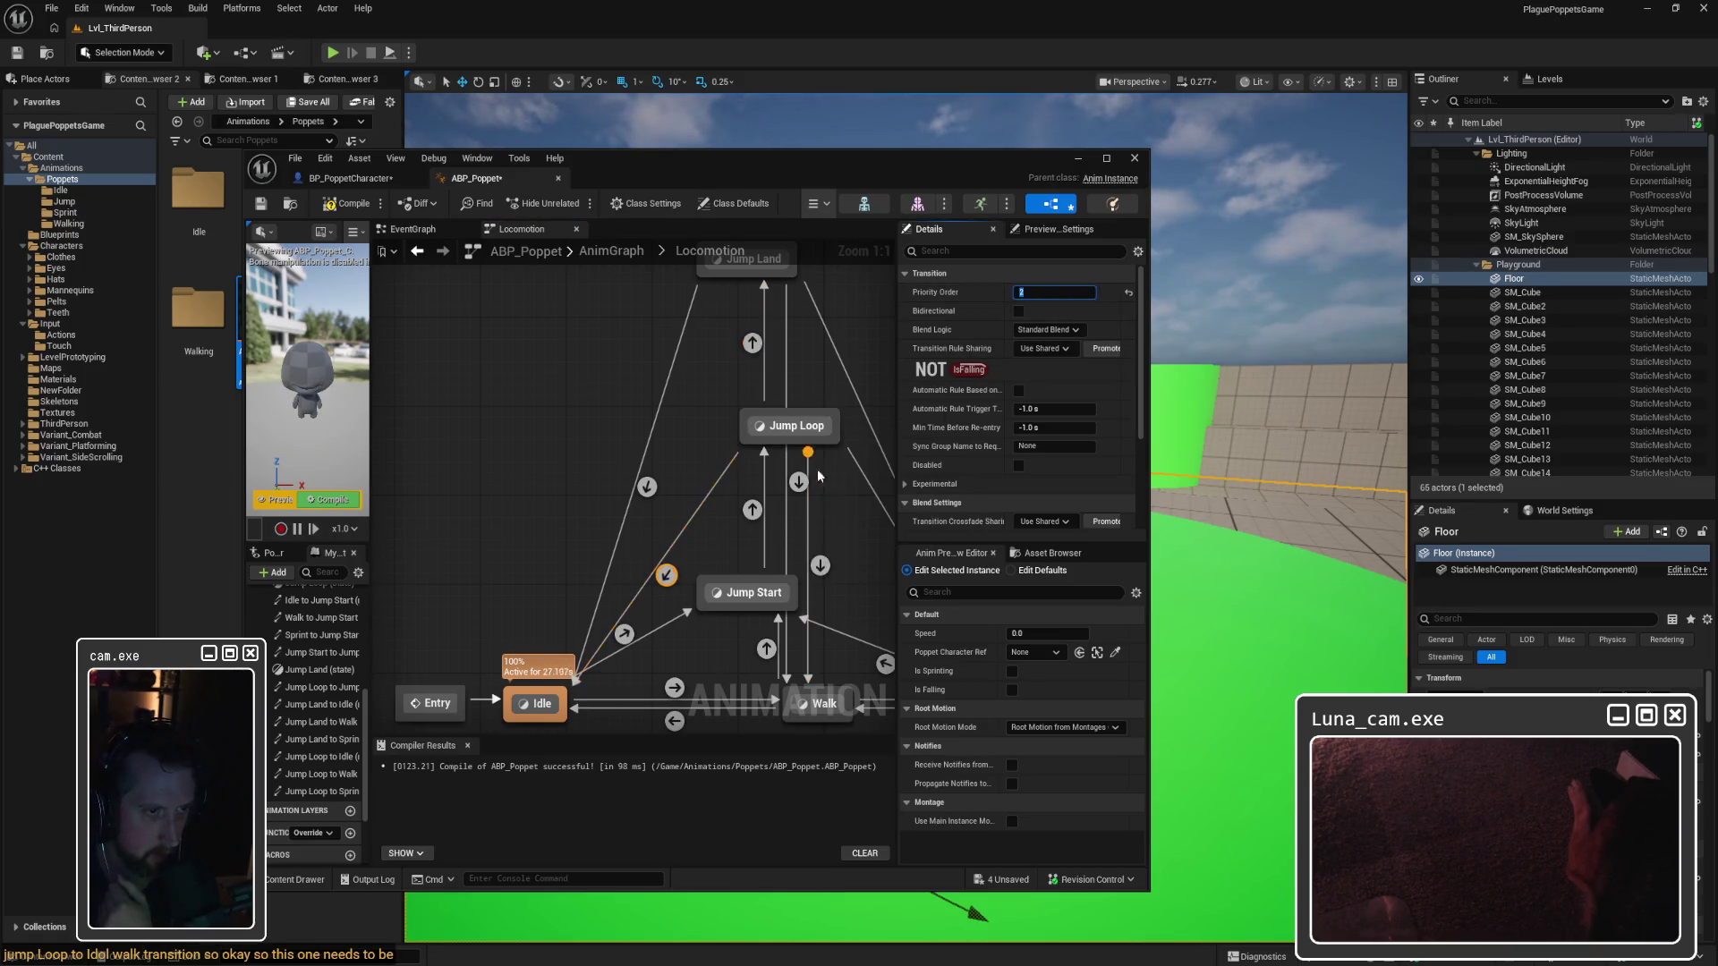
text(1)
text(2)
key(Return)
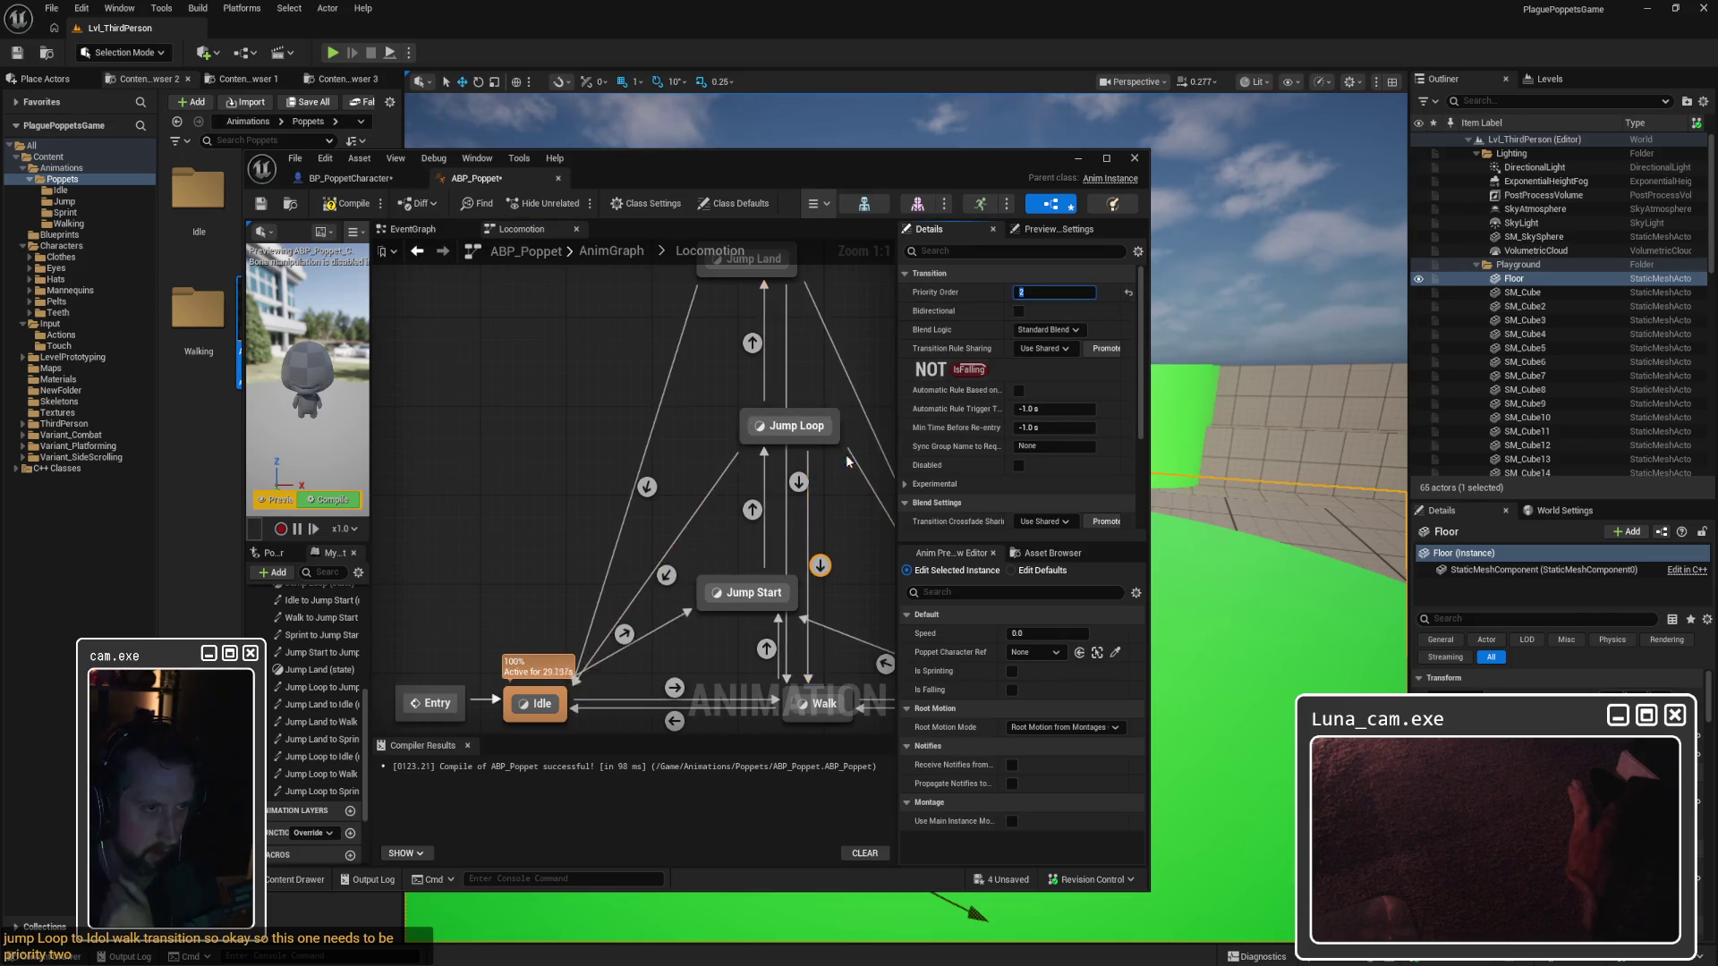
drag(923, 560, 775, 513)
click(777, 510)
click(1054, 293)
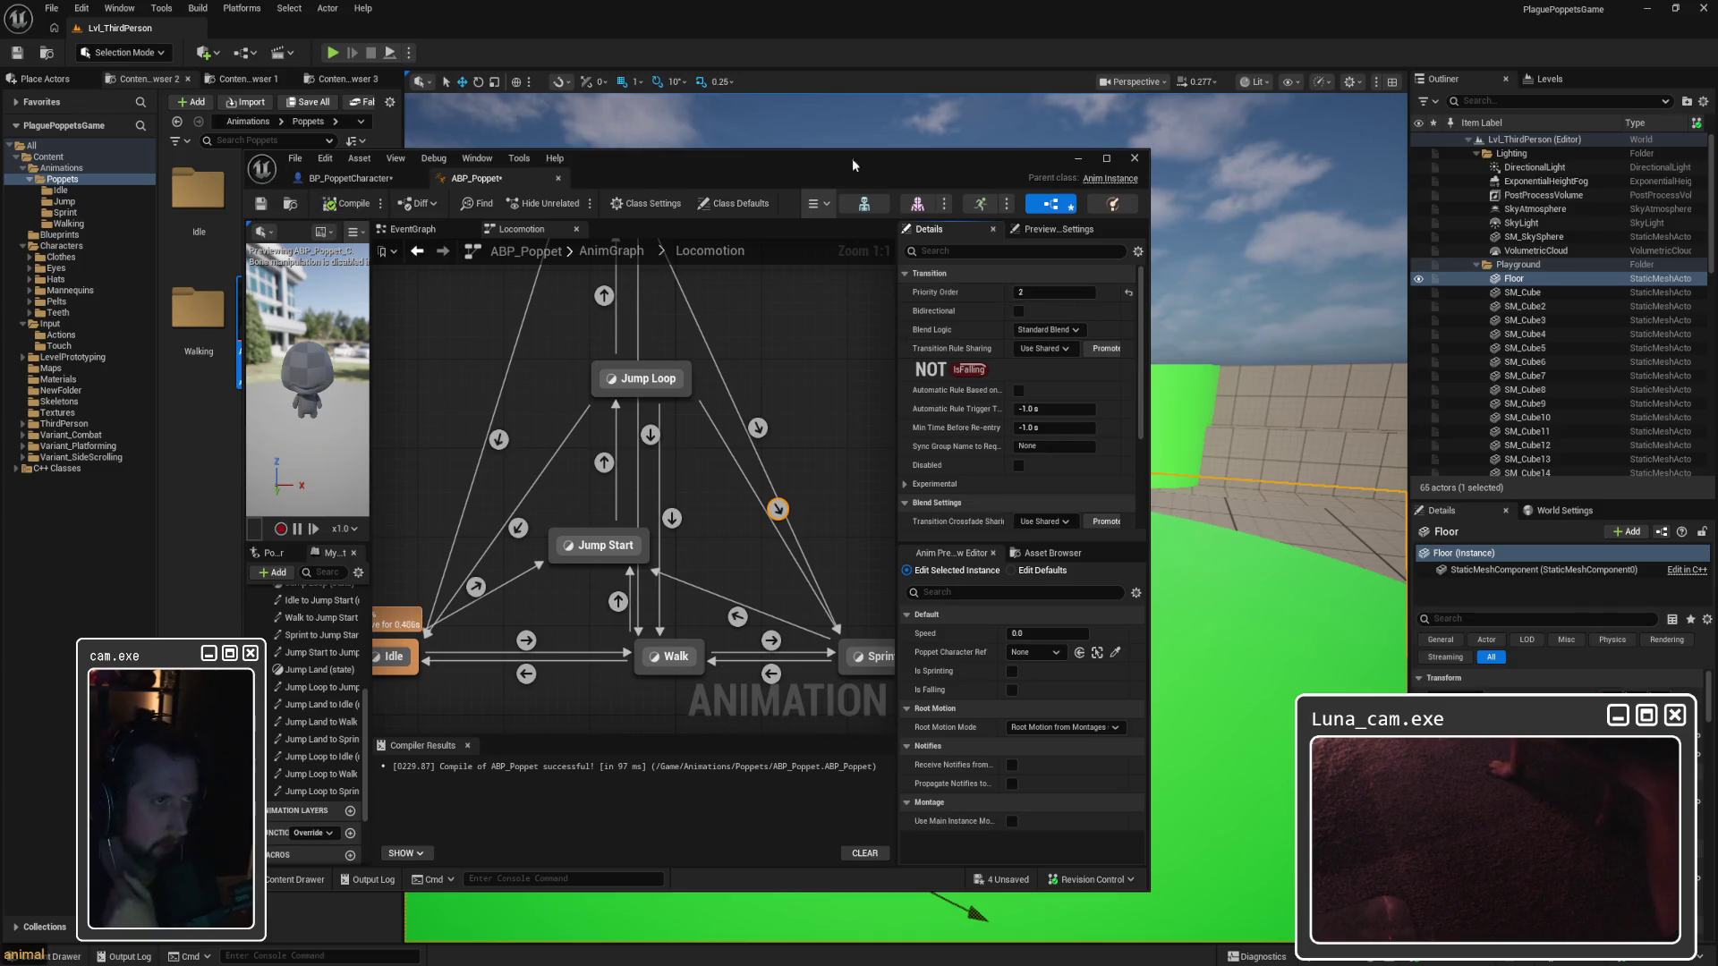
click(1135, 158)
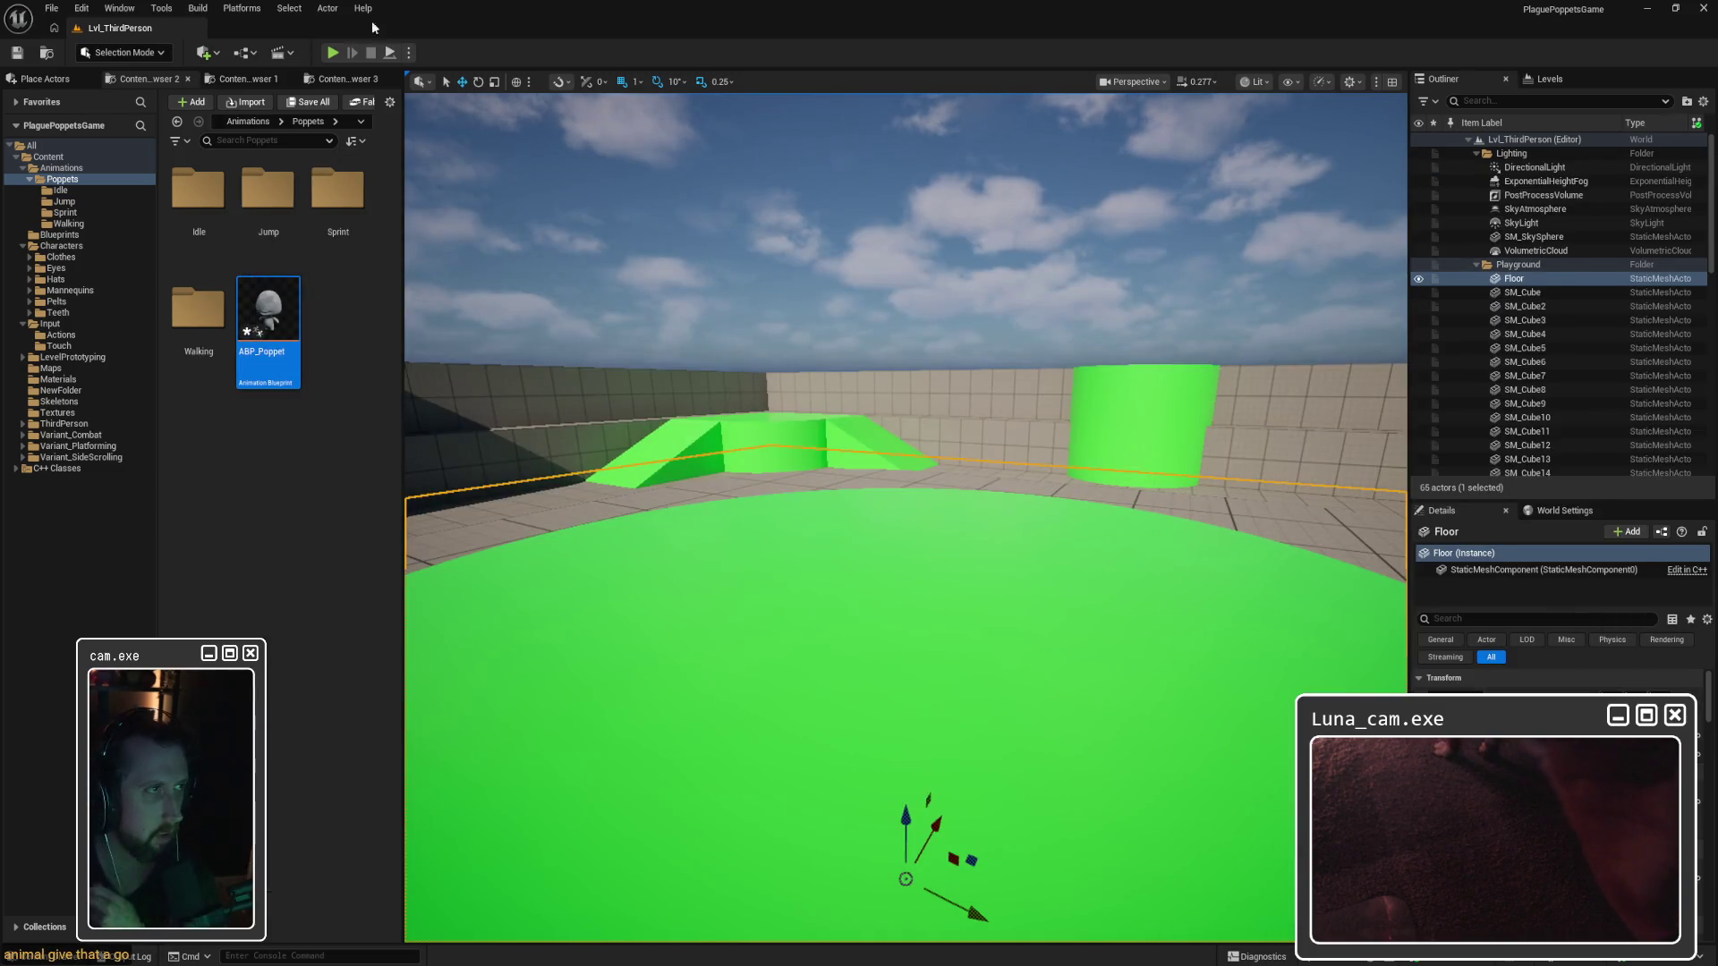
click(332, 53)
key(space)
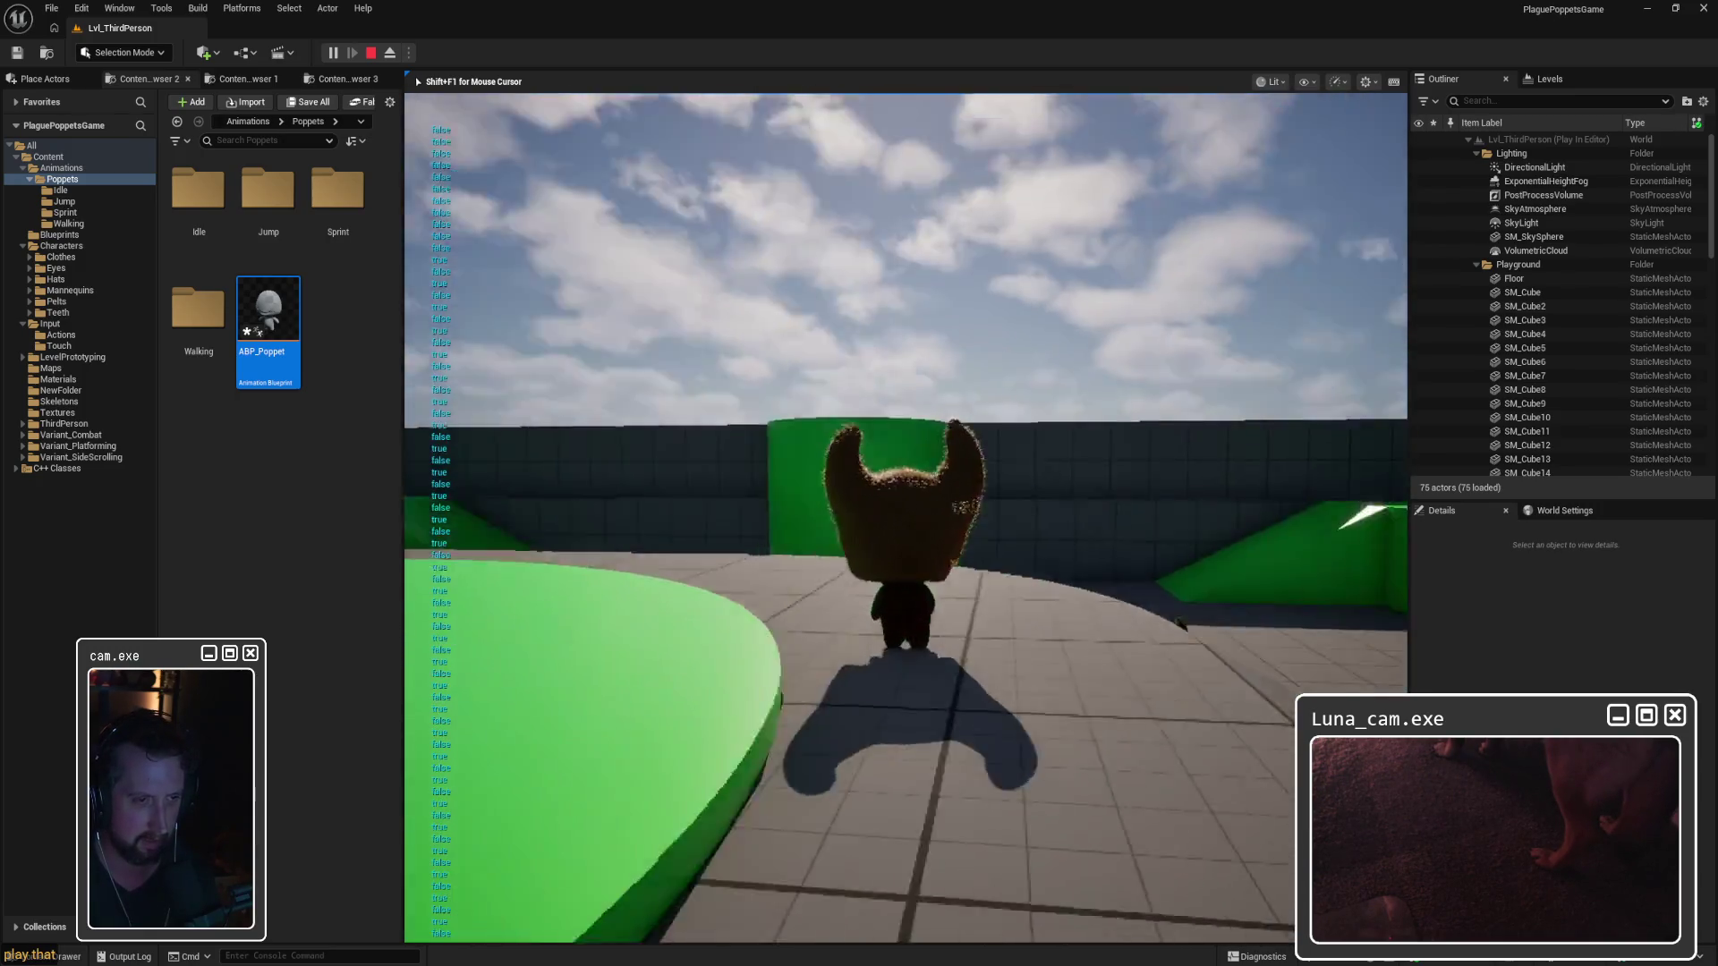
key(space)
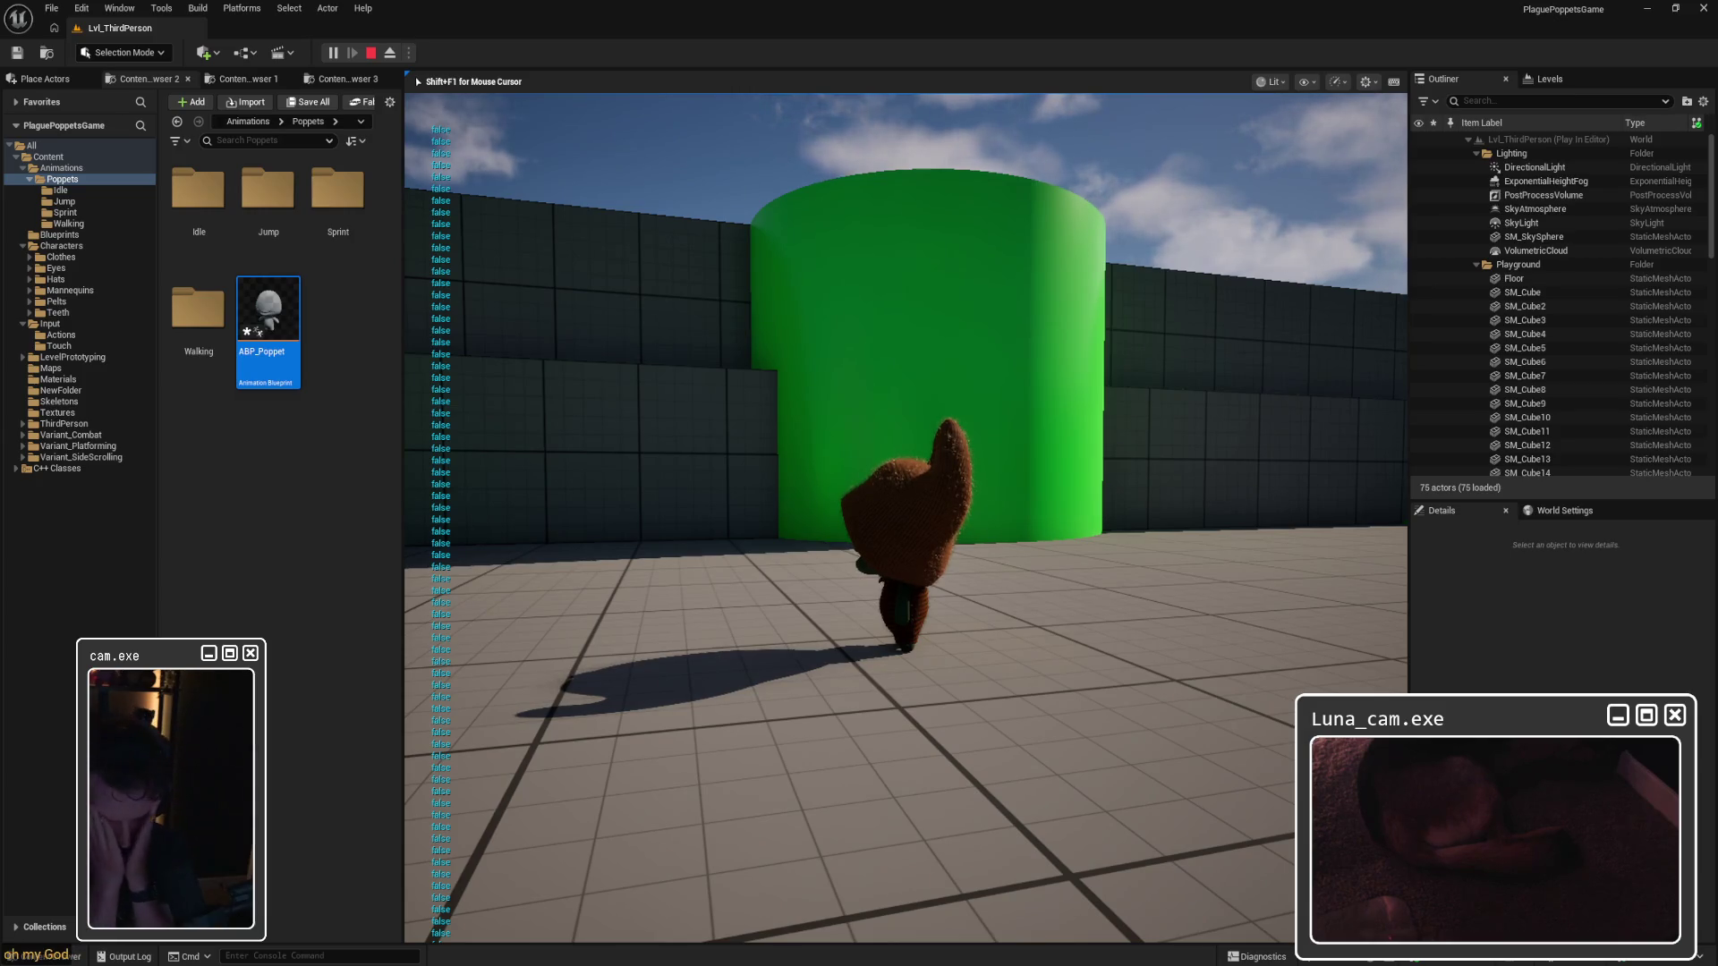
key(Escape)
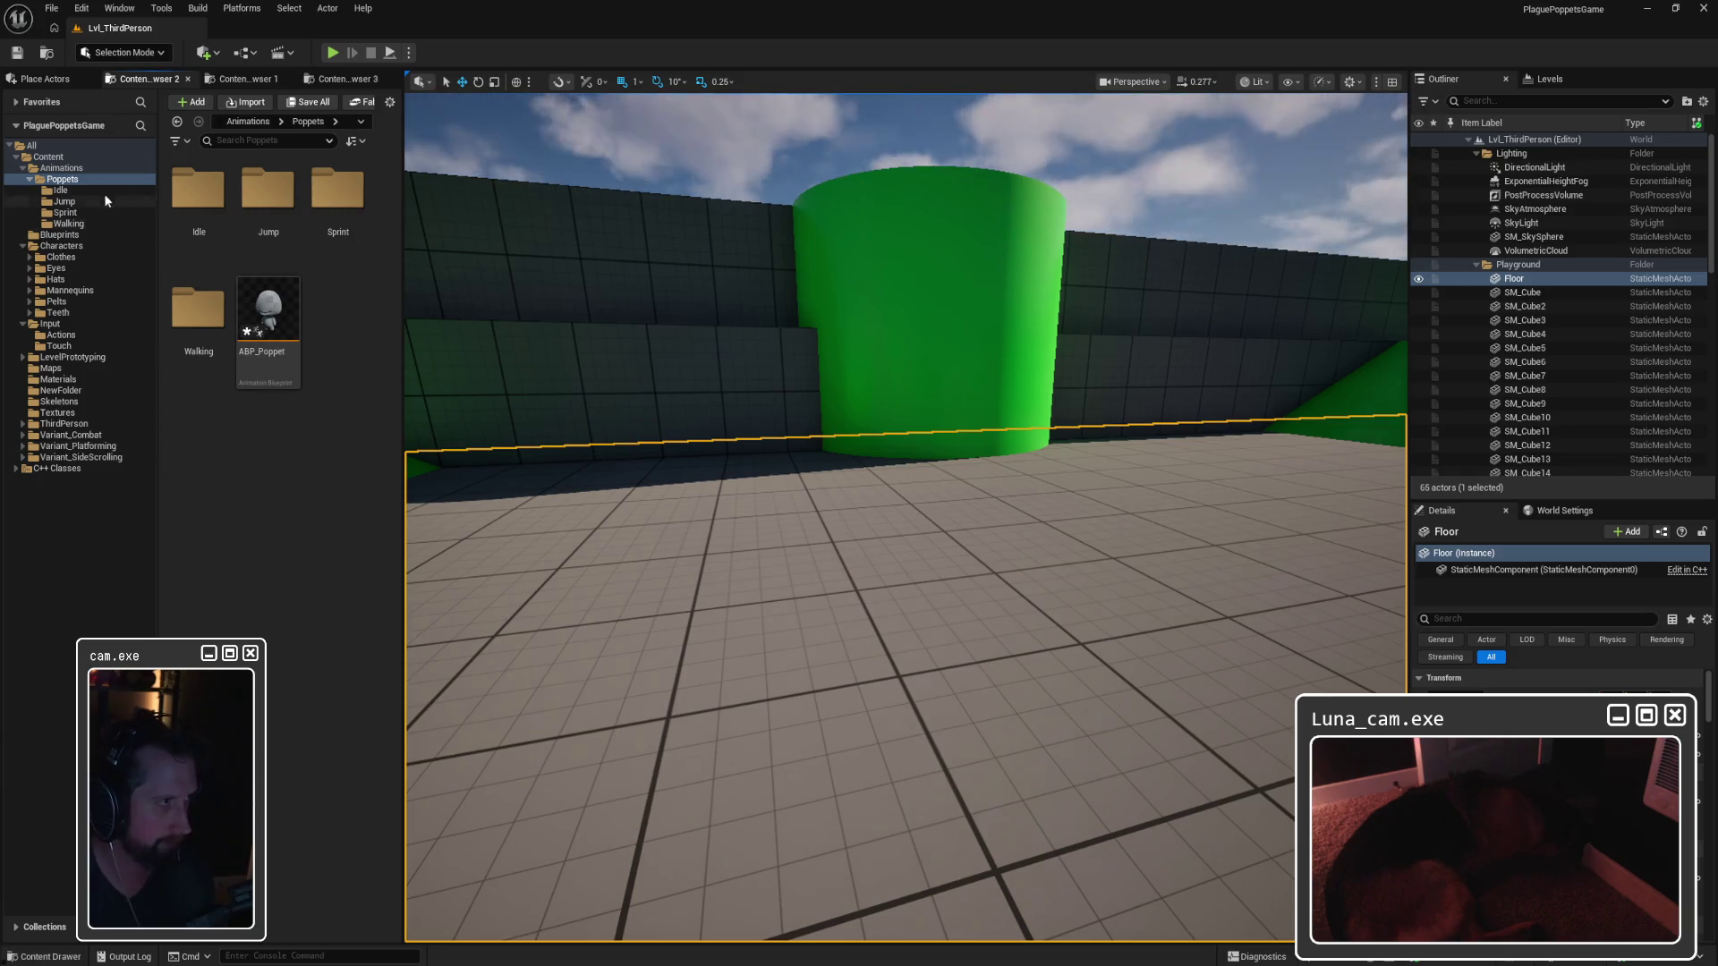
Step: Restore BP_PoppetCharacter and view its EventGraph around the IA_Sprint event and Branch logic
mouse_move(1053, 950)
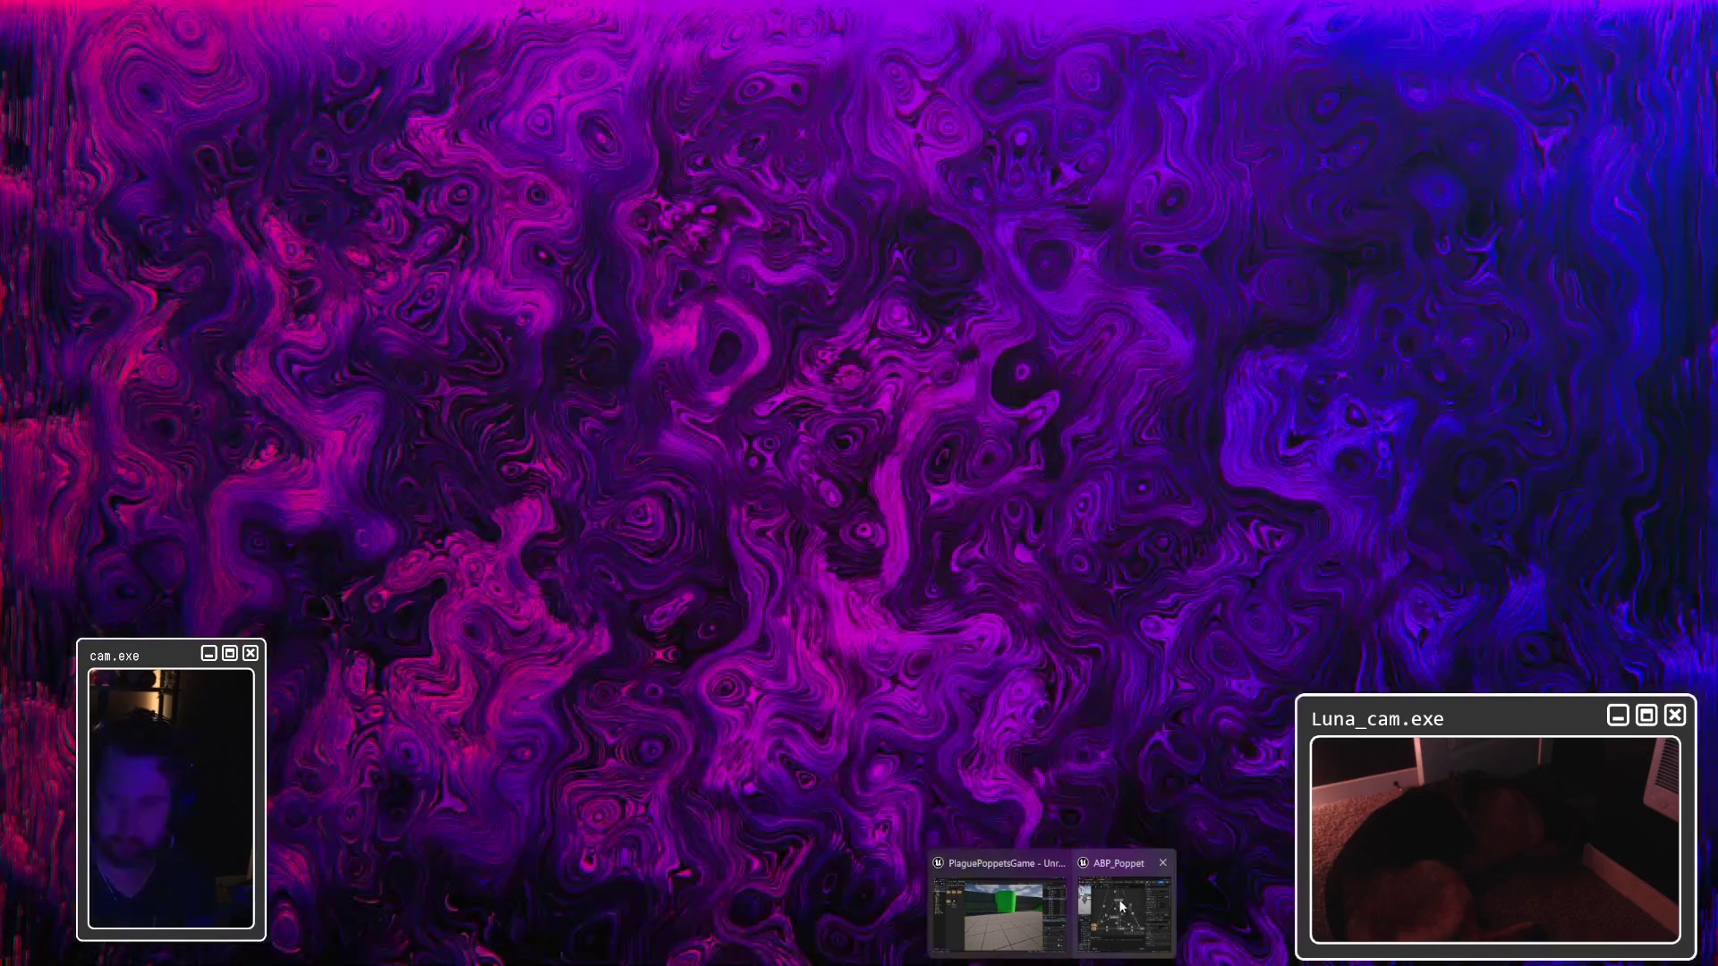
click(1122, 906)
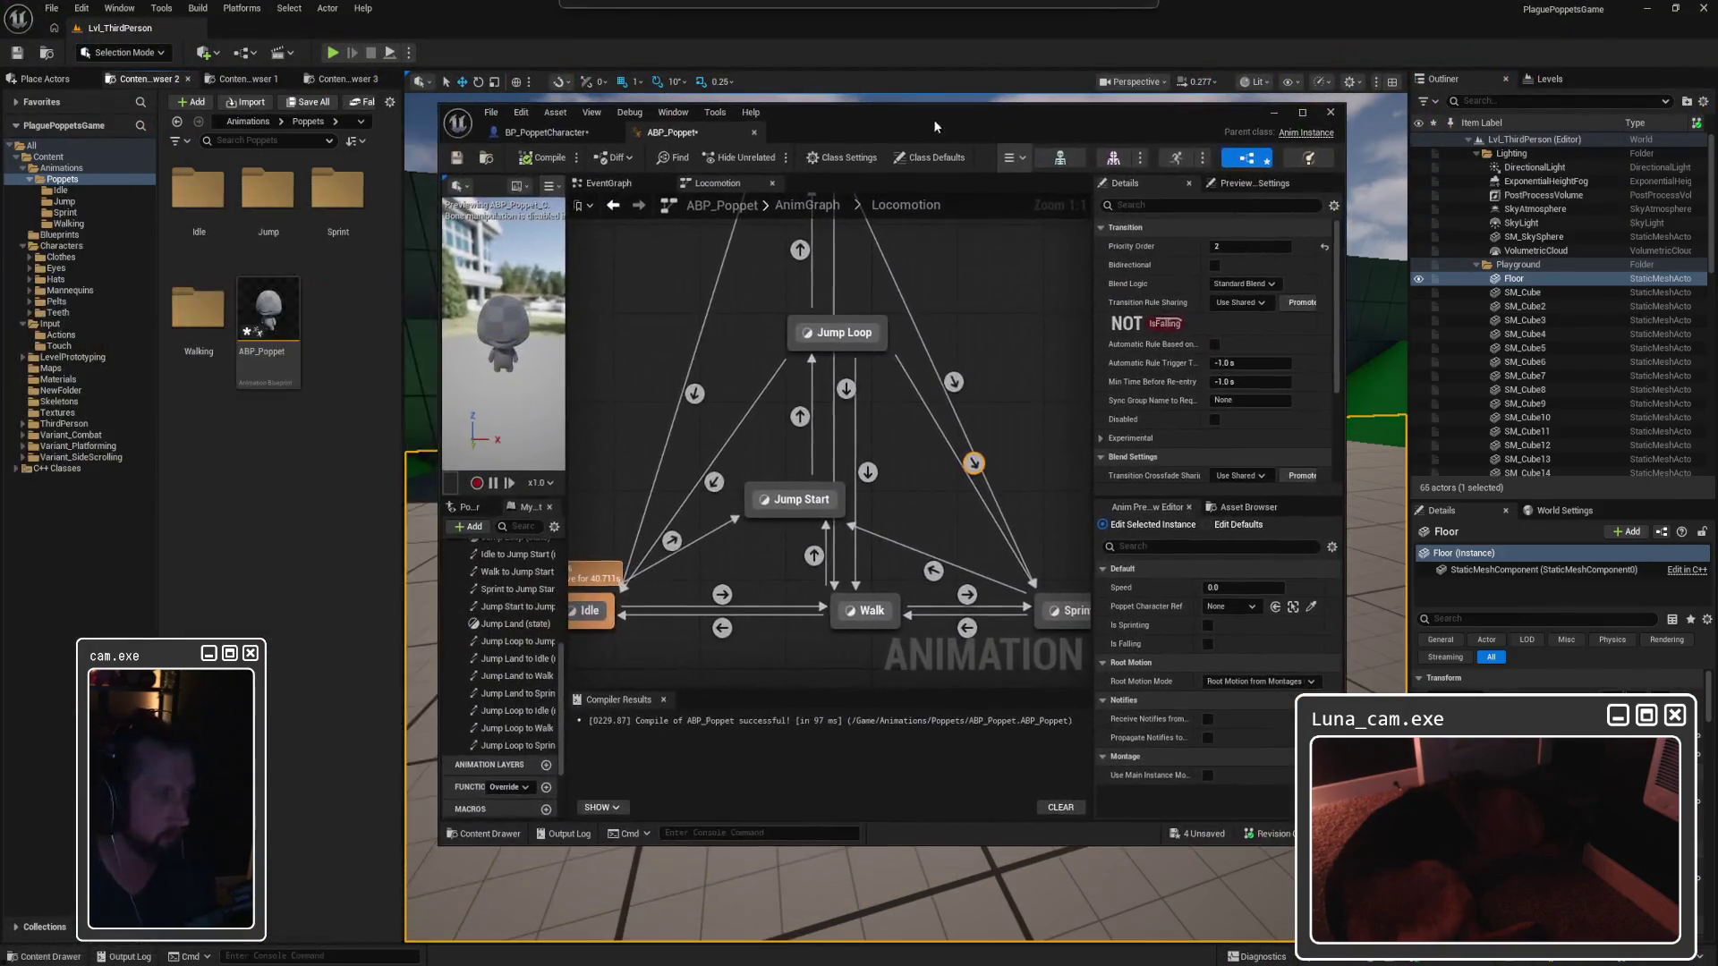
click(543, 133)
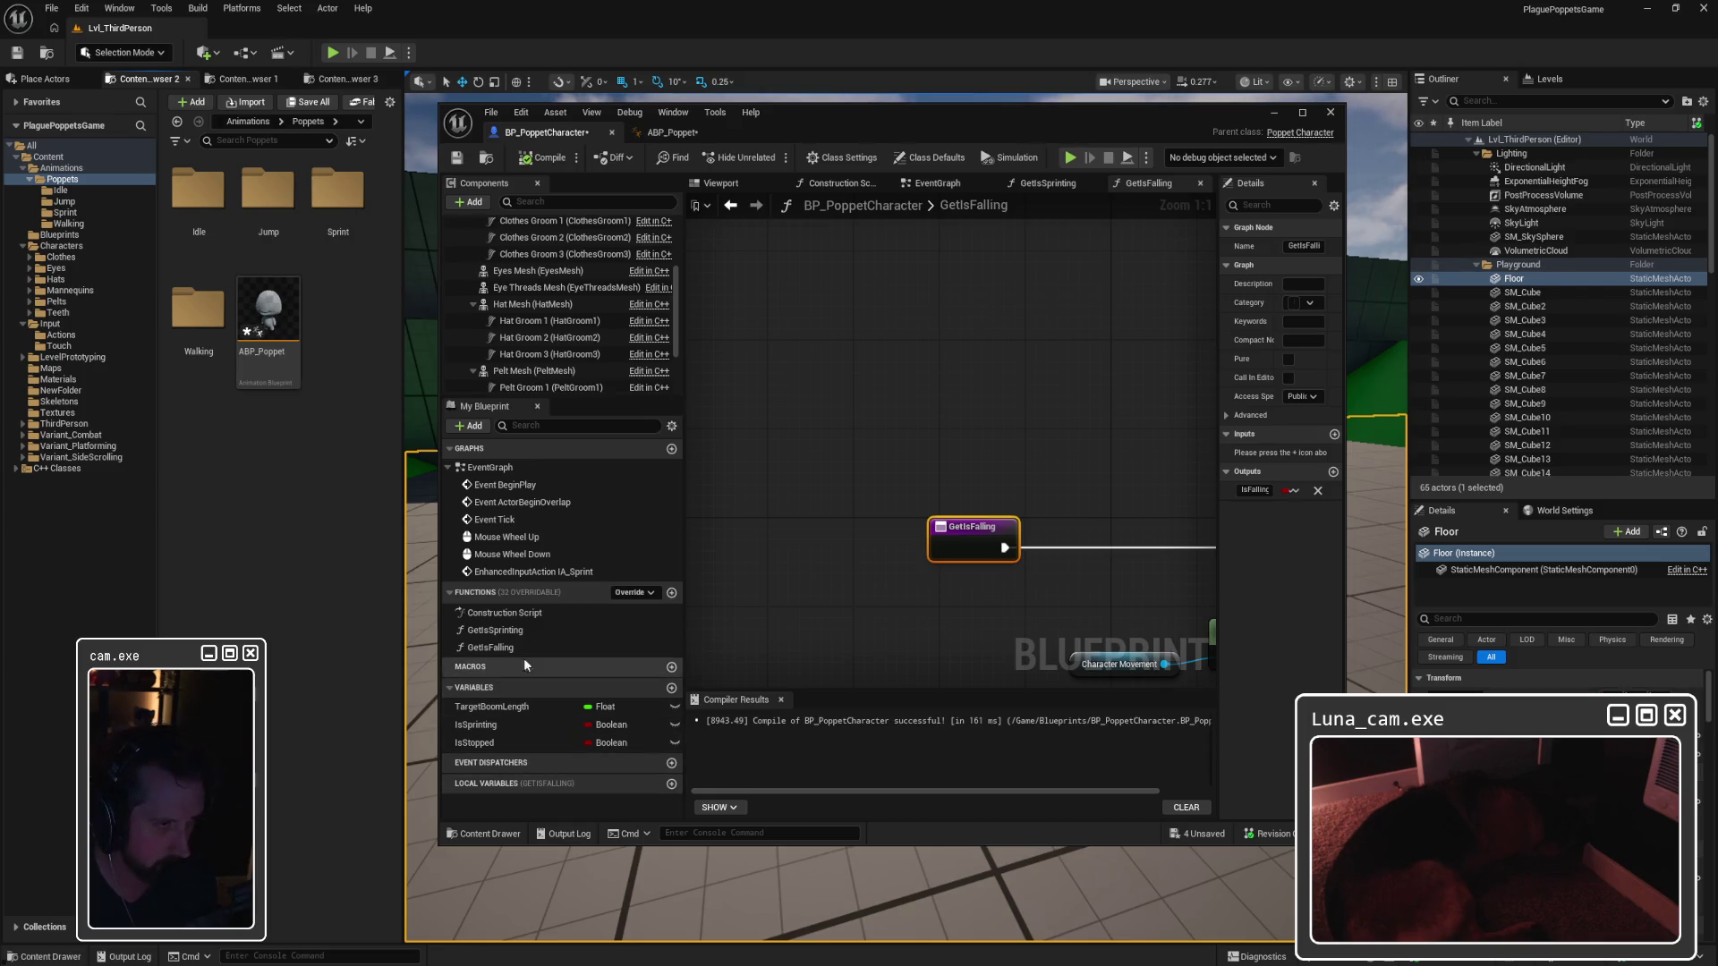
click(743, 376)
click(953, 184)
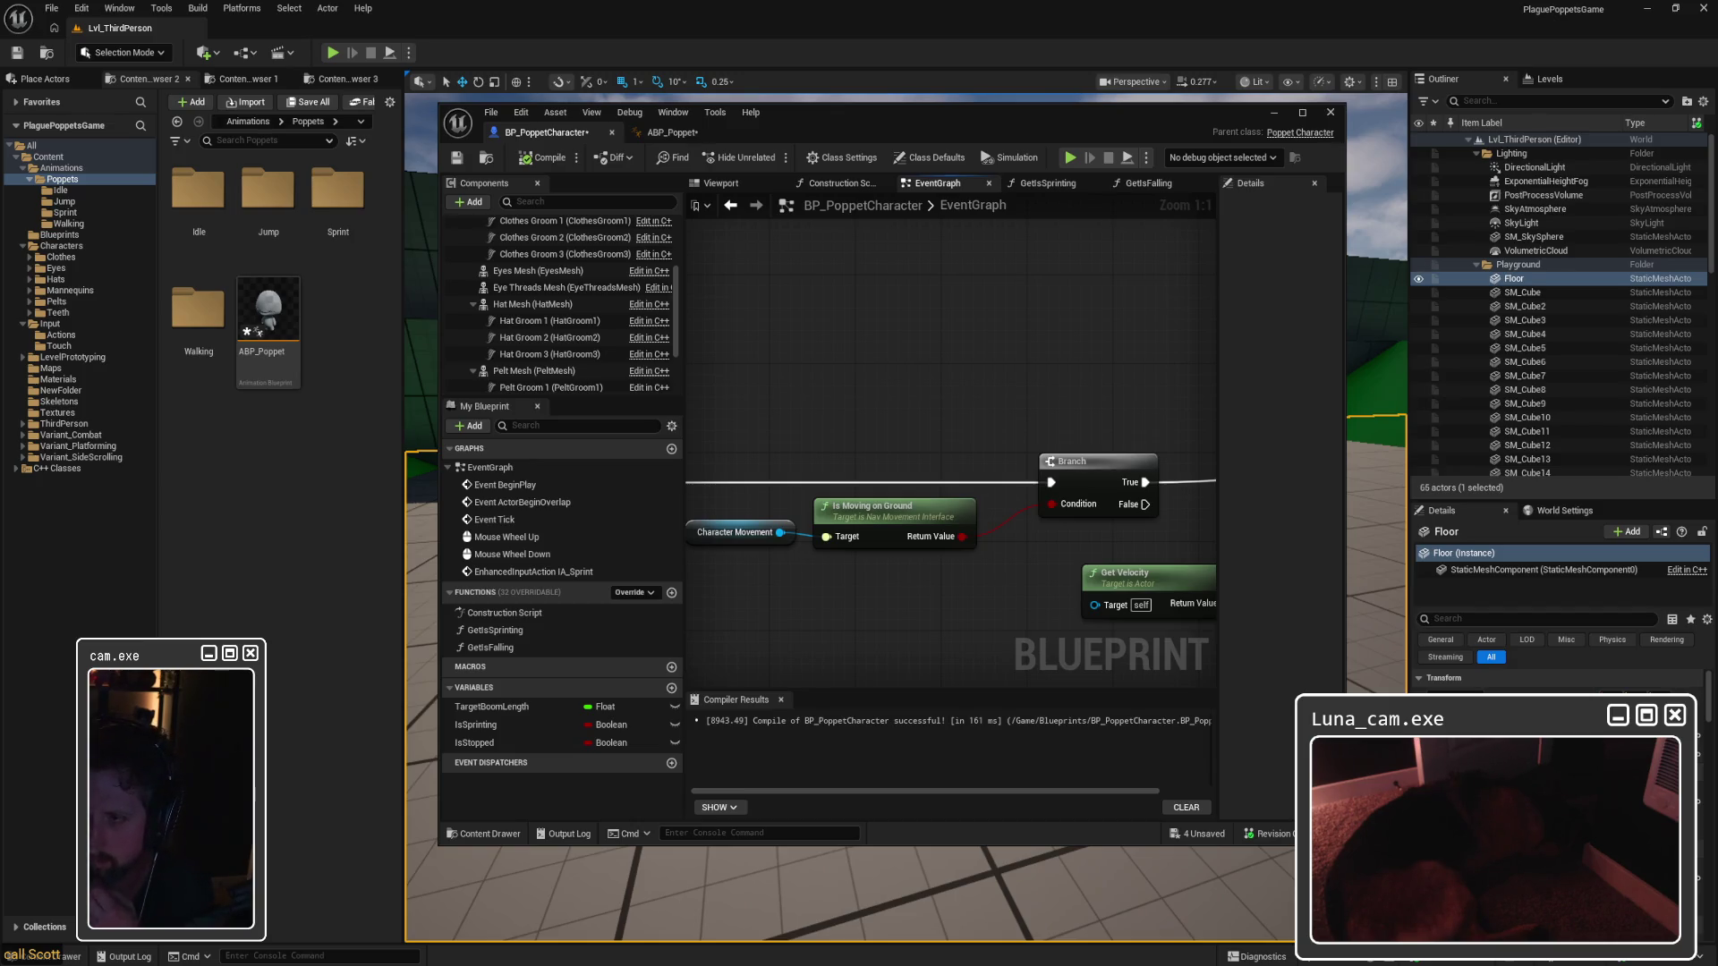
drag(832, 340, 931, 311)
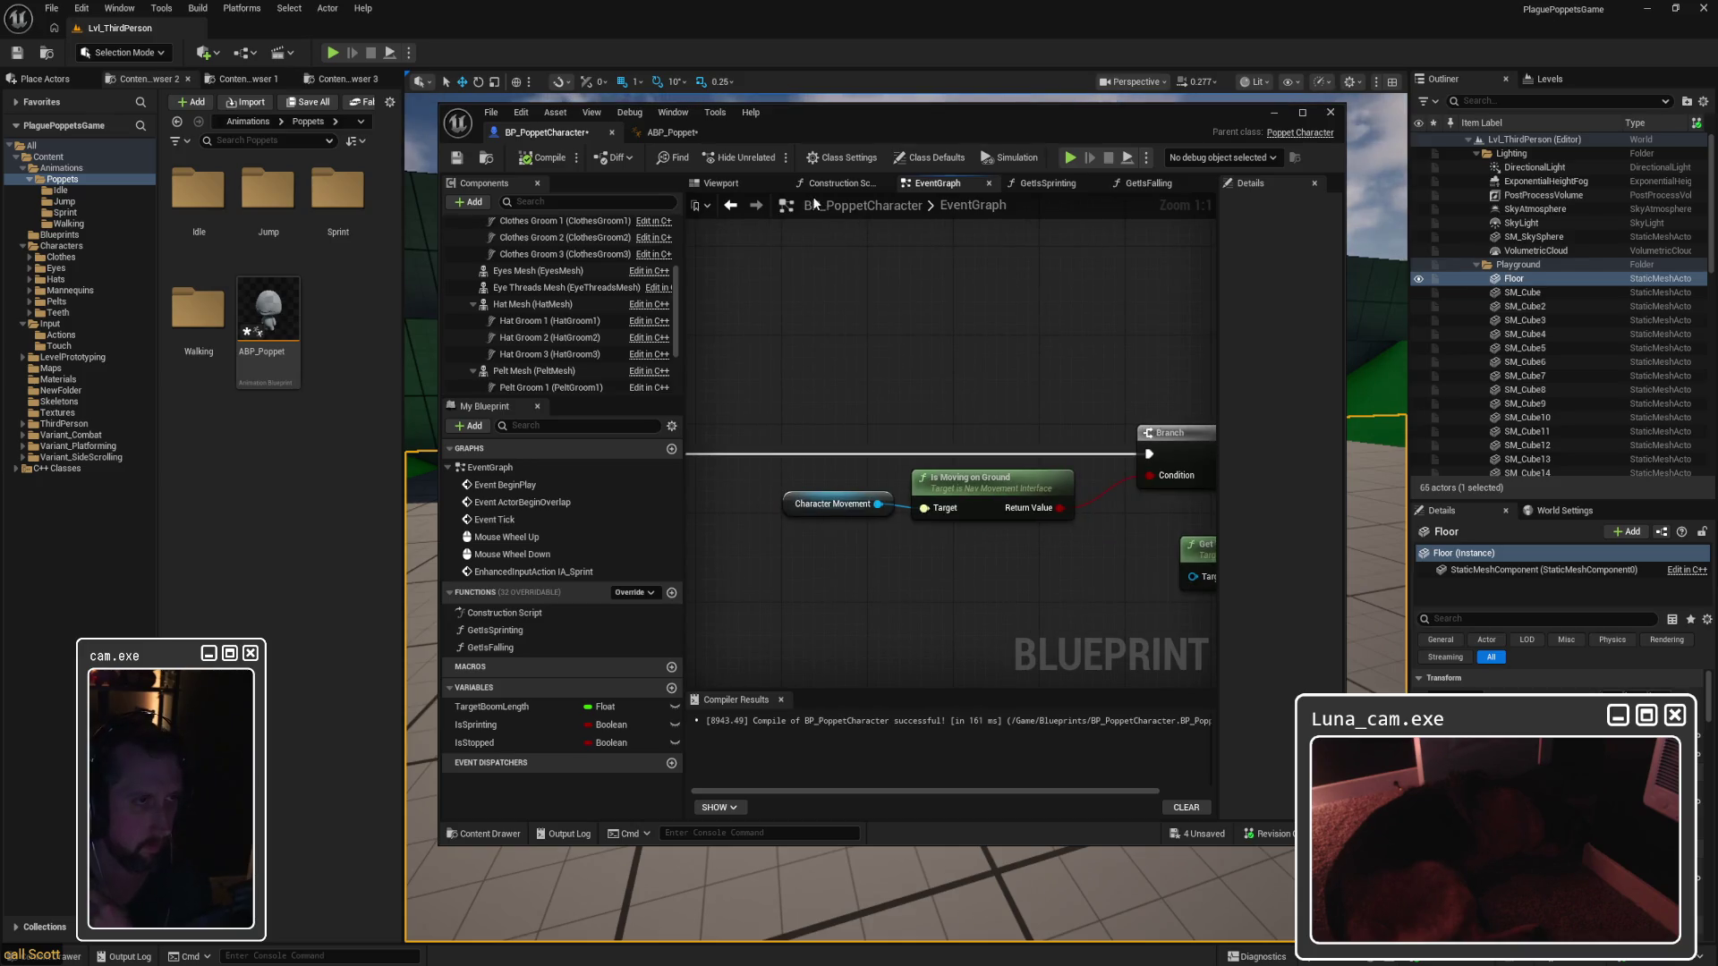
scroll(921, 299, down, 4)
scroll(953, 506, up, 5)
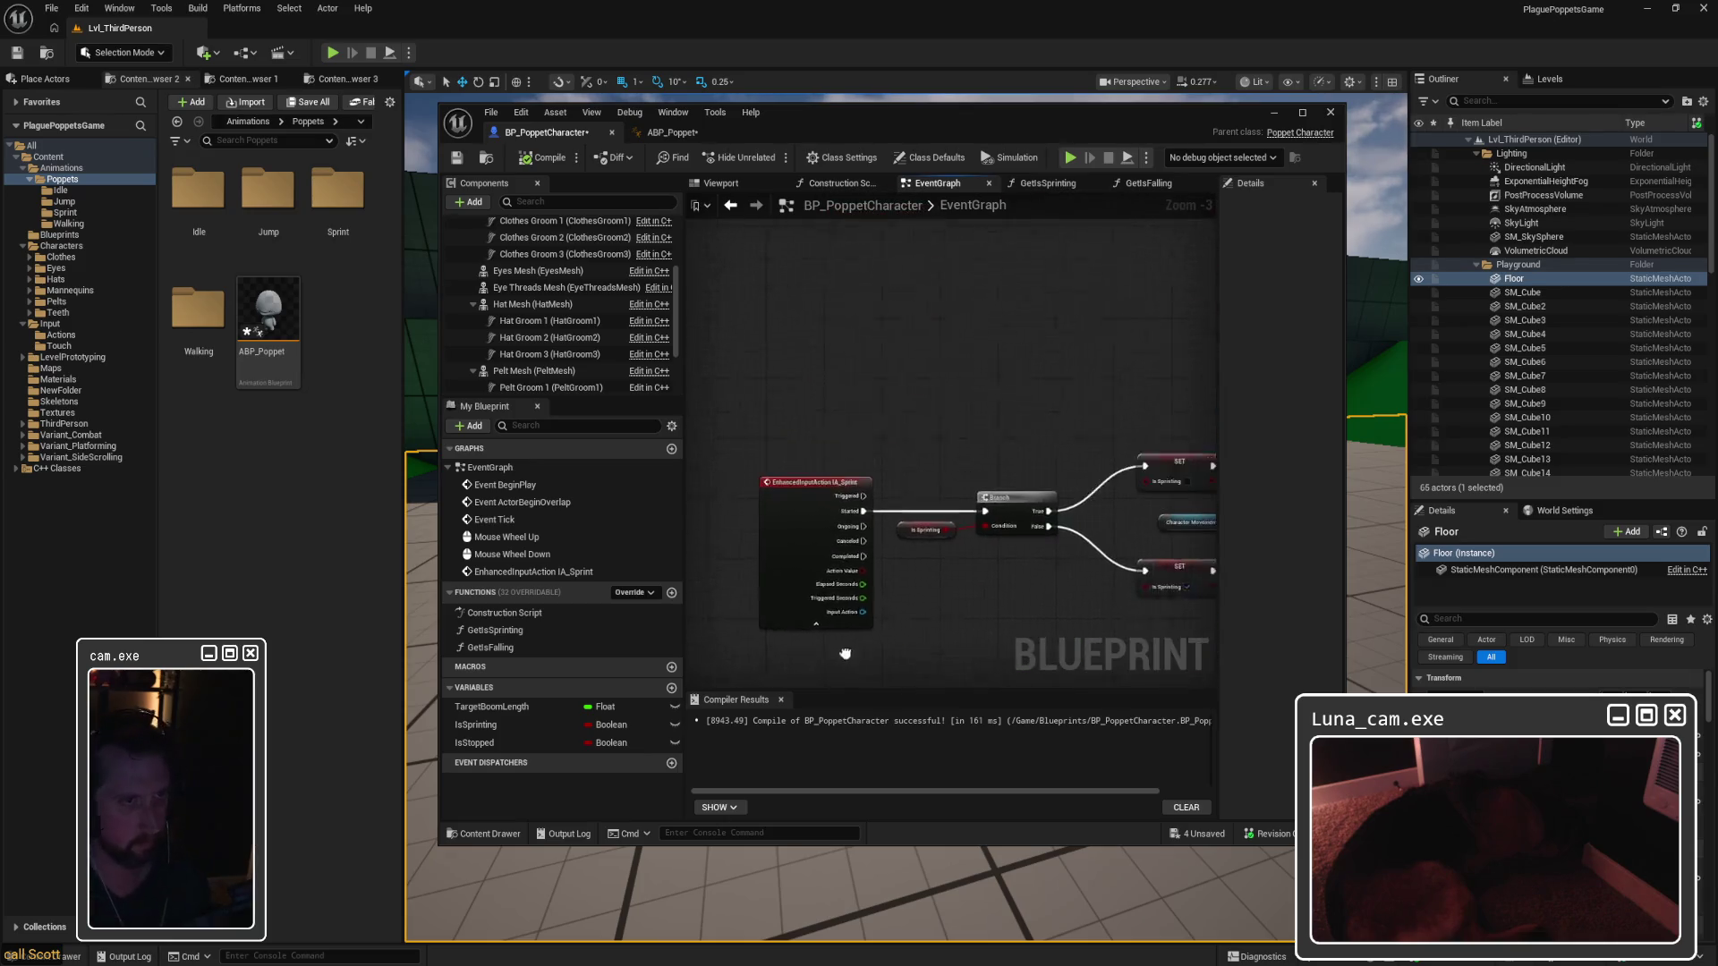
right_click(793, 376)
Step: Place an EnhancedInputAction IA_Jump event node, removing a mistakenly added Jump node first
text(jump)
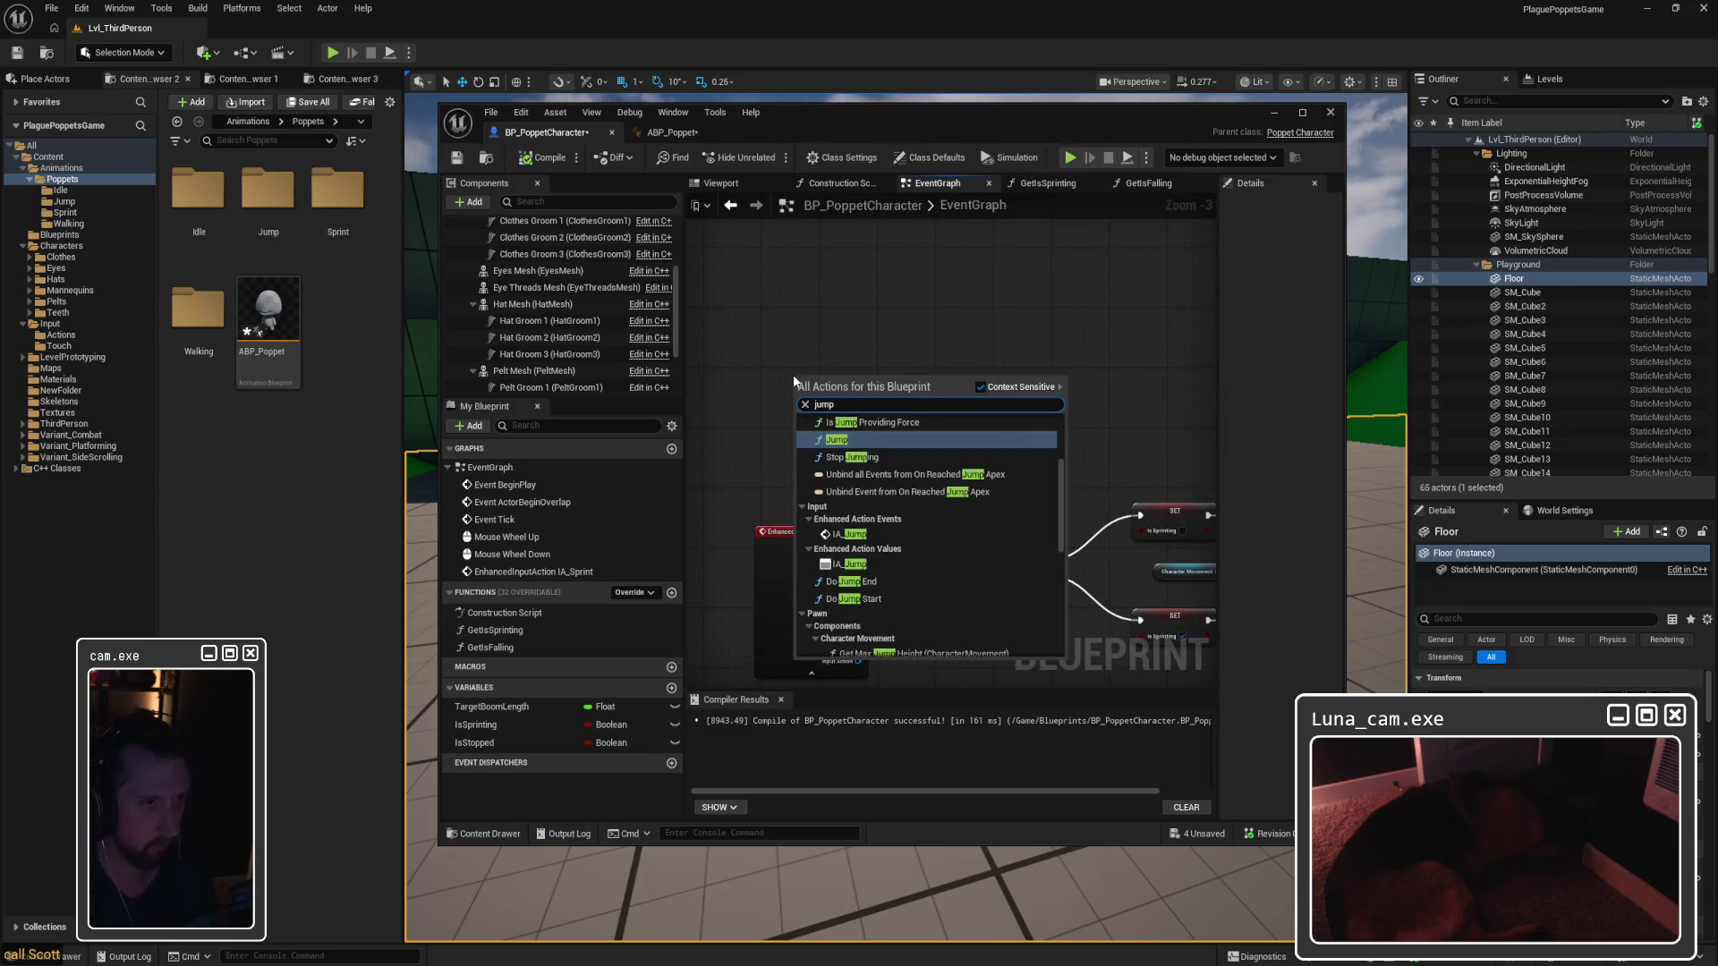
key(Return)
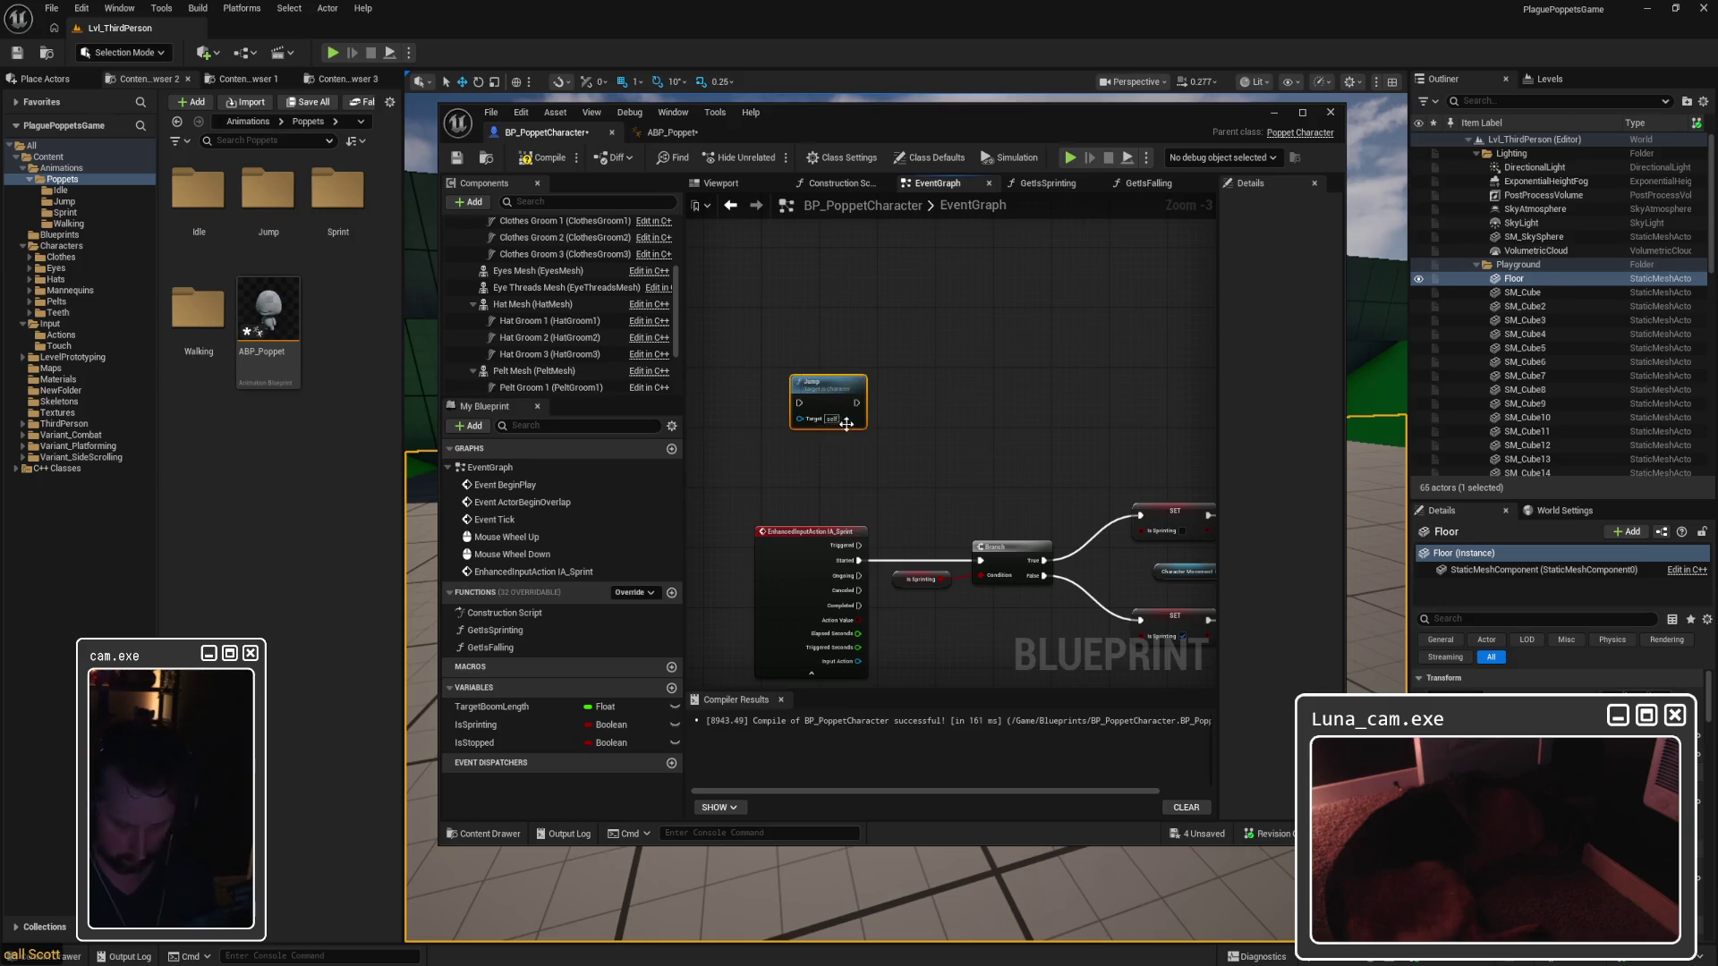
key(Delete)
right_click(820, 345)
text(jump)
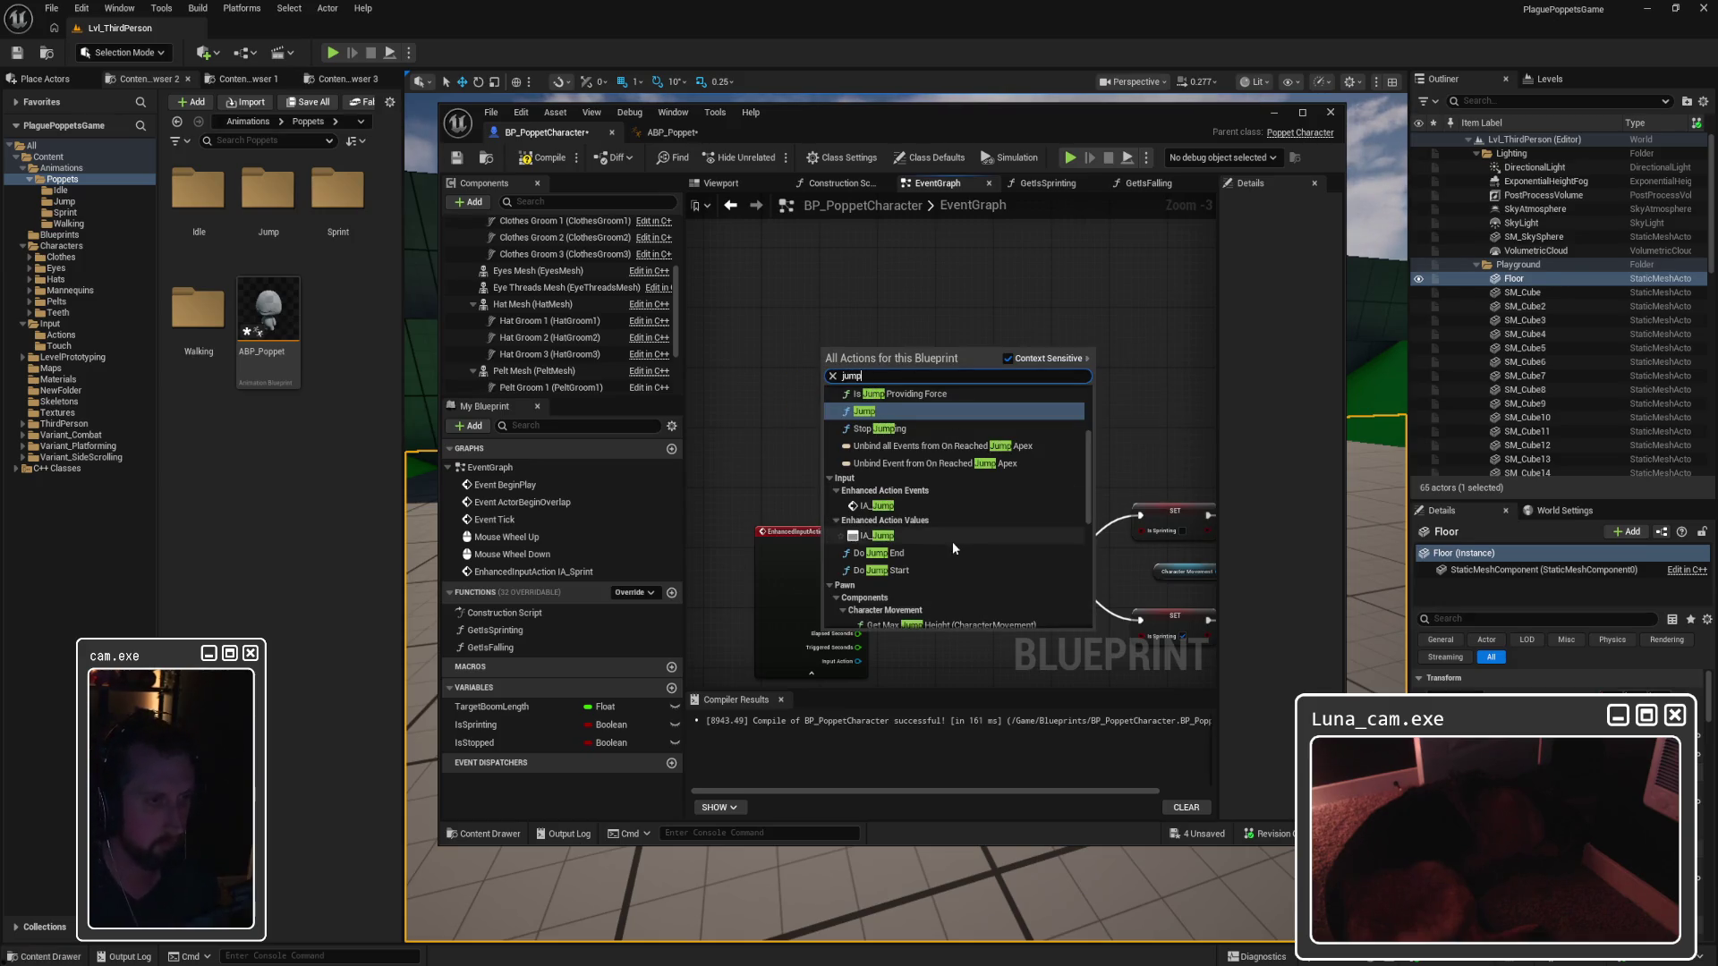
click(886, 505)
drag(853, 362, 795, 368)
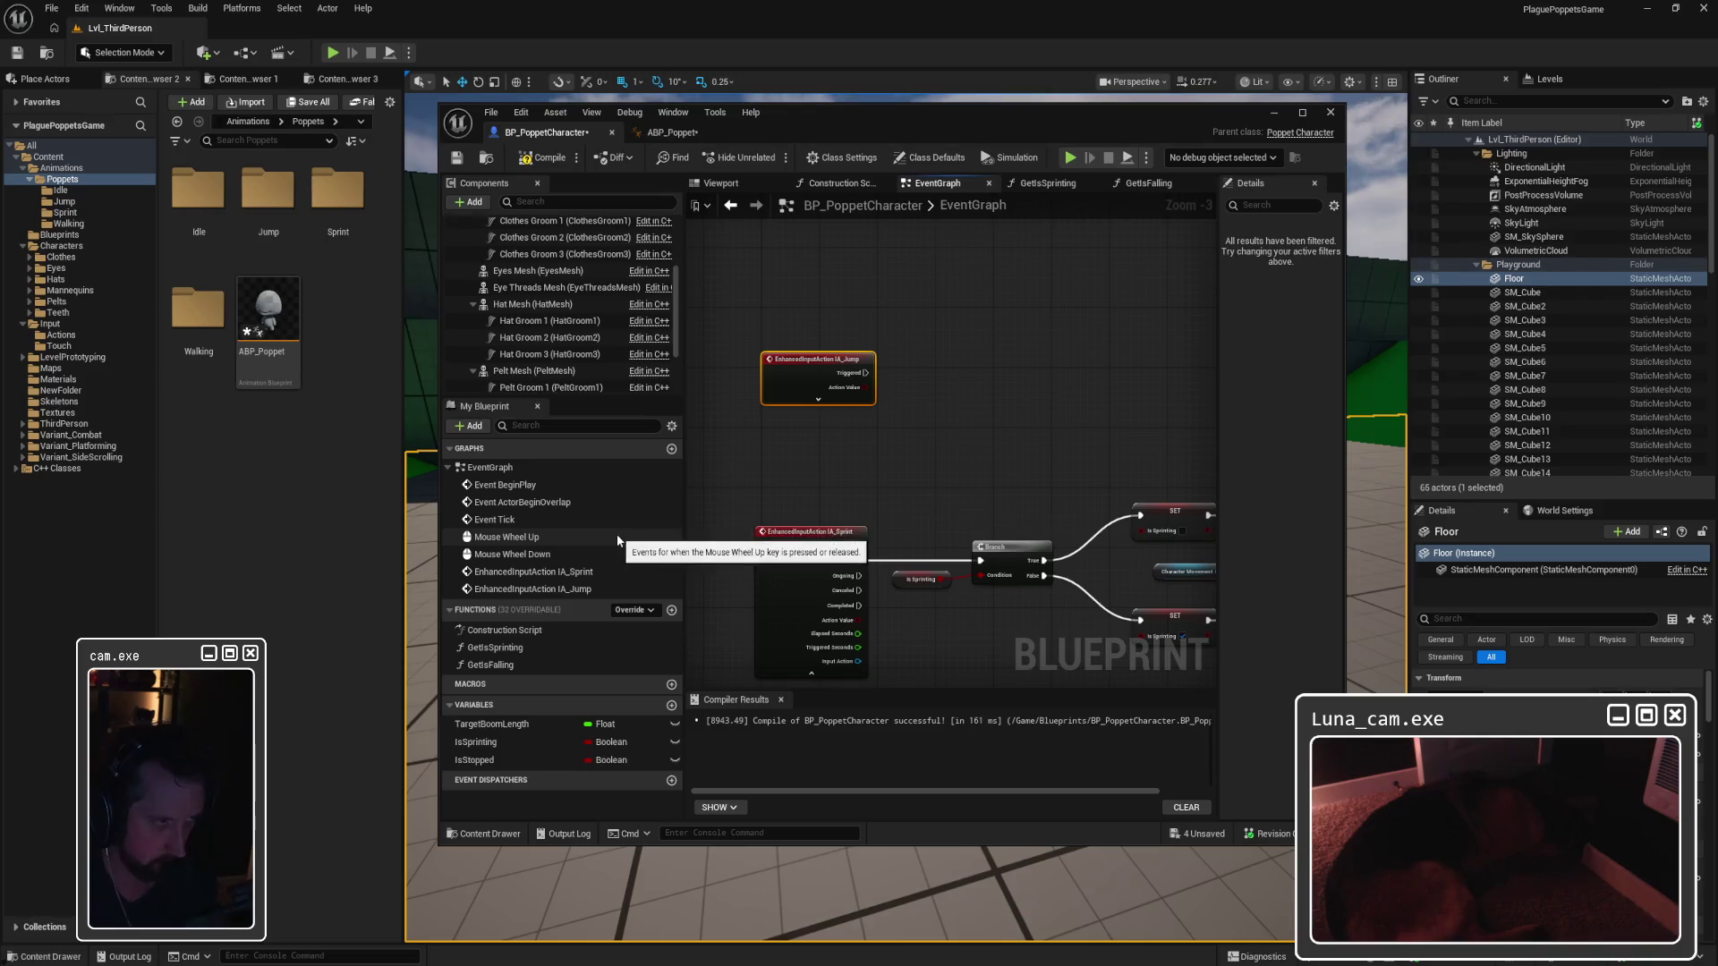
Step: Find IA_Jump among the EventGraph events in My Blueprint and select its node
click(535, 427)
text(jump)
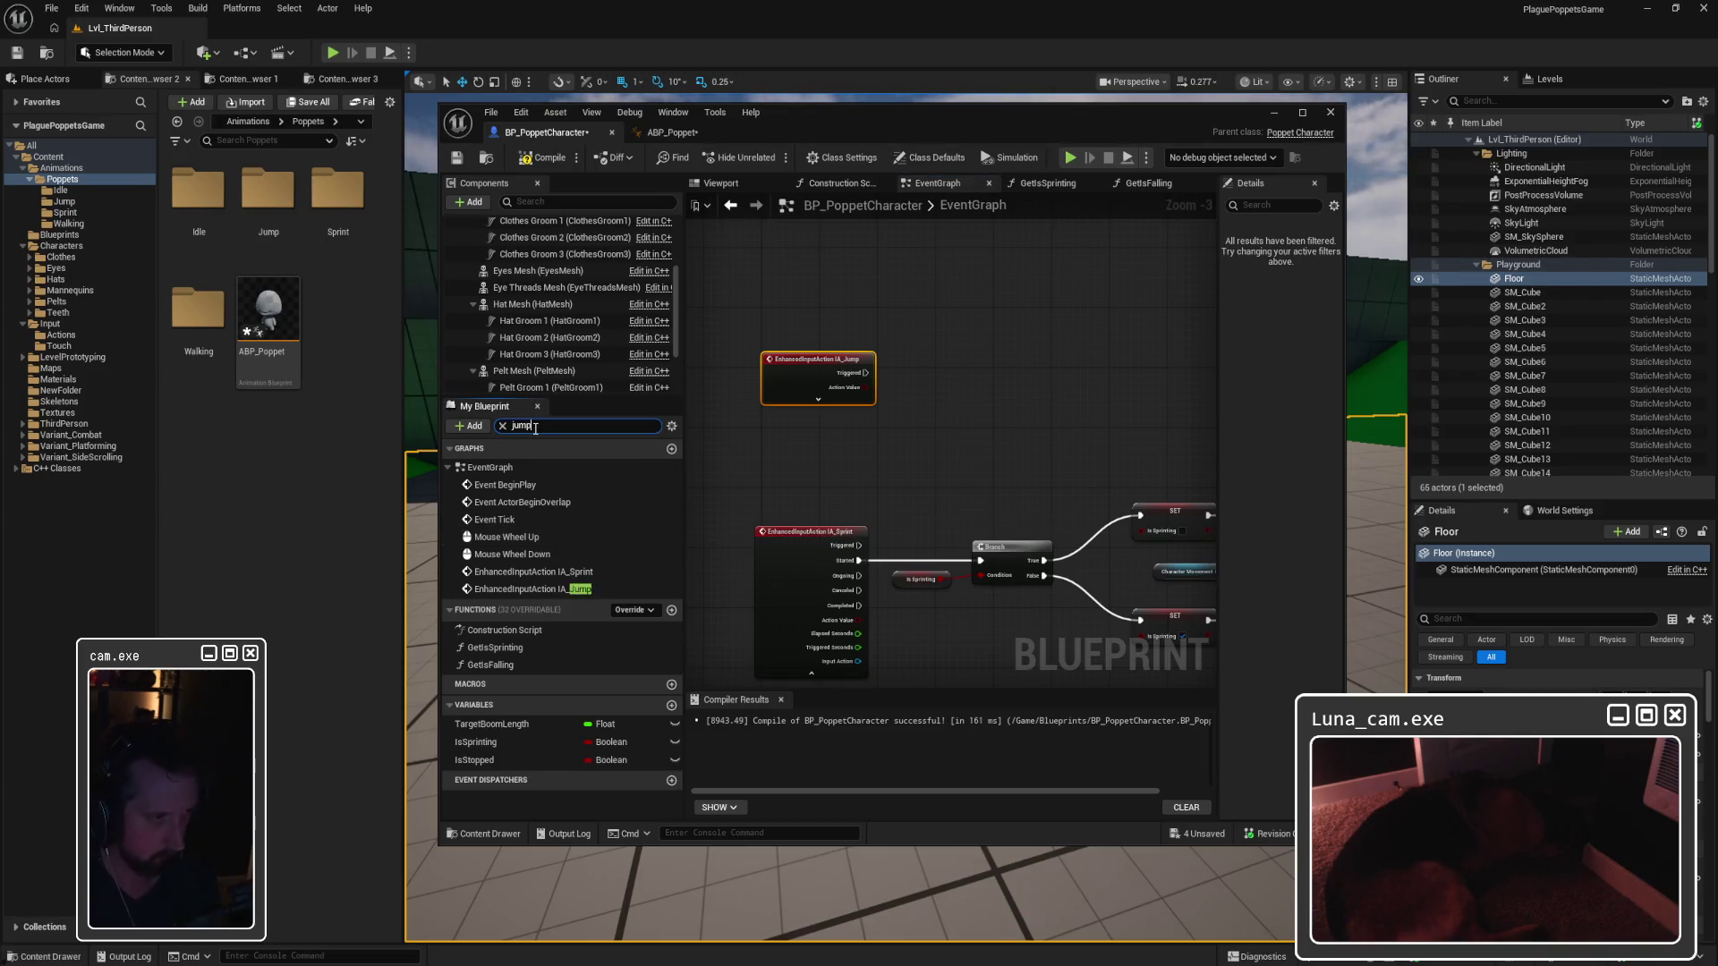
click(536, 487)
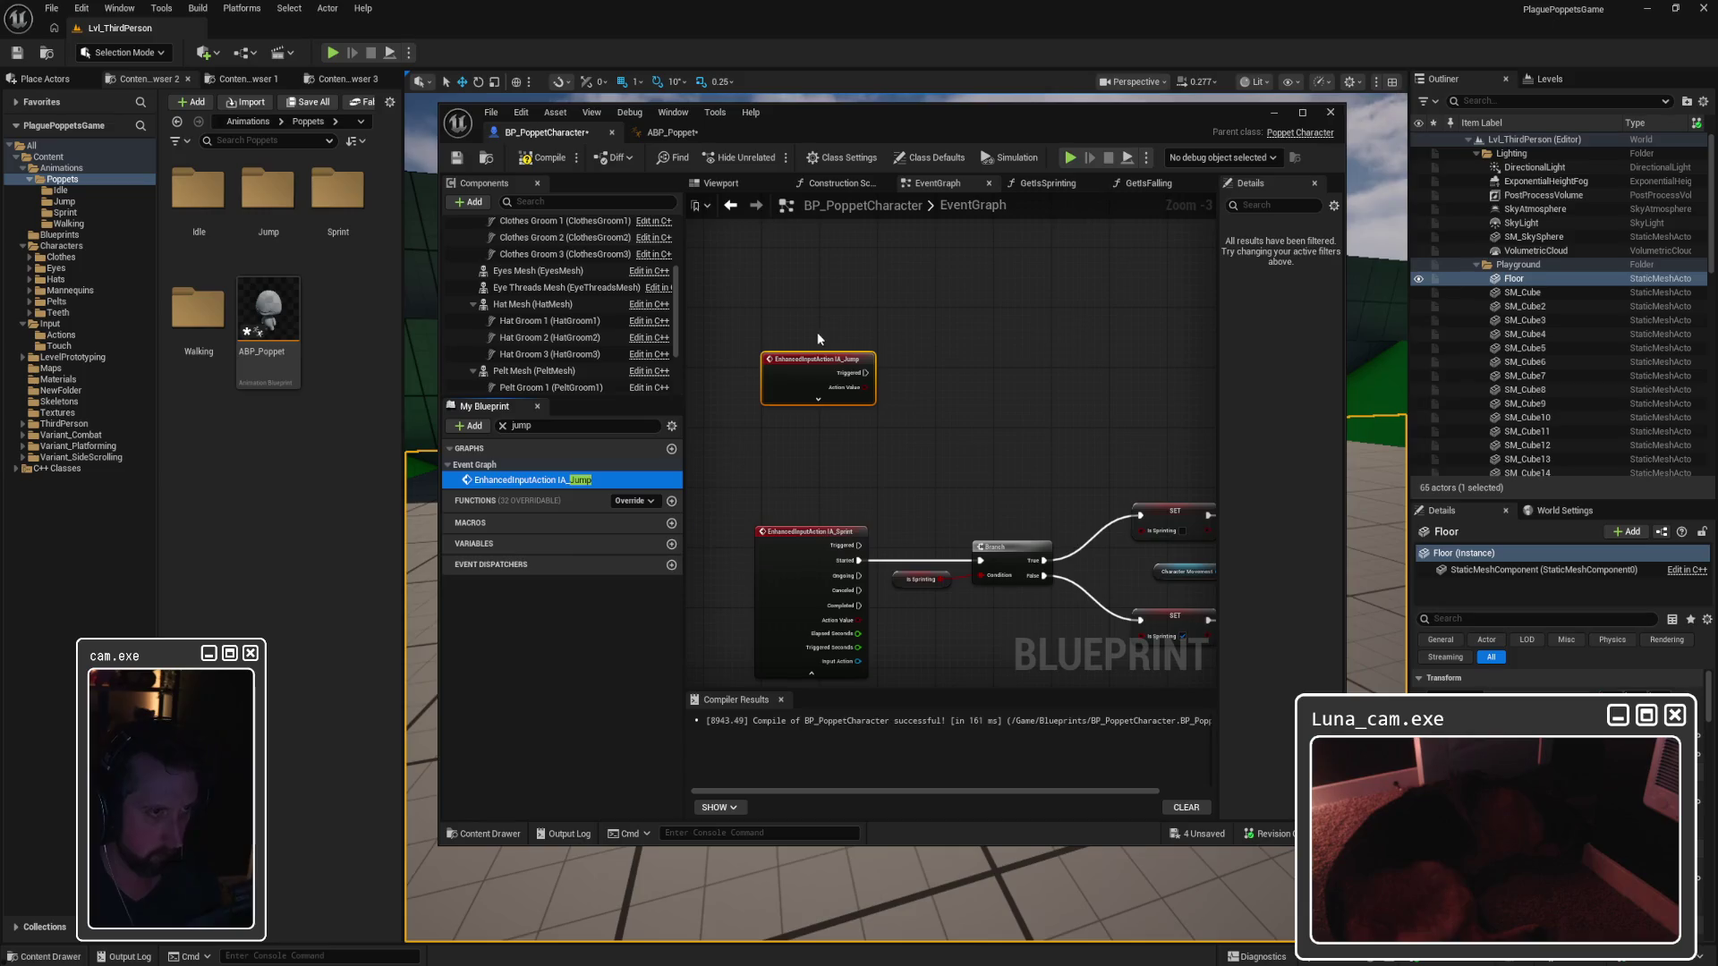
click(502, 427)
drag(1217, 346, 1198, 345)
click(451, 515)
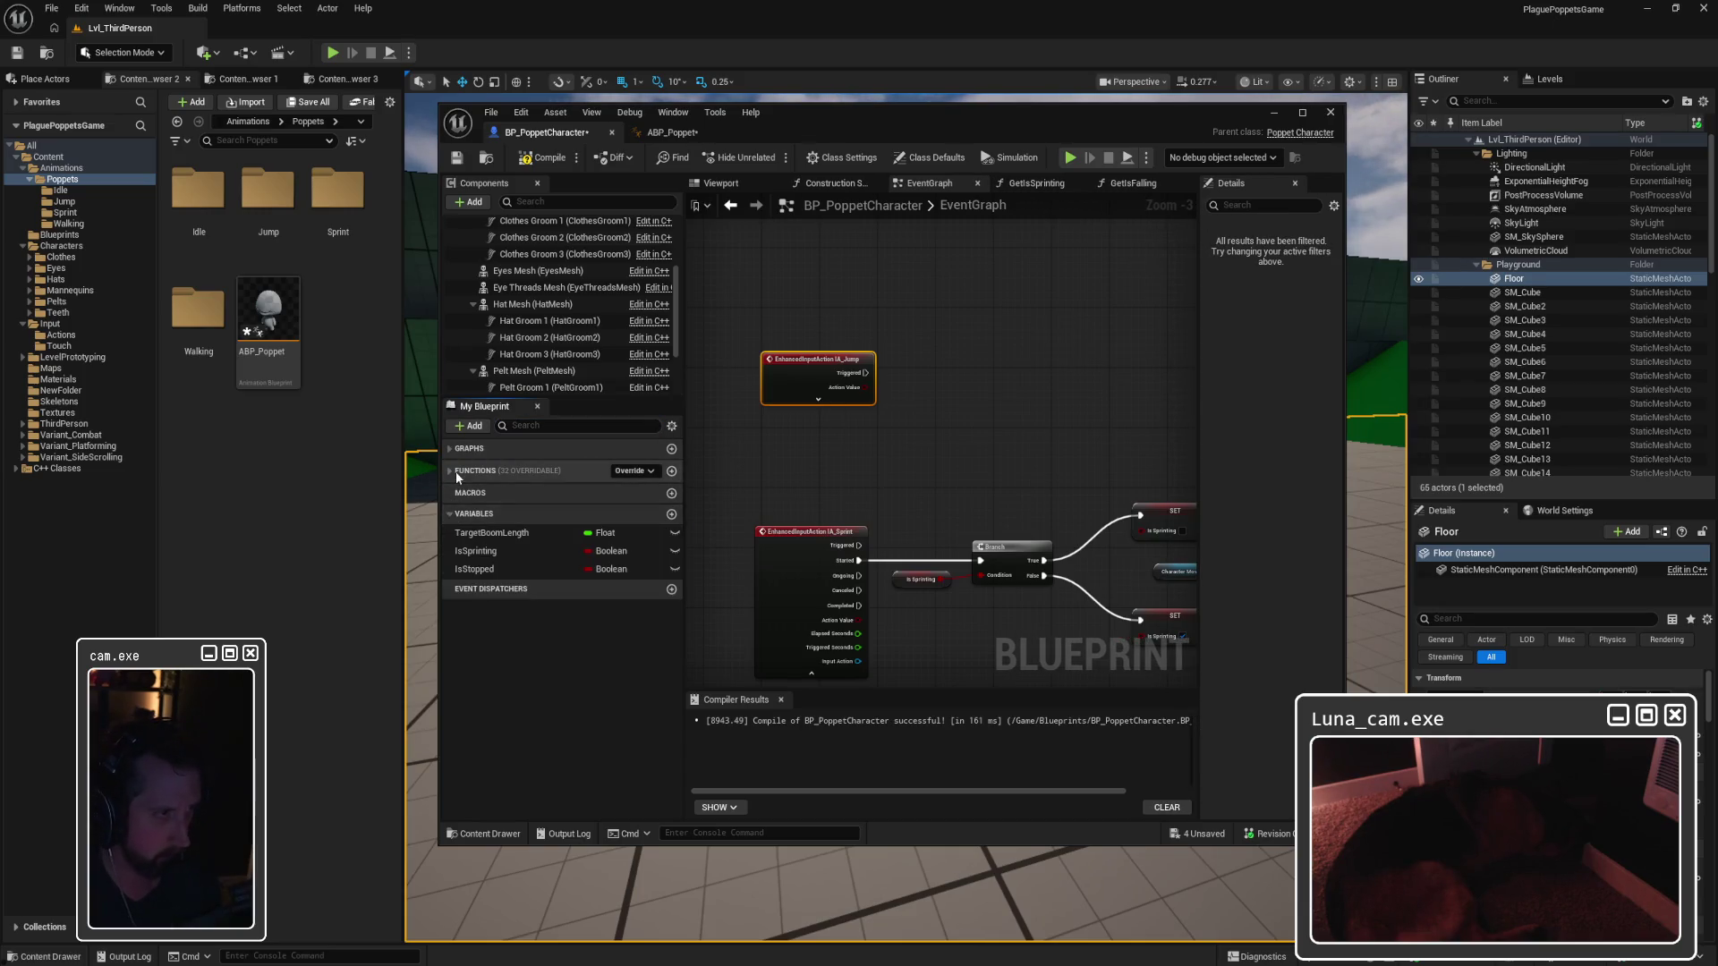
click(452, 471)
click(451, 448)
click(449, 467)
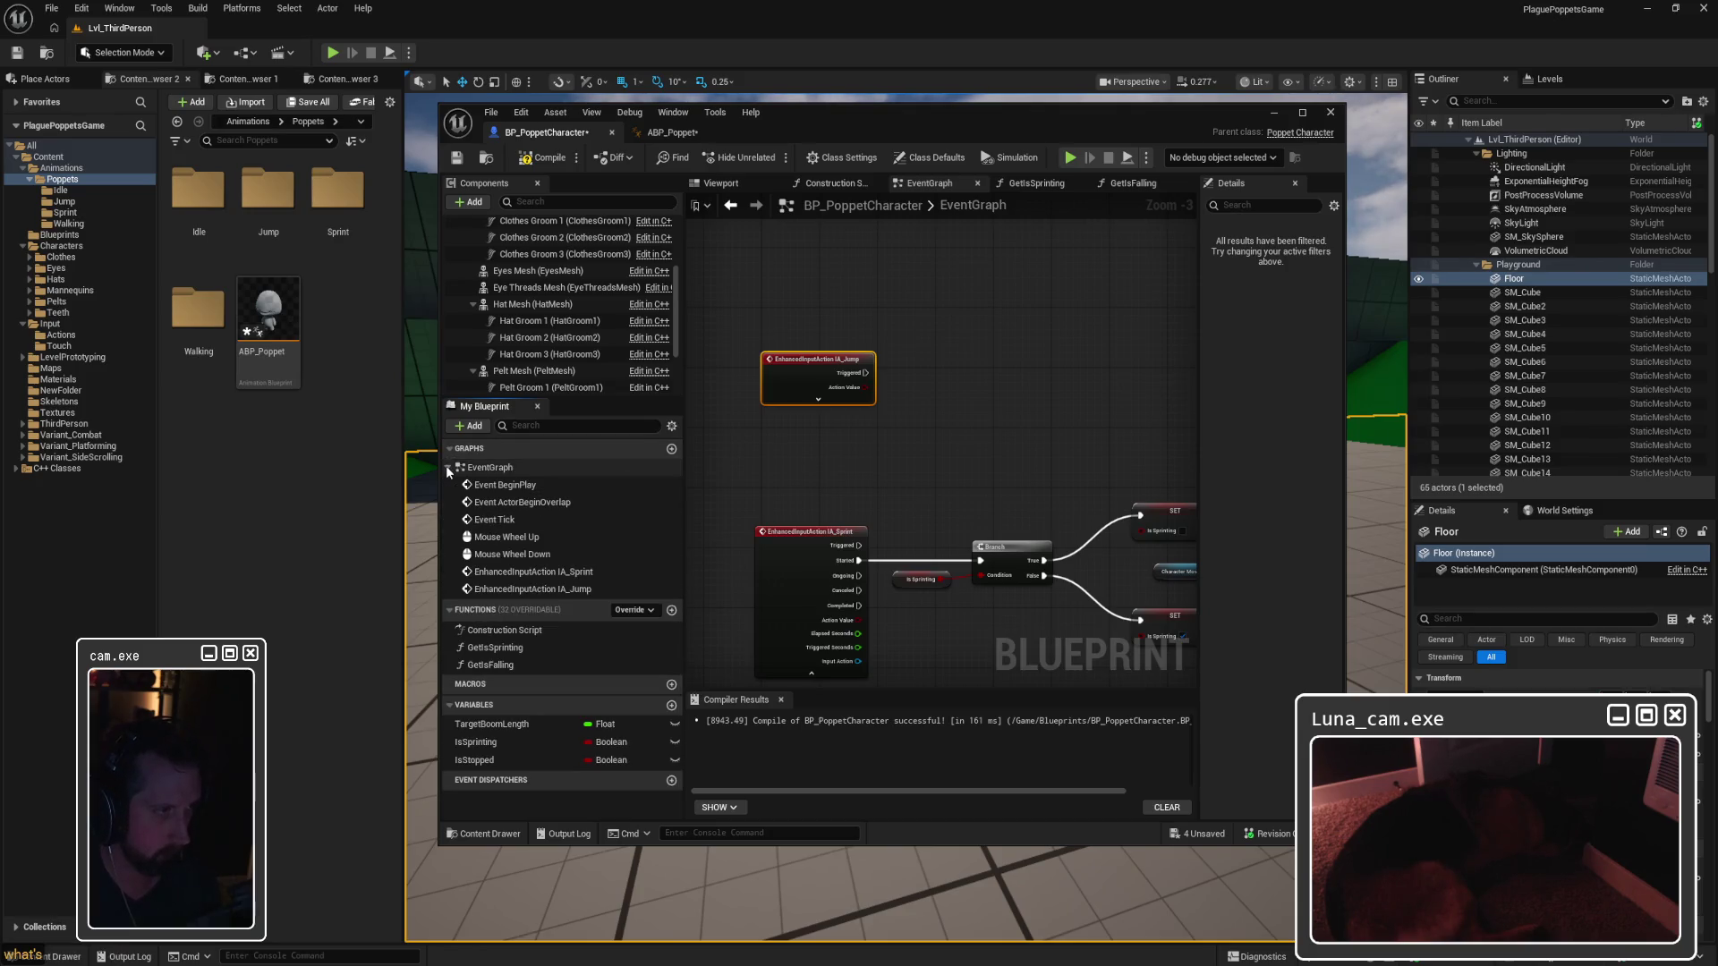
click(536, 591)
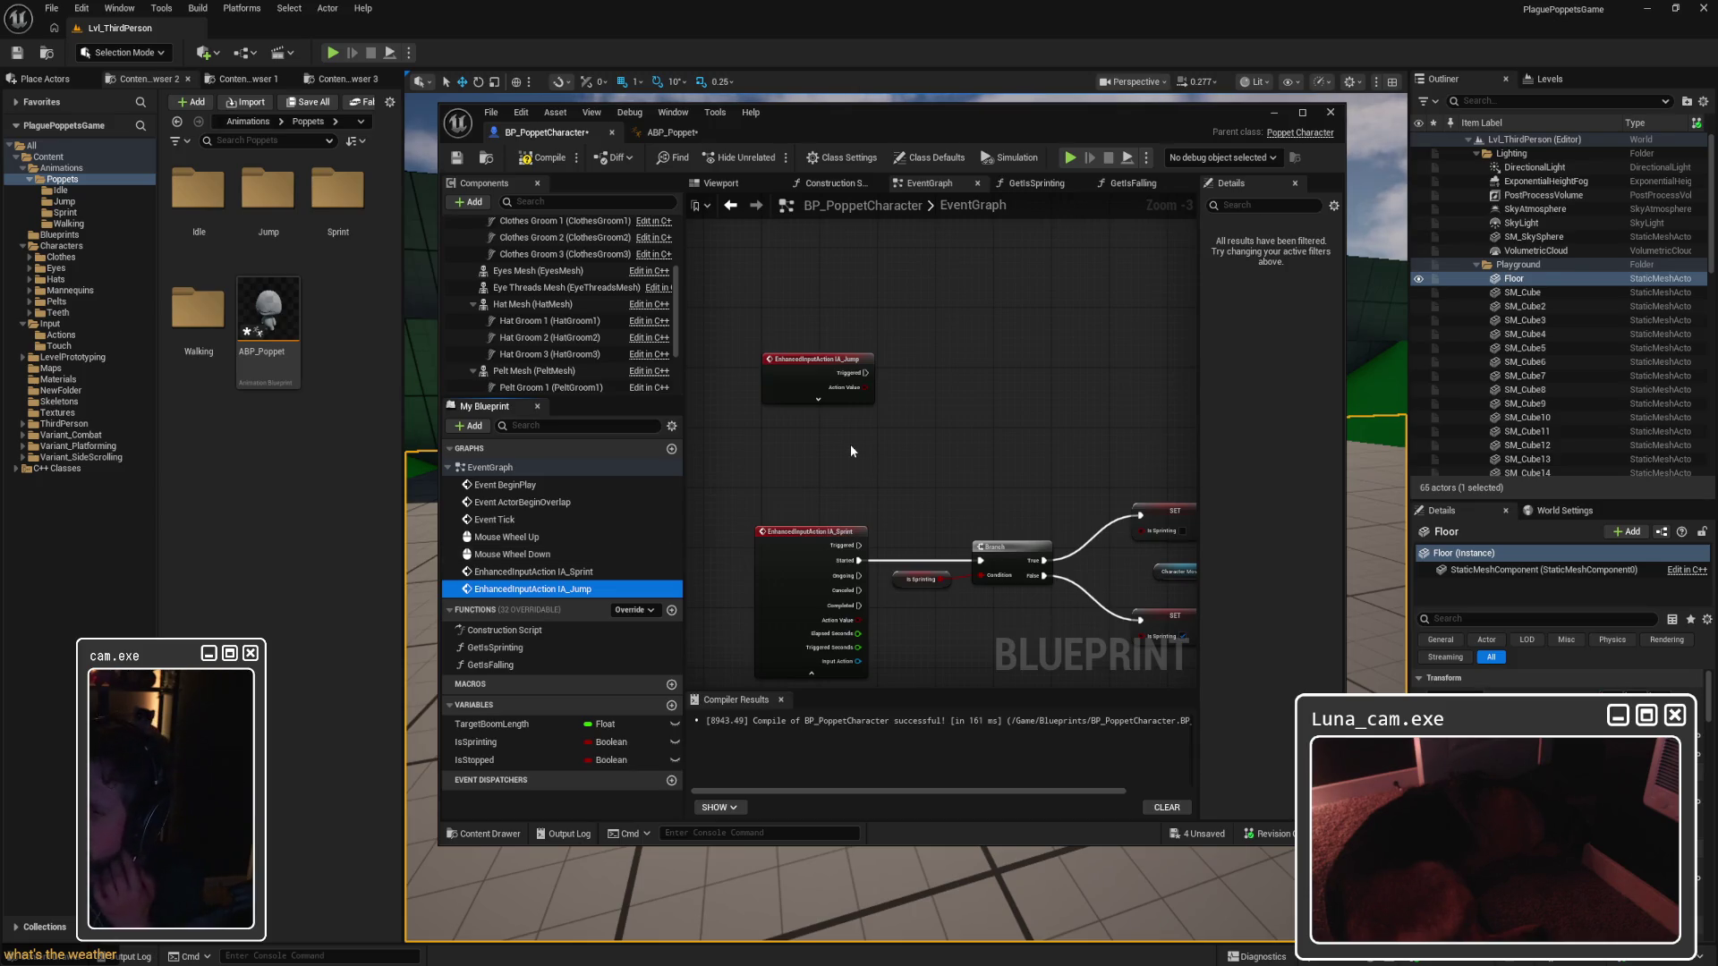
click(830, 375)
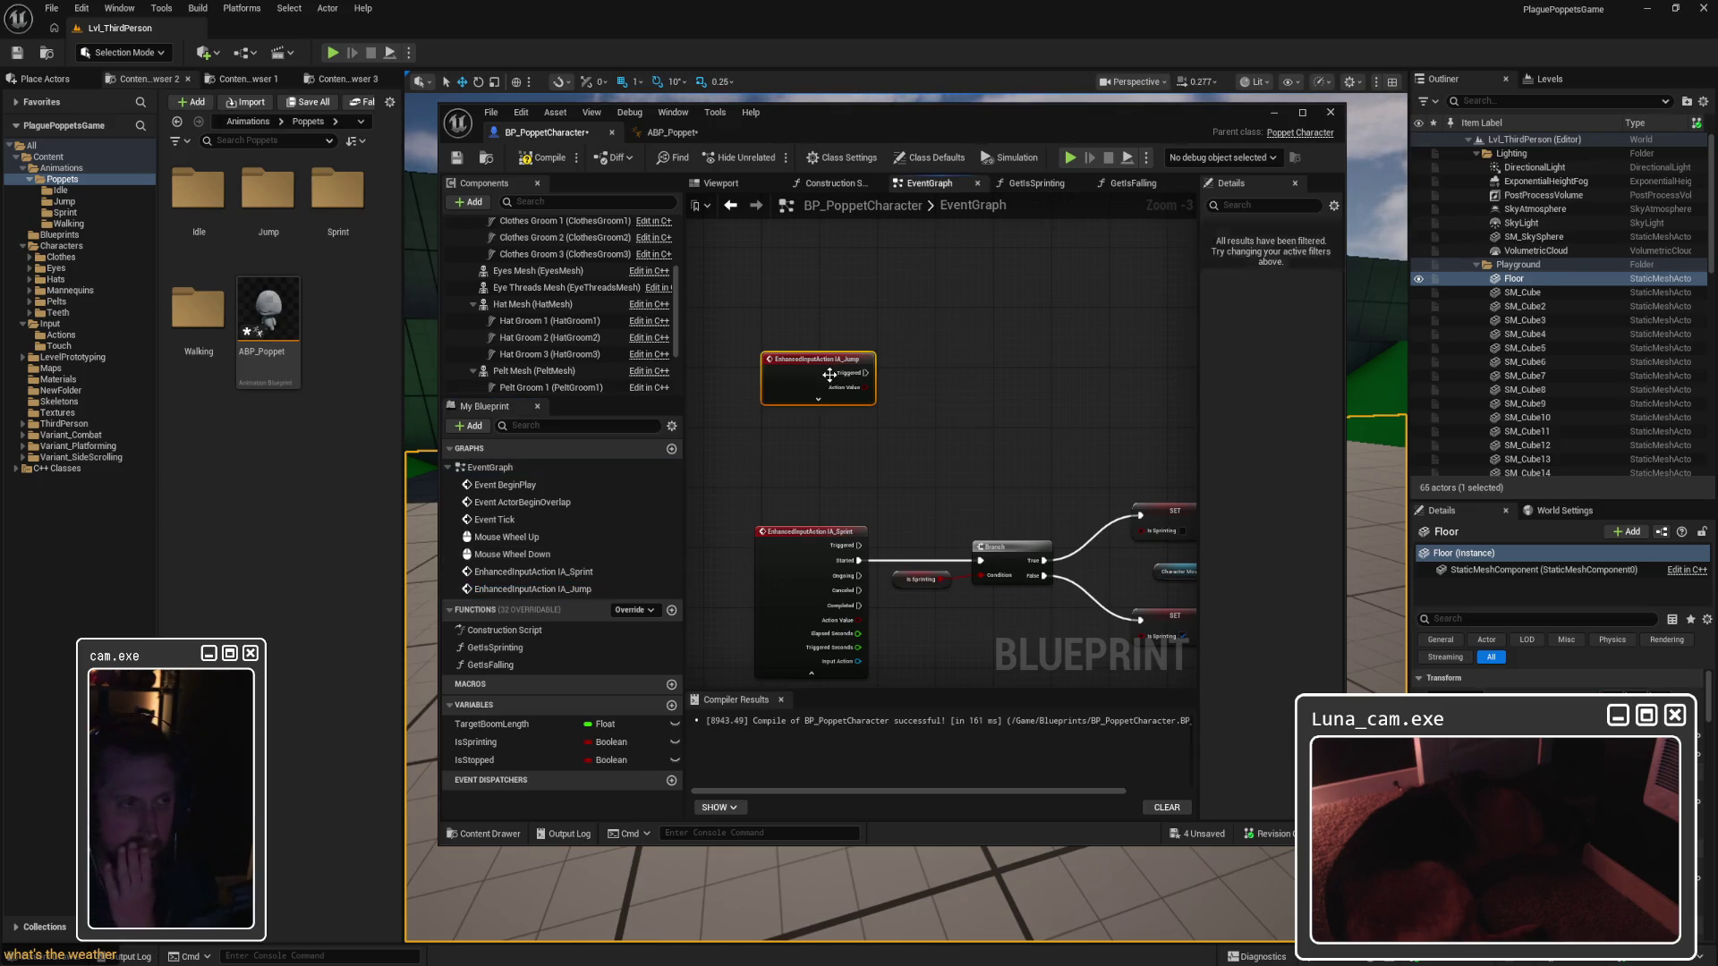
double_click(829, 375)
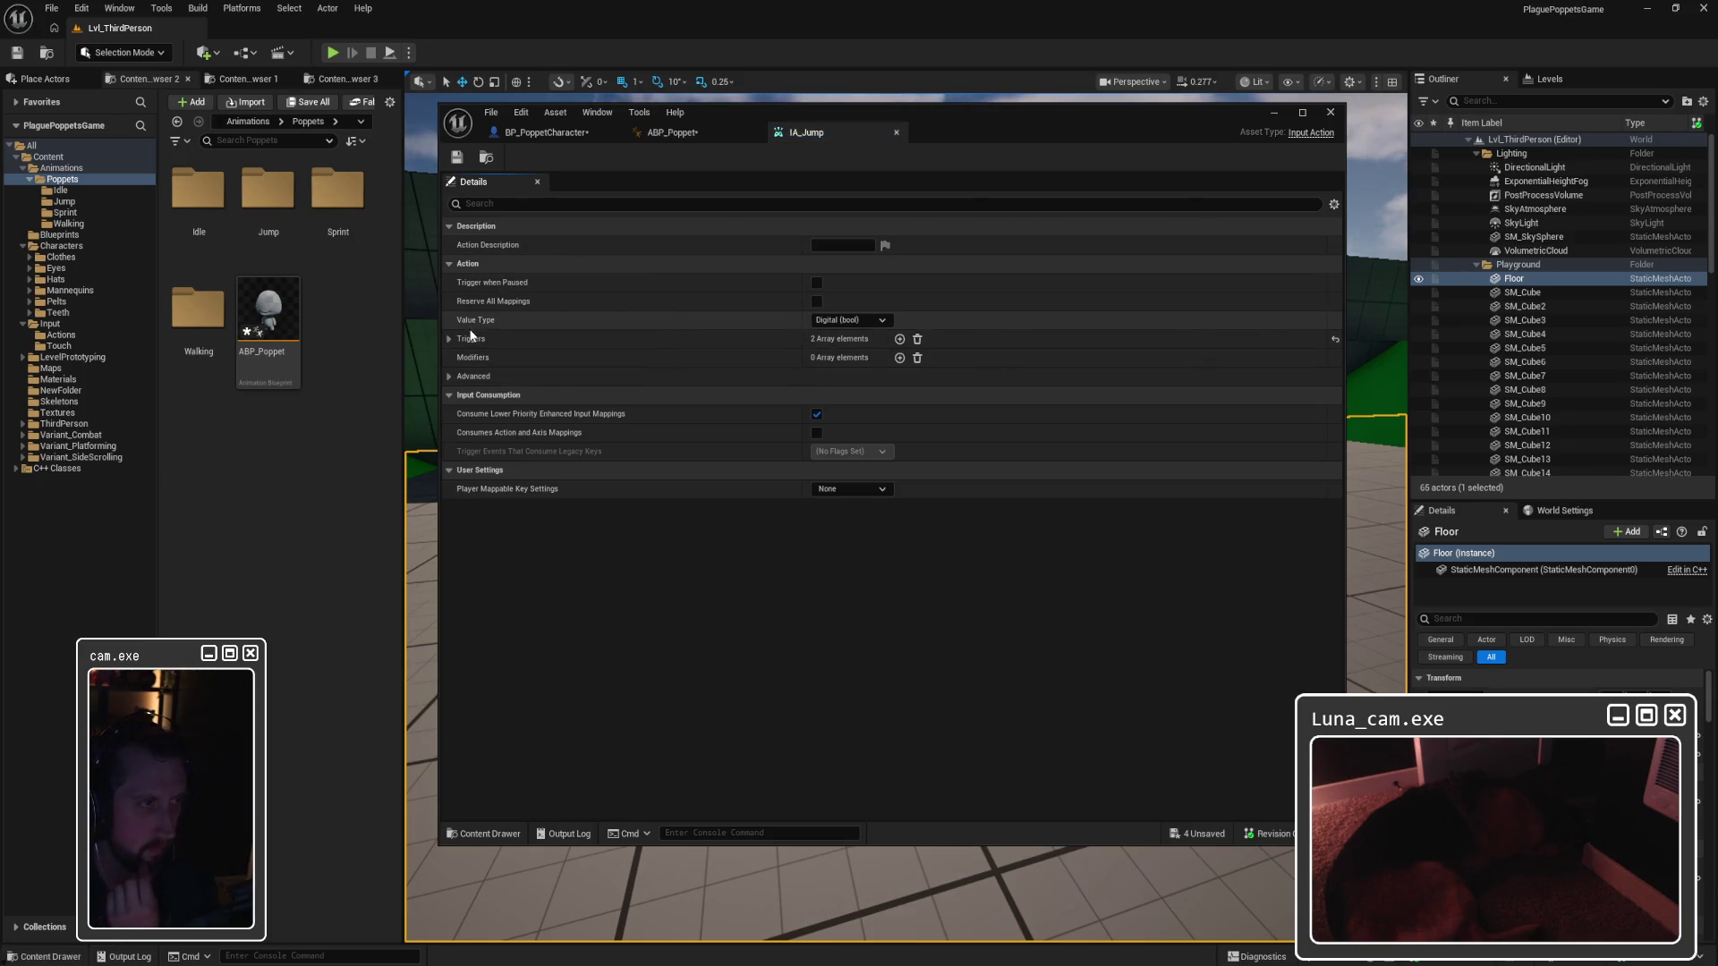
Step: Expand IA_Jump's Advanced settings to review its triggers, then return to BP_PoppetCharacter's graph
click(466, 376)
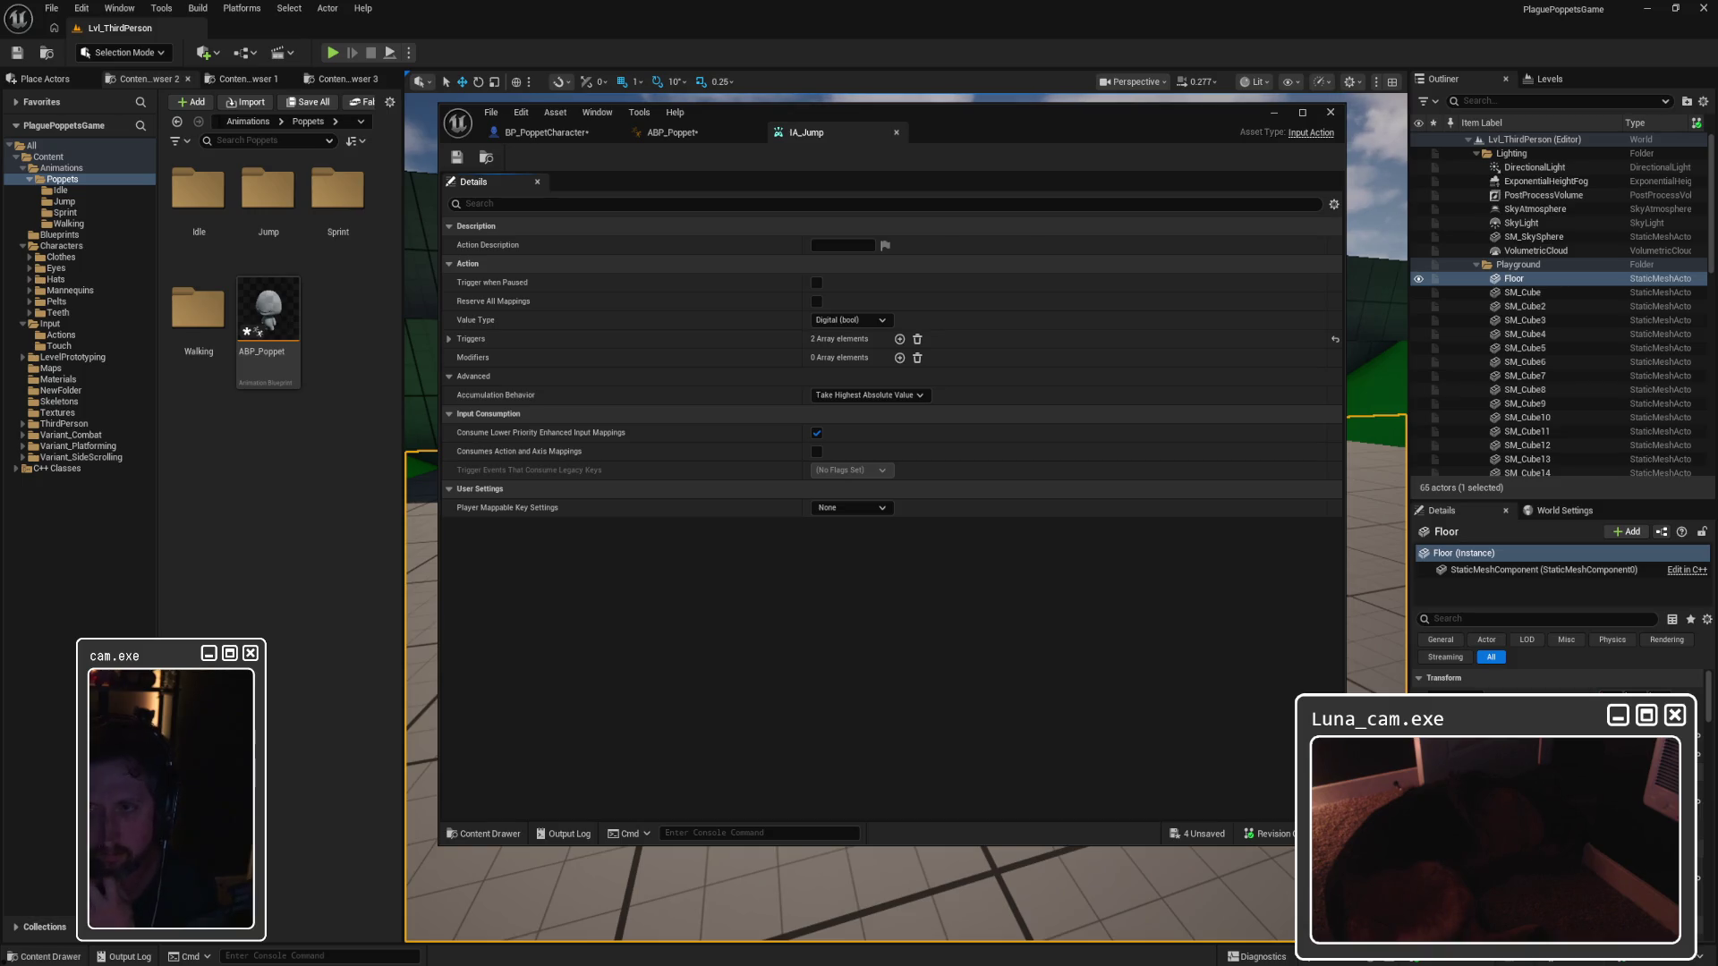
click(547, 132)
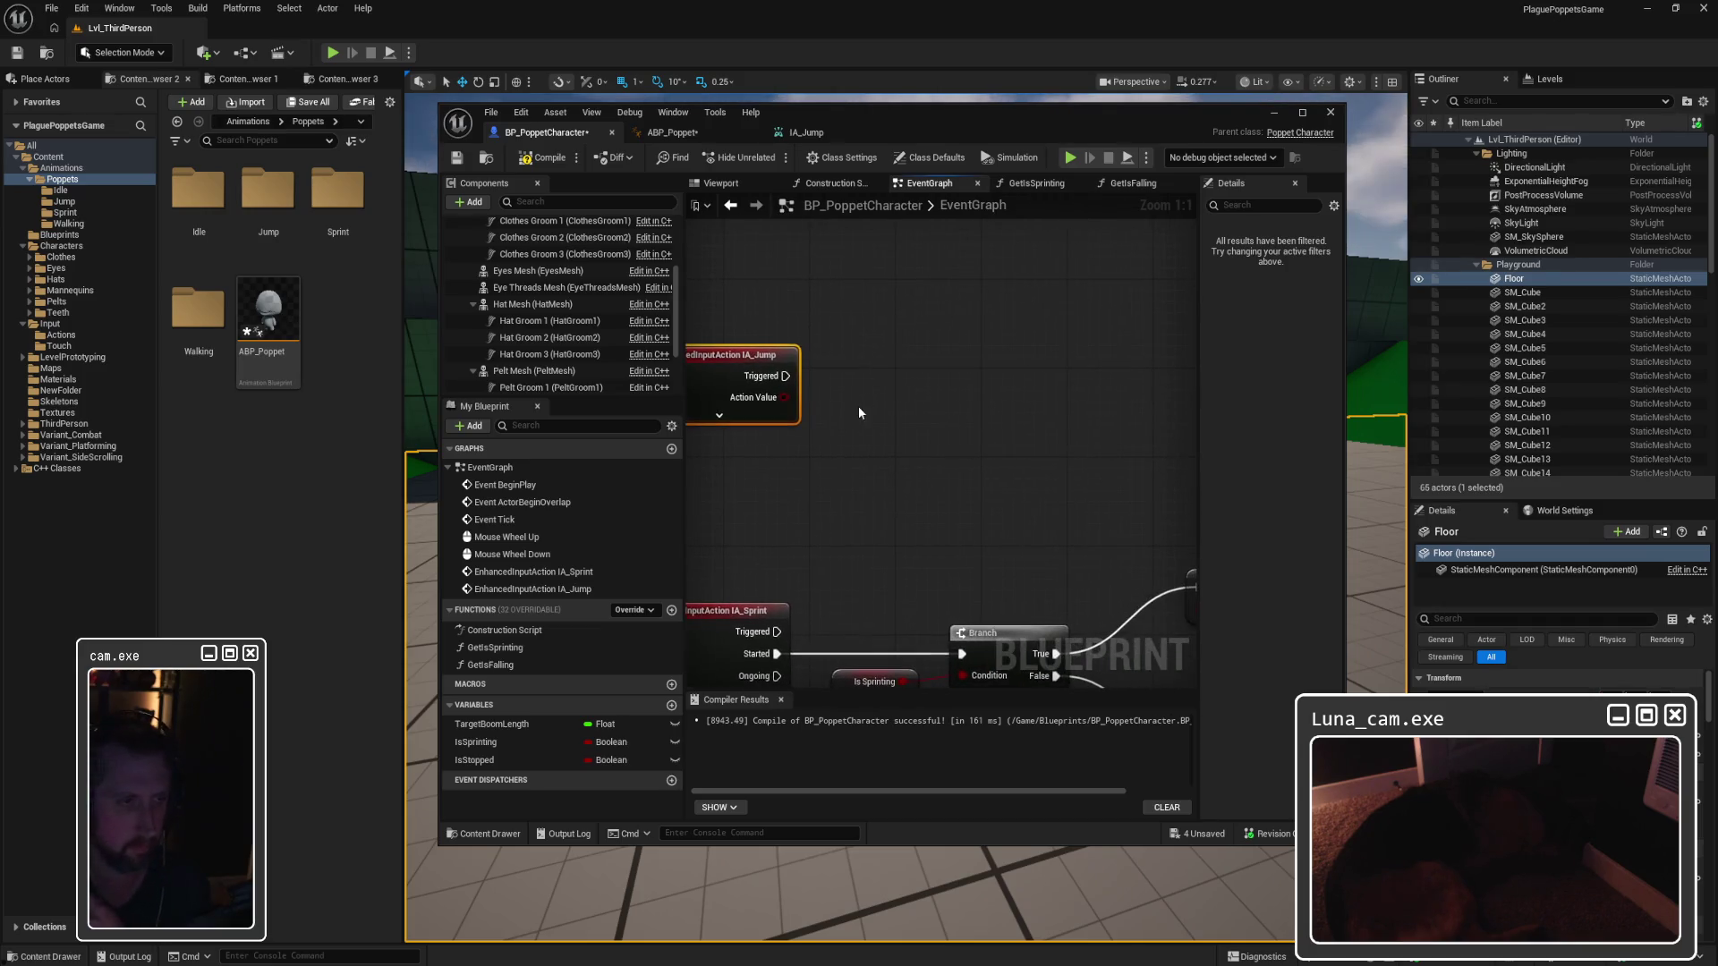
drag(786, 376, 881, 382)
Step: Chain a 0.2 s Delay then a Jump node after IA_Jump Triggered, and play the level
text(dea)
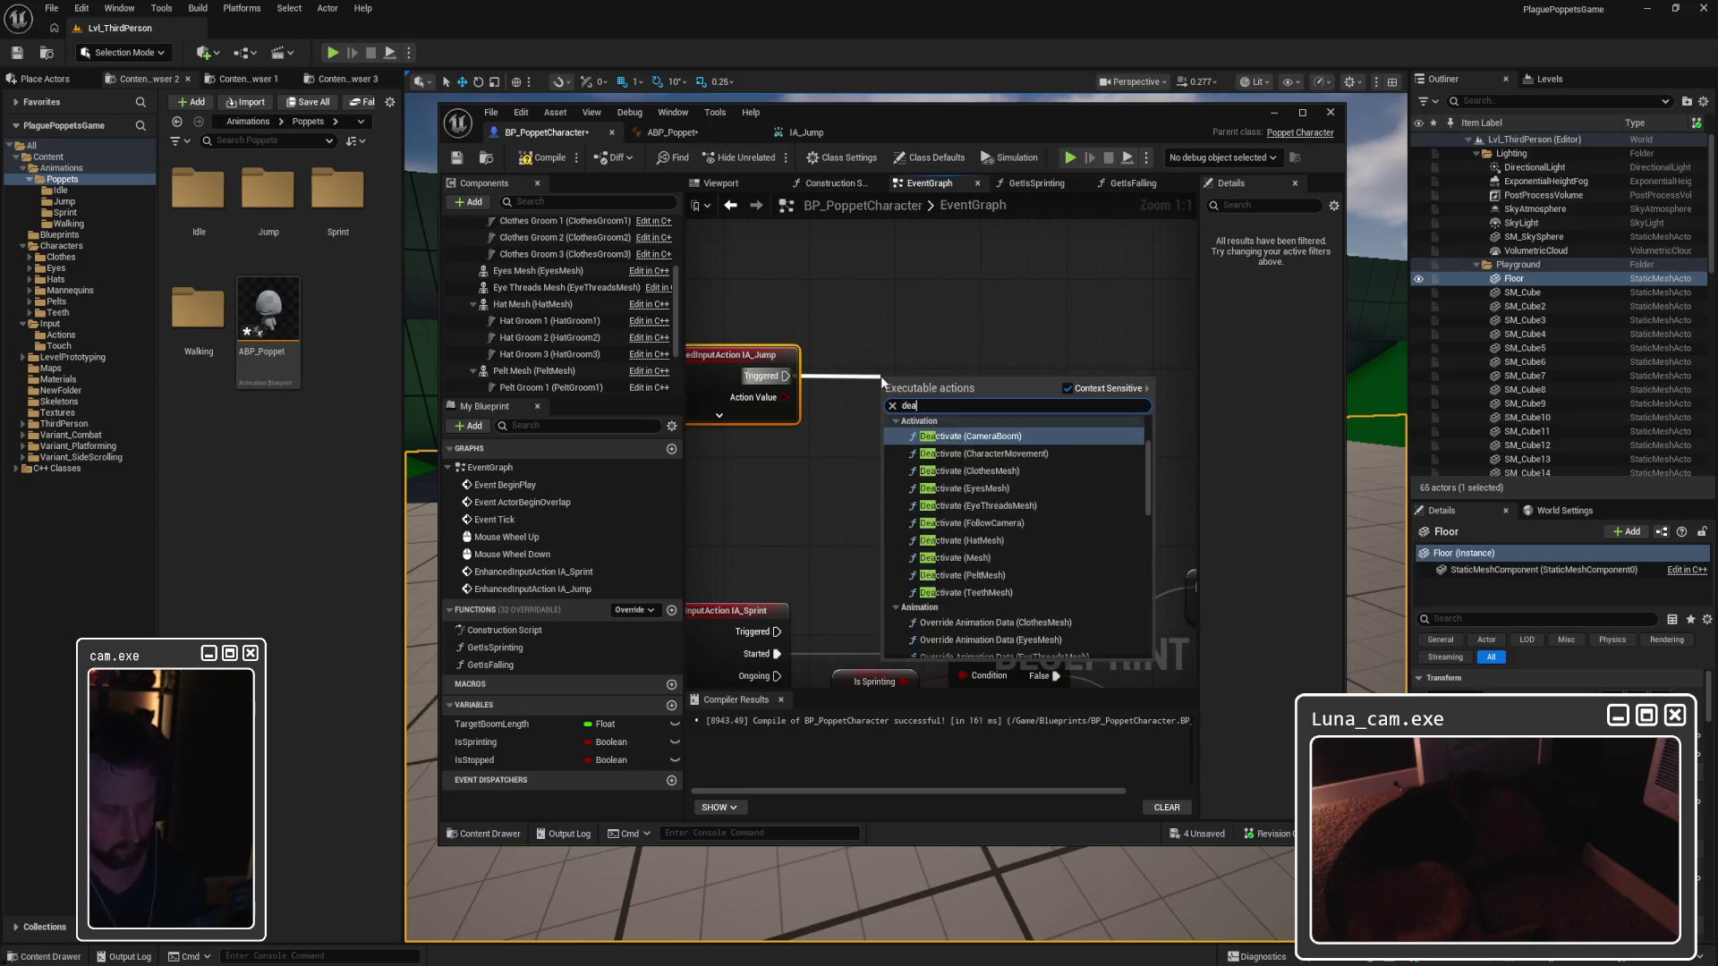
text(elay)
key(Return)
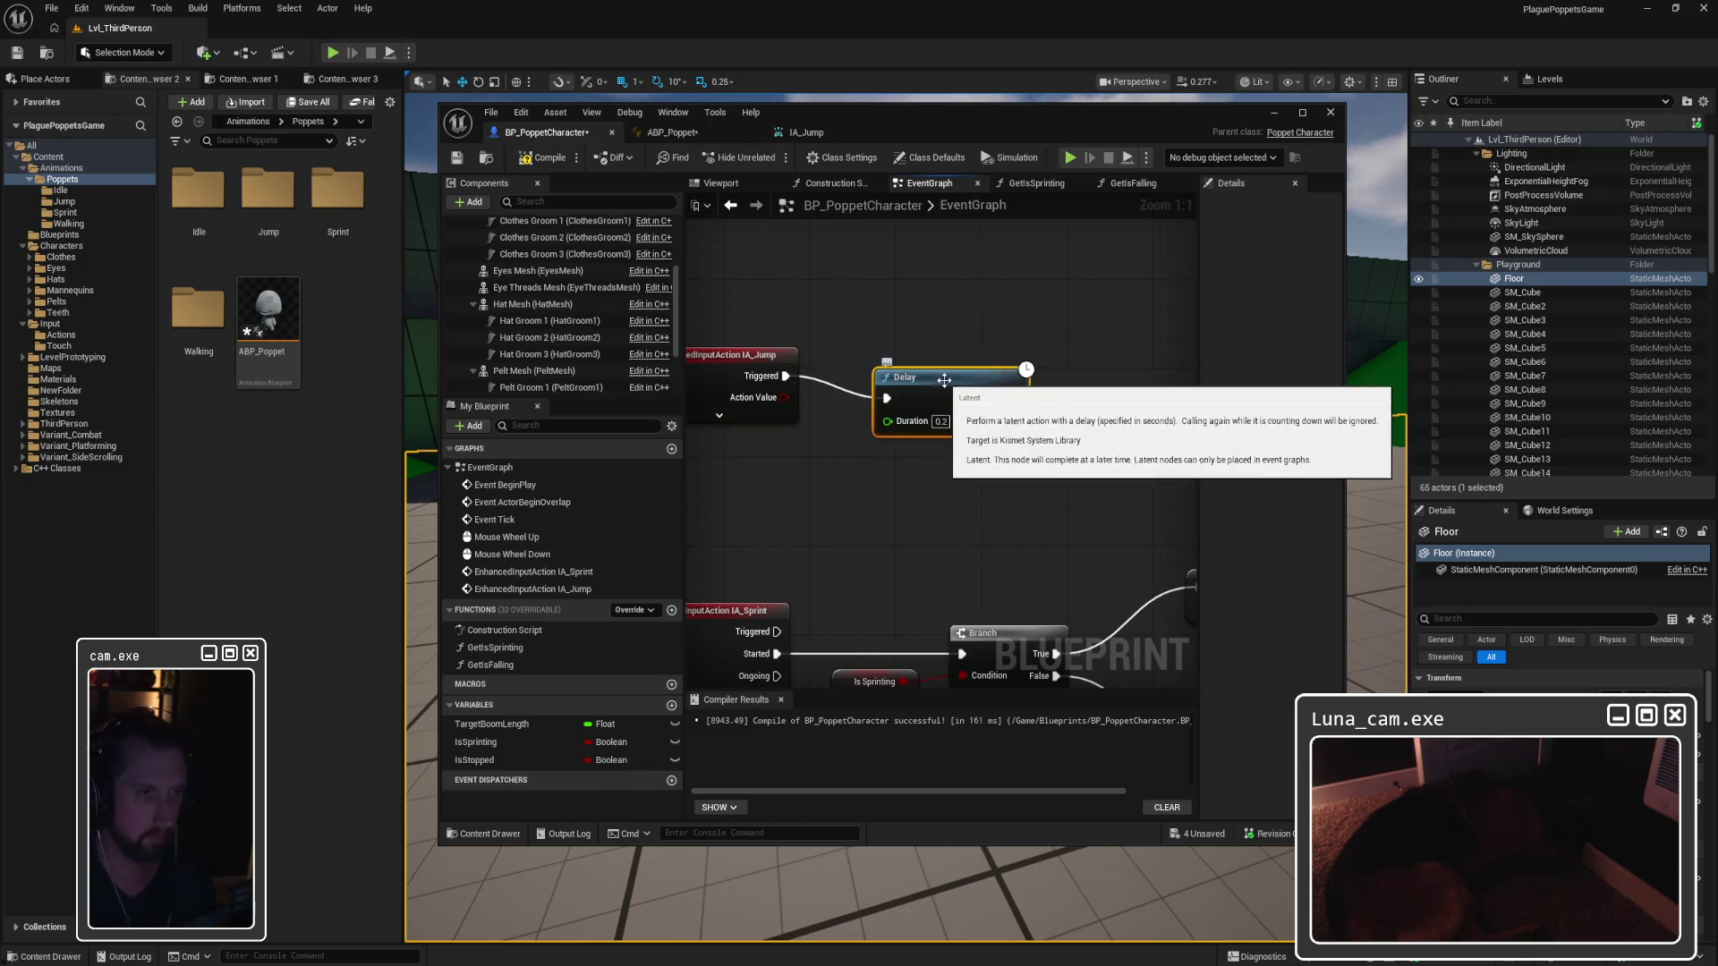
drag(902, 357, 1086, 376)
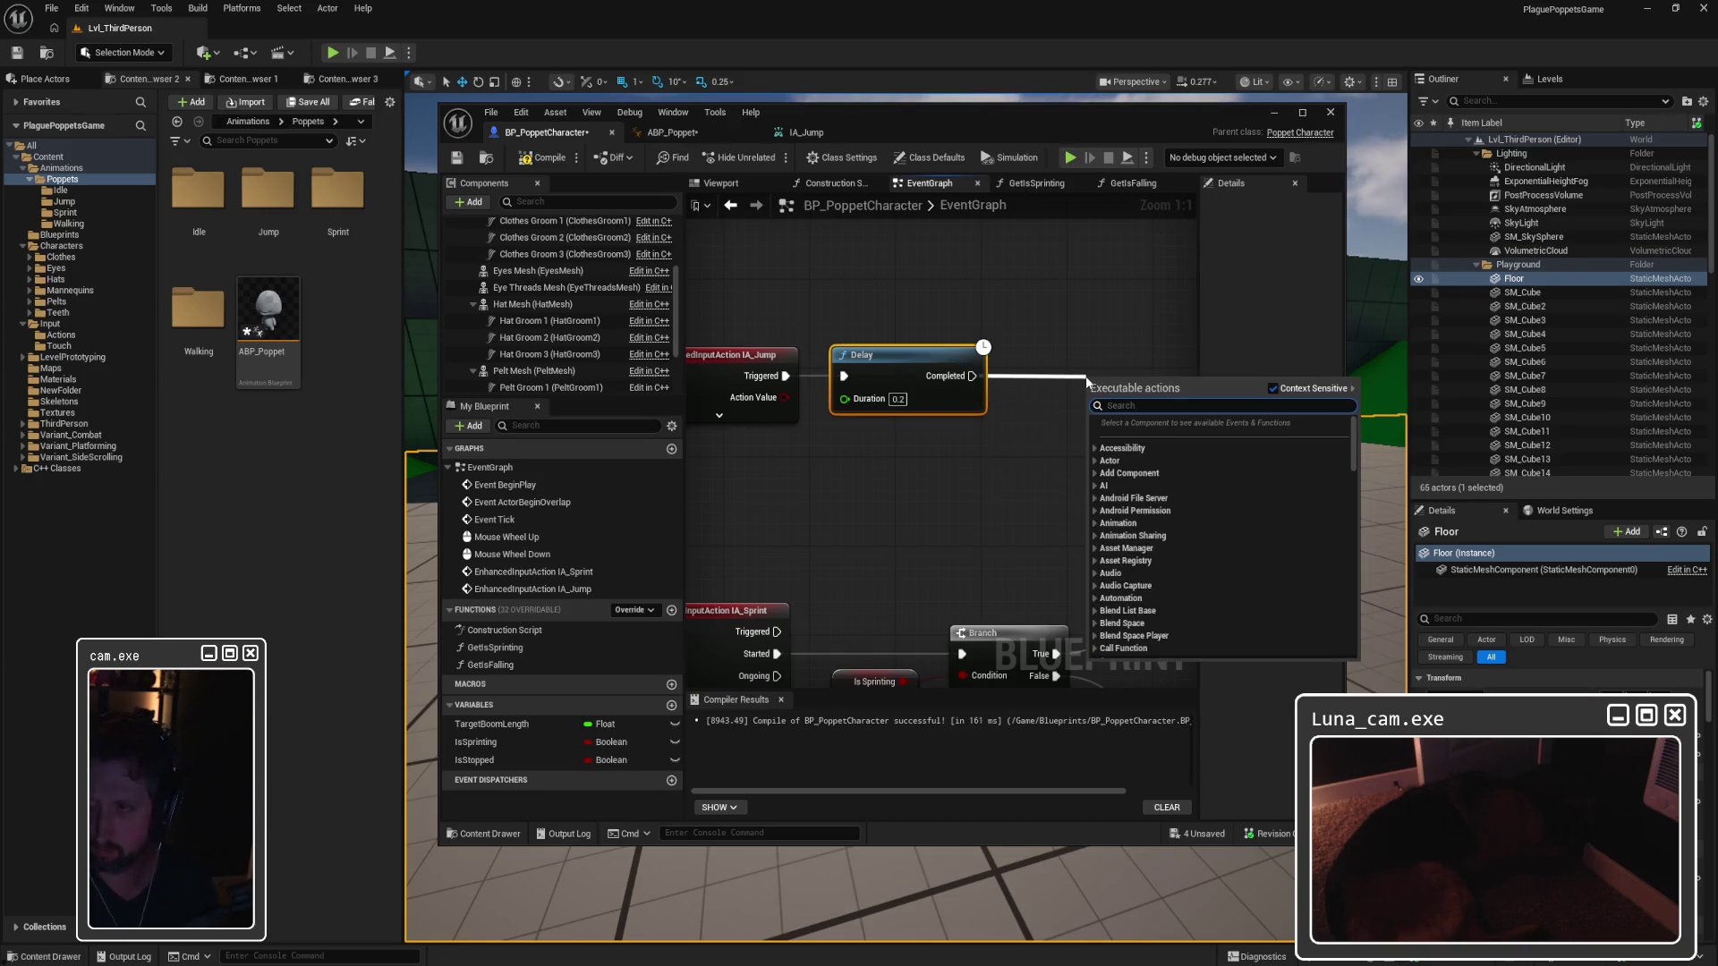
text(jump)
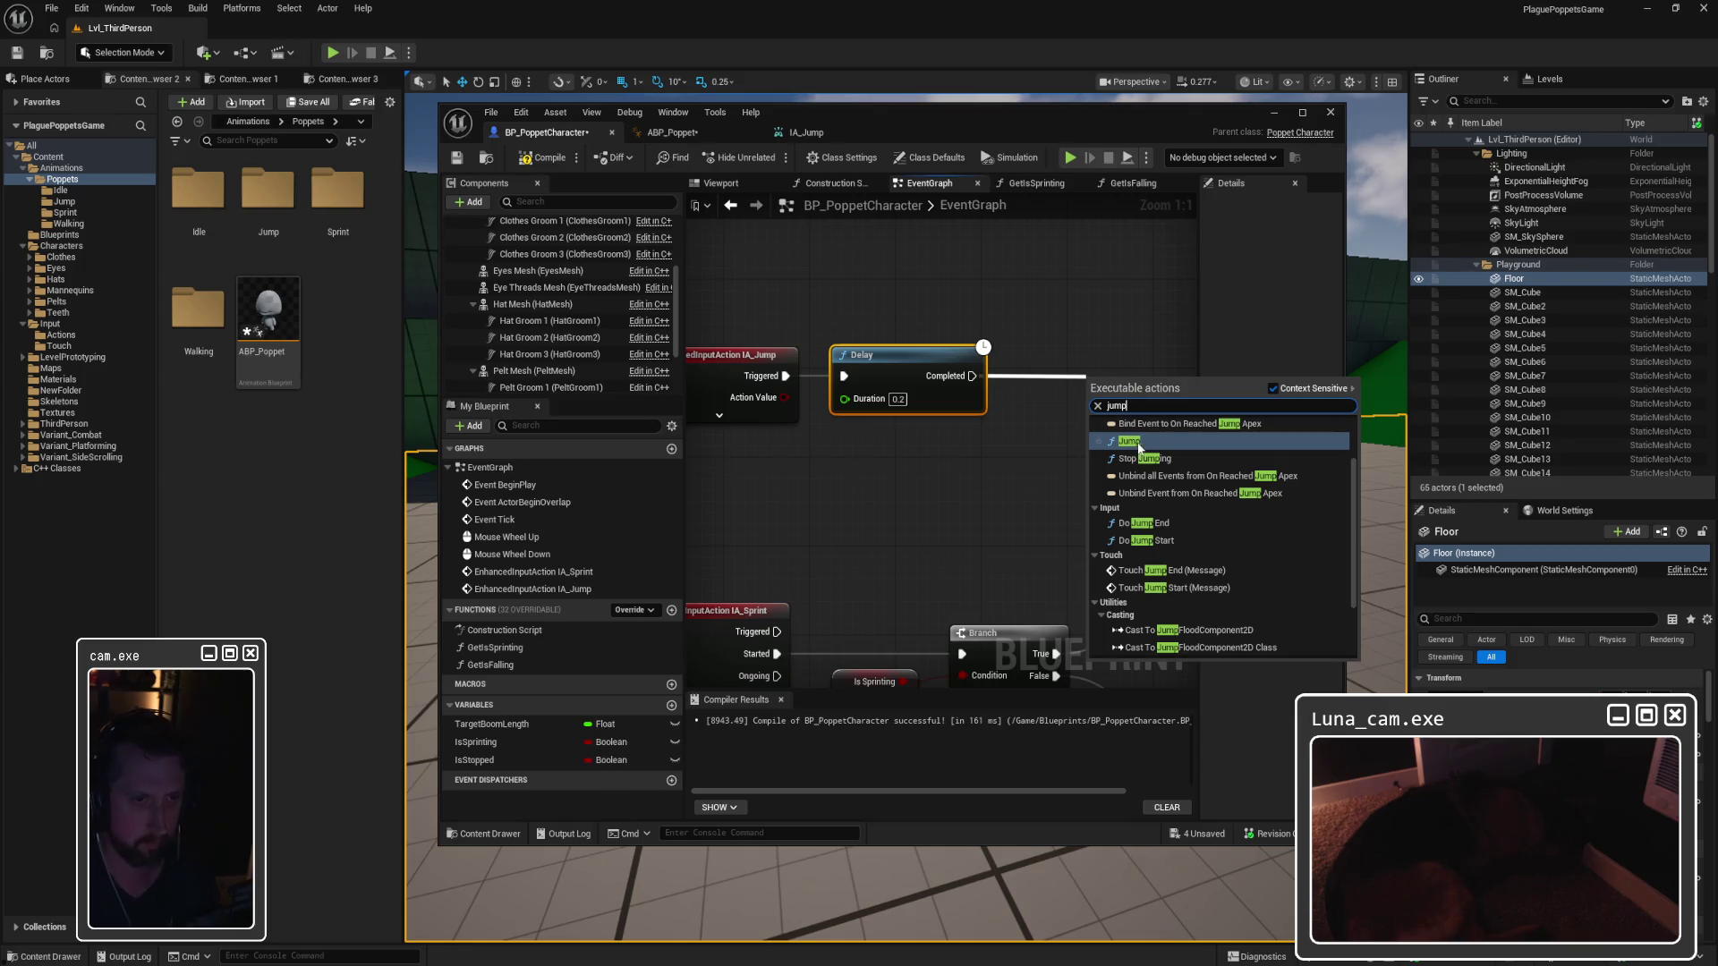
click(1130, 442)
drag(1104, 354, 1094, 355)
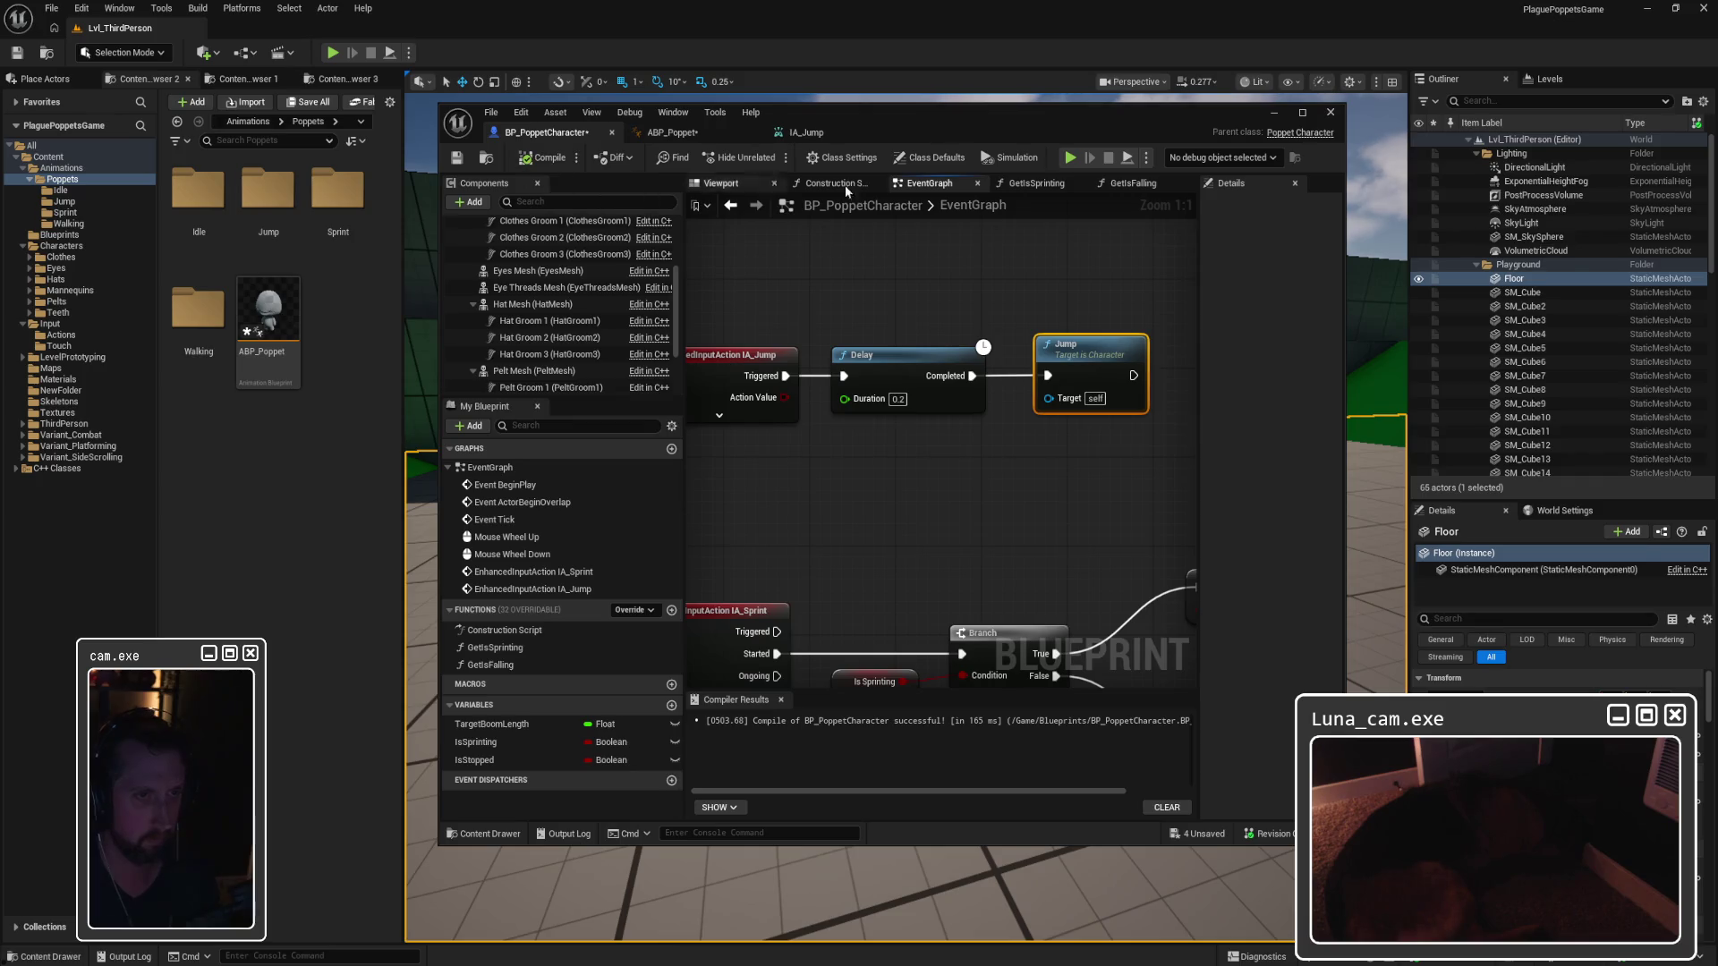
click(1273, 112)
click(332, 52)
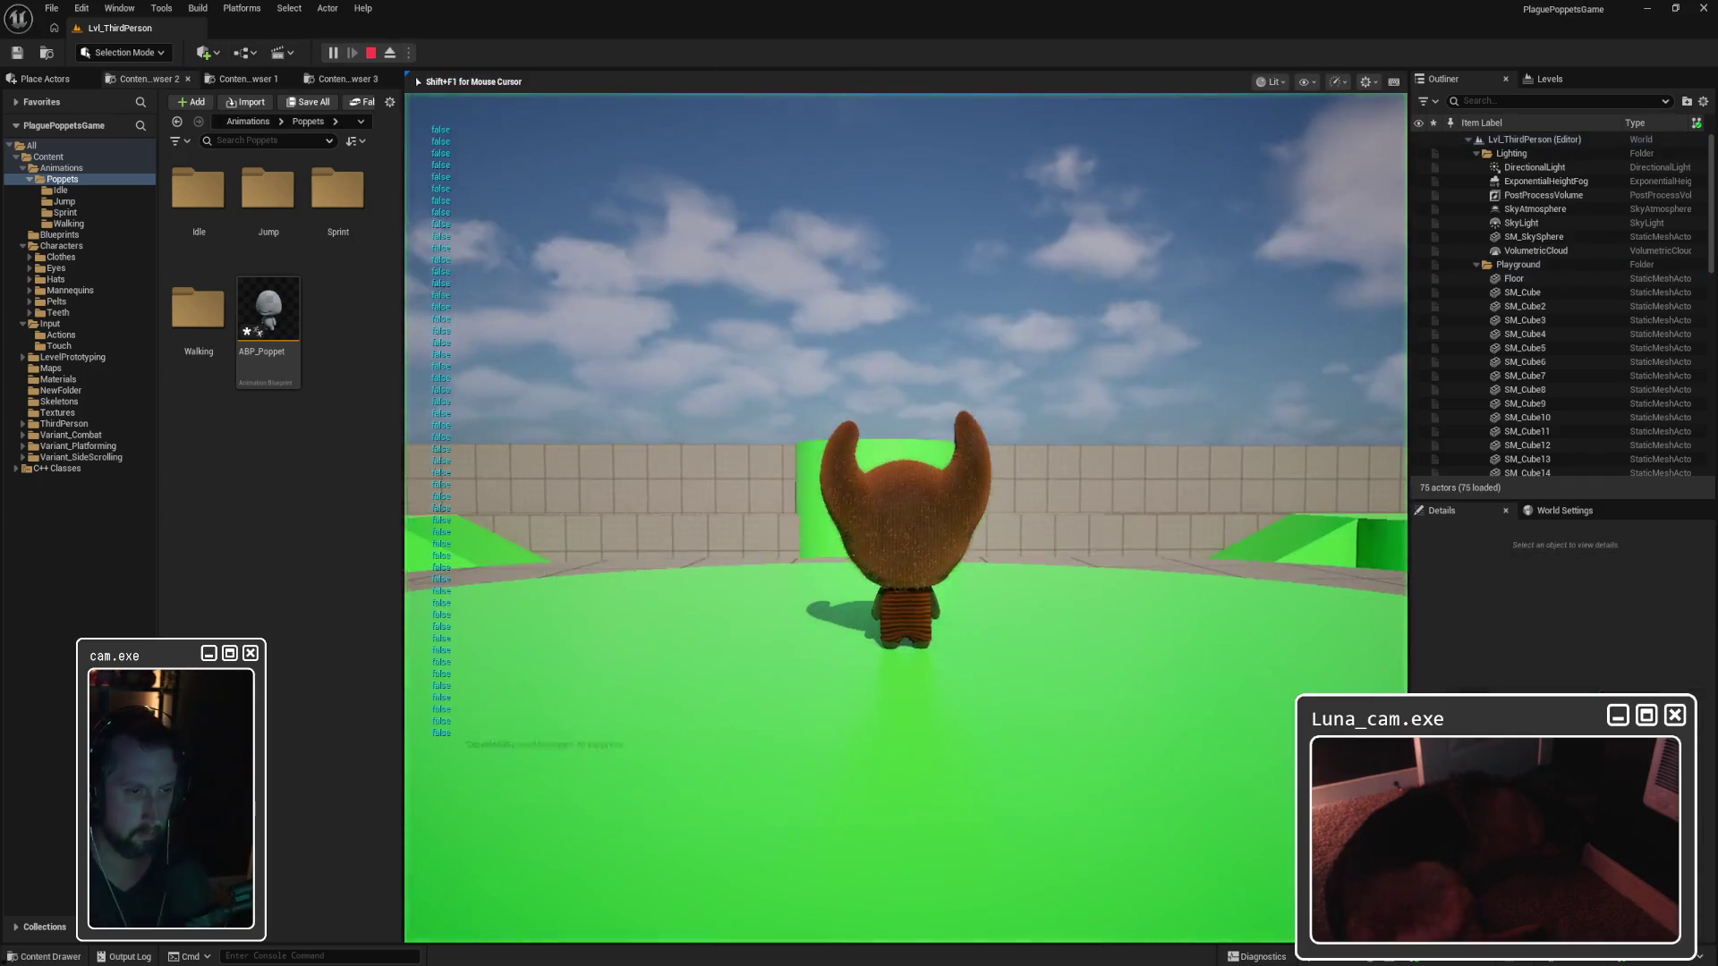
Step: Playtest by running the character forward and jumping toward the wall, then stop
key(w)
key(space)
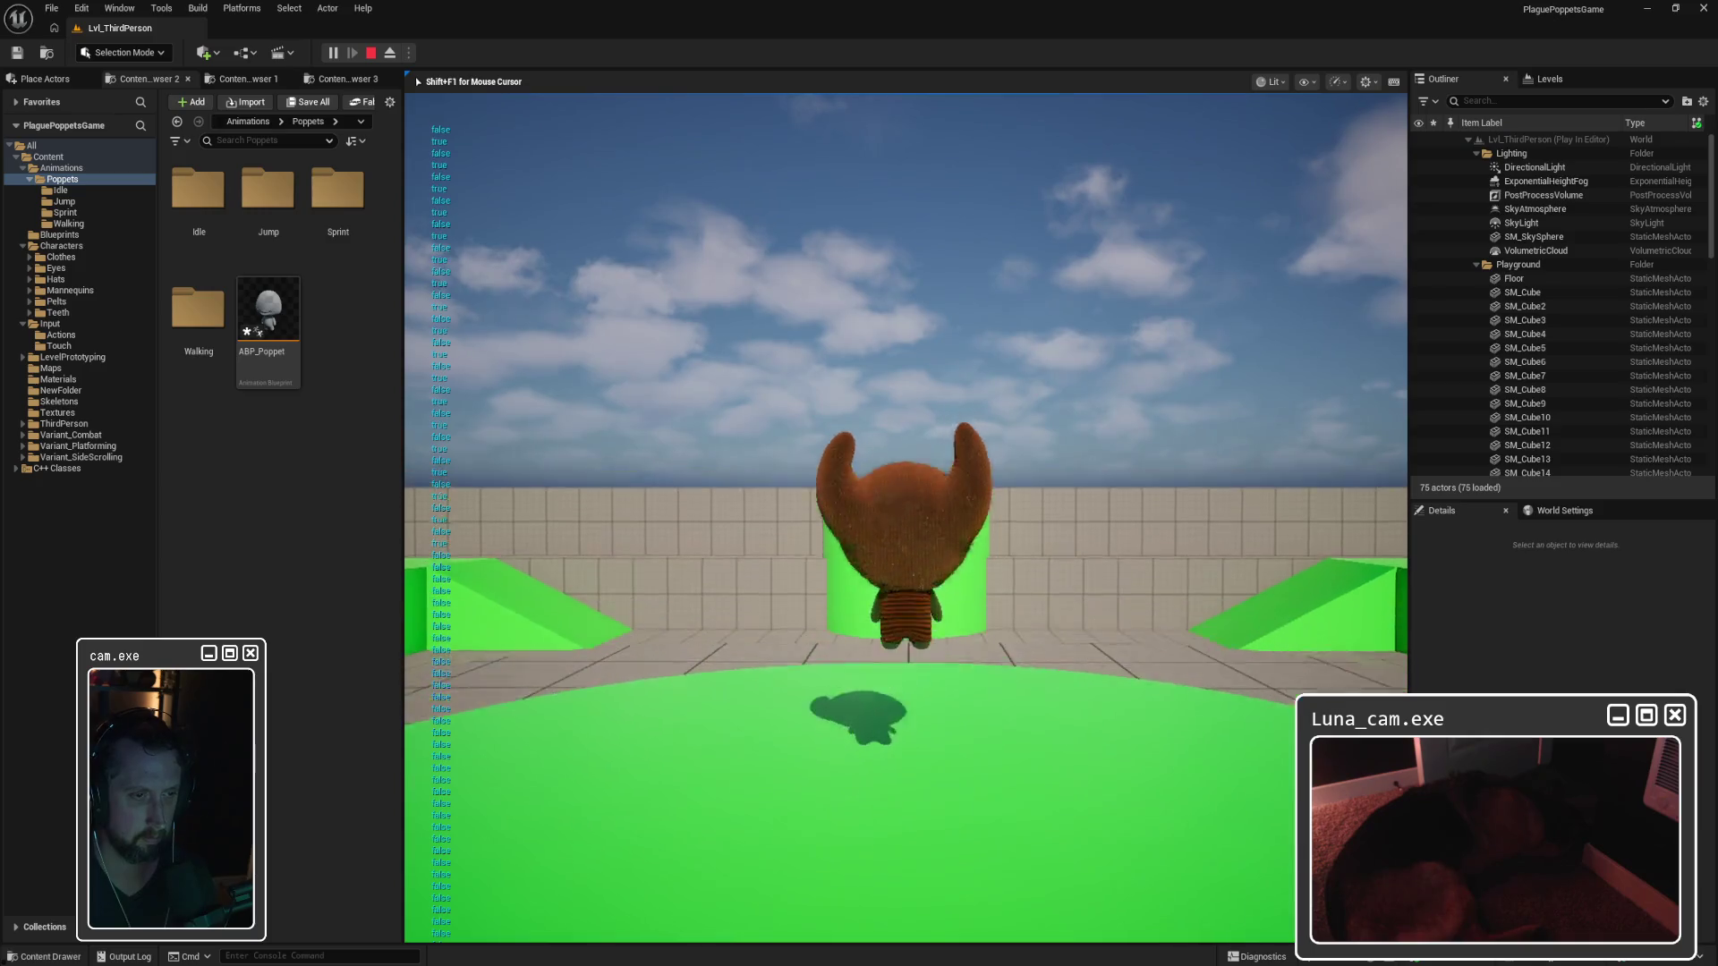
key(space)
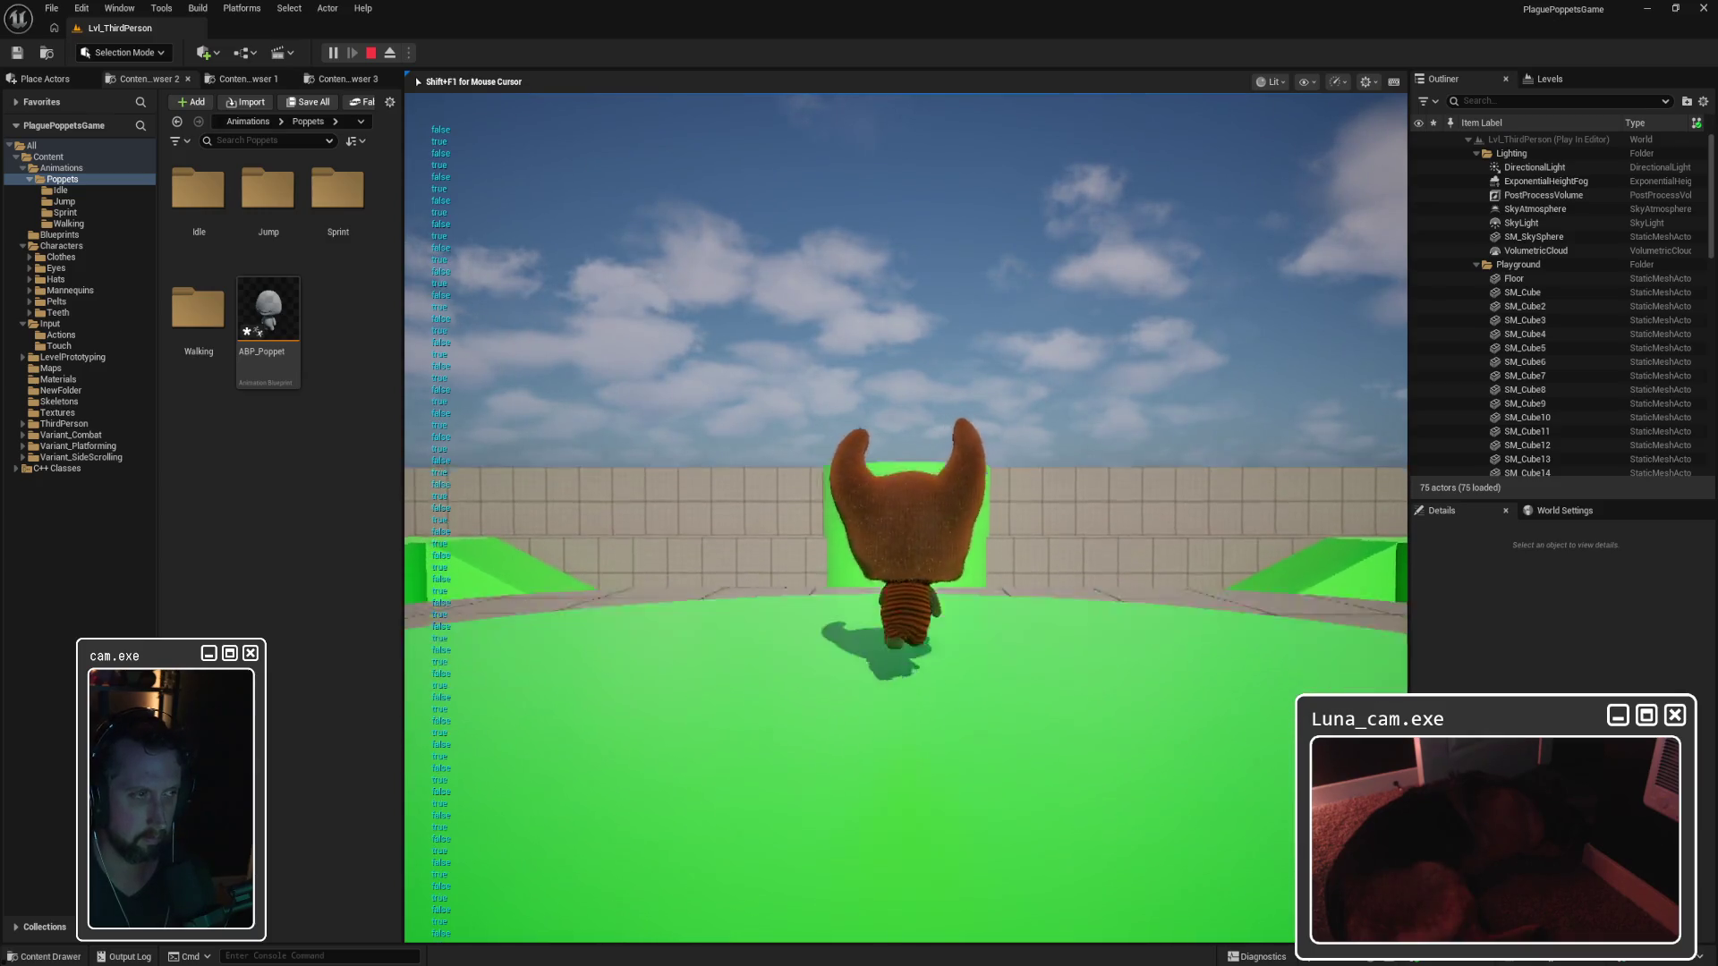
key(Escape)
Step: In ABP_Poppet's event graph, delete the Print String node and the Is Falling getter with its reroute
click(259, 338)
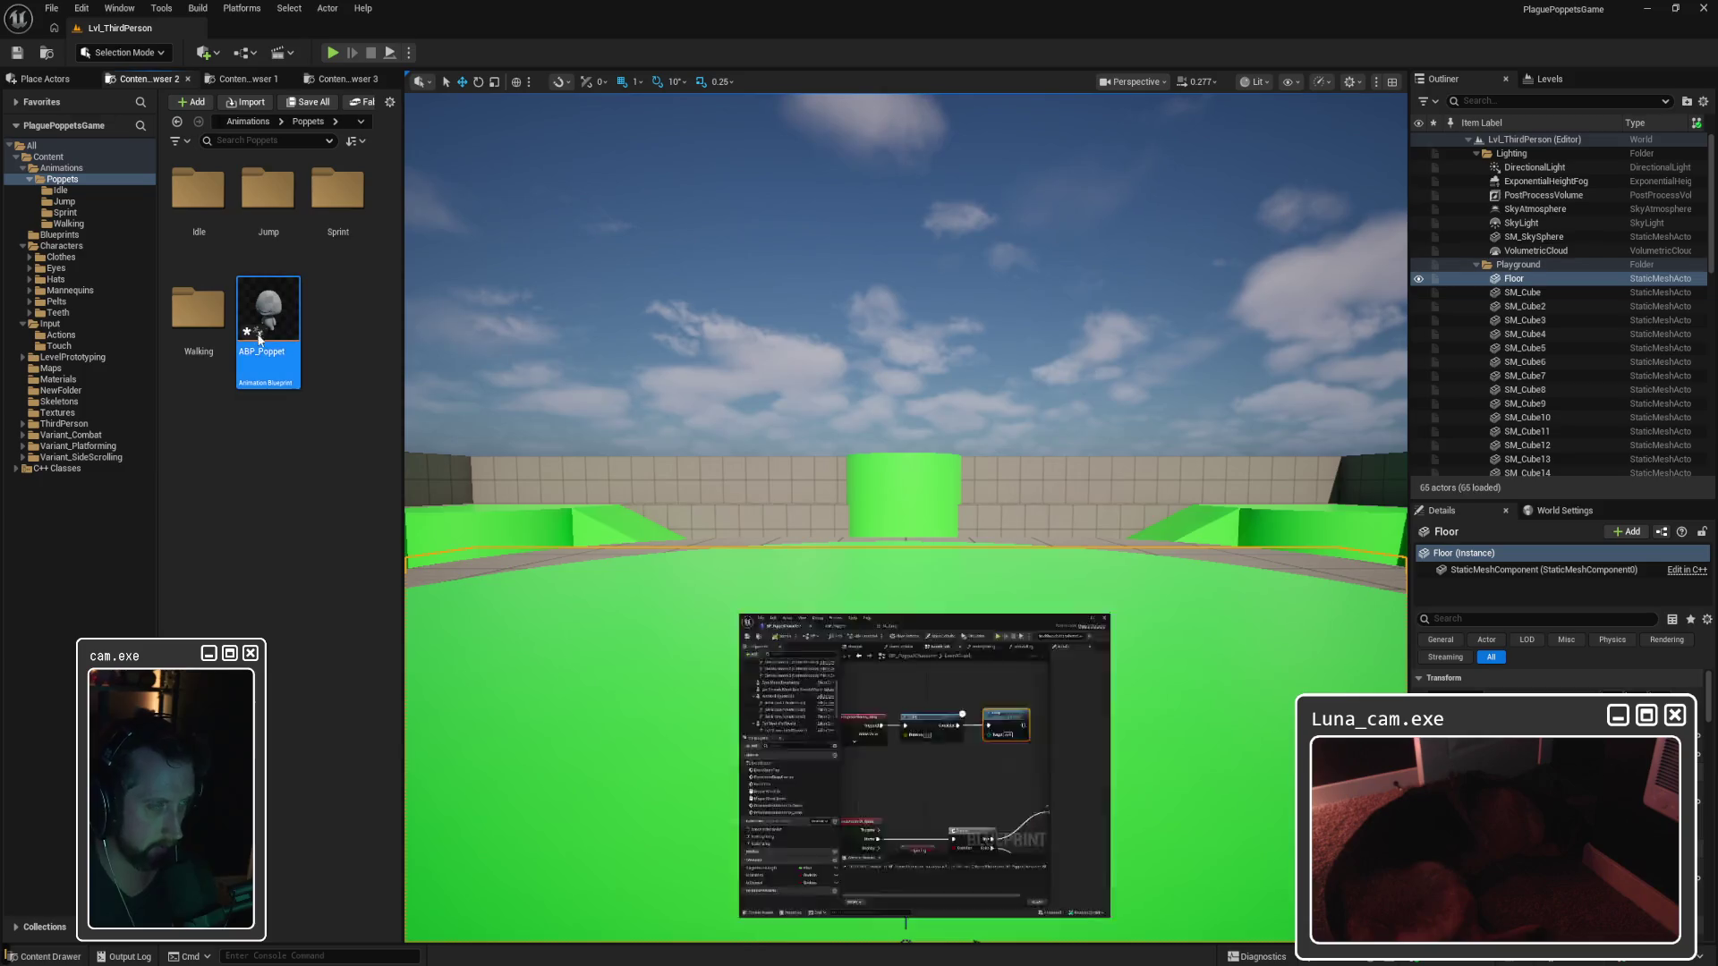
double_click(259, 339)
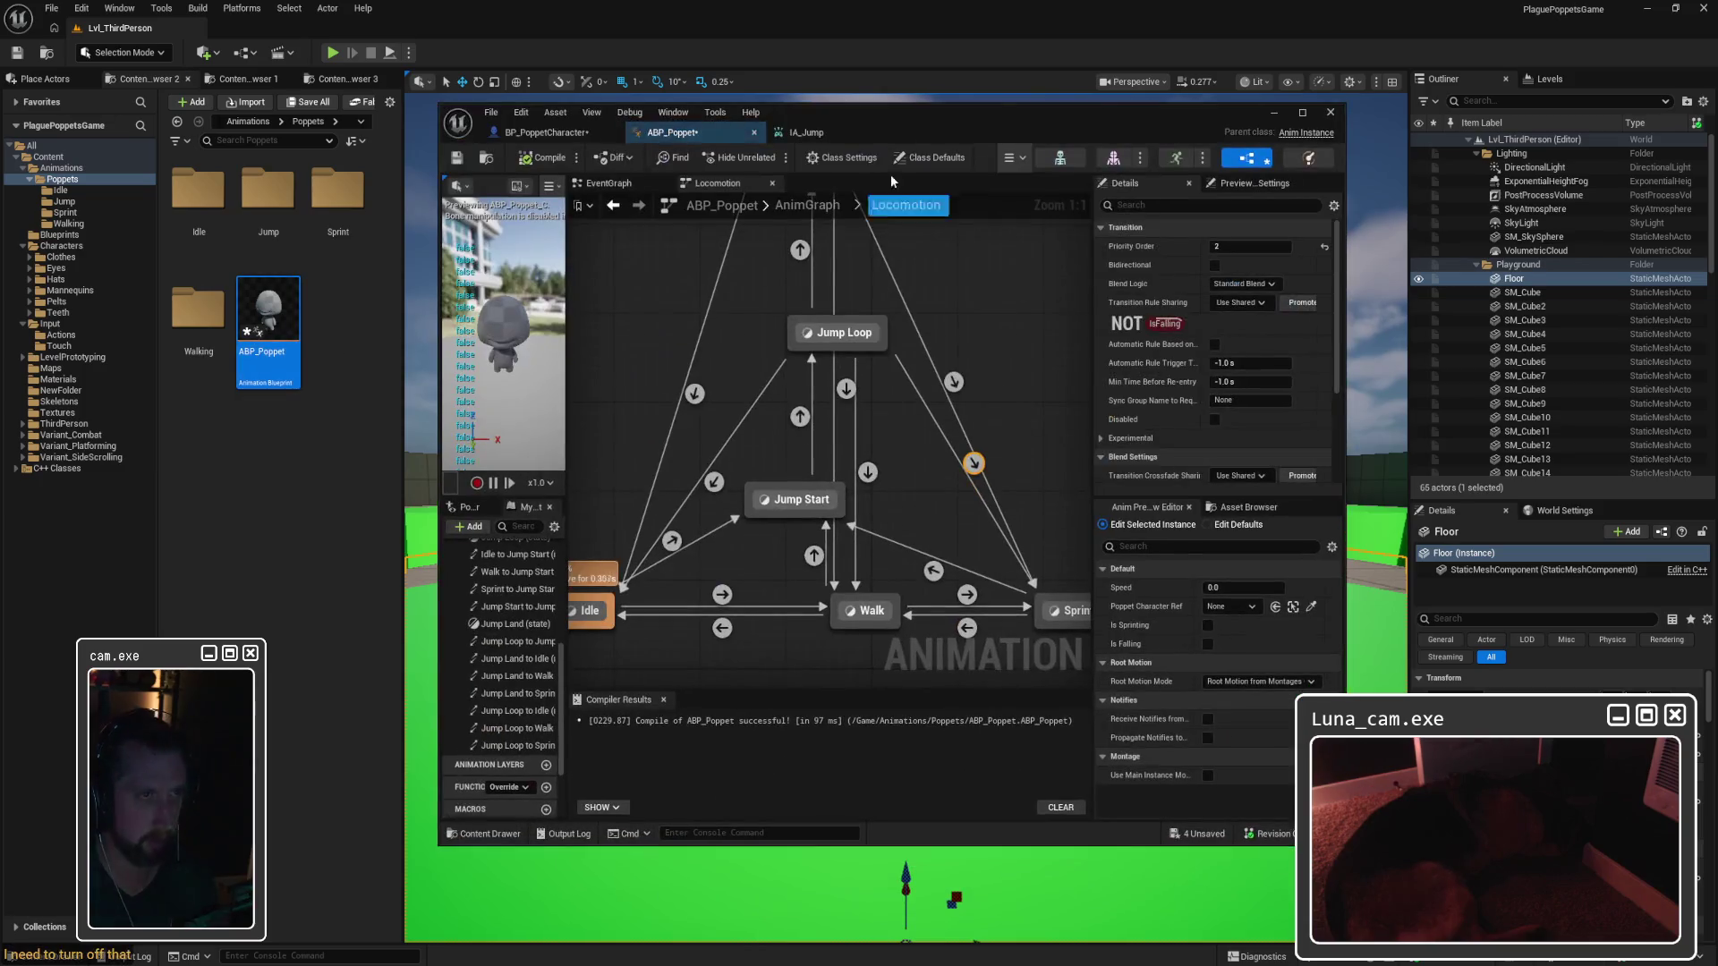
click(619, 186)
drag(888, 360, 1011, 492)
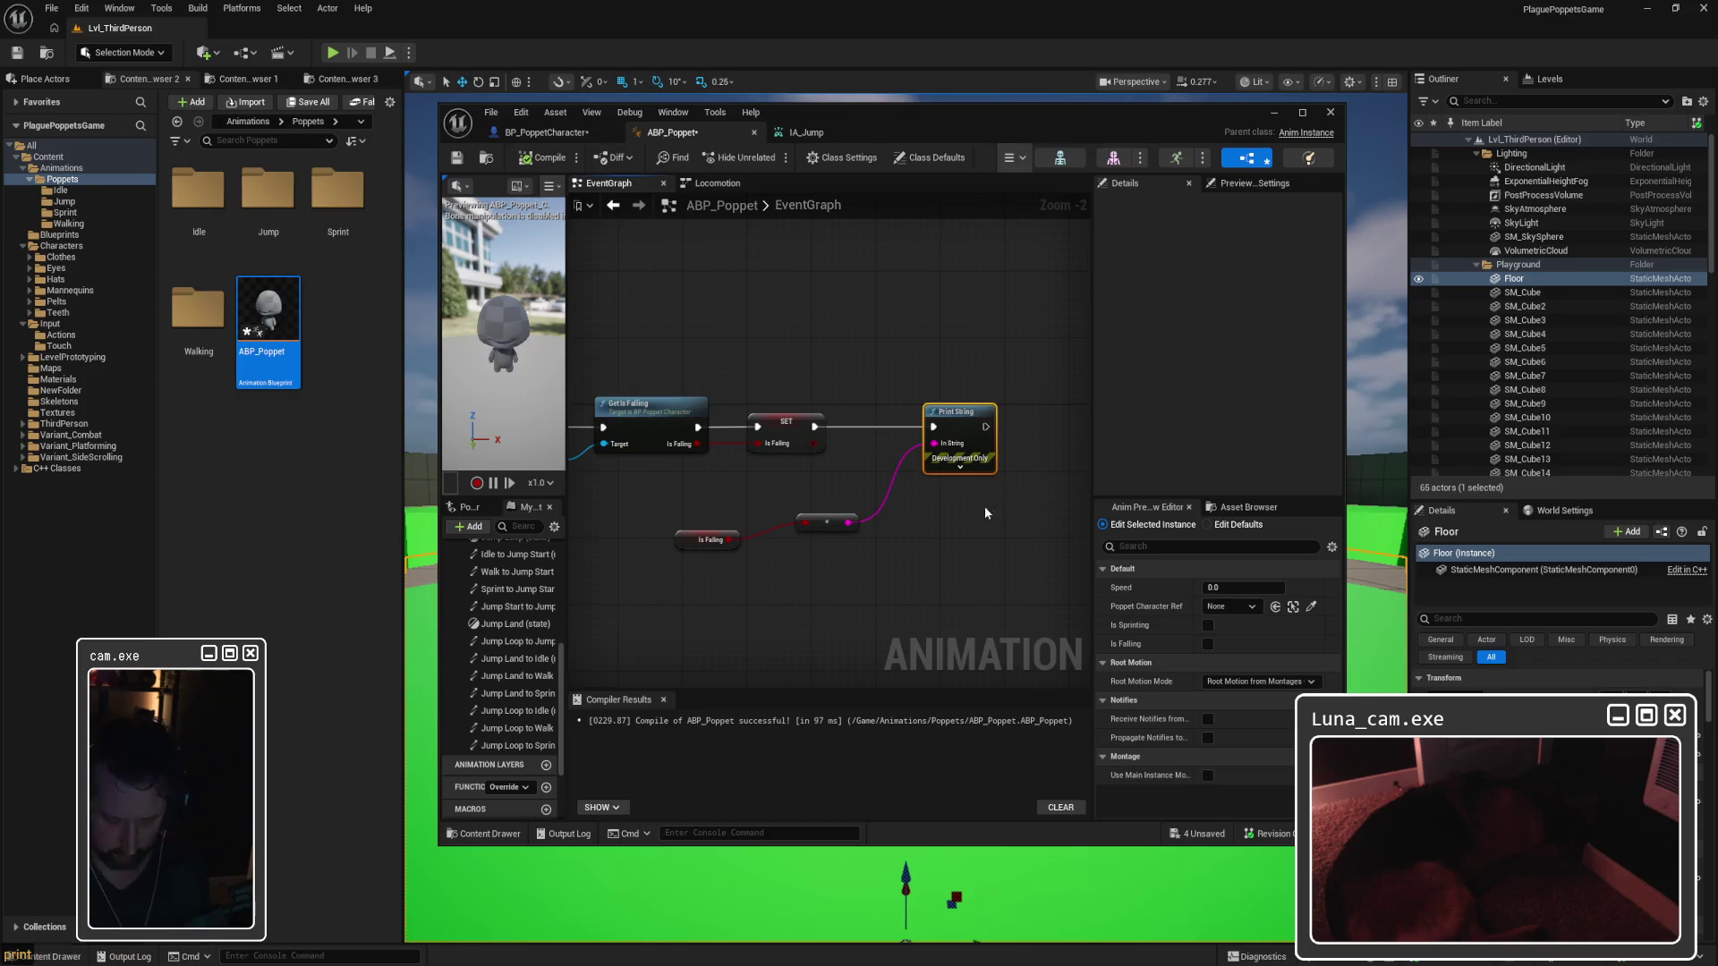
key(Delete)
drag(662, 501, 894, 572)
key(Delete)
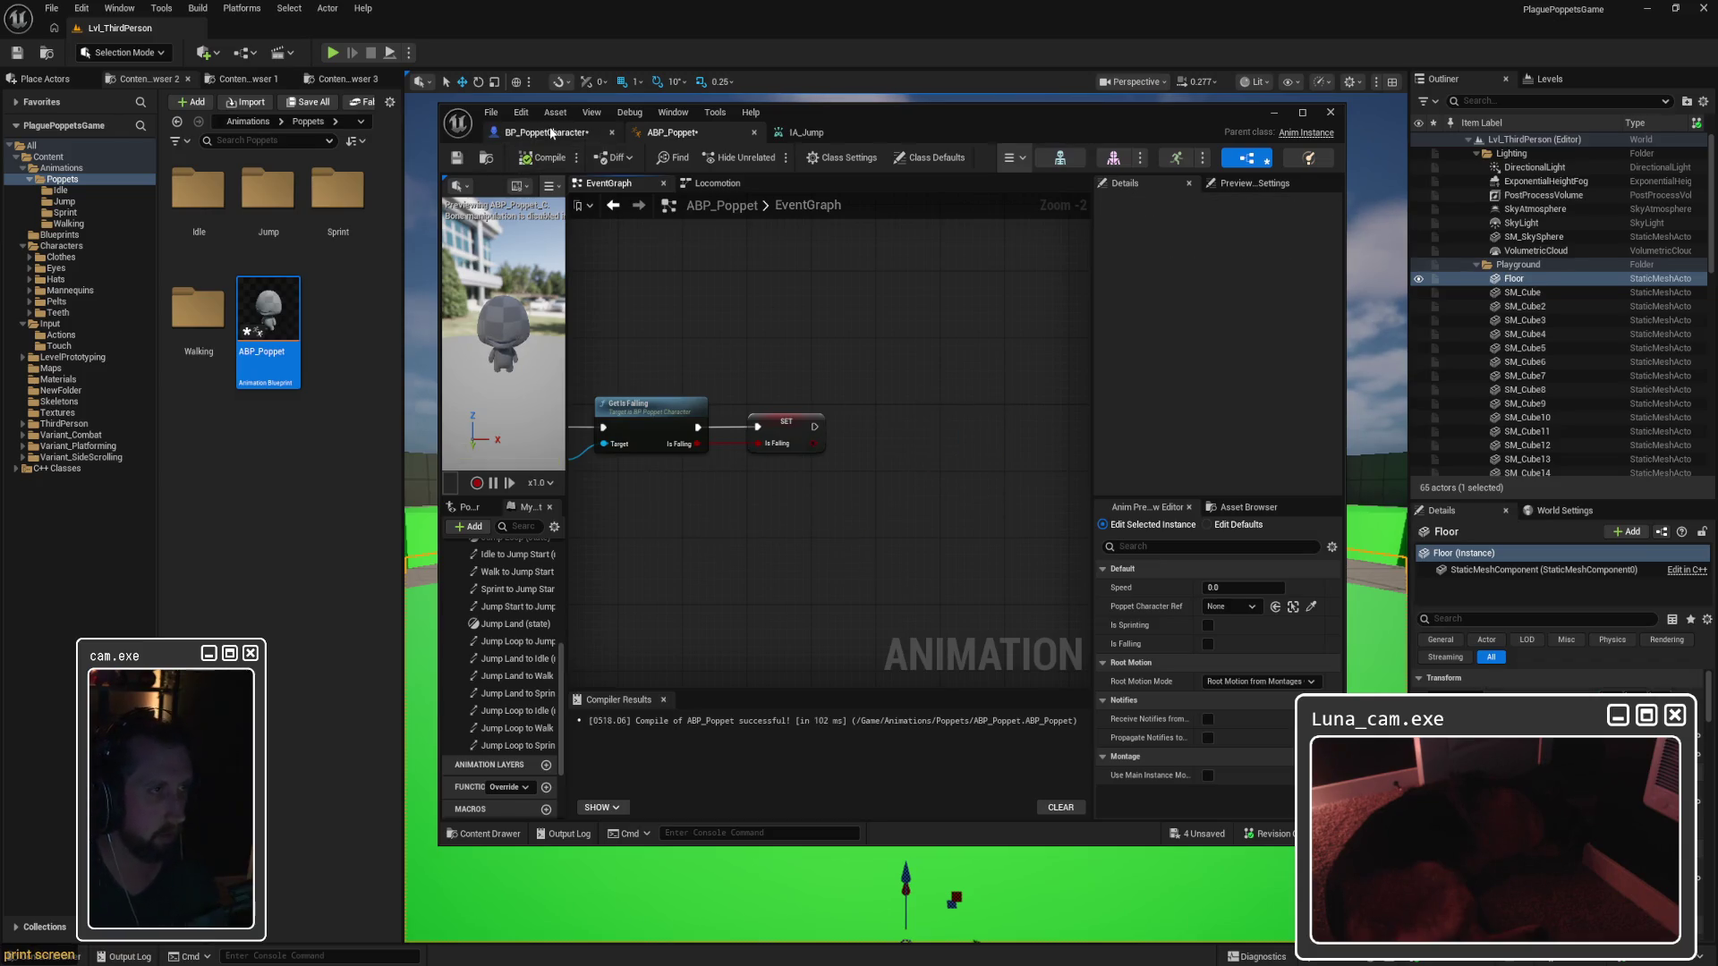
Step: Set the character's Delay duration to 2 seconds, compile, and run a quick playtest
click(552, 134)
click(897, 399)
text(2)
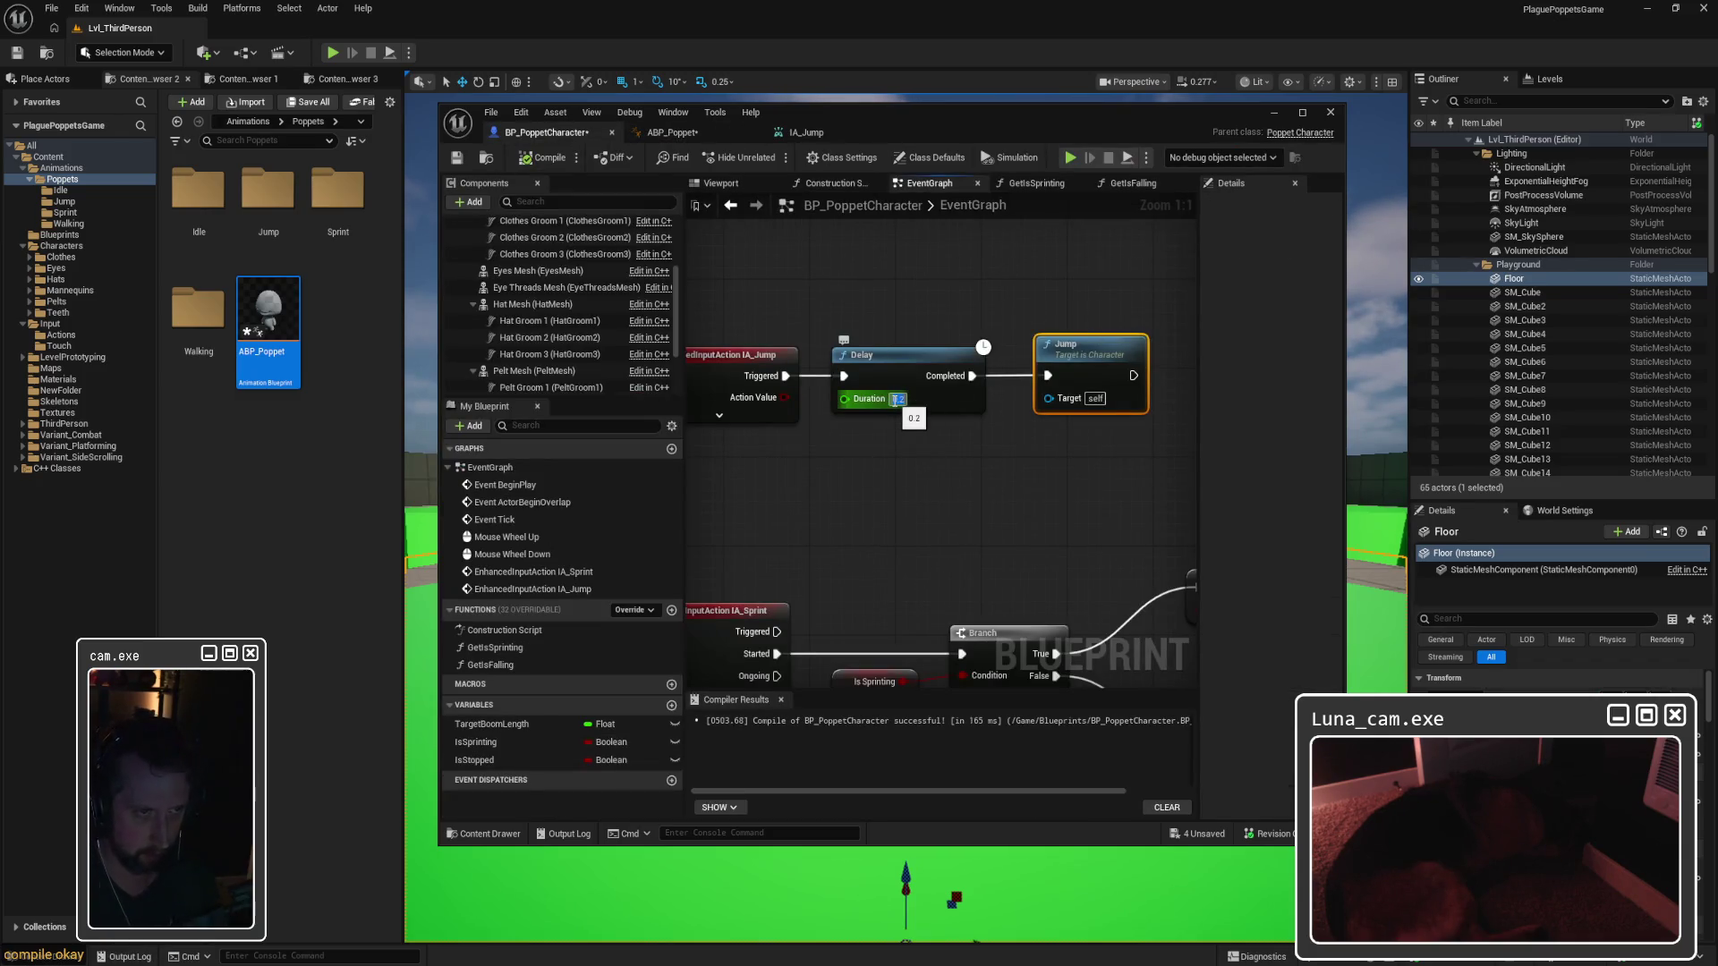
key(Return)
click(530, 159)
click(1273, 113)
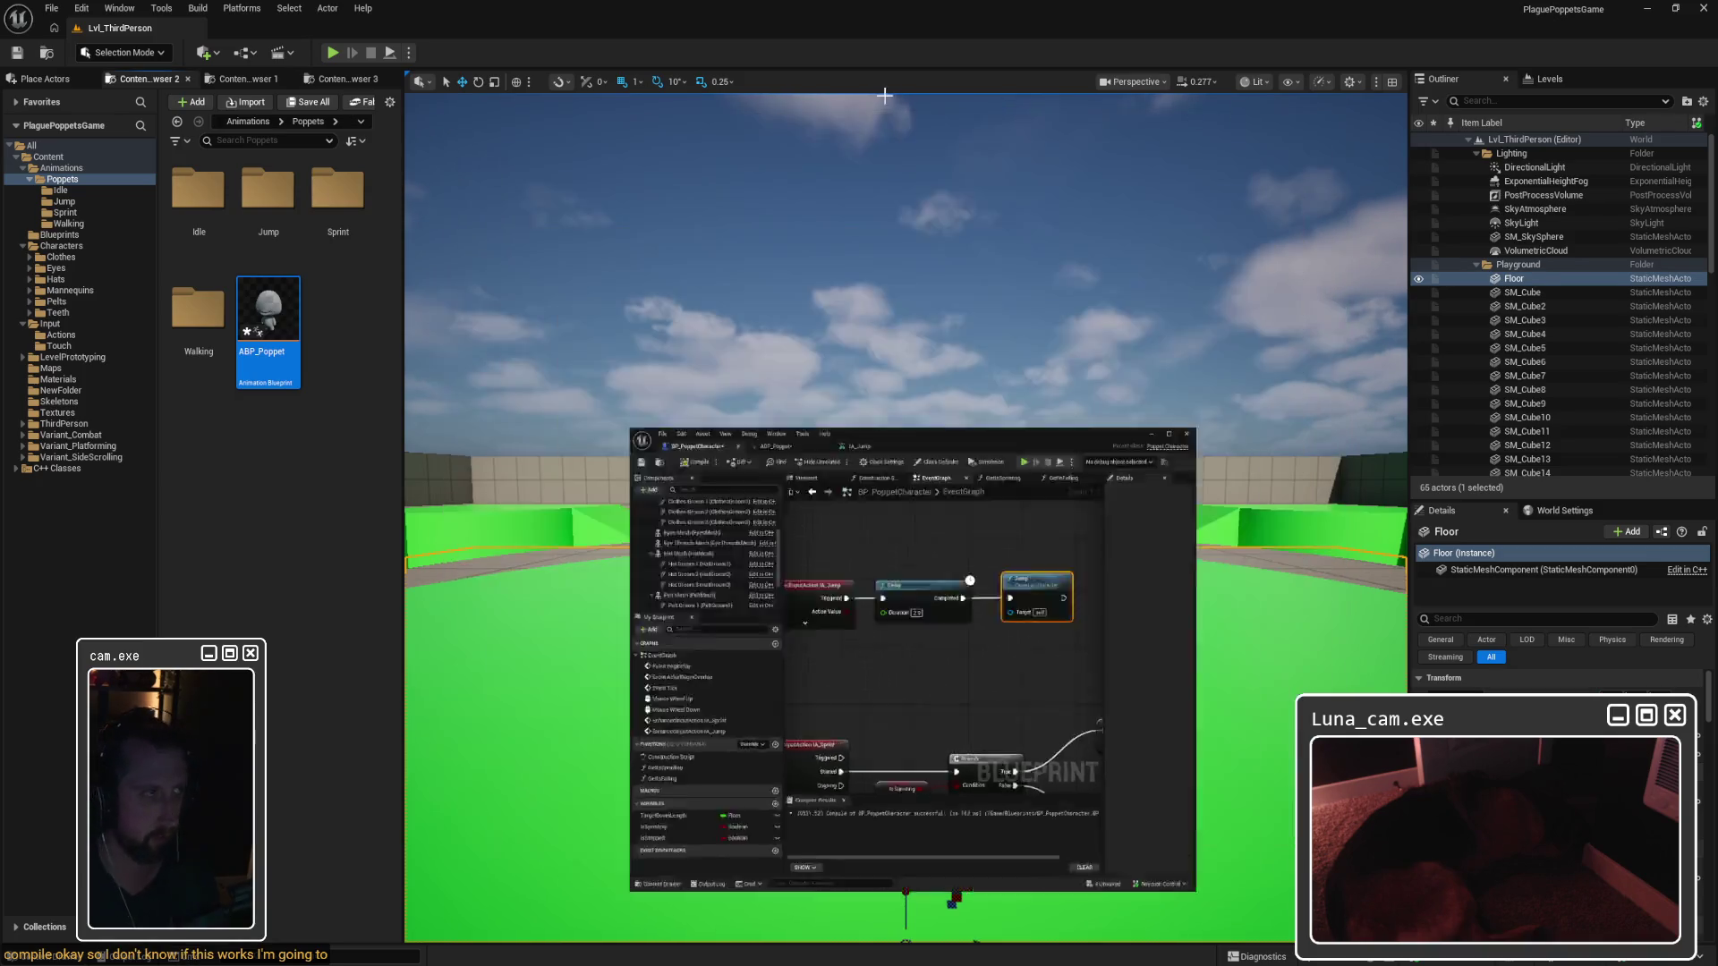
click(332, 53)
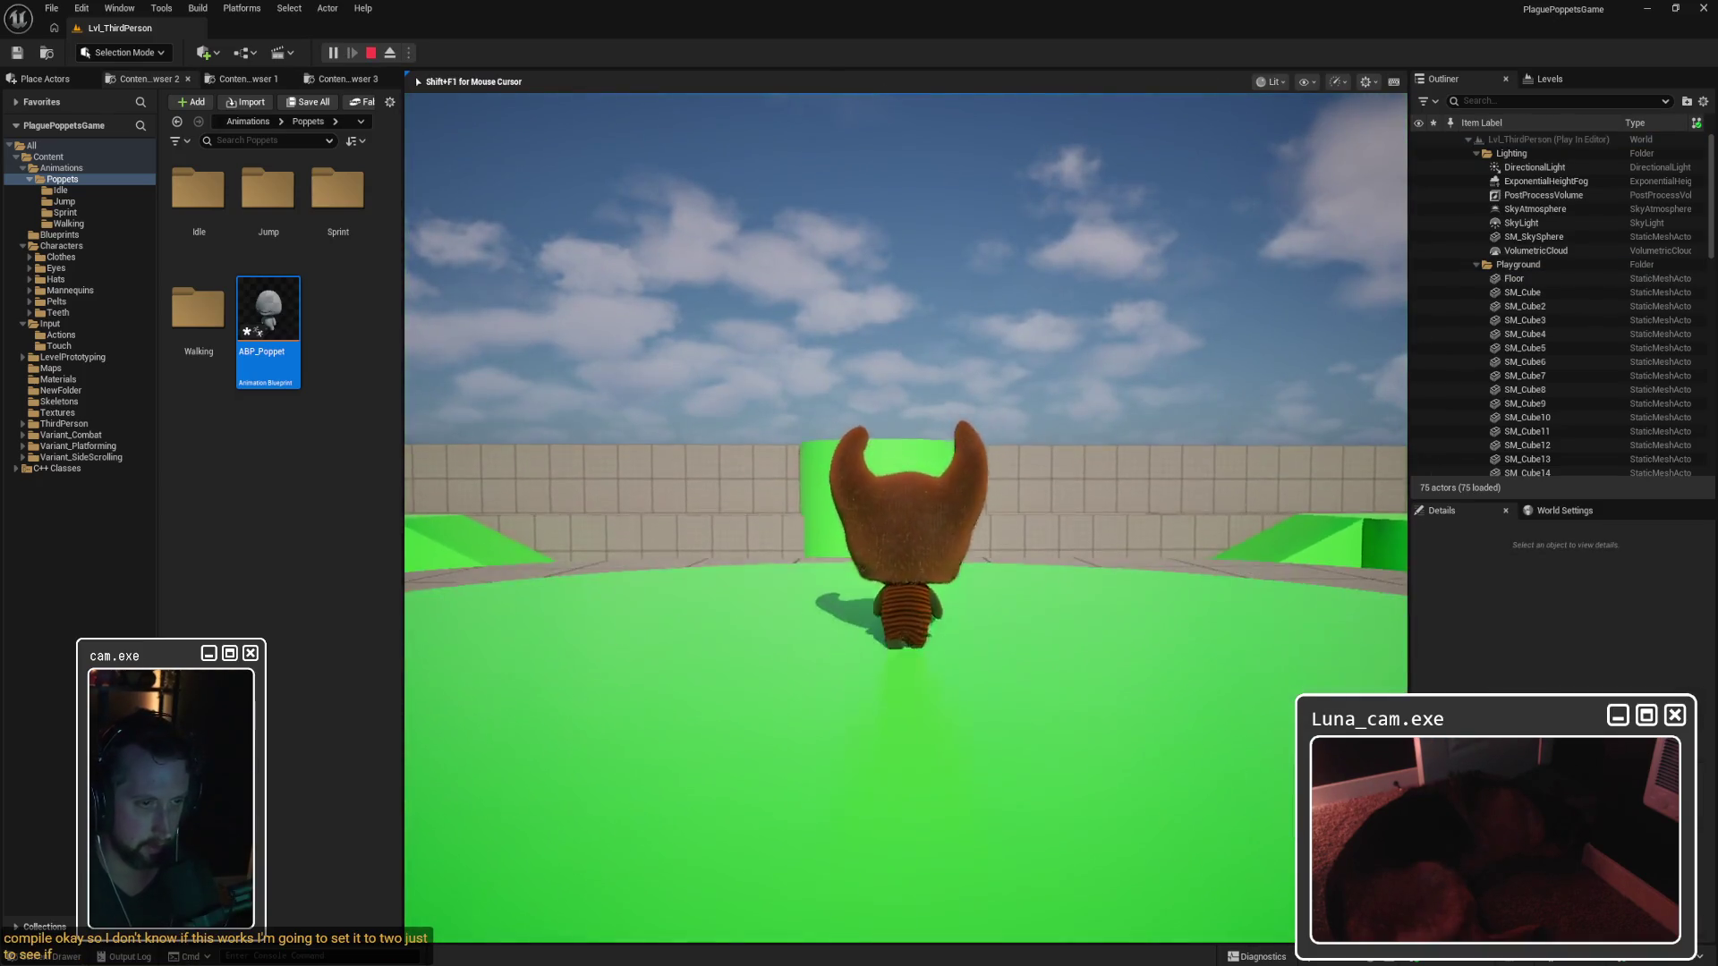
key(Escape)
Step: Playtest again, jumping and walking forward to check the 2-second jump delay
mouse_move(1047, 943)
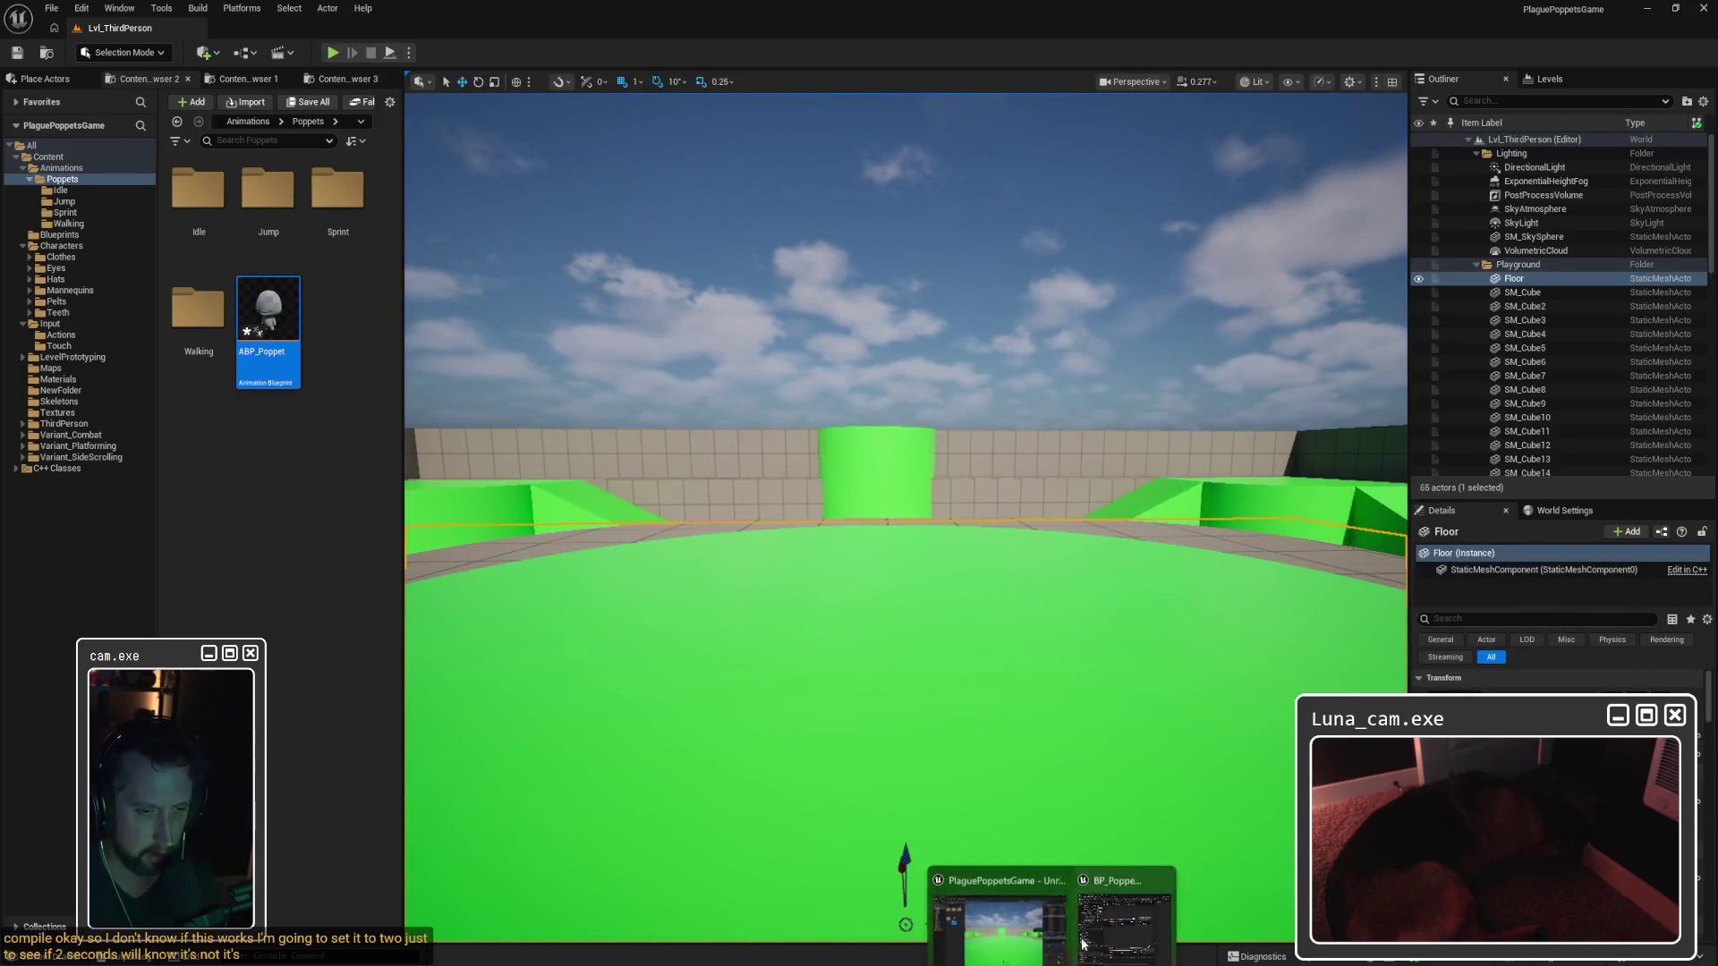
click(993, 917)
click(904, 299)
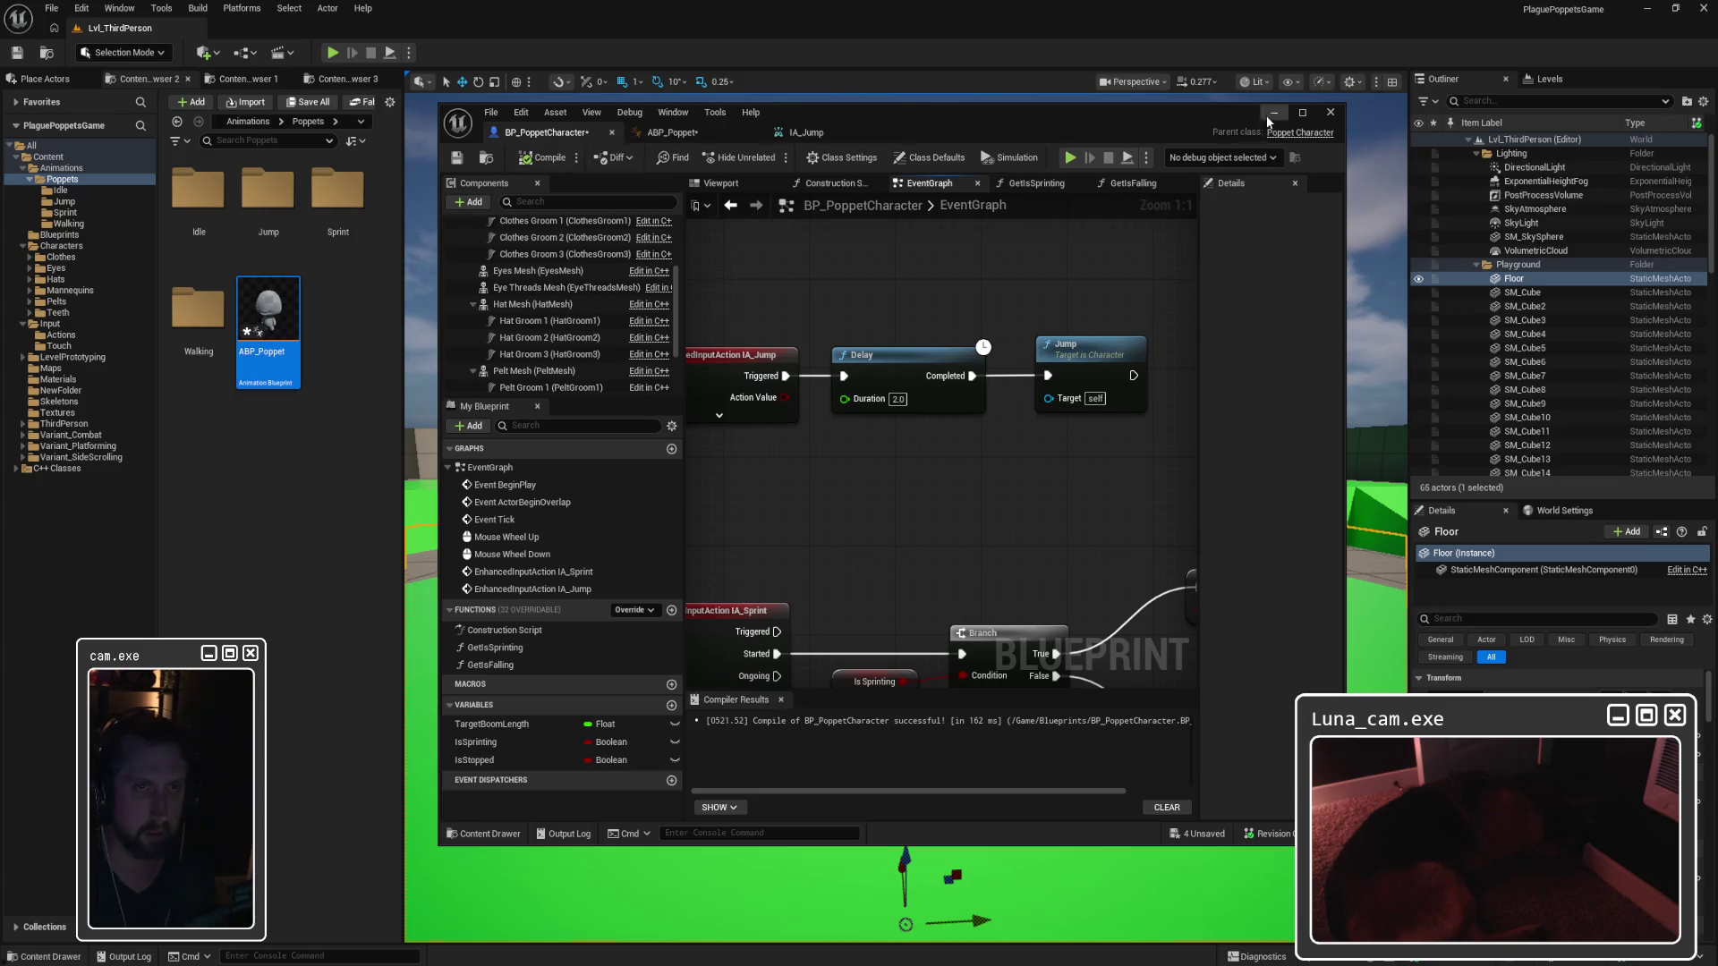
click(1269, 119)
click(333, 53)
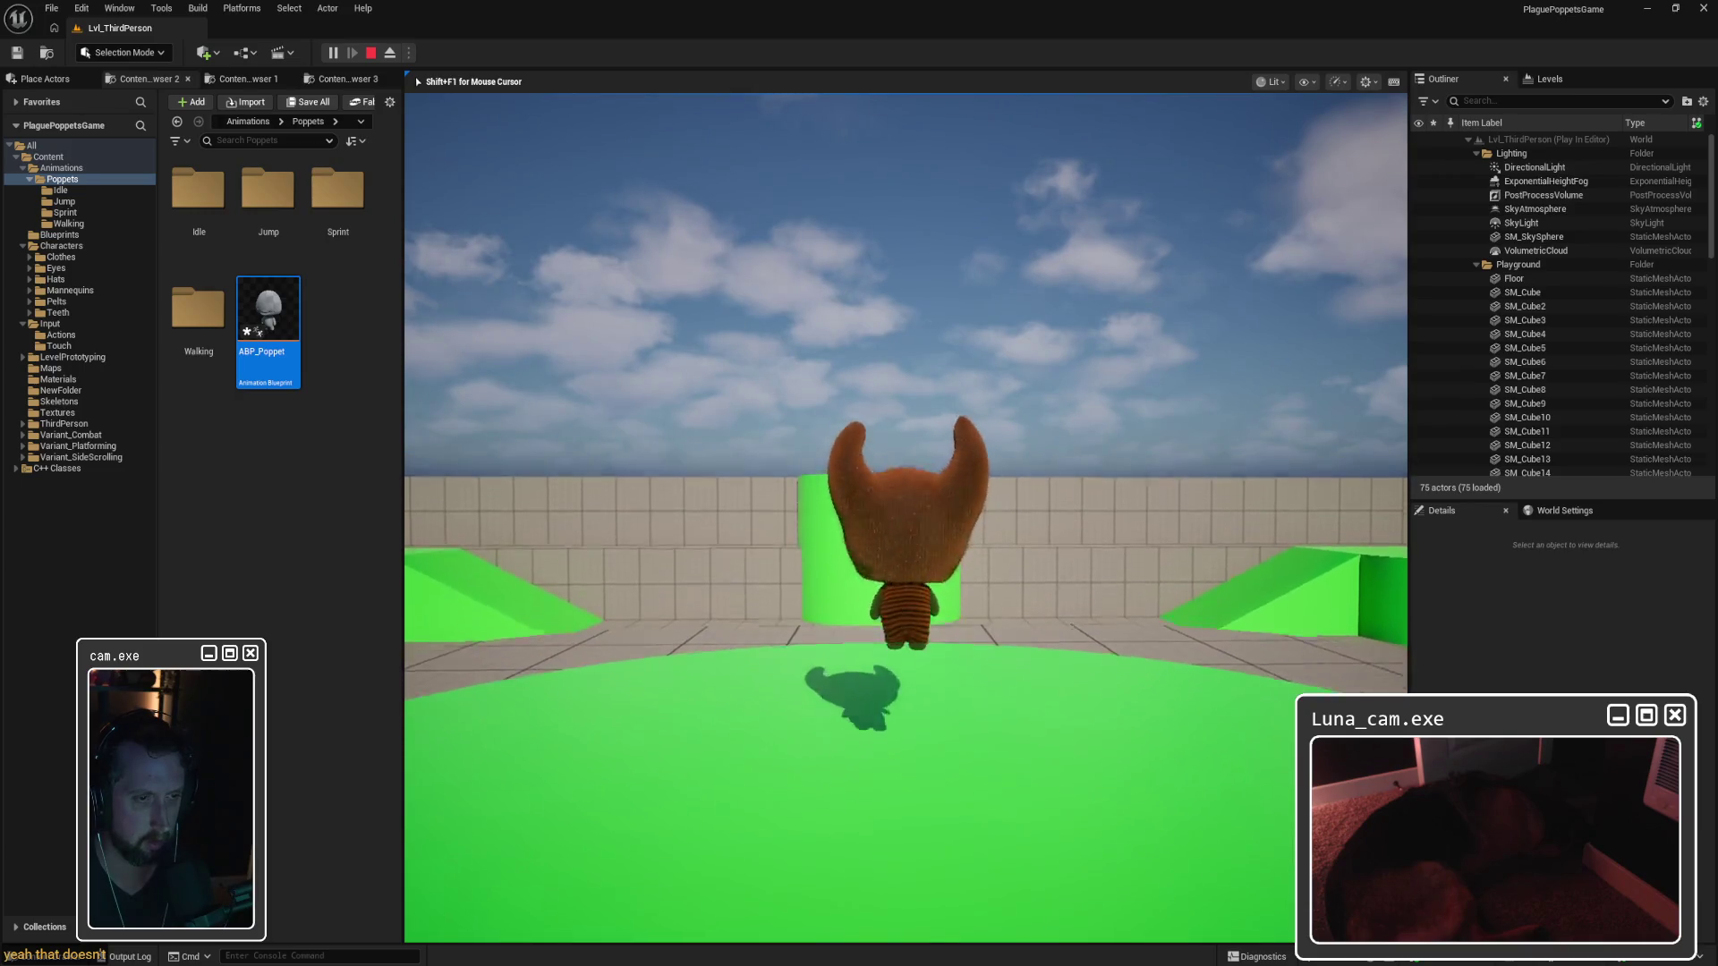
key(space)
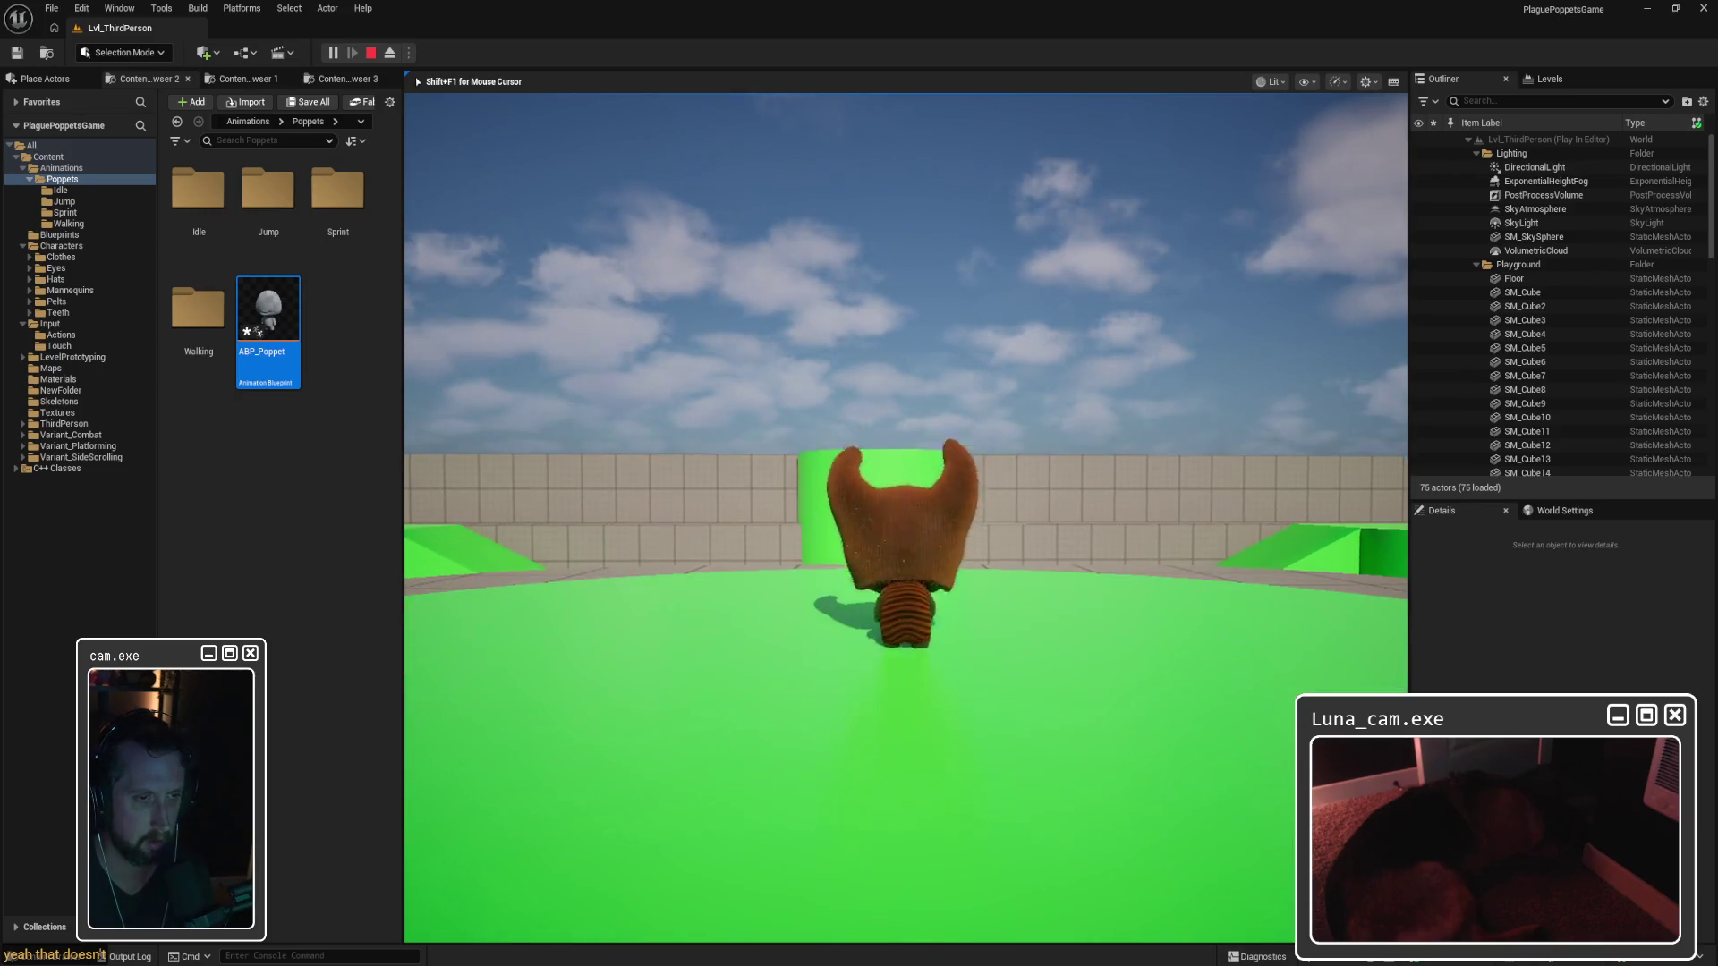
key(w)
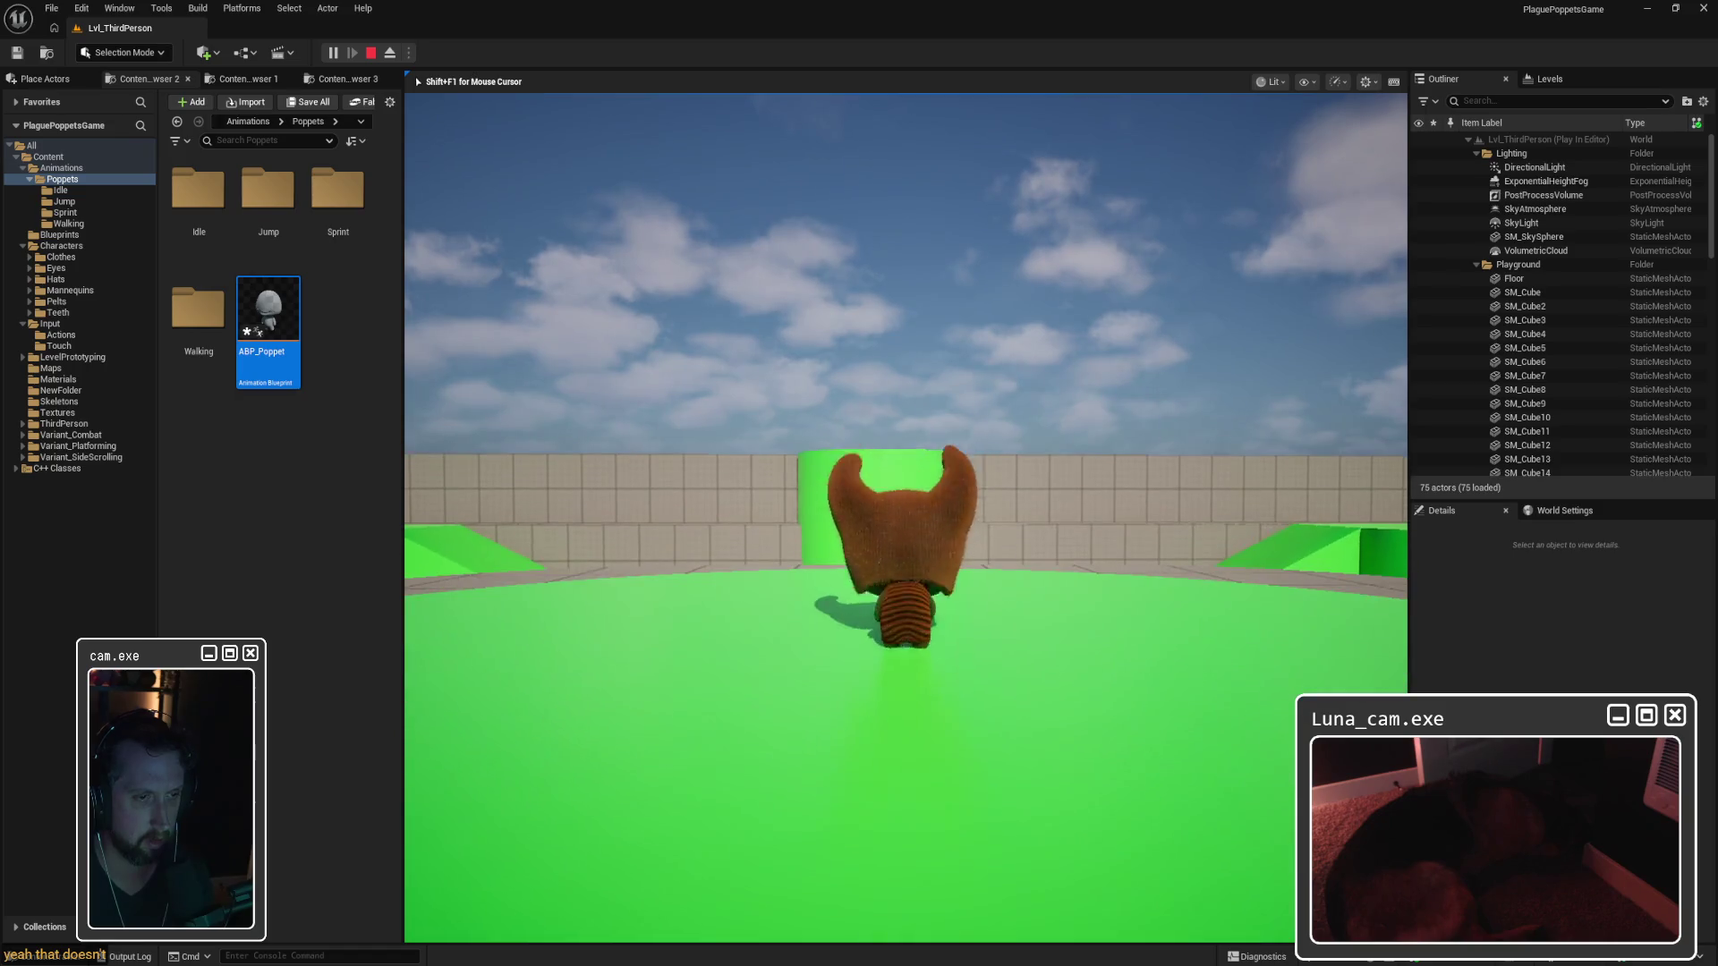
key(Escape)
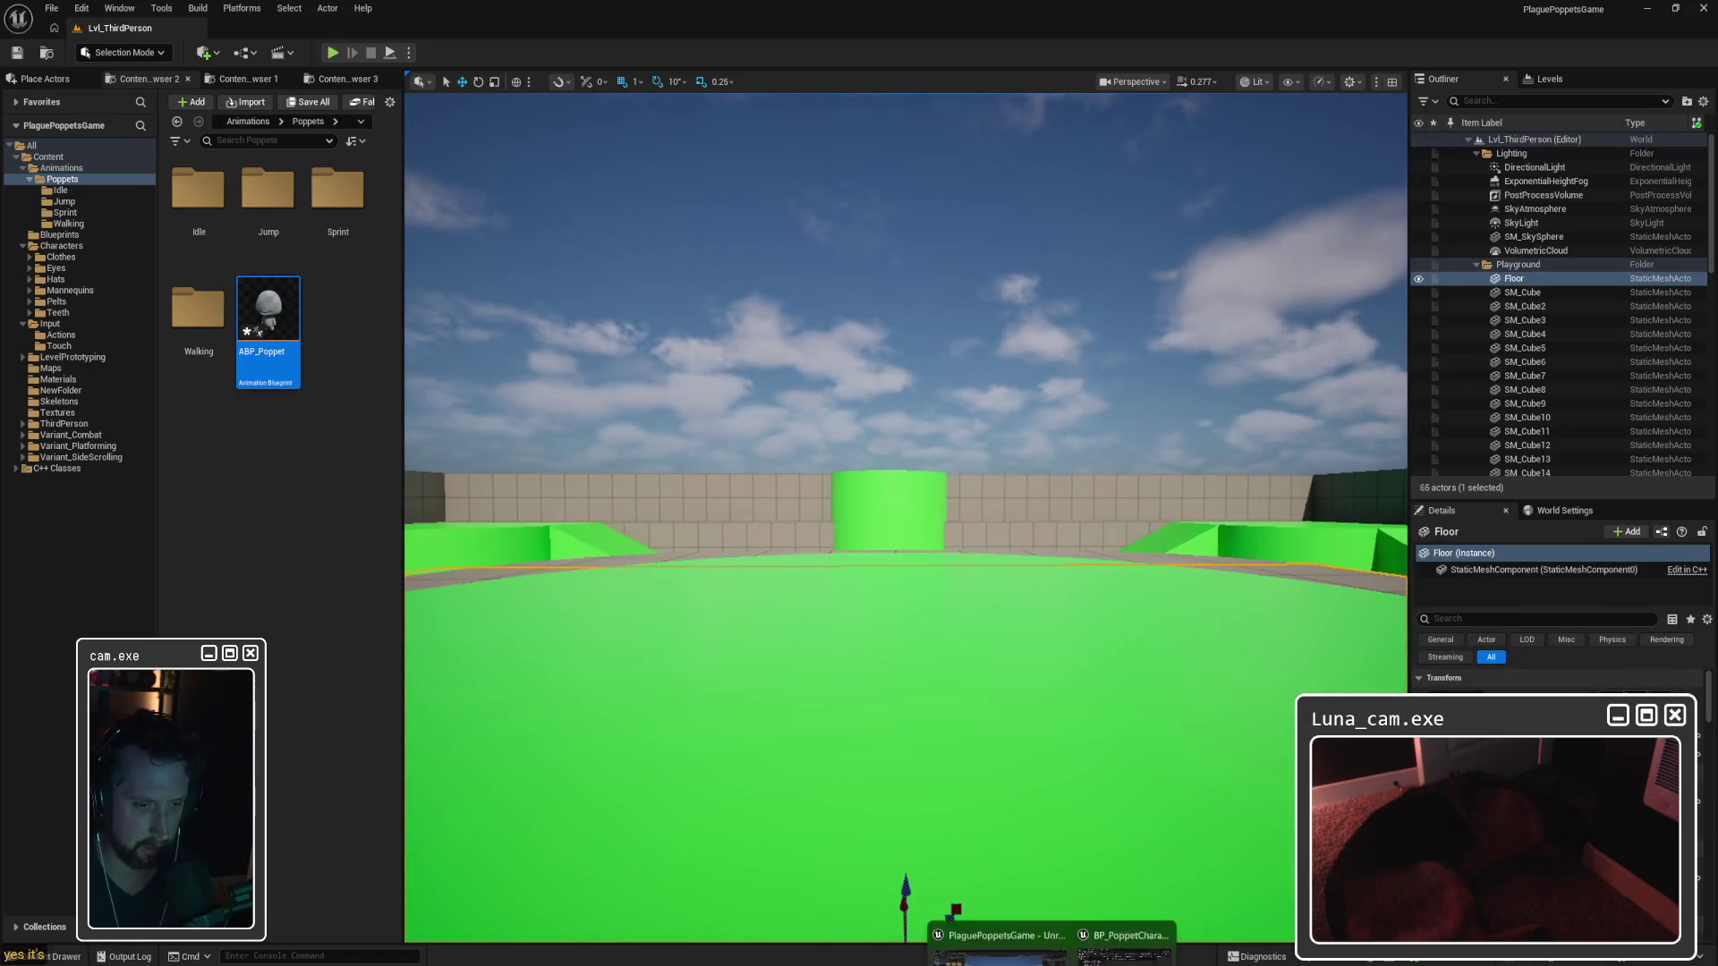
Step: Delete the Delay and Jump nodes from BP_PoppetCharacter and bring up IA_Jump
click(1113, 895)
drag(902, 277, 1120, 435)
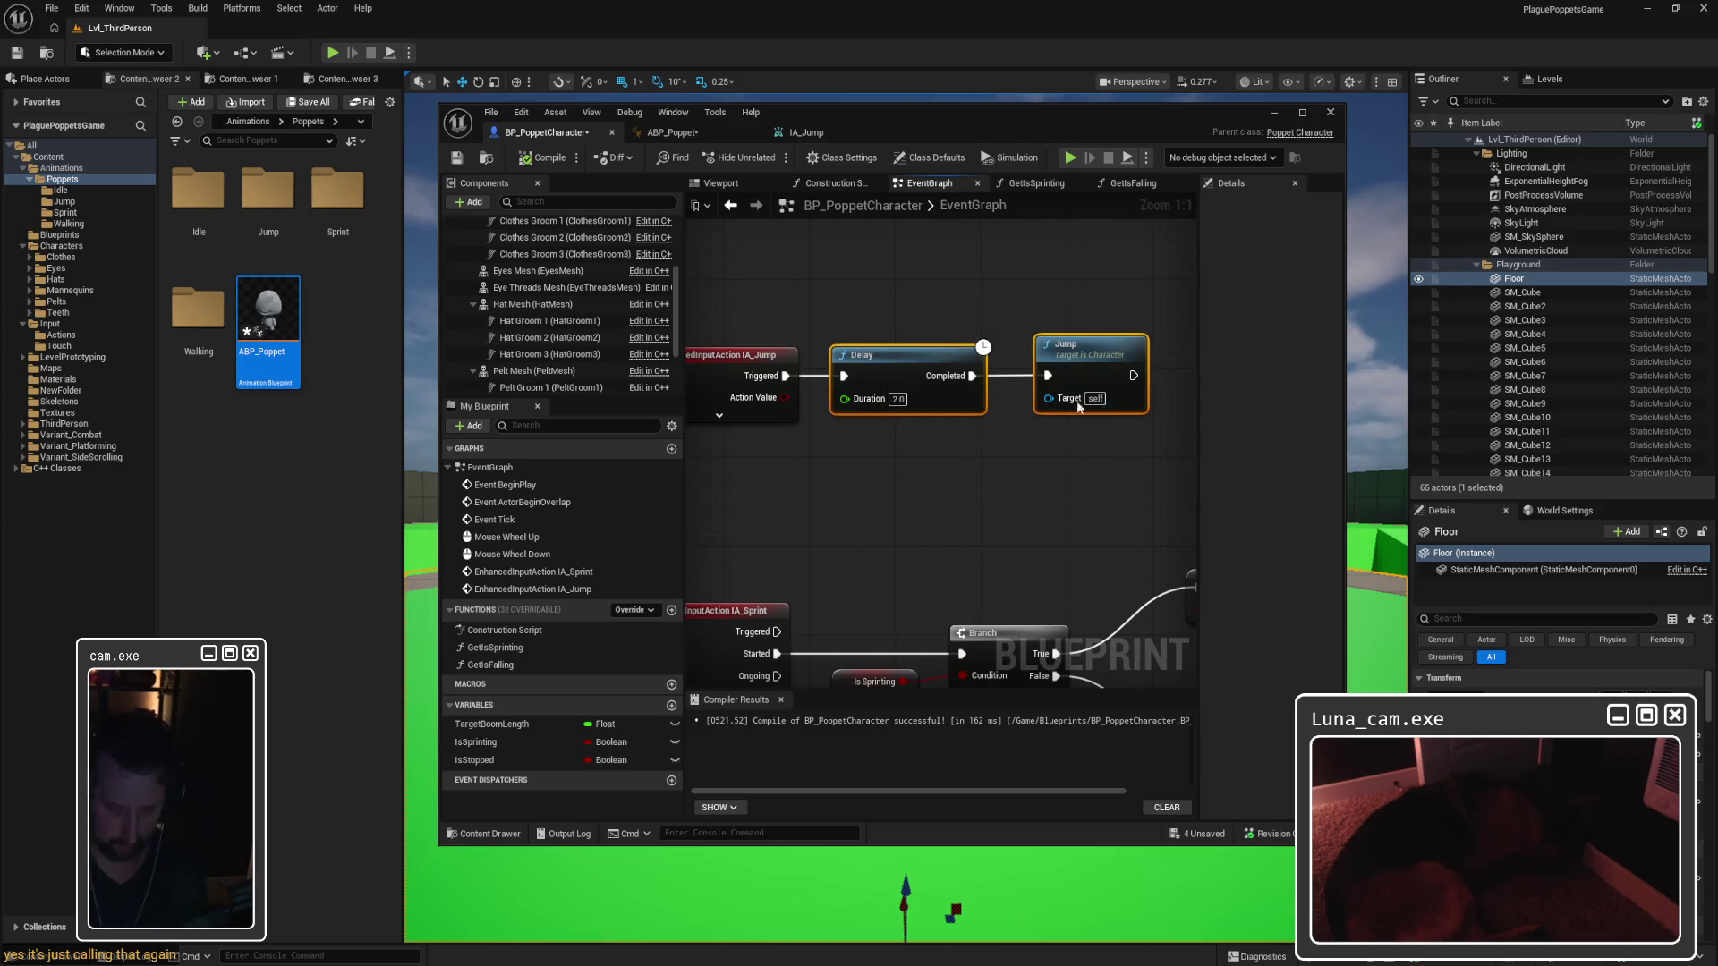
drag(902, 277, 1113, 466)
key(Delete)
click(806, 132)
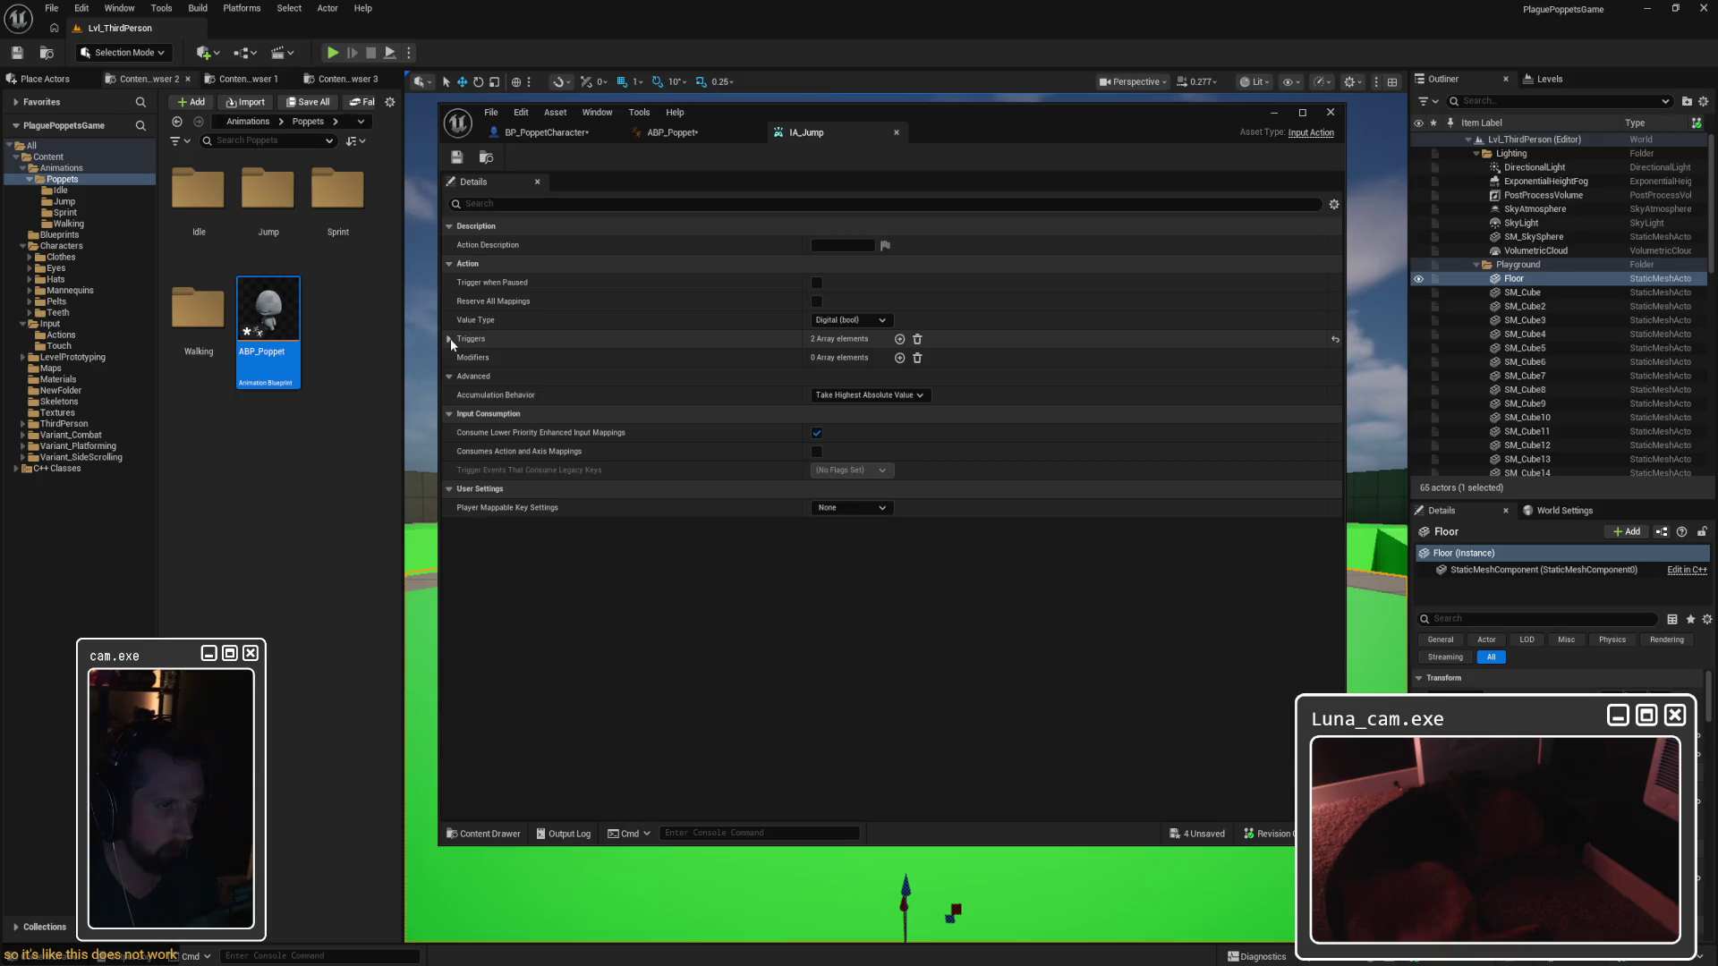
Step: Add a modifier to IA_Jump, then remove it without choosing a type
click(899, 358)
click(895, 377)
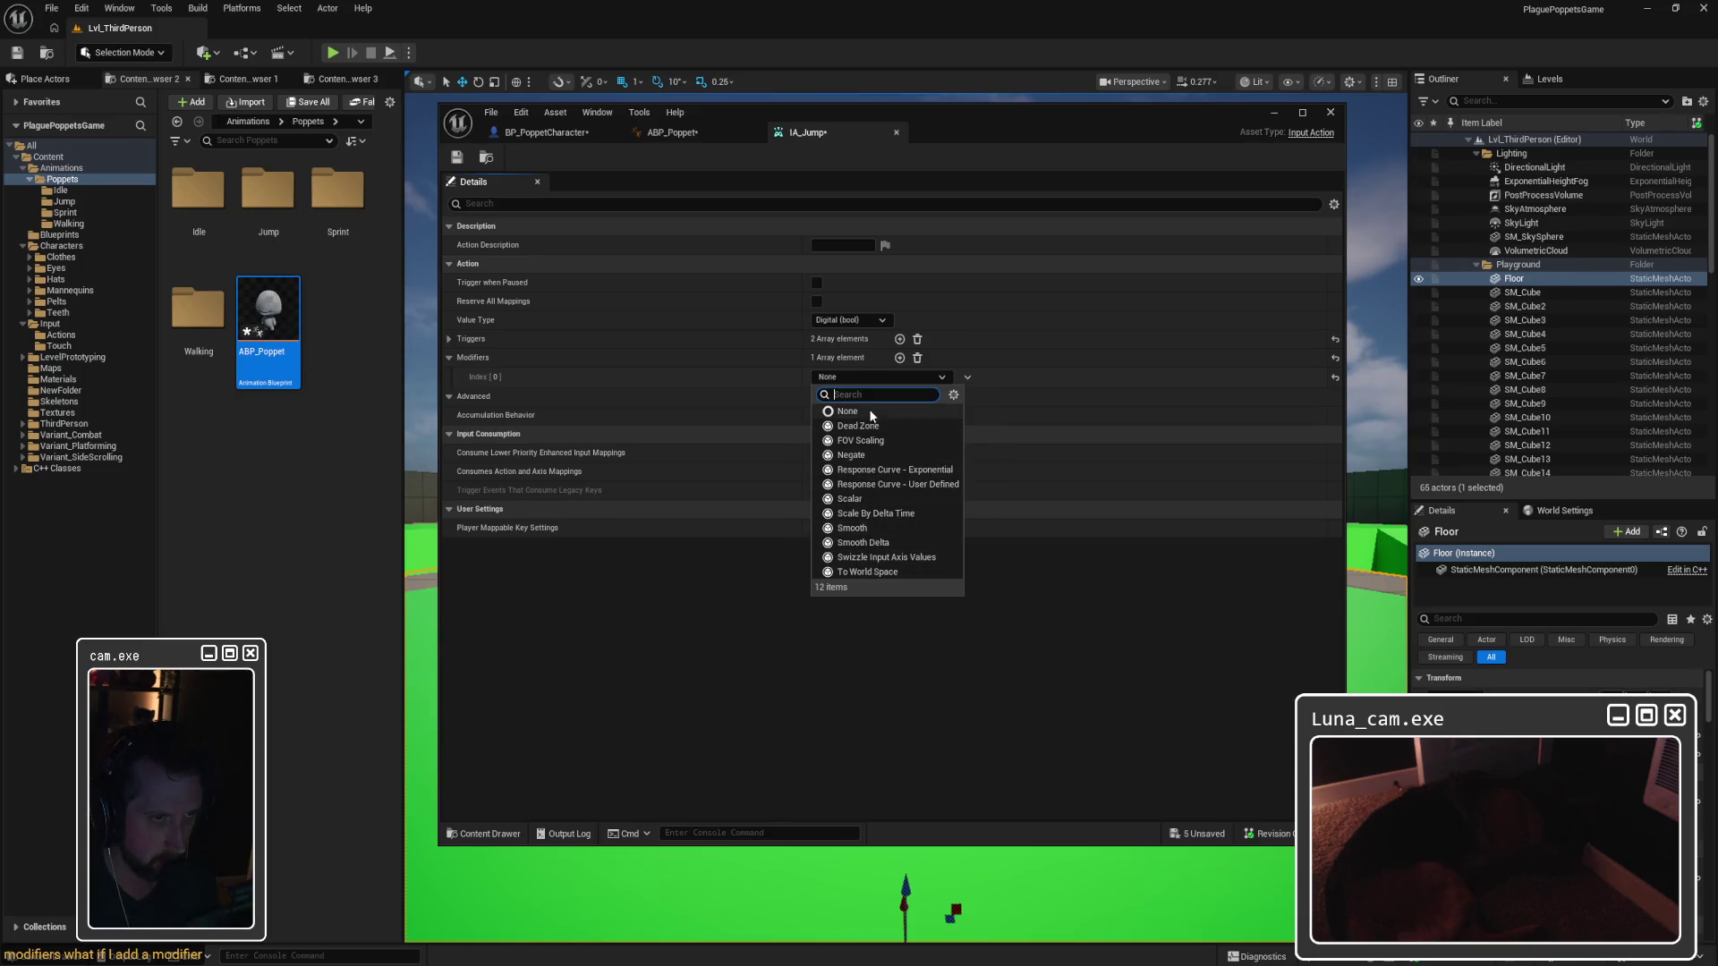
click(572, 437)
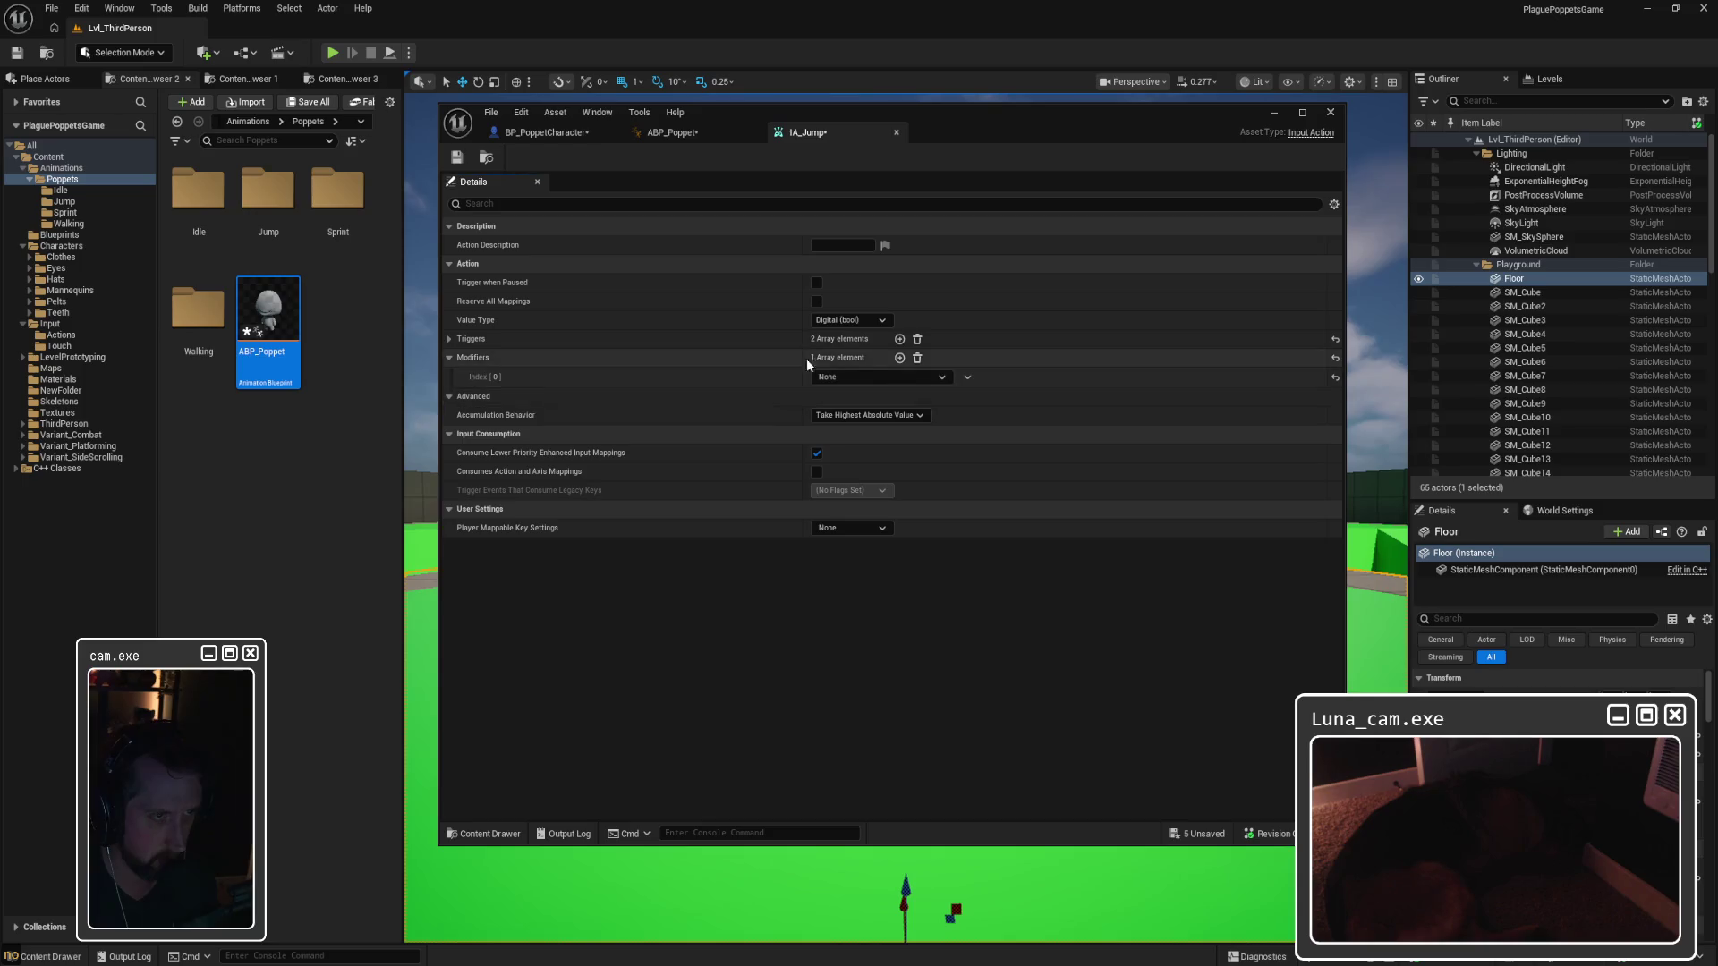
click(918, 358)
Step: Expand IA_Jump's Pressed and Released triggers to view their settings, then return to ABP_Poppet
click(447, 338)
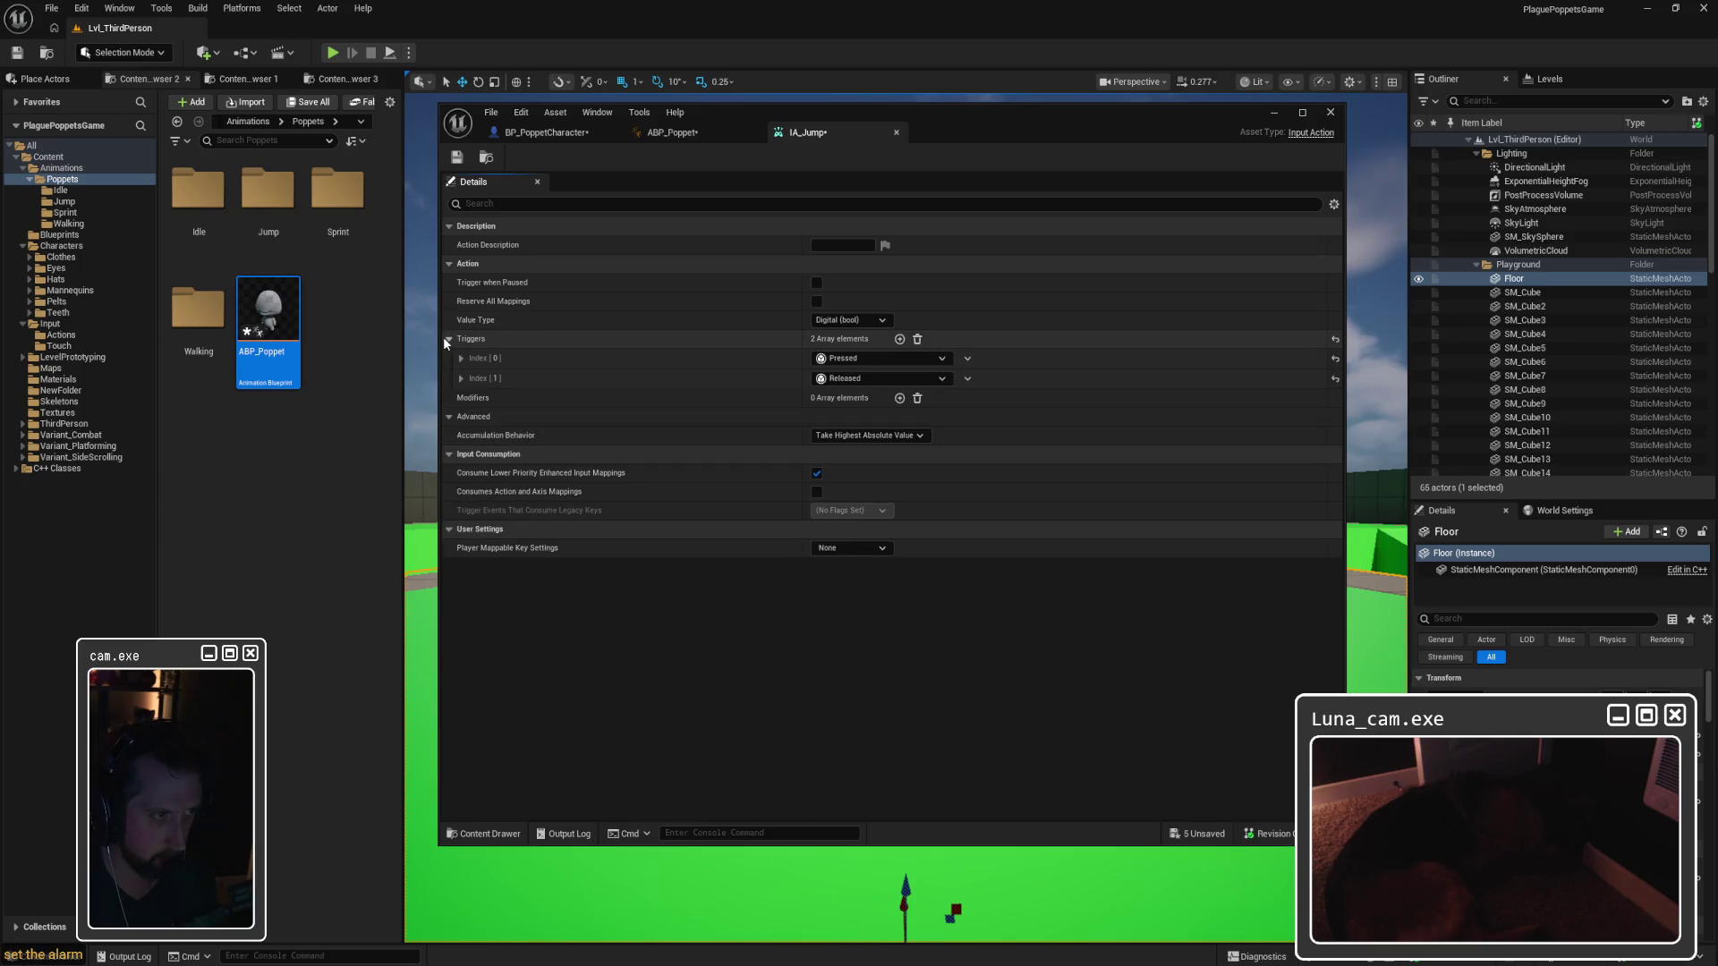
click(463, 379)
click(460, 359)
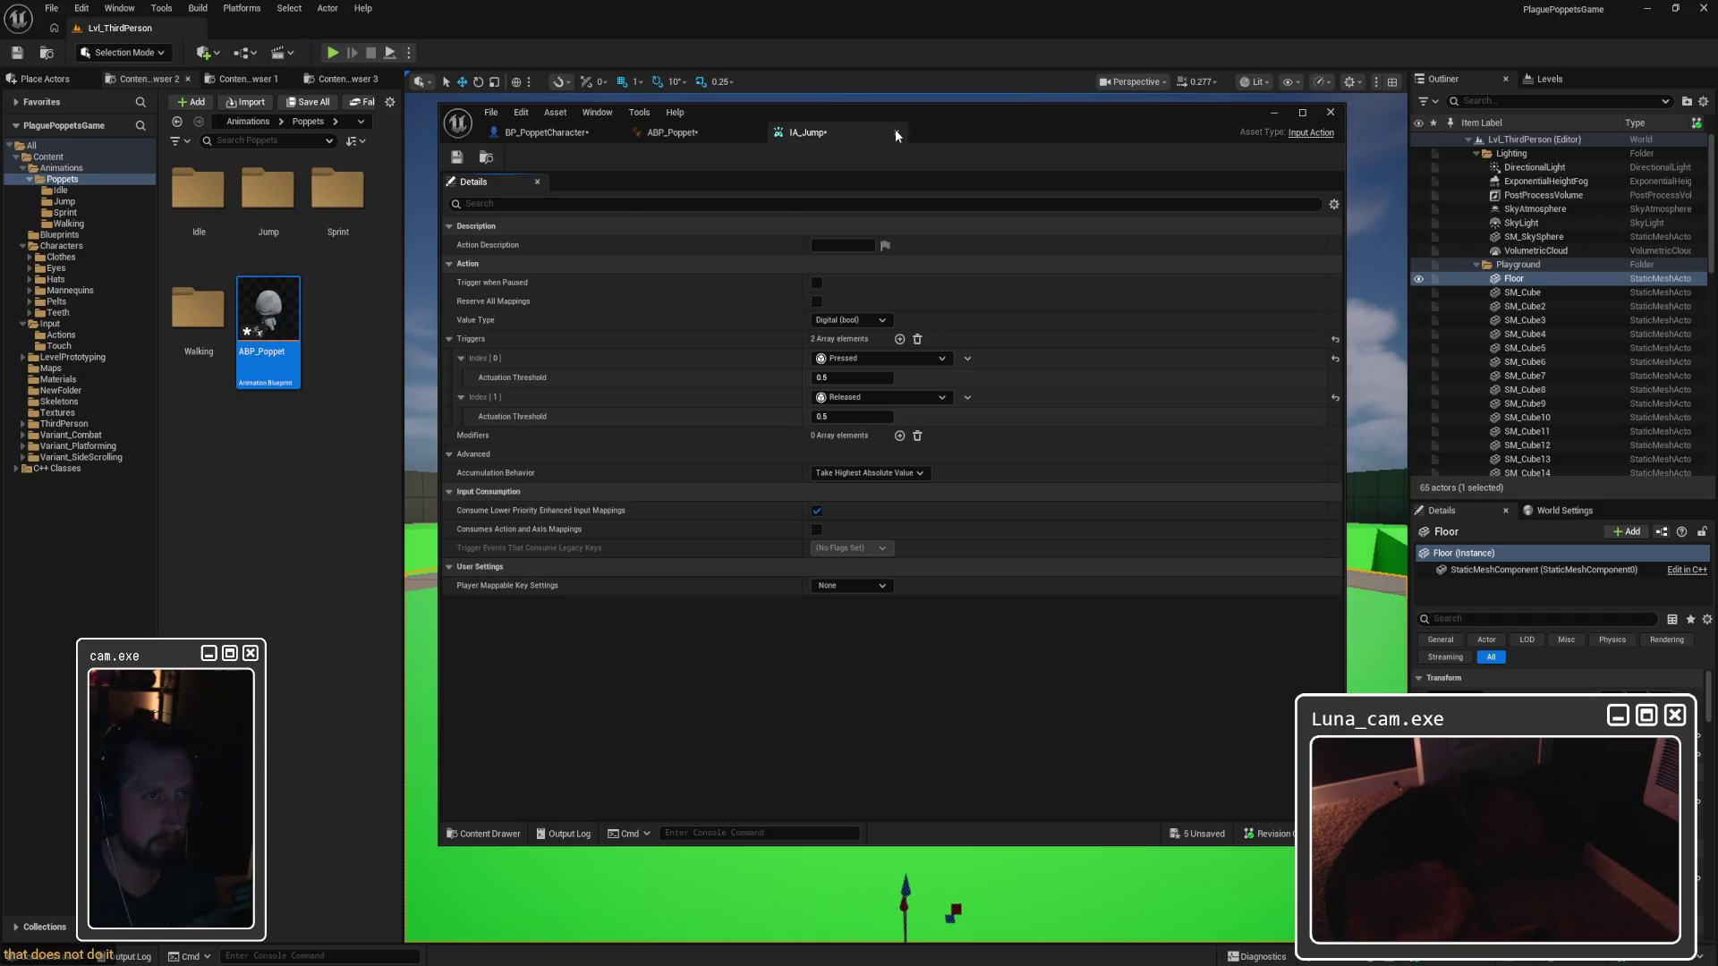
click(712, 131)
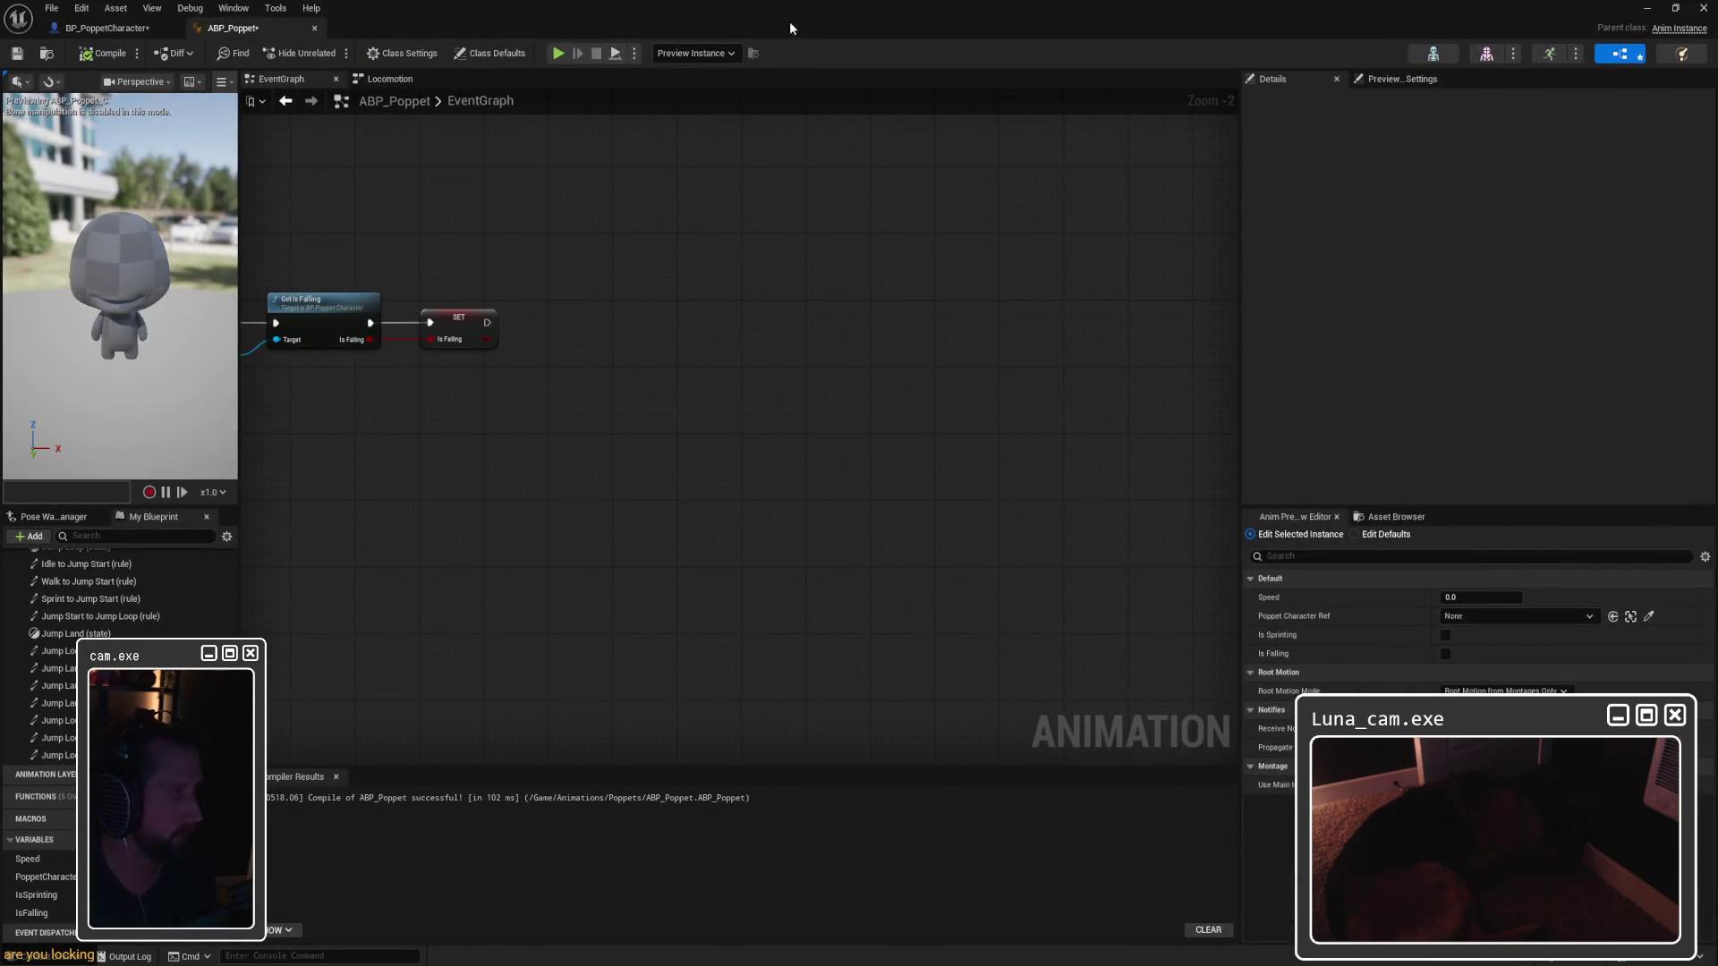
double_click(759, 3)
Step: Inspect IA_Jump's Space Bar and gamepad mappings in Content/Input's IMC_Default, then close it
click(56, 324)
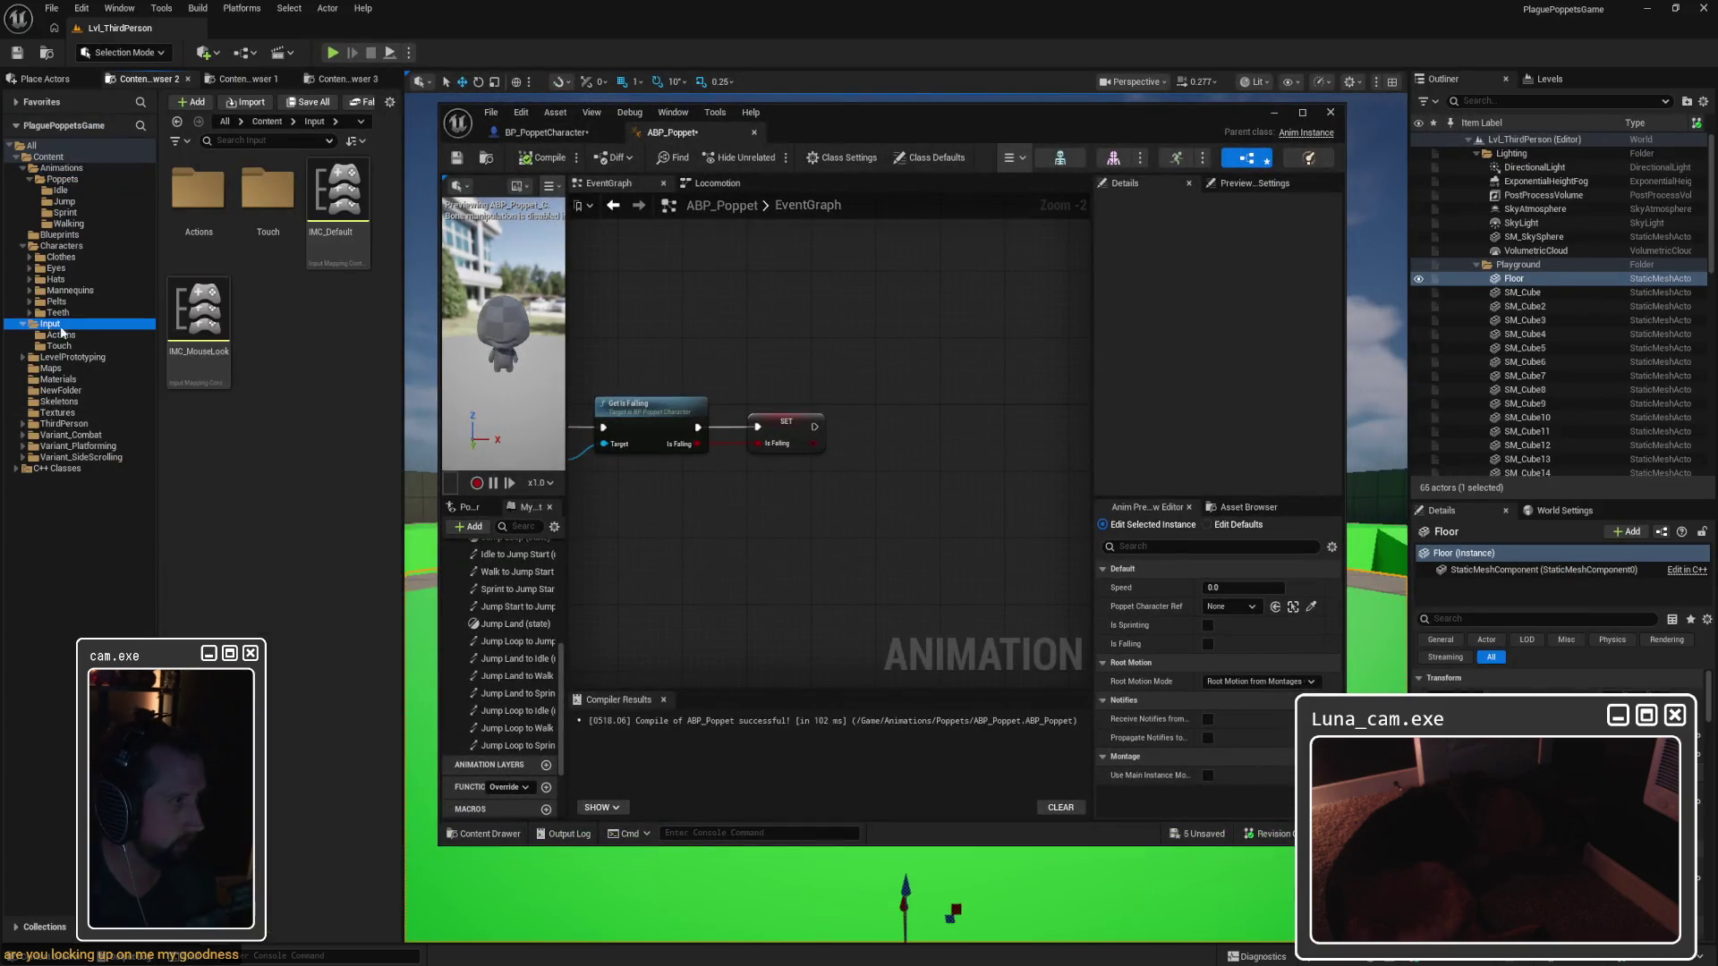
click(338, 196)
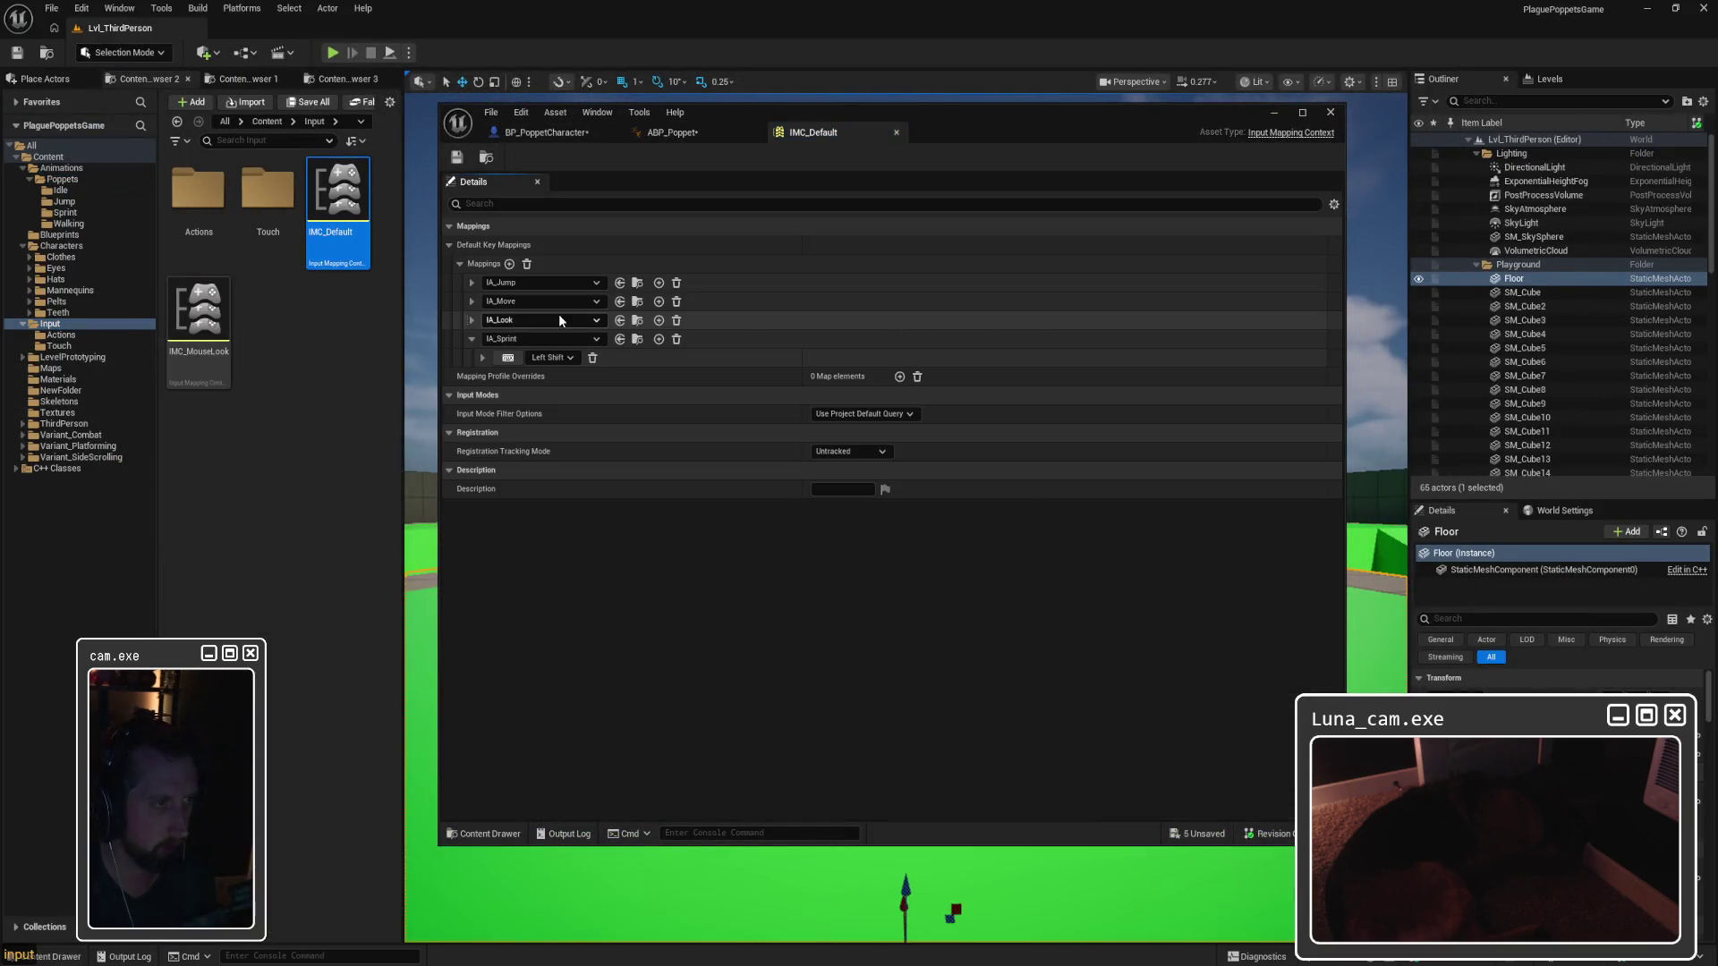
click(469, 283)
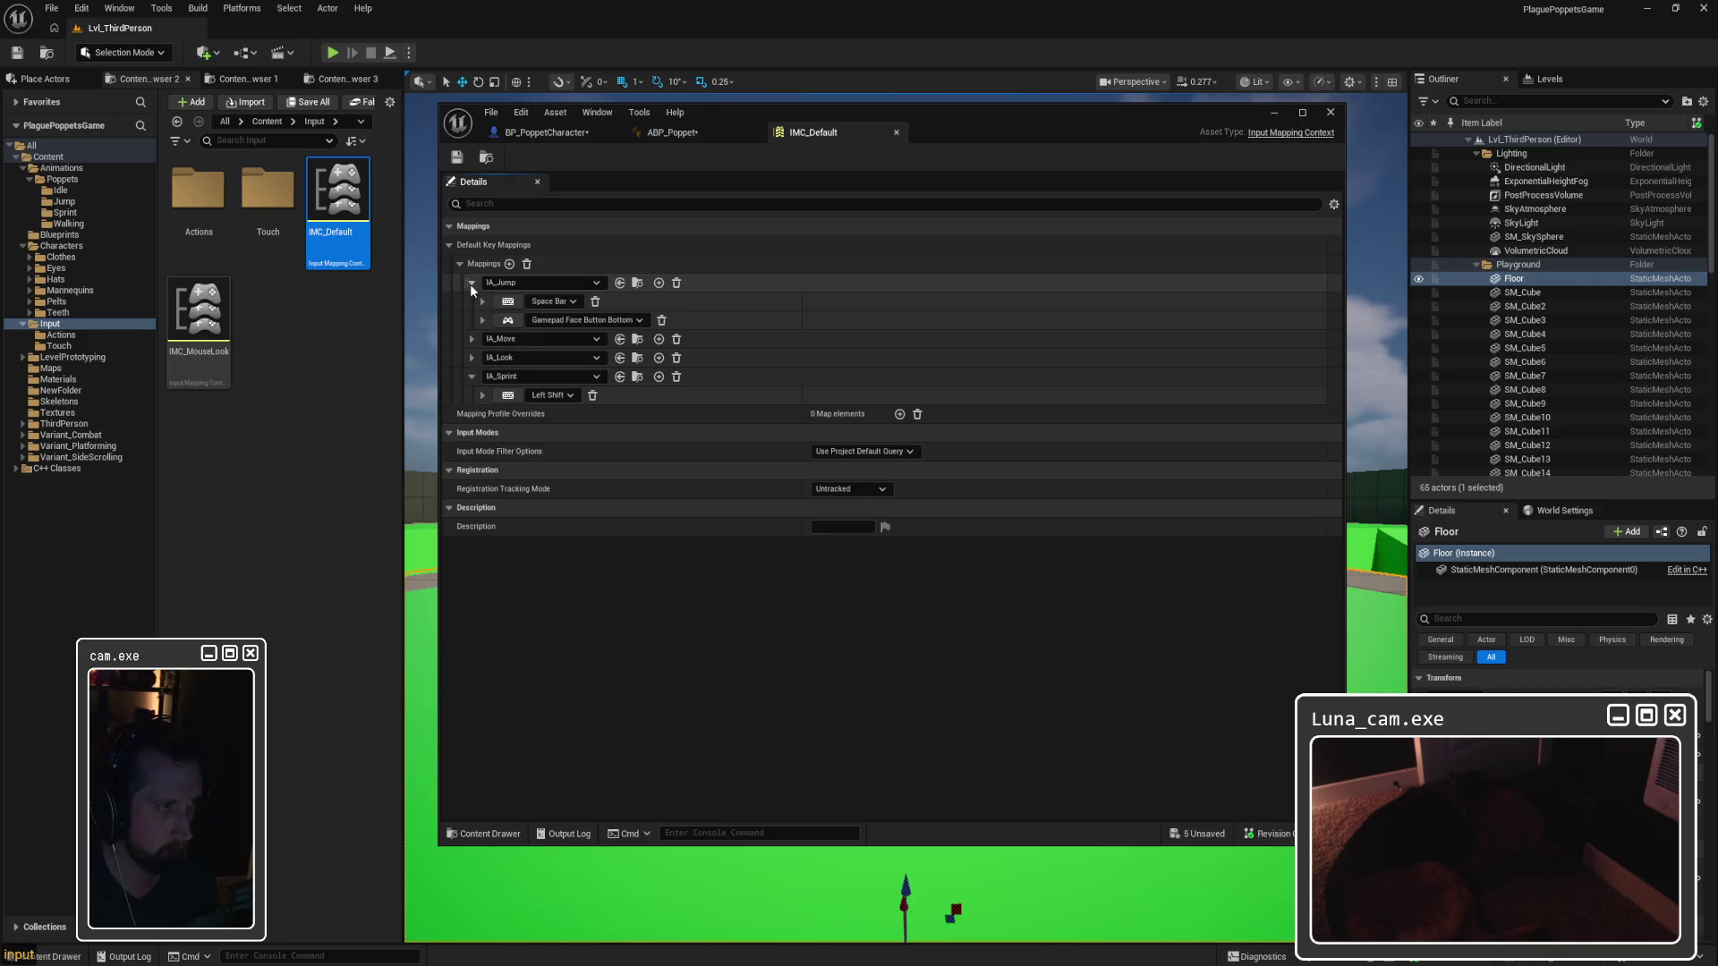
click(482, 302)
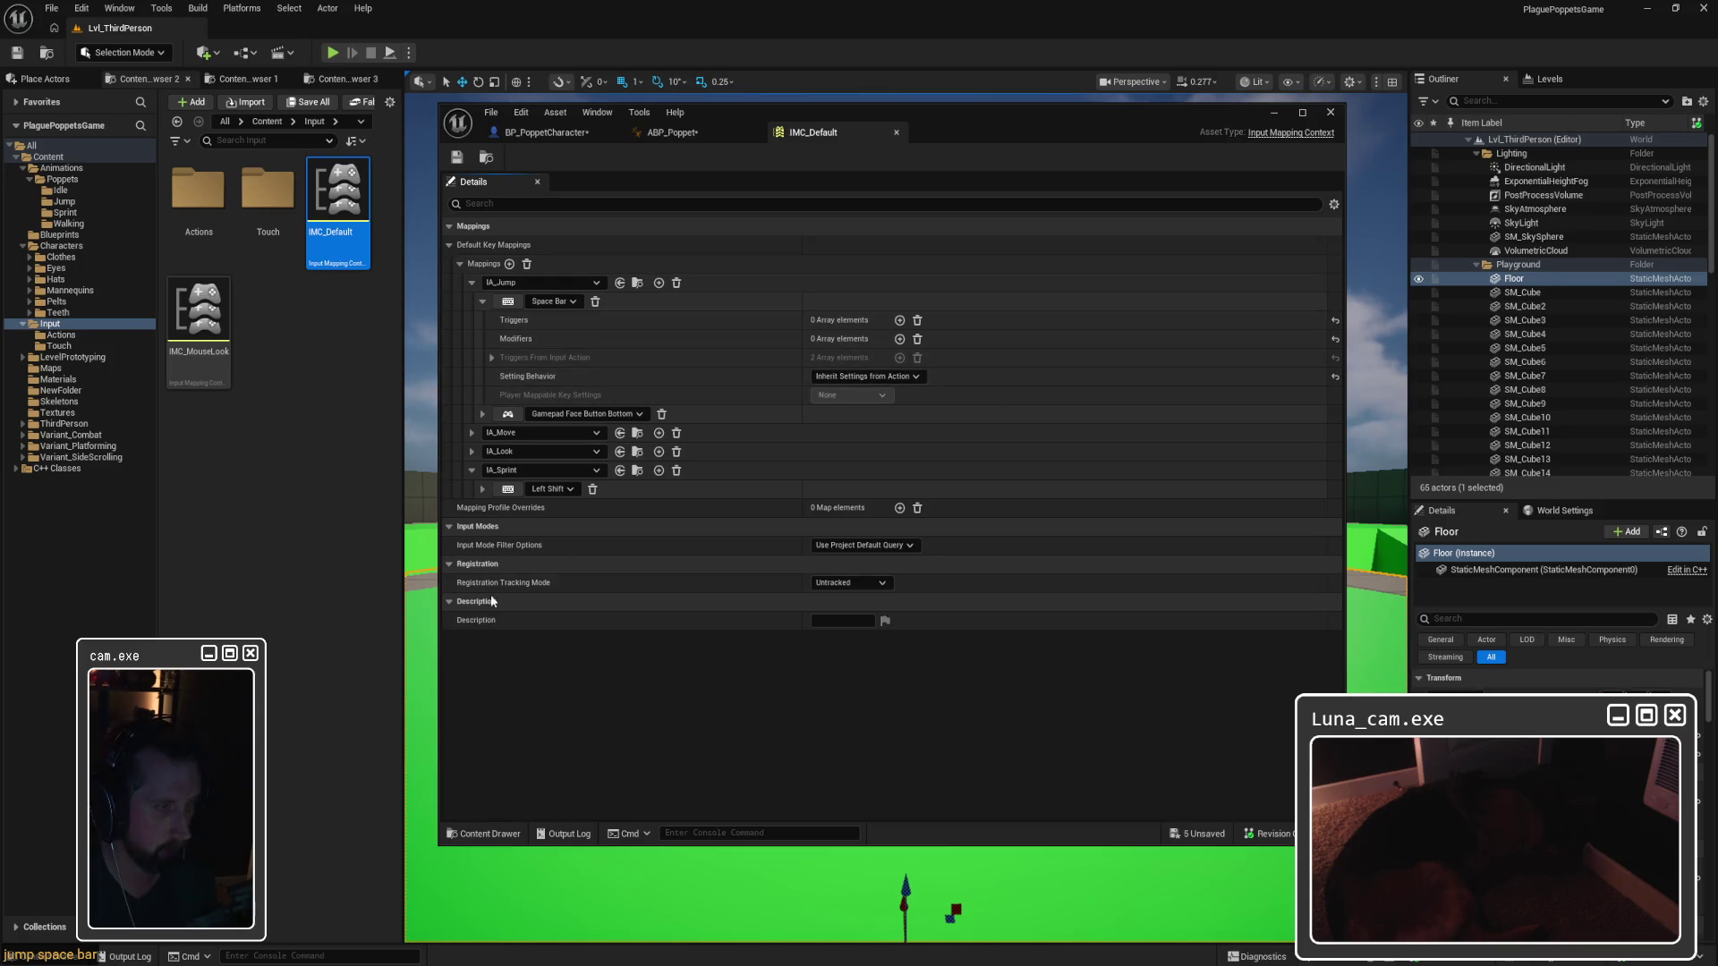
click(896, 132)
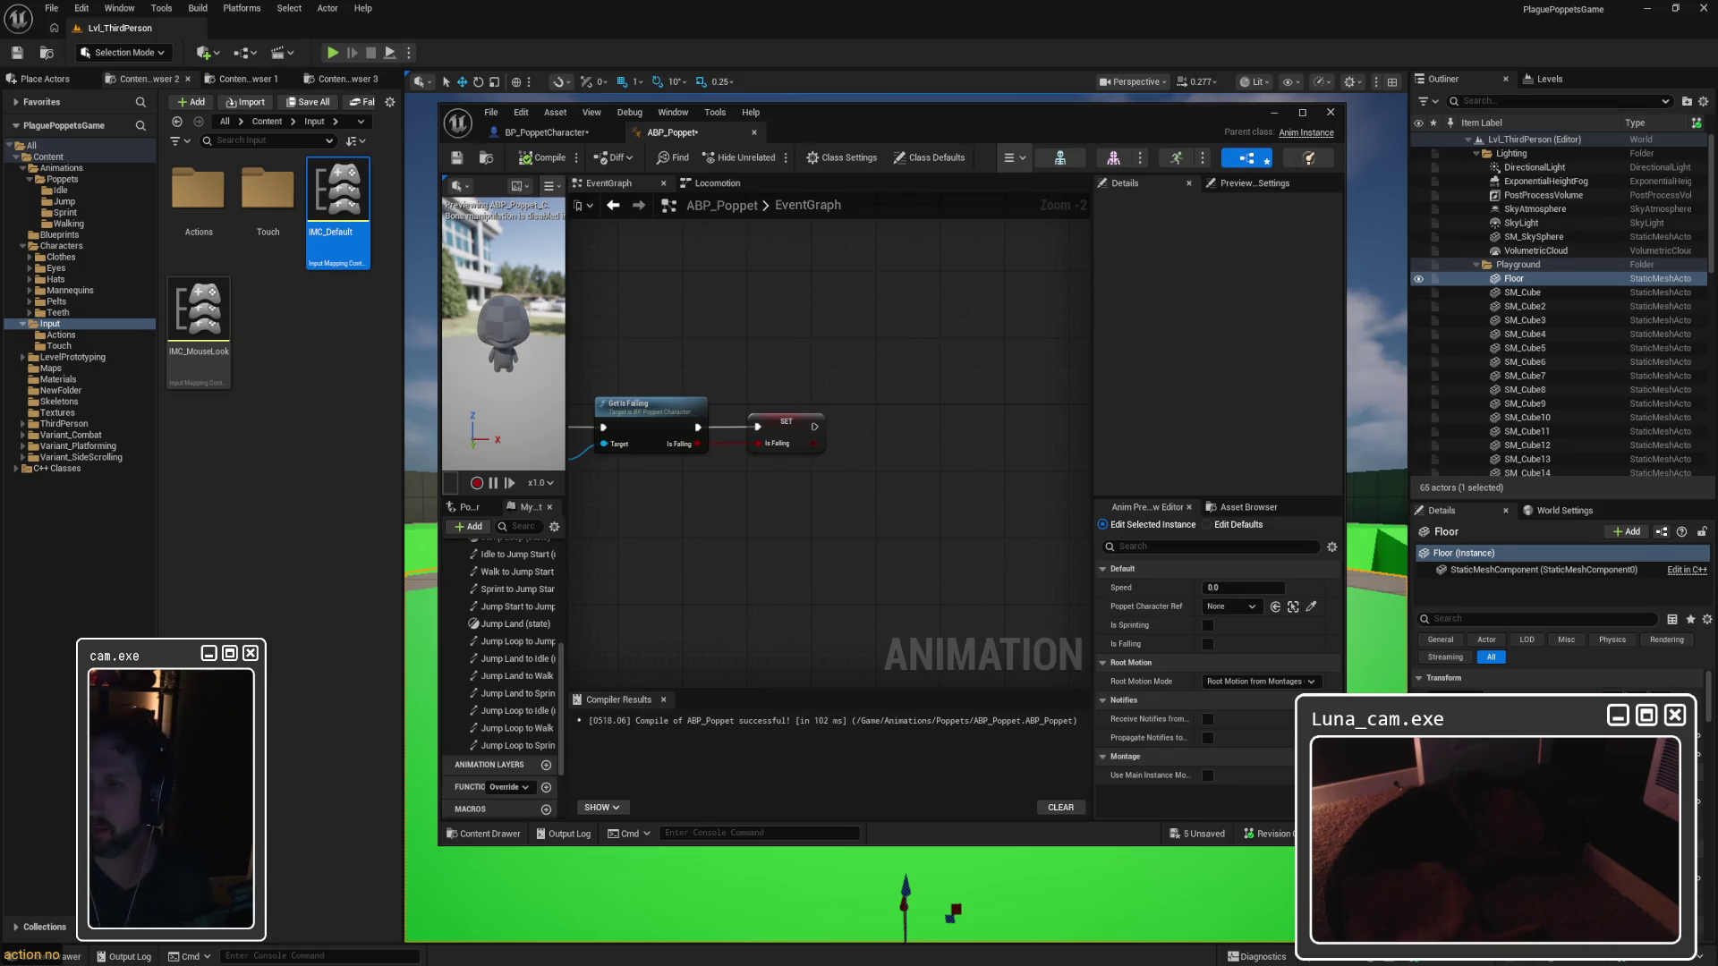
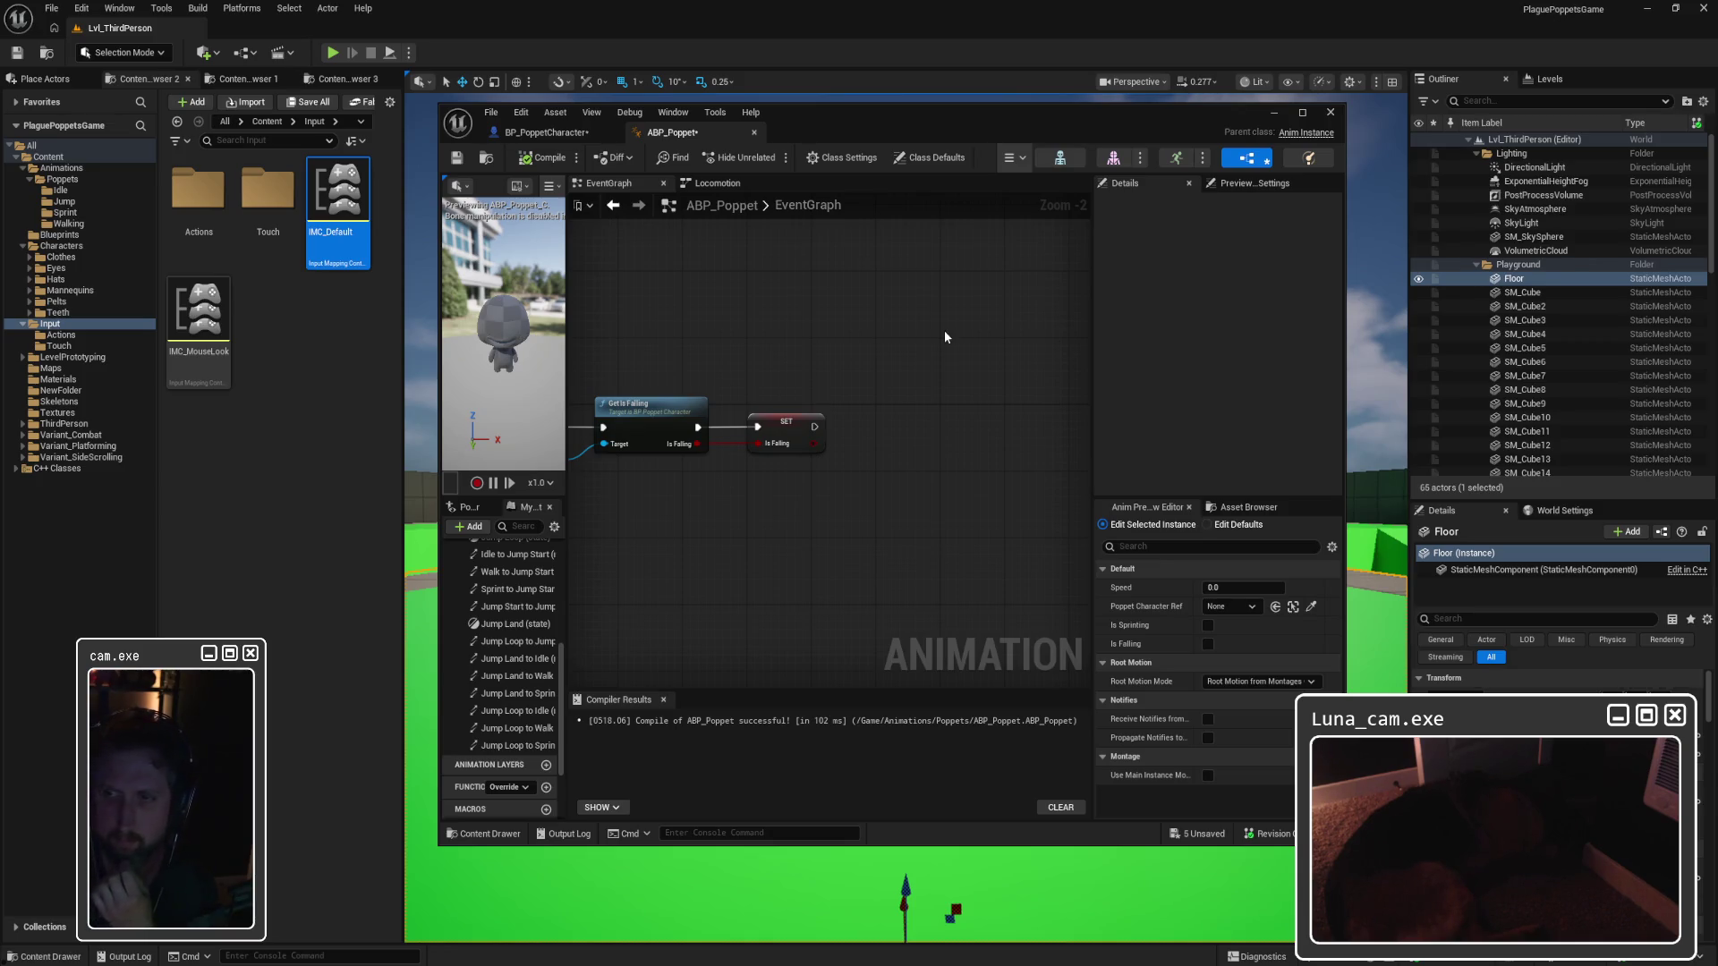
Step: Search the BP_PoppetCharacter event graph for 'jump' to list its IA_Jump references
click(554, 133)
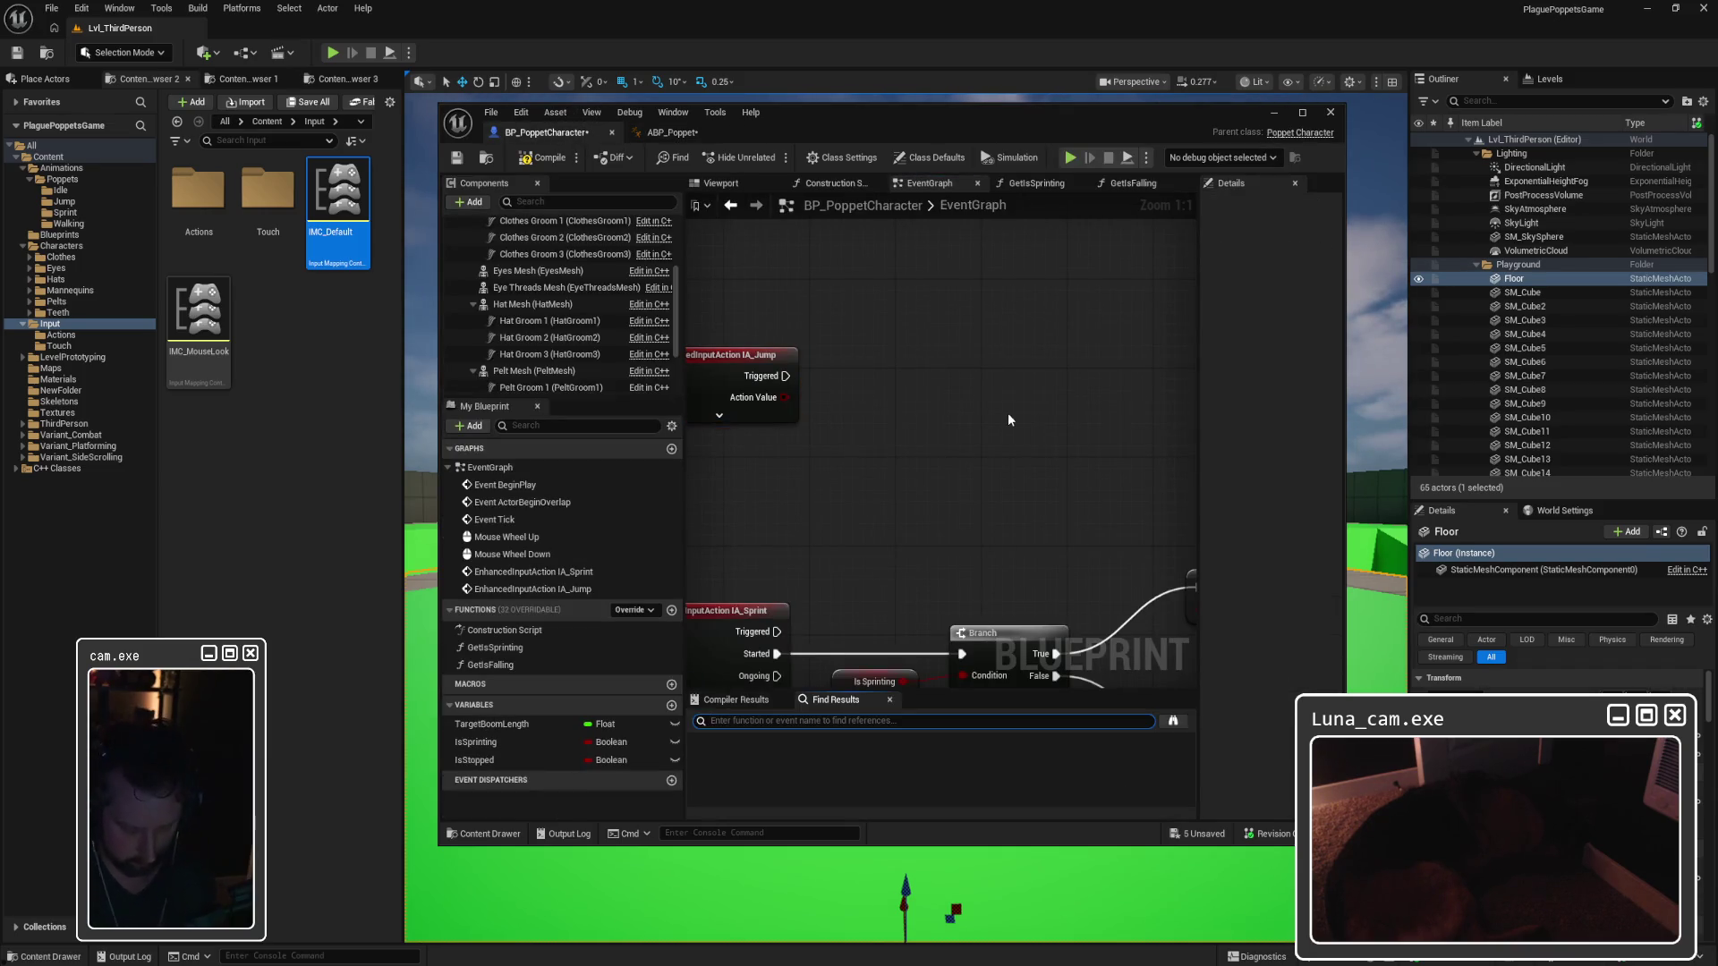
text(jump)
key(Return)
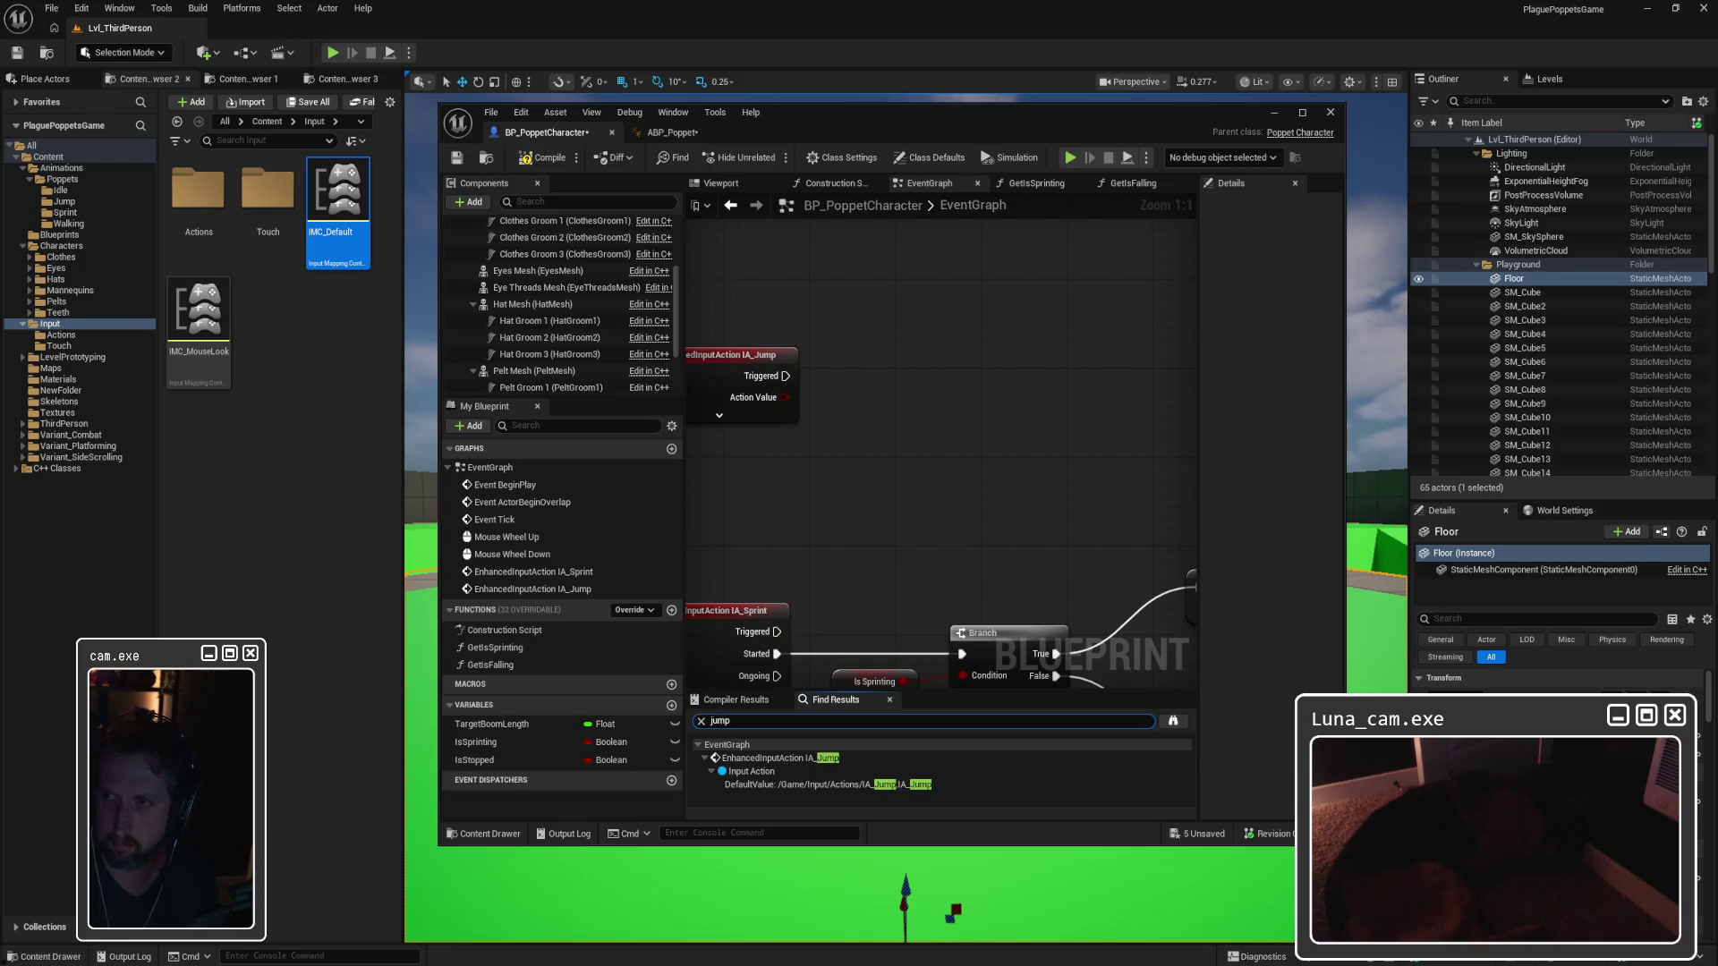
Step: Go to the IA_Jump event node, expand it to show all pins, and reposition it
click(765, 787)
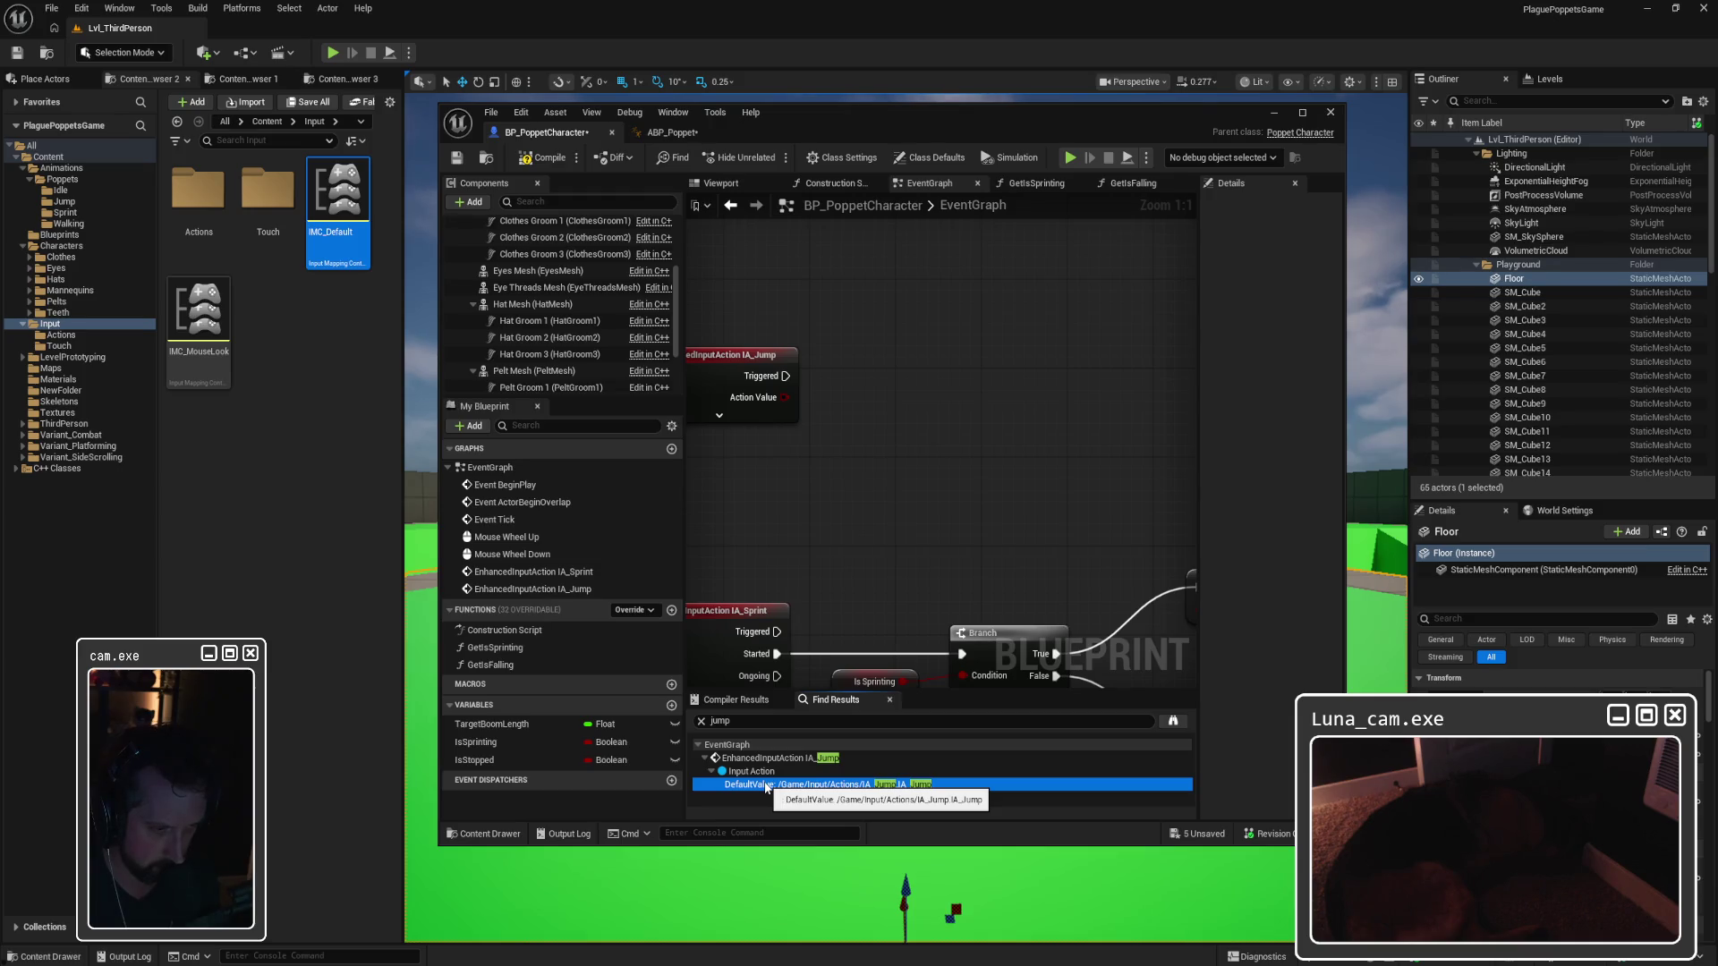
double_click(766, 786)
click(751, 771)
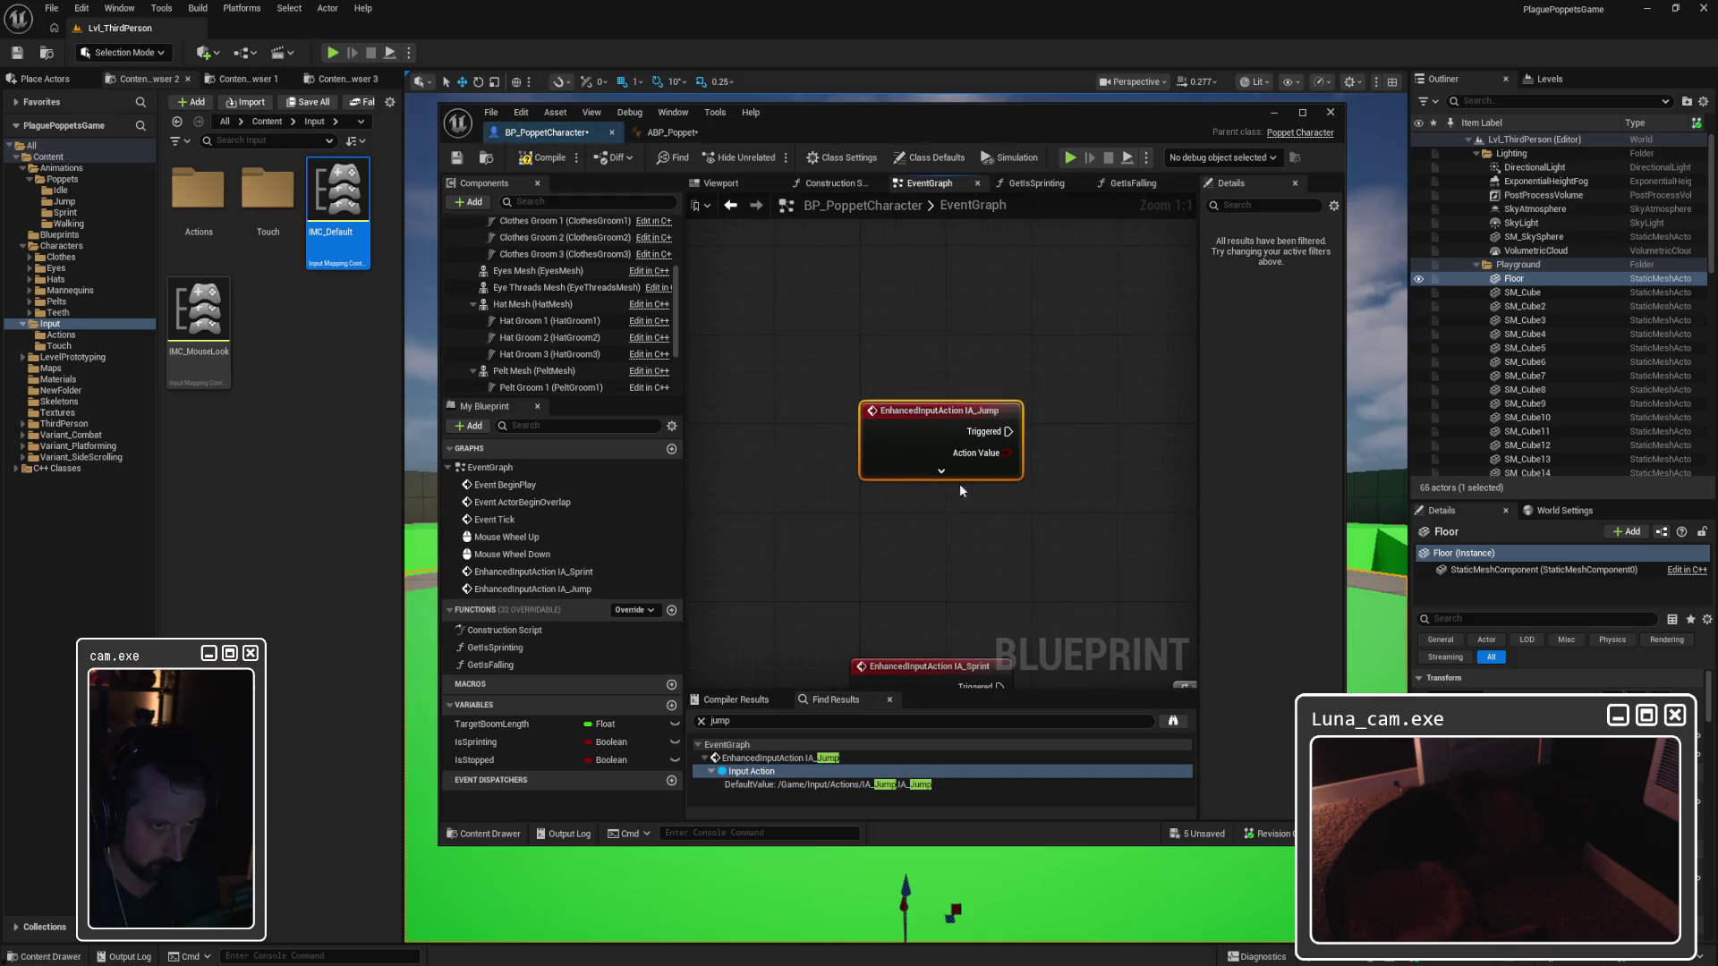
click(941, 471)
drag(913, 412, 882, 335)
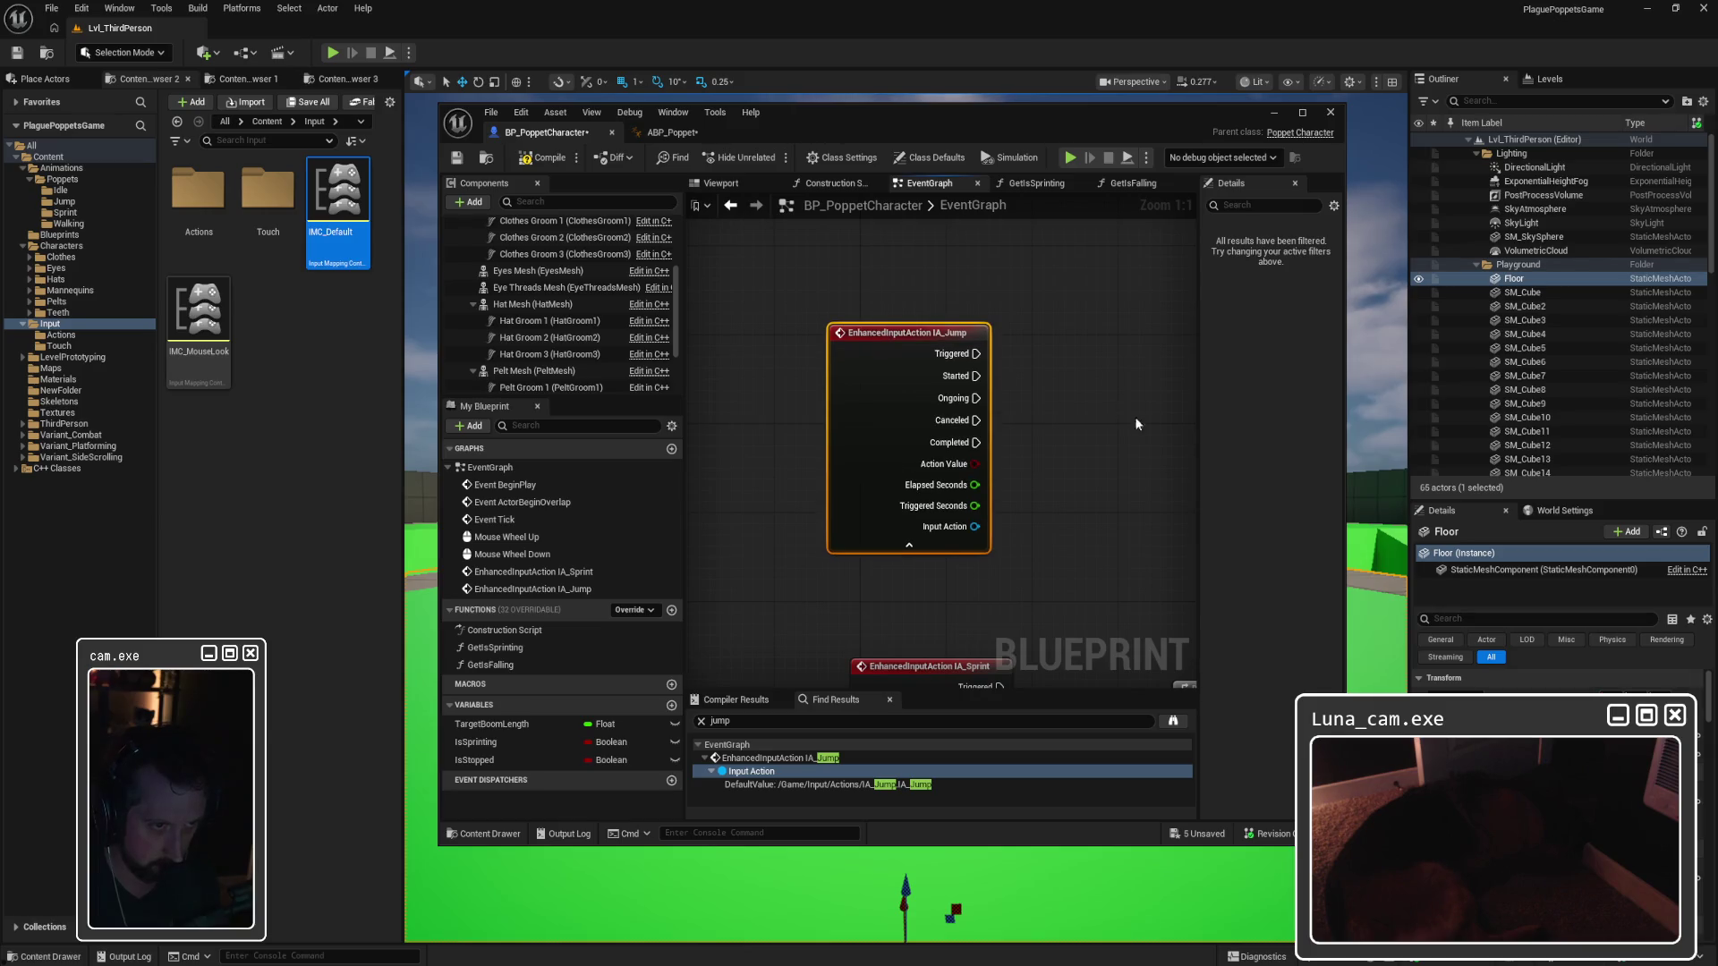
click(1108, 422)
drag(1109, 442, 1006, 445)
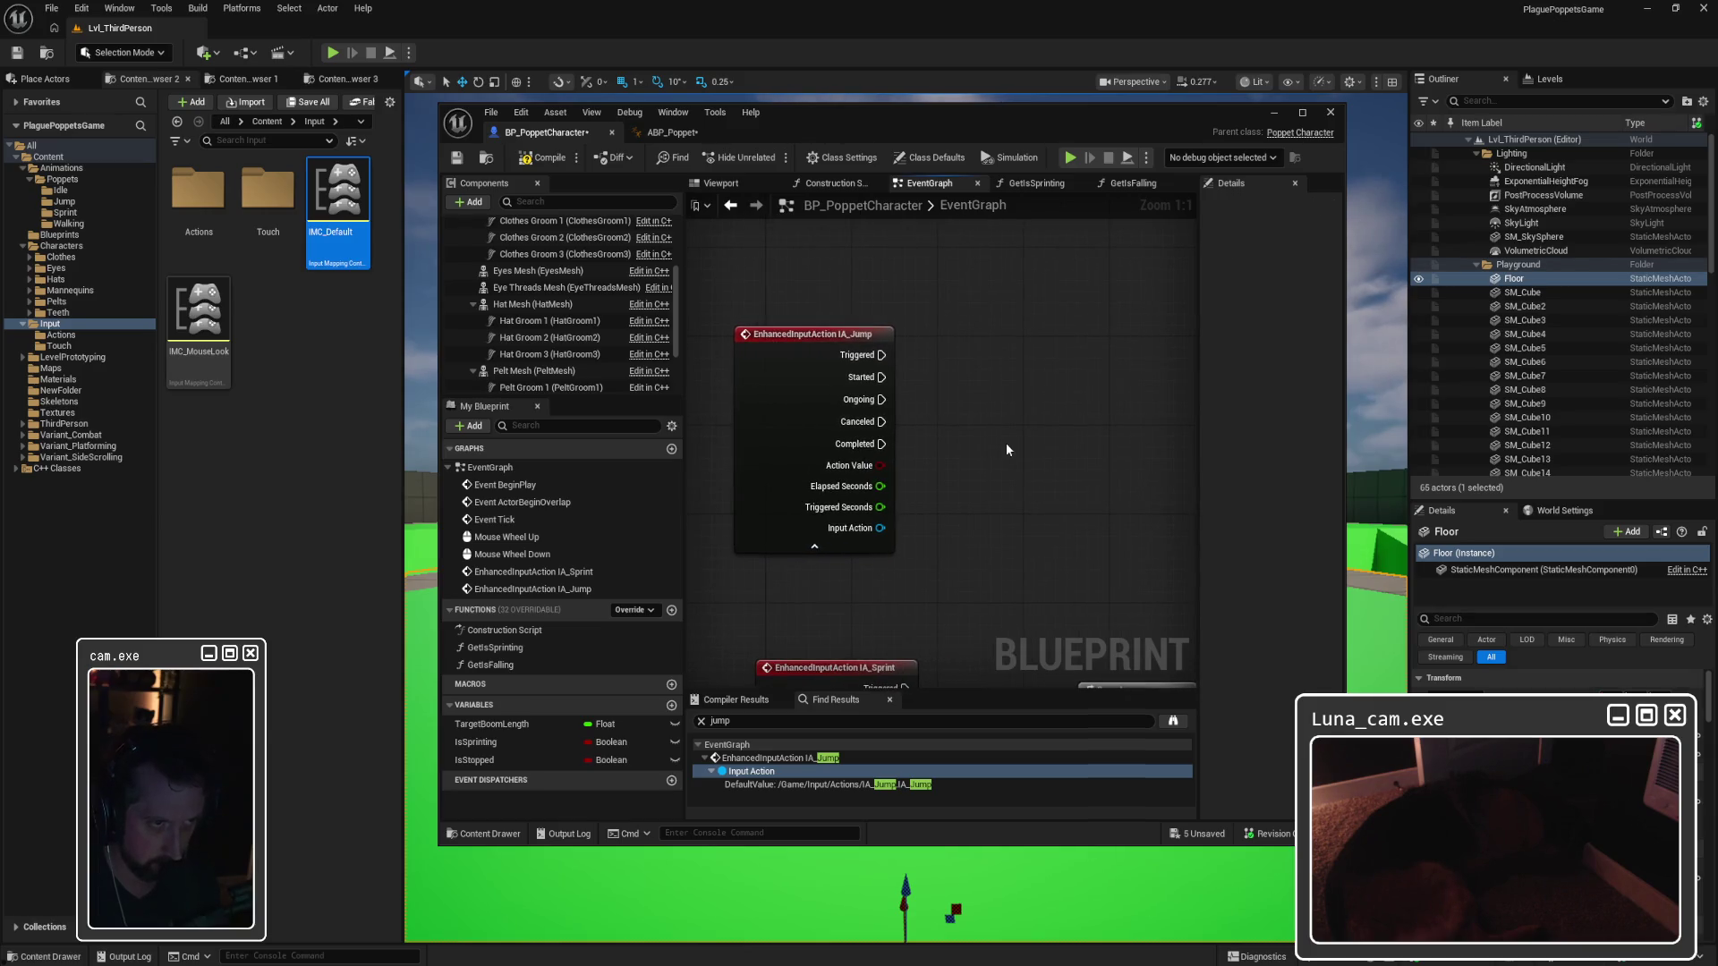
Step: Start a Delay node from IA_Jump's Started pin, then dismiss it without adding anything
drag(881, 377, 973, 374)
text(delay)
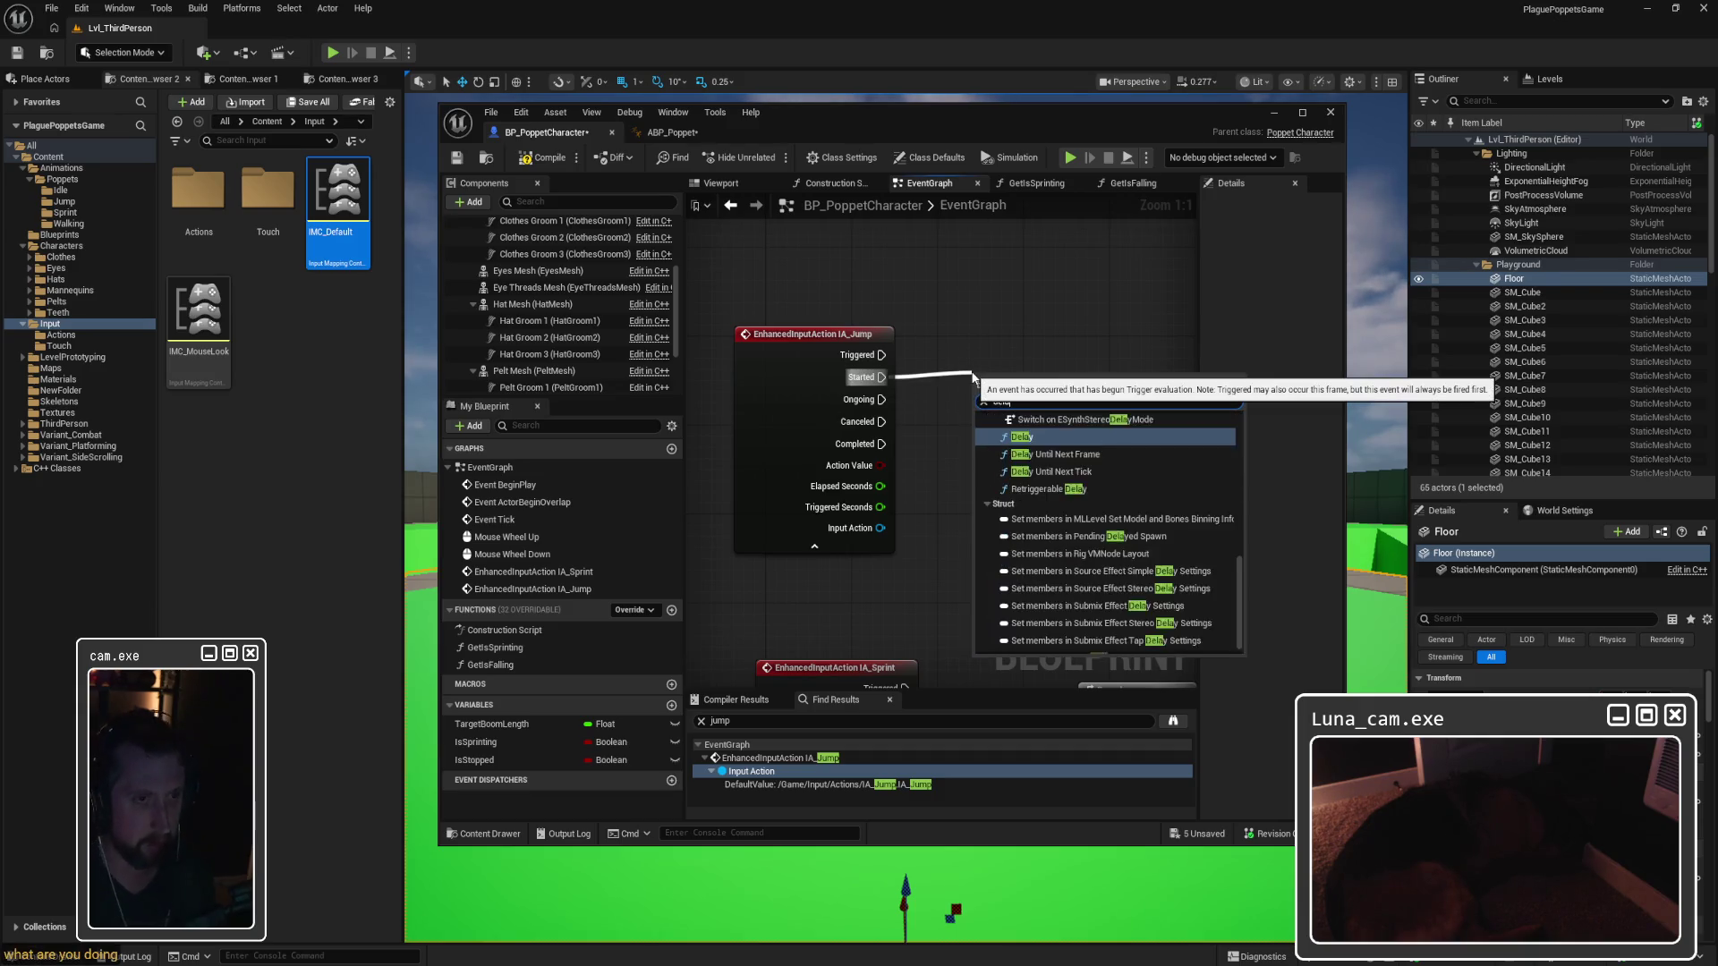
click(959, 320)
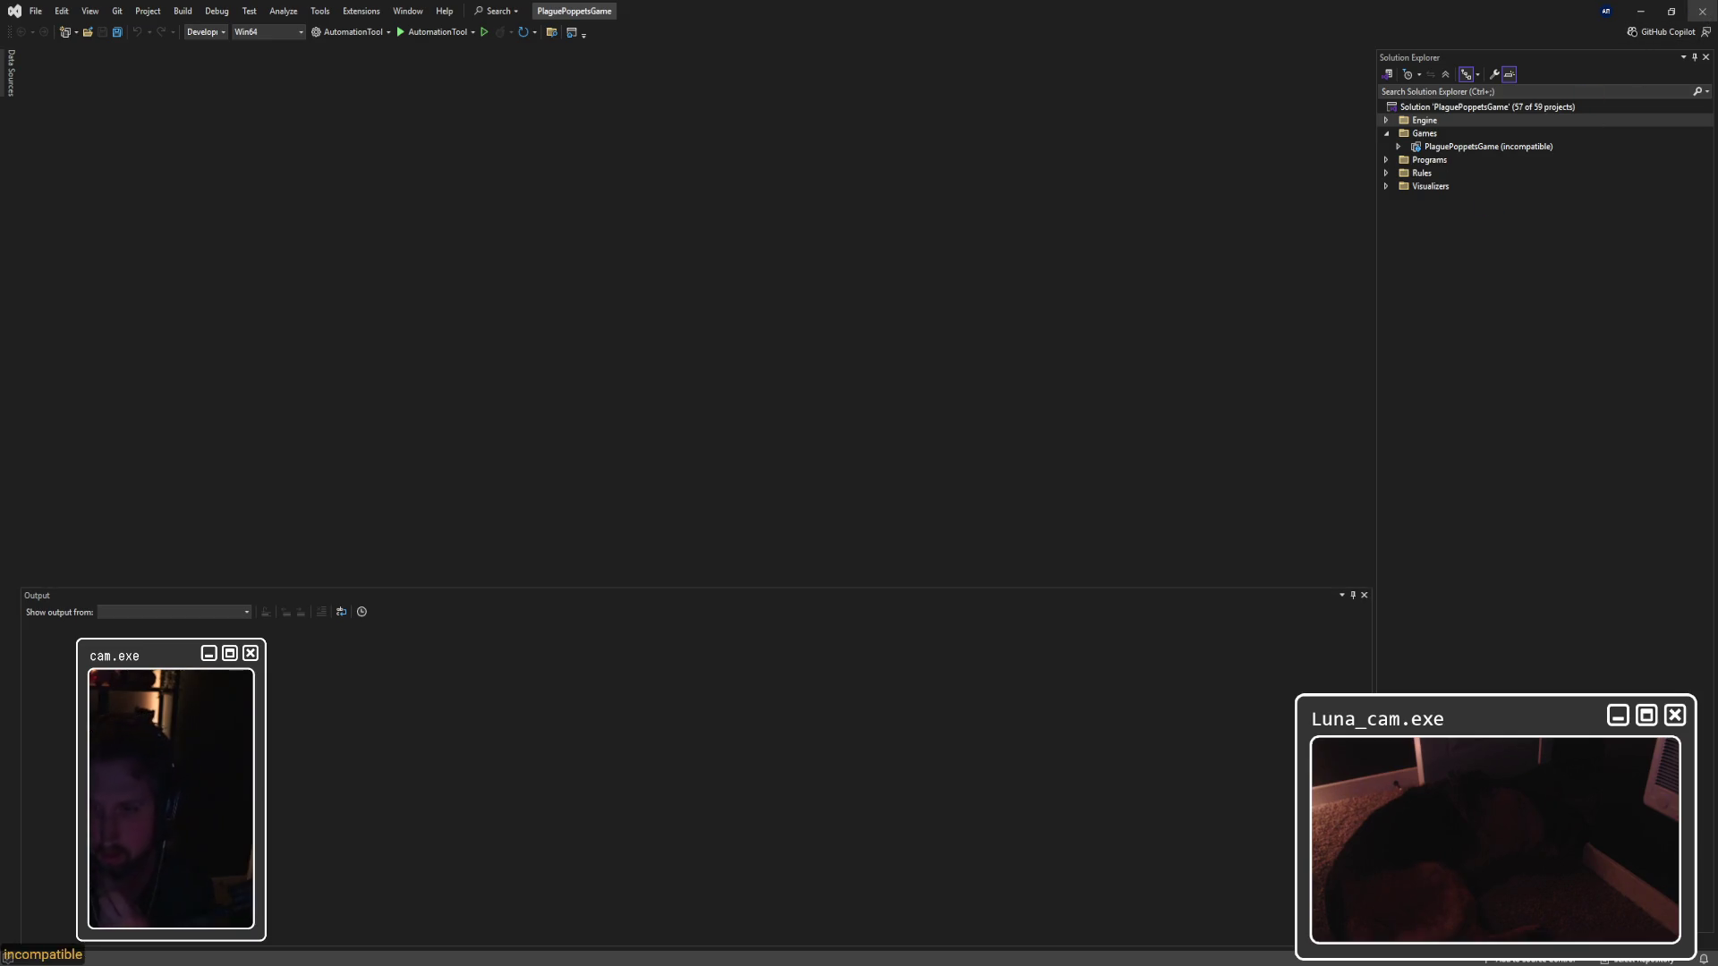
Step: Close the Visual Studio instance where the game project loaded as incompatible
click(1703, 11)
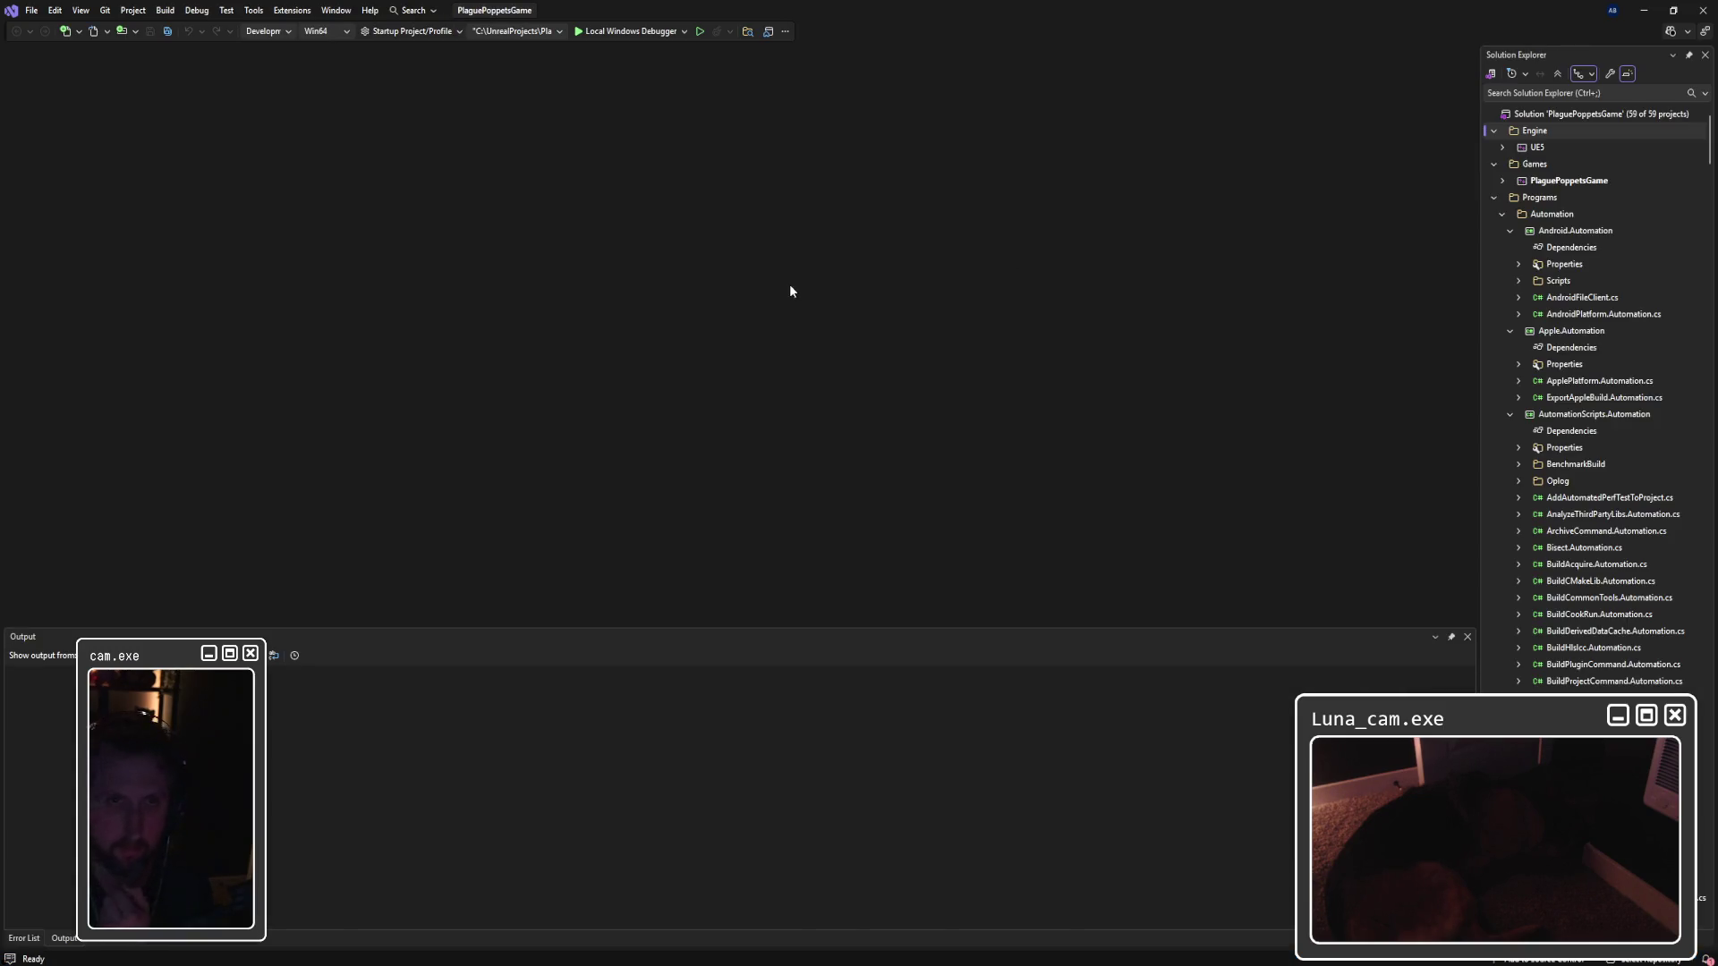
Step: Collapse the Automation and Programs groups in Solution Explorer
scroll(1584, 528, down, 10)
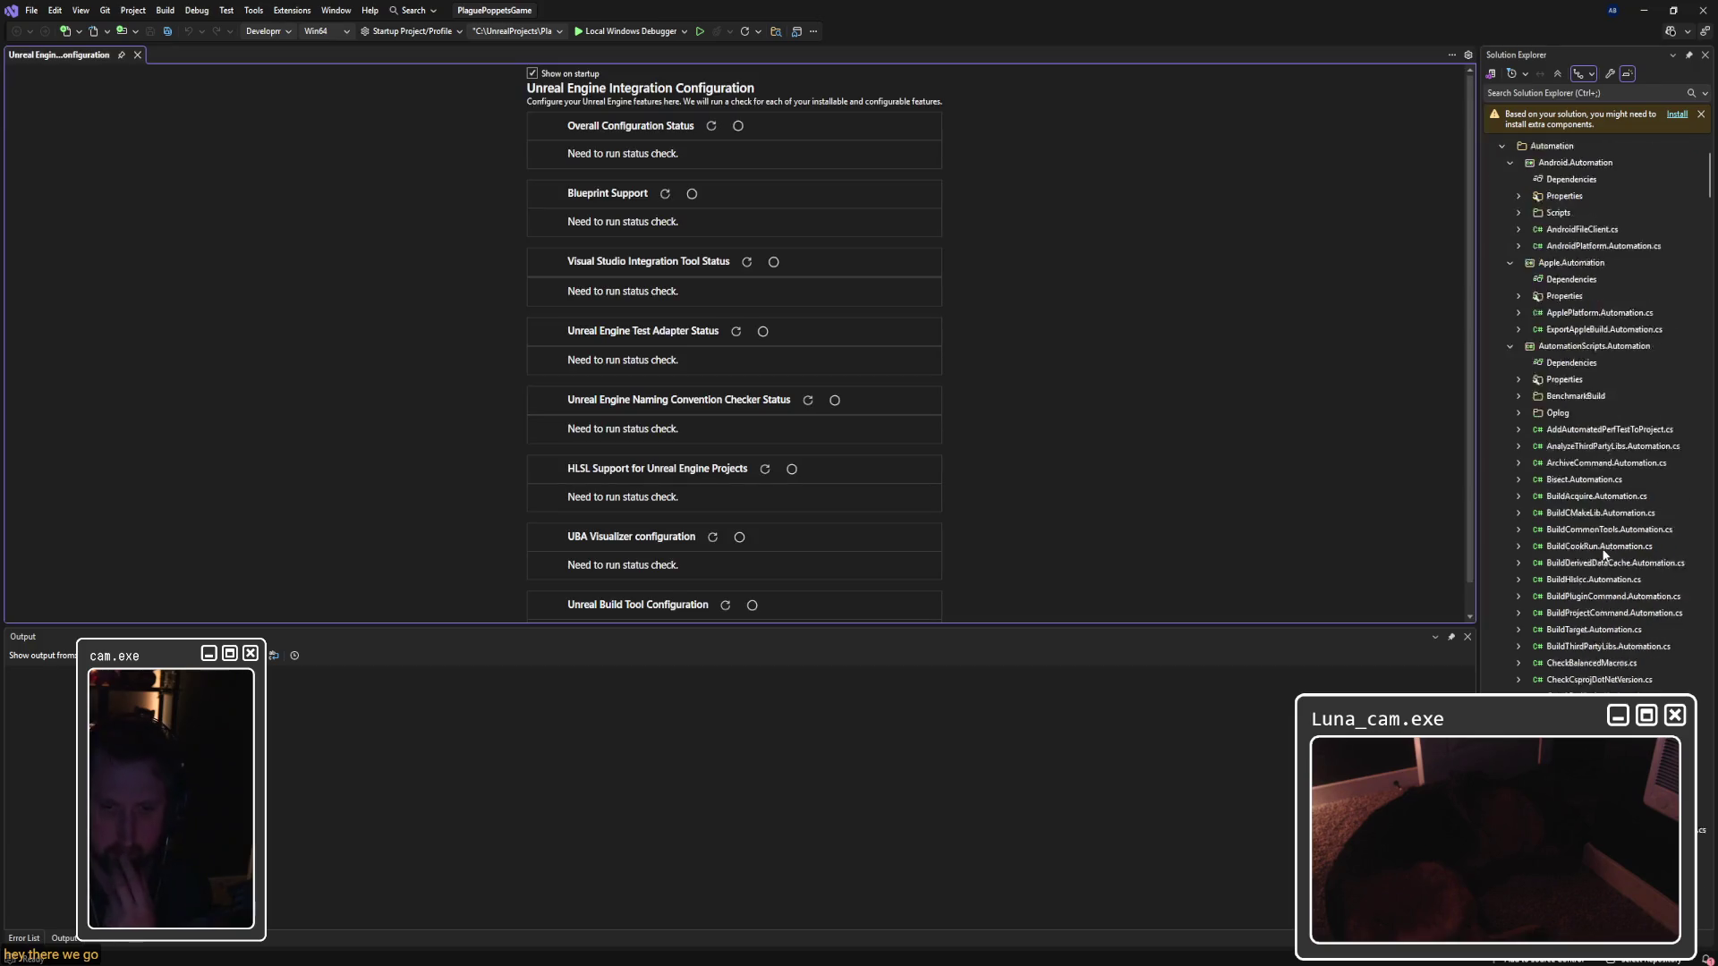
scroll(1605, 557, down, 7)
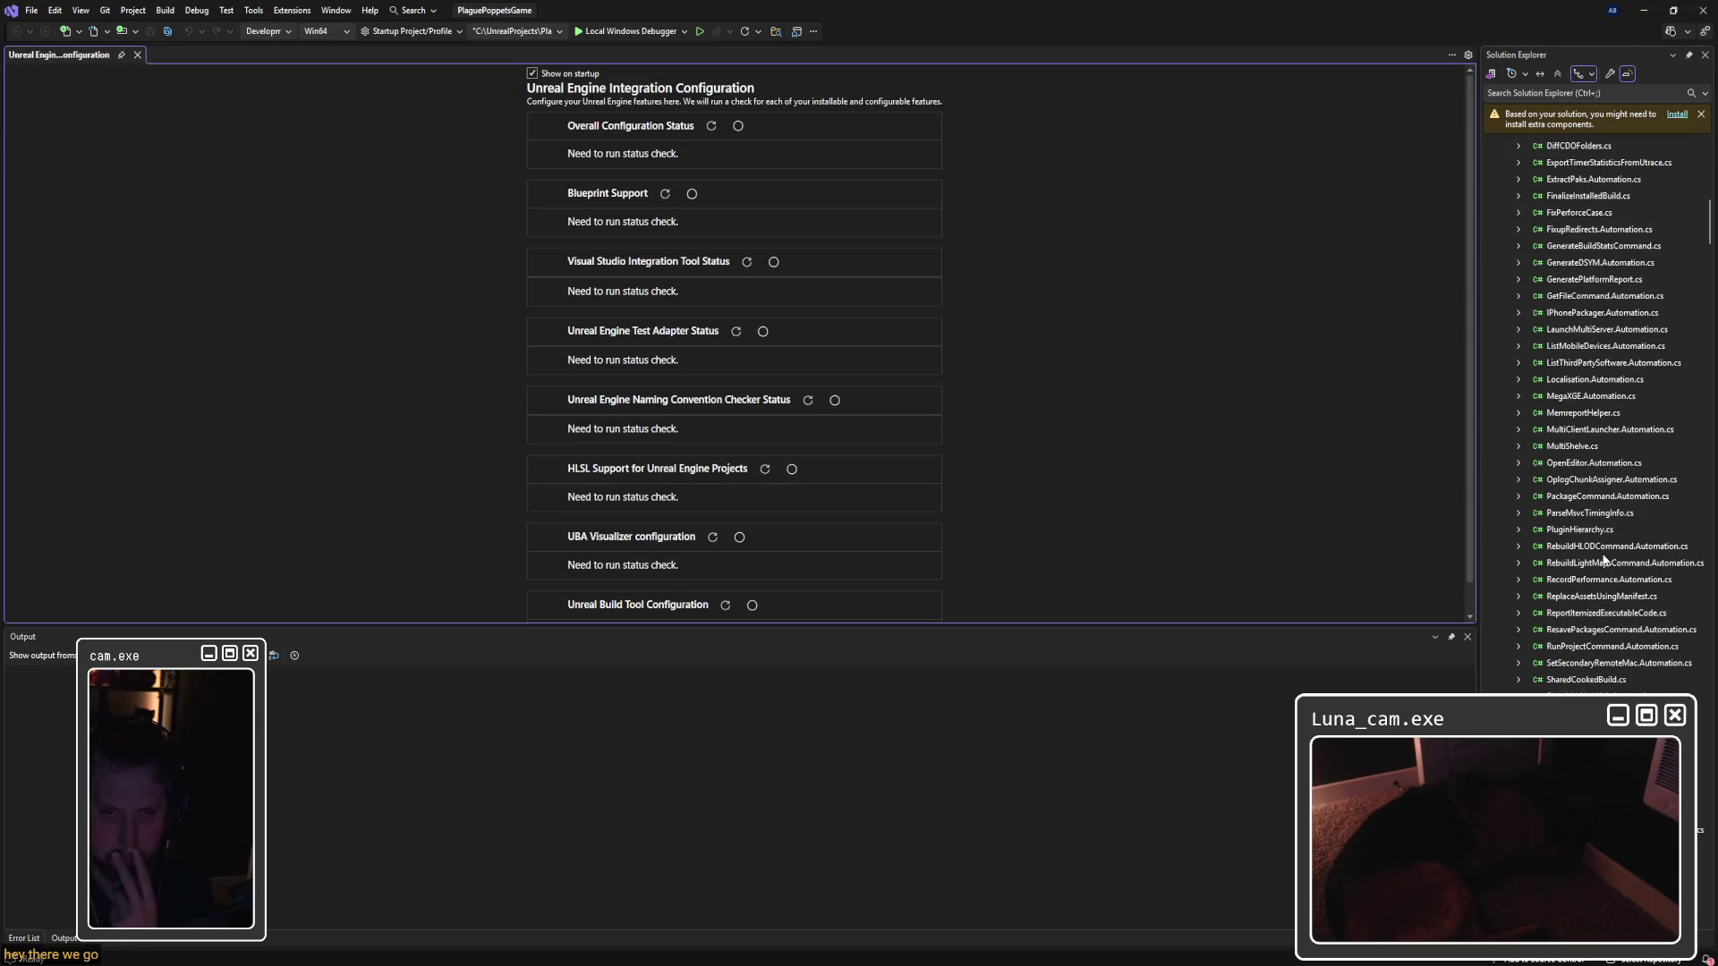
scroll(1602, 564, down, 12)
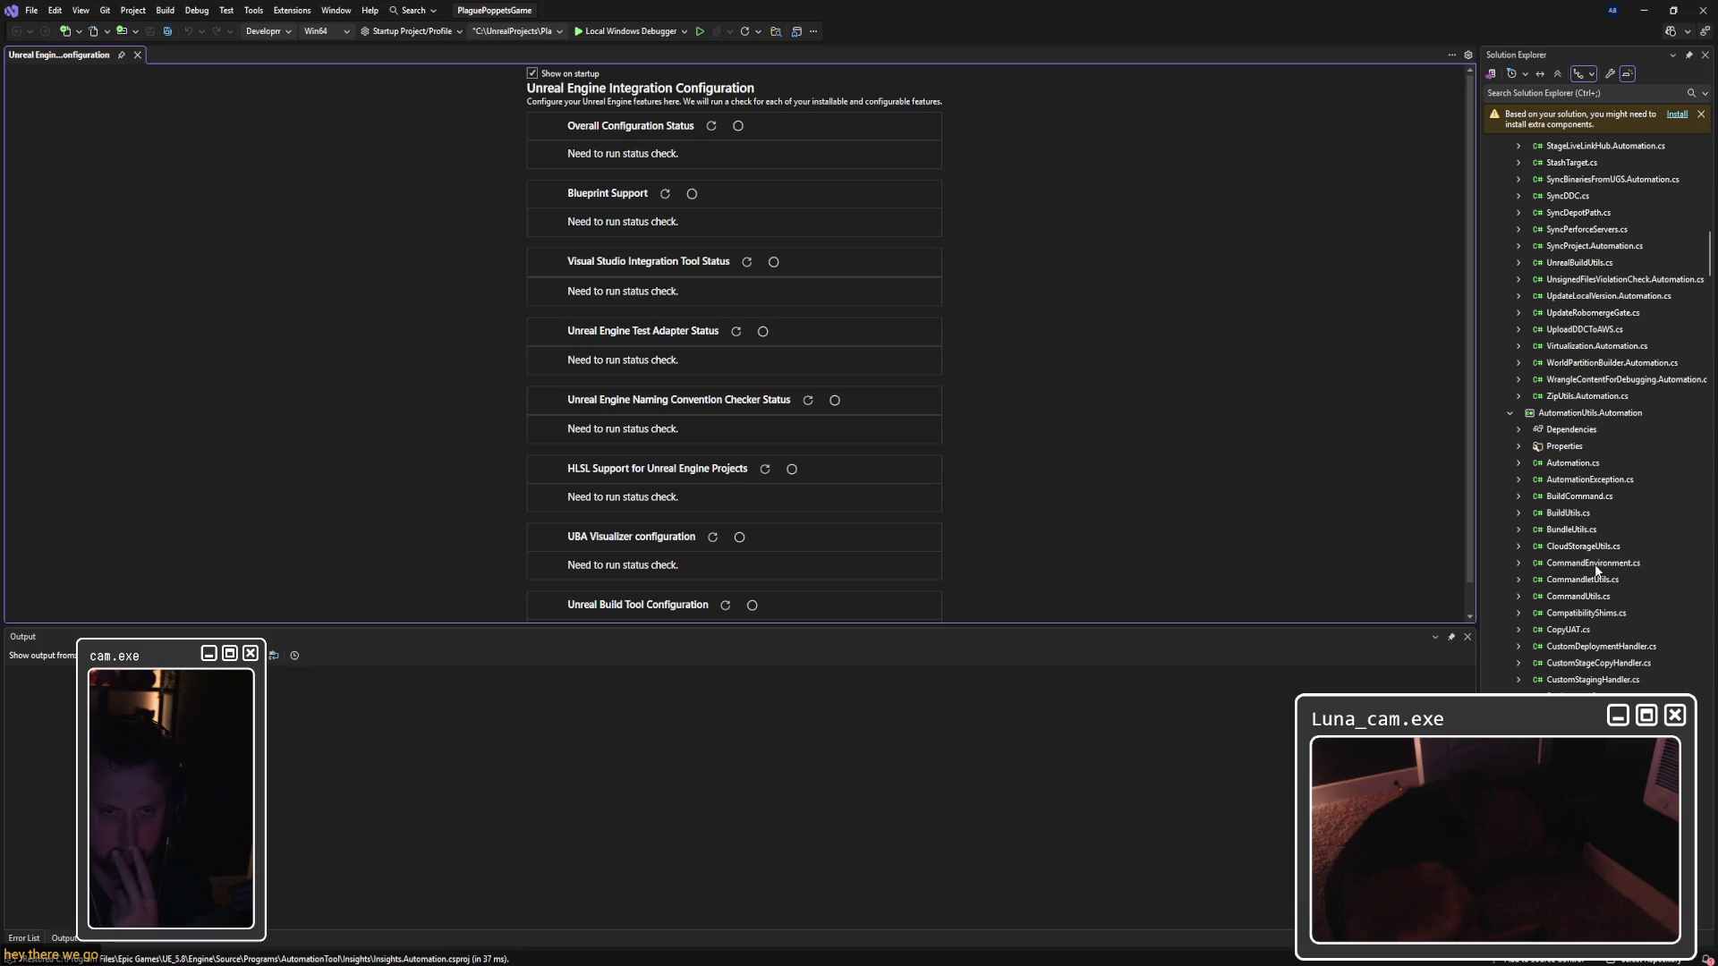
scroll(1597, 569, down, 10)
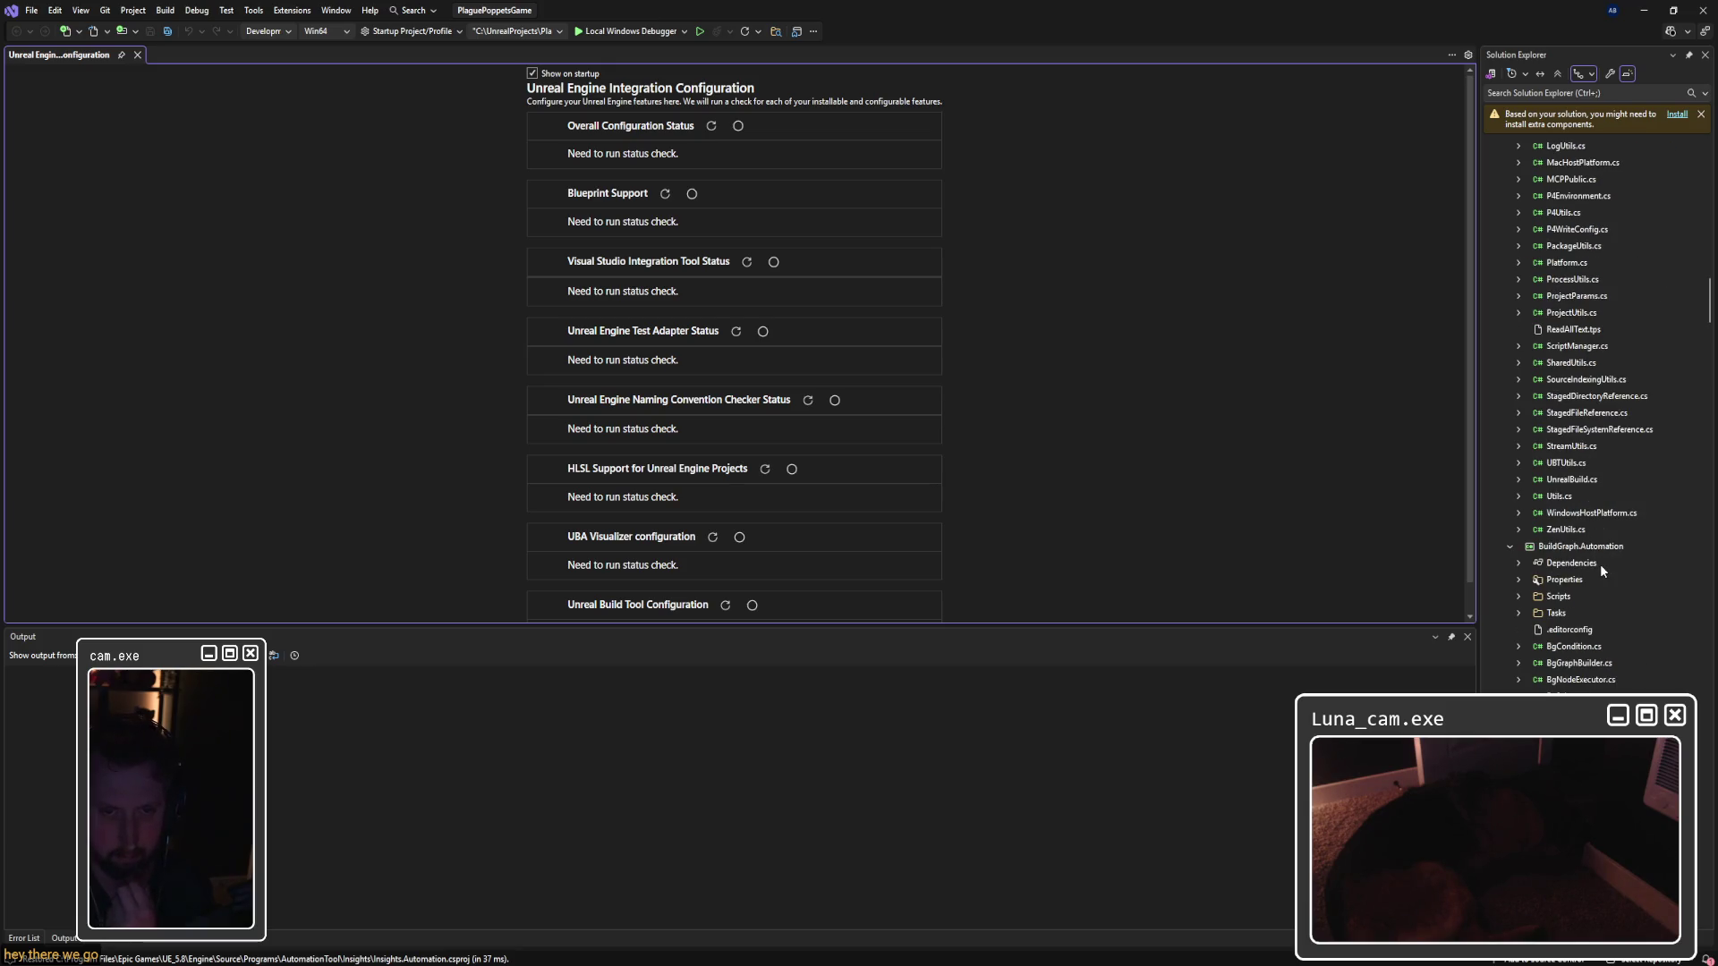
scroll(1600, 563, down, 4)
scroll(1603, 560, up, 6)
drag(1709, 289, 1709, 164)
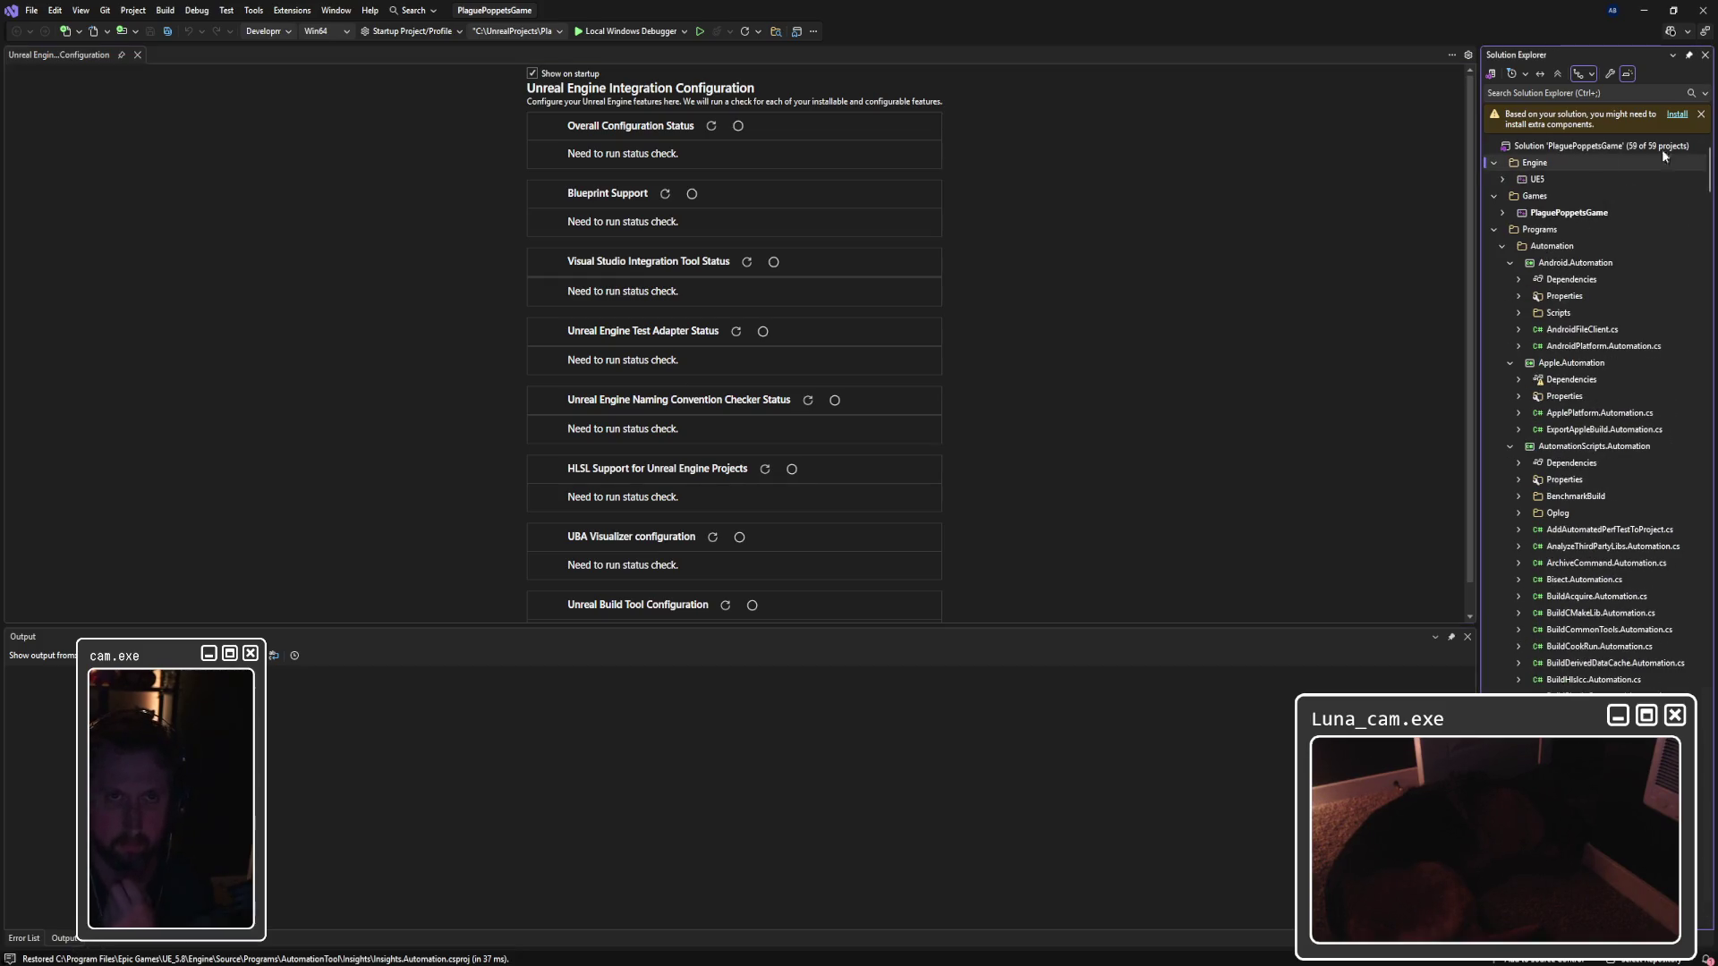
click(1502, 246)
click(1494, 229)
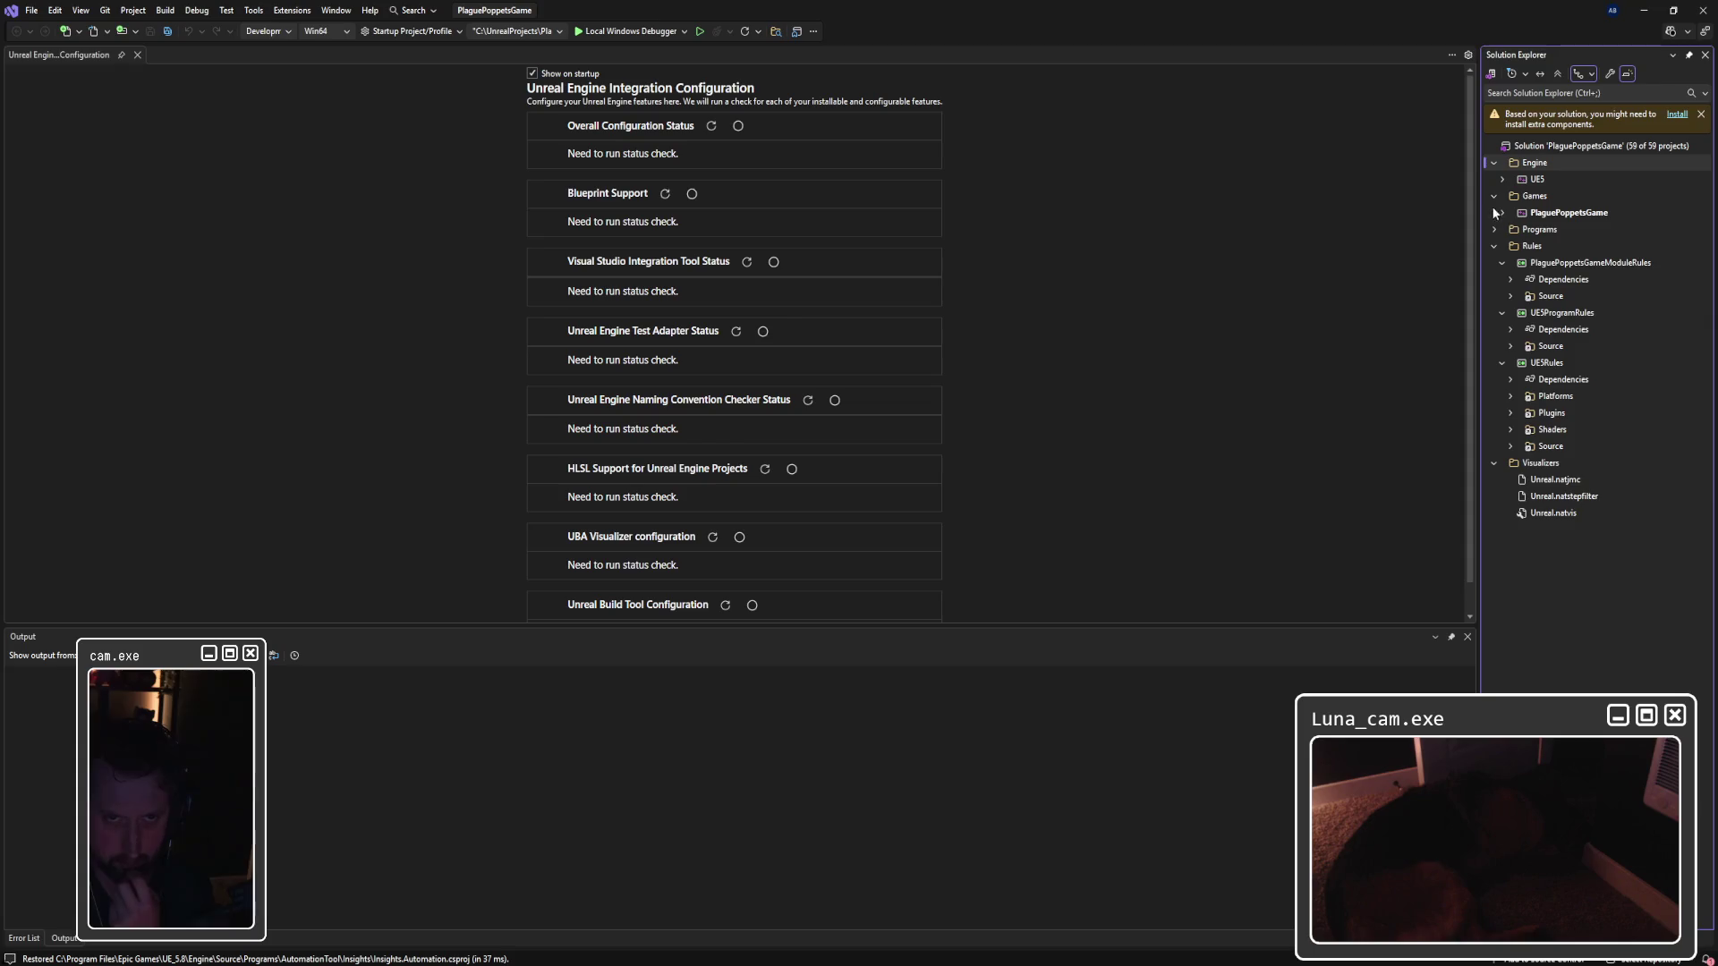
Step: Expand PlaguePoppetsGame > Source > PlaguePoppetsGame and select PlaguePoppetsGameCharacter.cpp
click(1504, 213)
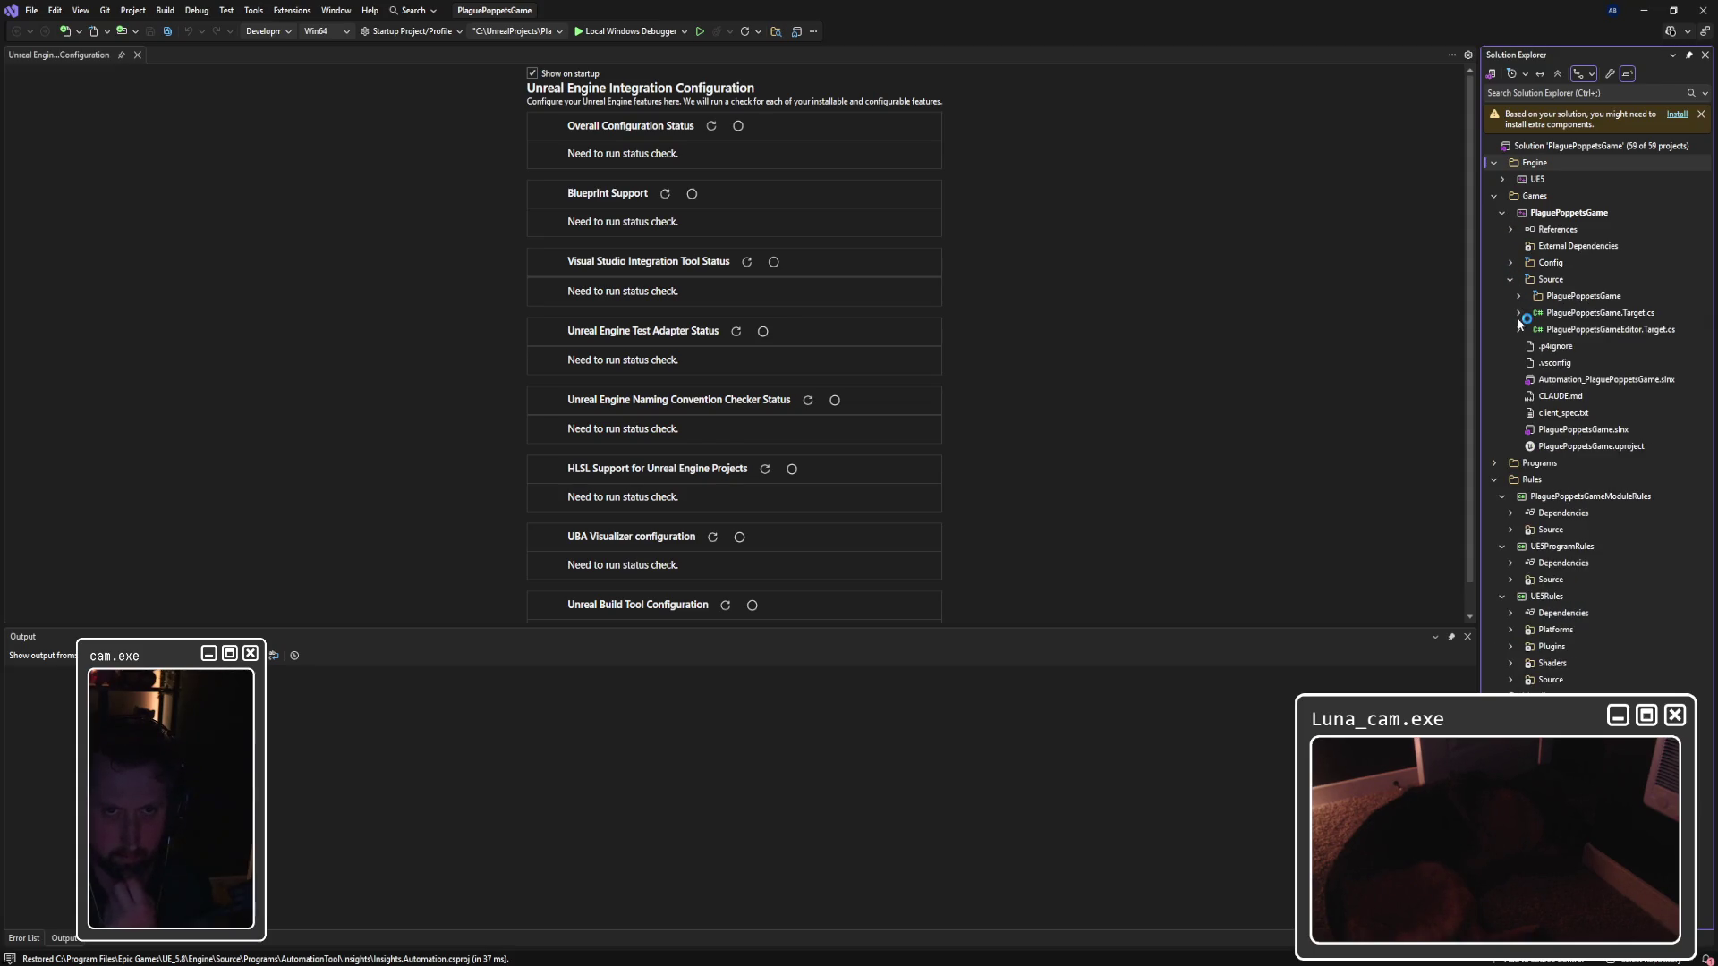
click(1517, 295)
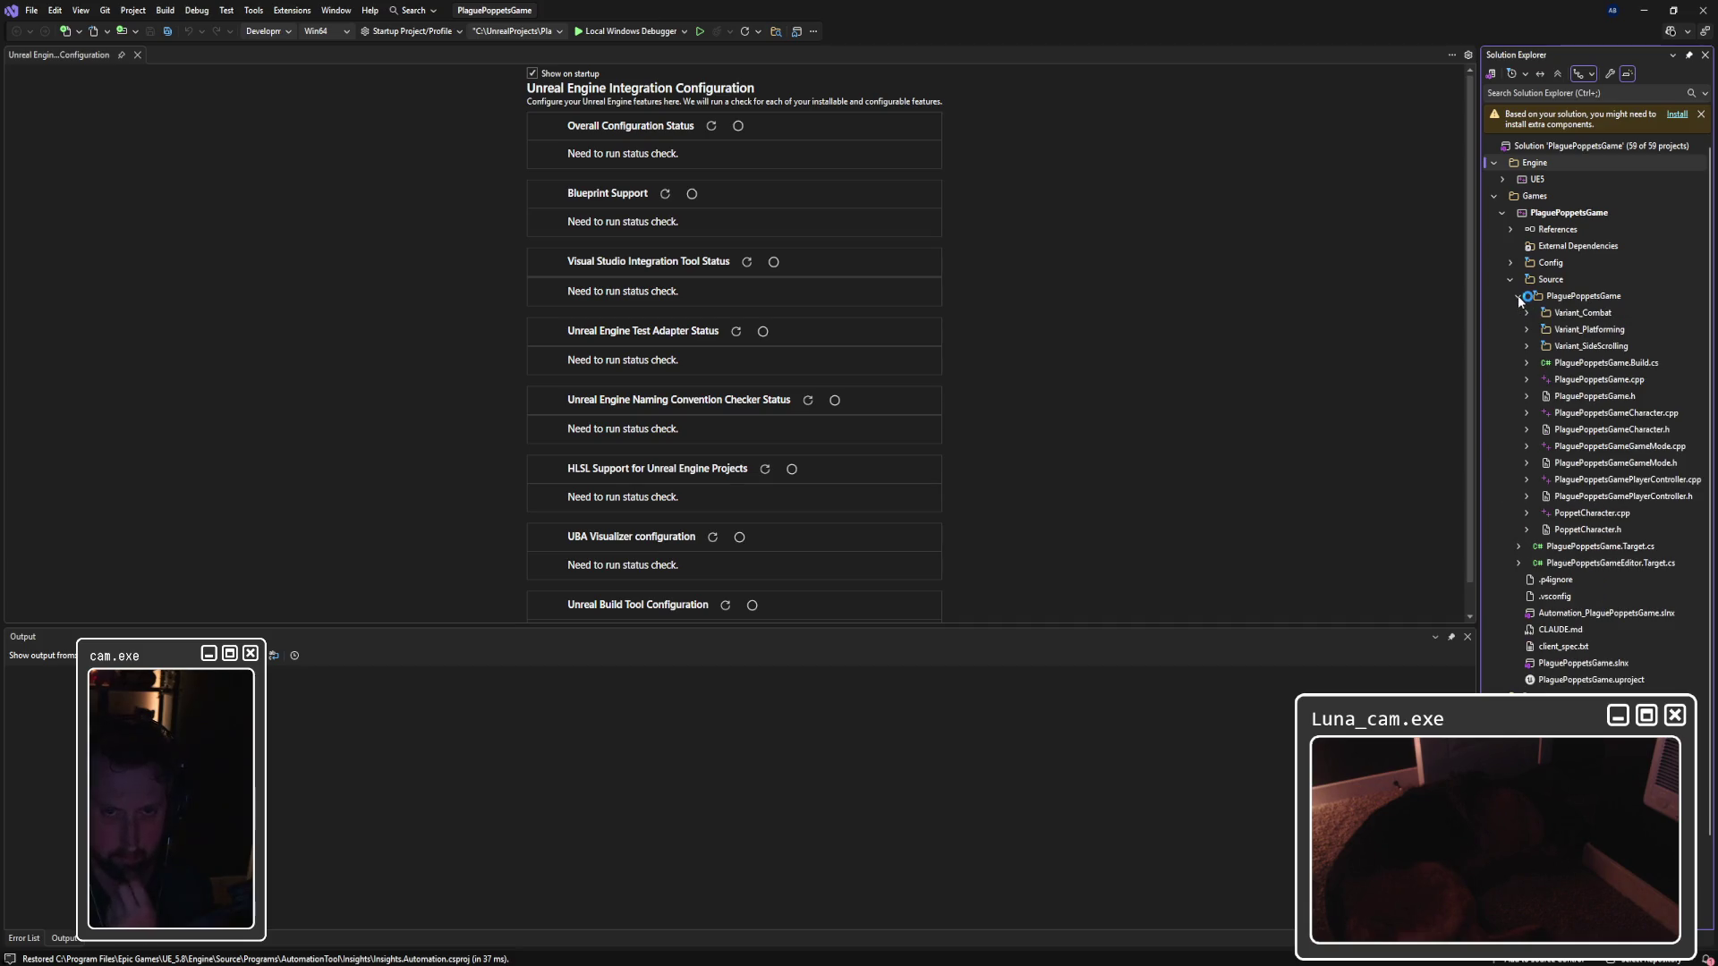
click(1592, 412)
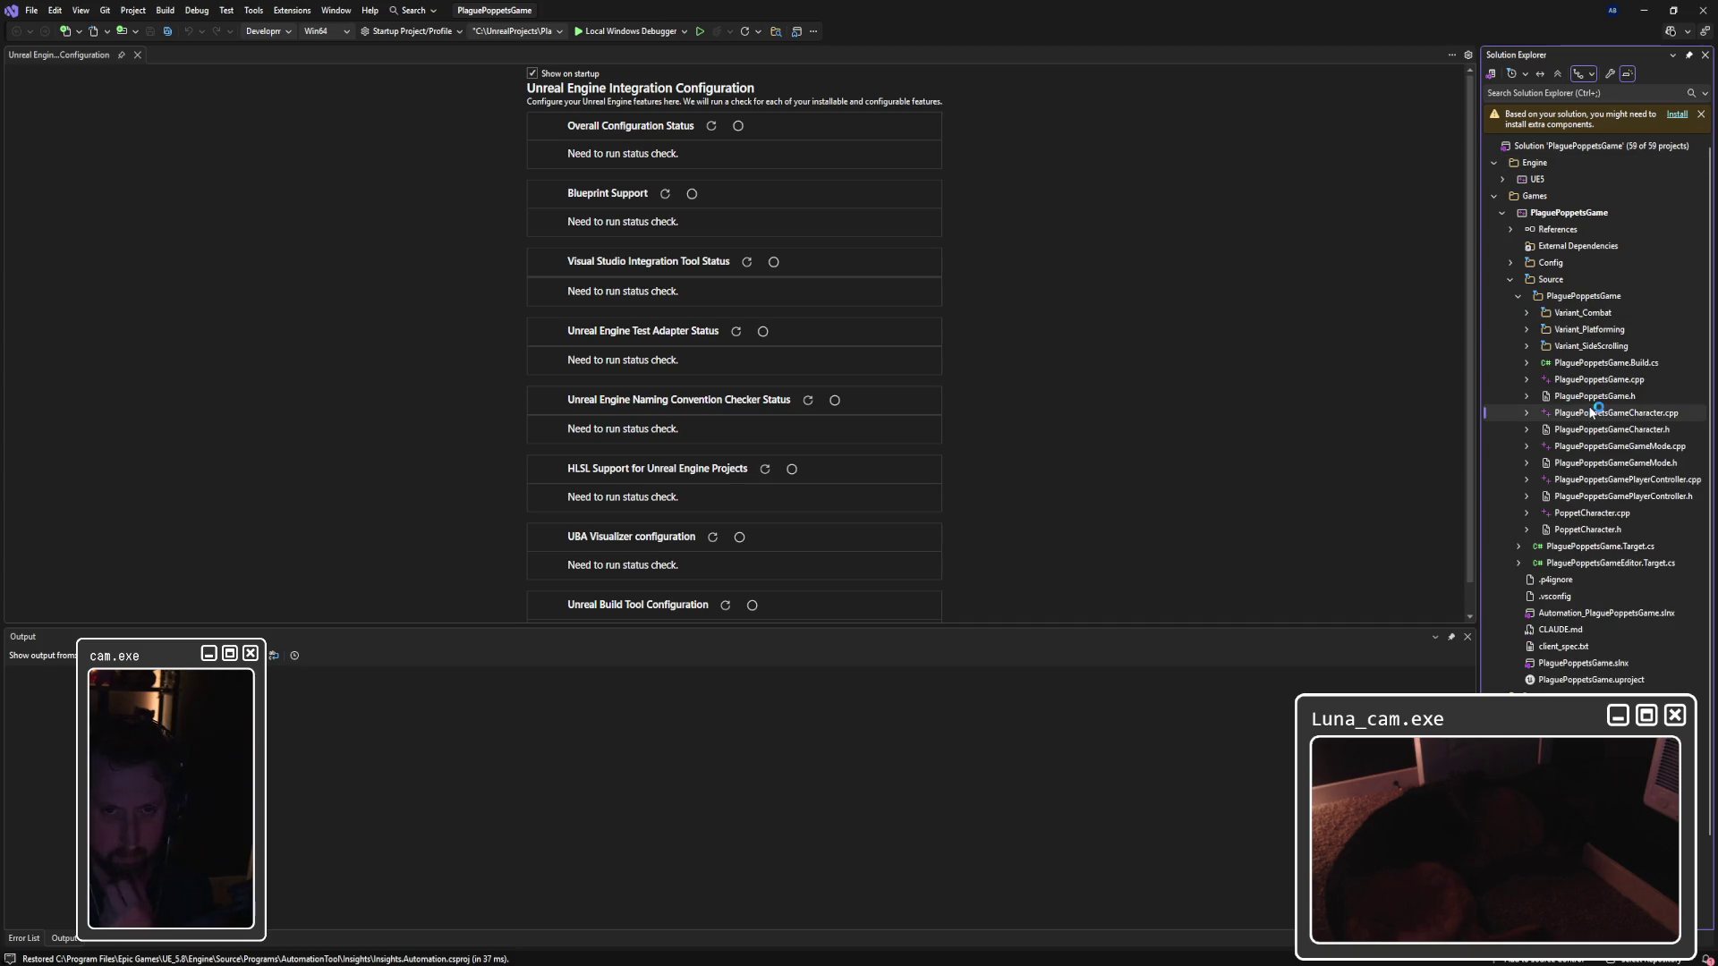
scroll(774, 379, down, 9)
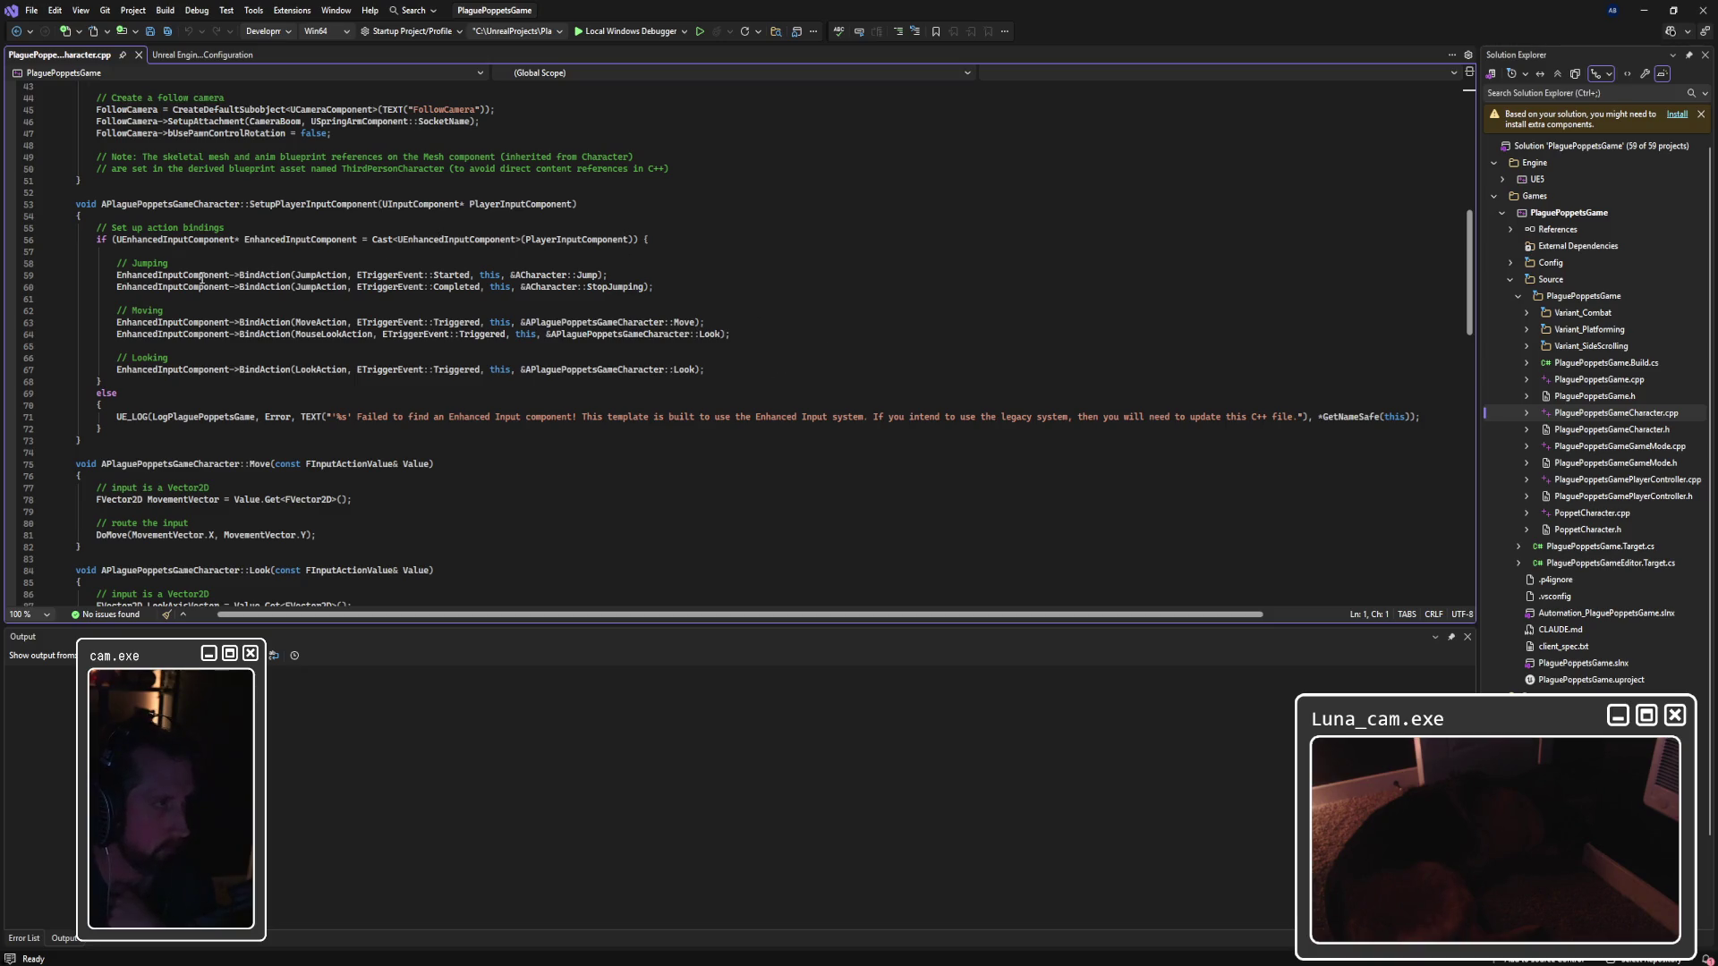
scroll(203, 279, down, 10)
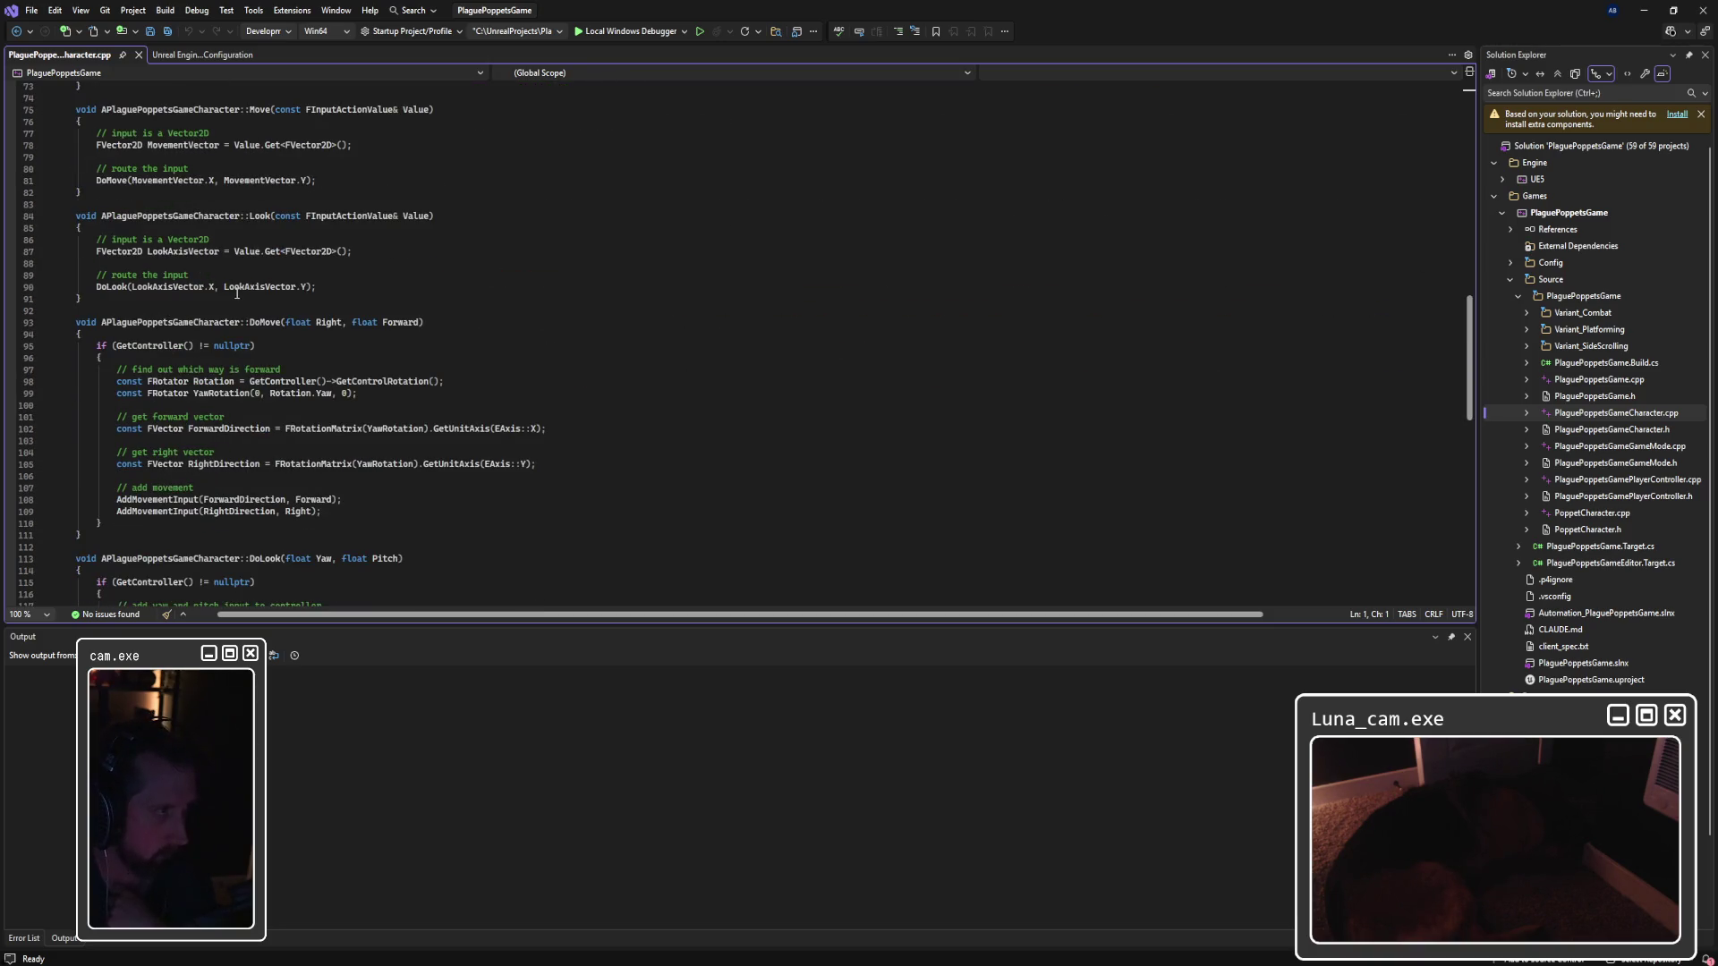
scroll(237, 293, up, 13)
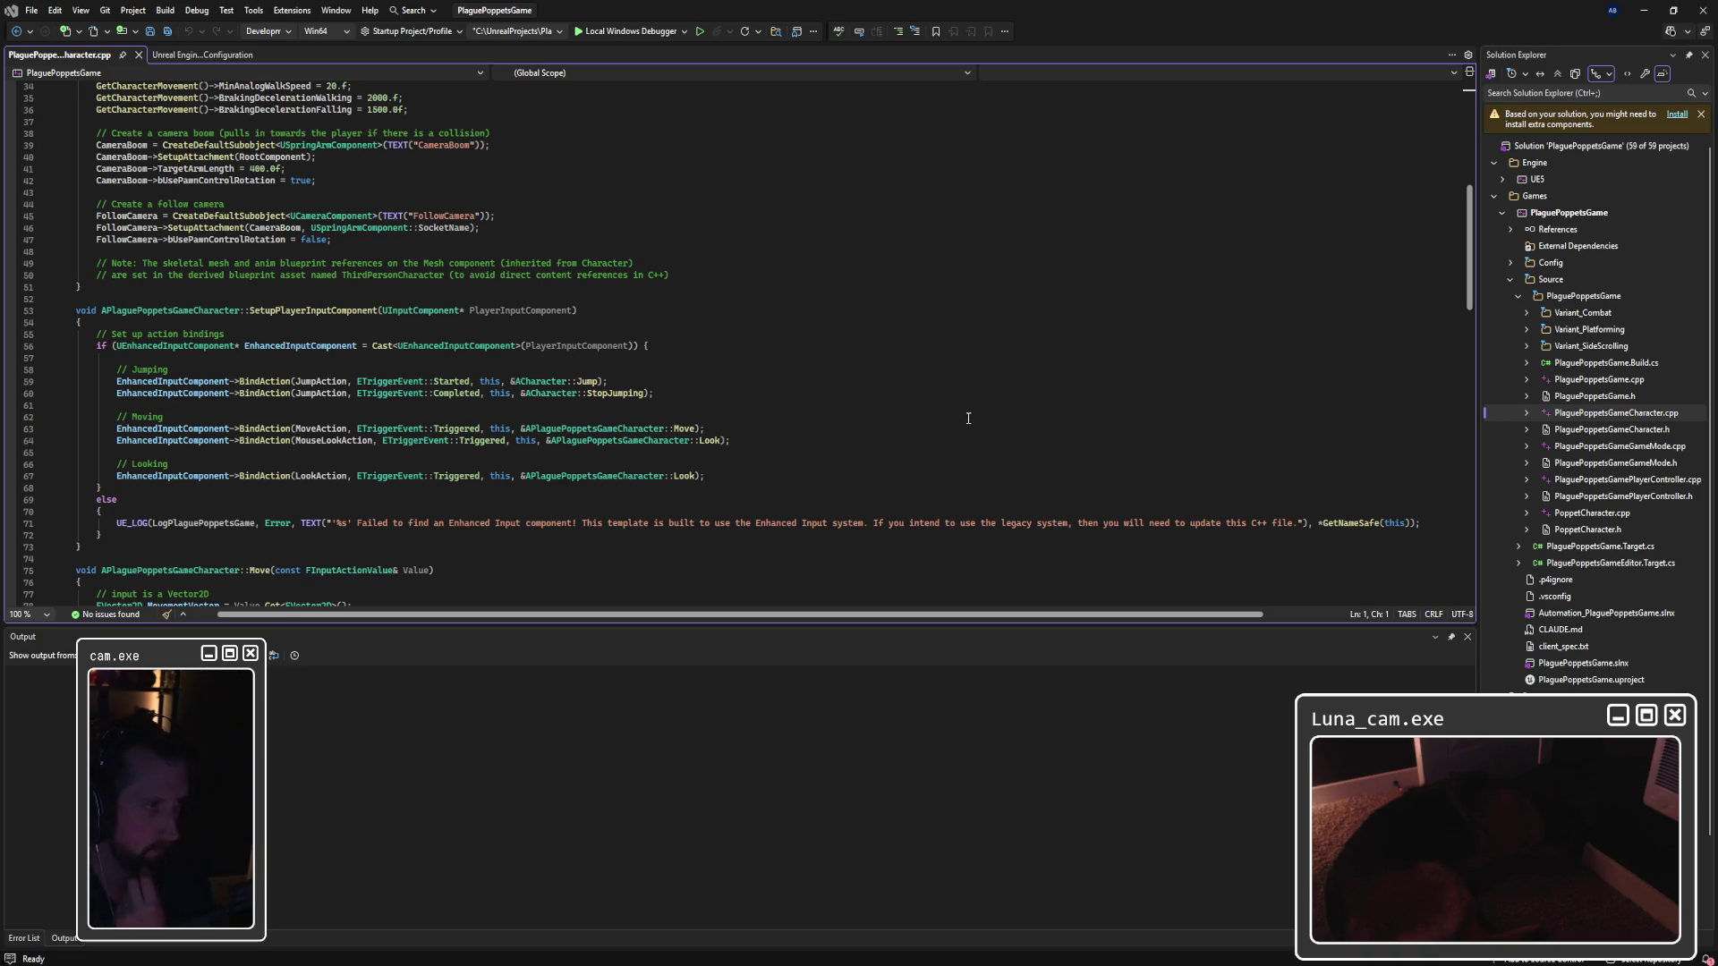
scroll(595, 389, up, 3)
scroll(595, 389, up, 8)
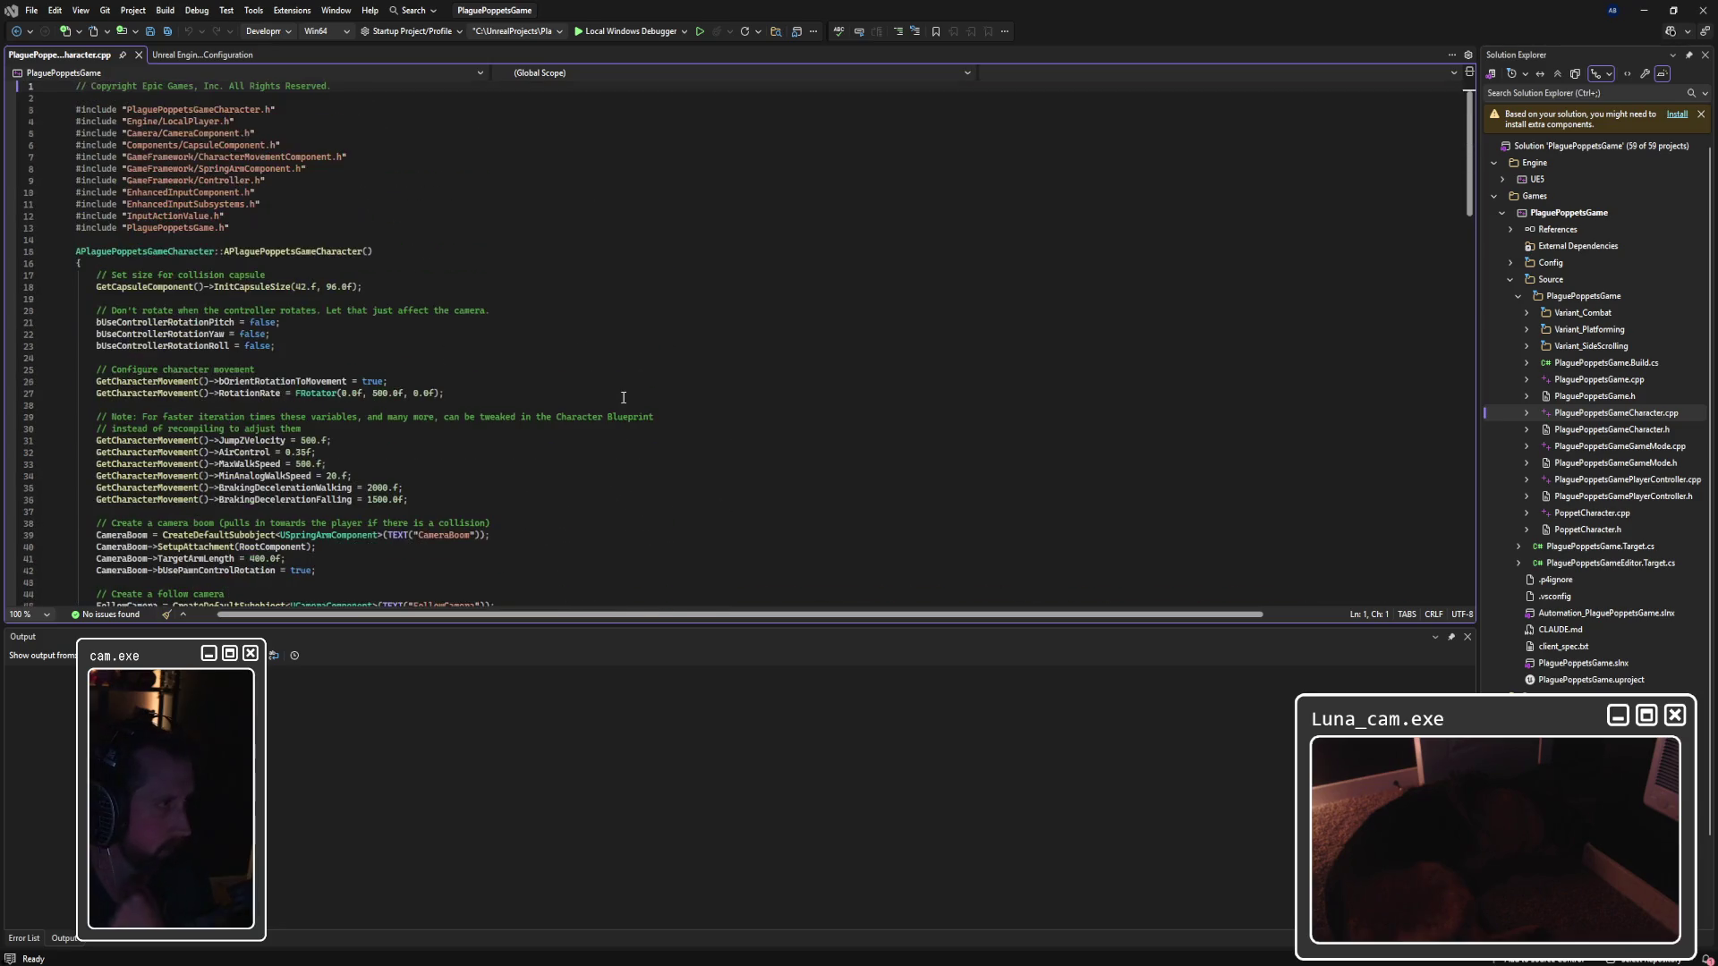
scroll(624, 397, down, 20)
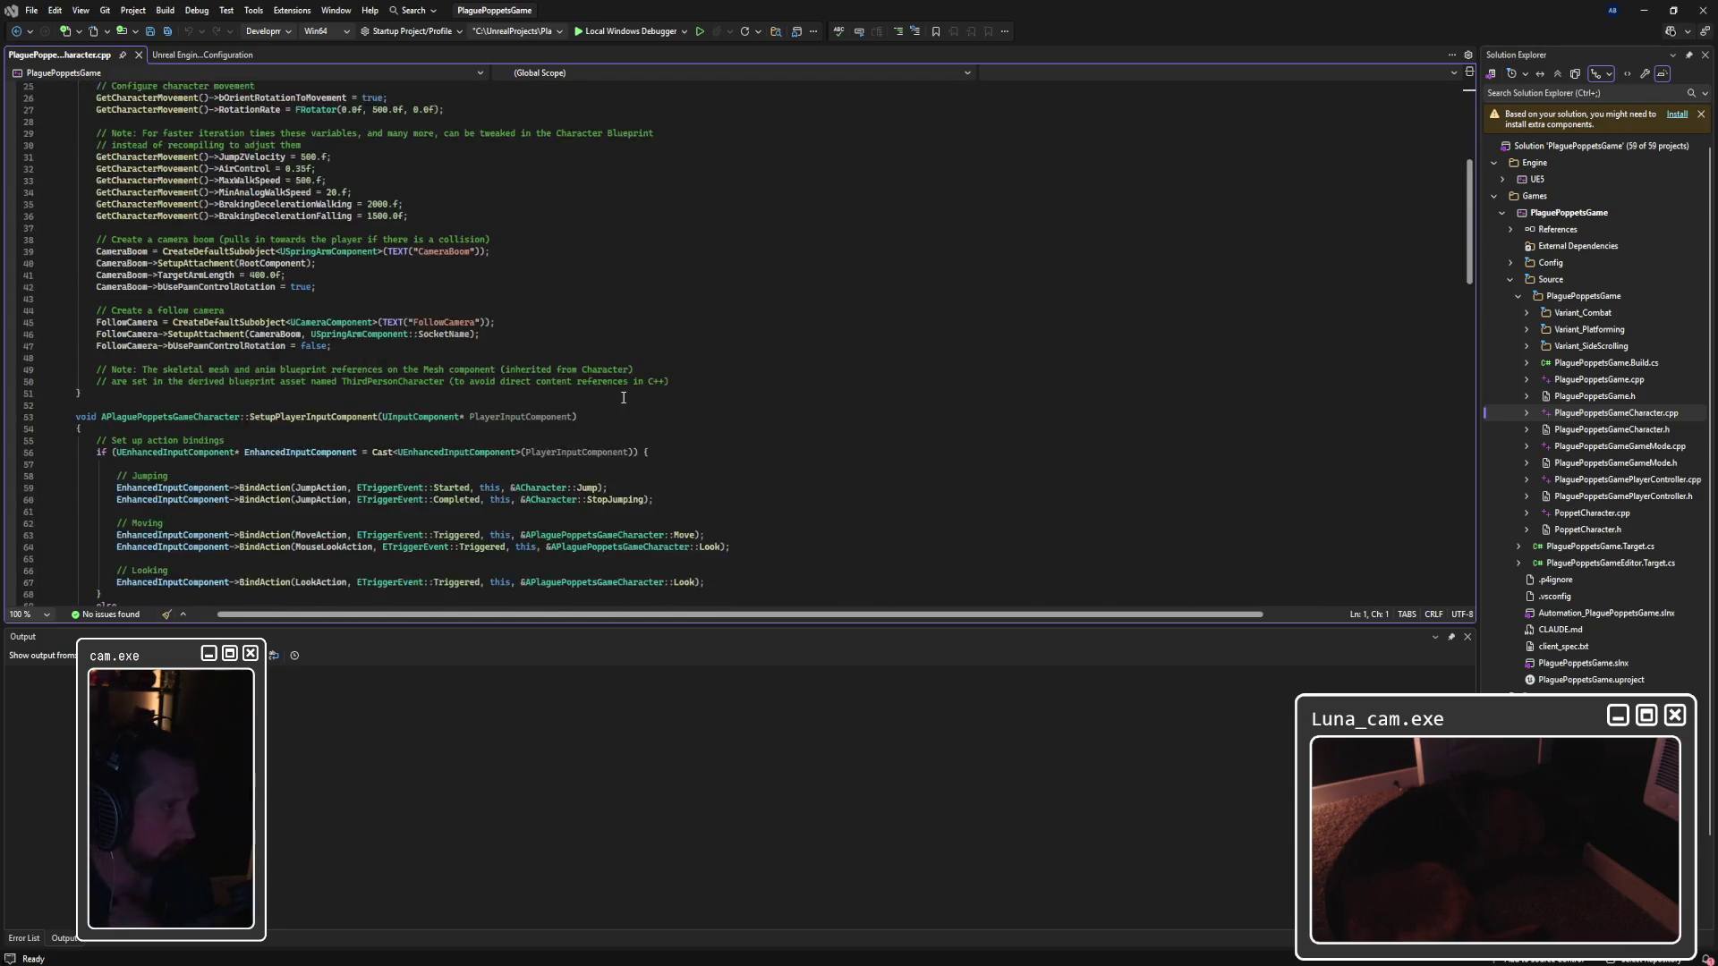
scroll(624, 399, down, 6)
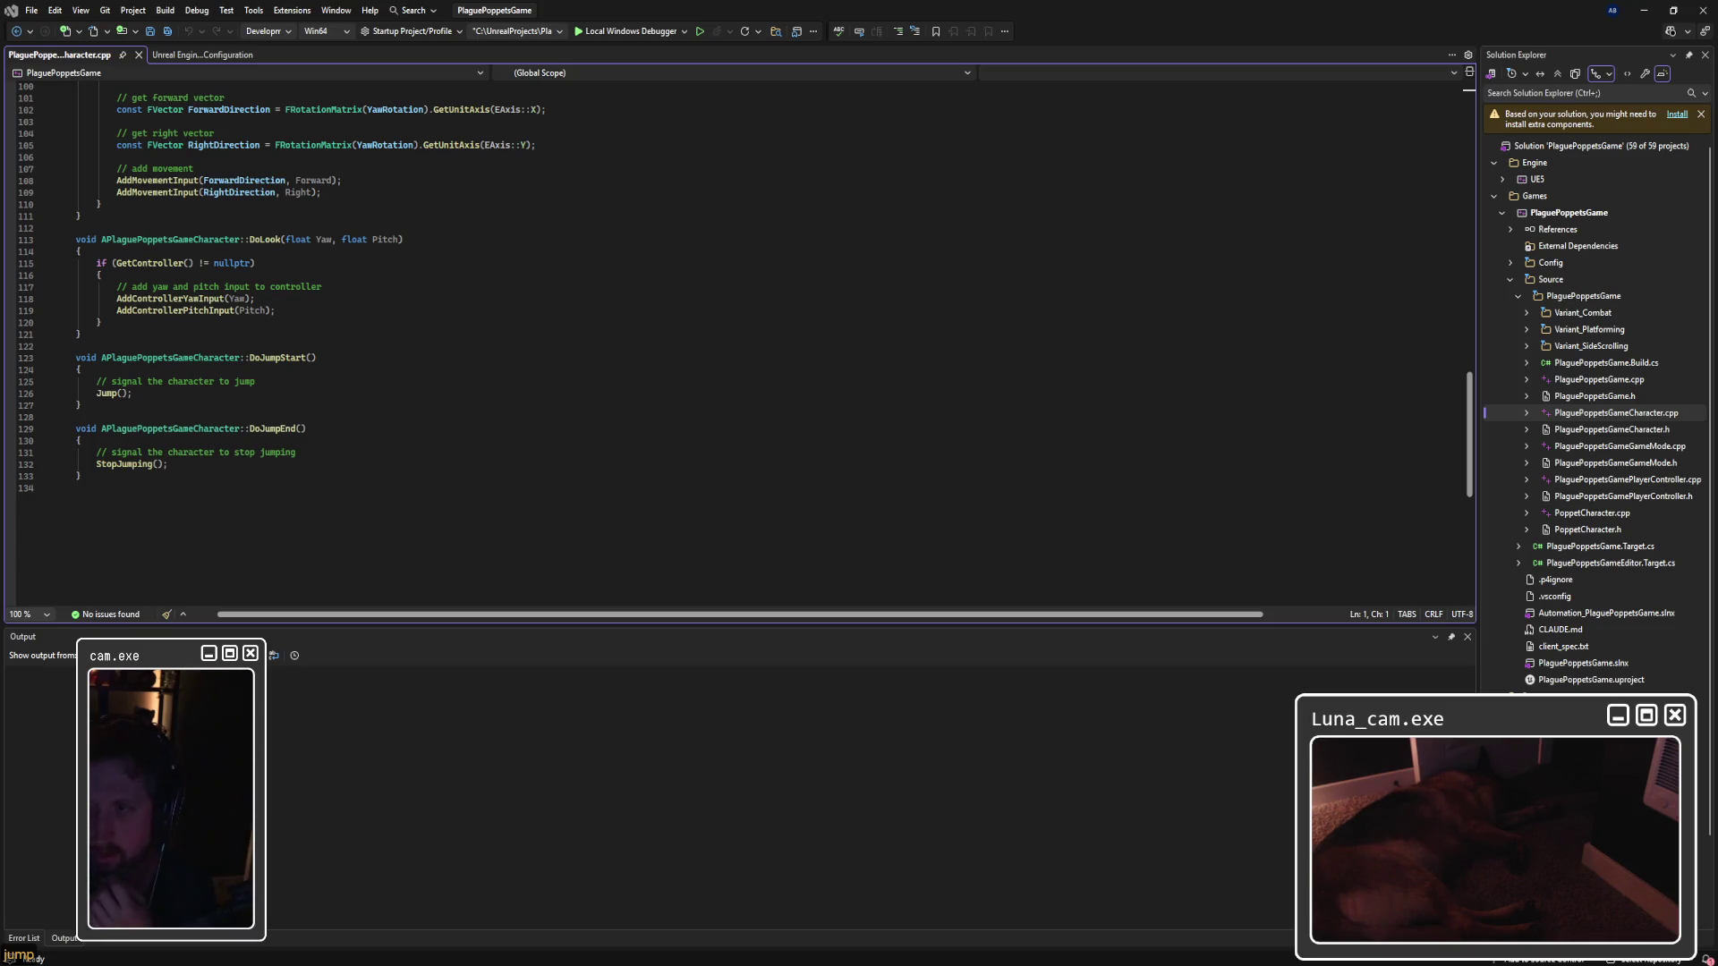
scroll(646, 486, up, 20)
scroll(647, 486, up, 1)
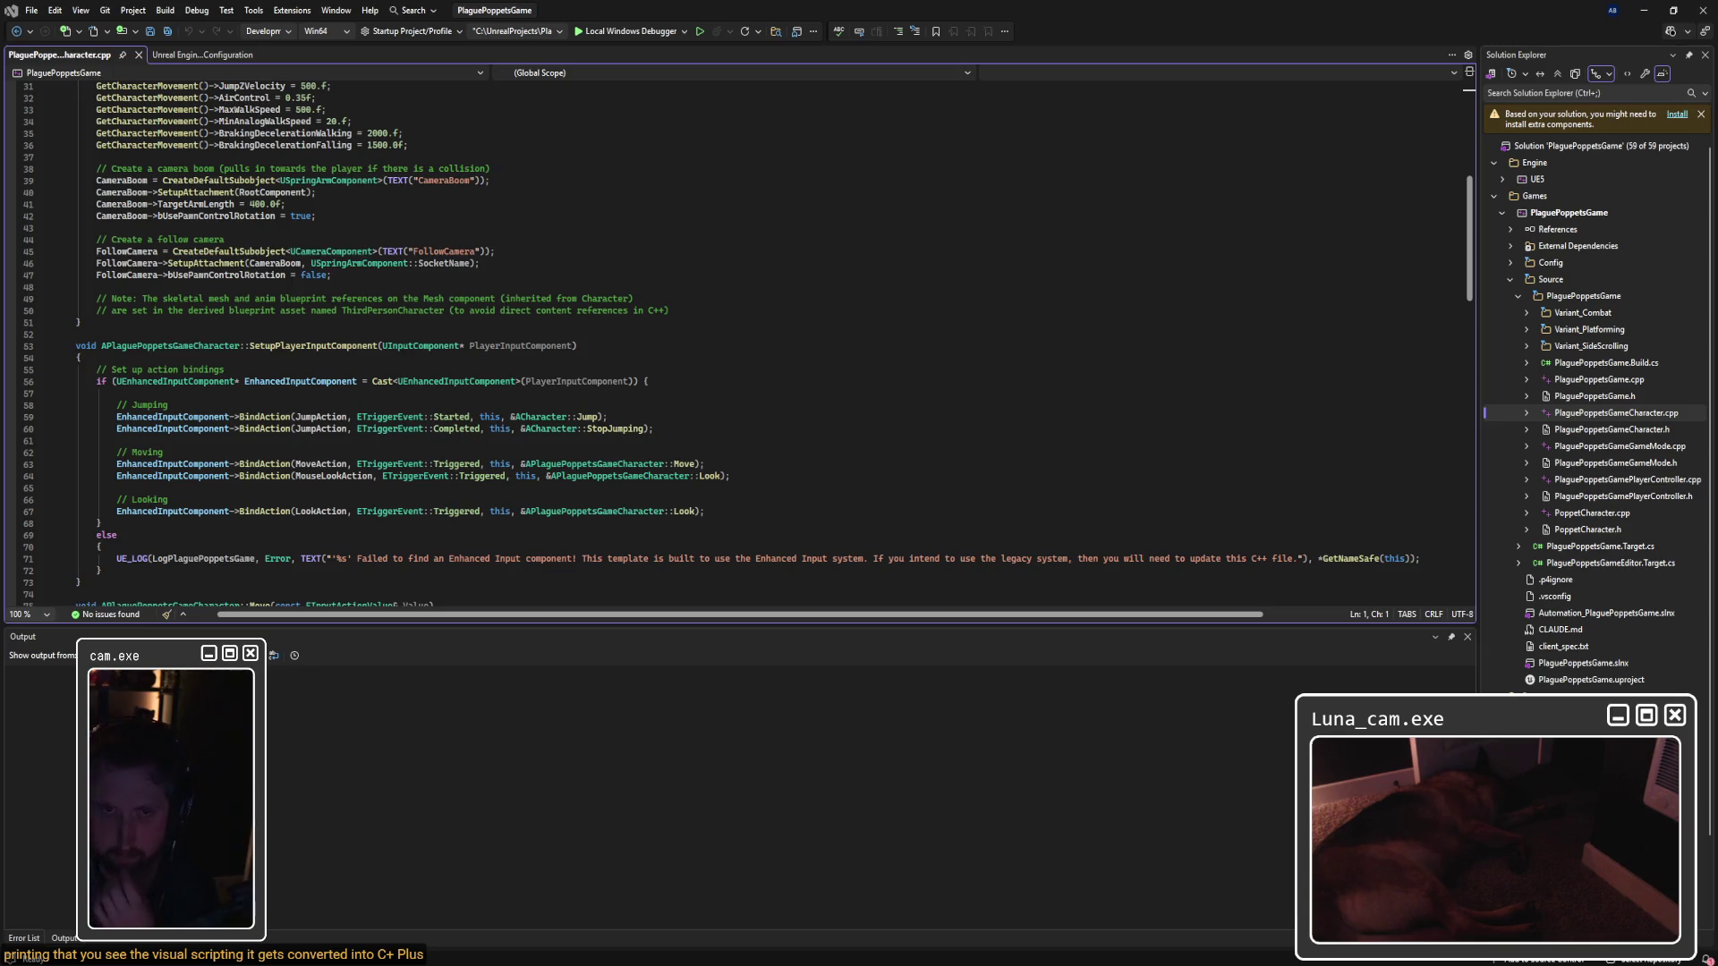
Step: Open PlaguePoppetsGameCharacter.h beside the .cpp and scroll to its JumpAction and MoveAction properties
double_click(1614, 432)
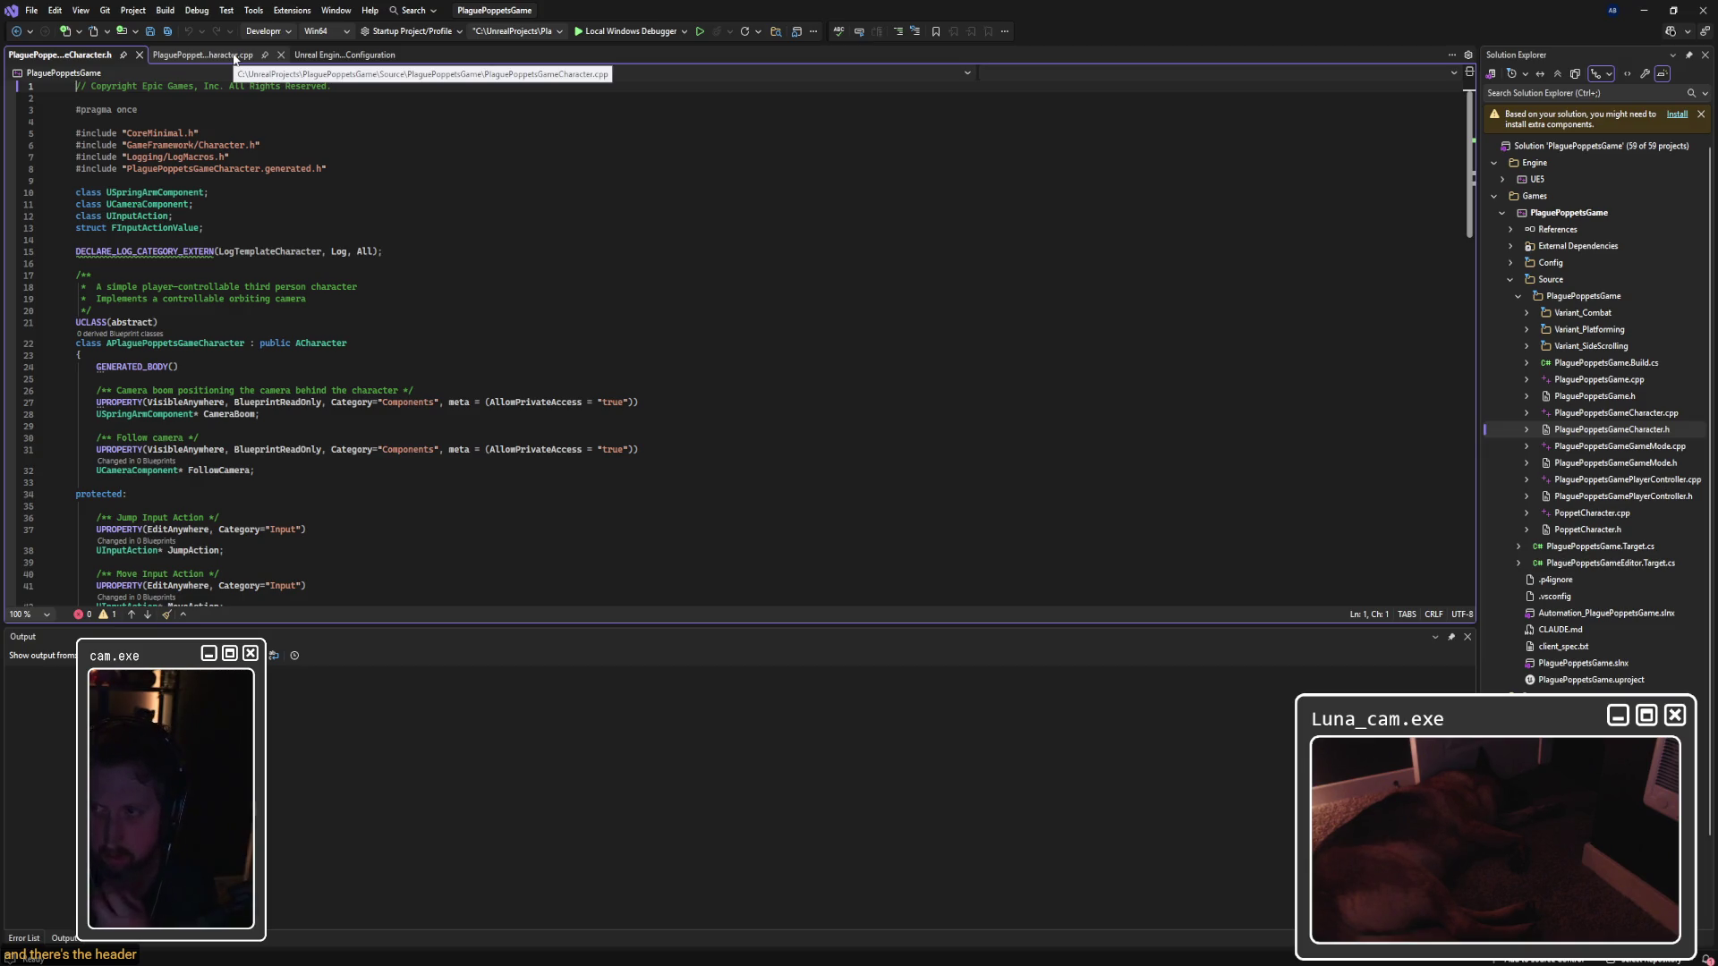
click(234, 58)
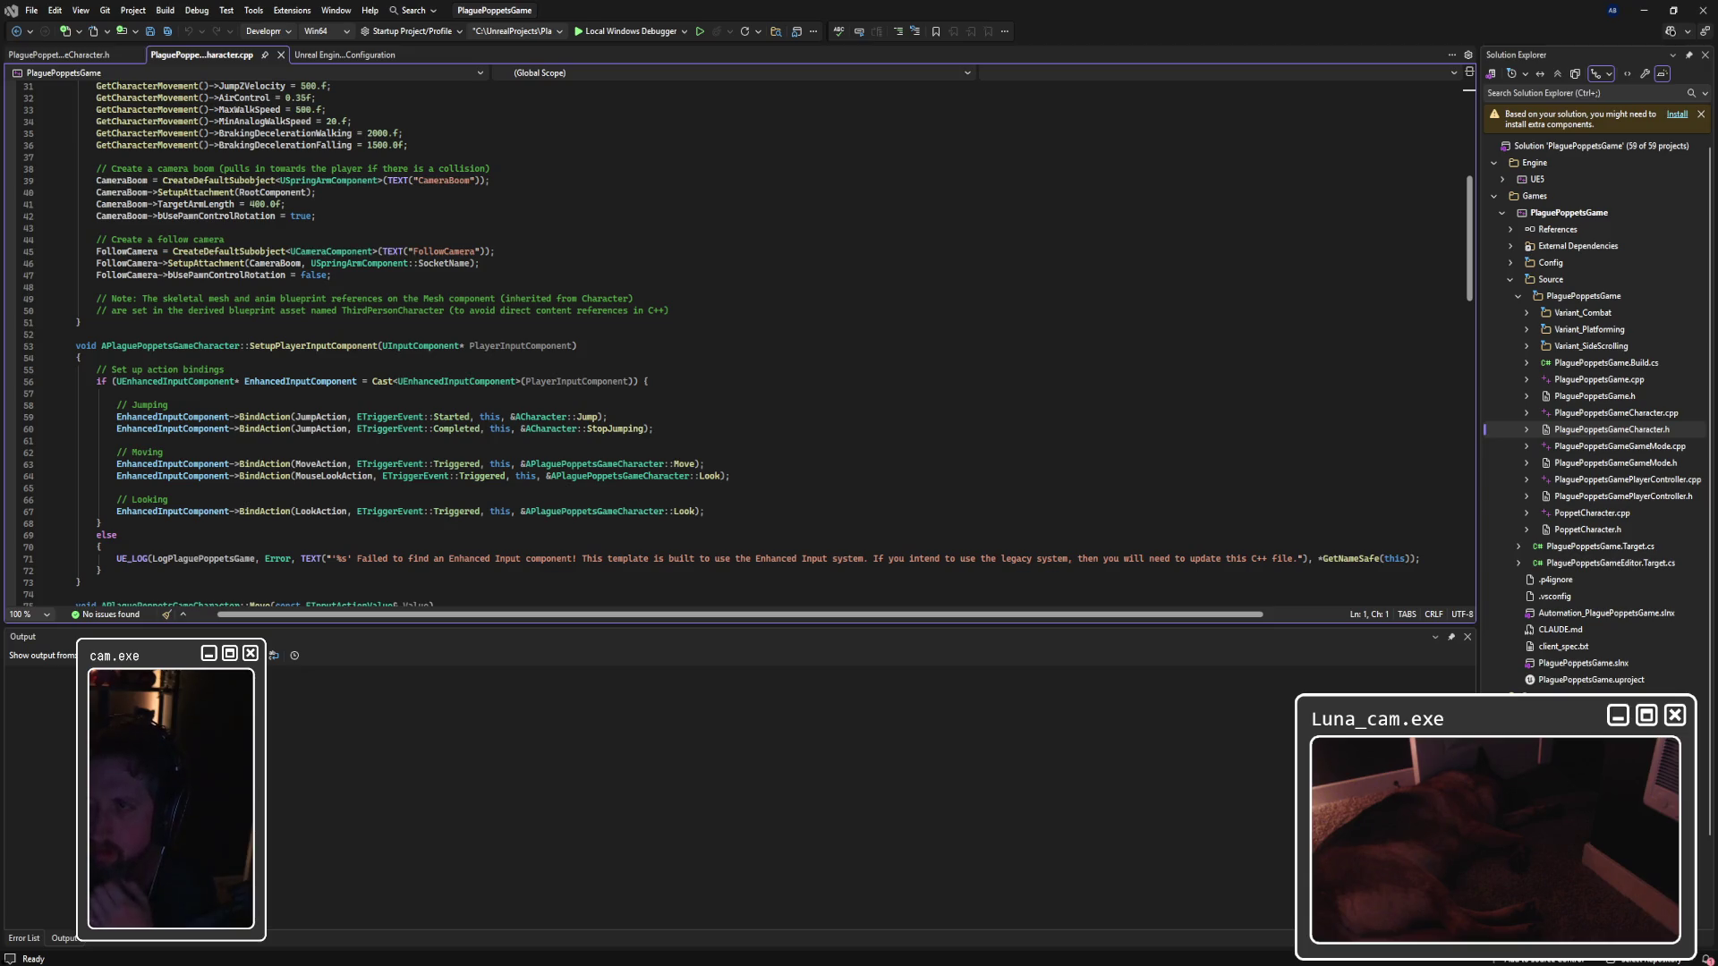
key(ctrl+Tab)
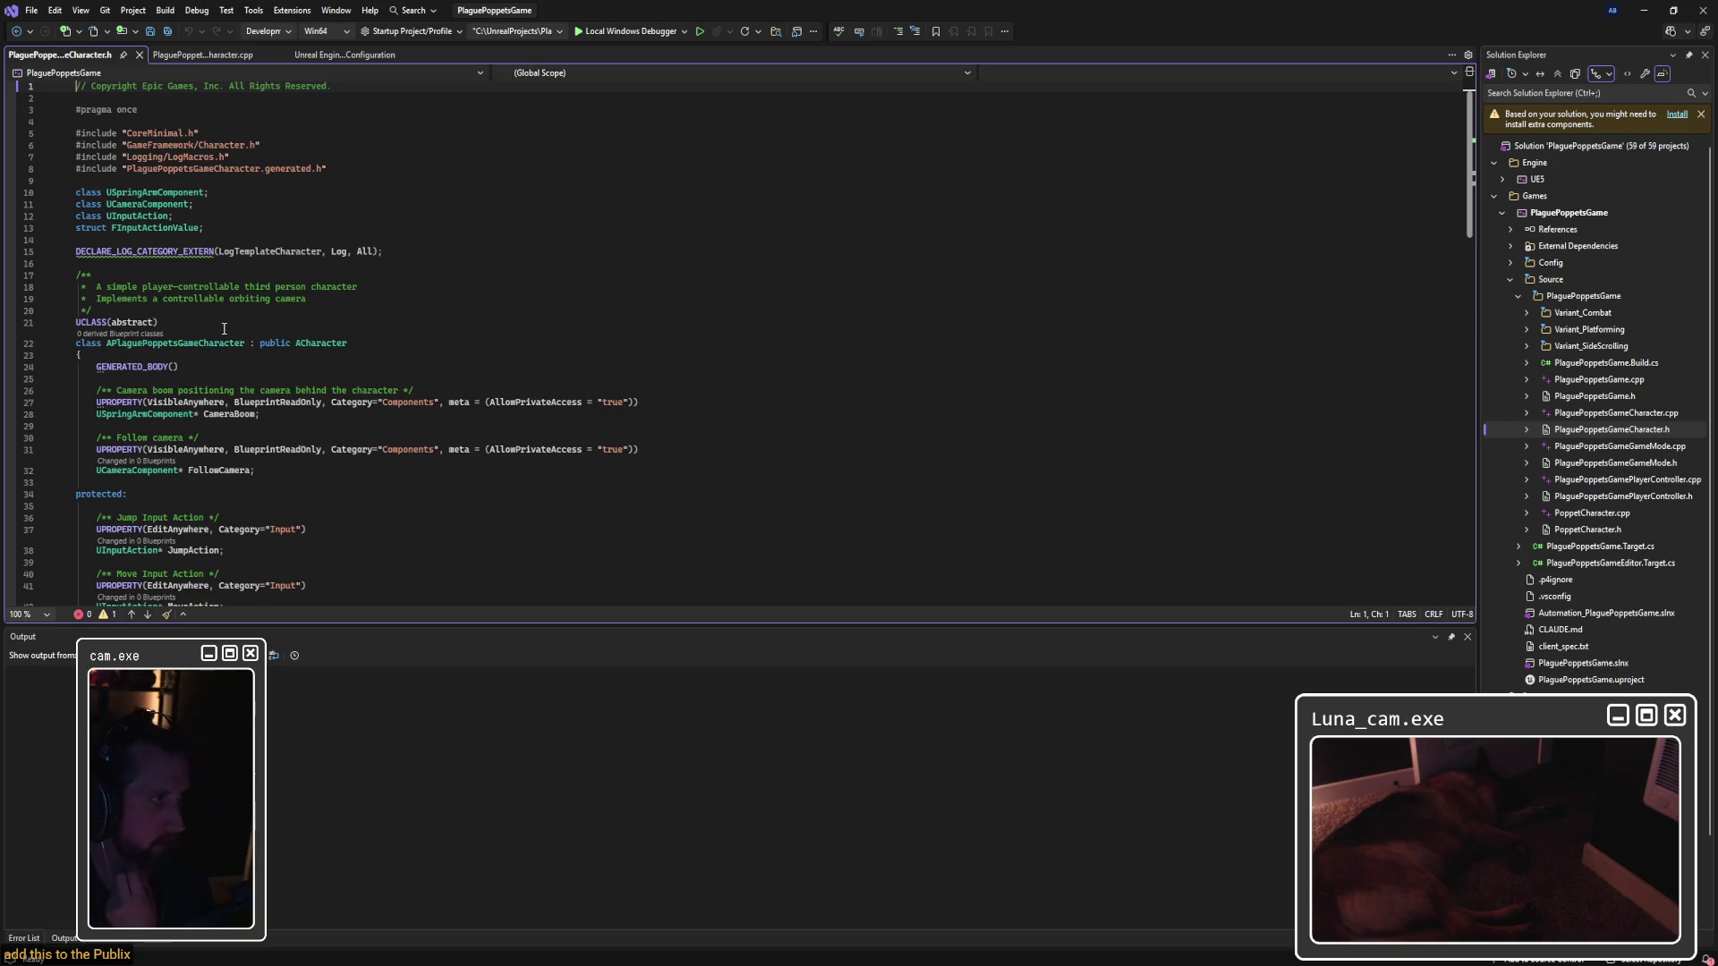
scroll(226, 334, down, 10)
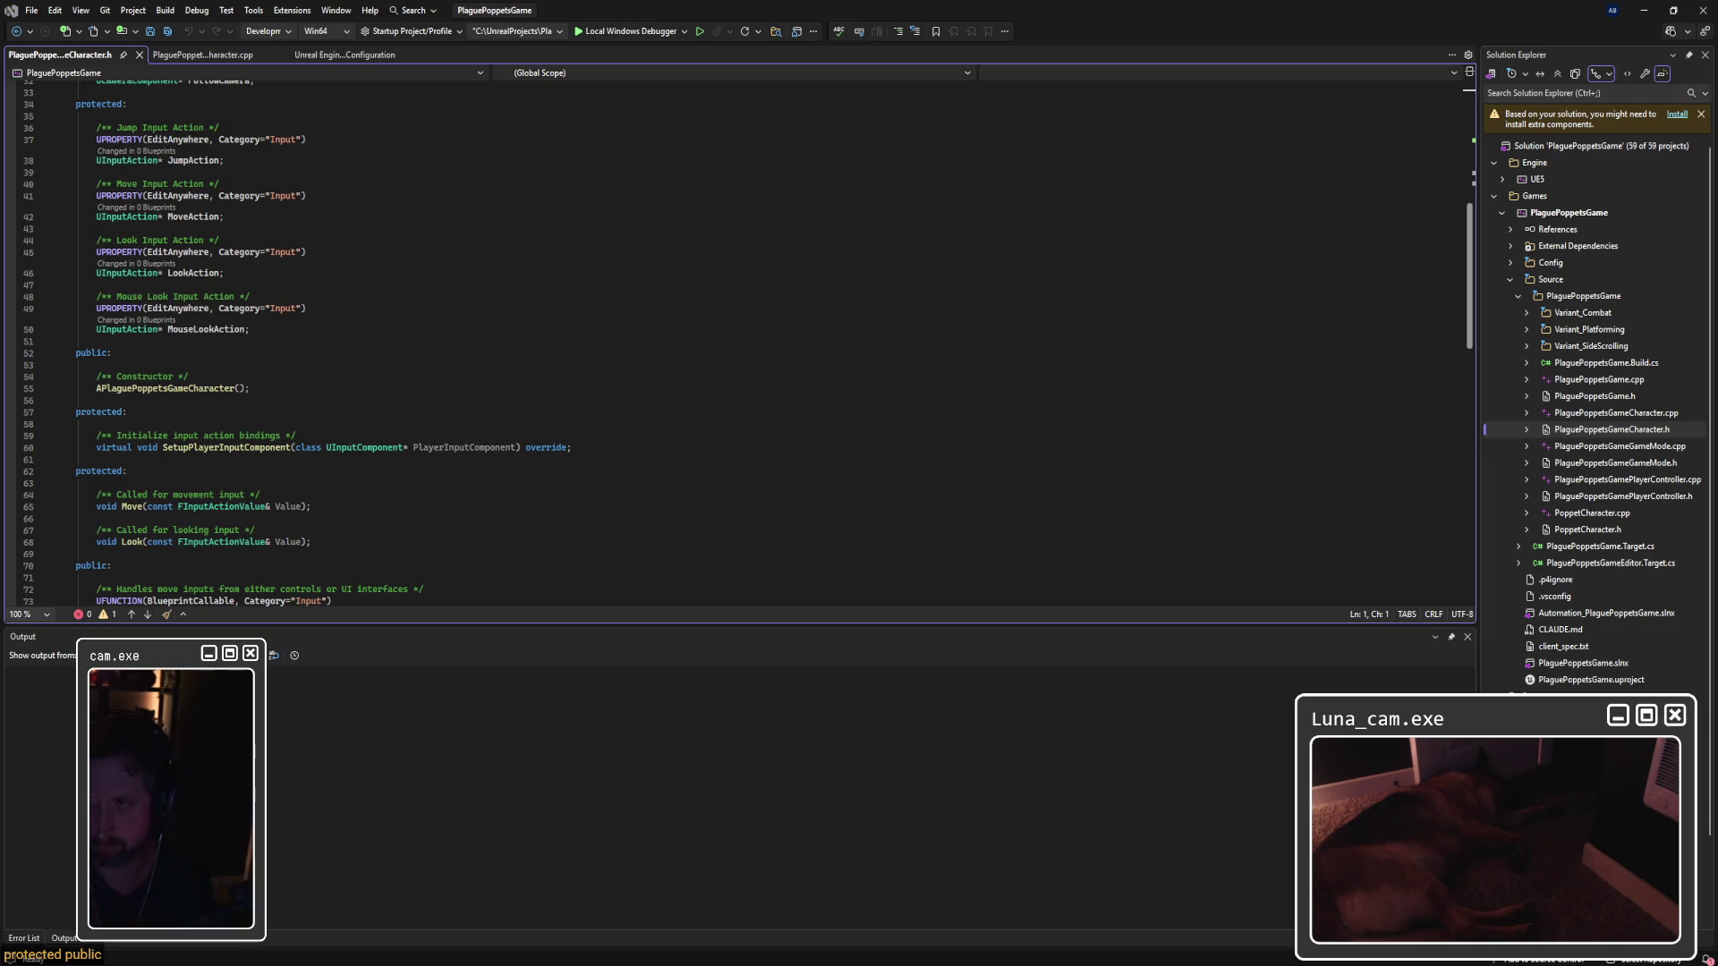
Step: Paste JumpDelay = 0.15f, JumpDelayTimerHandle and DelayedJump() declarations below the constructor on line 55
click(264, 388)
key(Return)
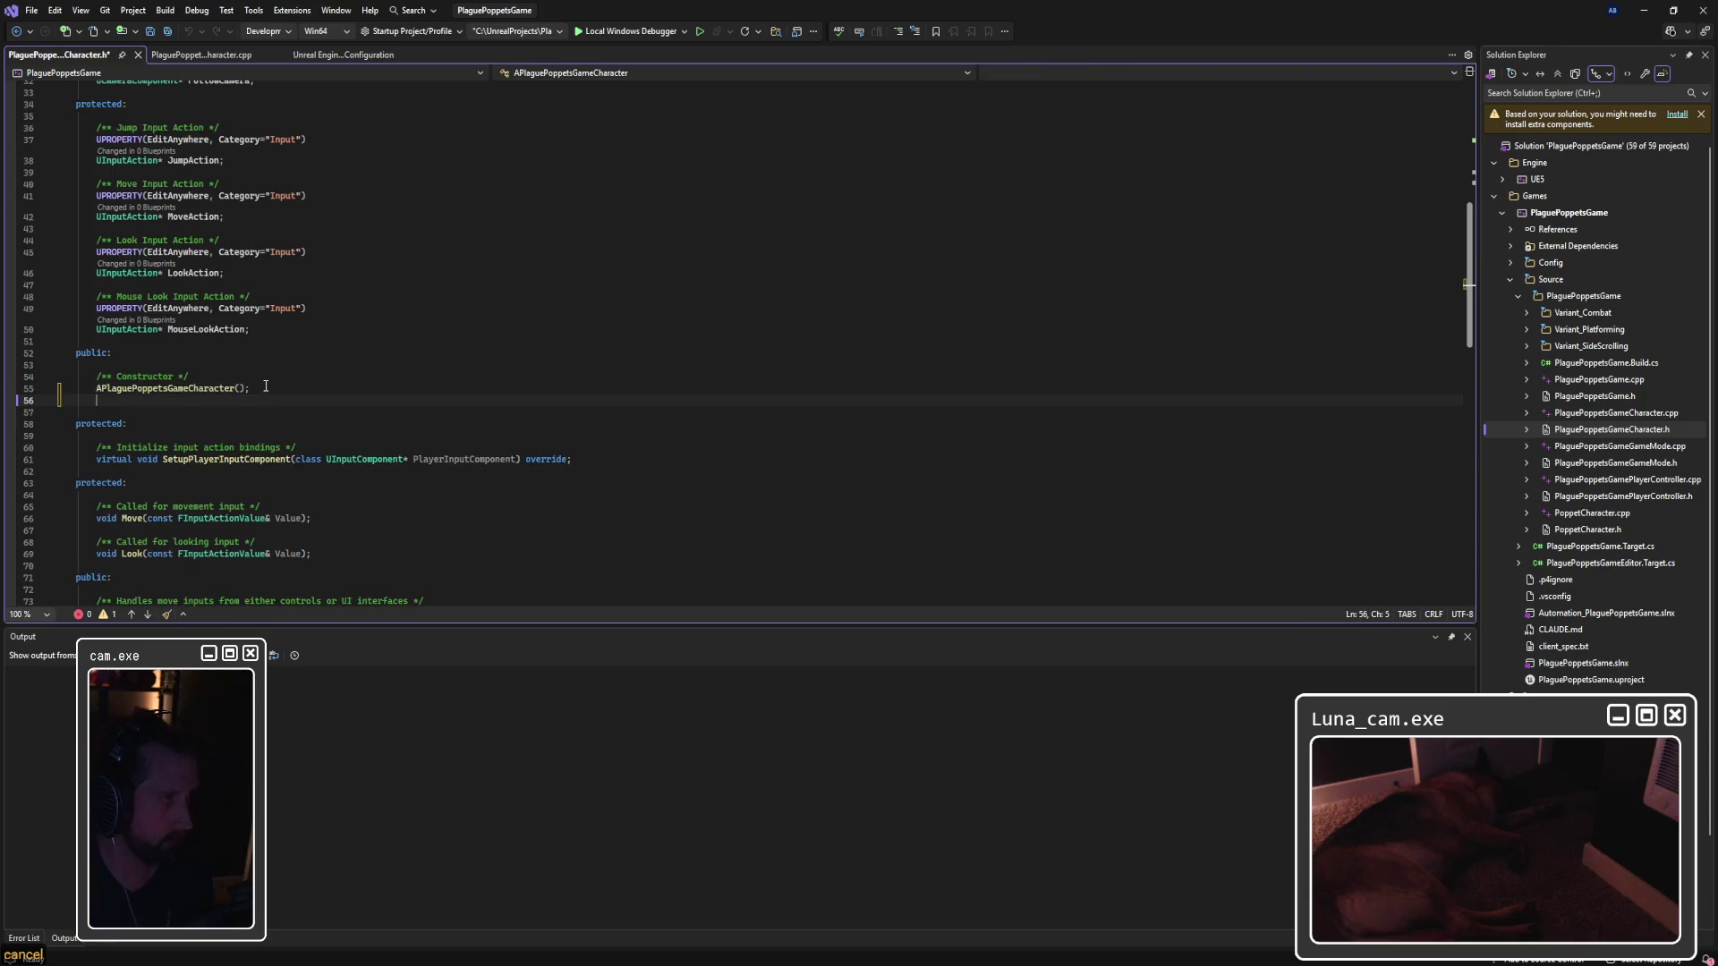
text(/** Delay in seconds before the character jumps after input */ 	UPROPERTY(EditAnywhere, BlueprintReadWrite, Category = "Movement") 	float JumpDelay = 0.15f;  	/** Timer handle for jump delay */ 	FTimerHandle JumpDelayTimerHandle;  	/** Called after jump delay timer fires */ 	void DelayedJump();)
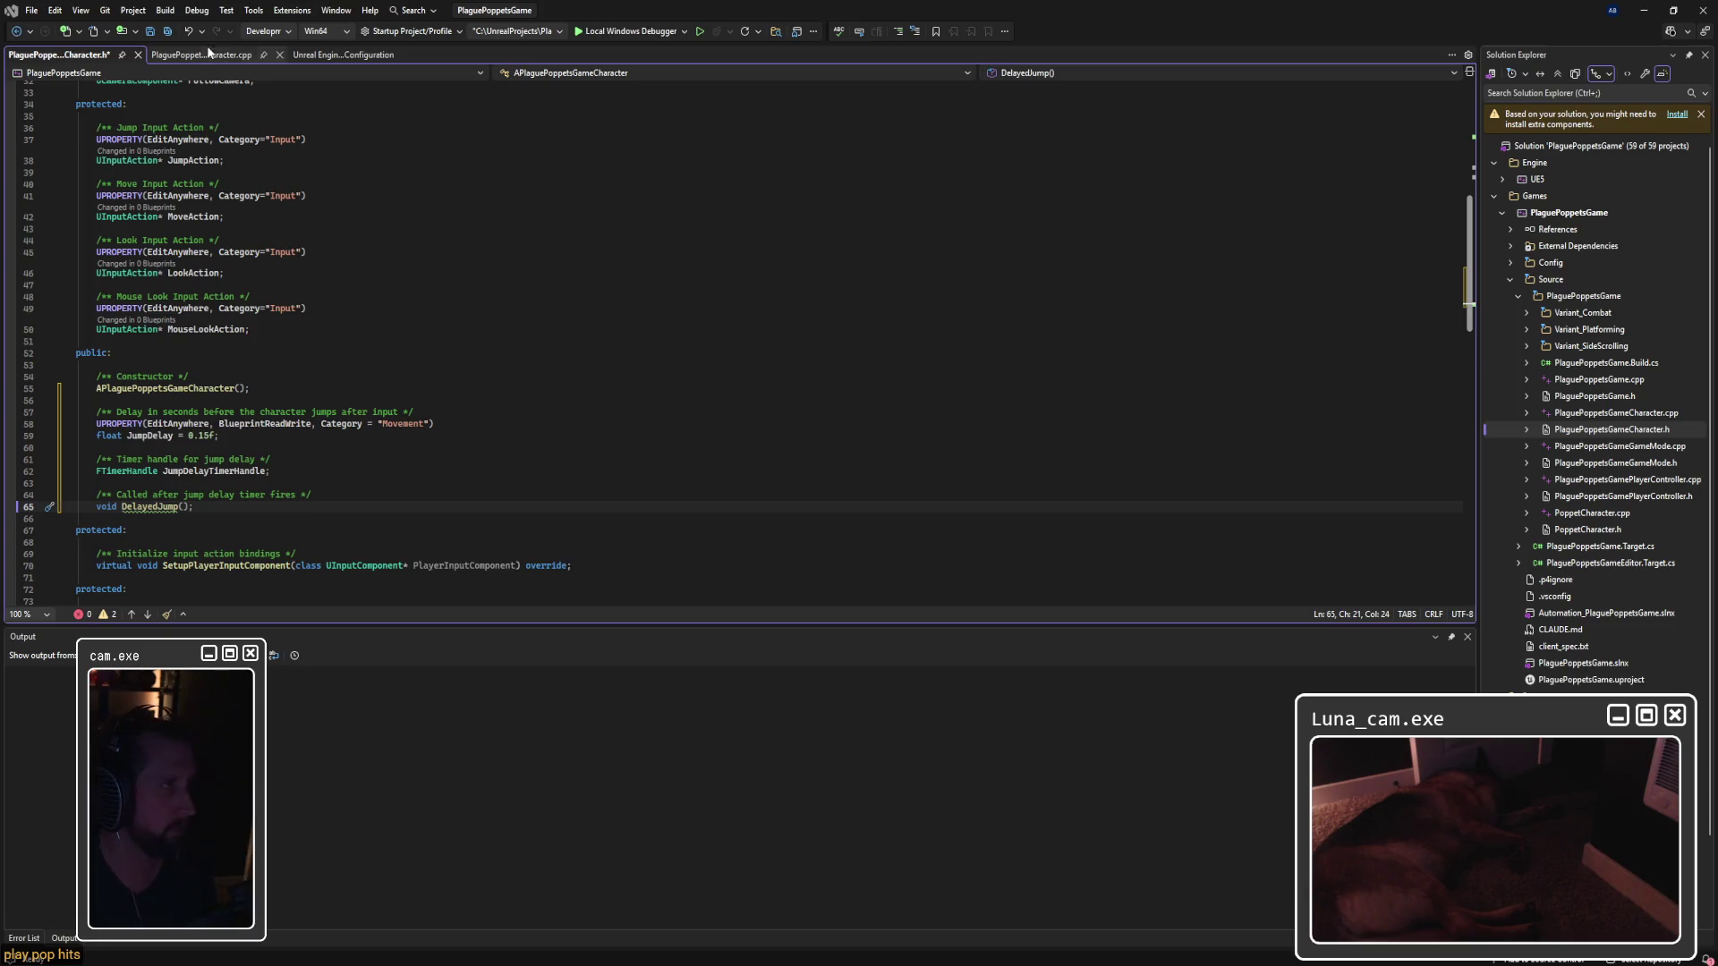
Step: In the .cpp, replace &ACharacter::Jump on line 59 with &APlaguePoppetsGameCharacter::StartJumpDelay
click(202, 55)
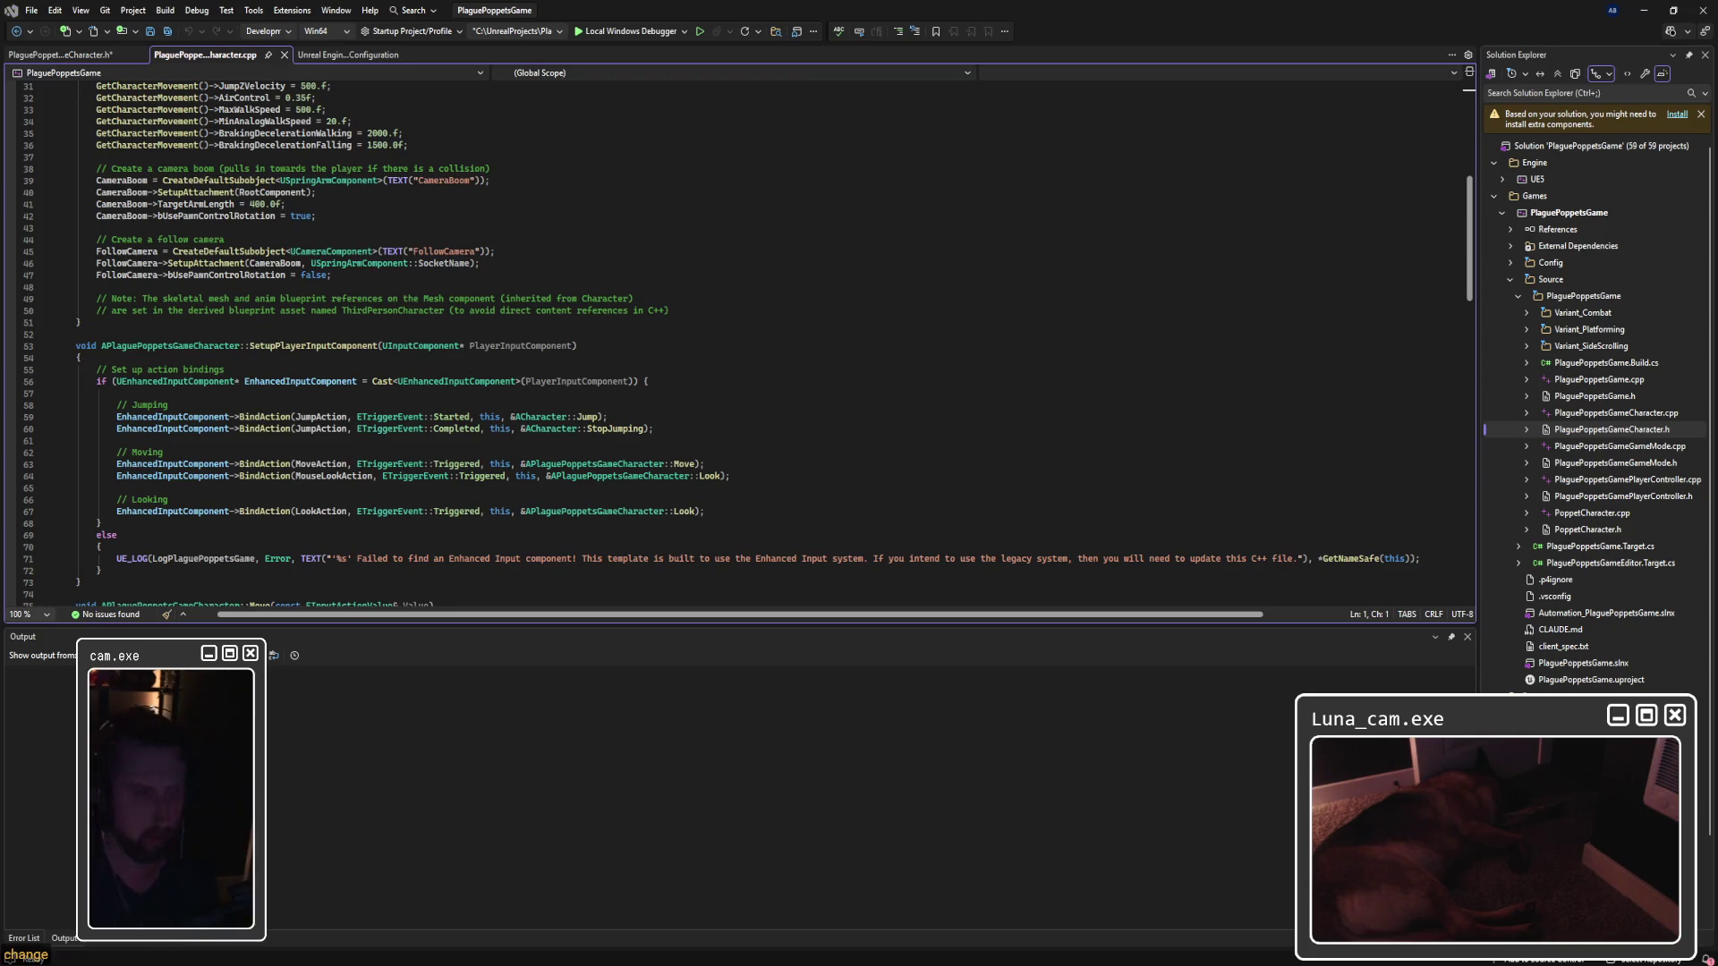
click(585, 418)
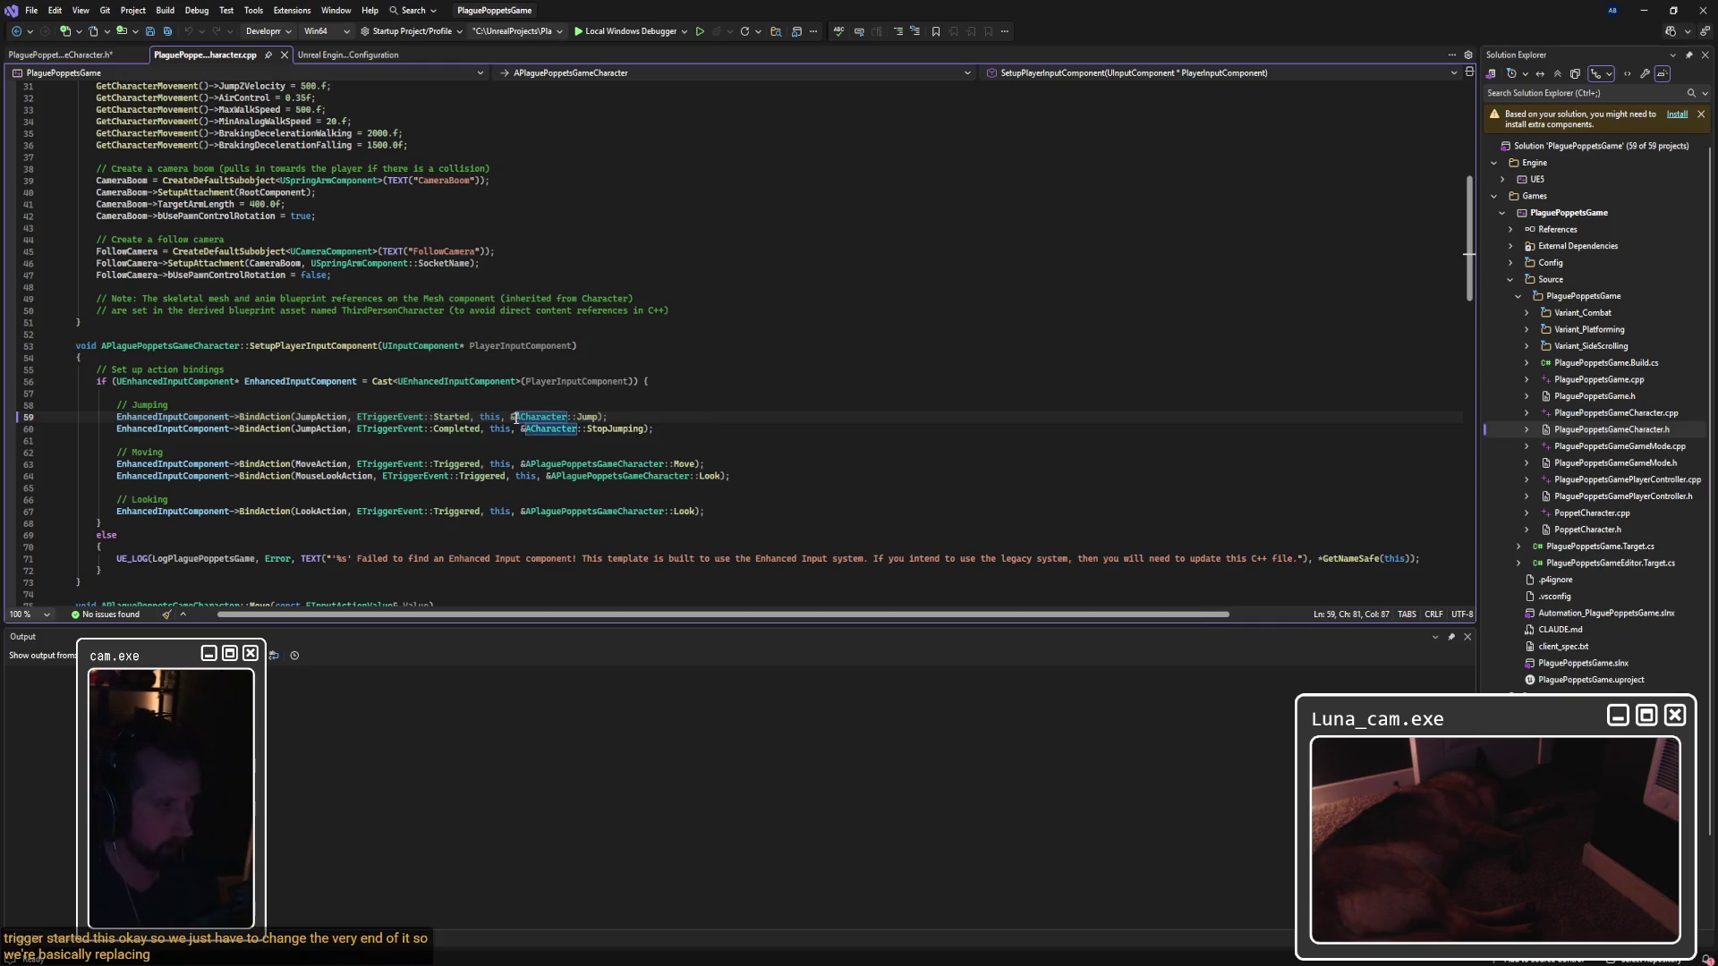
drag(511, 417, 600, 419)
text(&APlaguePoppetsGameCharacter::StartJumpDelay)
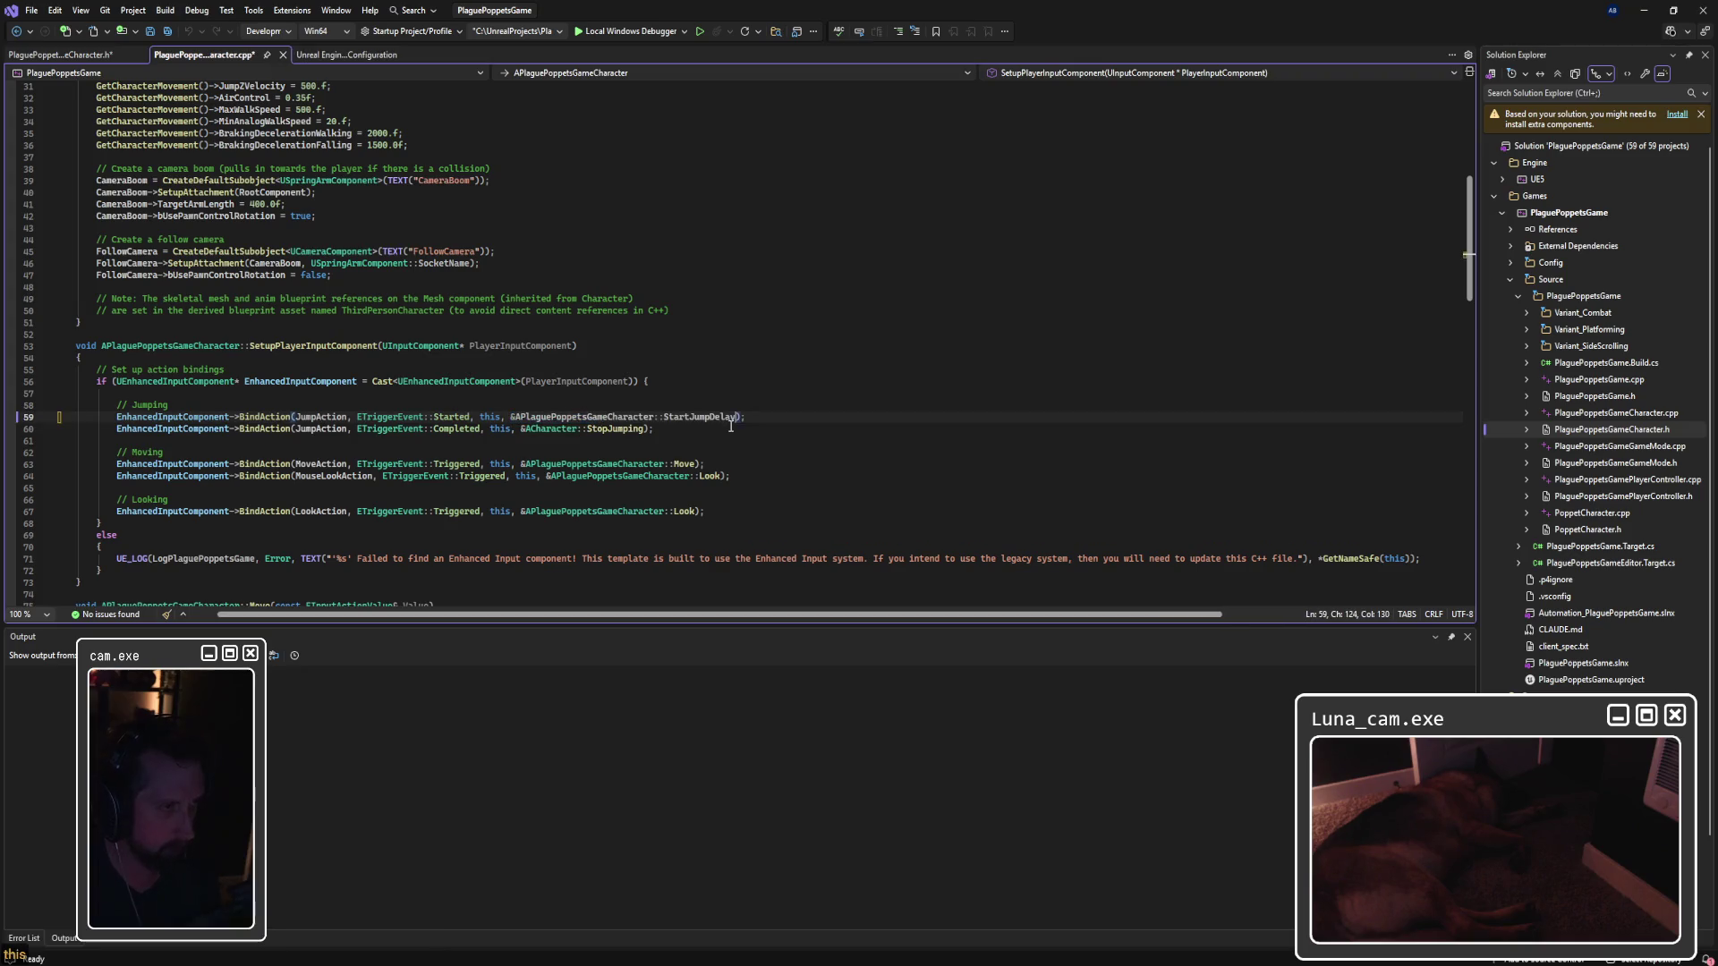
click(664, 433)
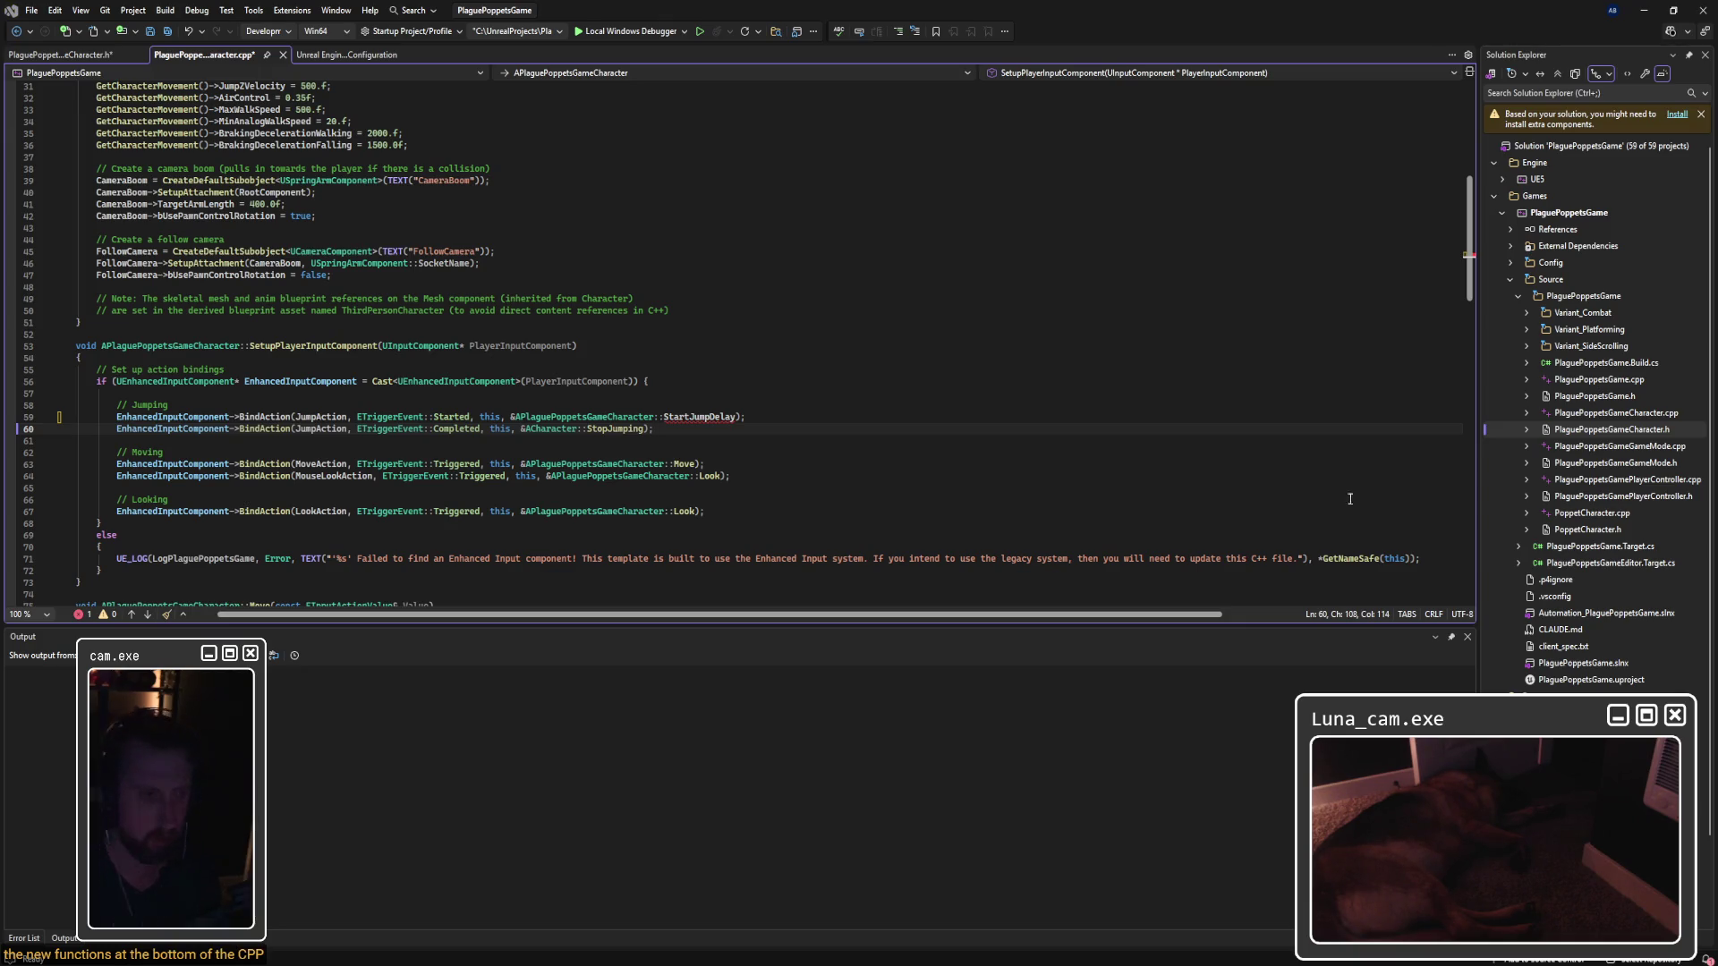
Step: Paste the StartJumpDelay timer and DelayedJump definitions at the end of PlaguePoppetsGameCharacter.cpp
scroll(264, 459, down, 20)
scroll(264, 459, up, 9)
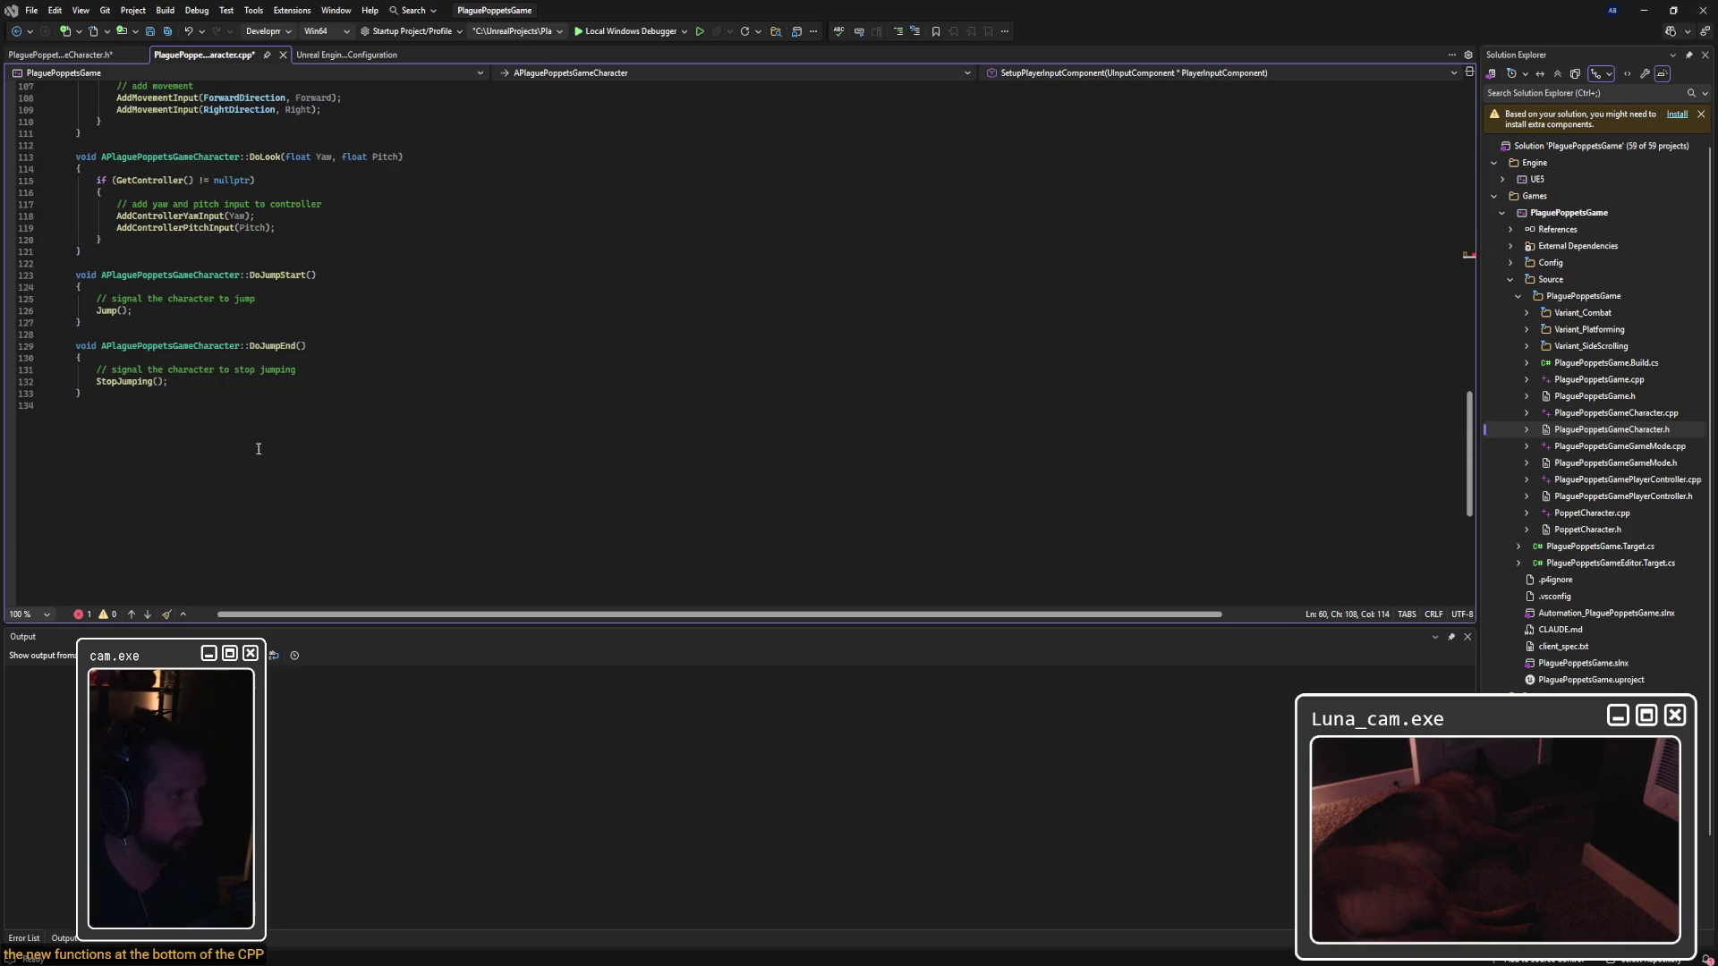
click(167, 412)
key(Return)
text(void APlaguePoppetsGameCharacter::StartJumpDelay() { 	GetWorldTimerManager().SetTimer( 		JumpDelayTimerHandle, 		this, 		&APlaguePoppetsGameCharacter::DelayedJump, 		JumpDelay, 		false 	); }  void APlaguePoppetsGameCharacter::DelayedJump() { 	Jump(); })
scroll(358, 456, down, 2)
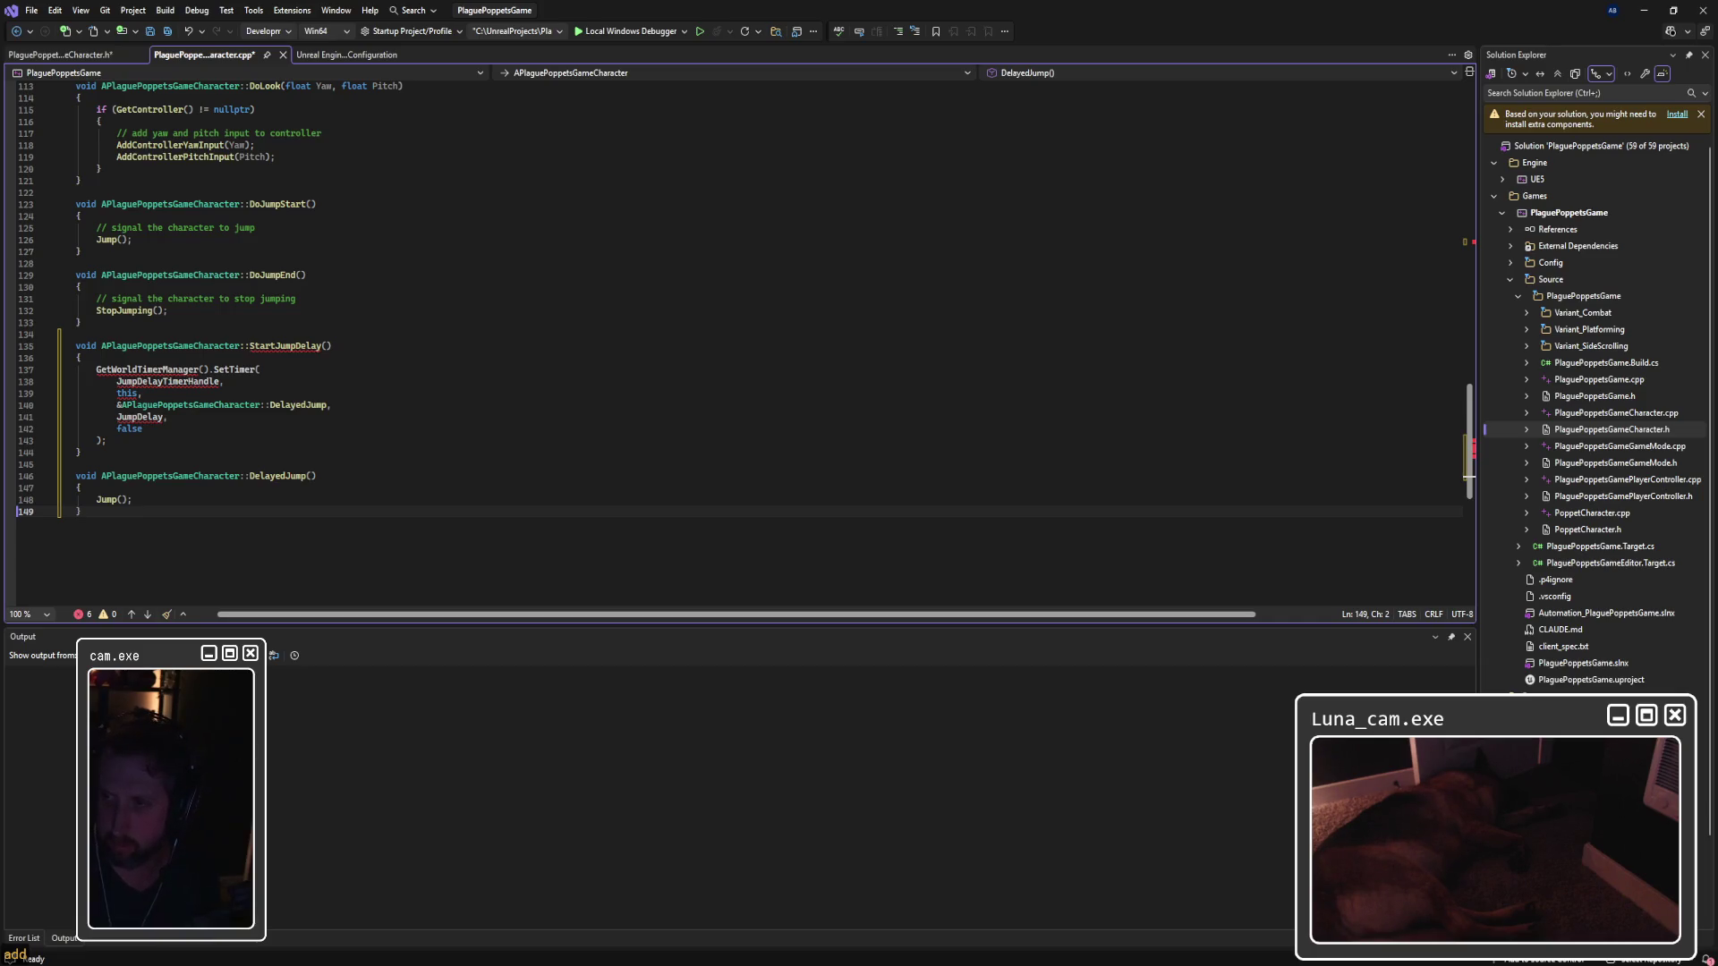
scroll(696, 409, up, 20)
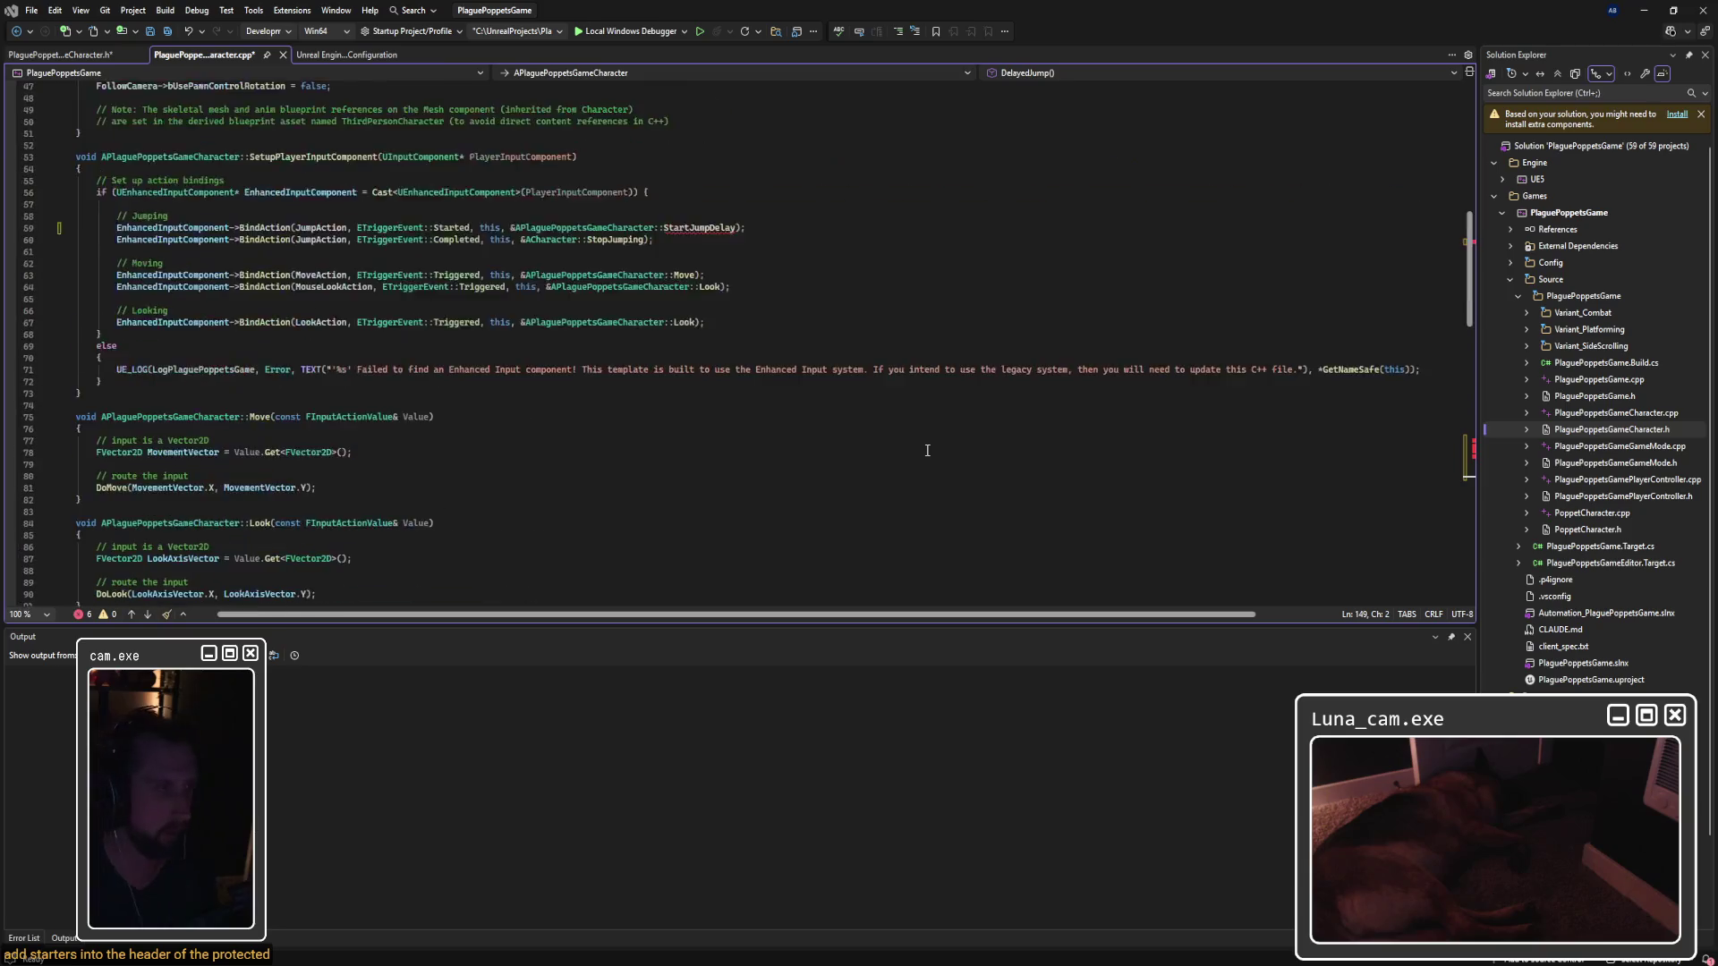